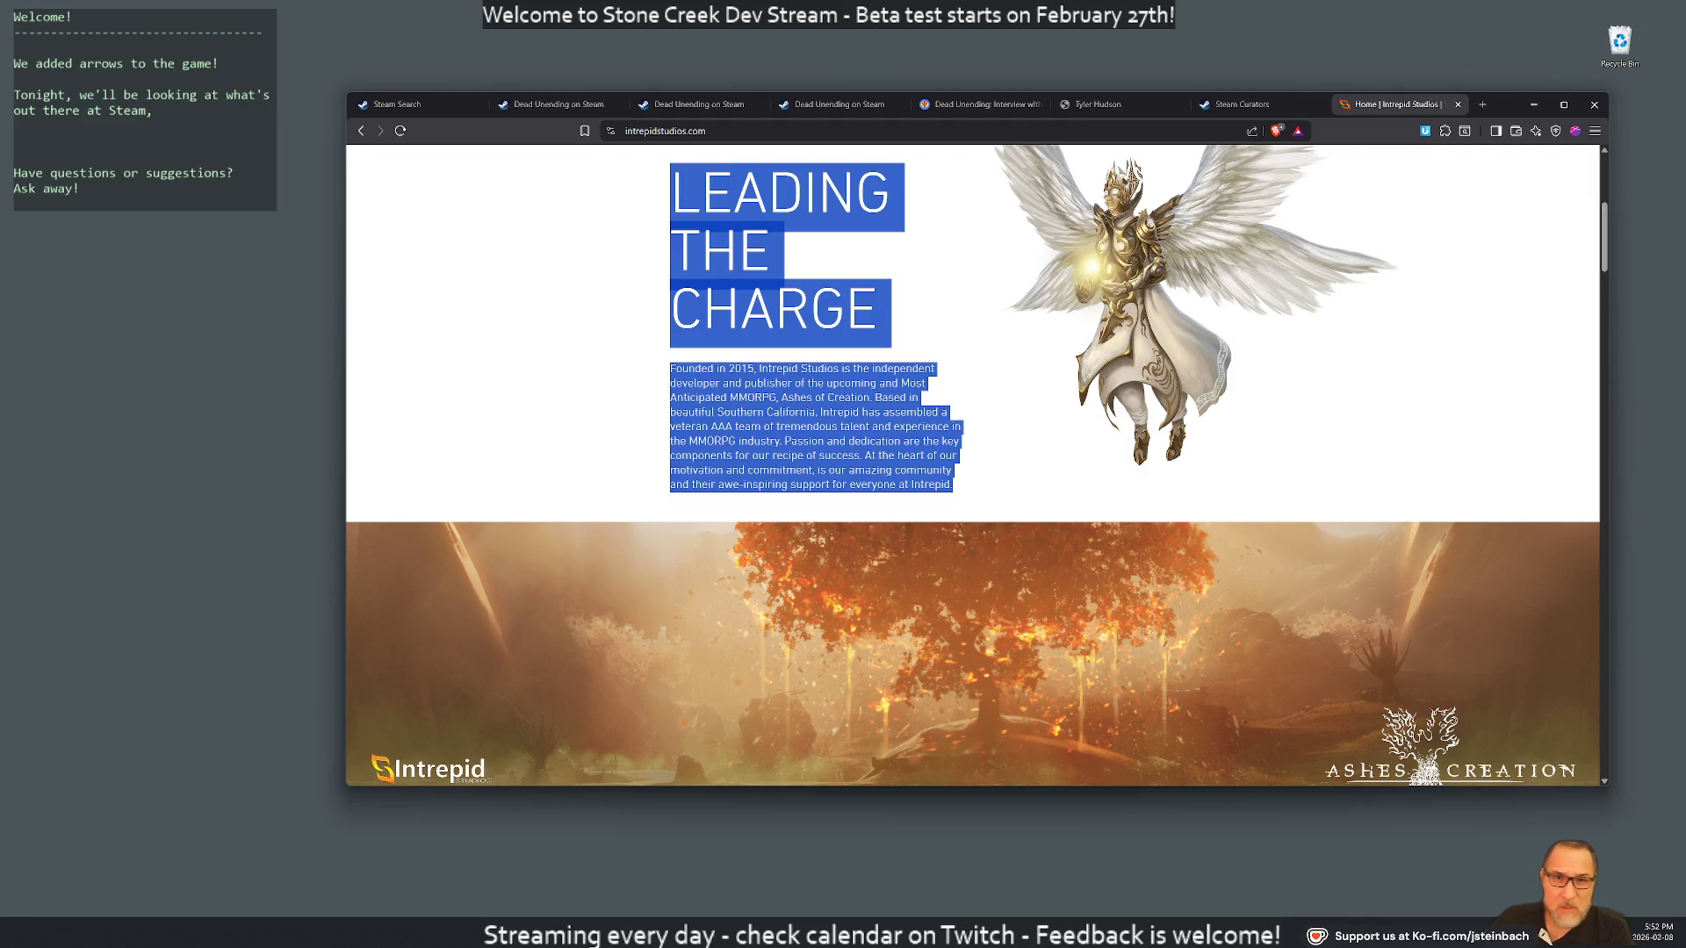
Deselect the highlighted Leading the Charge text on the Intrepid Studios home page
{"action": "key", "text": "alt+Tab"}
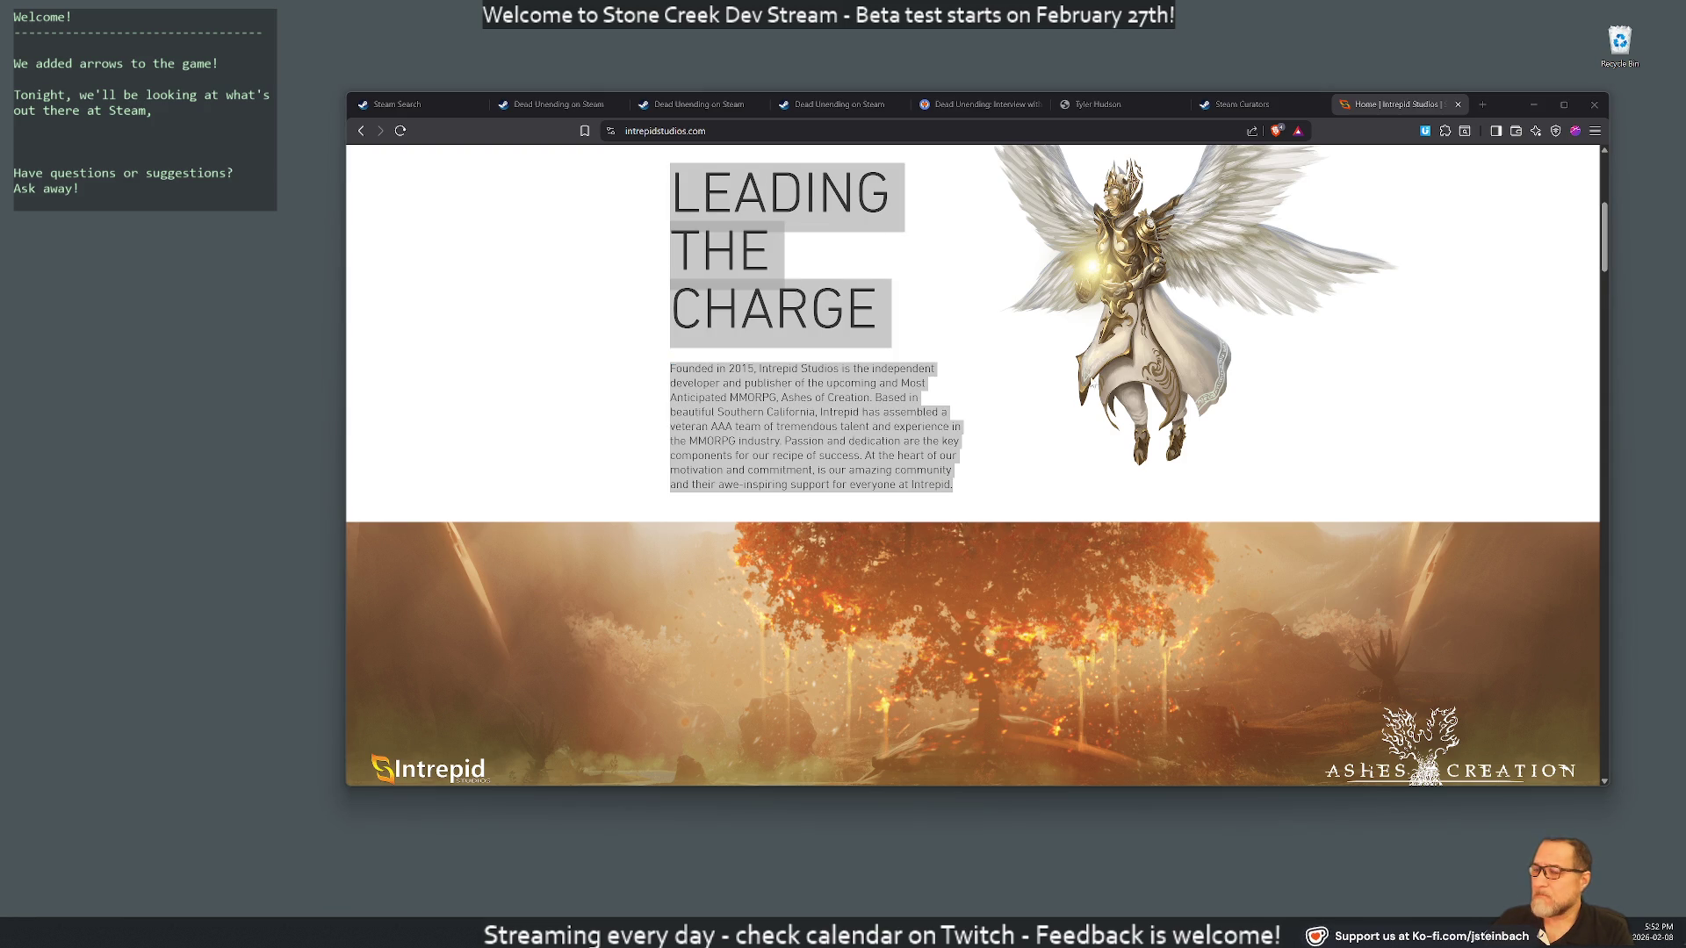
{"action": "scroll", "coordinate": [1069, 365], "scroll_direction": "up", "scroll_amount": 3}
{"action": "left_click", "coordinate": [1069, 365]}
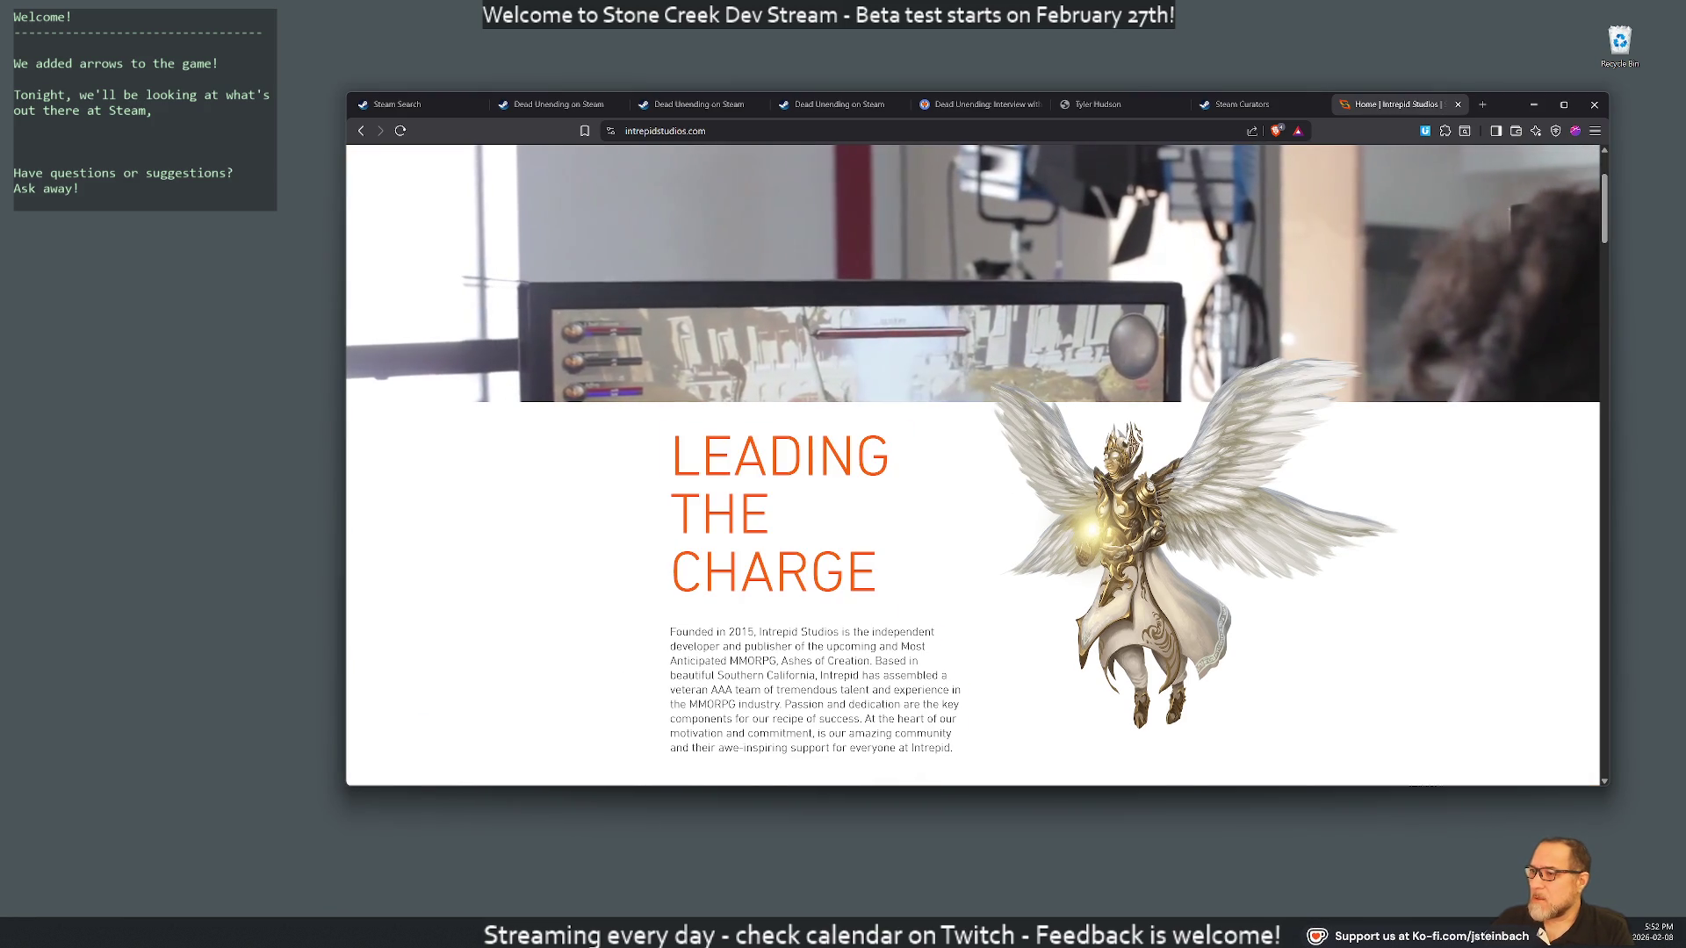
{"action": "key", "text": "alt+Tab"}
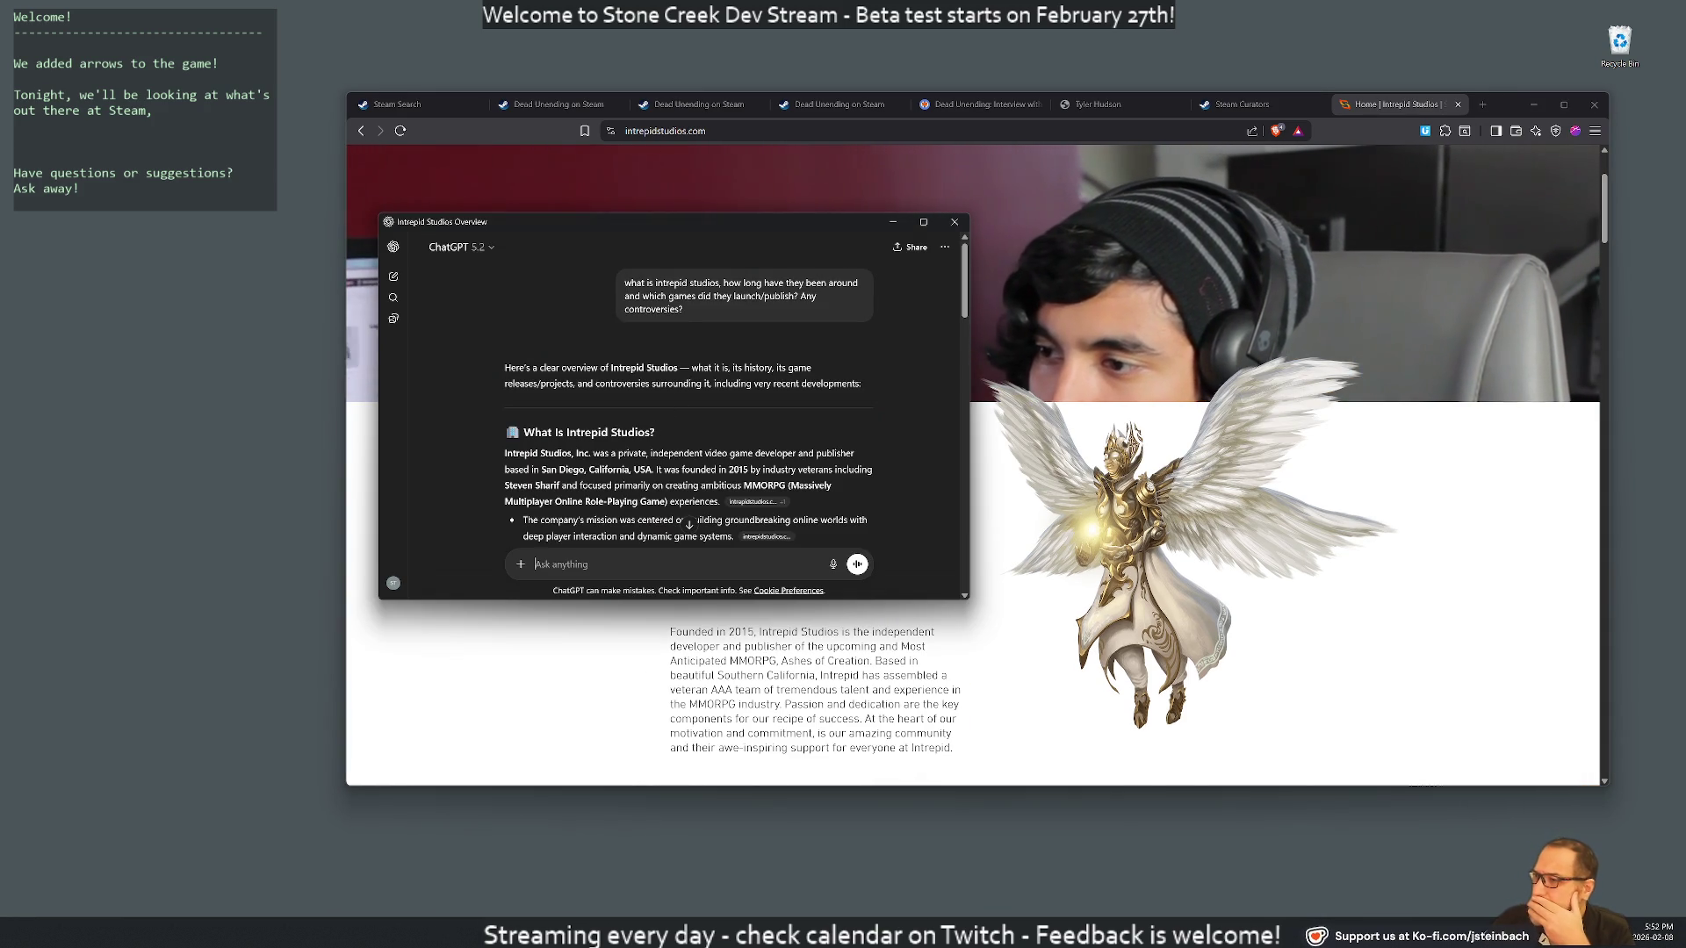
Highlight the founding details, MMORPG focus and company mission bullet in the ChatGPT answer
{"action": "left_click_drag", "start_coordinate": [705, 453], "coordinate": [775, 469]}
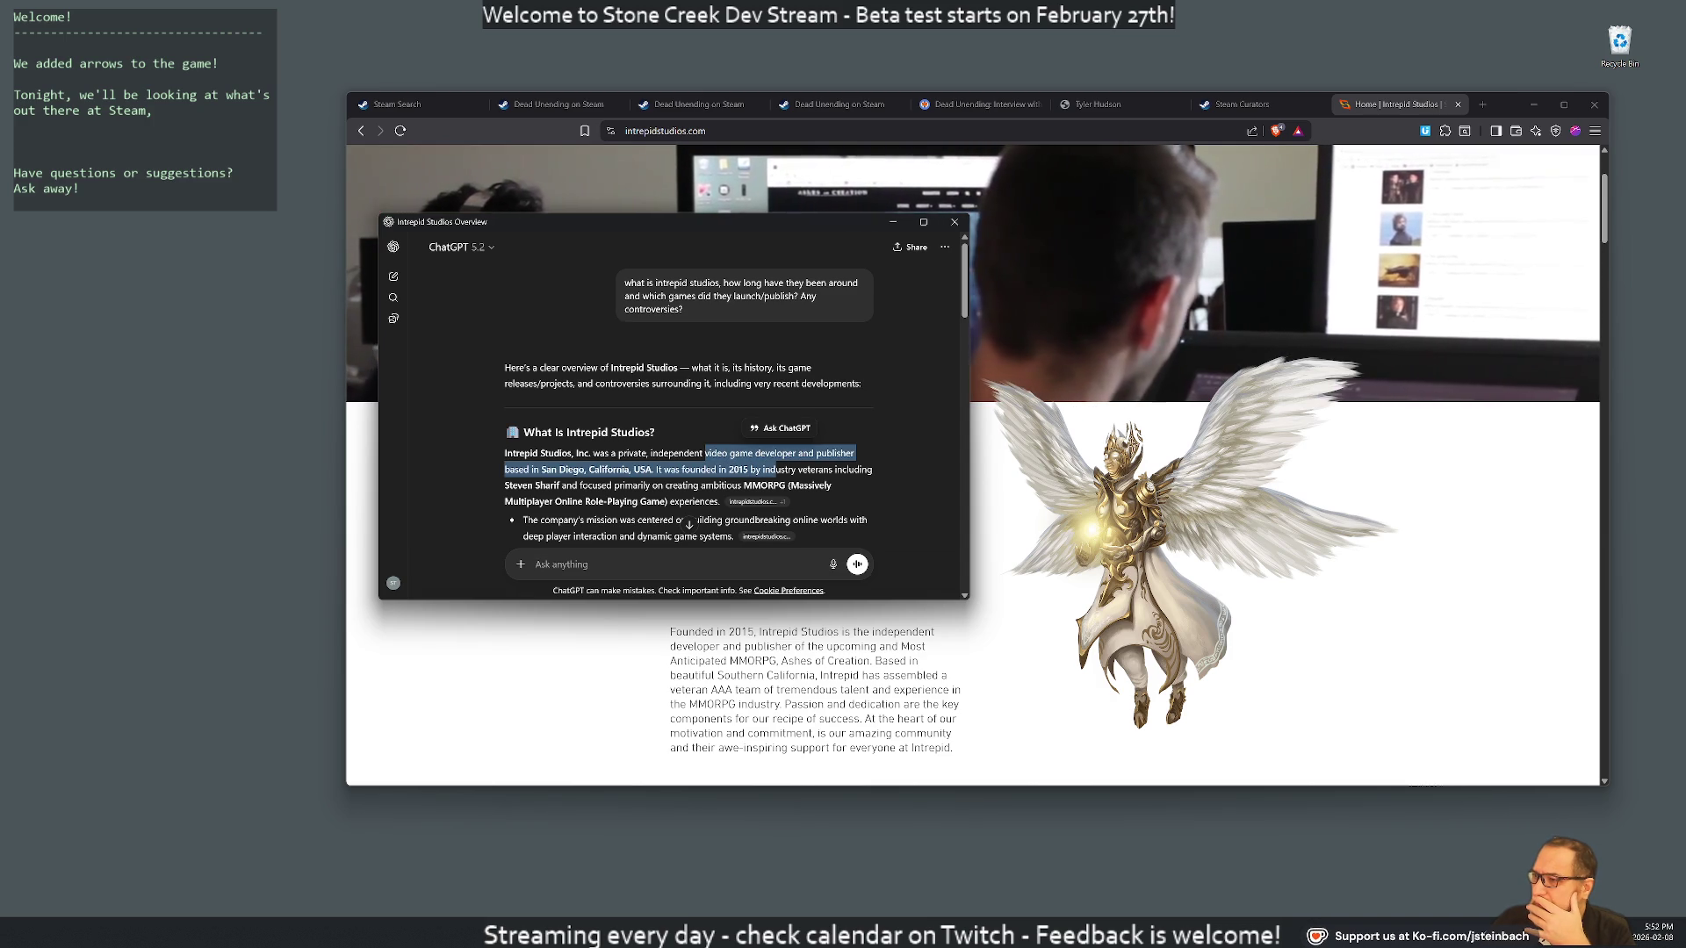
{"action": "left_click_drag", "start_coordinate": [504, 486], "coordinate": [727, 504]}
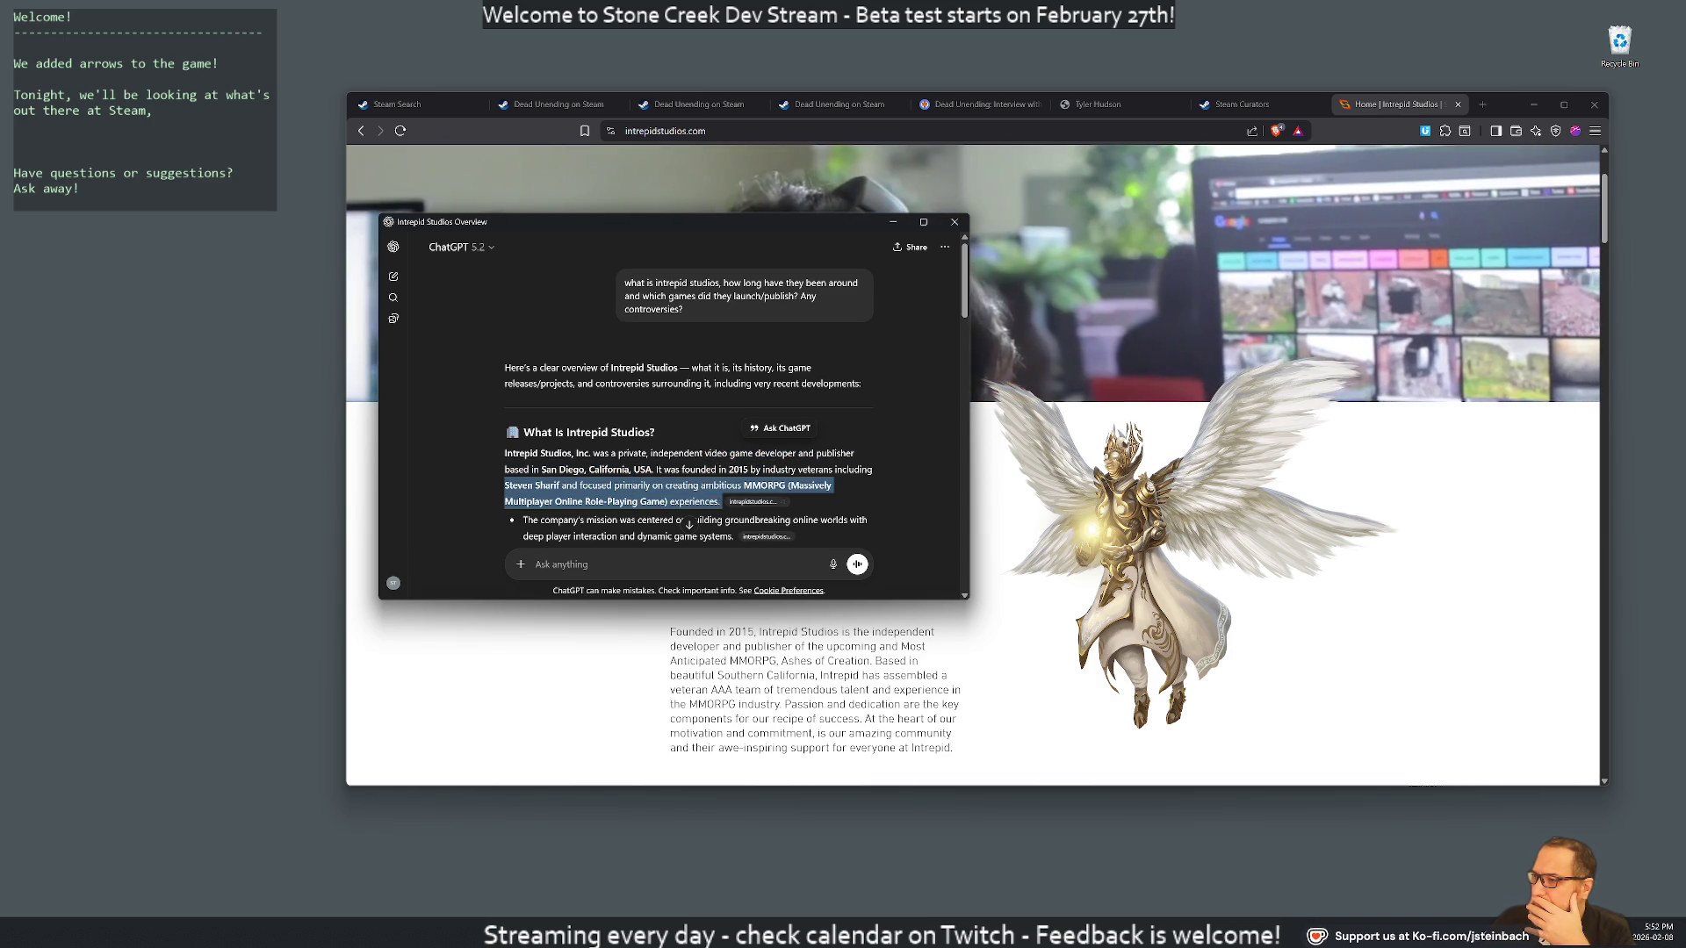
{"action": "scroll", "coordinate": [676, 450], "scroll_direction": "down", "scroll_amount": 2}
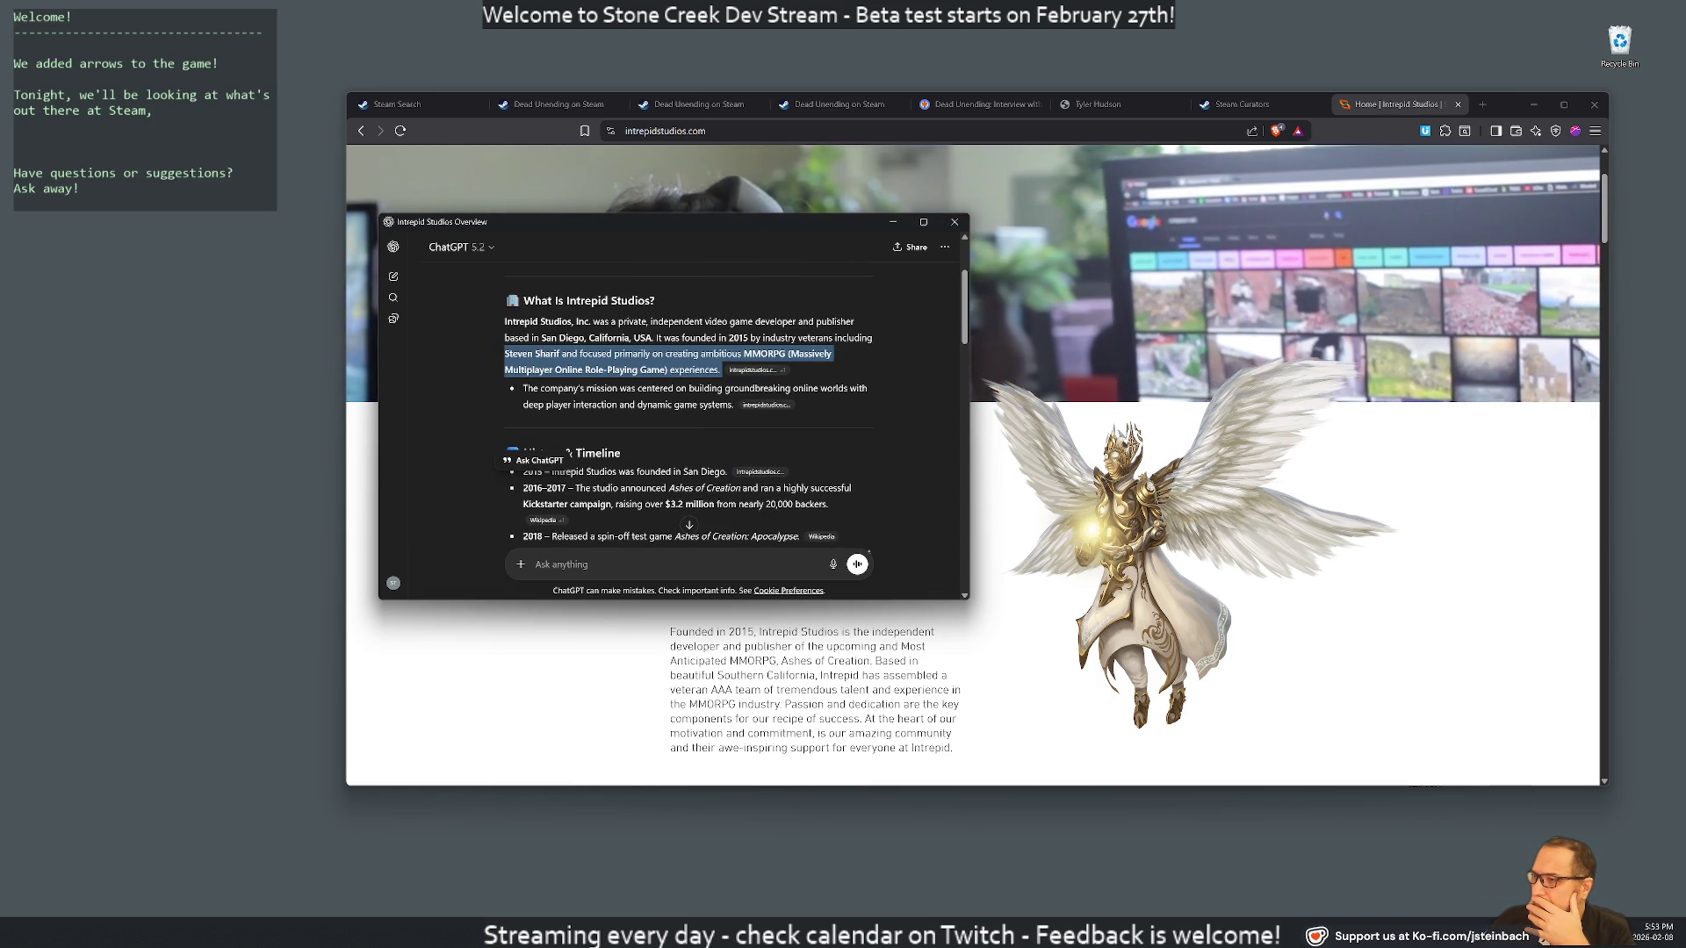
{"action": "left_click_drag", "start_coordinate": [558, 388], "coordinate": [702, 405]}
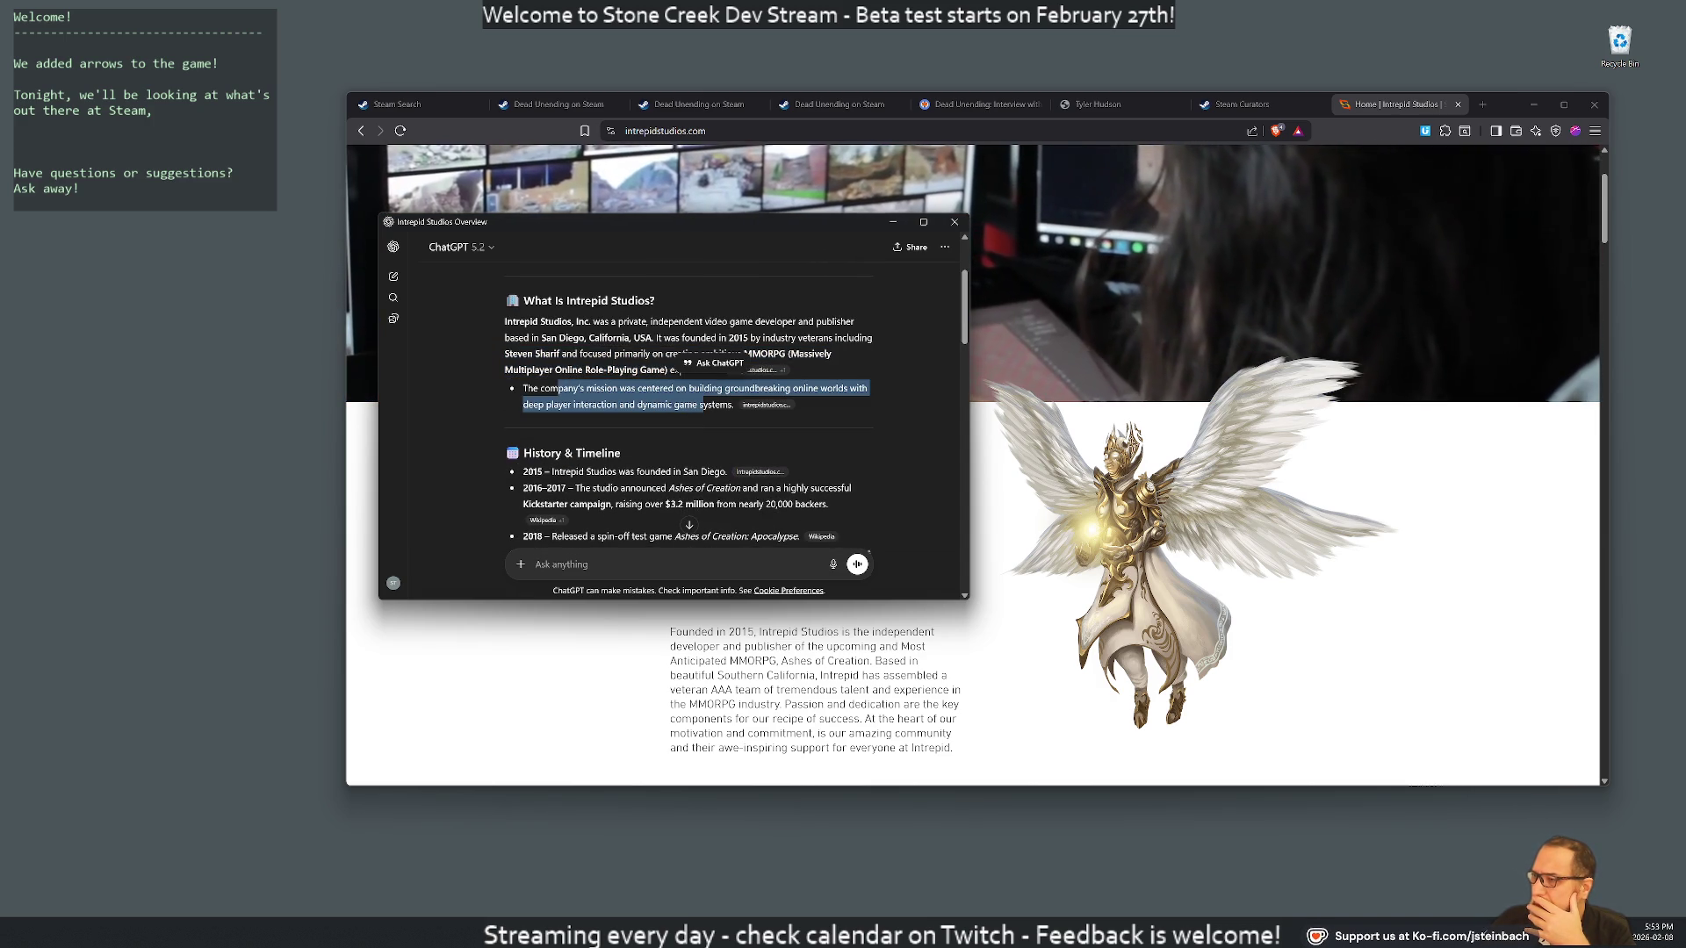
{"action": "left_click", "coordinate": [703, 405]}
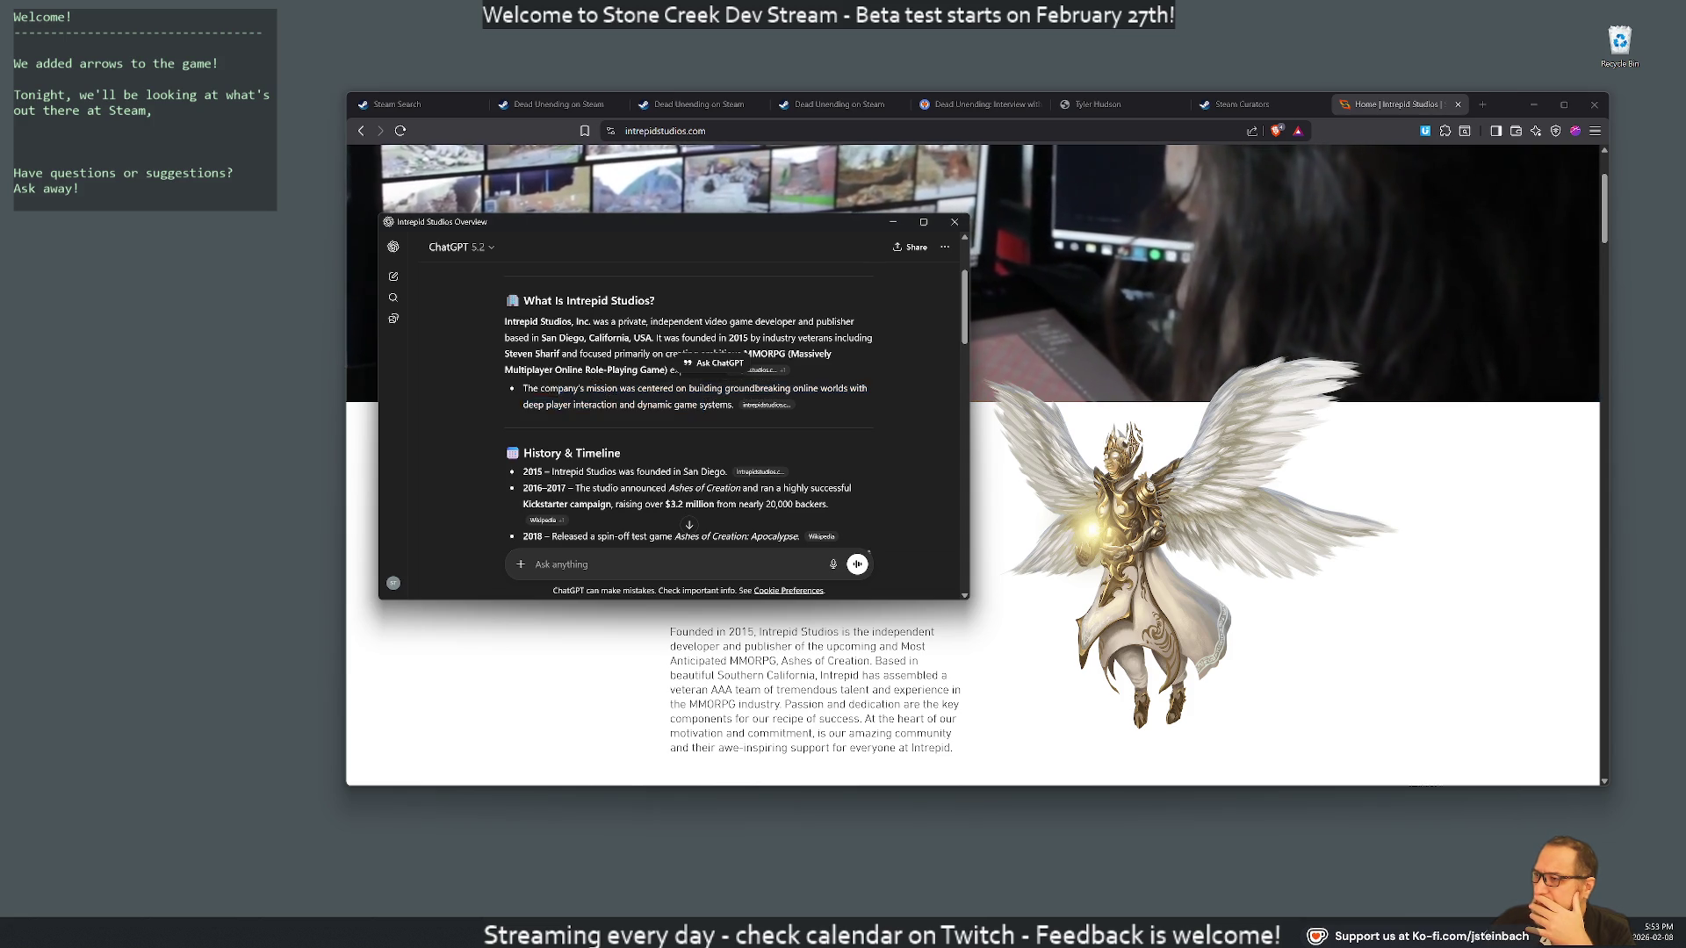
{"action": "triple_click", "coordinate": [703, 404]}
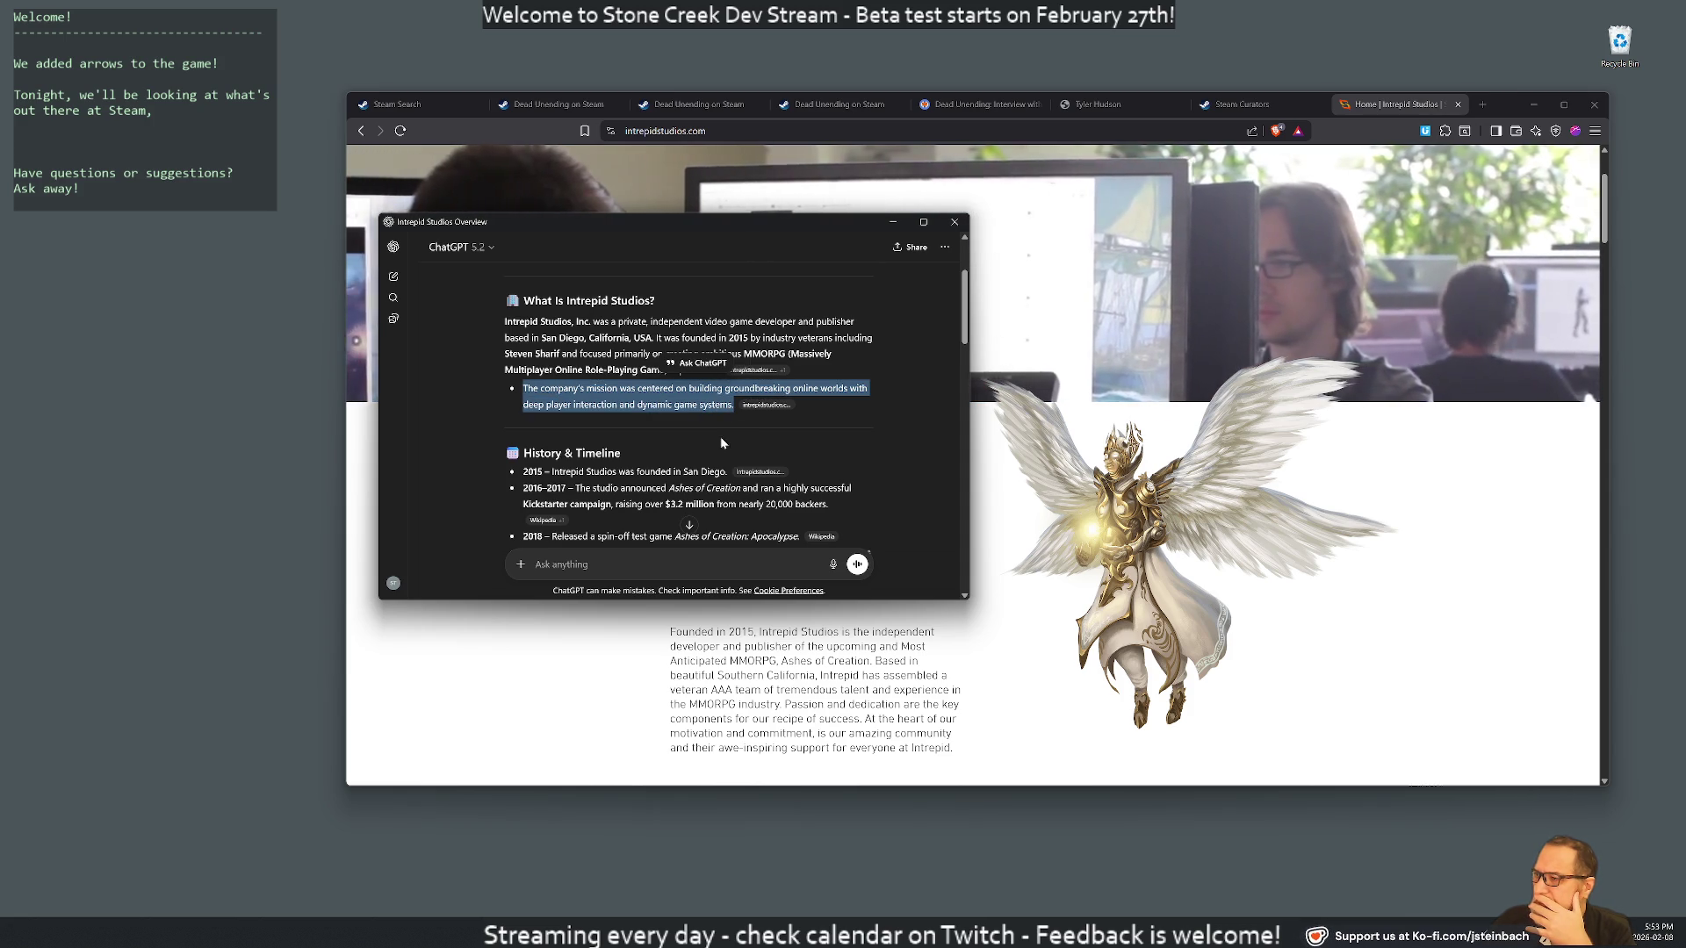
Scroll to History & Timeline and highlight the 2016–2017 Kickstarter campaign details
{"action": "scroll", "coordinate": [680, 440], "scroll_direction": "down", "scroll_amount": 3}
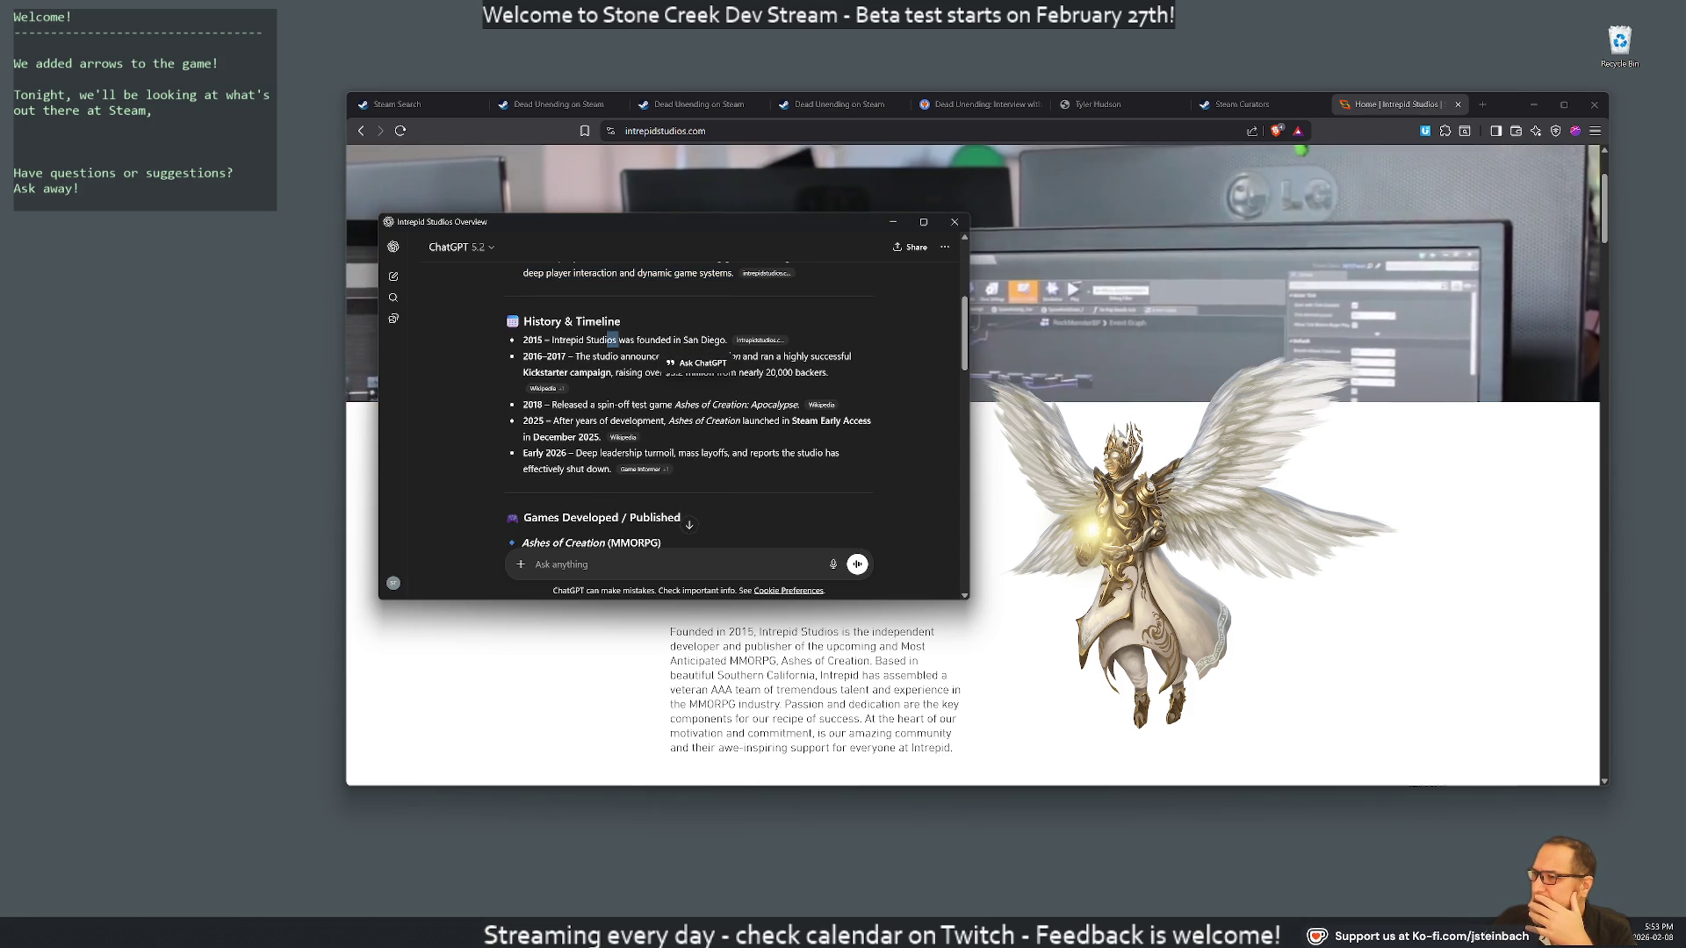
{"action": "left_click_drag", "start_coordinate": [599, 355], "coordinate": [794, 372]}
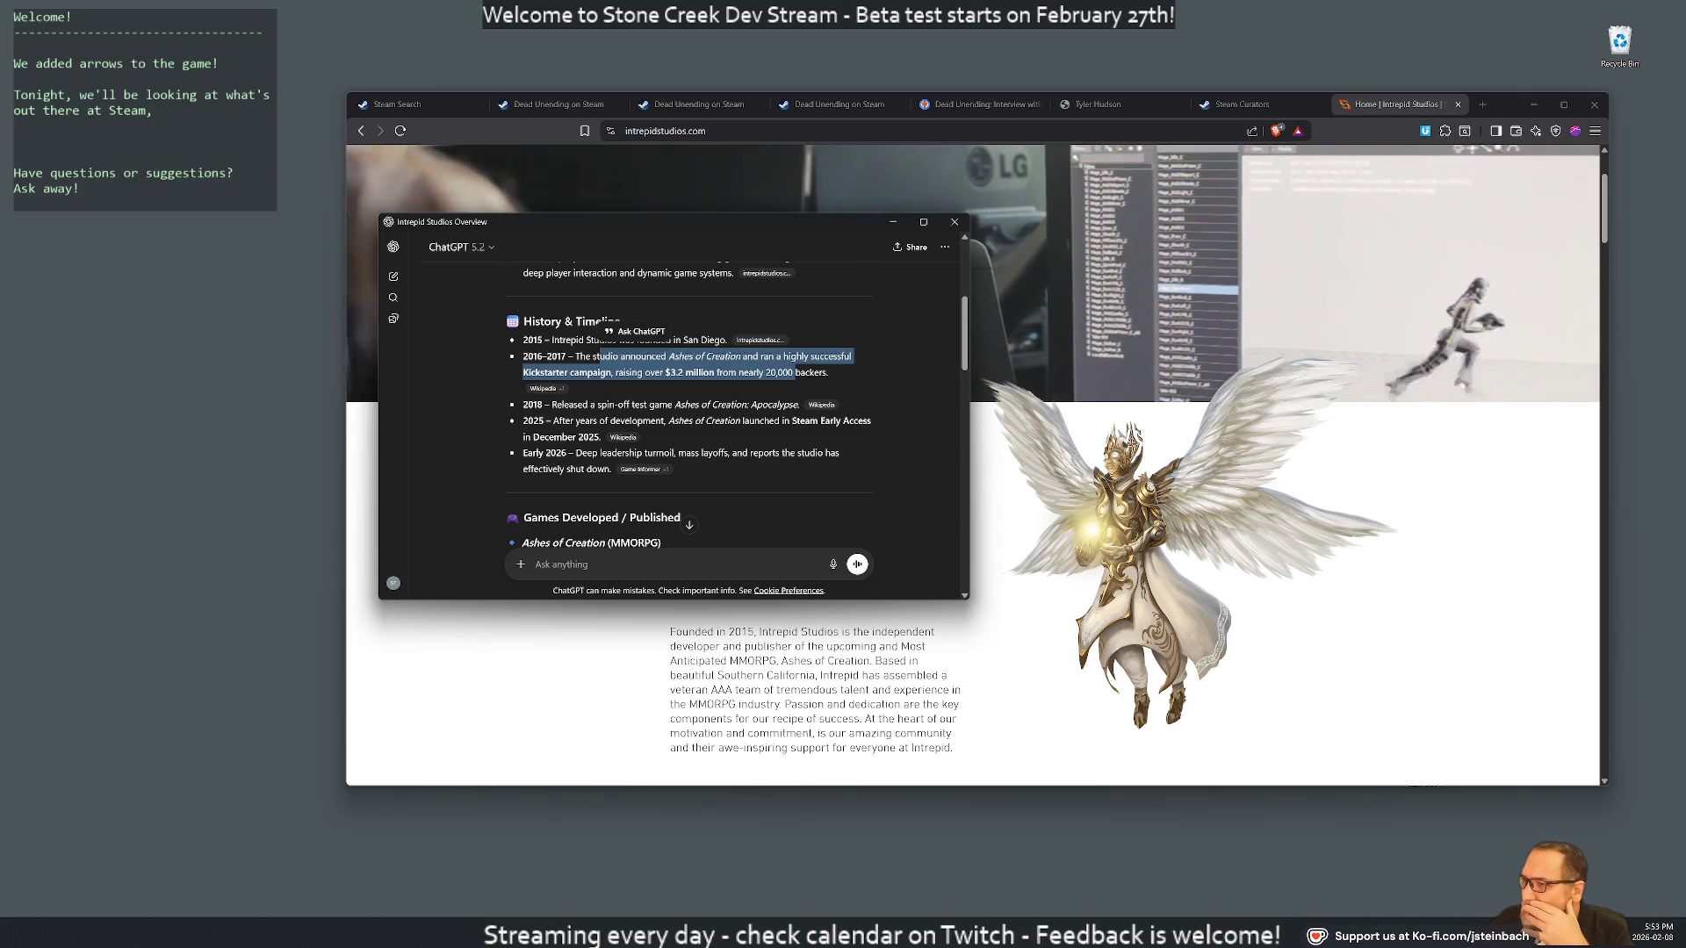
{"action": "left_click", "coordinate": [795, 372]}
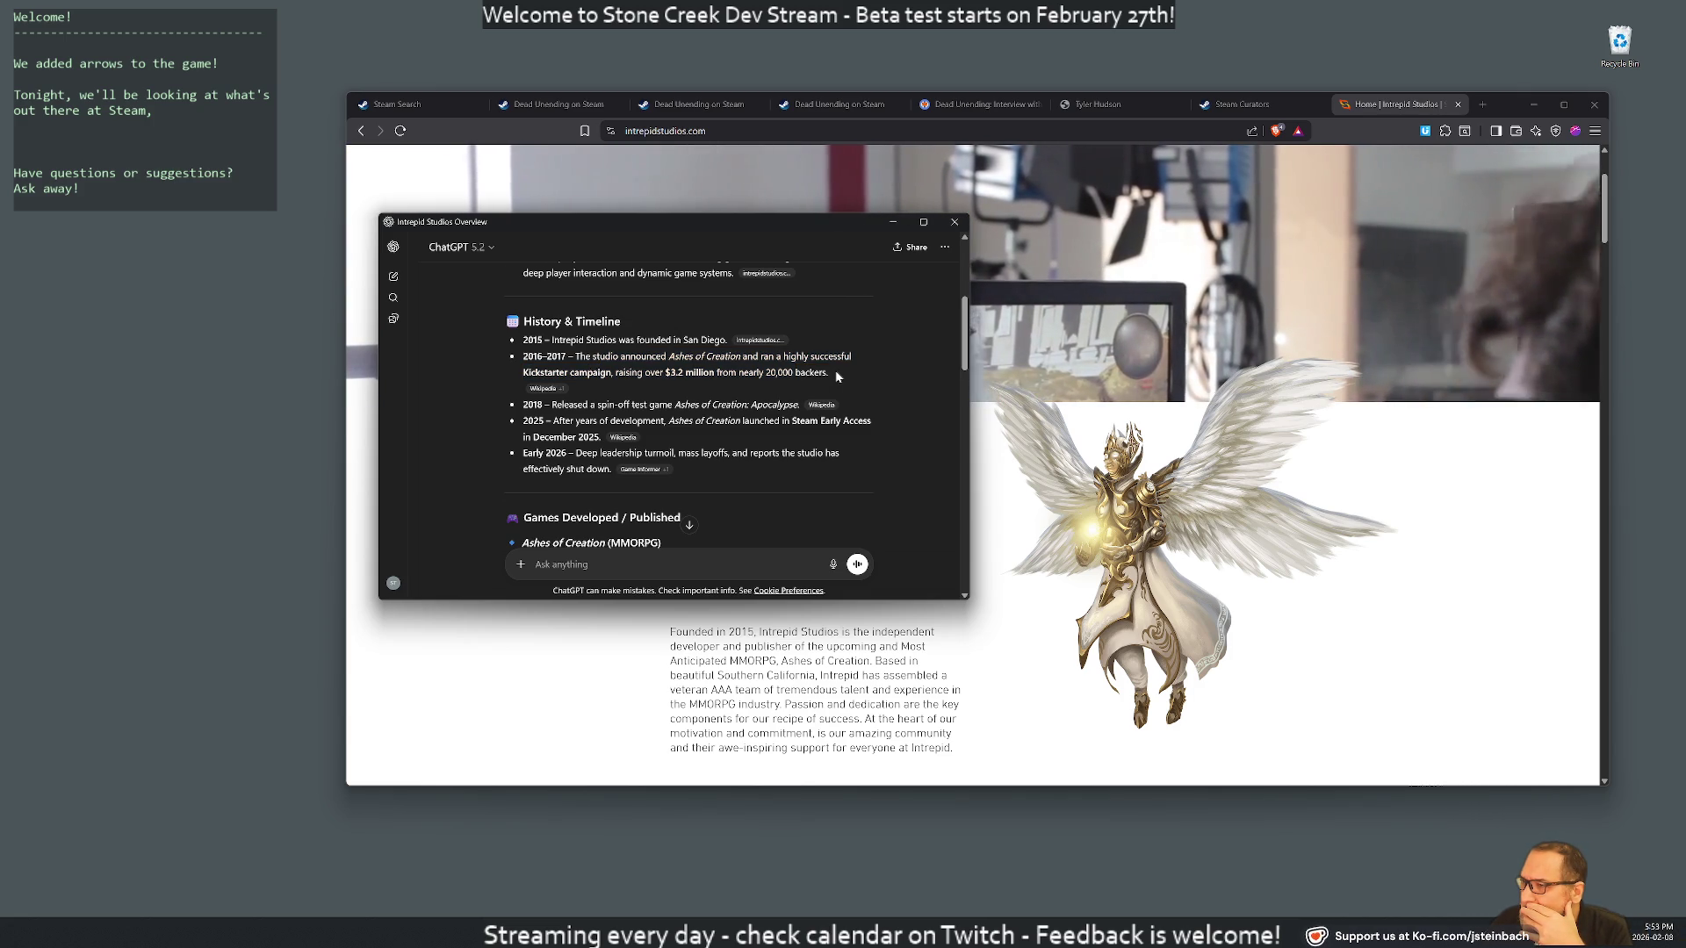
{"action": "key", "text": "super"}
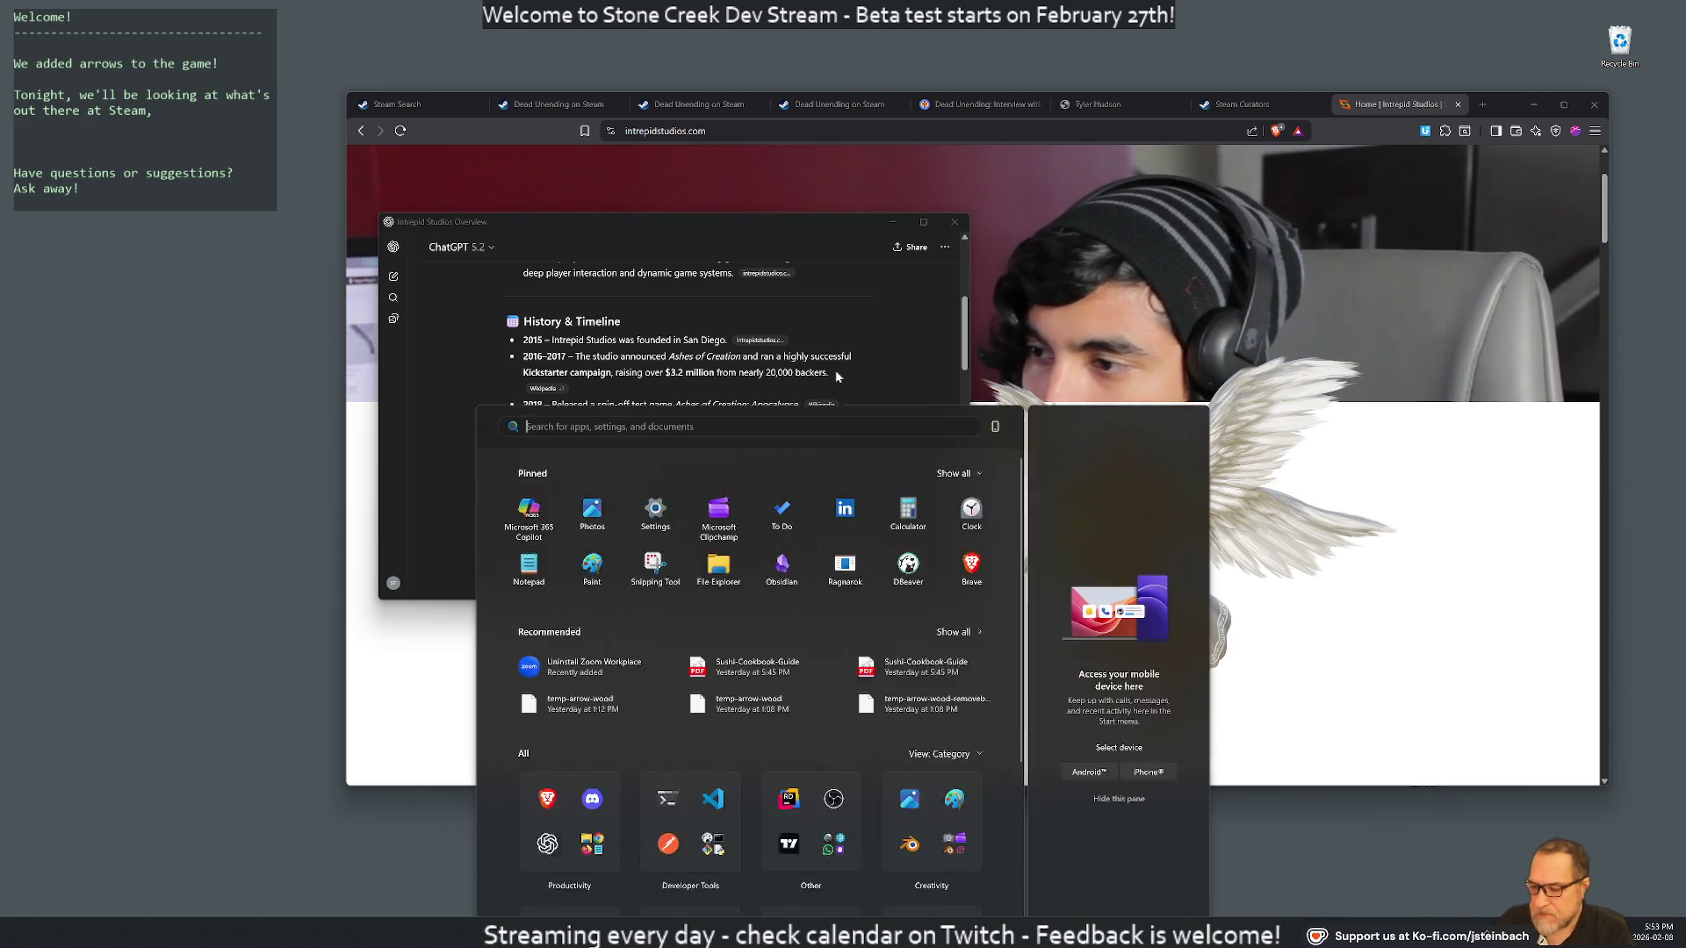
{"action": "type", "text": "3200/20="}
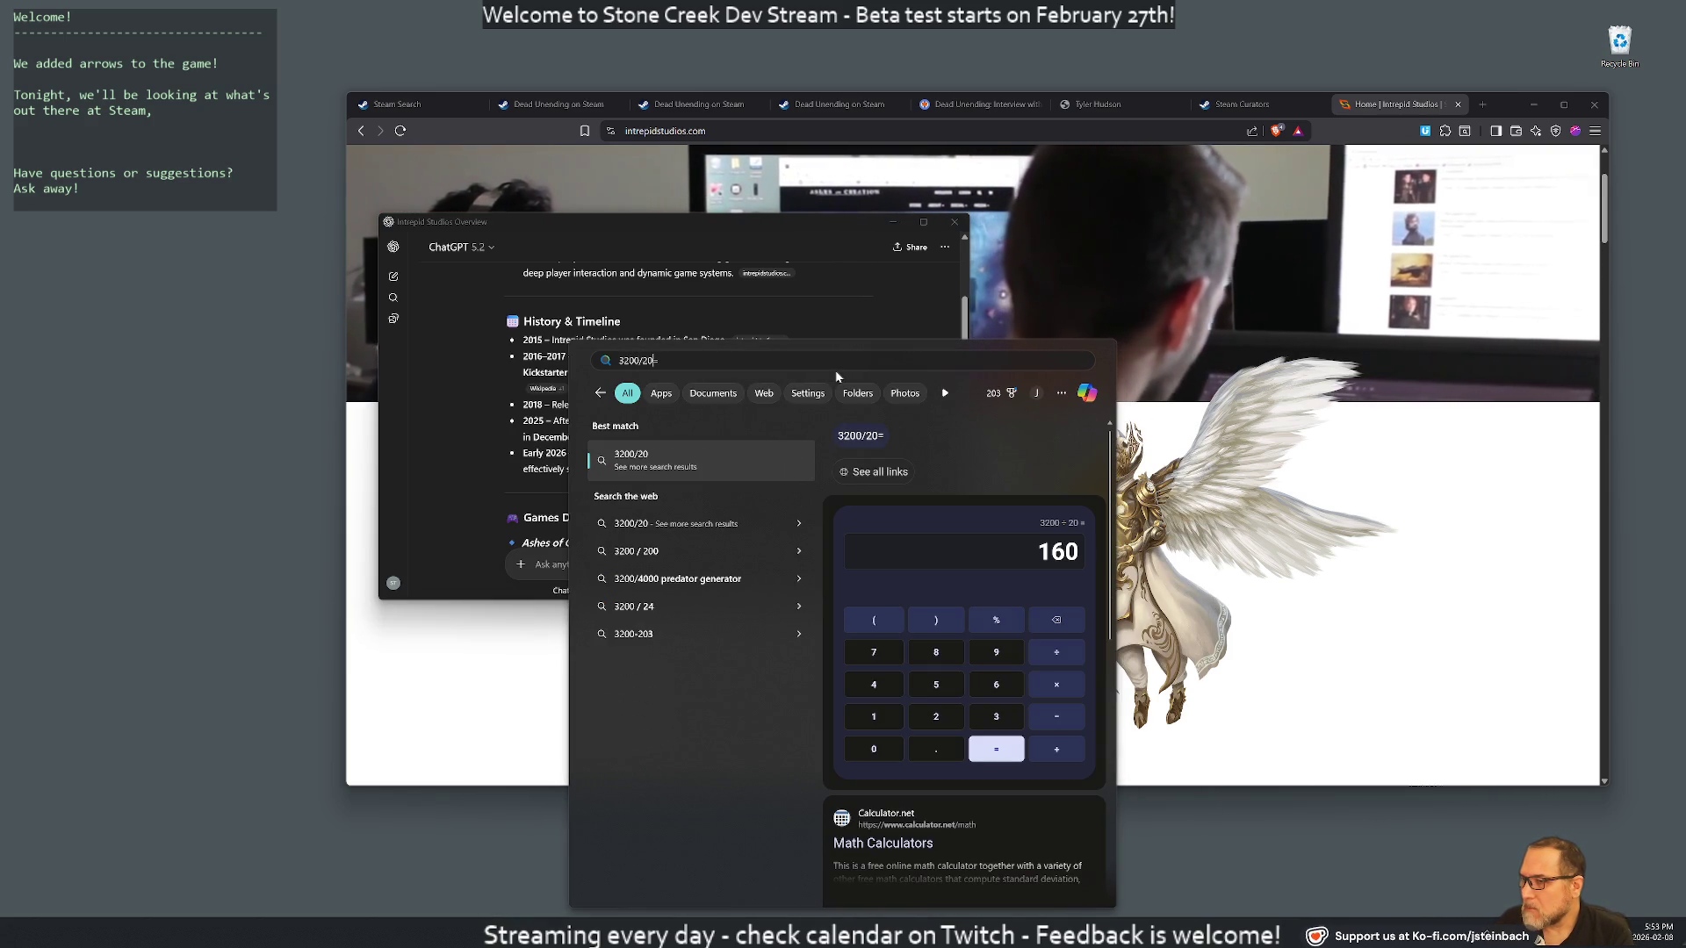
{"action": "left_click", "coordinate": [490, 493]}
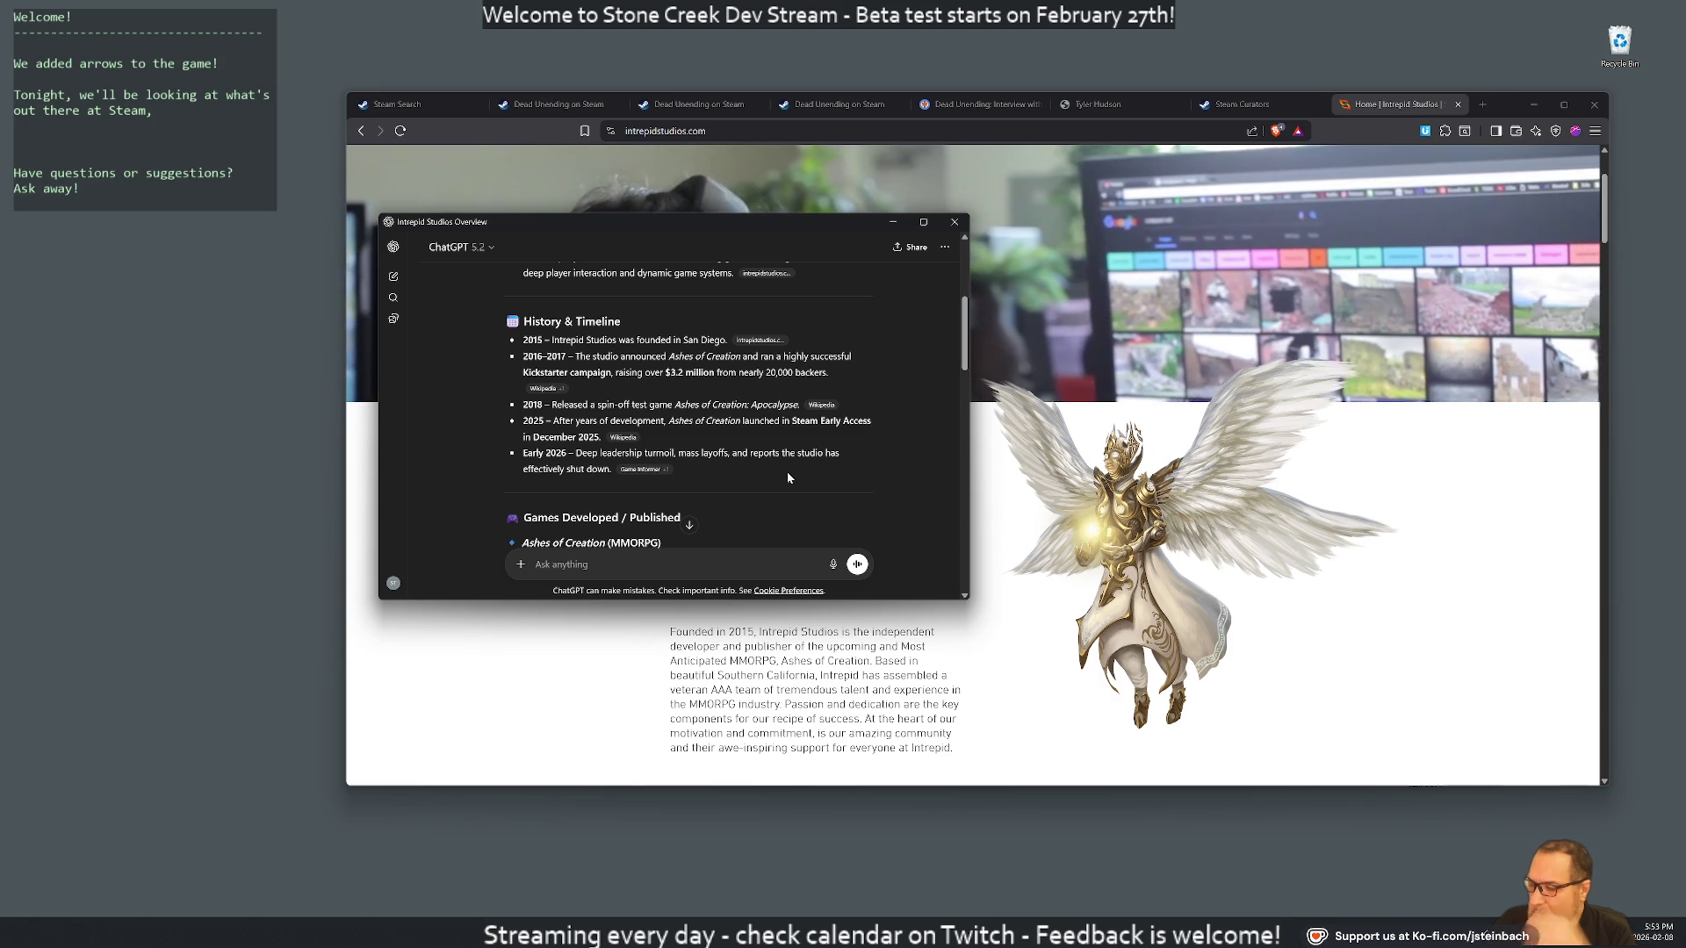
{"action": "key", "text": "super"}
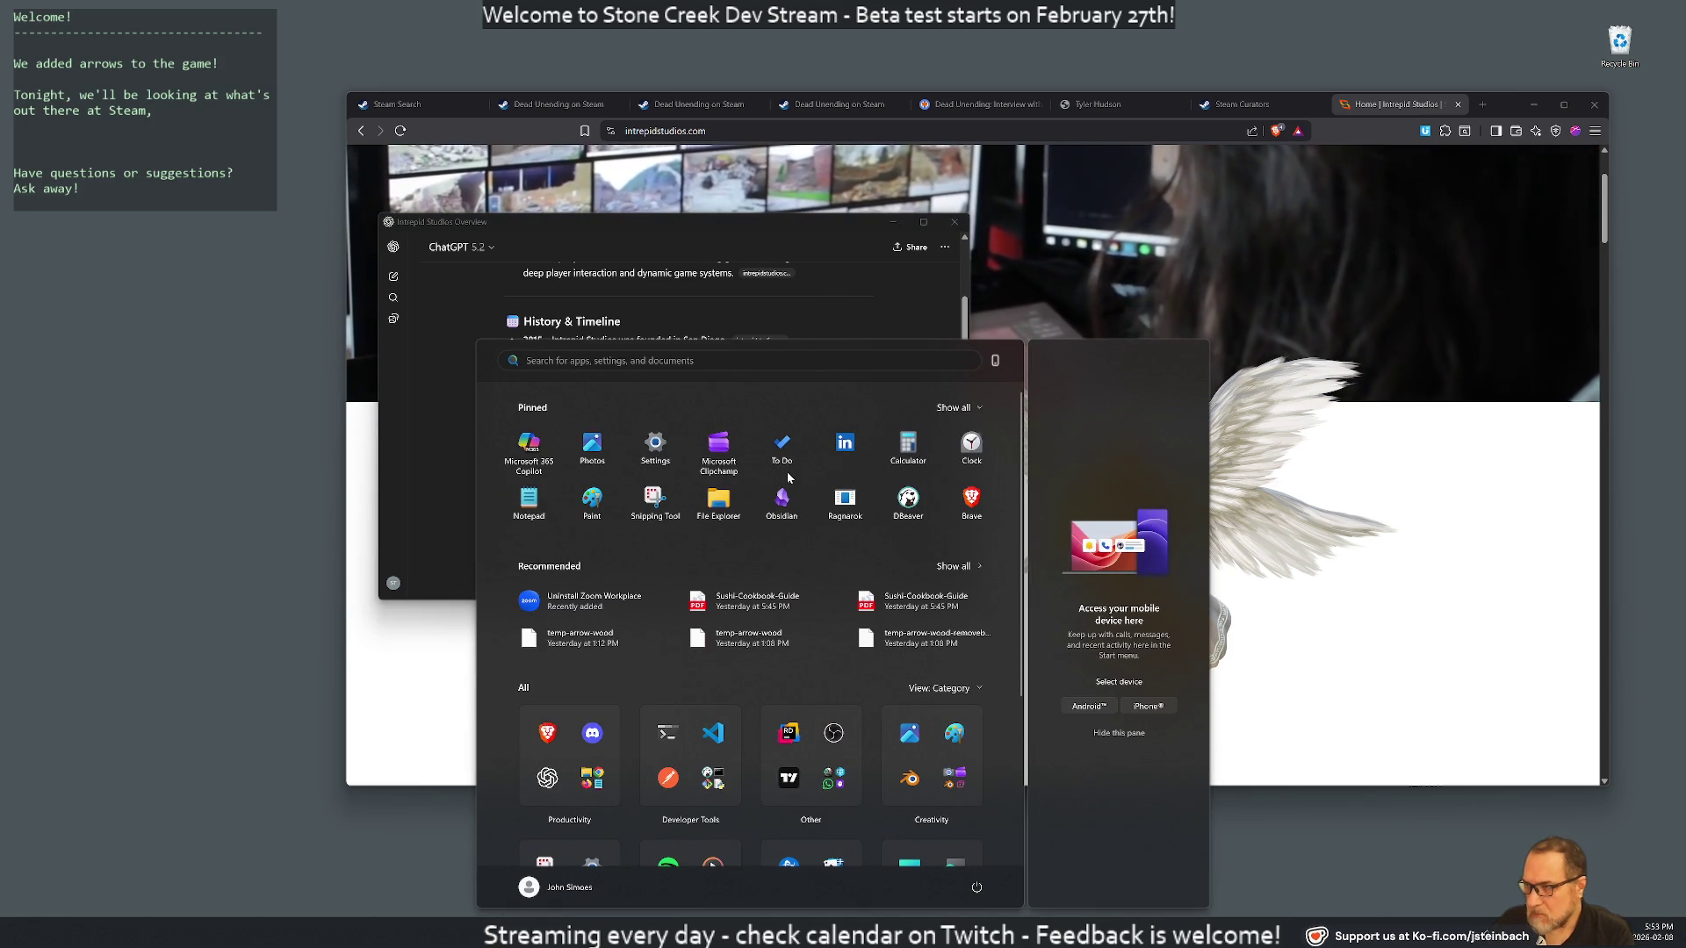
{"action": "type", "text": "3200/"}
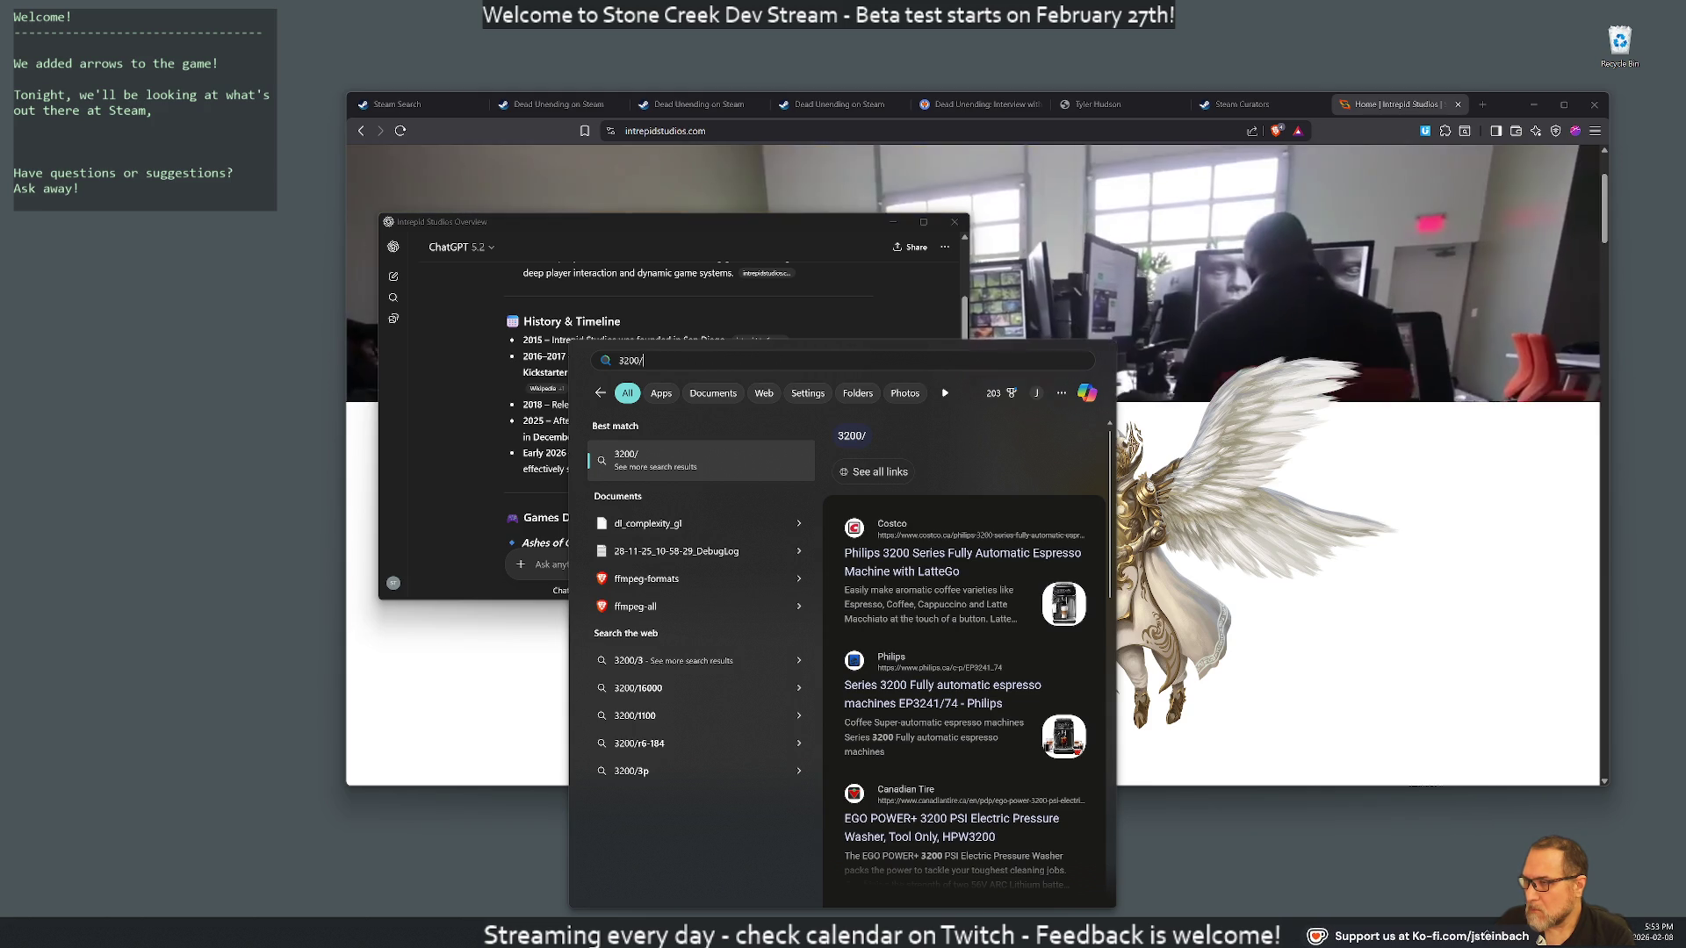
{"action": "left_click", "coordinate": [487, 394]}
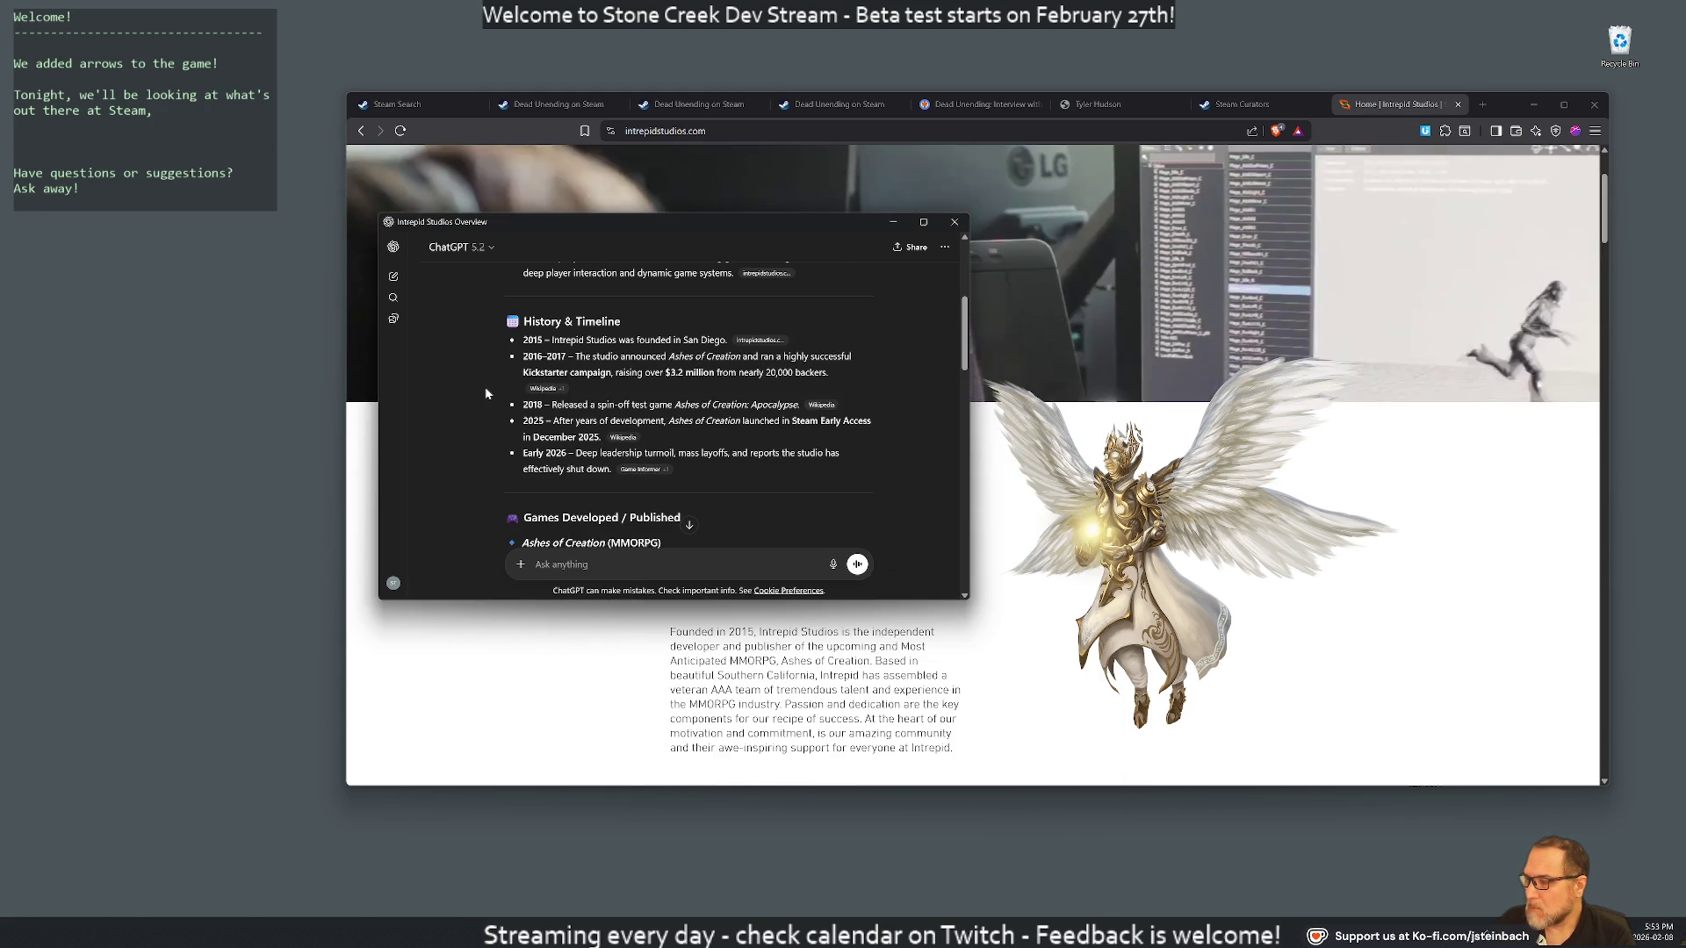
{"action": "key", "text": "super"}
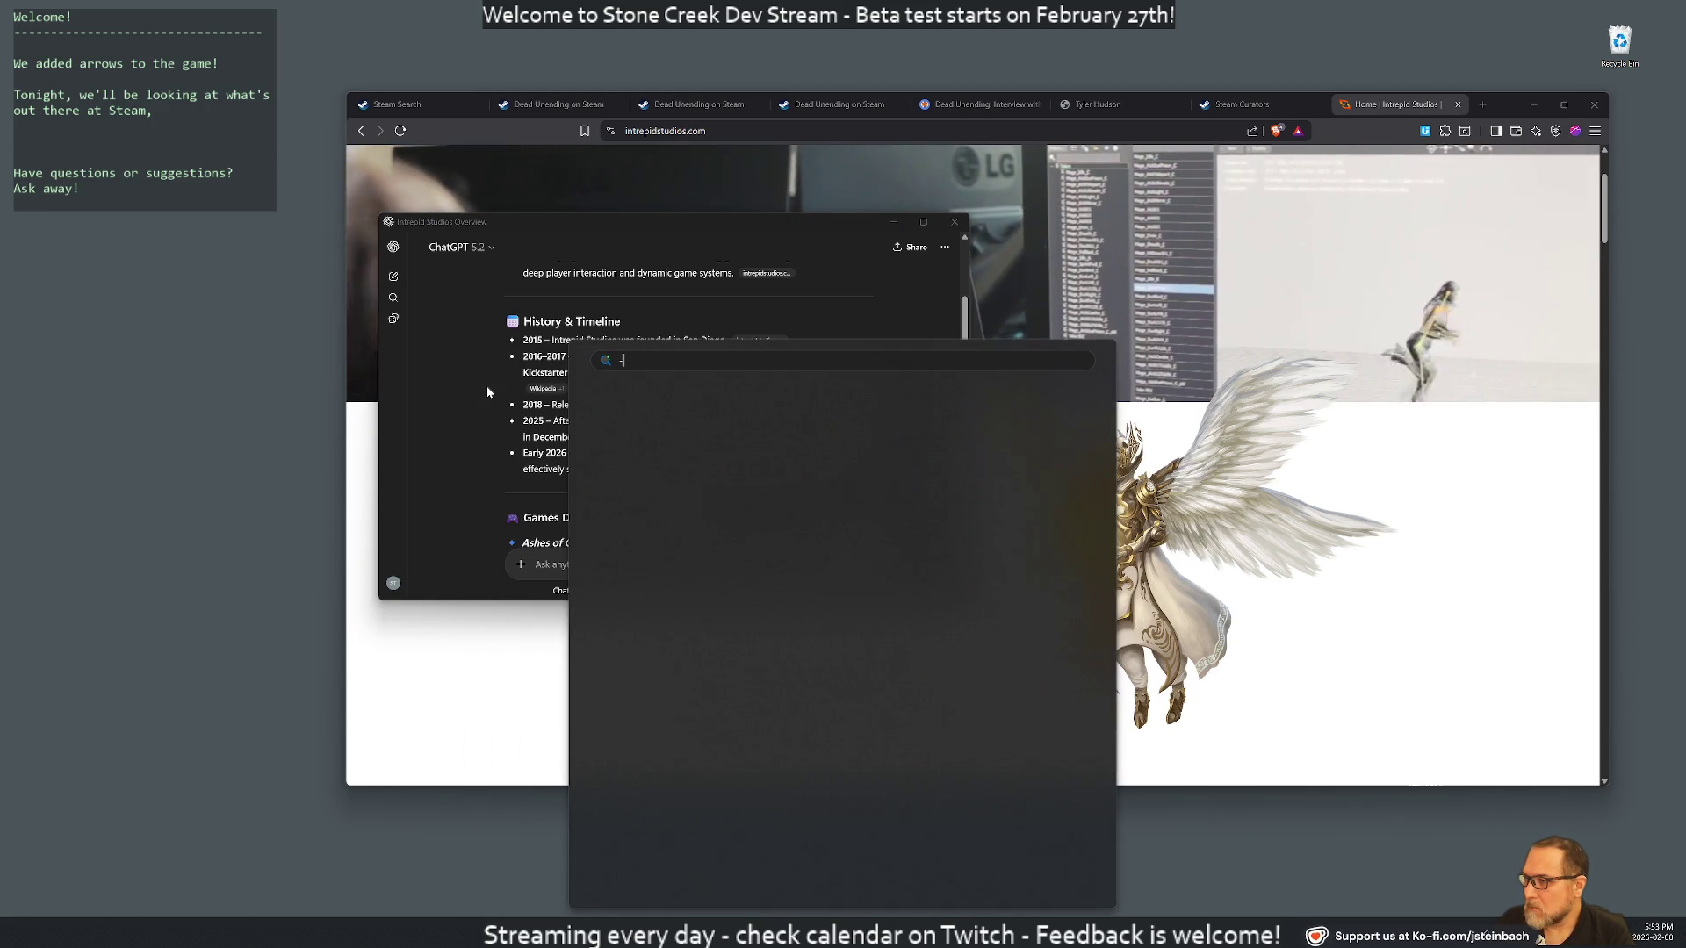
{"action": "type", "text": "3200"}
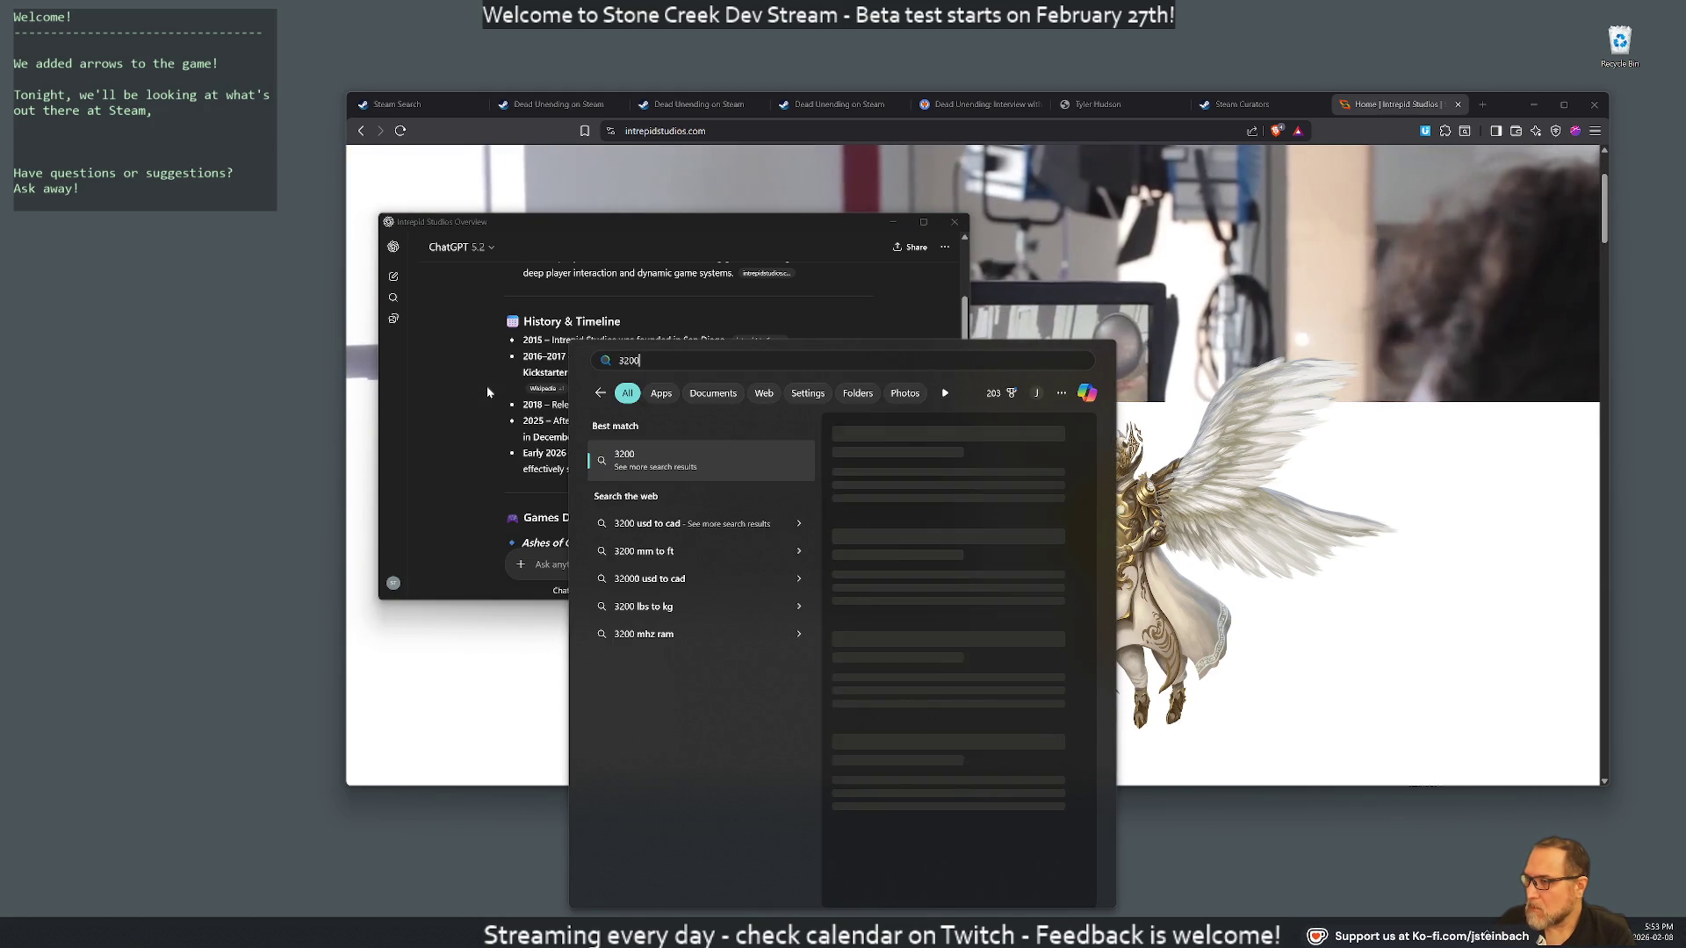
{"action": "type", "text": "/20"}
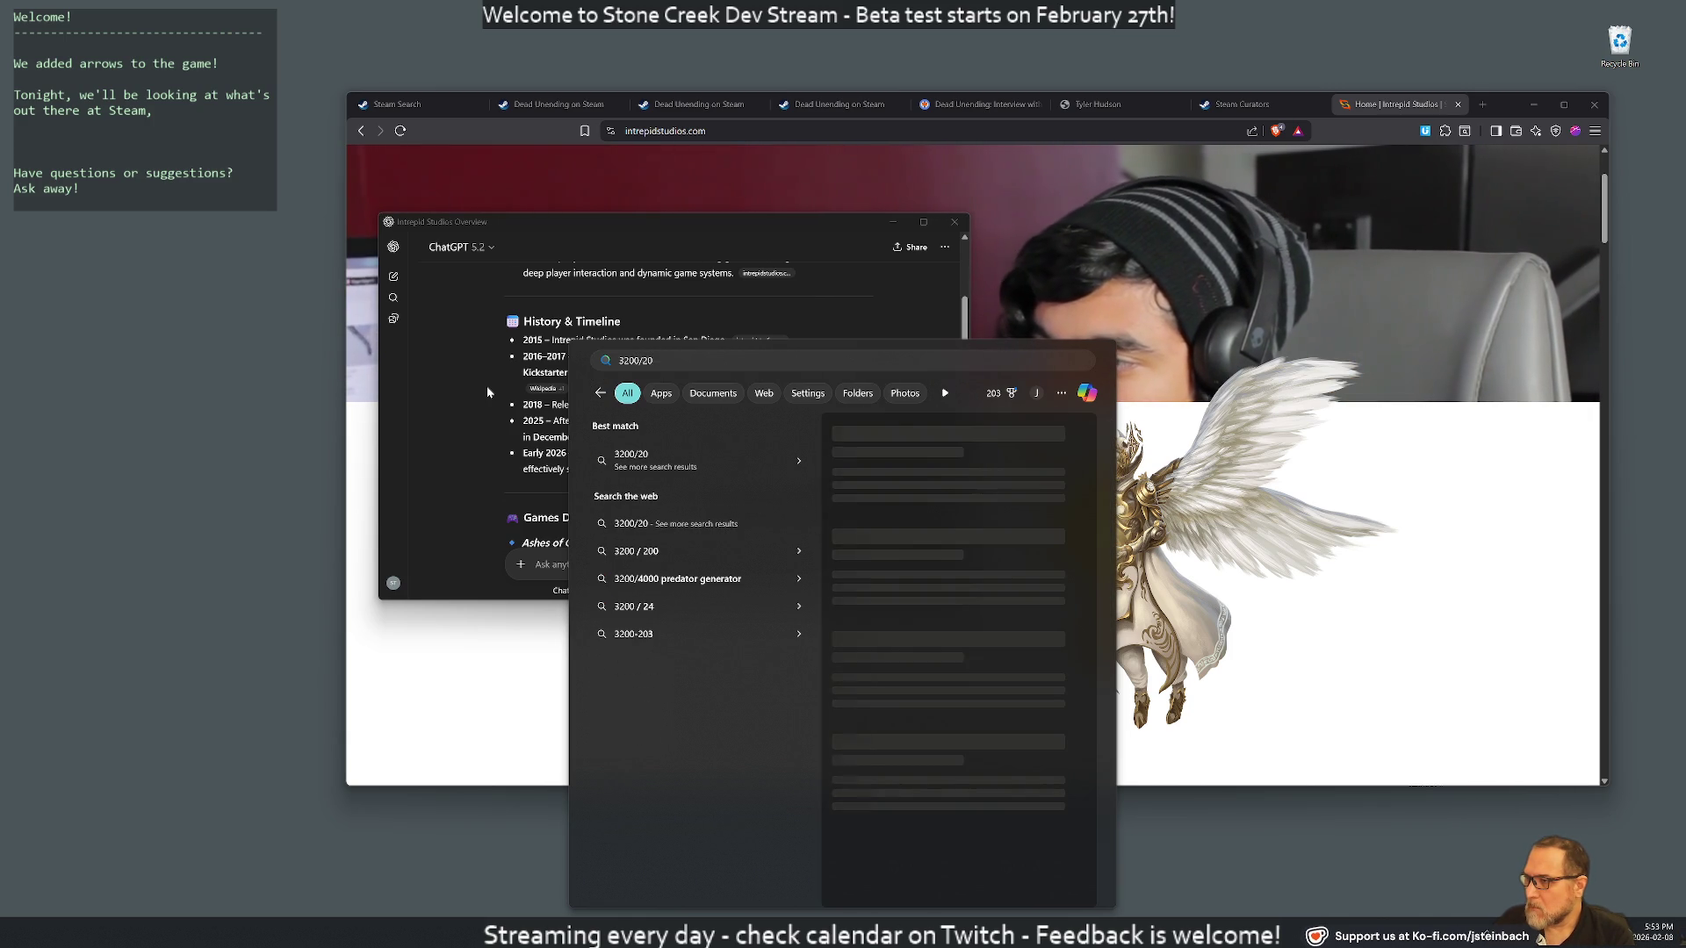
{"action": "key", "text": "Escape"}
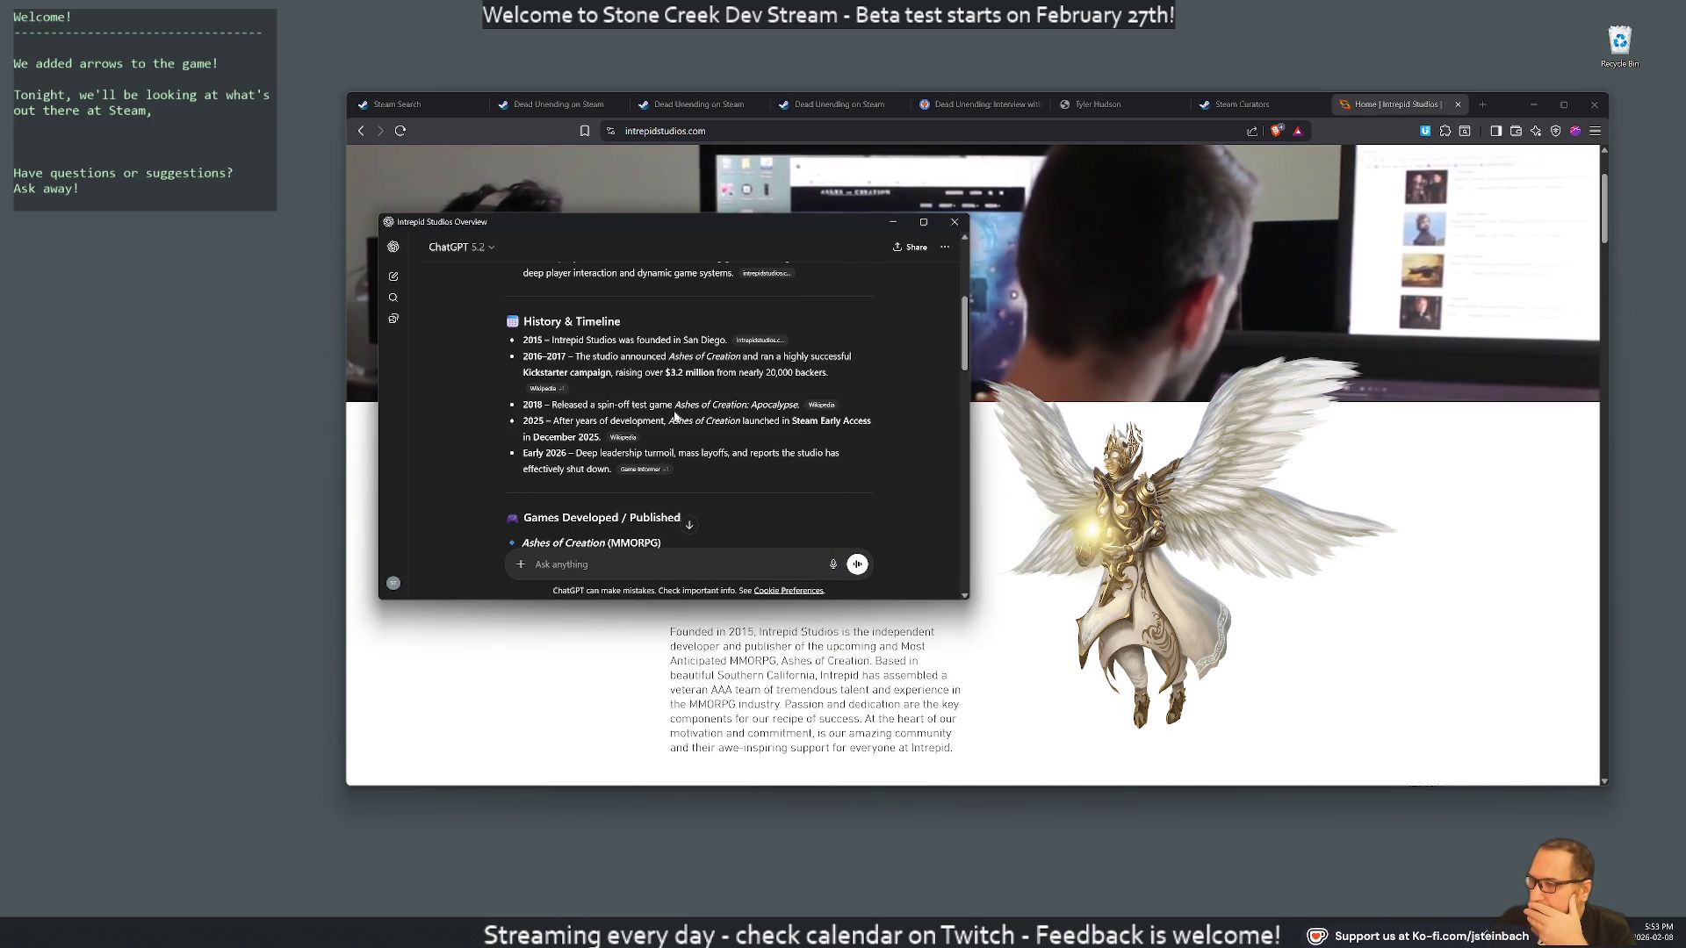
Highlight 'over $3.2 million' in the 2016–2017 Kickstarter bullet of the timeline
{"action": "left_click_drag", "start_coordinate": [570, 372], "coordinate": [771, 372]}
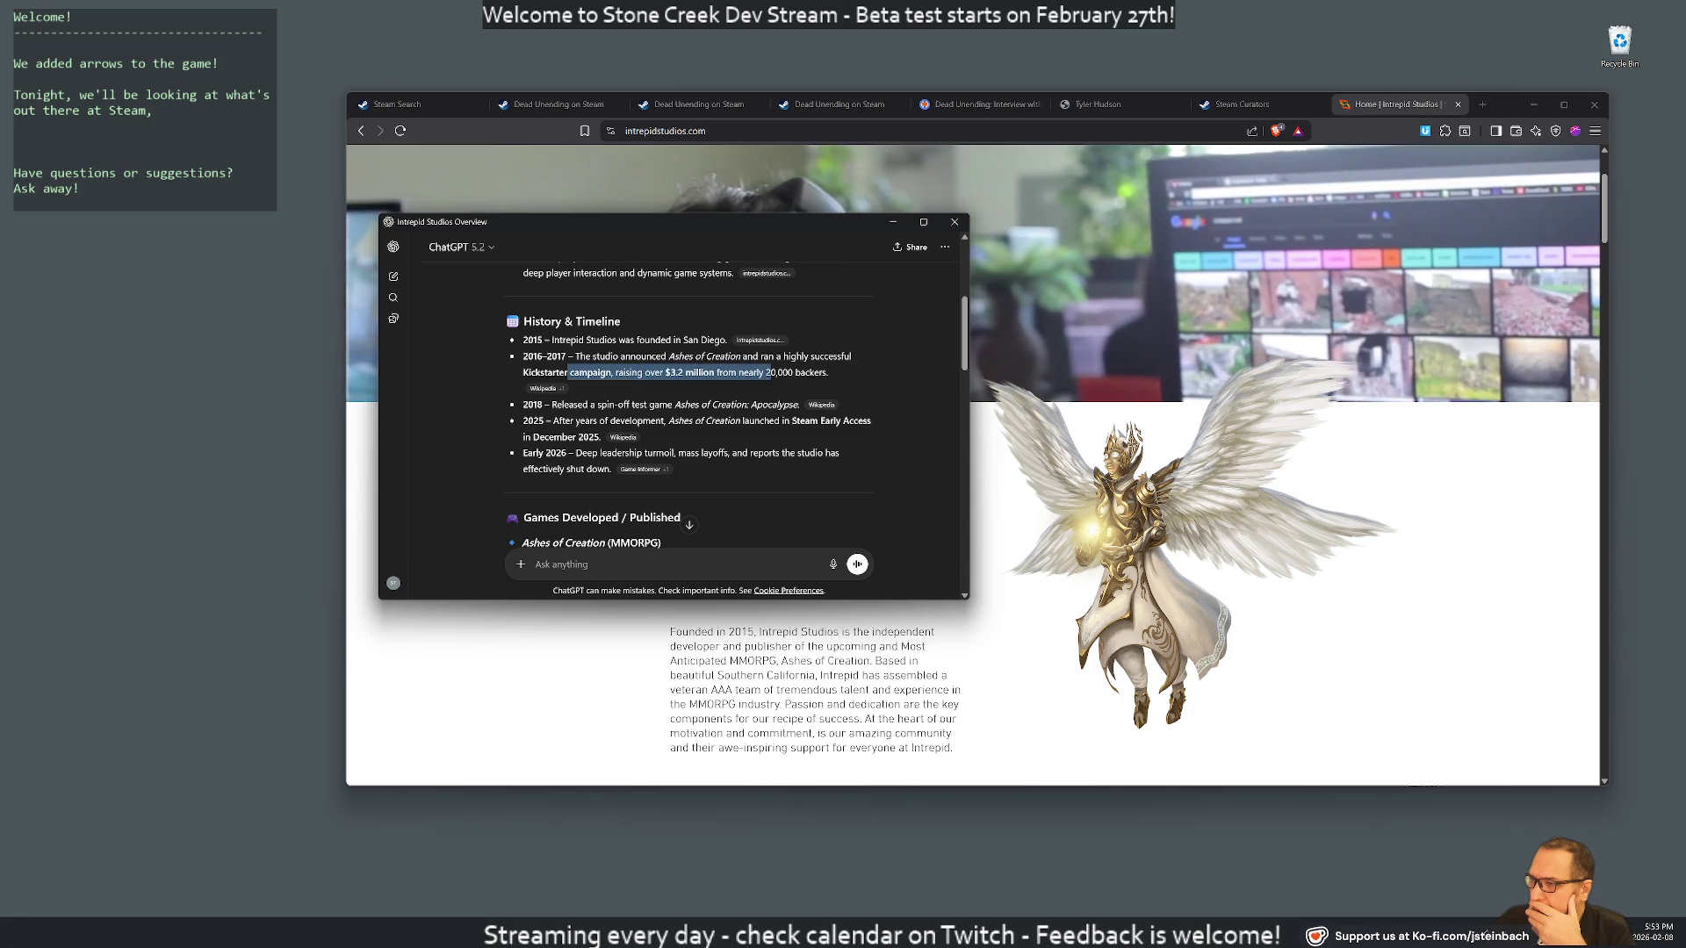
{"action": "left_click_drag", "start_coordinate": [557, 405], "coordinate": [798, 405]}
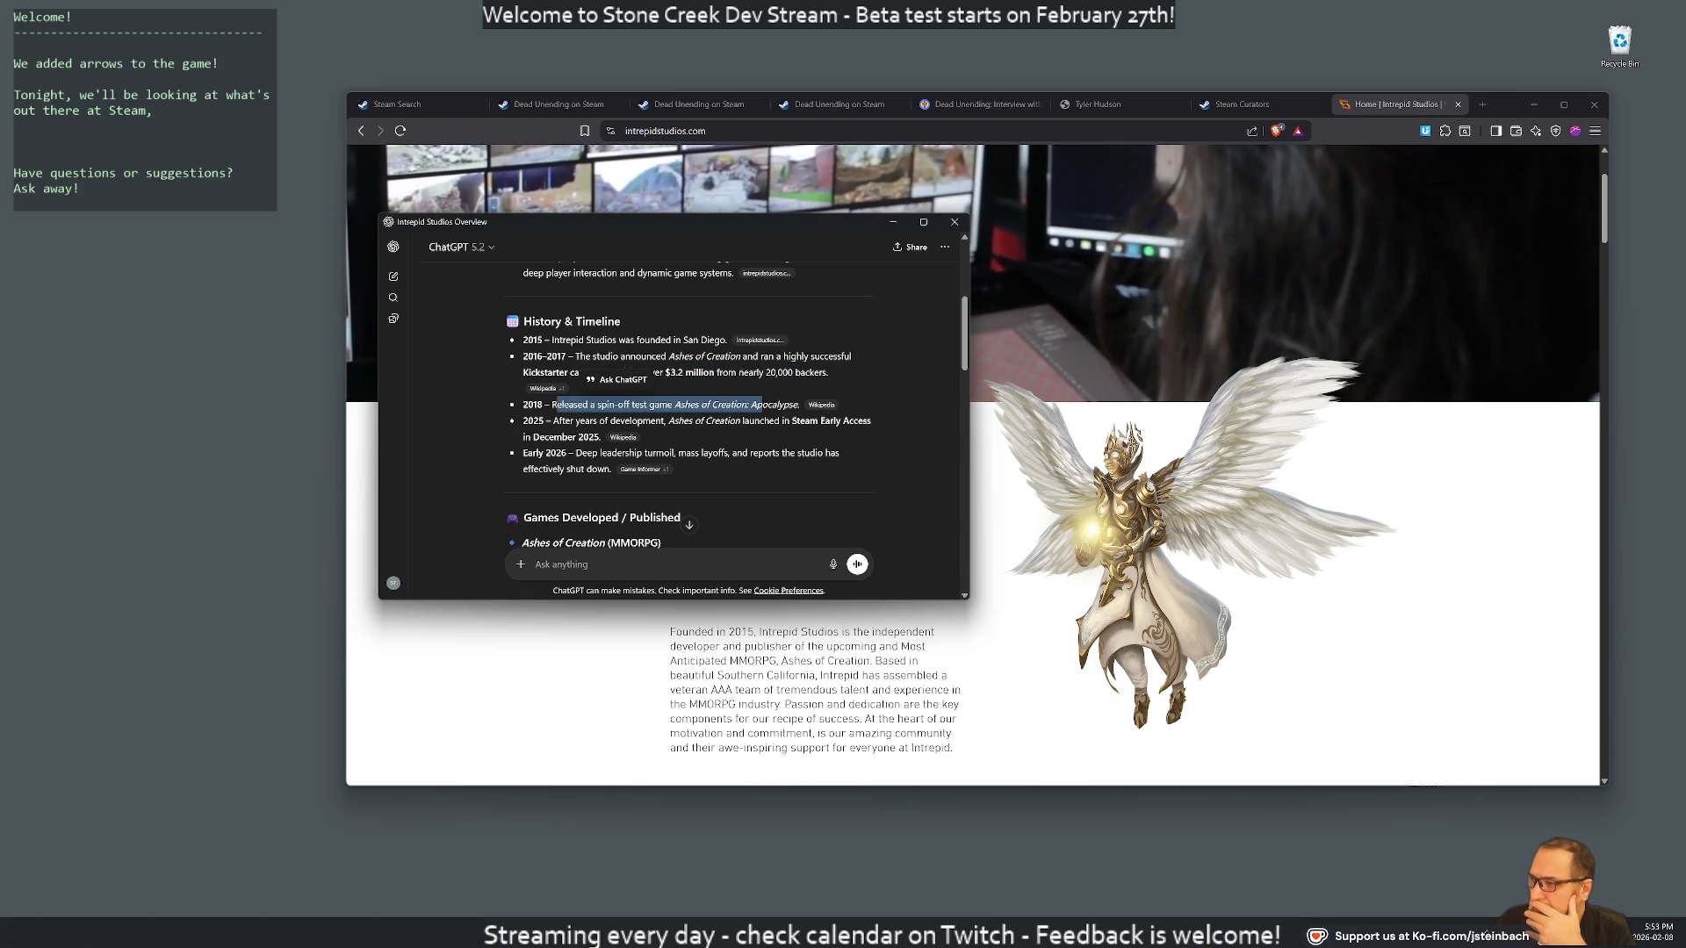
{"action": "left_click", "coordinate": [798, 405]}
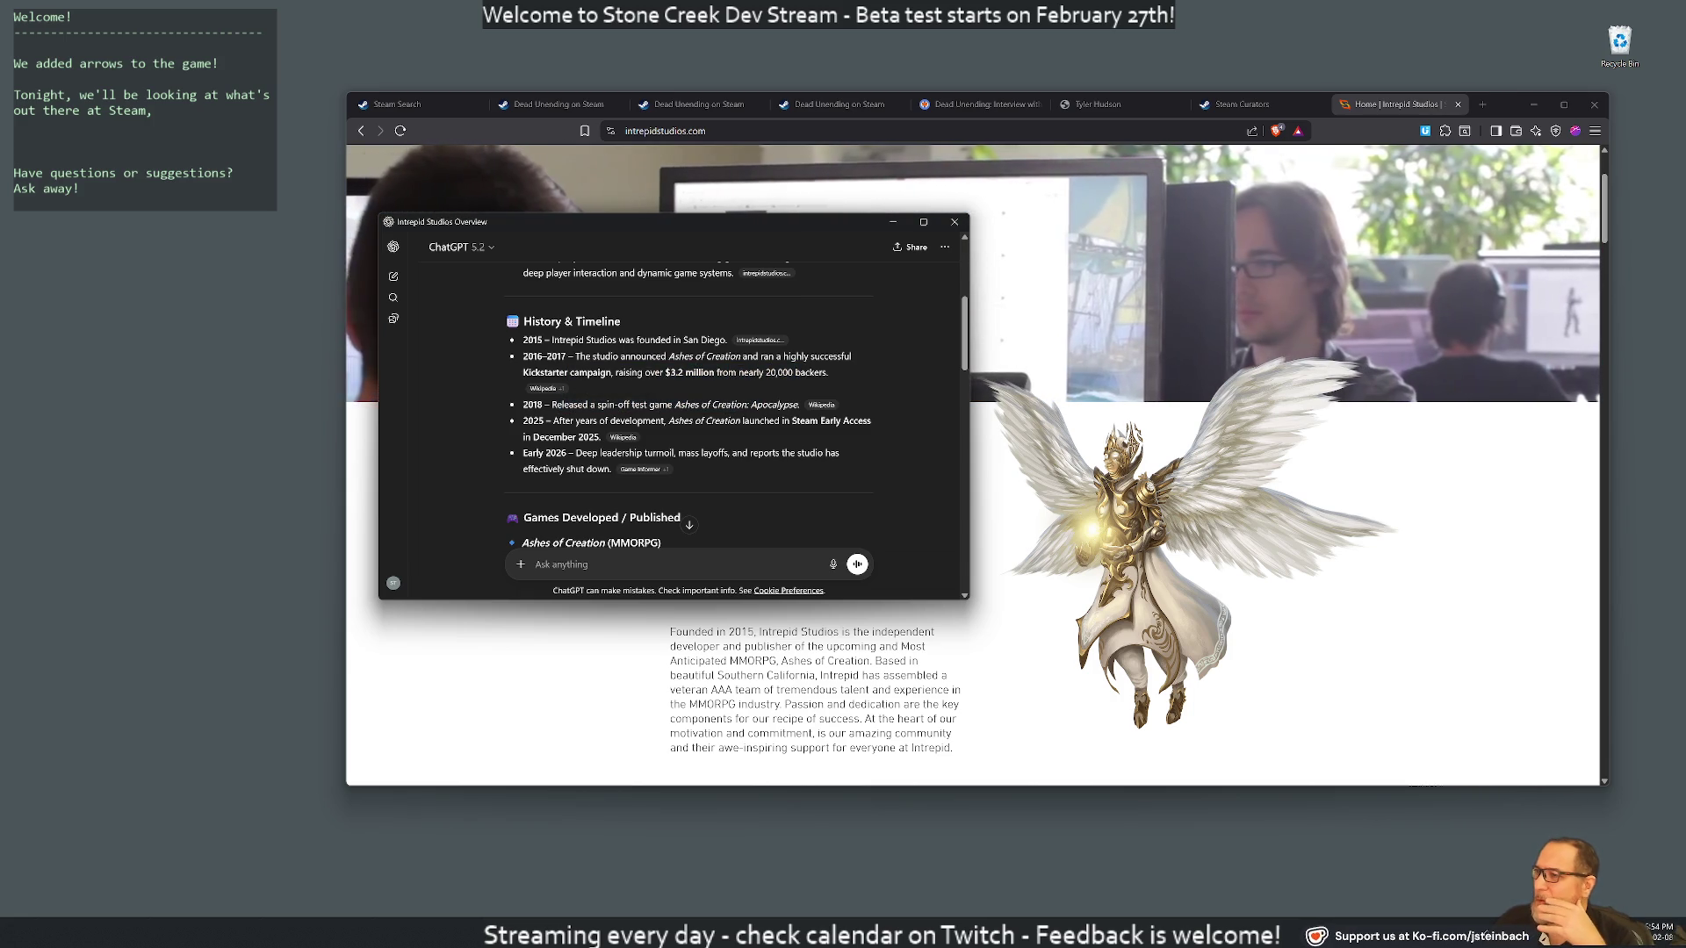
{"action": "left_click_drag", "start_coordinate": [651, 372], "coordinate": [721, 372]}
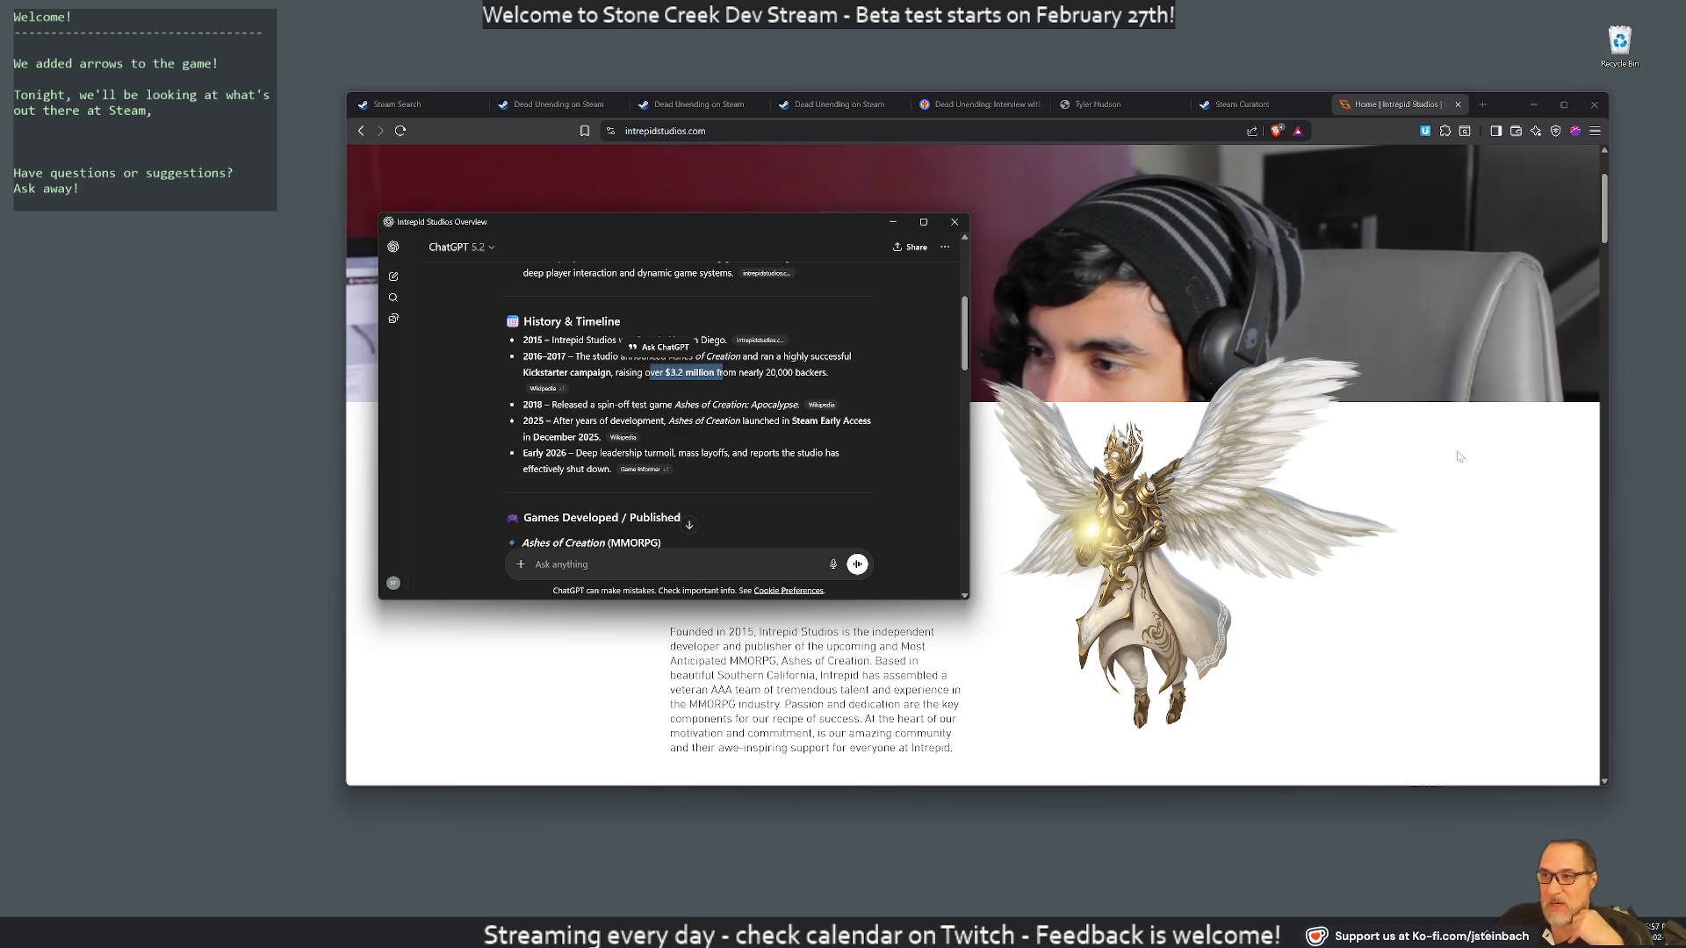
Highlight the Kickstarter and 2018 spin-off entries, then open the cited Ashes of Creation Wikipedia article
{"action": "mouse_move", "coordinate": [760, 340]}
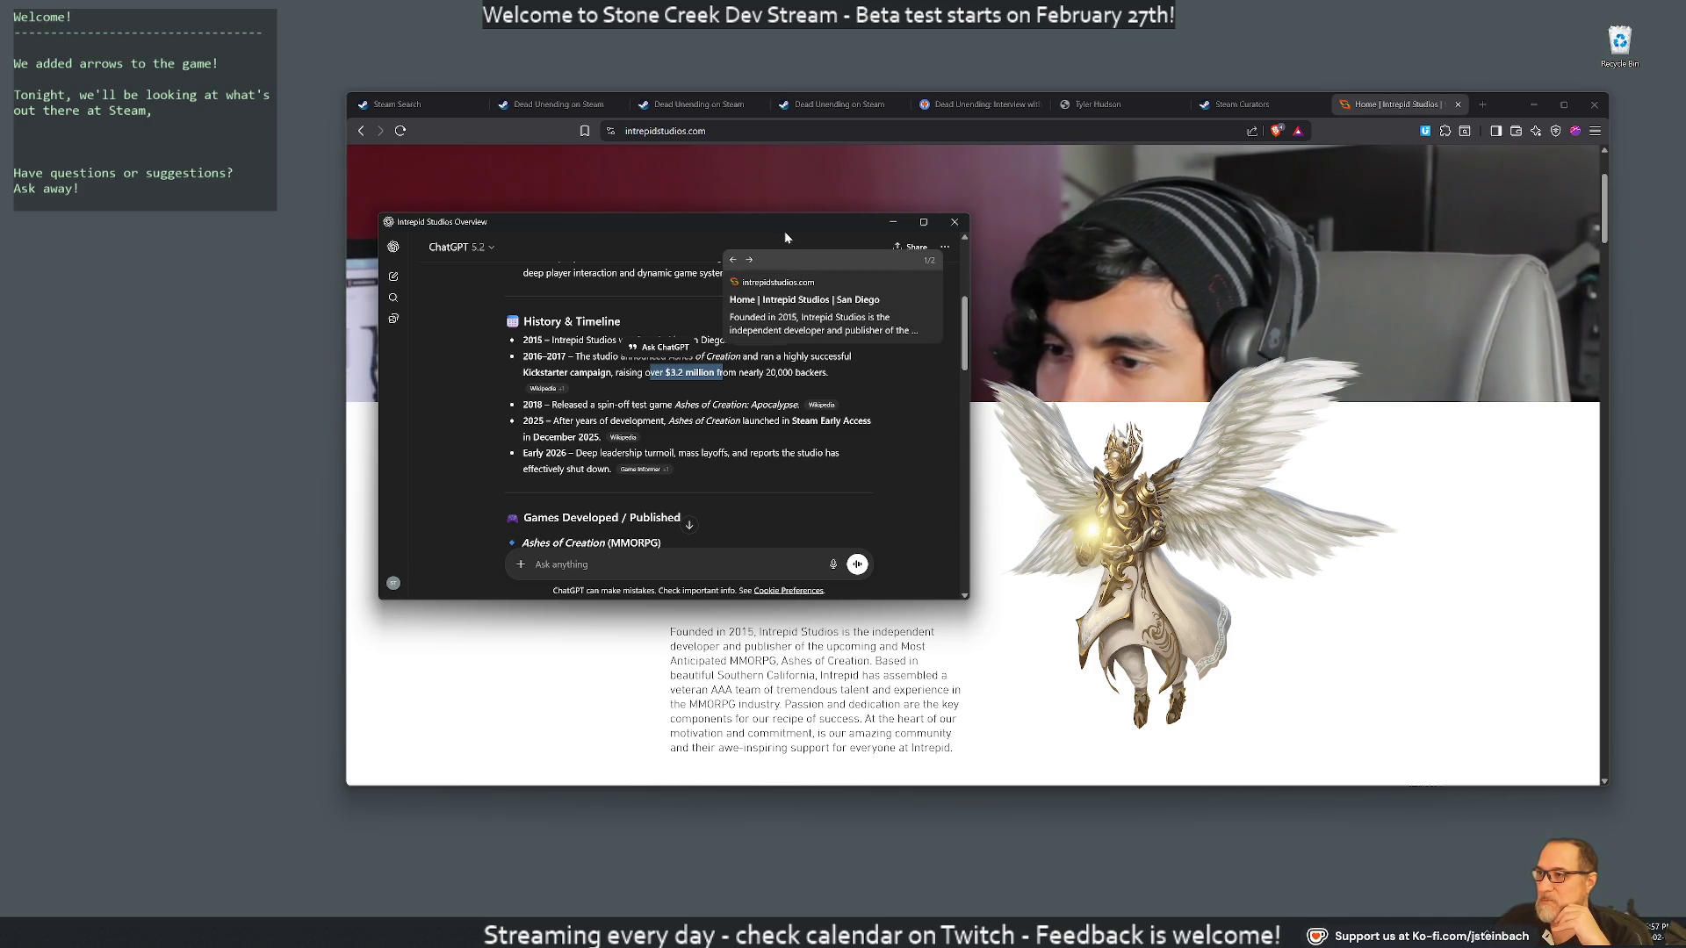
{"action": "left_click_drag", "start_coordinate": [776, 226], "coordinate": [605, 263]}
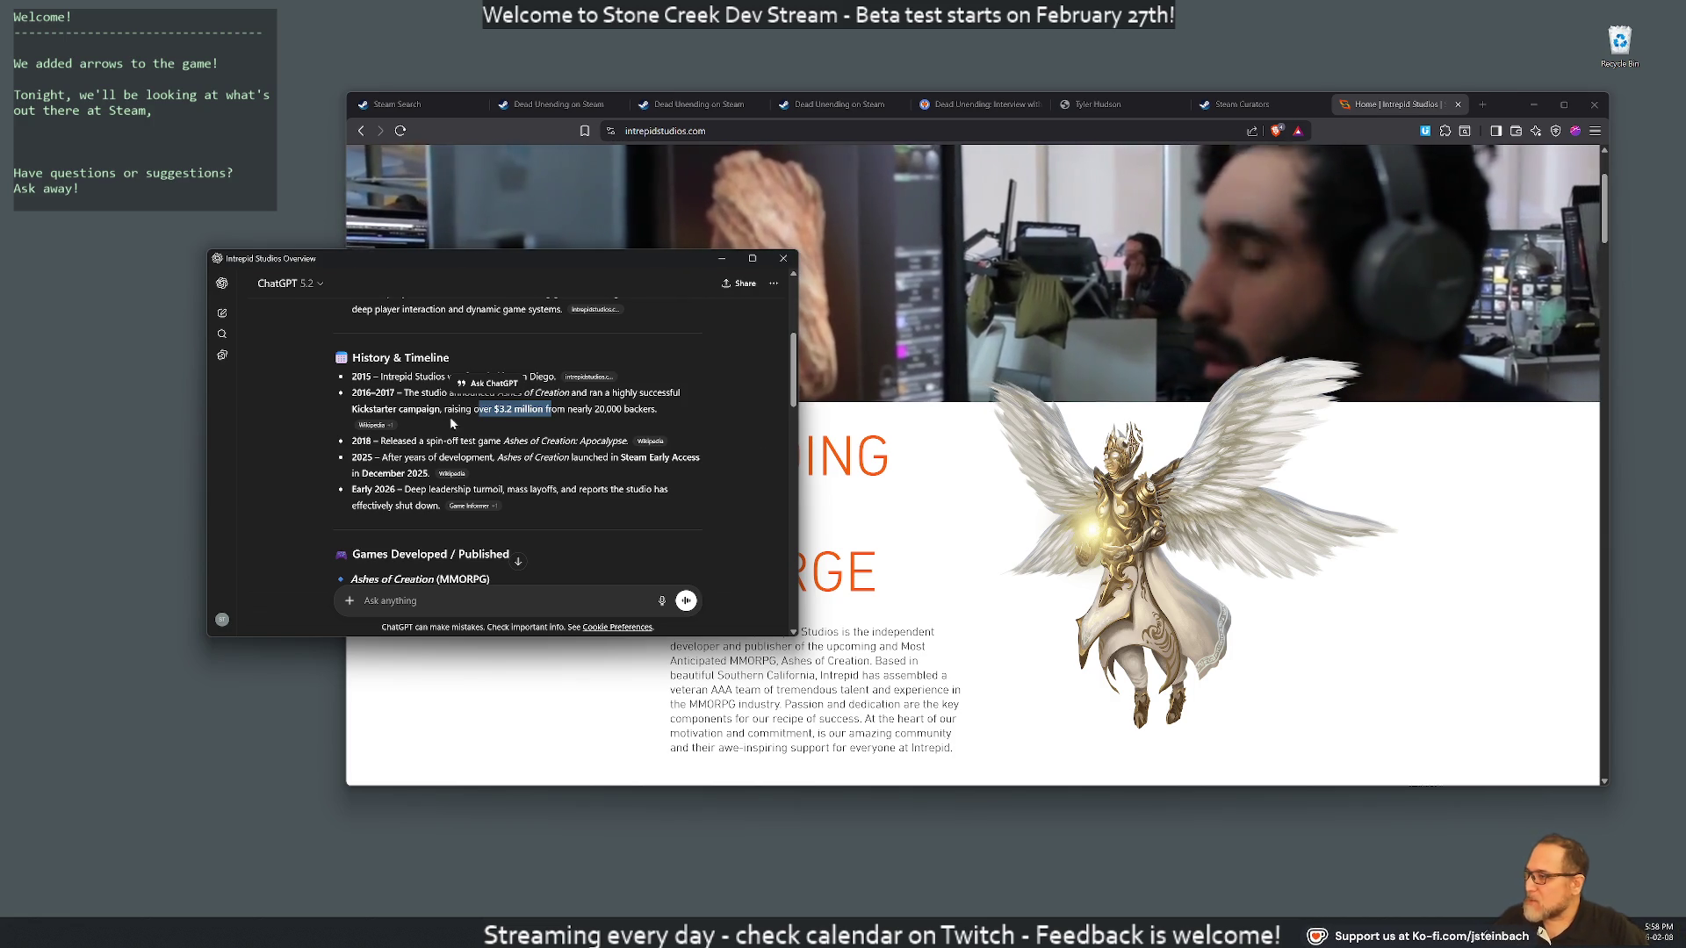
{"action": "left_click_drag", "start_coordinate": [399, 409], "coordinate": [590, 409]}
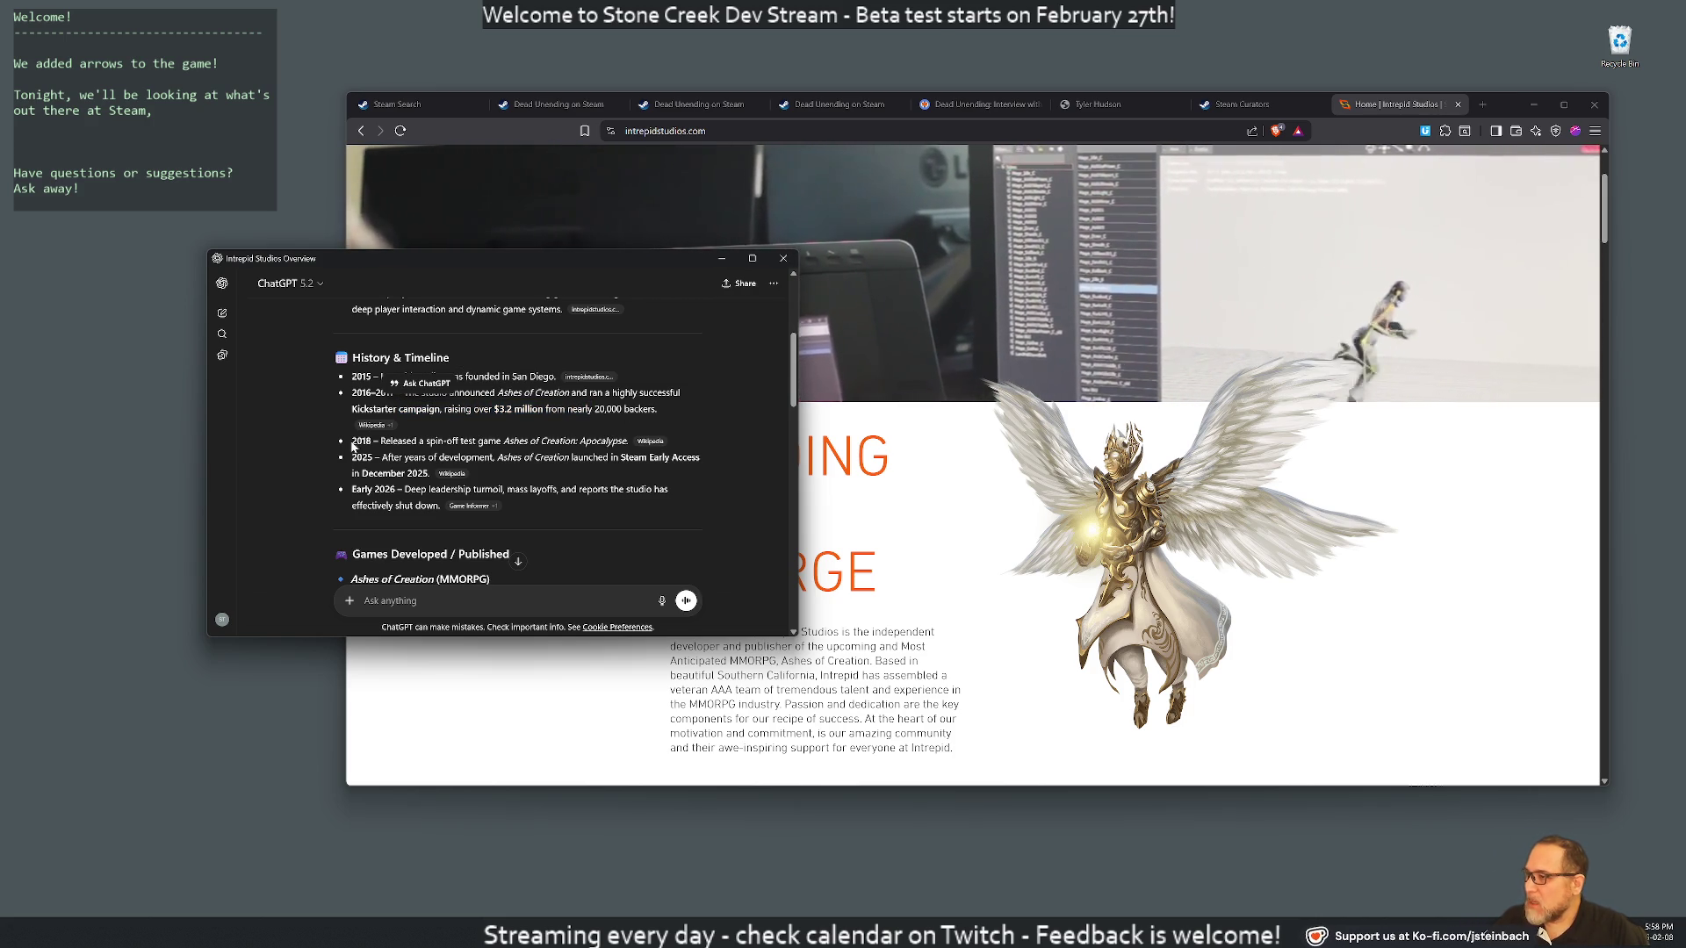
{"action": "left_click_drag", "start_coordinate": [351, 441], "coordinate": [608, 440]}
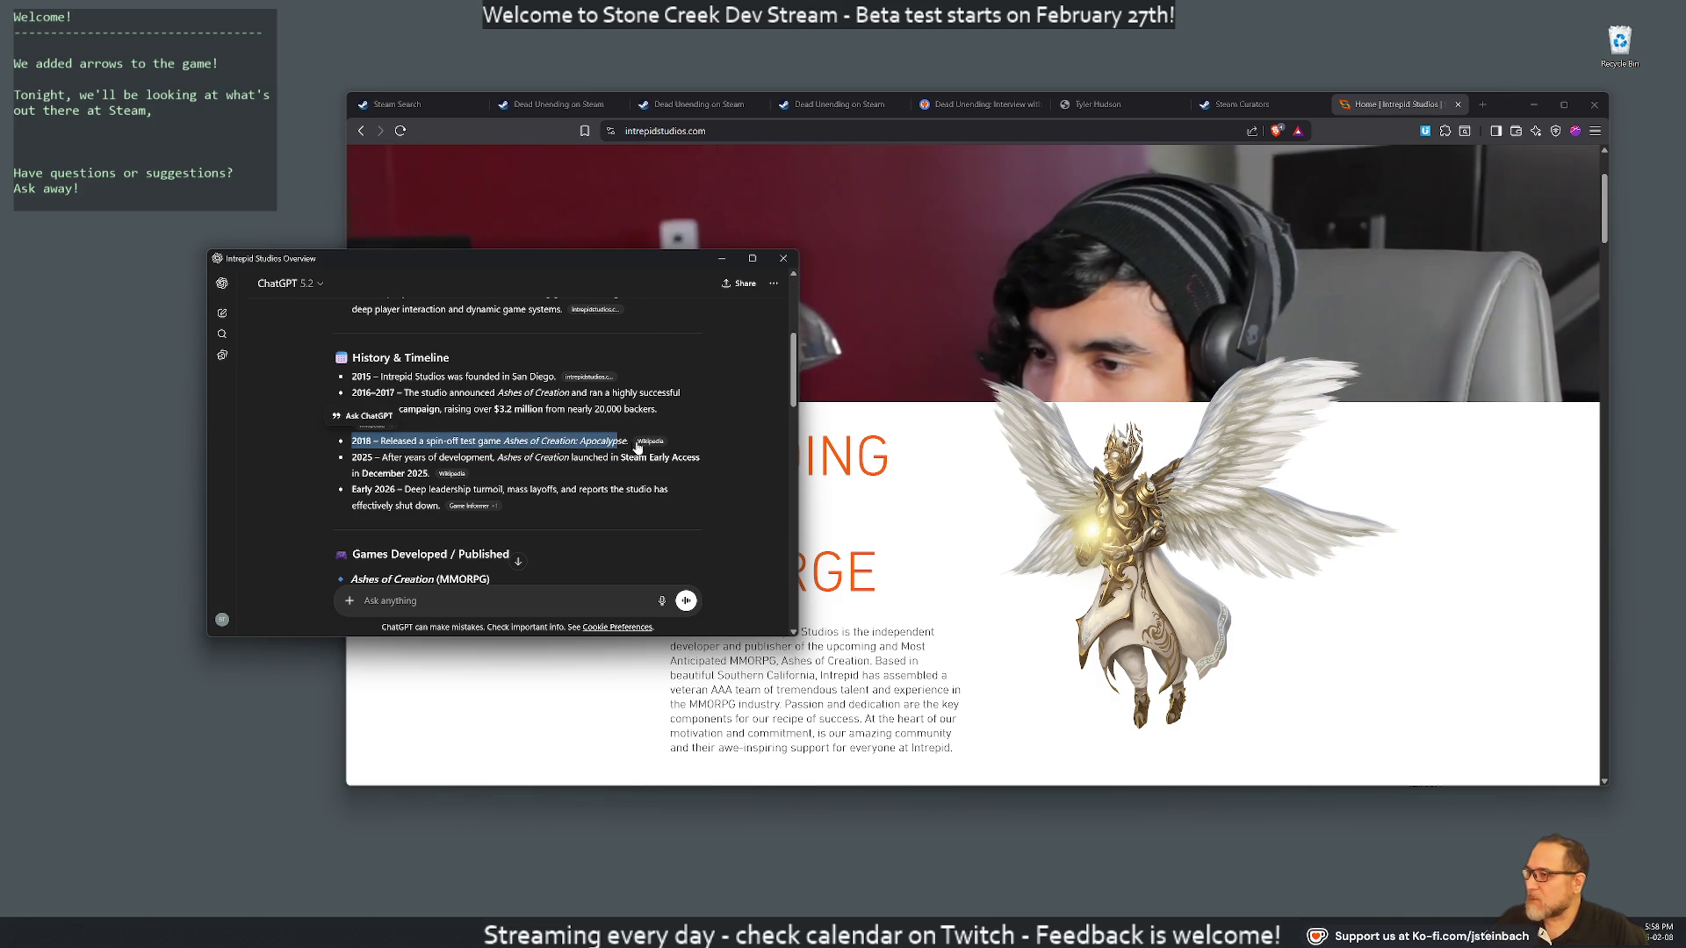
{"action": "left_click", "coordinate": [650, 441]}
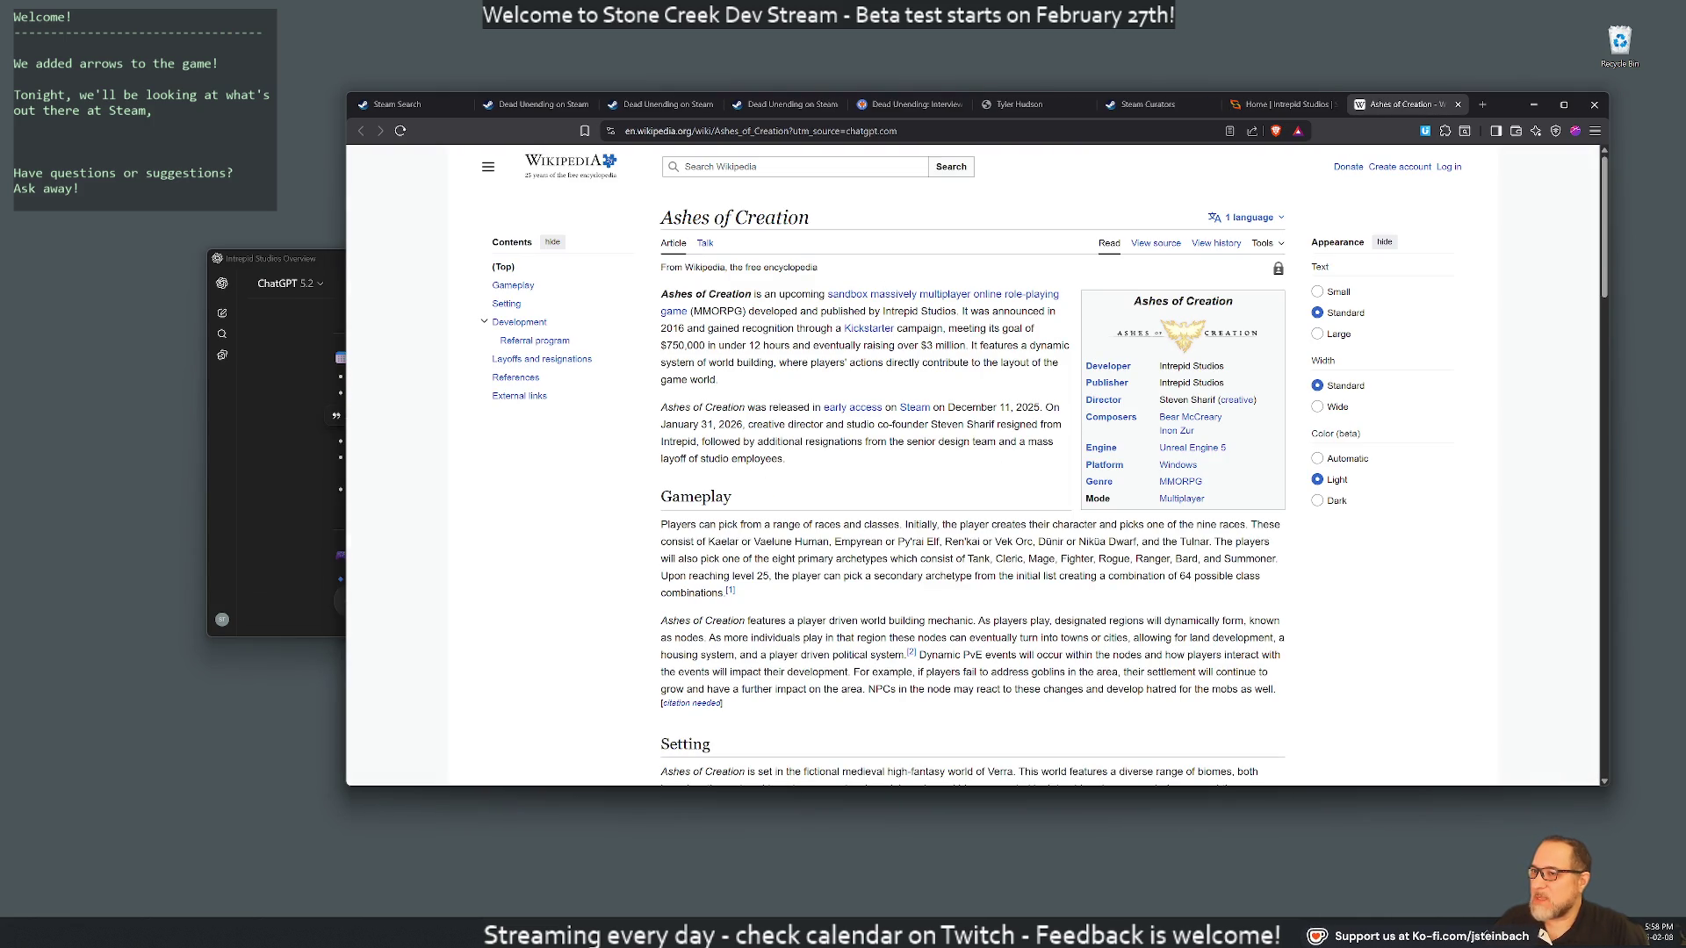
Skim the Ashes of Creation article, close its tab, and centre the ChatGPT window
{"action": "left_click_drag", "start_coordinate": [815, 400], "coordinate": [930, 465]}
{"action": "left_click", "coordinate": [930, 467]}
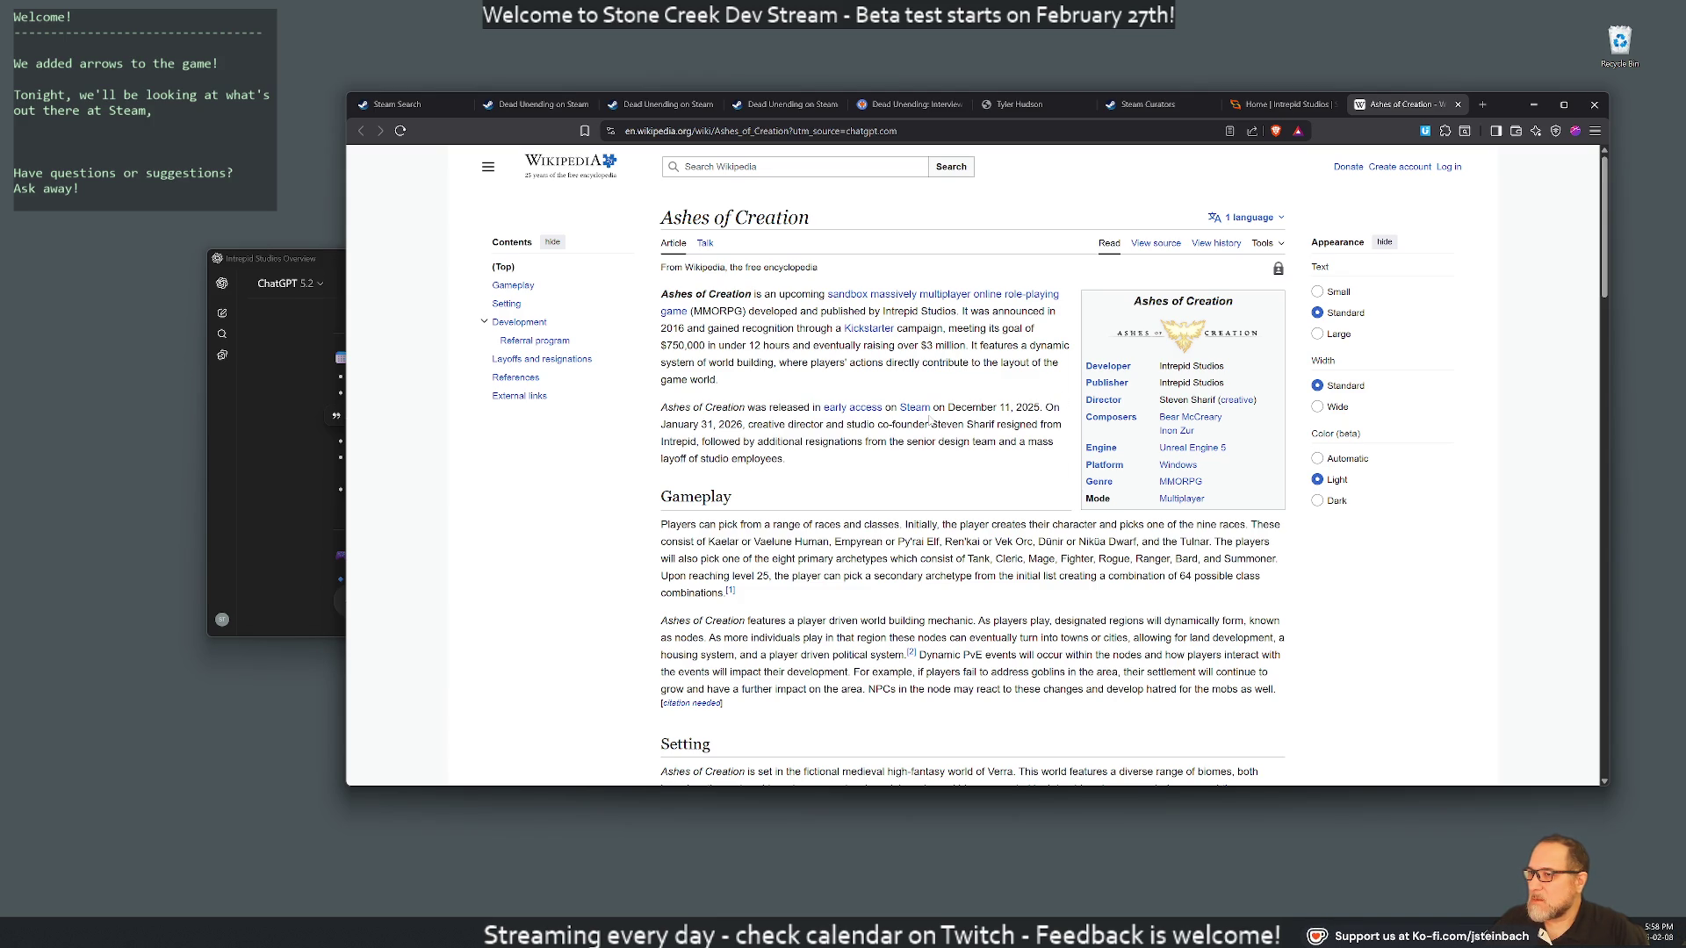
{"action": "mouse_move", "coordinate": [748, 407]}
{"action": "left_mouse_down"}
{"action": "mouse_move", "coordinate": [878, 428]}
{"action": "mouse_move", "coordinate": [906, 461]}
{"action": "left_mouse_up"}
{"action": "left_click", "coordinate": [906, 463]}
{"action": "scroll", "coordinate": [994, 503], "scroll_direction": "down", "scroll_amount": 1}
{"action": "scroll", "coordinate": [993, 504], "scroll_direction": "down", "scroll_amount": 5}
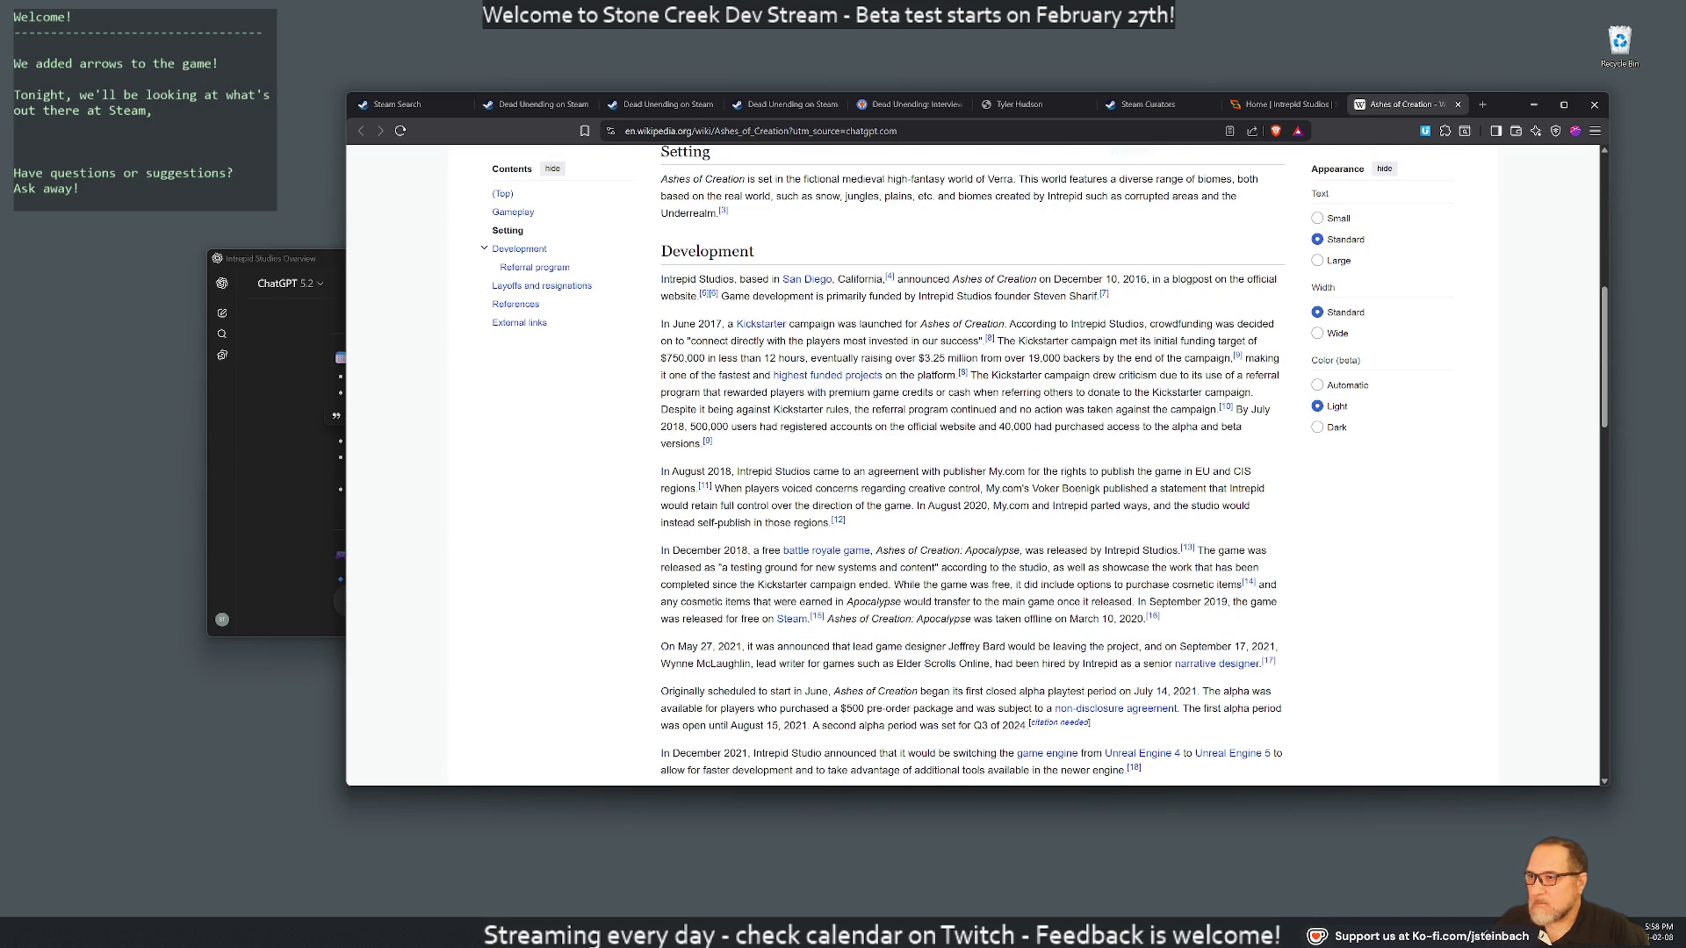
{"action": "middle_click", "coordinate": [1403, 103]}
{"action": "left_click_drag", "start_coordinate": [281, 258], "coordinate": [653, 217]}
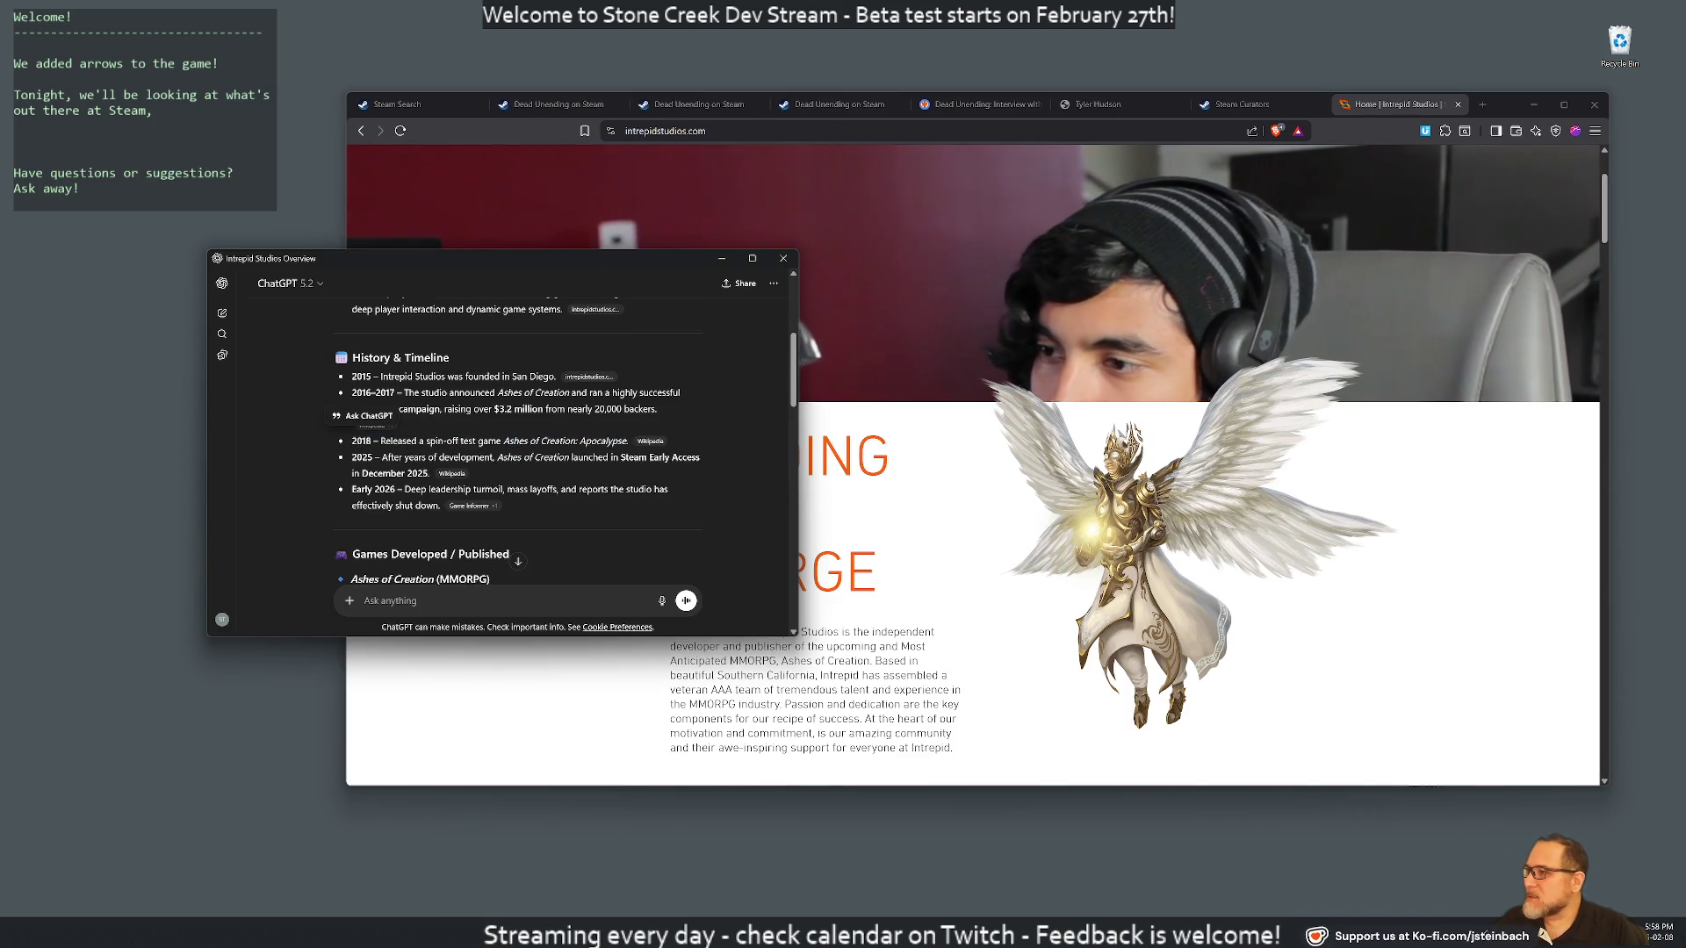
Scroll to Controversies & Recent Issues and highlight the Long Development Cycle bullet
{"action": "left_click_drag", "start_coordinate": [848, 230], "coordinate": [921, 217]}
{"action": "scroll", "coordinate": [700, 388], "scroll_direction": "down", "scroll_amount": 3}
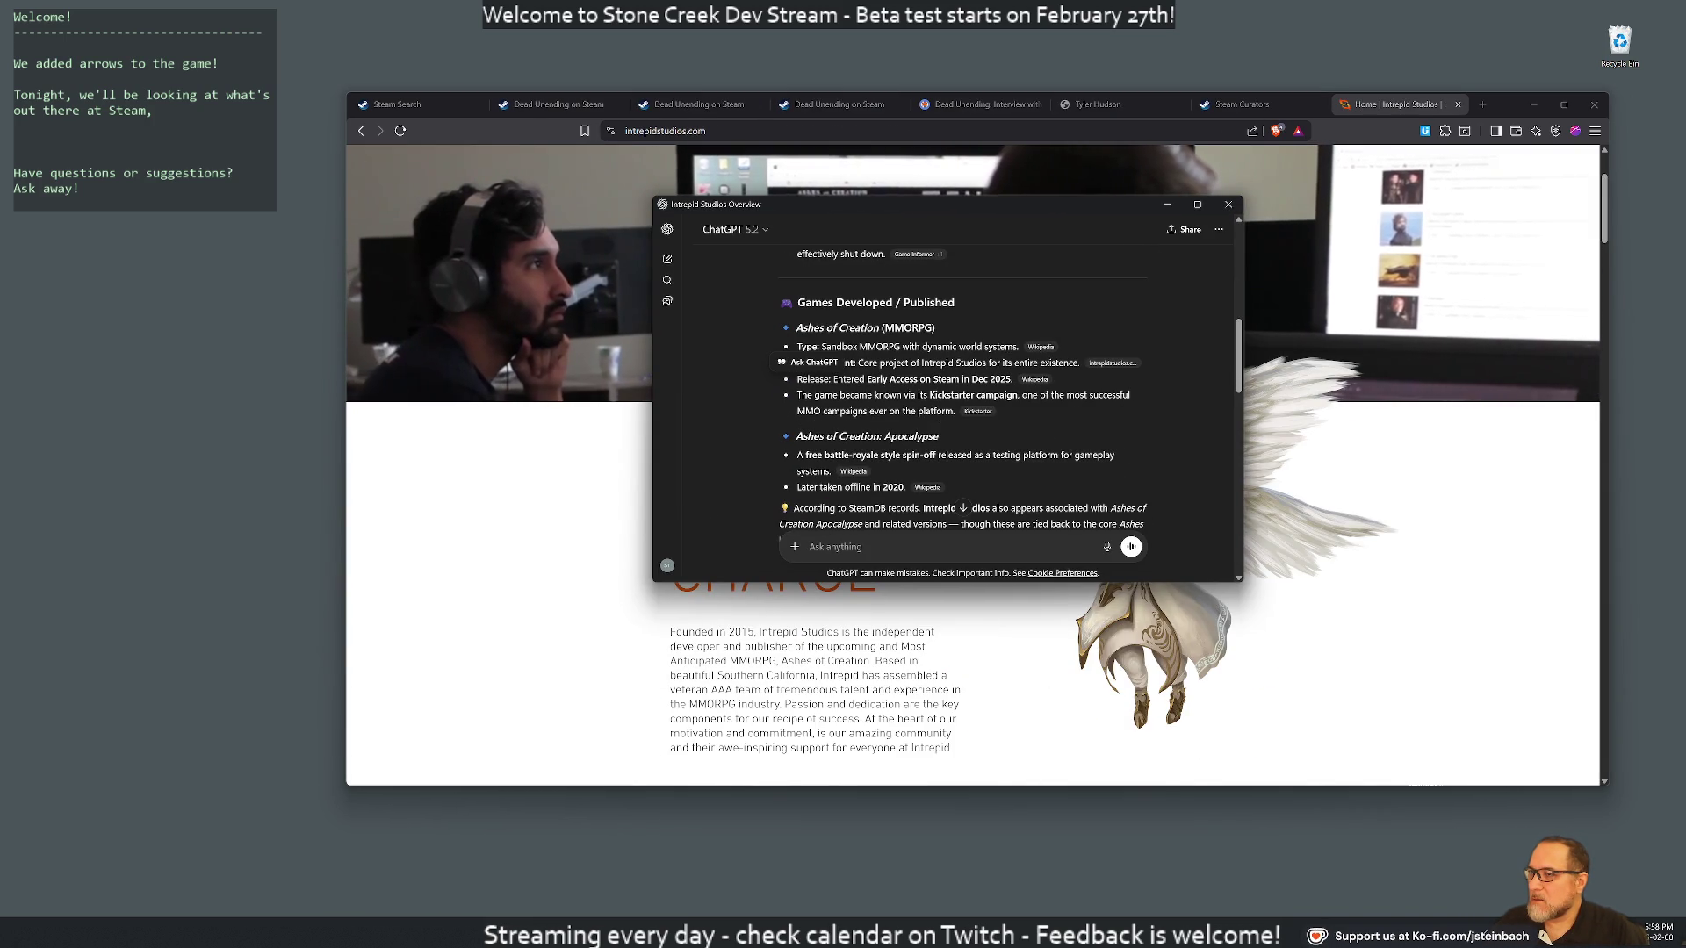
{"action": "scroll", "coordinate": [700, 391], "scroll_direction": "down", "scroll_amount": 1}
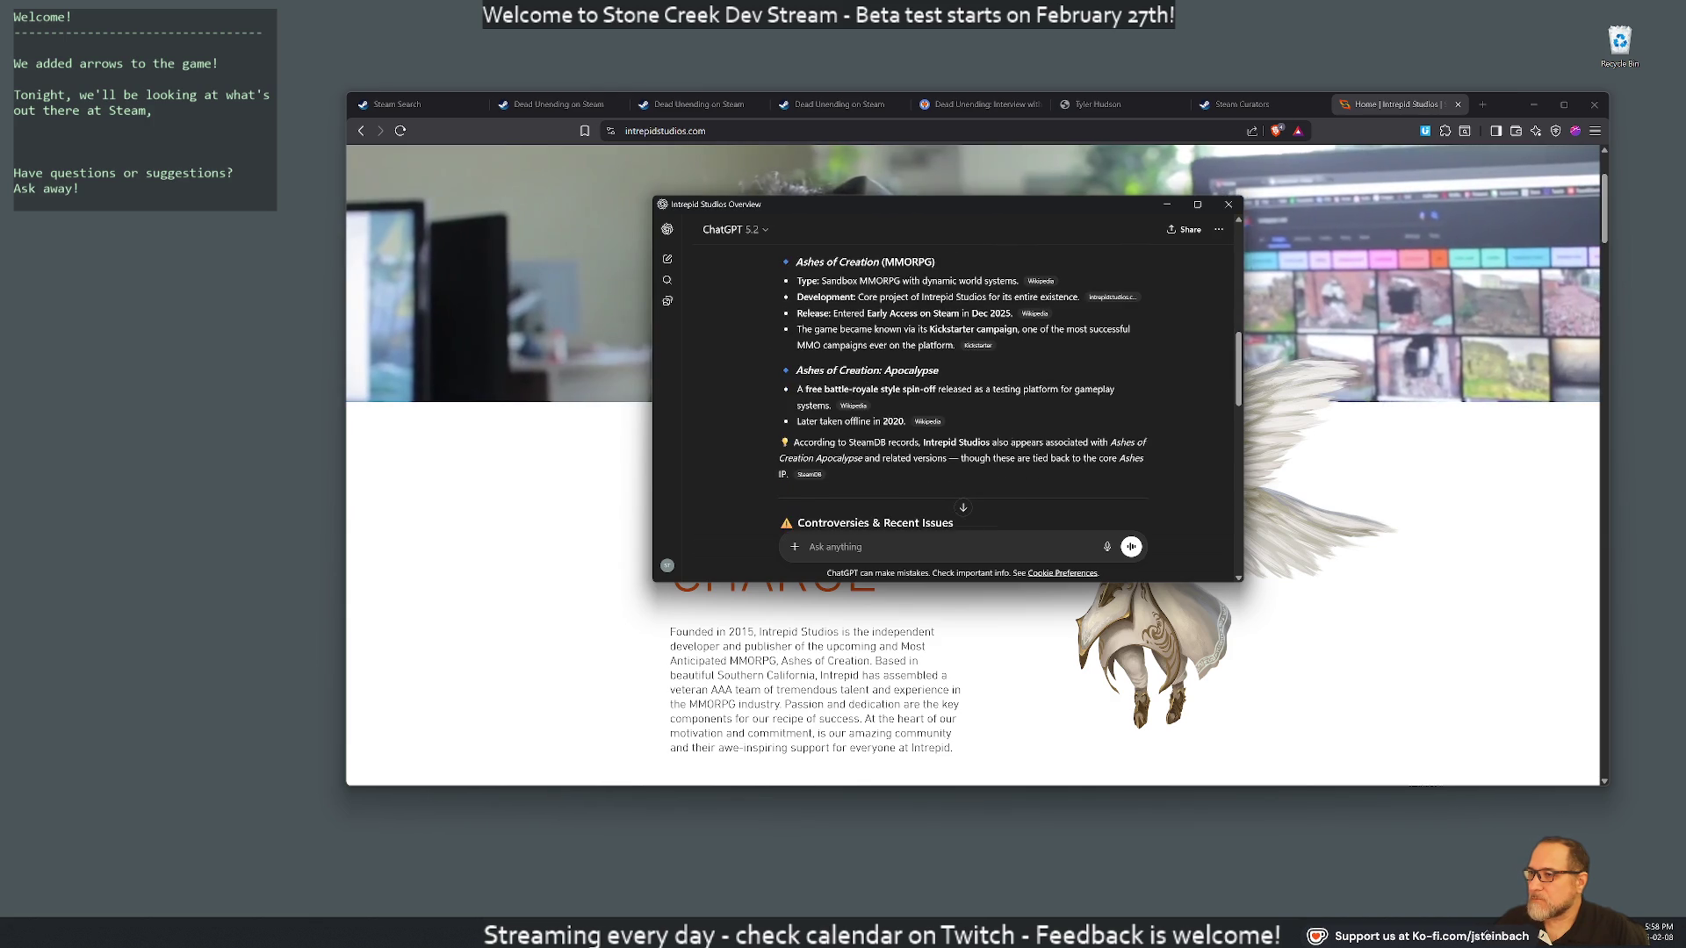
{"action": "scroll", "coordinate": [1029, 420], "scroll_direction": "down", "scroll_amount": 5}
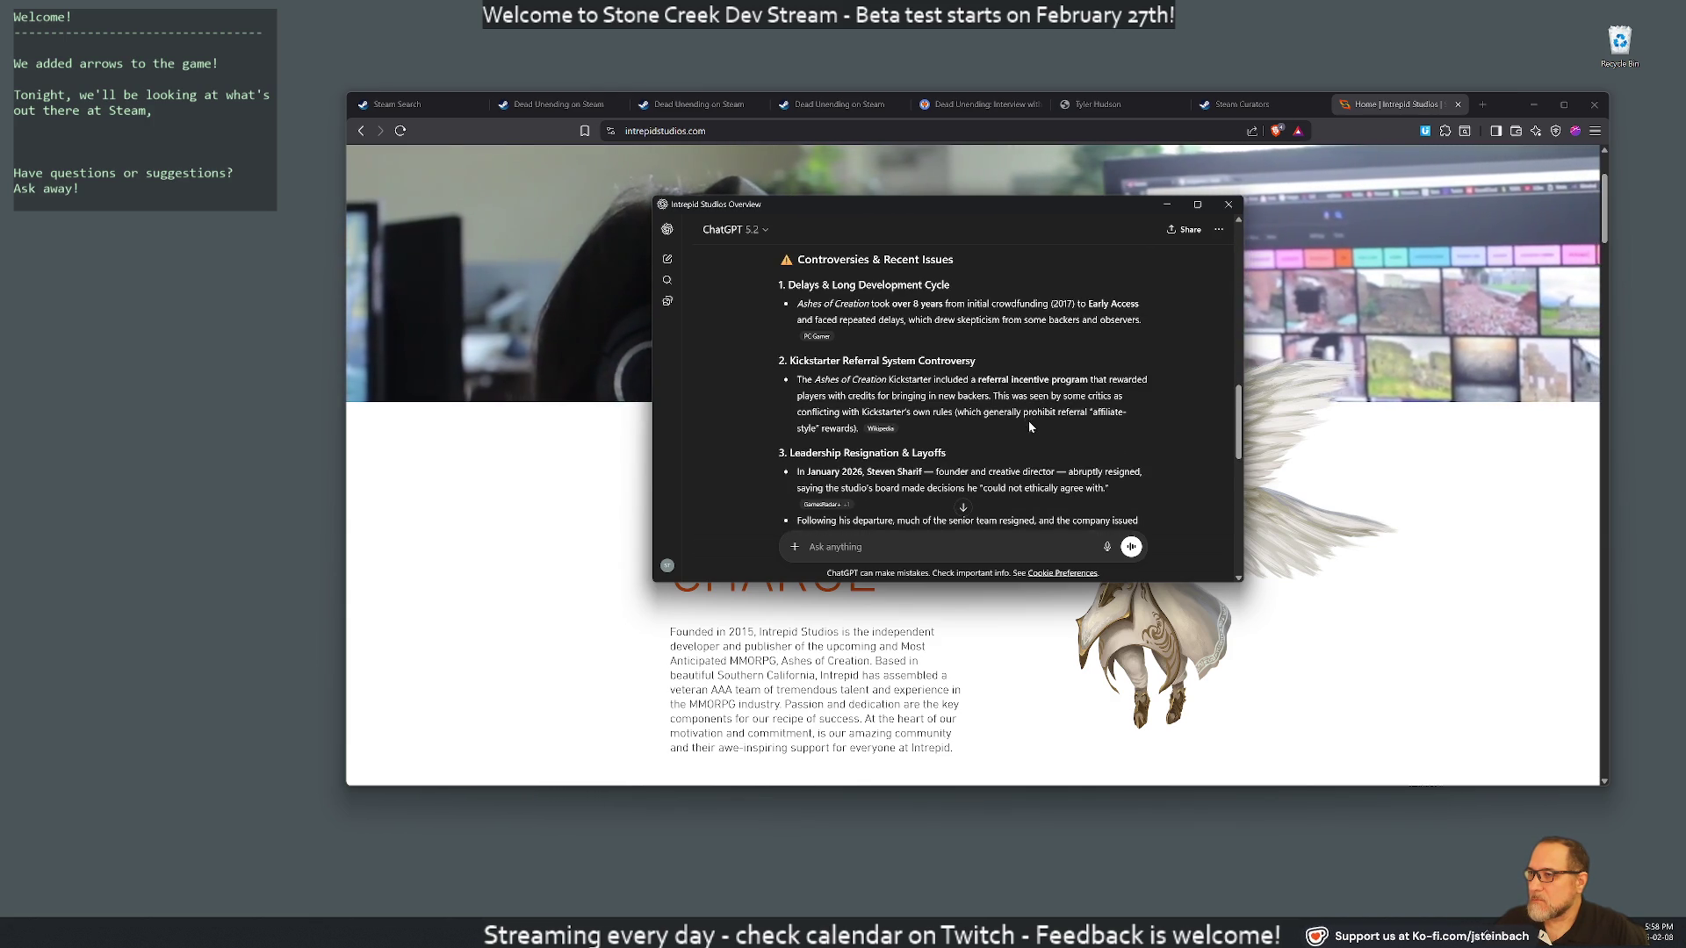
{"action": "mouse_move", "coordinate": [831, 284]}
{"action": "left_mouse_down"}
{"action": "mouse_move", "coordinate": [950, 287]}
{"action": "mouse_move", "coordinate": [1014, 321]}
{"action": "left_mouse_up"}
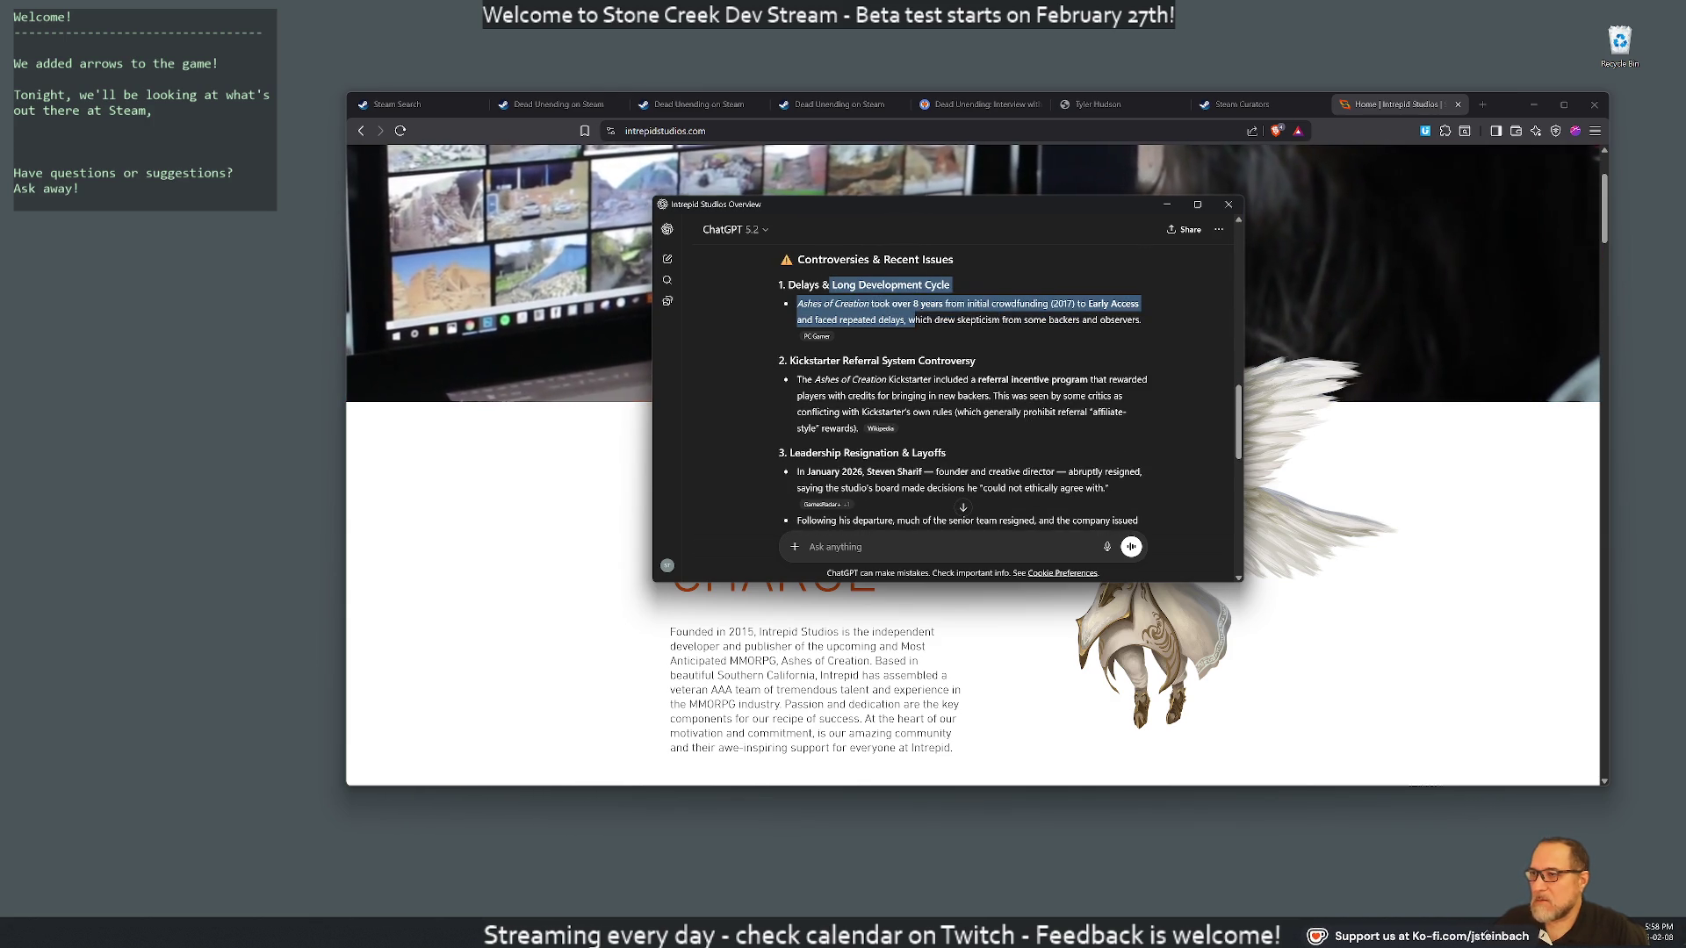
{"action": "left_click_drag", "start_coordinate": [818, 303], "coordinate": [1099, 321]}
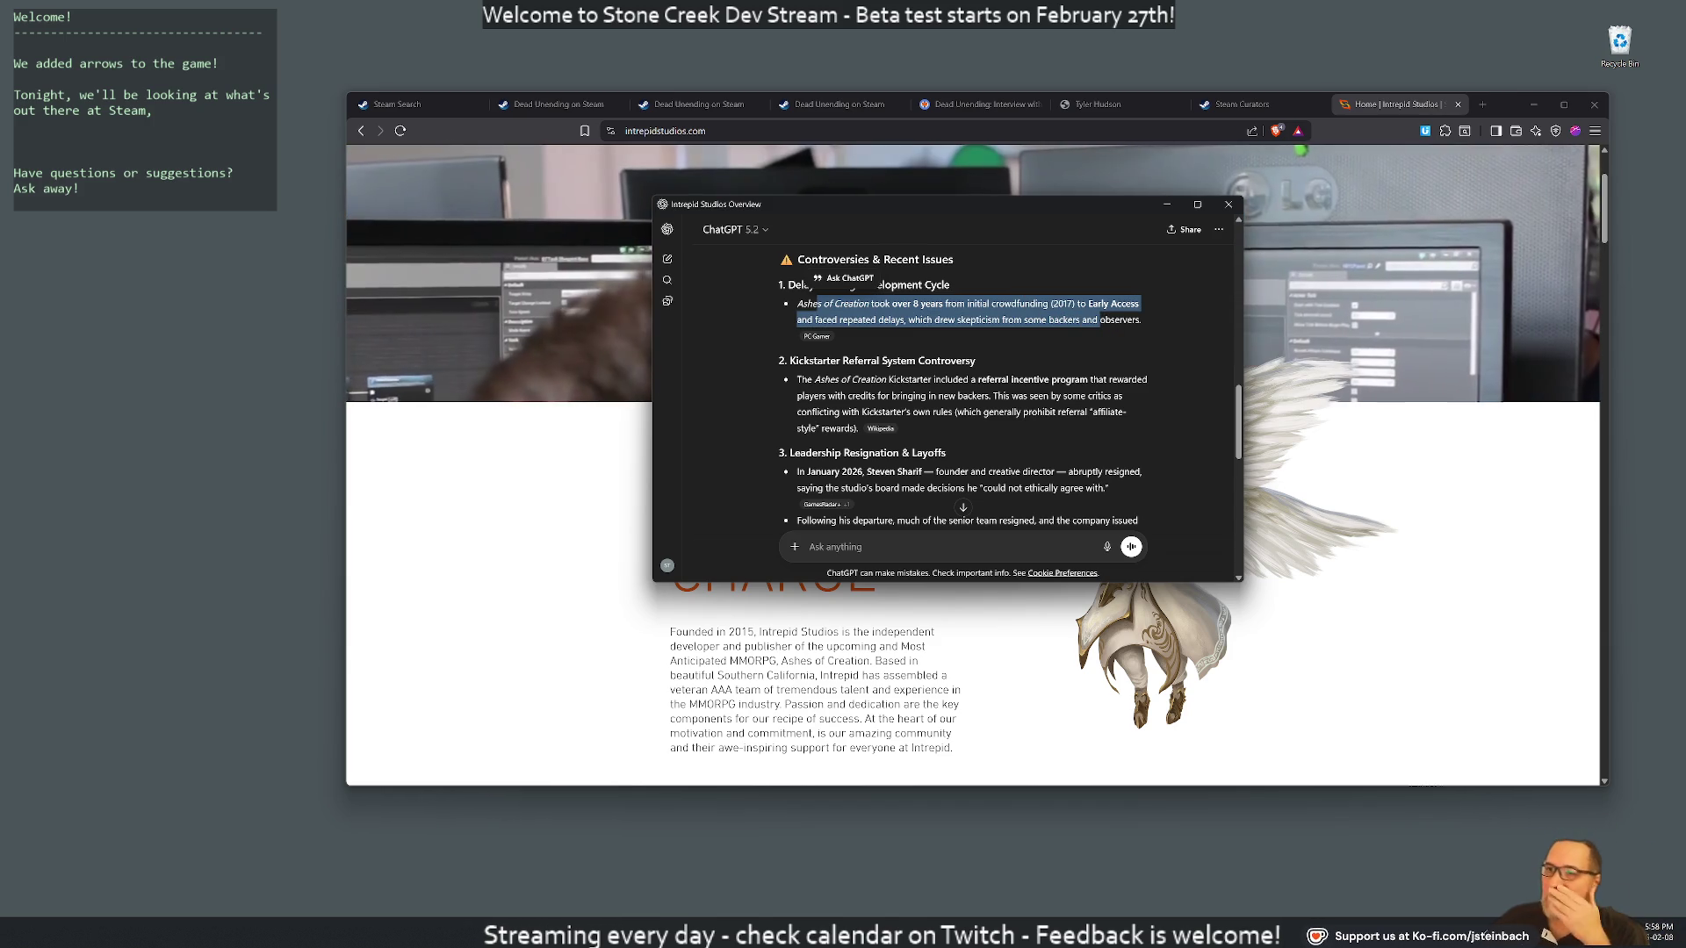
{"action": "mouse_move", "coordinate": [796, 304]}
{"action": "left_mouse_down"}
{"action": "mouse_move", "coordinate": [1129, 335]}
{"action": "mouse_move", "coordinate": [1145, 318]}
{"action": "left_mouse_up"}
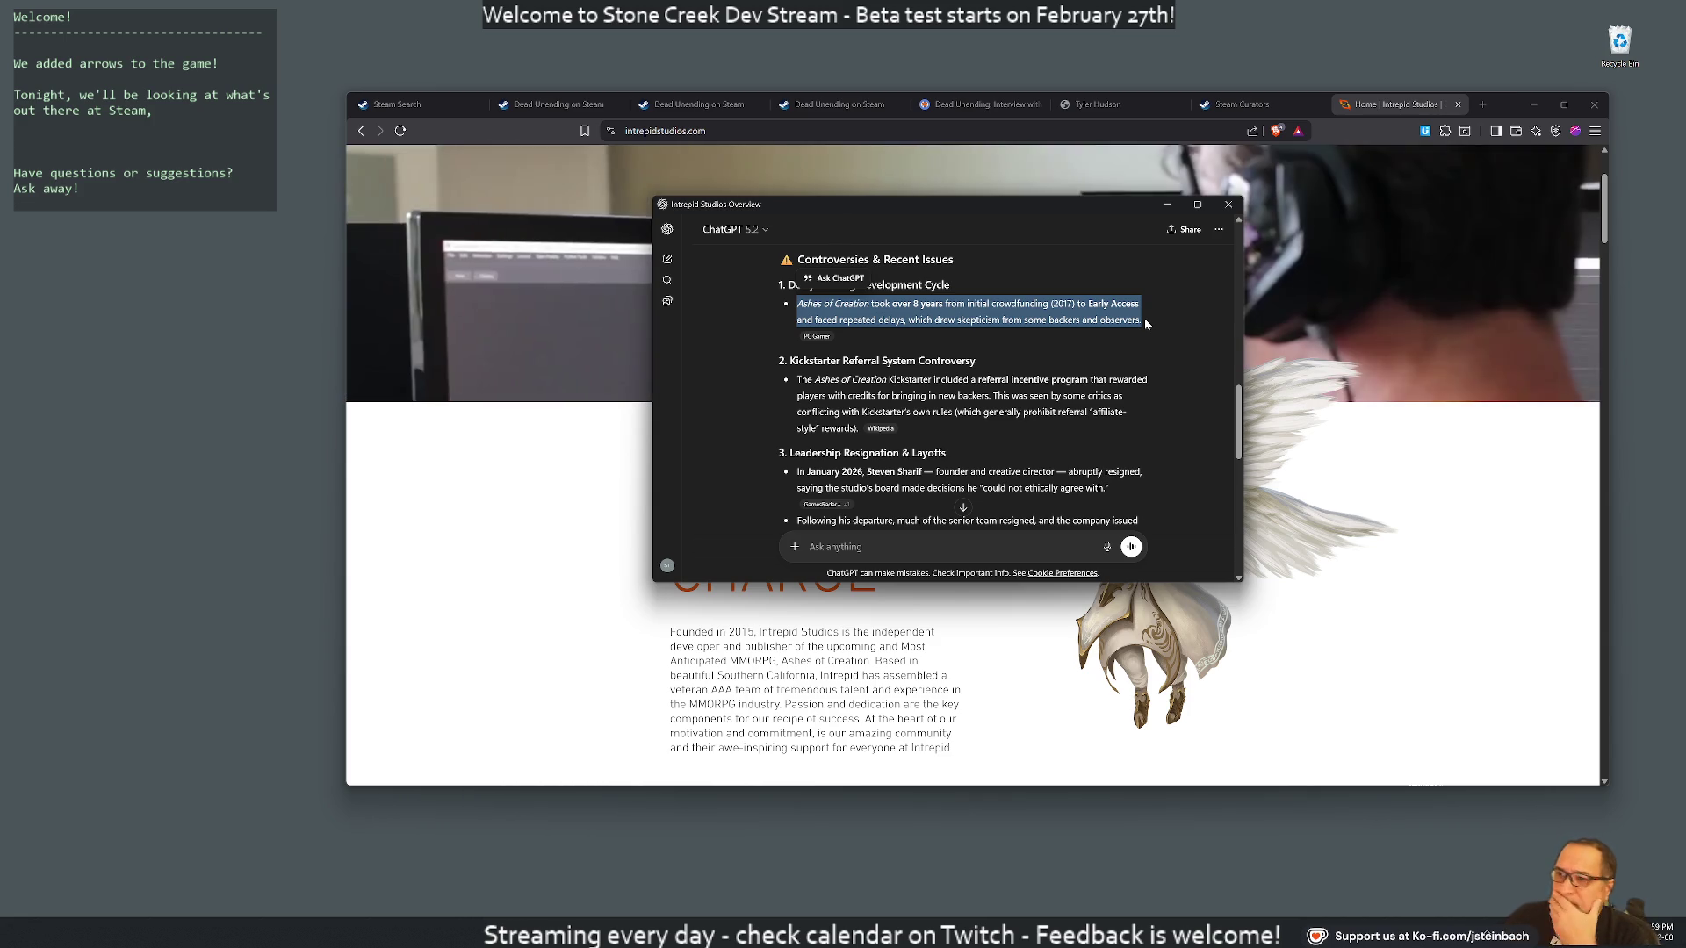
Reread and highlight the eight-year delay bullet under Long Development Cycle
{"action": "left_click", "coordinate": [935, 318]}
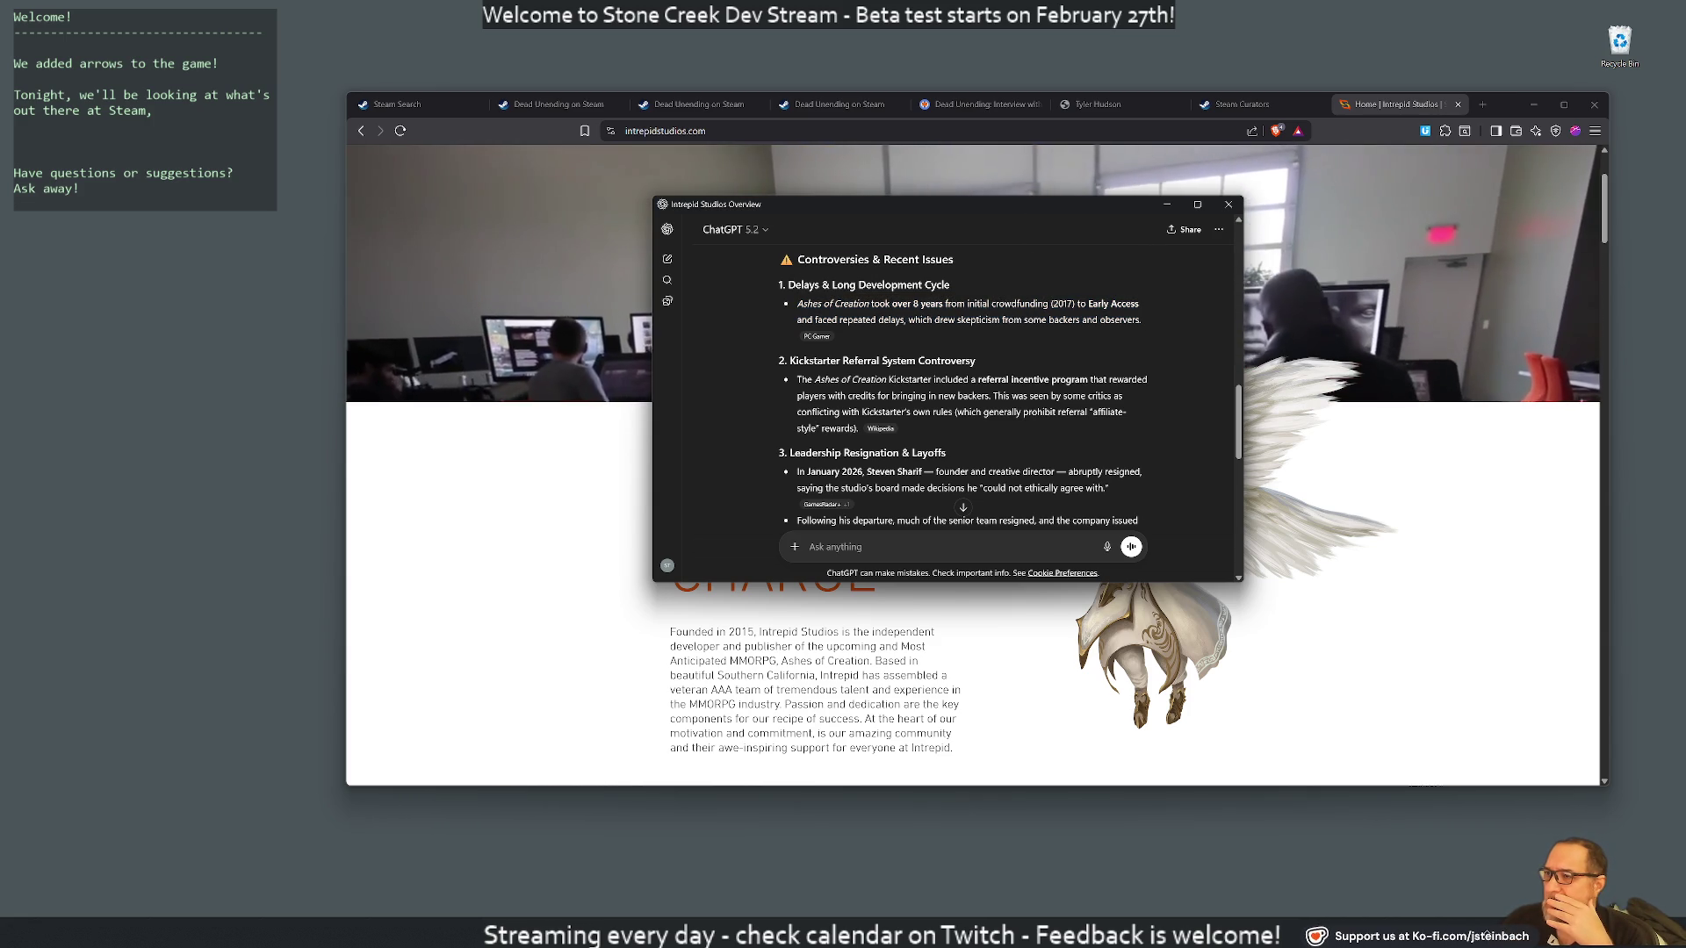
{"action": "left_click_drag", "start_coordinate": [871, 304], "coordinate": [1097, 320]}
{"action": "left_click_drag", "start_coordinate": [798, 303], "coordinate": [1110, 320]}
{"action": "left_click", "coordinate": [1111, 321]}
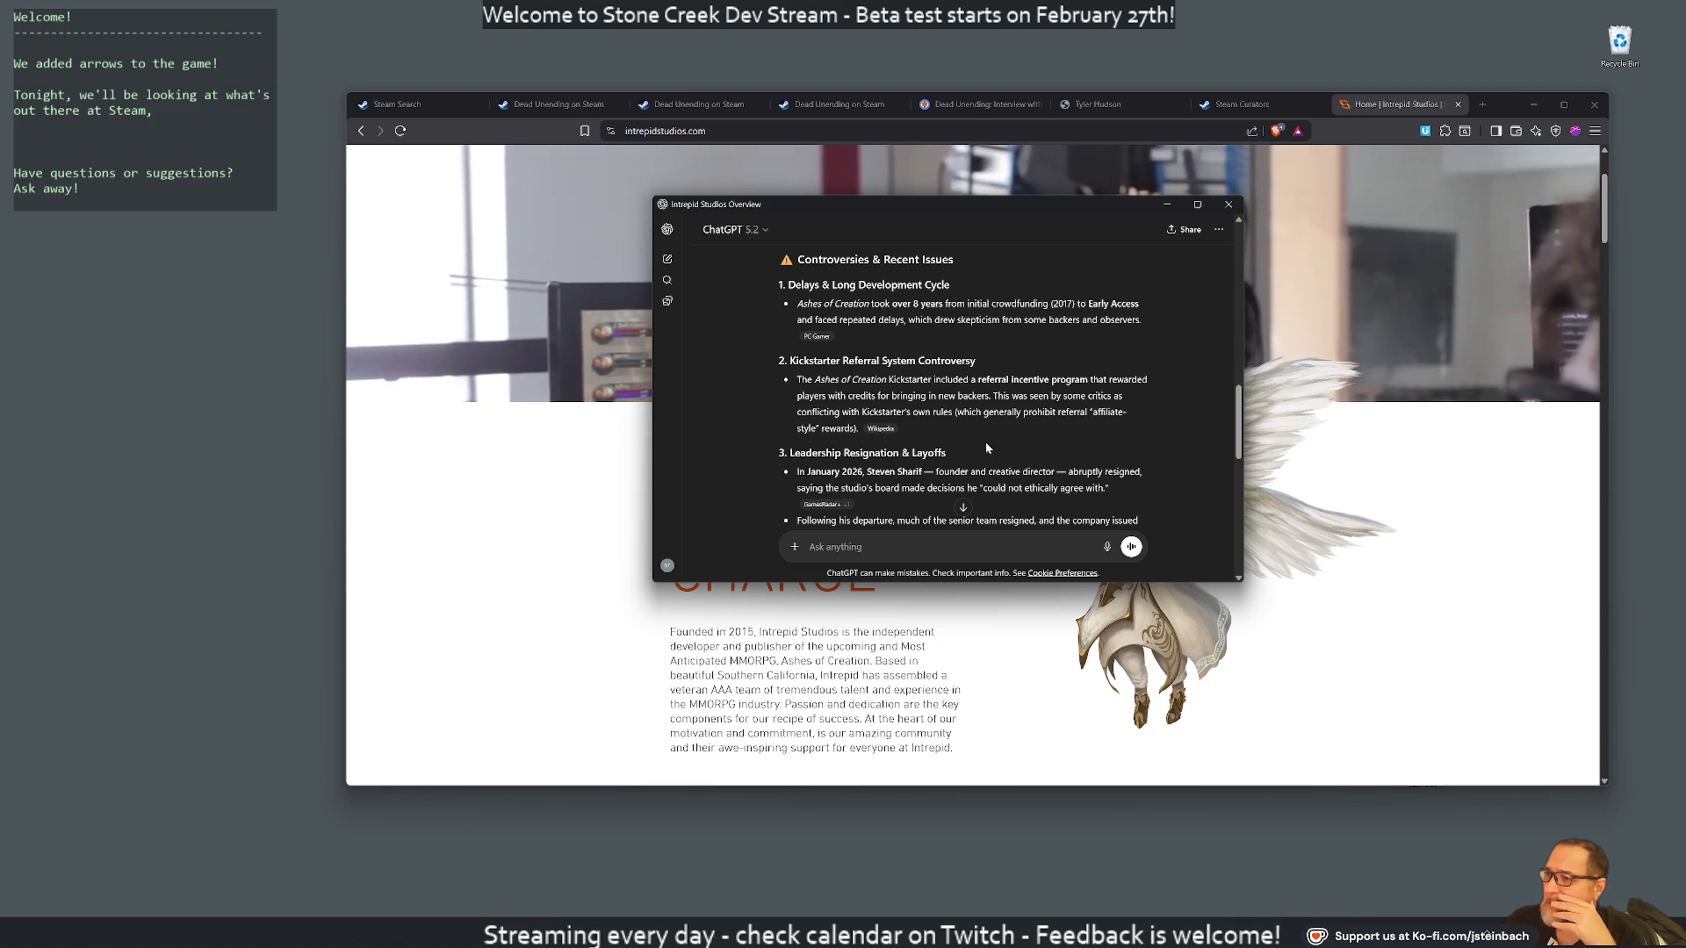
{"action": "scroll", "coordinate": [985, 448], "scroll_direction": "down", "scroll_amount": 1}
{"action": "scroll", "coordinate": [1015, 438], "scroll_direction": "up", "scroll_amount": 1}
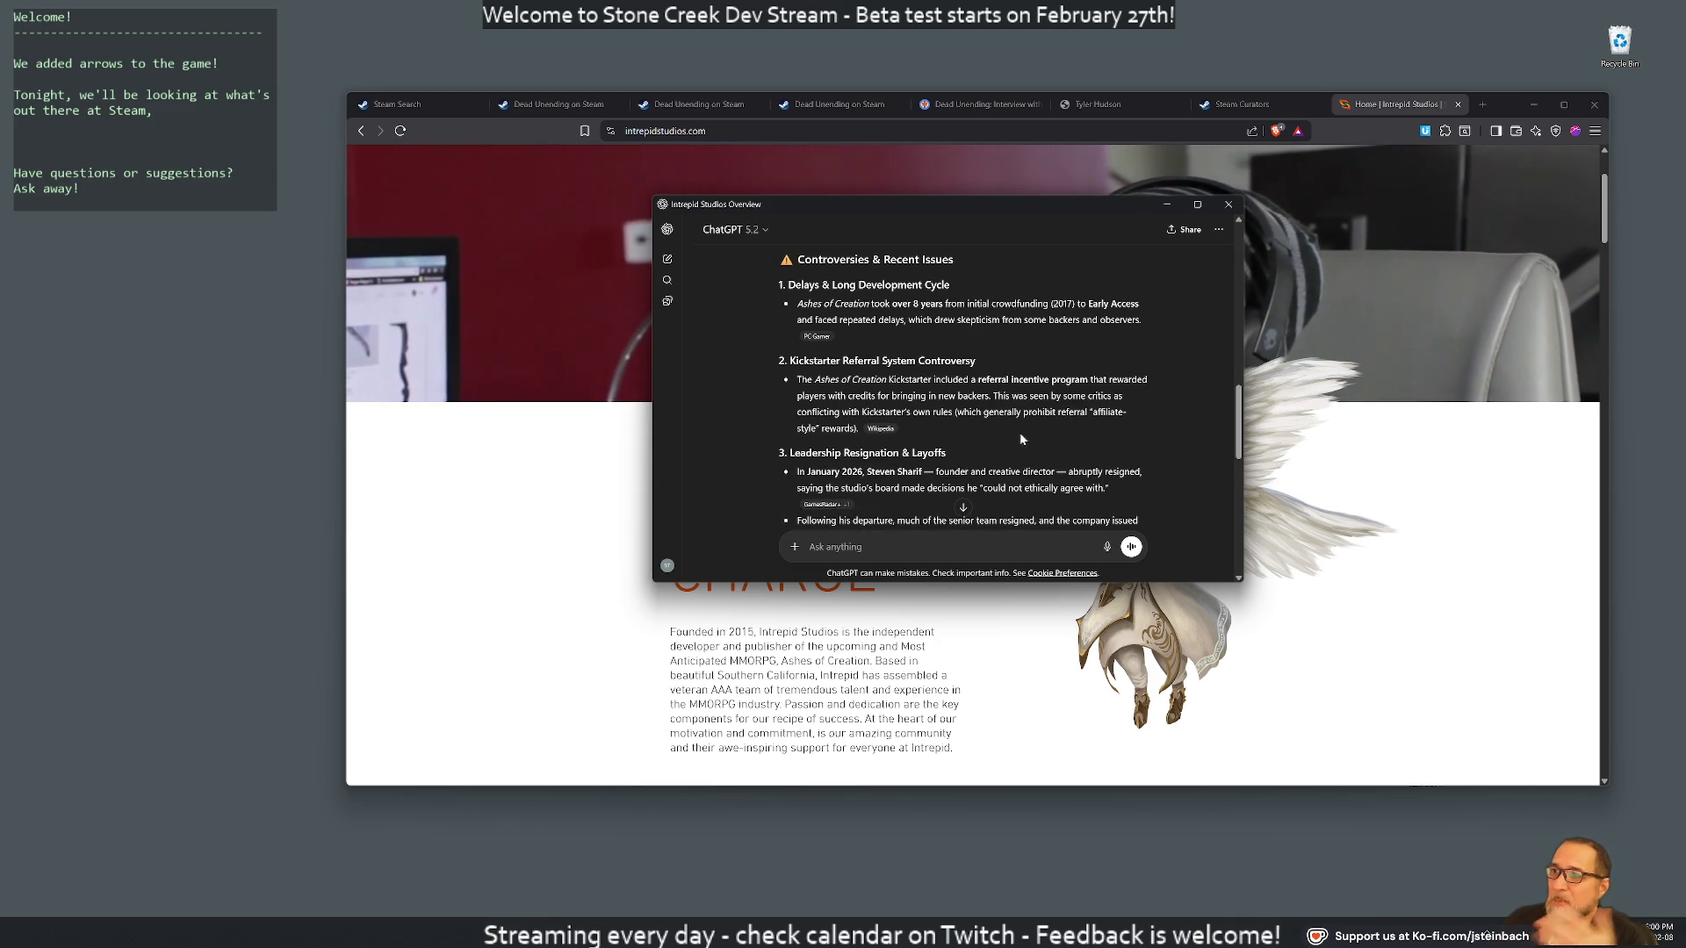
{"action": "left_click_drag", "start_coordinate": [800, 303], "coordinate": [1059, 319]}
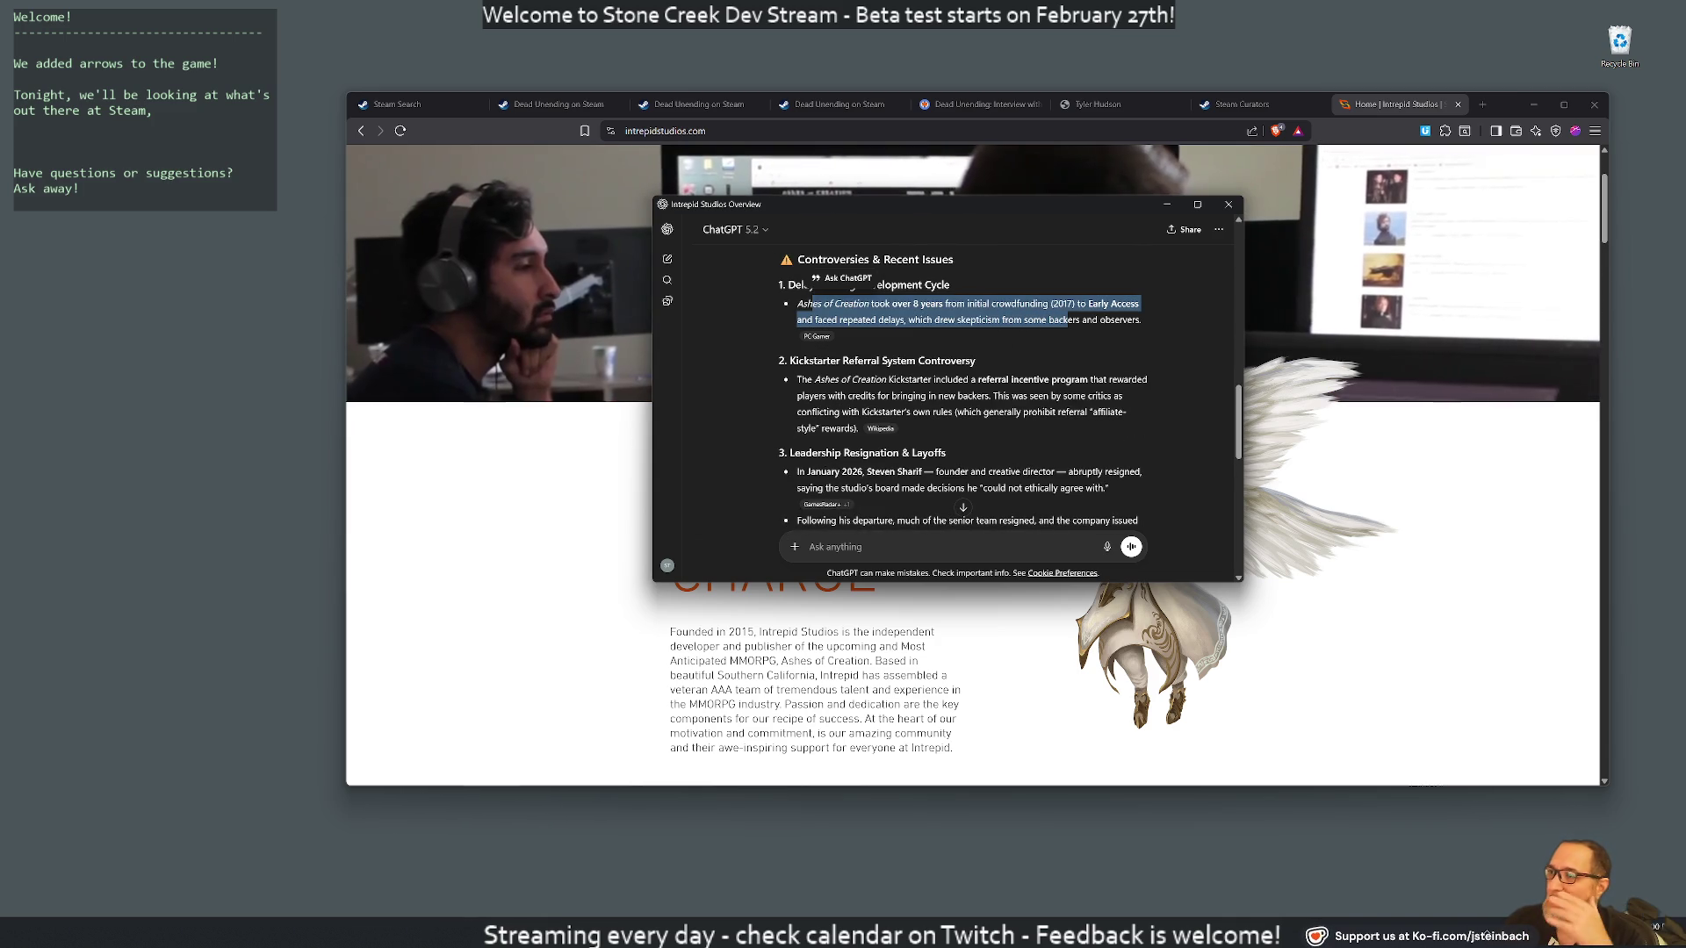
Highlight the Kickstarter referral paragraph, January 2026 founder resignation and board decisions quote
{"action": "mouse_move", "coordinate": [798, 379]}
{"action": "left_mouse_down"}
{"action": "mouse_move", "coordinate": [1126, 412]}
{"action": "mouse_move", "coordinate": [814, 381]}
{"action": "left_mouse_up"}
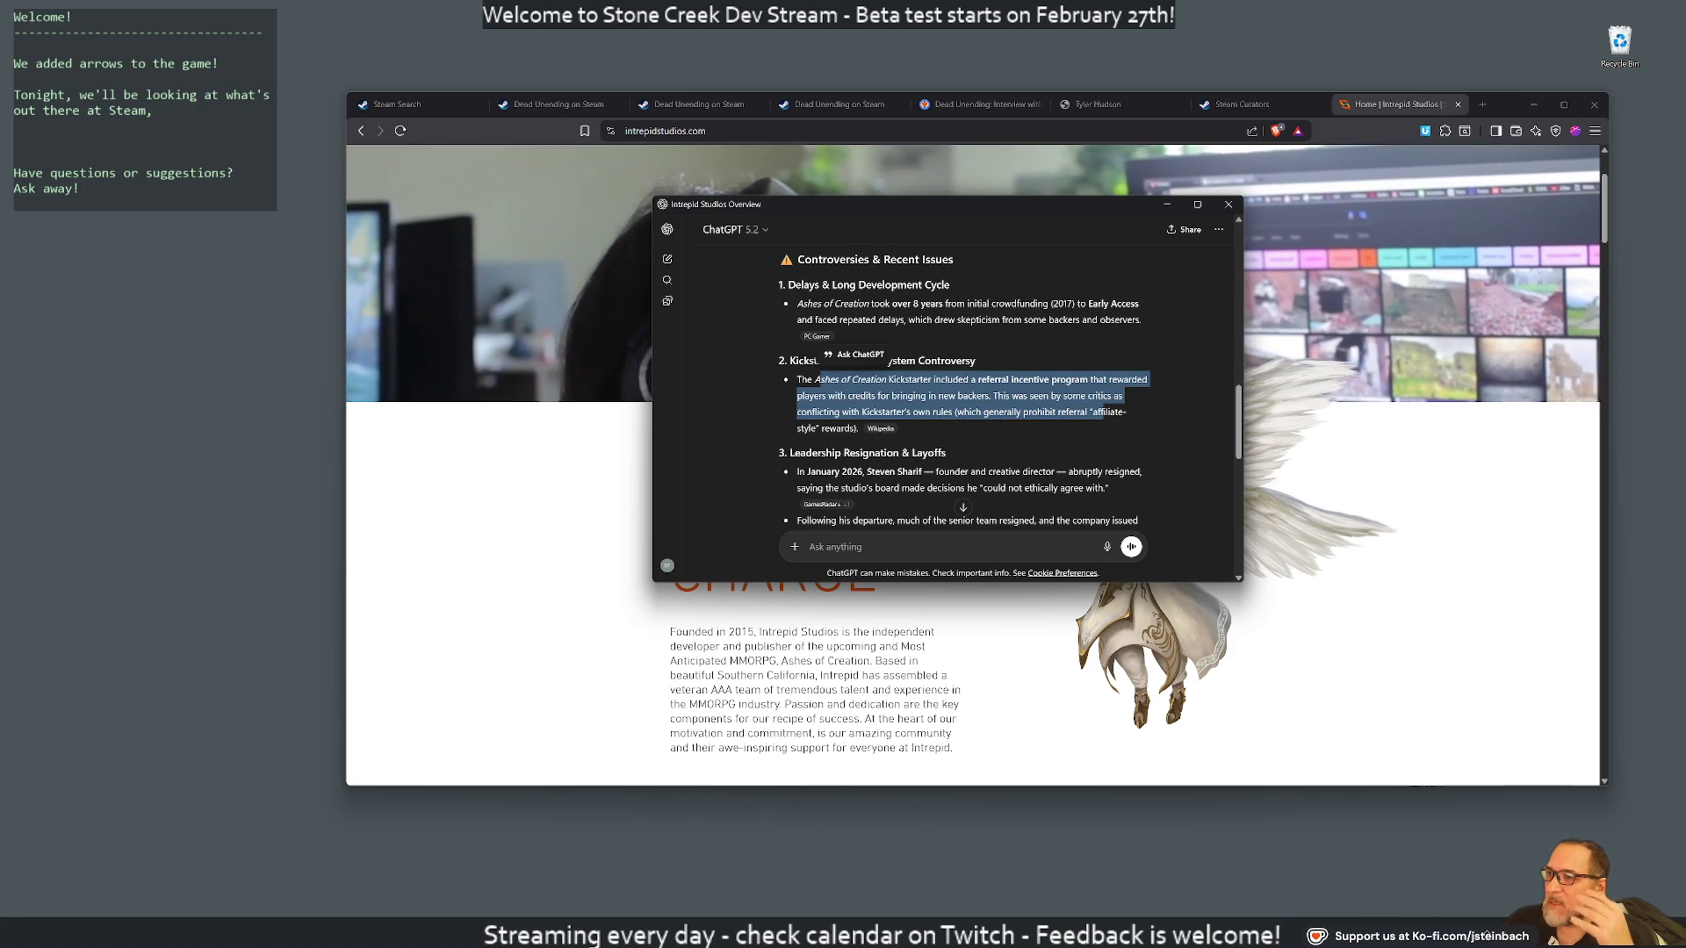
{"action": "left_click", "coordinate": [815, 381]}
{"action": "left_click_drag", "start_coordinate": [871, 304], "coordinate": [788, 311]}
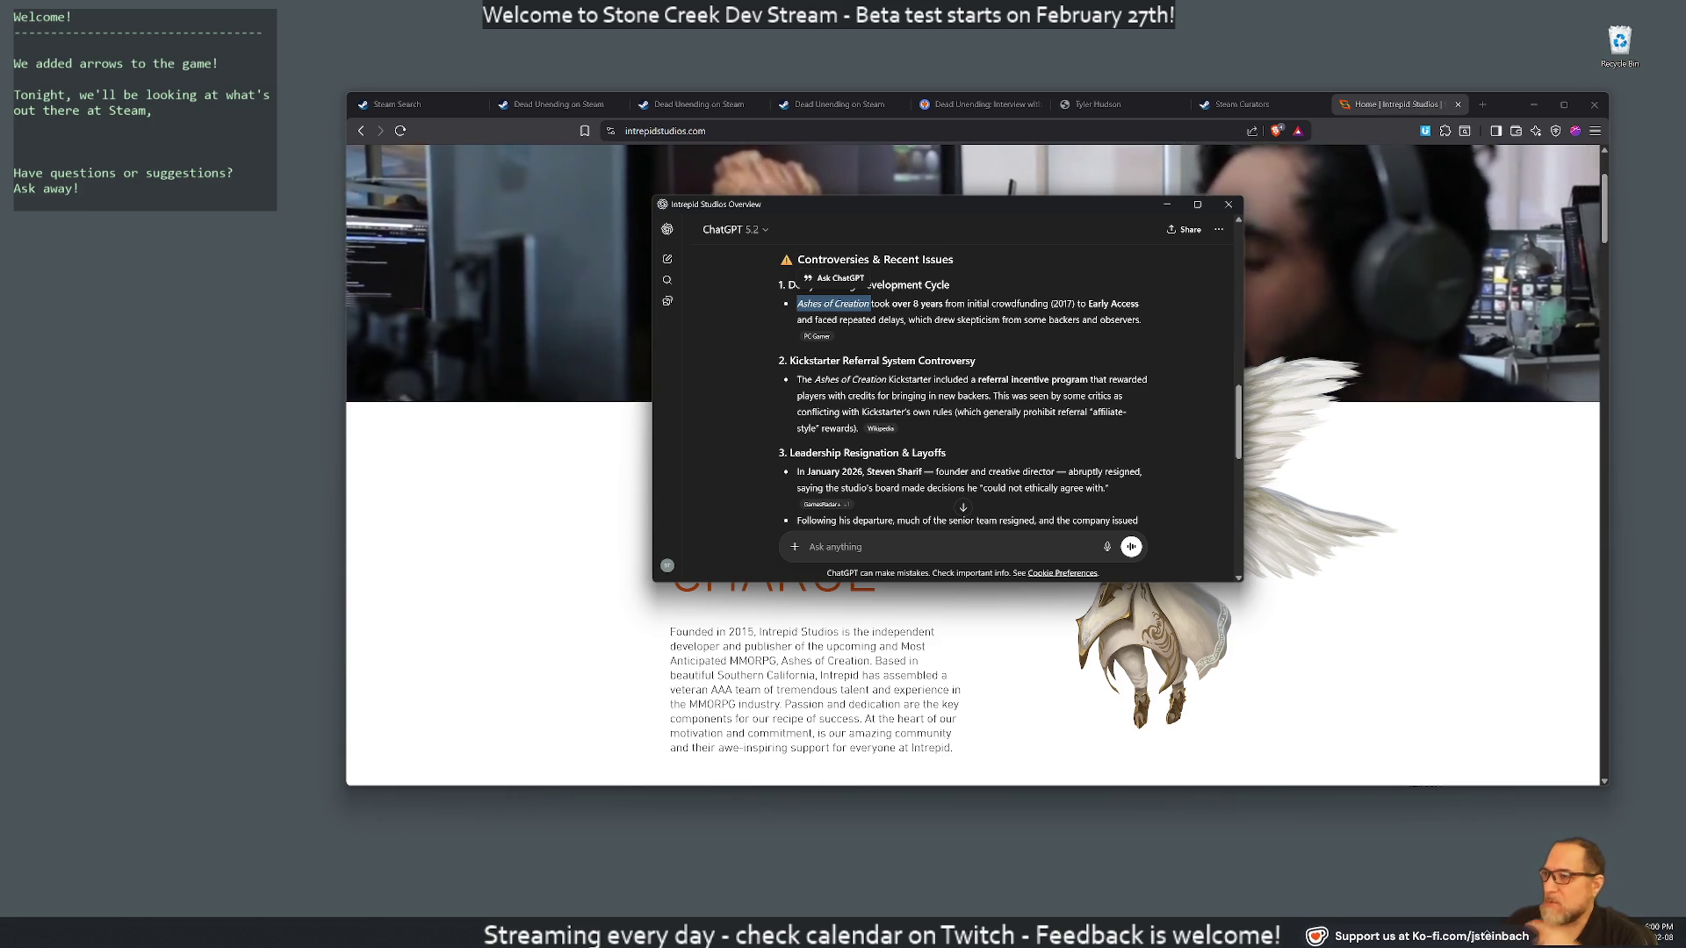
{"action": "scroll", "coordinate": [963, 386], "scroll_direction": "down", "scroll_amount": 3}
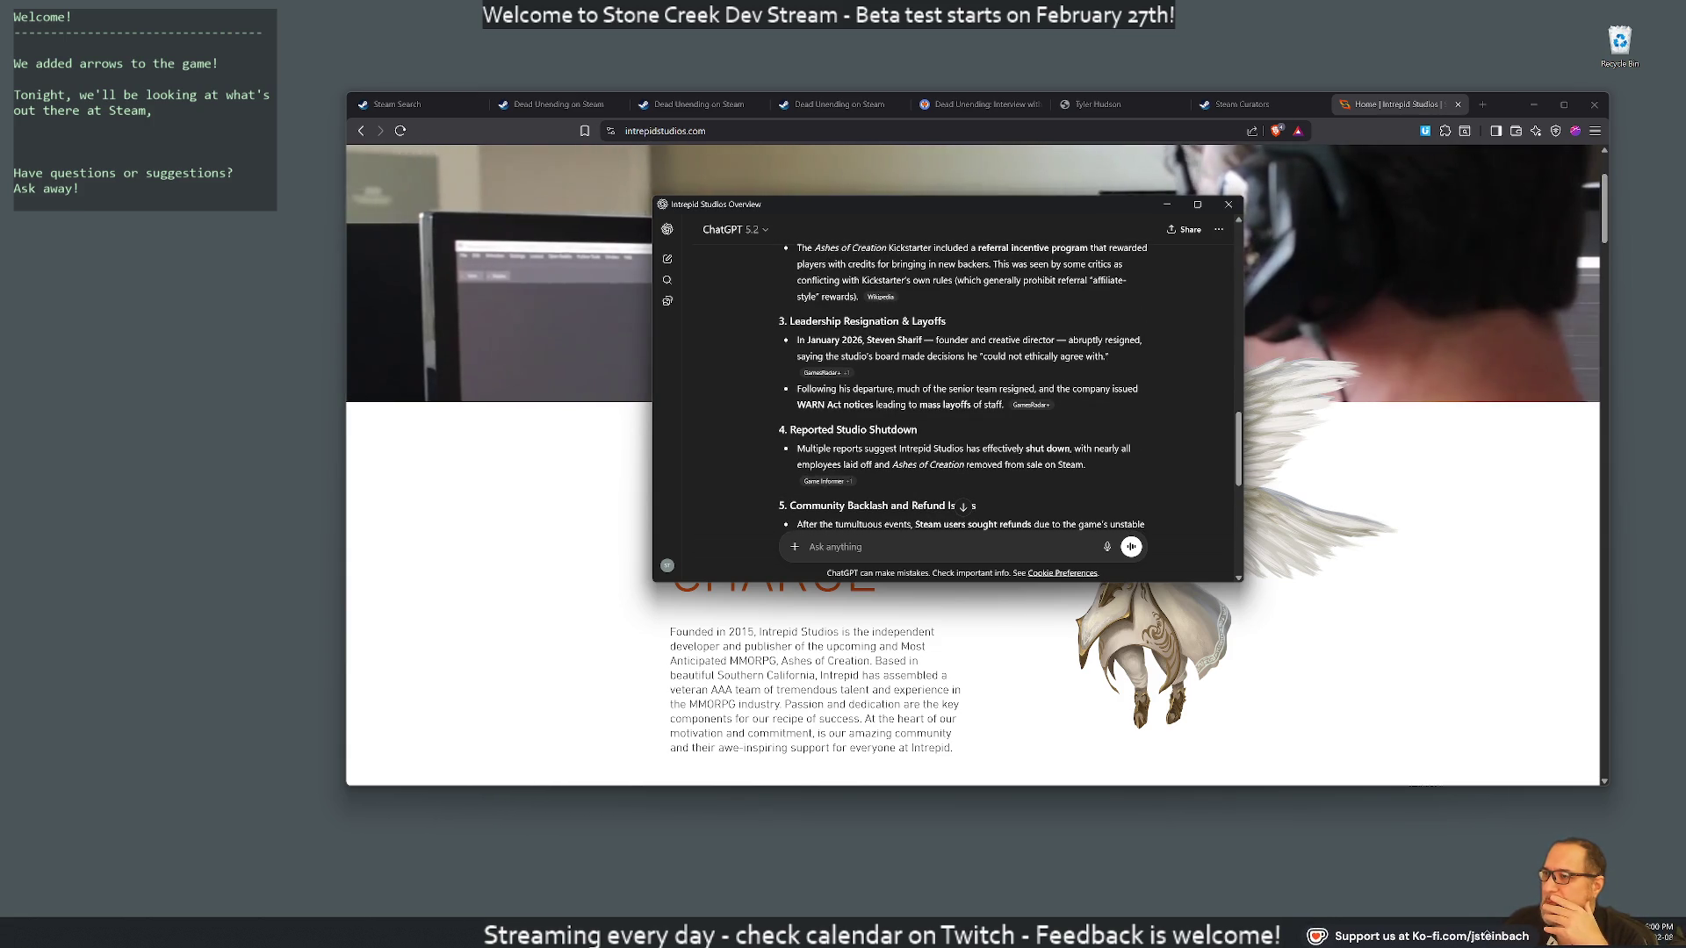
{"action": "left_click_drag", "start_coordinate": [808, 340], "coordinate": [1044, 356]}
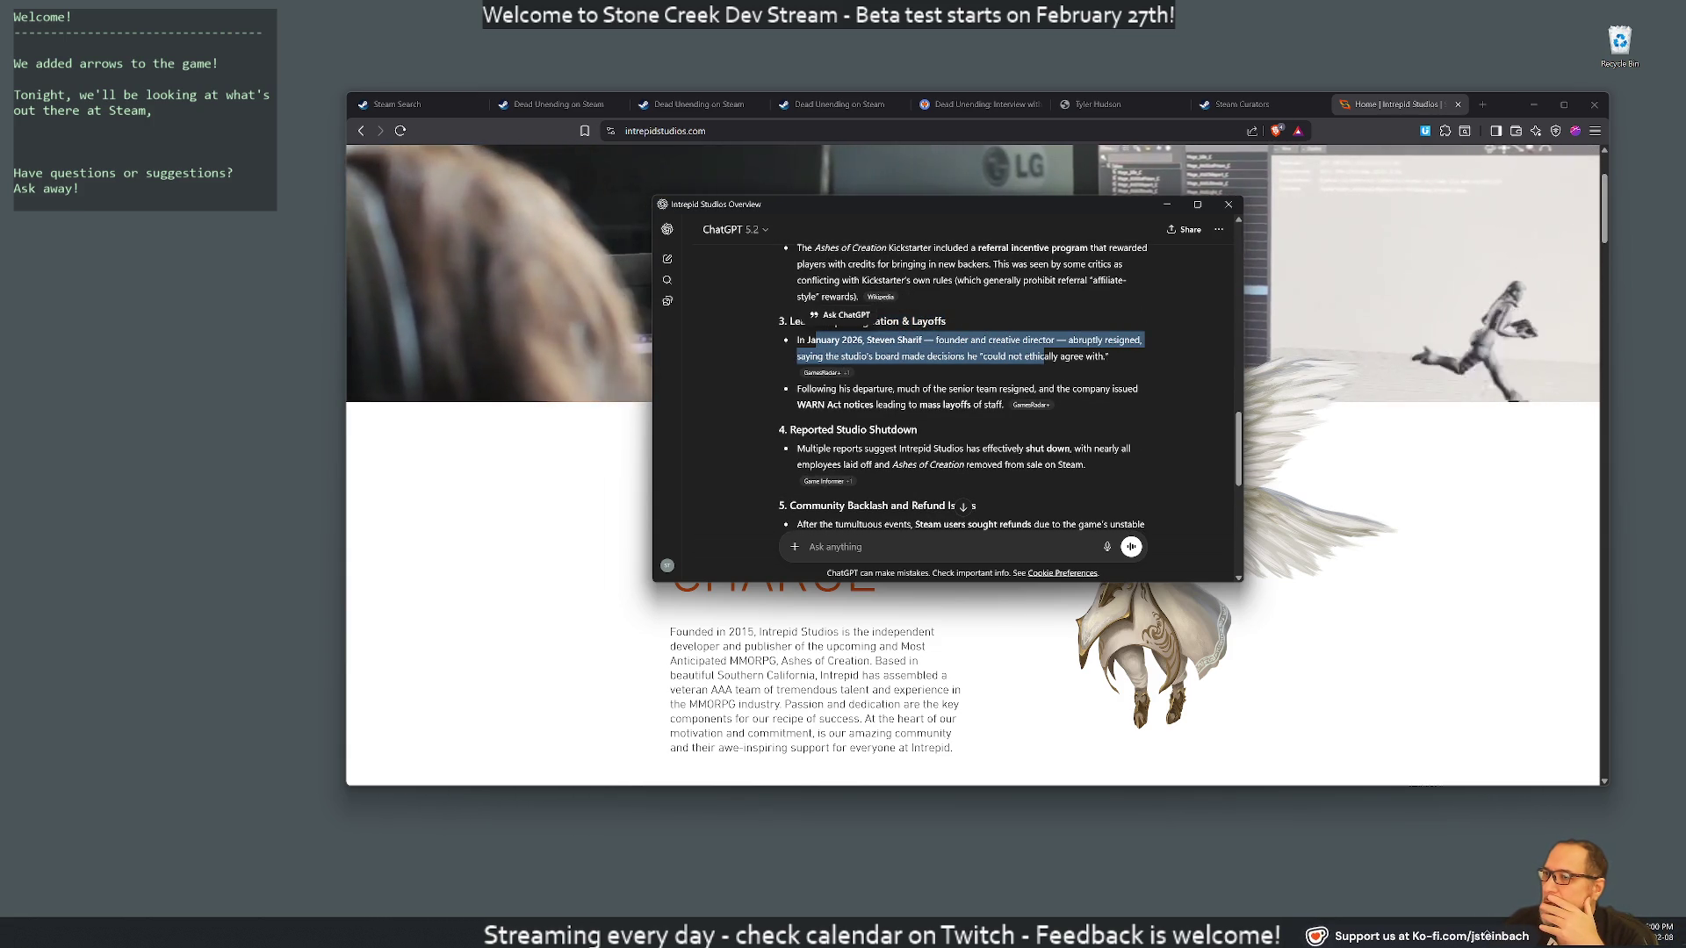
{"action": "mouse_move", "coordinate": [1071, 356]}
{"action": "left_mouse_down"}
{"action": "mouse_move", "coordinate": [867, 355]}
{"action": "mouse_move", "coordinate": [843, 388]}
{"action": "mouse_move", "coordinate": [972, 405]}
{"action": "left_mouse_up"}
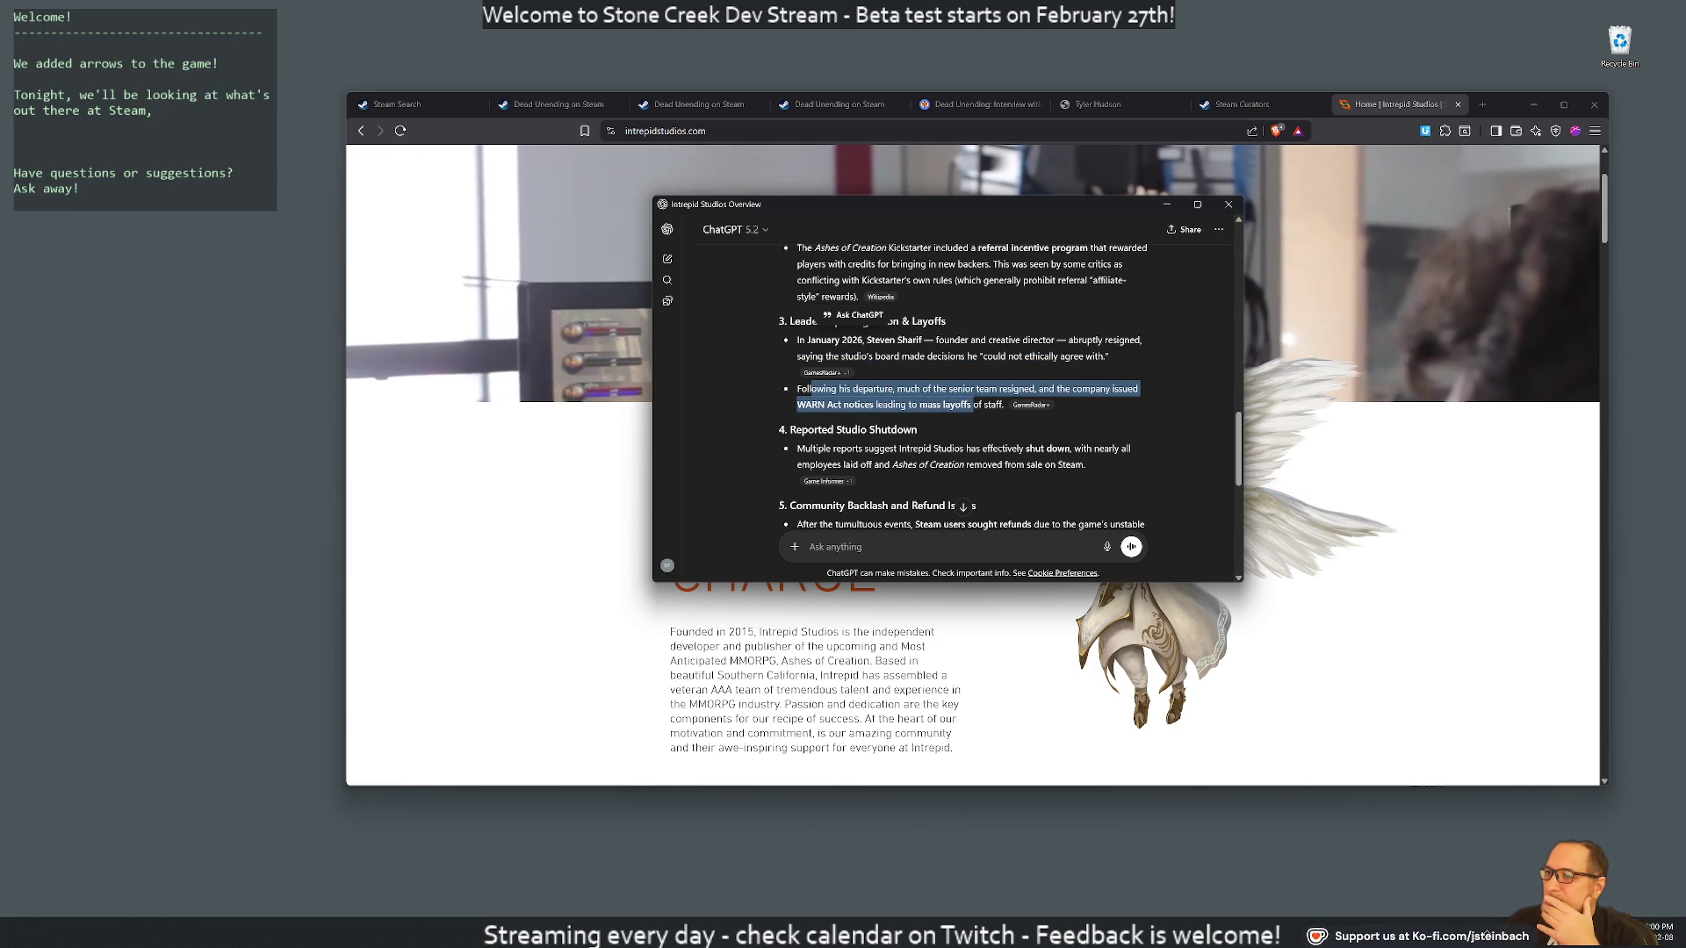
Scroll to the end of the answer and bring the Intrepid Studios page forward
{"action": "scroll", "coordinate": [963, 386], "scroll_direction": "down", "scroll_amount": 3}
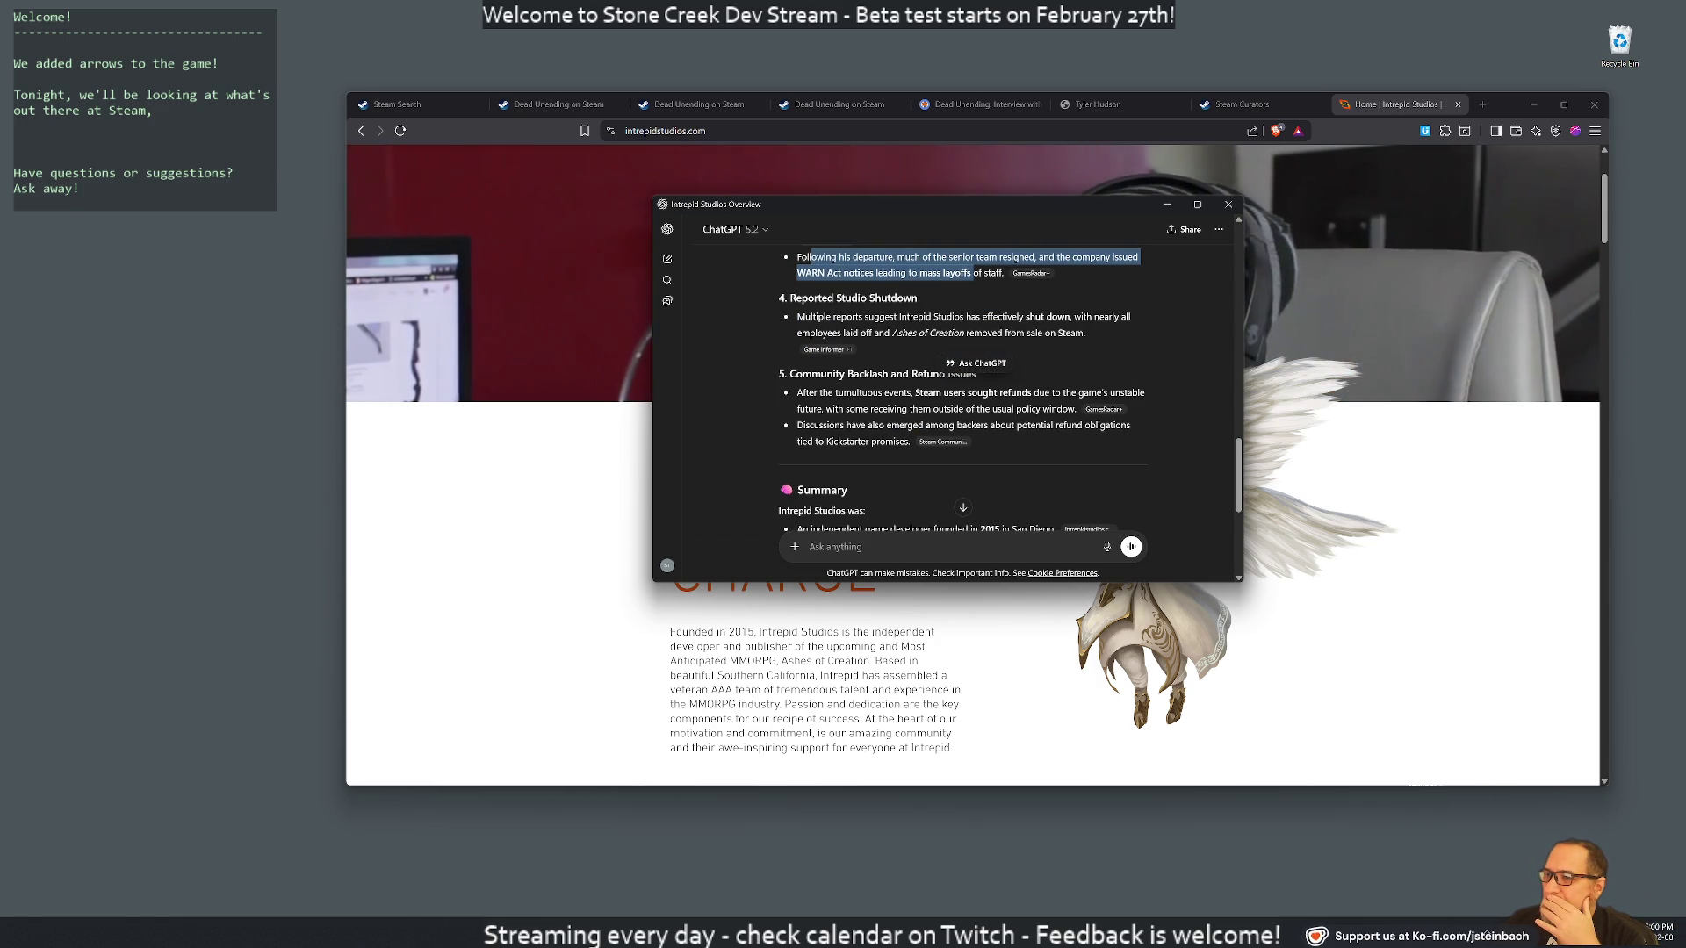
{"action": "scroll", "coordinate": [963, 386], "scroll_direction": "down", "scroll_amount": 3}
{"action": "scroll", "coordinate": [964, 386], "scroll_direction": "down", "scroll_amount": 3}
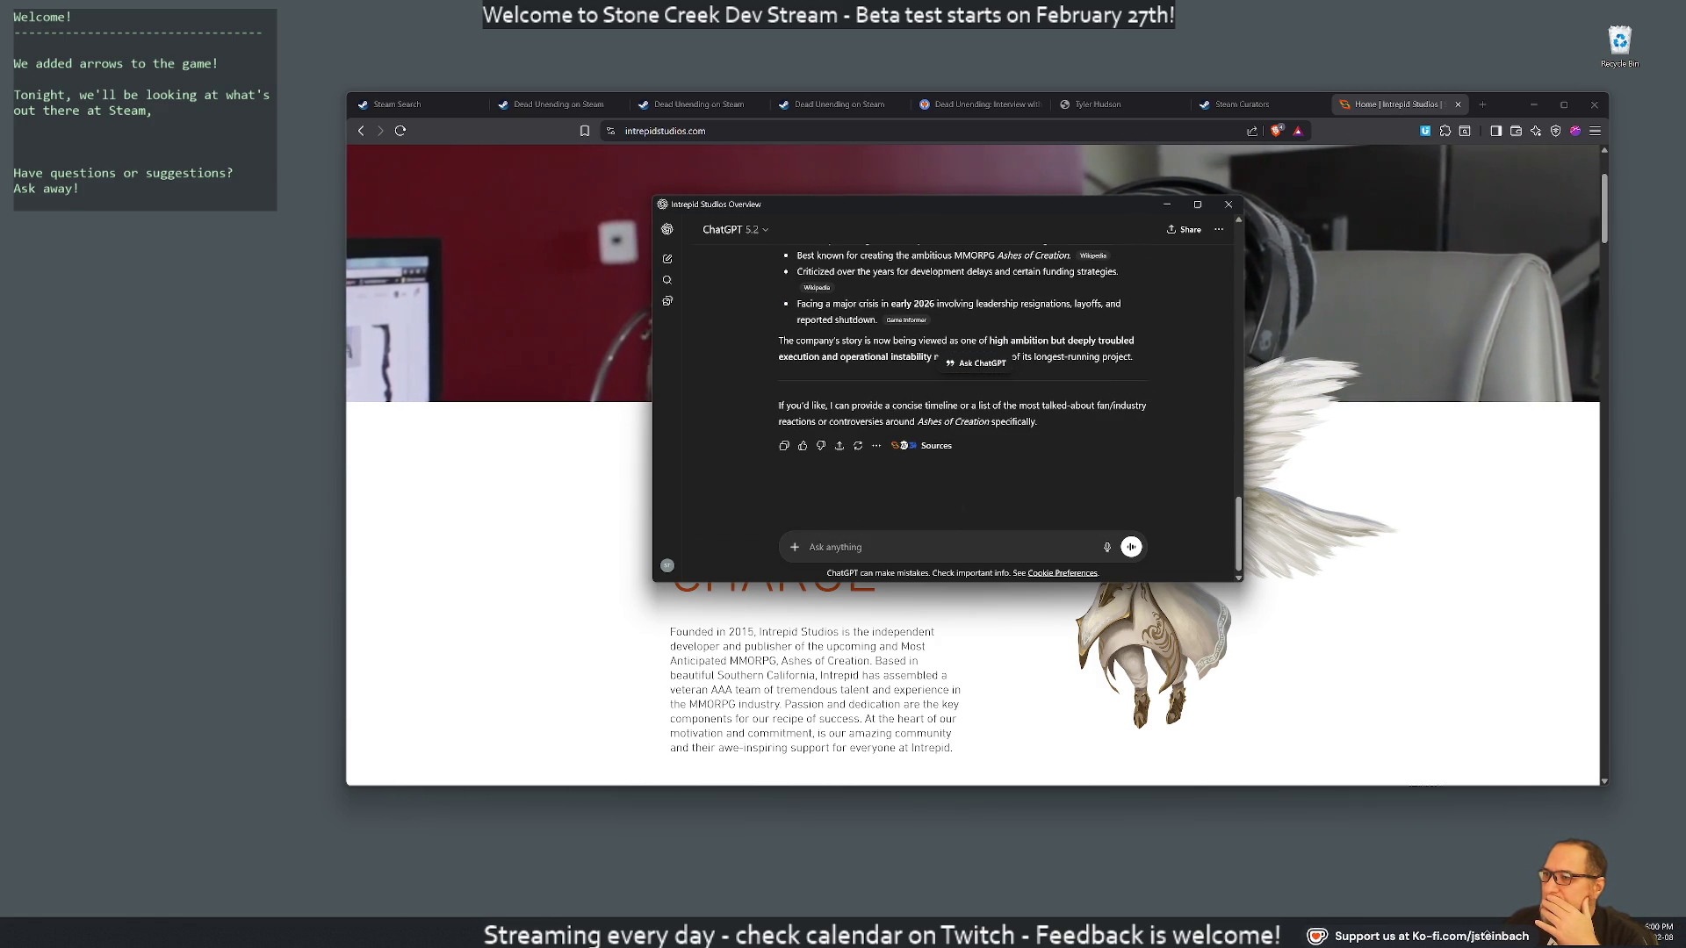
{"action": "left_click", "coordinate": [1288, 168]}
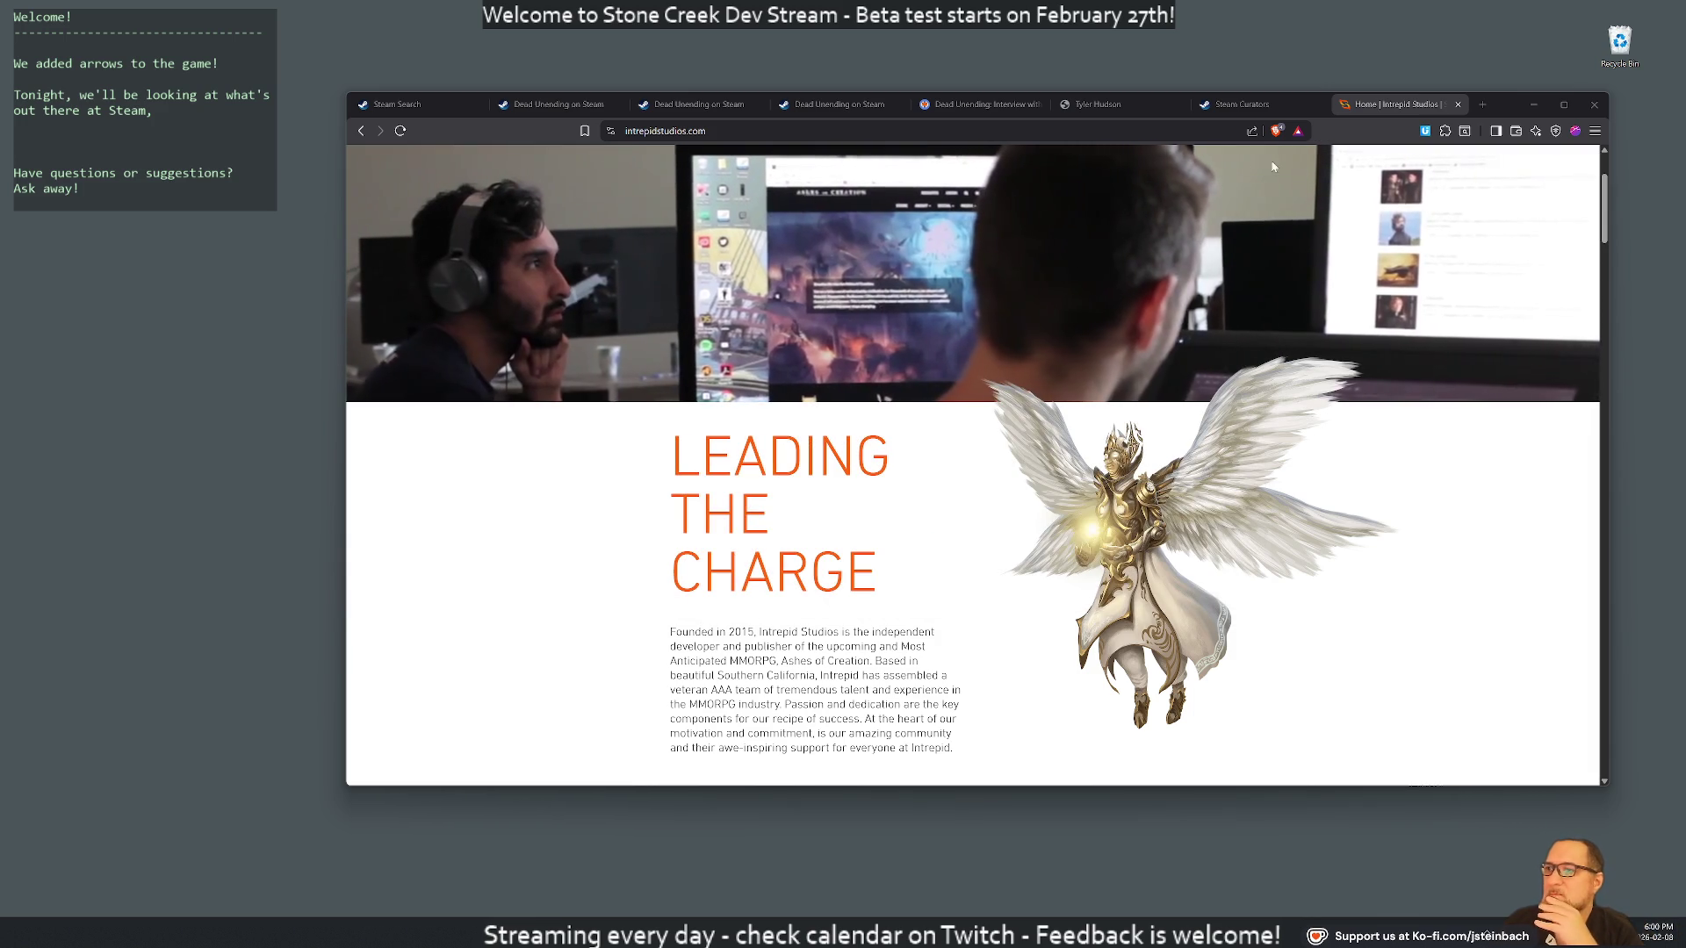
Close the Intrepid Studios tab and scroll through the Dead Unending Steam page
{"action": "key", "text": "ctrl+w"}
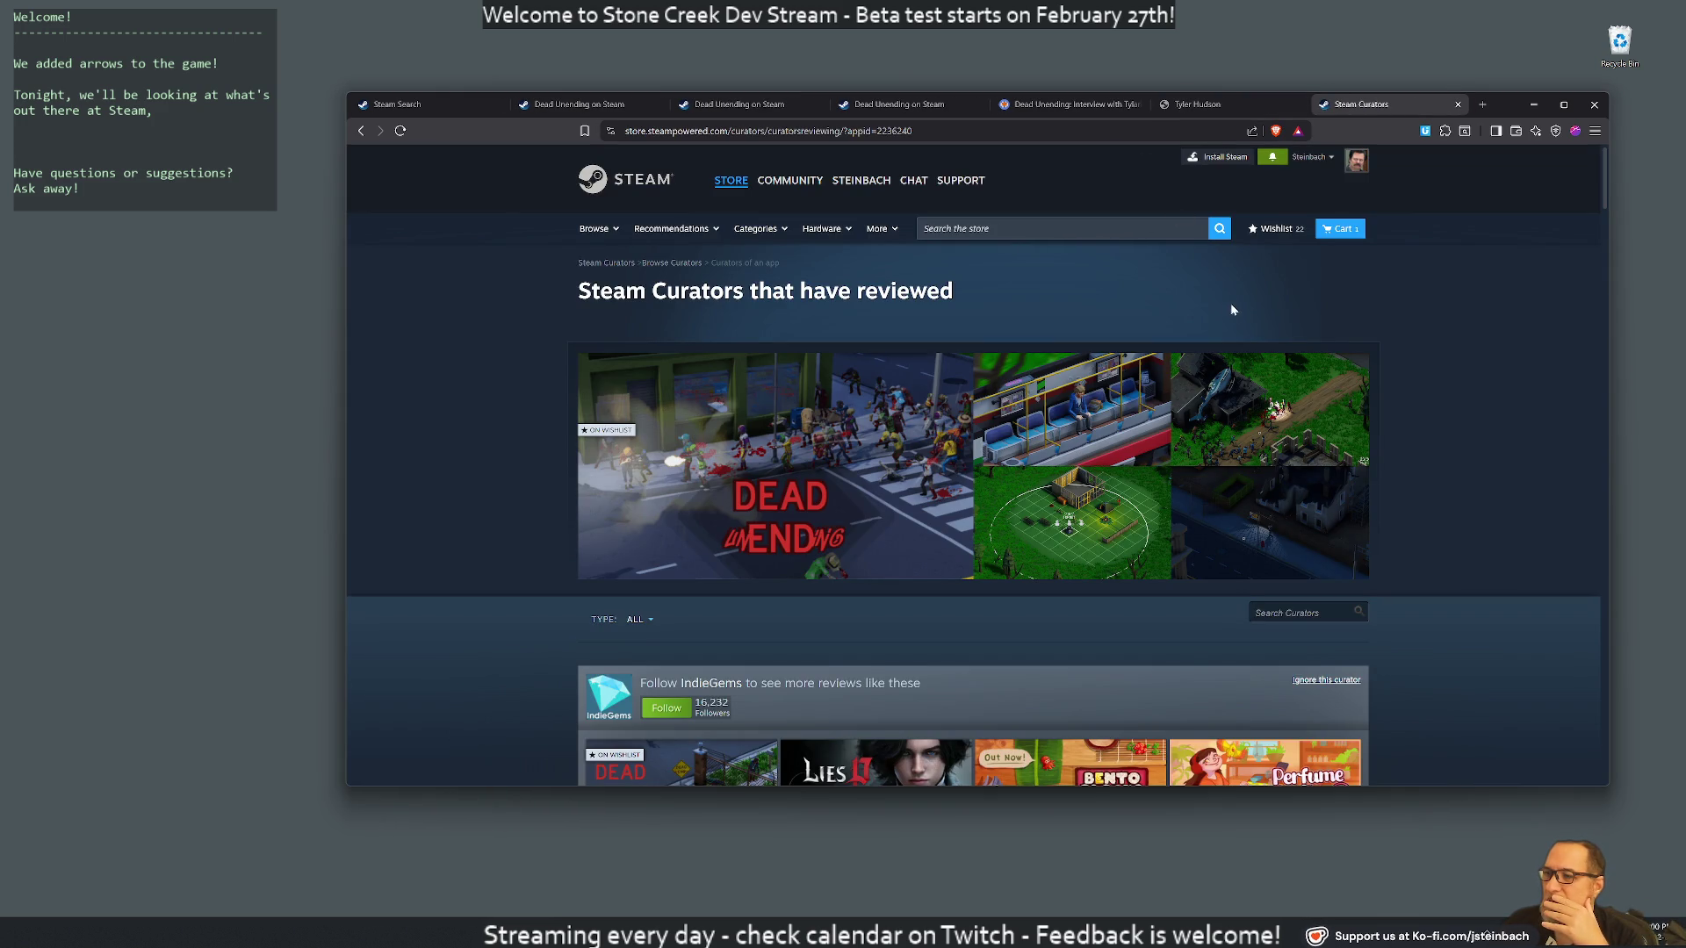
{"action": "scroll", "coordinate": [1089, 403], "scroll_direction": "down", "scroll_amount": 2}
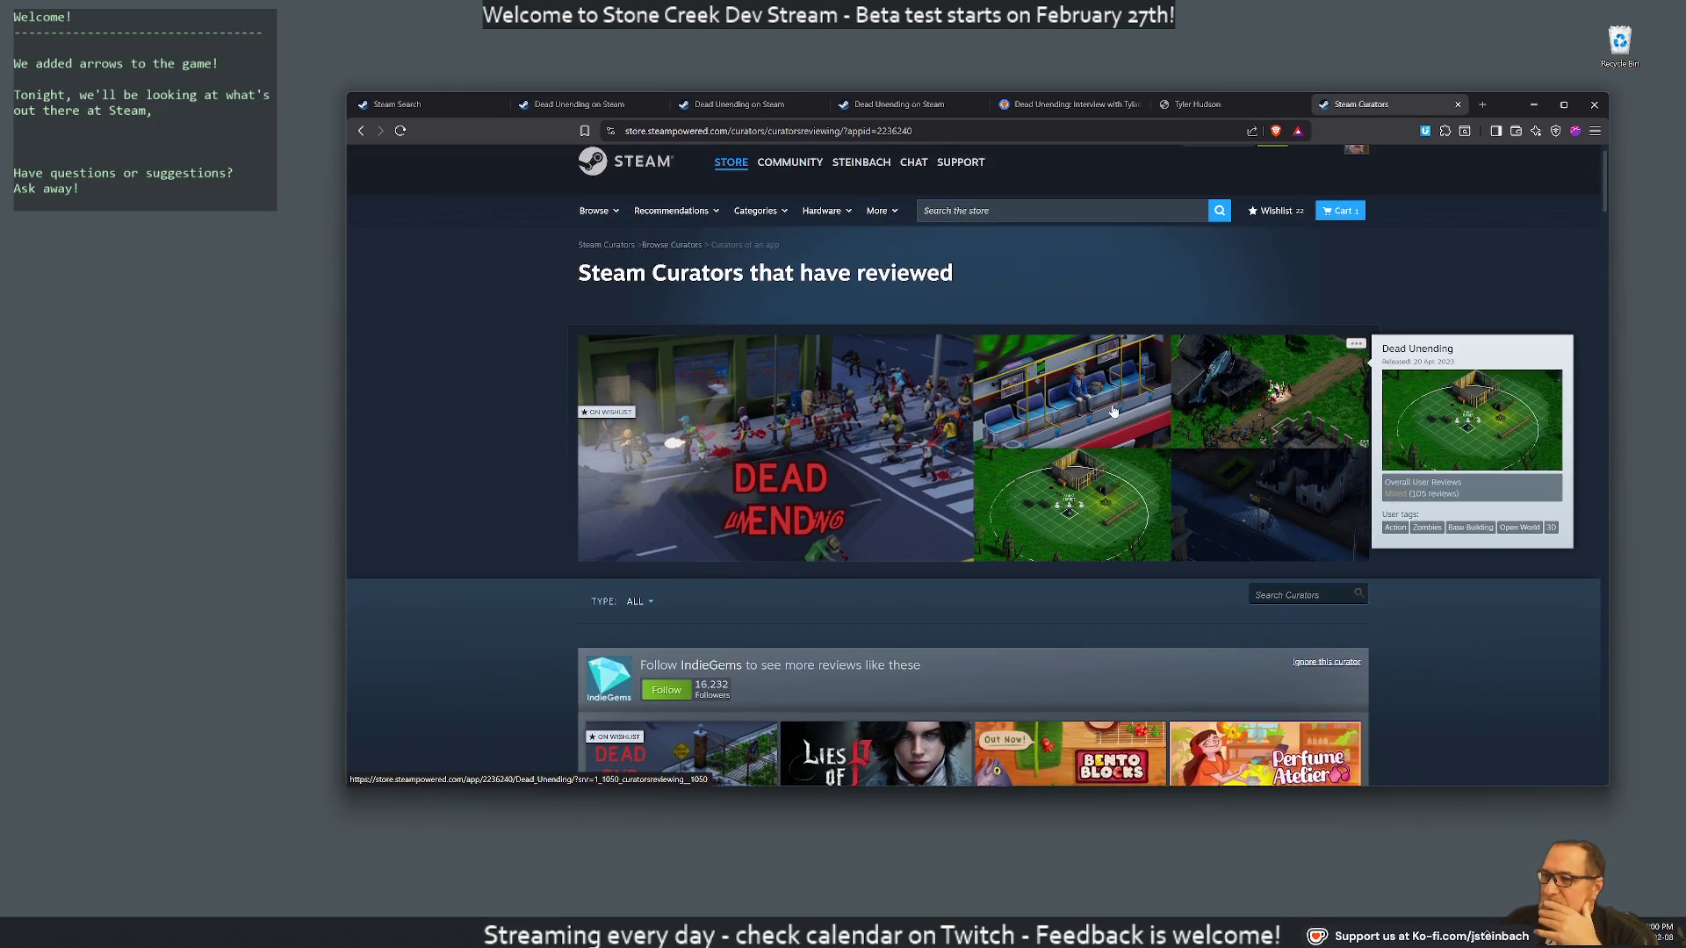
{"action": "scroll", "coordinate": [1113, 410], "scroll_direction": "up", "scroll_amount": 1}
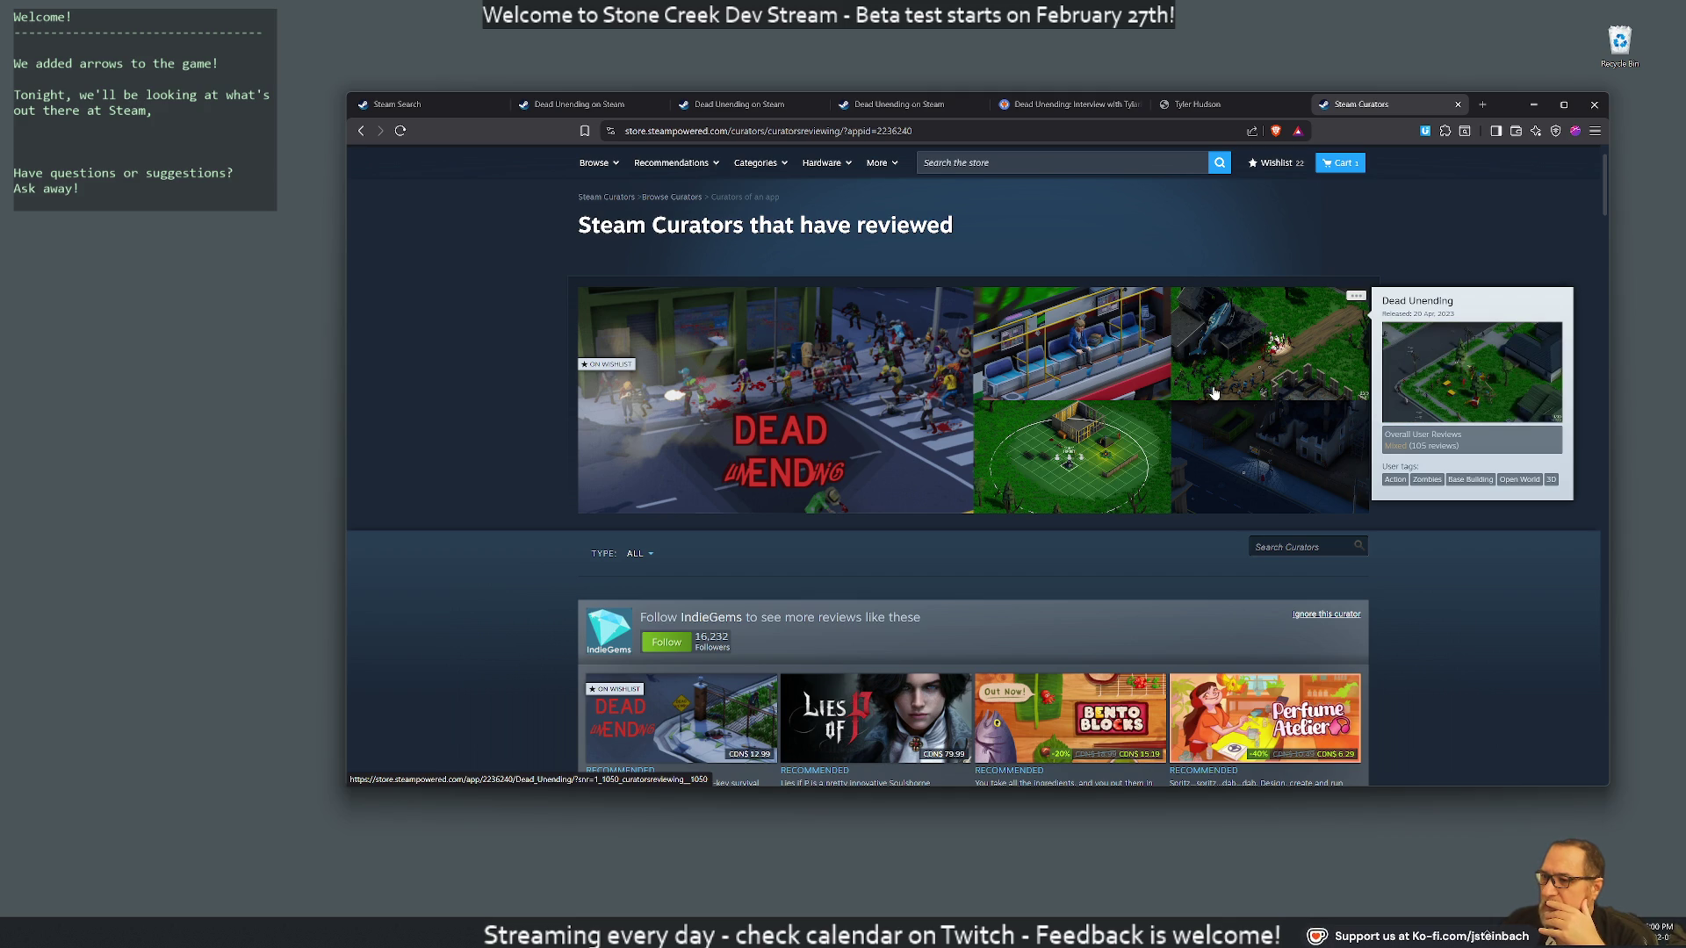
{"action": "scroll", "coordinate": [1214, 392], "scroll_direction": "down", "scroll_amount": 2}
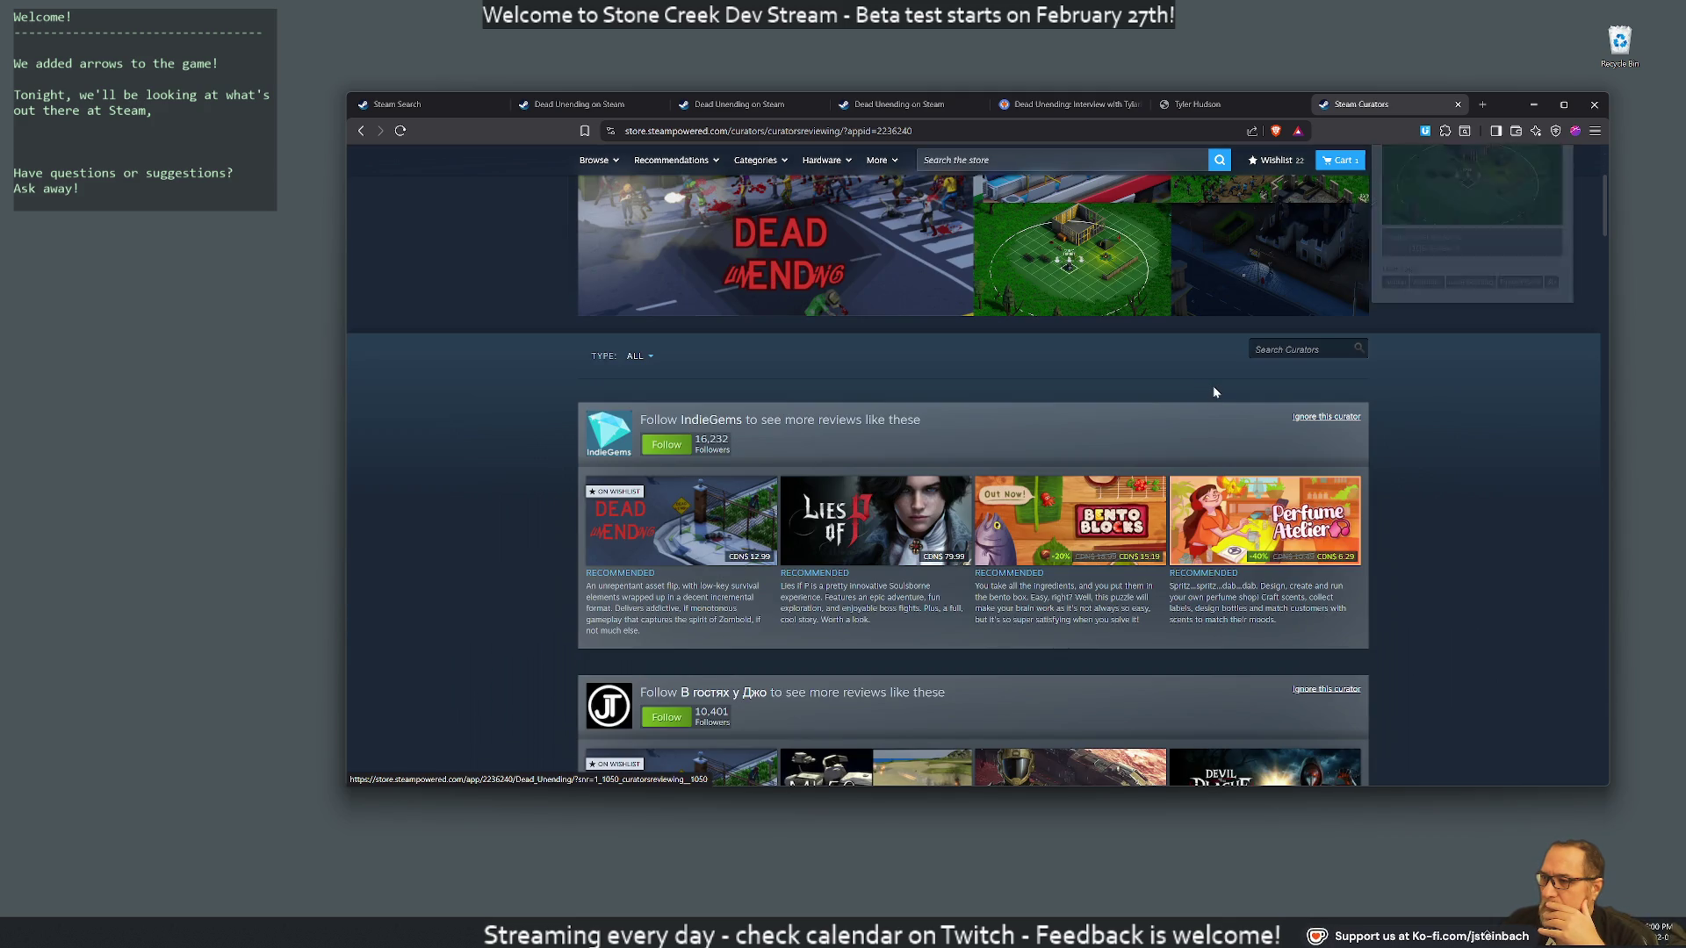
{"action": "scroll", "coordinate": [1213, 392], "scroll_direction": "up", "scroll_amount": 1}
{"action": "scroll", "coordinate": [1215, 393], "scroll_direction": "up", "scroll_amount": 2}
{"action": "scroll", "coordinate": [1216, 393], "scroll_direction": "down", "scroll_amount": 1}
Show the third Dead Unending screenshot, then switch to the developer's tylar.io games tab
{"action": "scroll", "coordinate": [1215, 392], "scroll_direction": "up", "scroll_amount": 1}
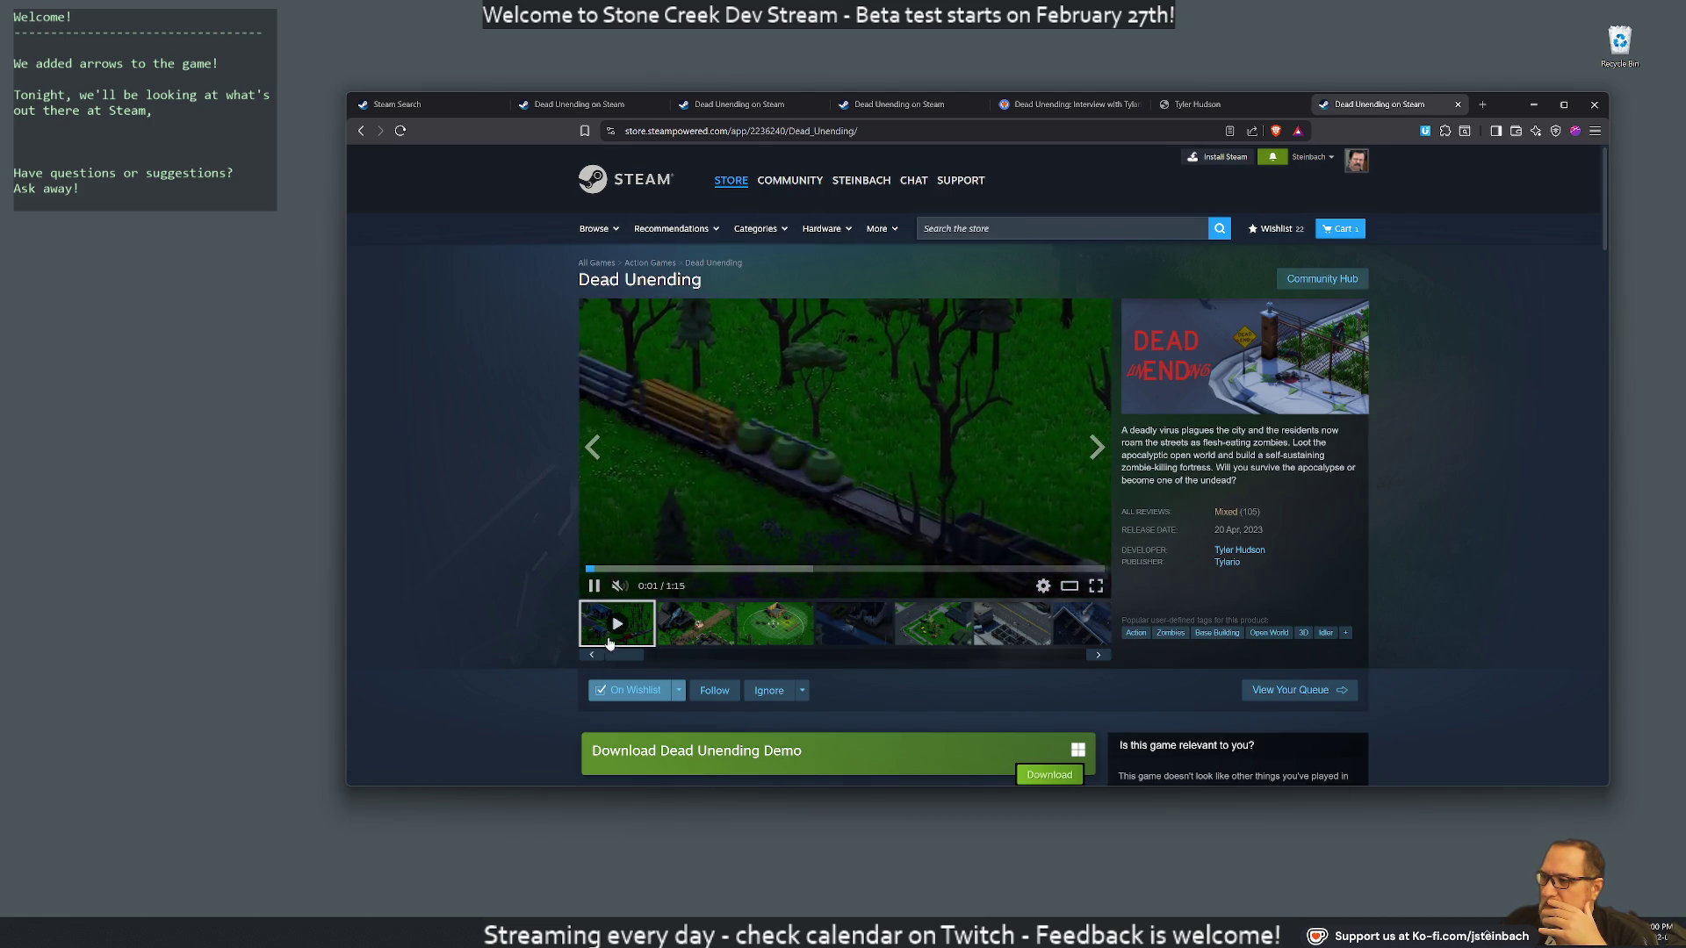
{"action": "left_click", "coordinate": [774, 622]}
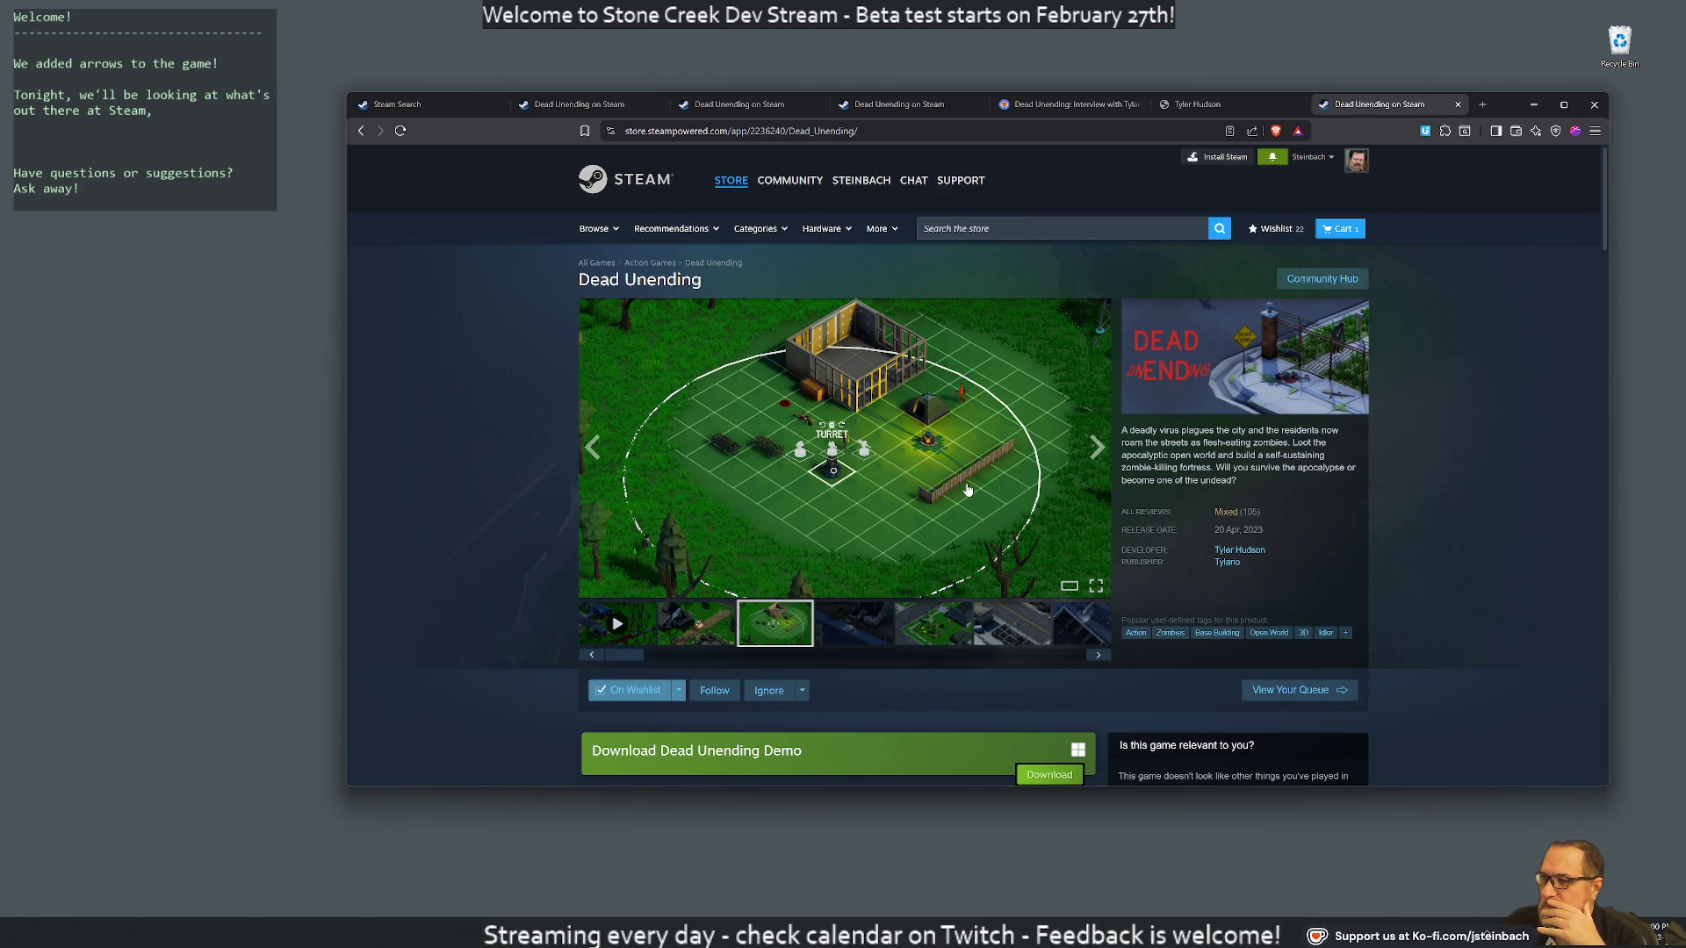
{"action": "left_click", "coordinate": [1203, 110]}
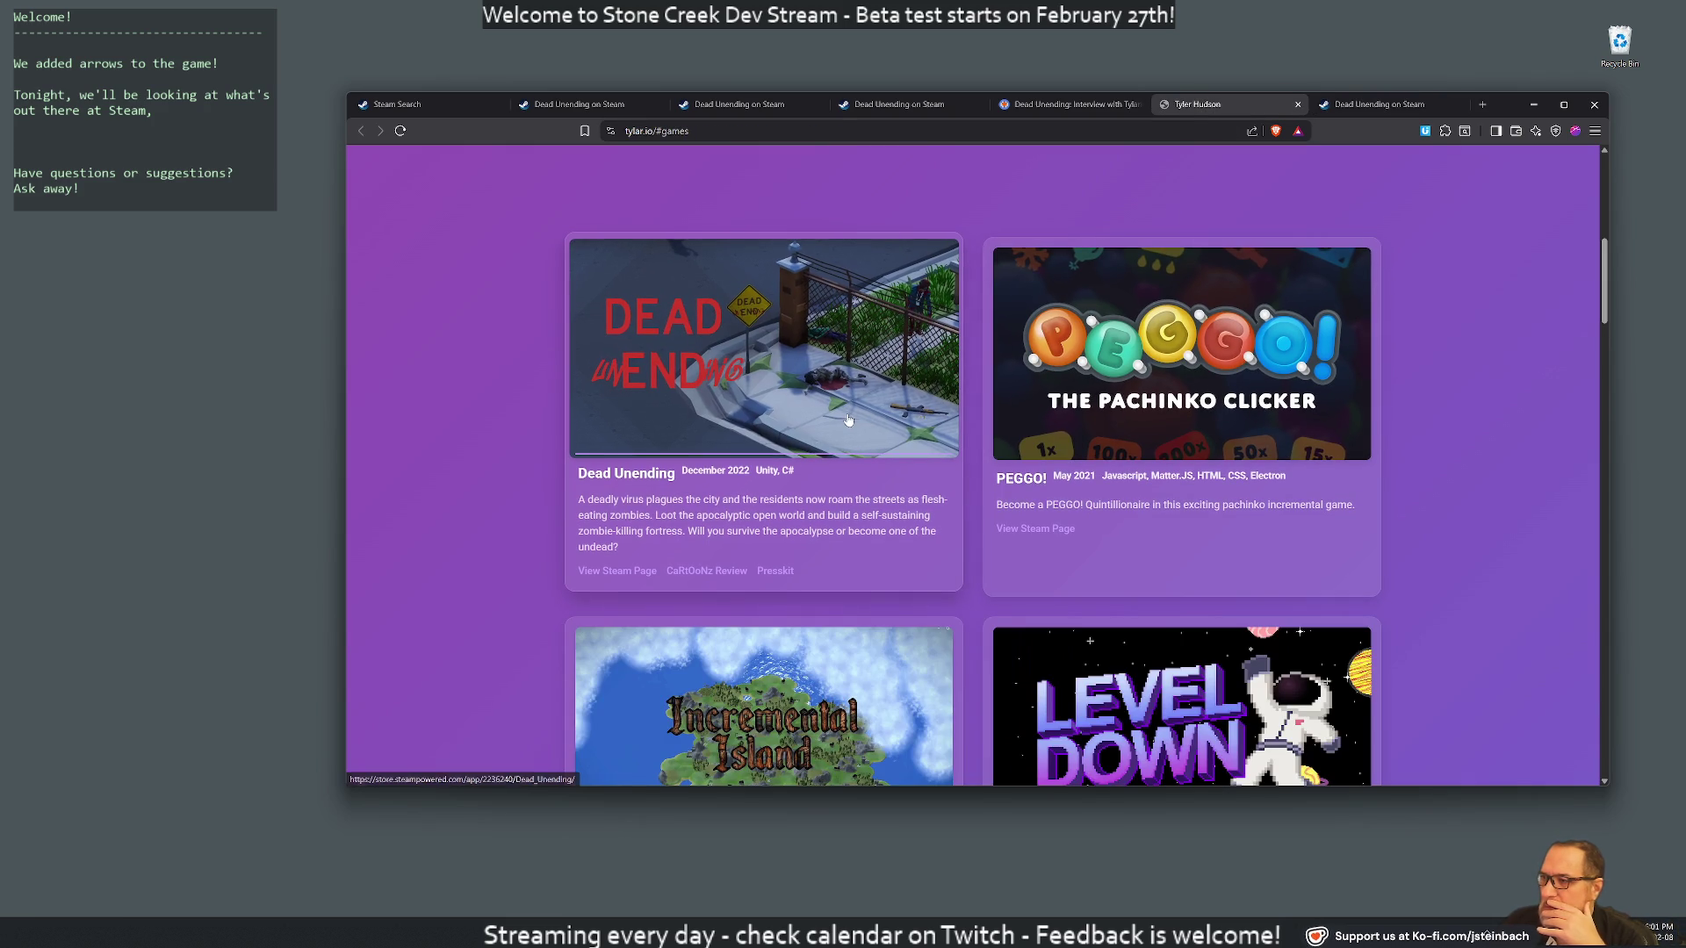
Browse the tylar.io games cards (Dead Unending, PEGGO!, Incremental Island, Level Down), then return to Steam
{"action": "scroll", "coordinate": [747, 480], "scroll_direction": "down", "scroll_amount": 2}
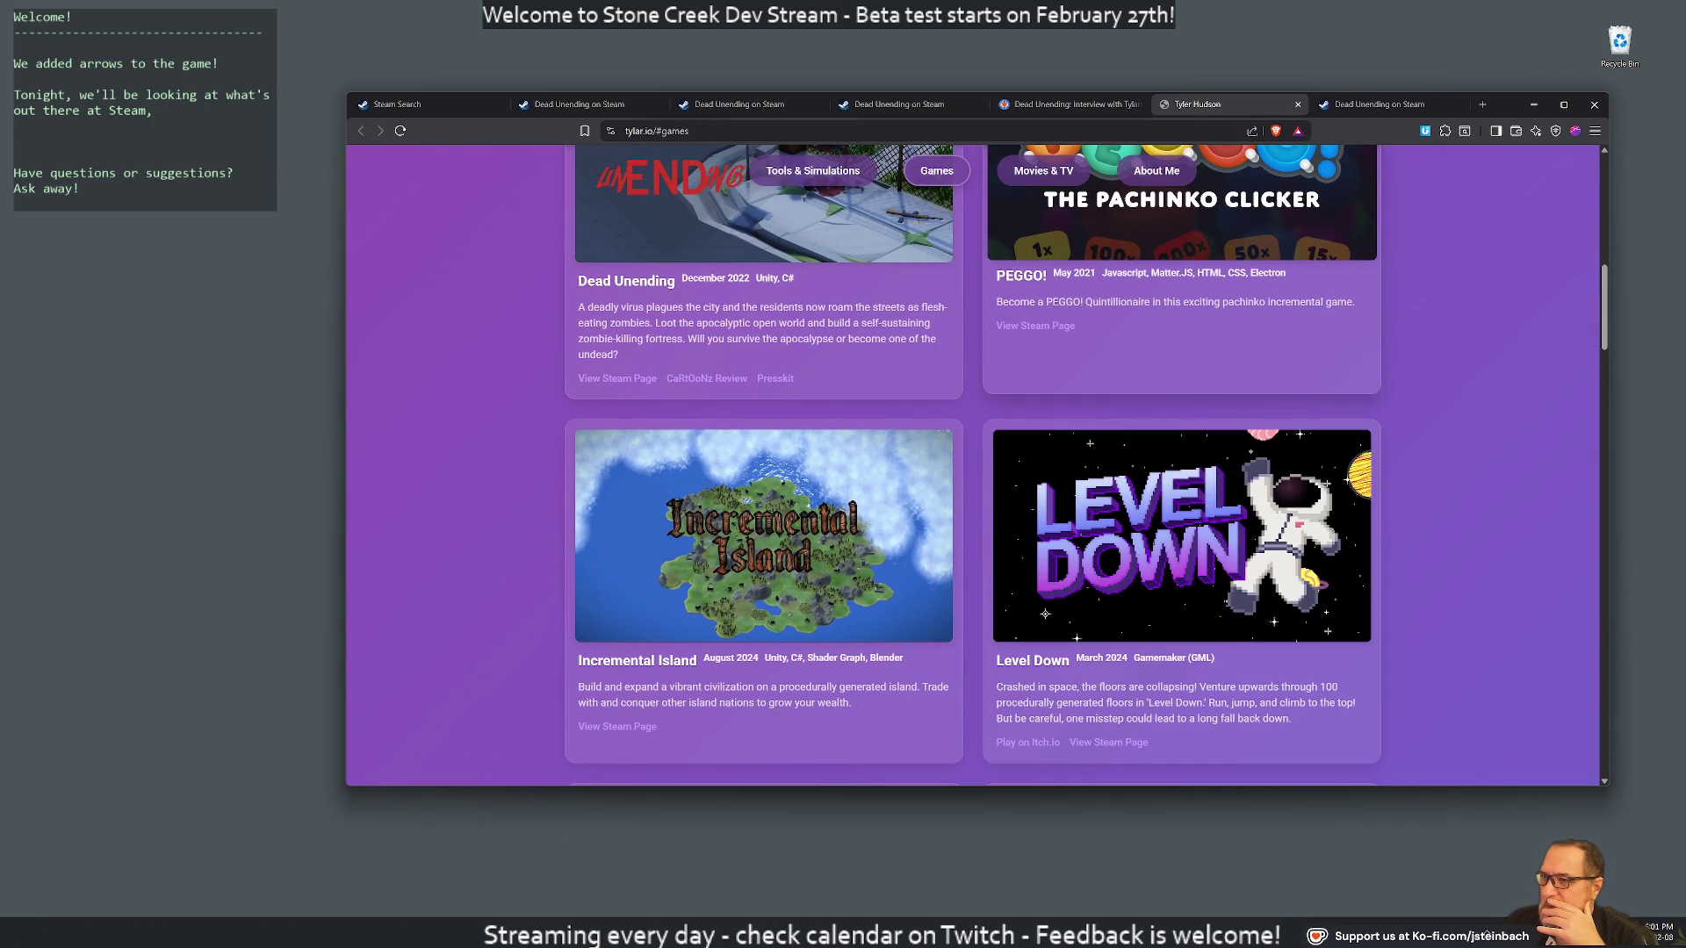
{"action": "scroll", "coordinate": [1071, 325], "scroll_direction": "up", "scroll_amount": 1}
{"action": "scroll", "coordinate": [1076, 307], "scroll_direction": "down", "scroll_amount": 2}
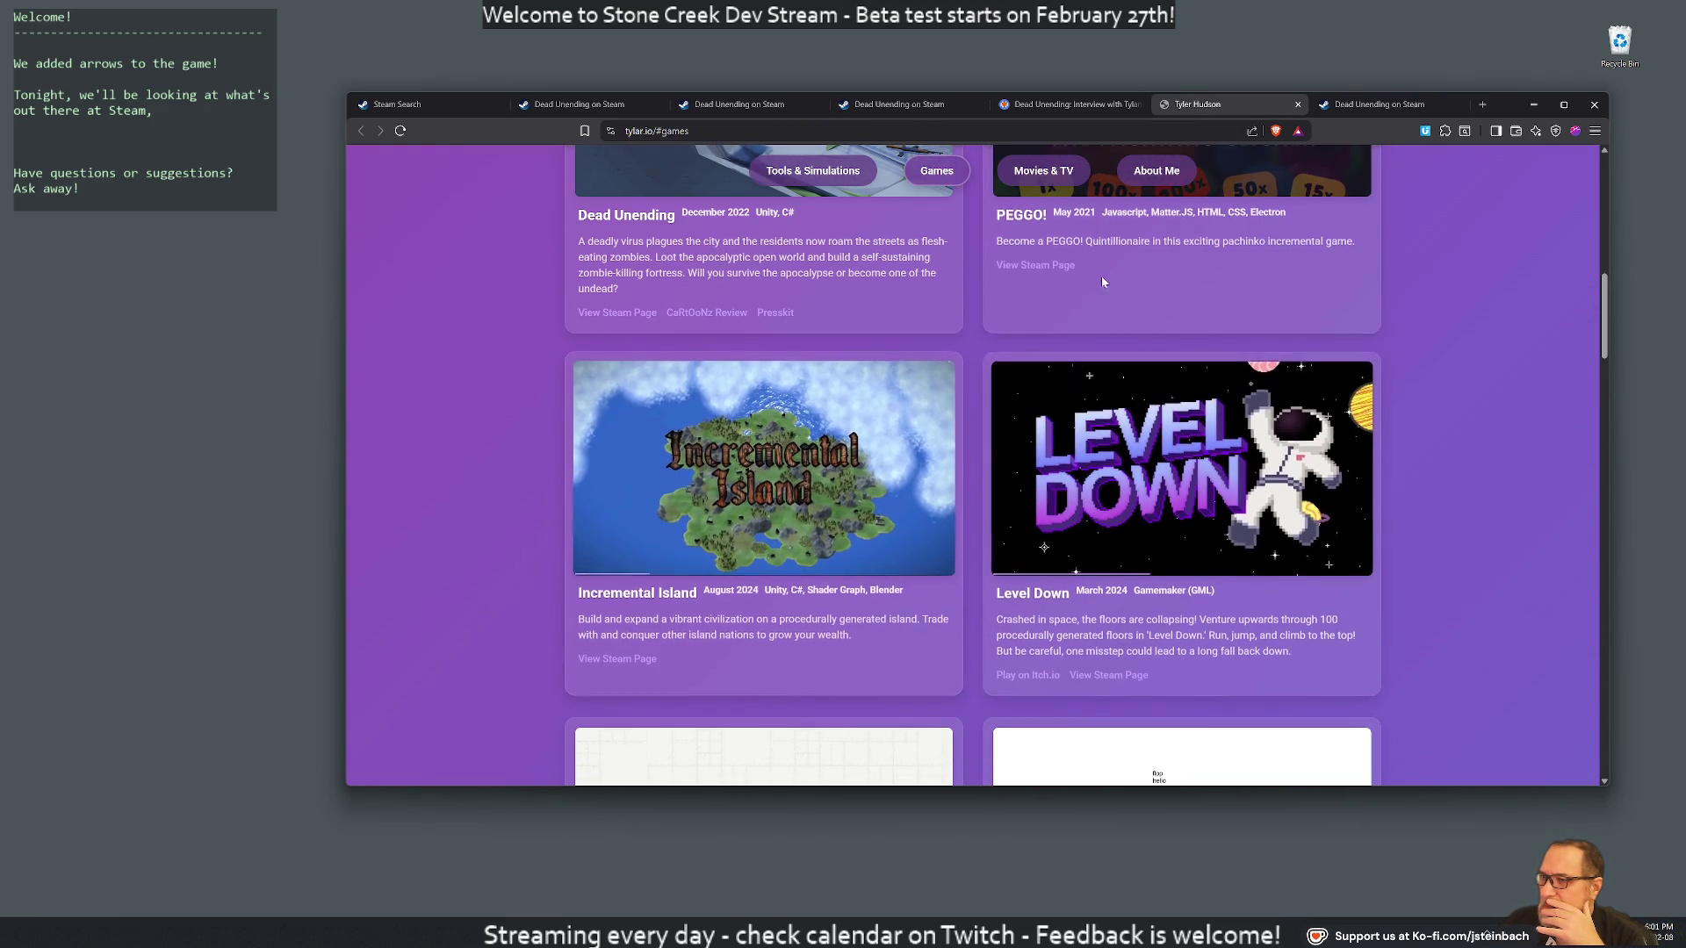
{"action": "scroll", "coordinate": [1091, 267], "scroll_direction": "down", "scroll_amount": 1}
{"action": "scroll", "coordinate": [1142, 369], "scroll_direction": "up", "scroll_amount": 3}
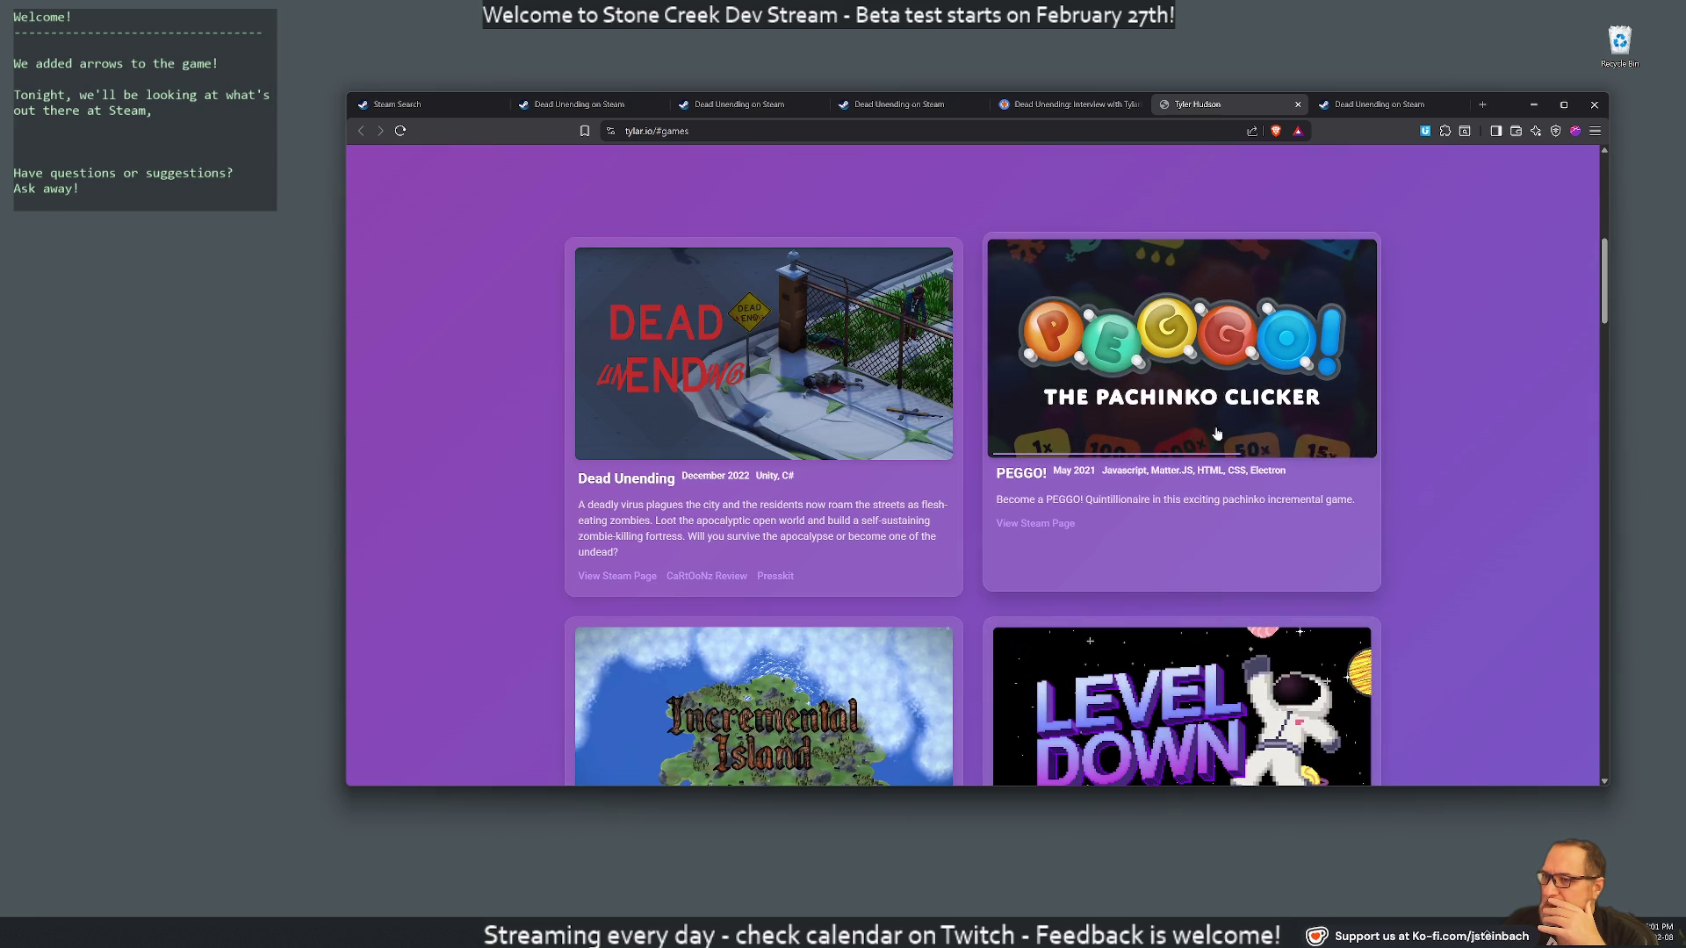
{"action": "scroll", "coordinate": [1146, 413], "scroll_direction": "down", "scroll_amount": 3}
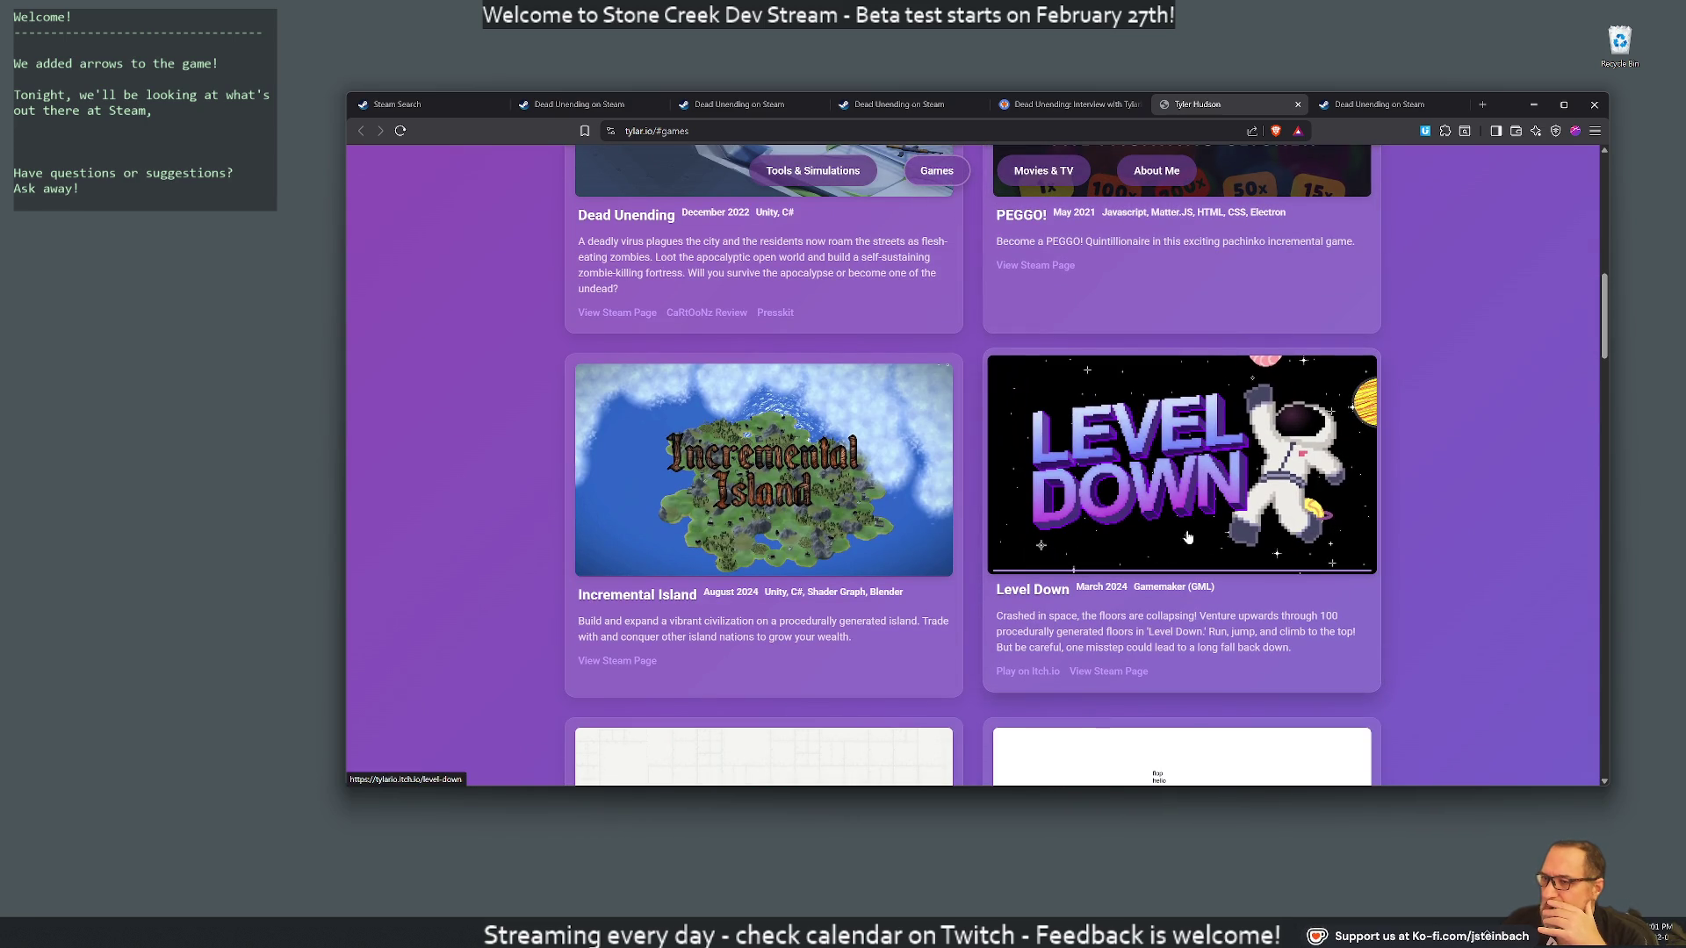
{"action": "scroll", "coordinate": [679, 389], "scroll_direction": "up", "scroll_amount": 2}
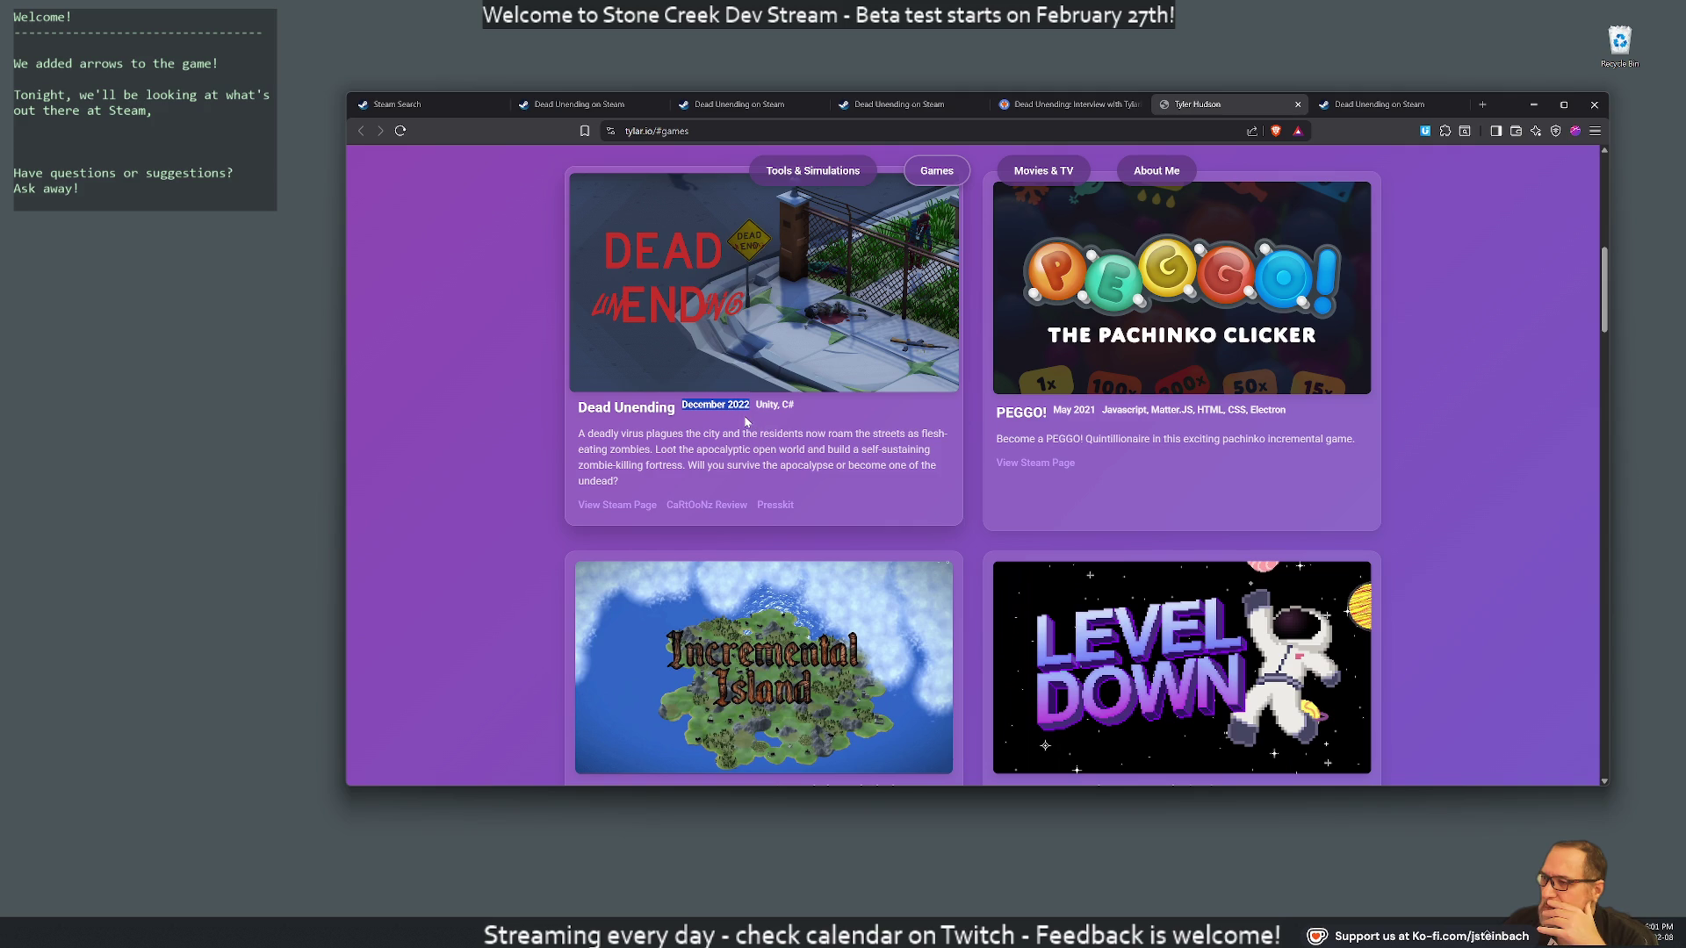
{"action": "left_click", "coordinate": [1368, 108]}
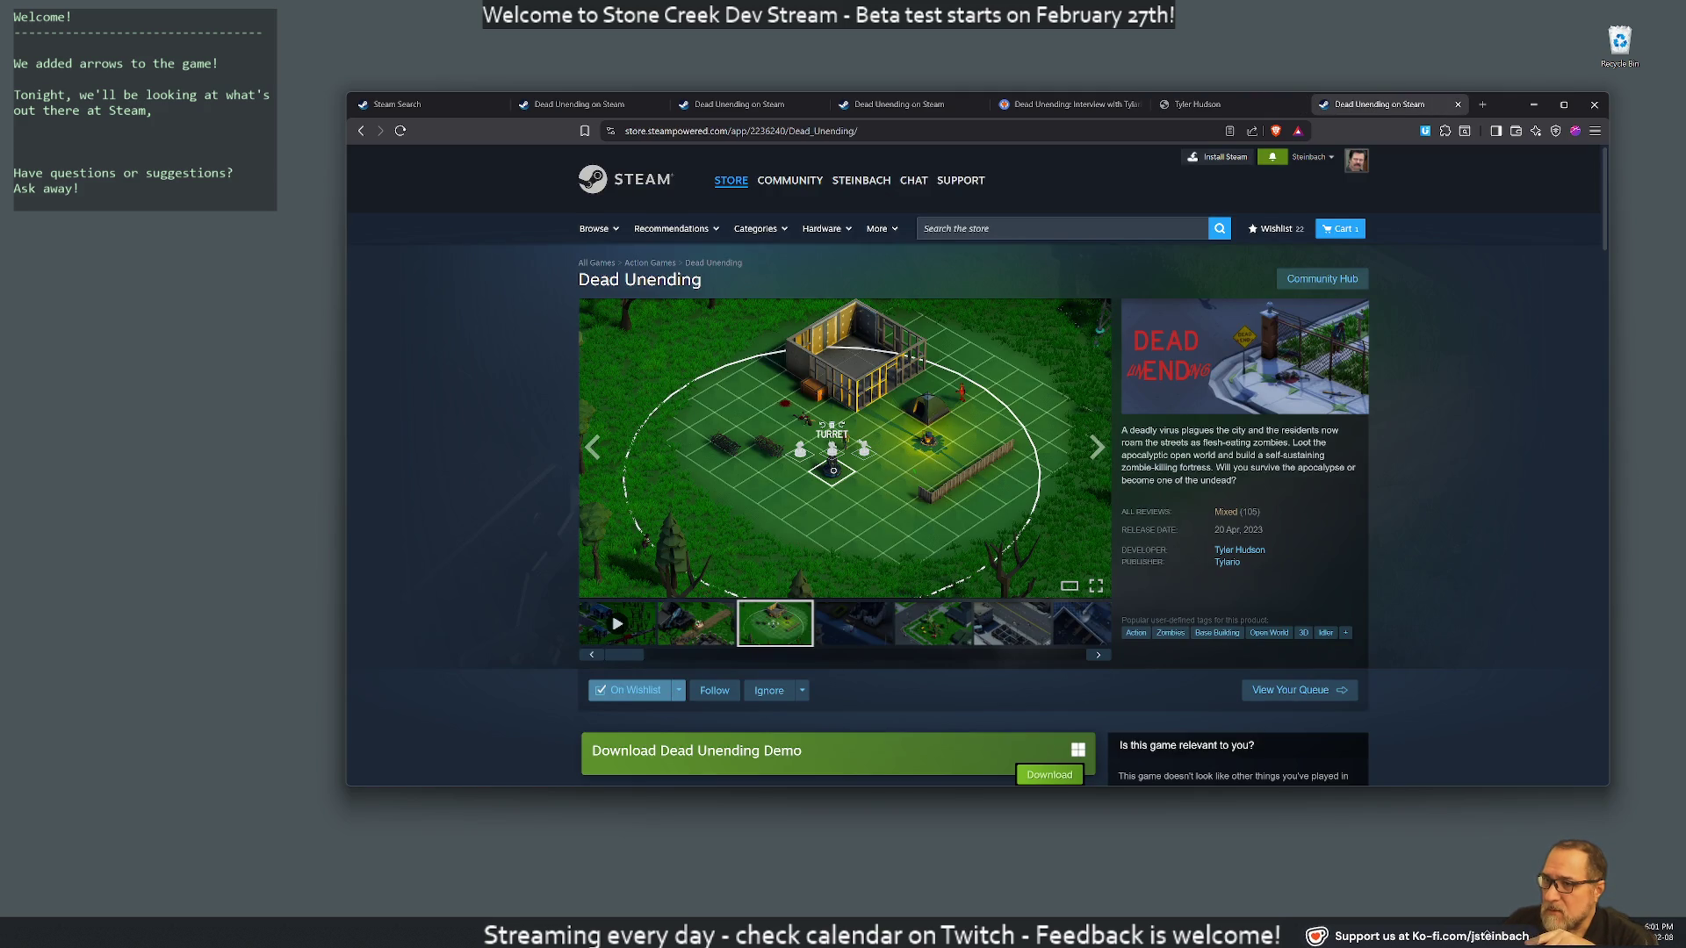
Scroll the Dead Unending Steam page down to its sidebar details
{"action": "scroll", "coordinate": [1153, 470], "scroll_direction": "down", "scroll_amount": 3}
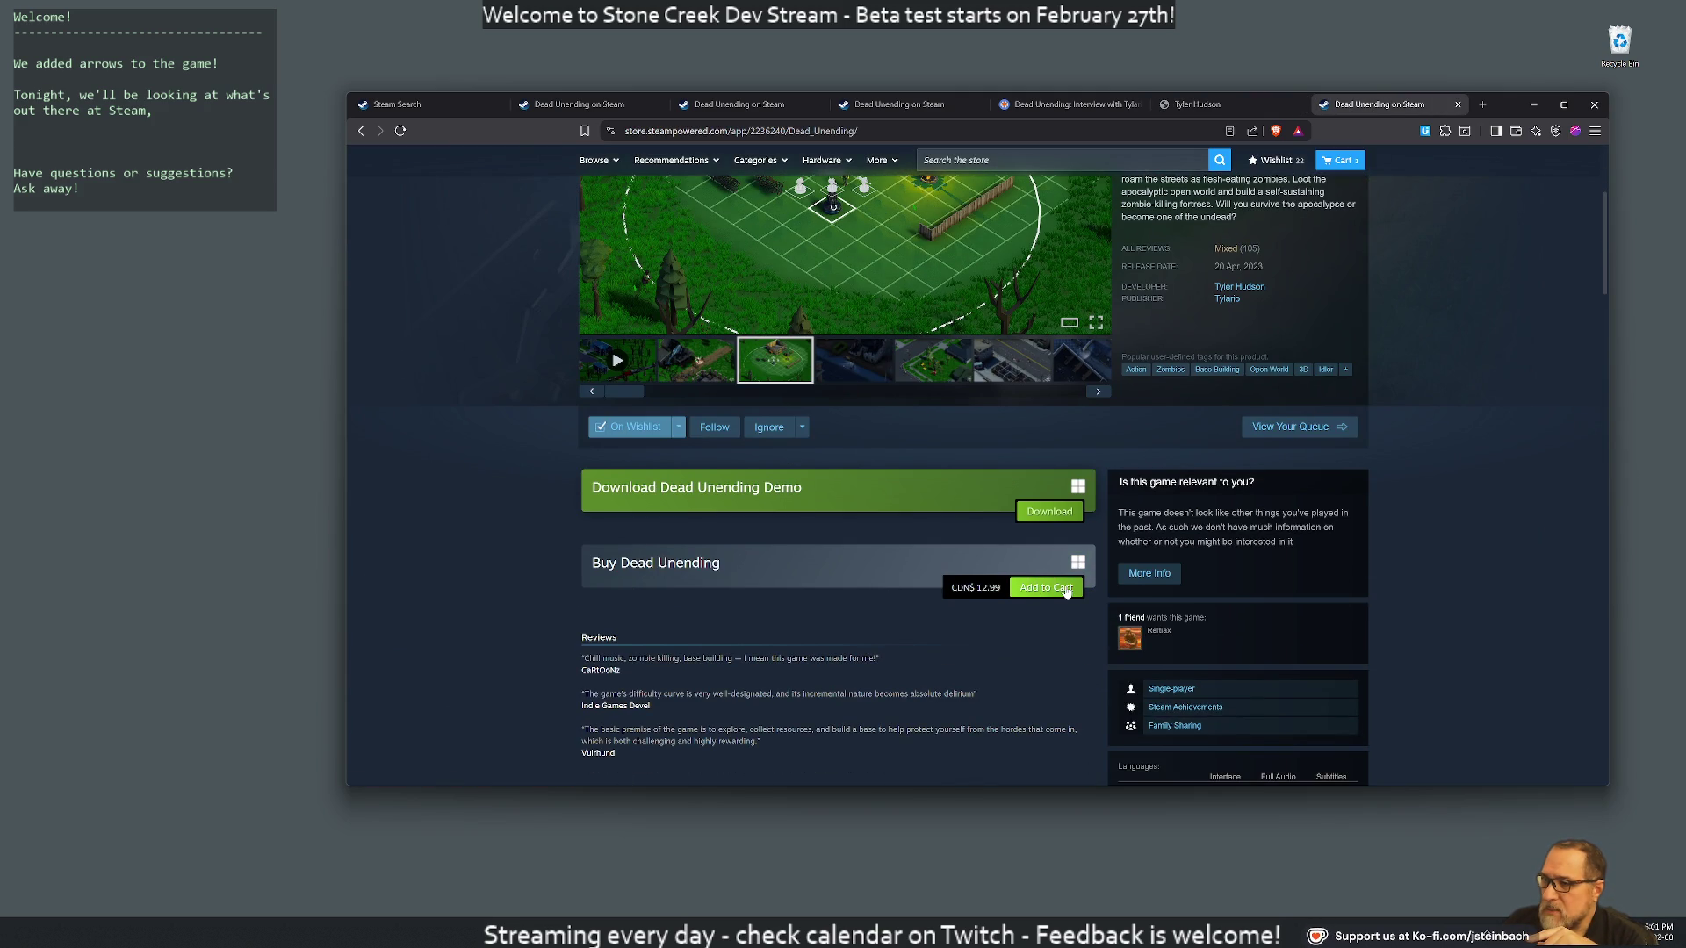
{"action": "scroll", "coordinate": [1272, 356], "scroll_direction": "up", "scroll_amount": 2}
{"action": "scroll", "coordinate": [1272, 355], "scroll_direction": "up", "scroll_amount": 1}
{"action": "scroll", "coordinate": [1096, 361], "scroll_direction": "up", "scroll_amount": 1}
{"action": "scroll", "coordinate": [1143, 261], "scroll_direction": "down", "scroll_amount": 12}
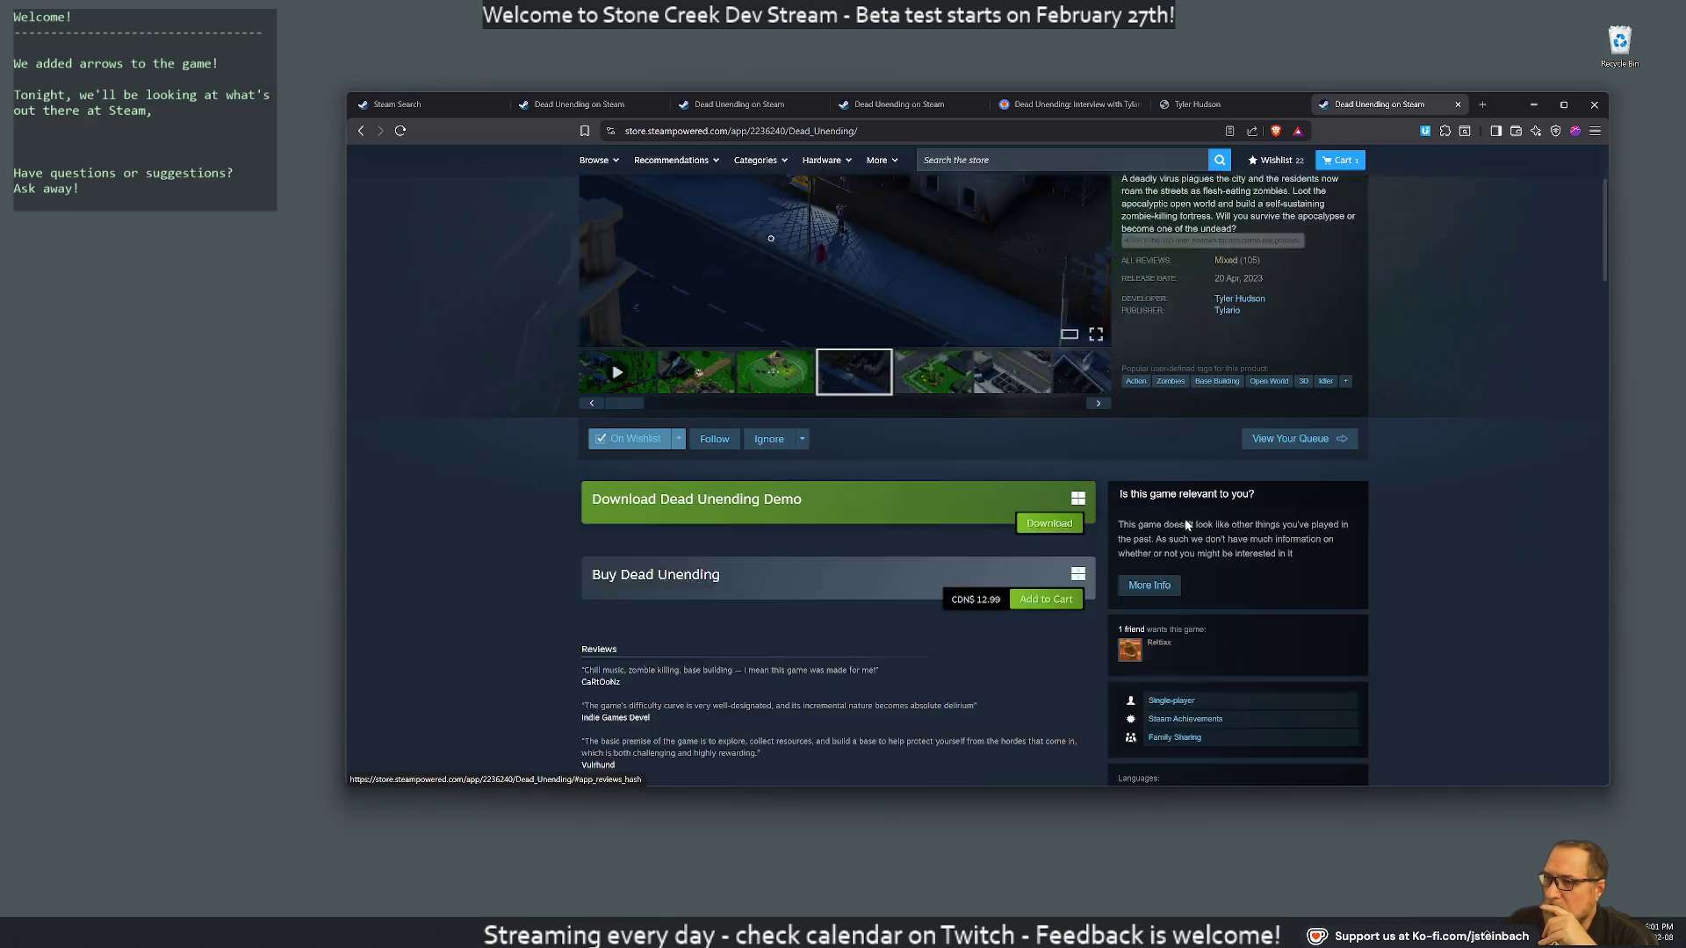
{"action": "scroll", "coordinate": [967, 425], "scroll_direction": "down", "scroll_amount": 3}
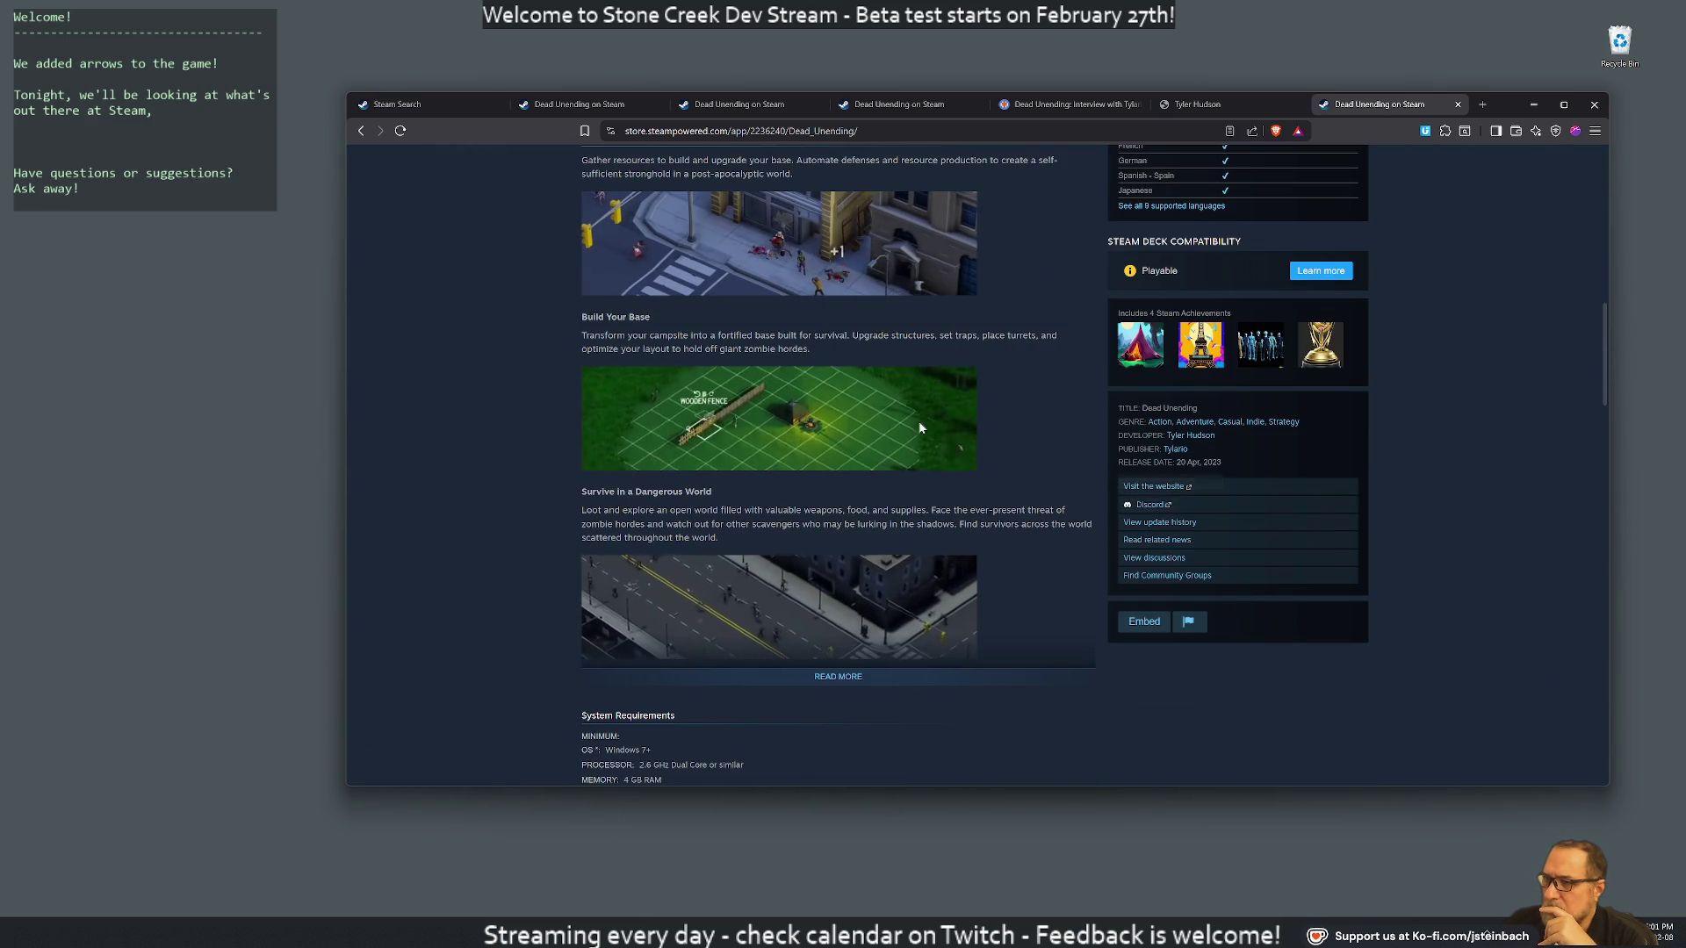
{"action": "scroll", "coordinate": [1014, 440], "scroll_direction": "down", "scroll_amount": 3}
{"action": "scroll", "coordinate": [1045, 441], "scroll_direction": "up", "scroll_amount": 4}
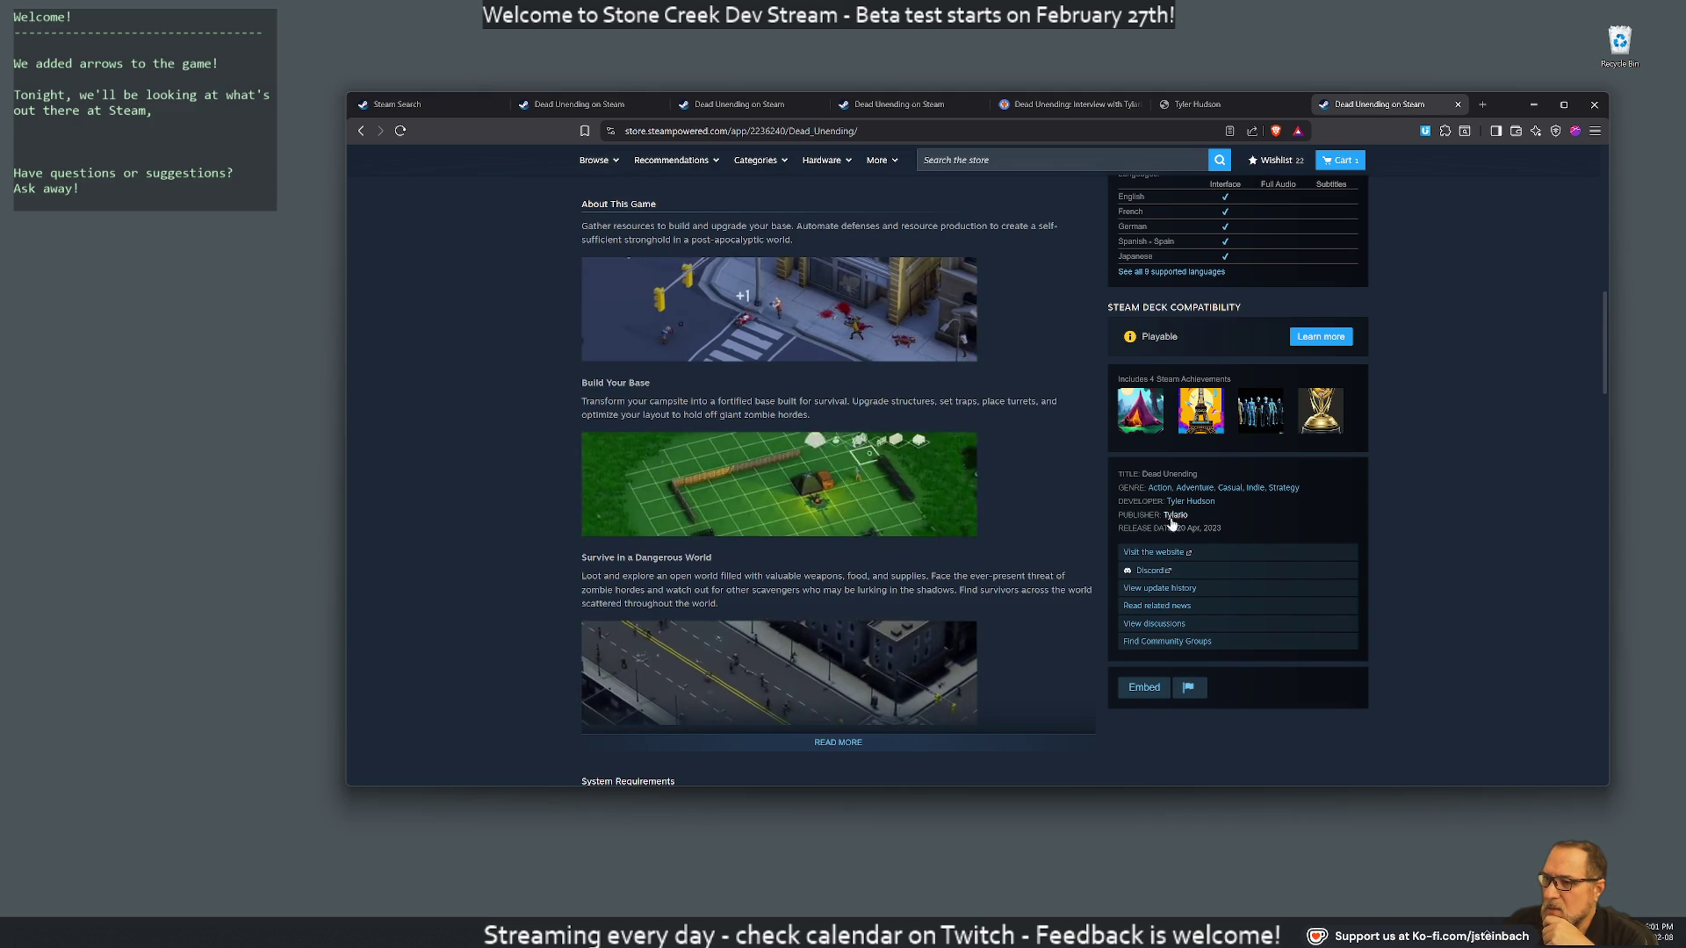
Select the 20 Apr, 2023 release date and open the game's official website in a new tab
{"action": "mouse_move", "coordinate": [1177, 527]}
{"action": "left_mouse_down"}
{"action": "mouse_move", "coordinate": [1254, 534]}
{"action": "mouse_move", "coordinate": [1163, 527]}
{"action": "left_mouse_up"}
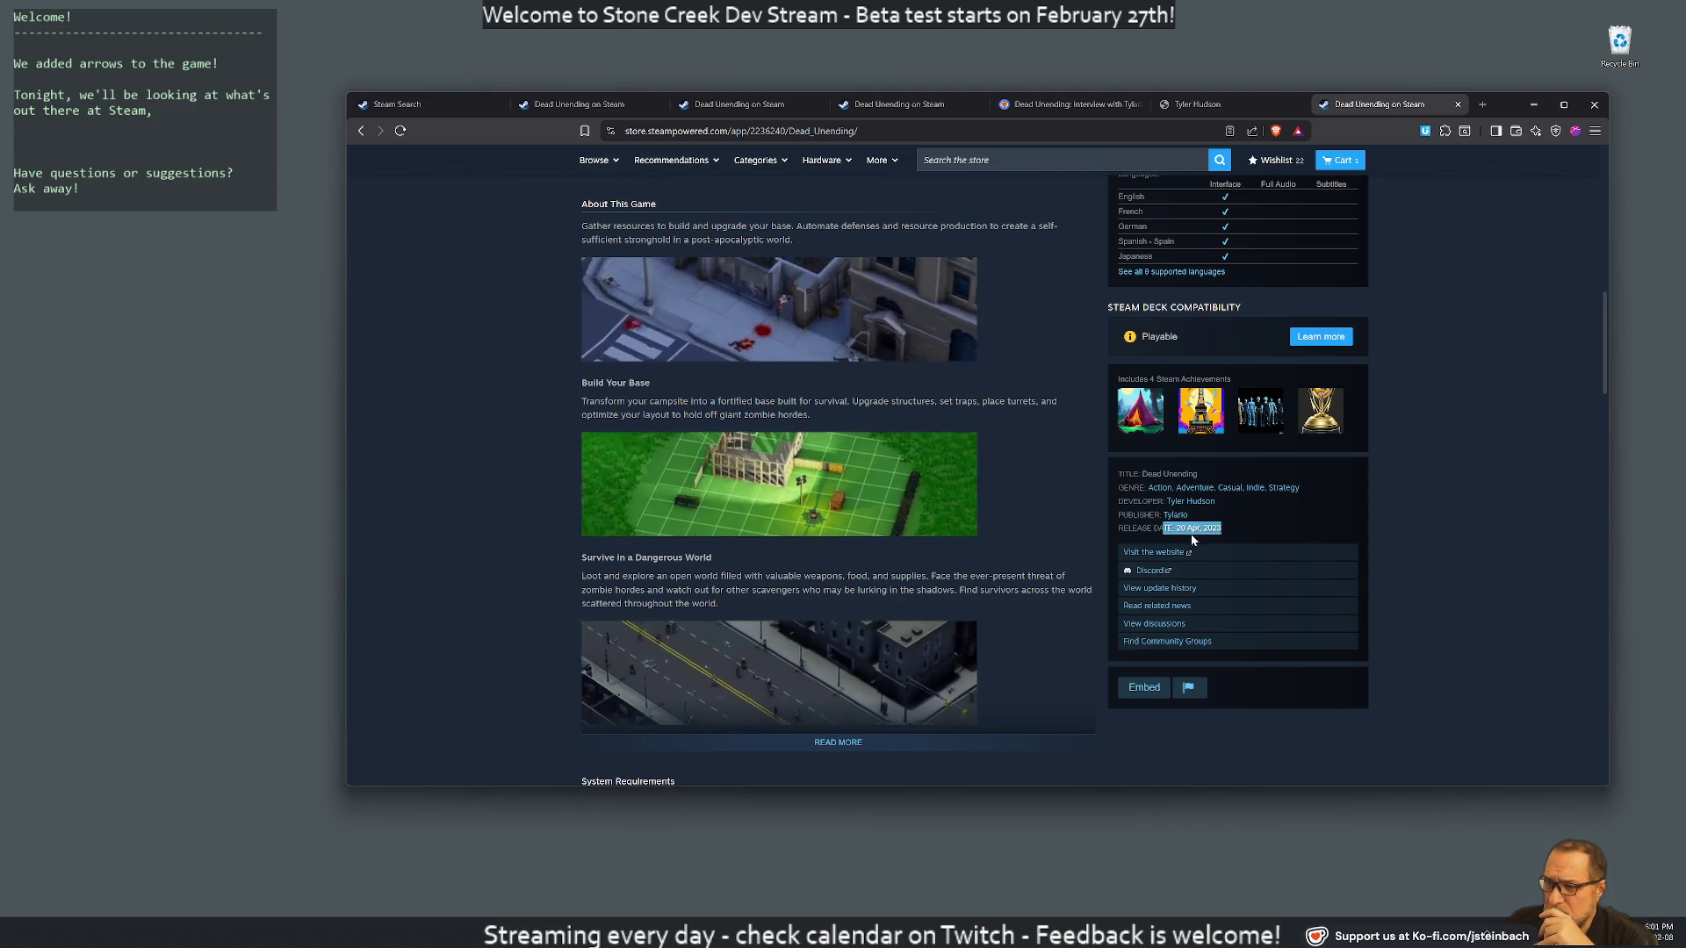
{"action": "middle_click", "coordinate": [1146, 553]}
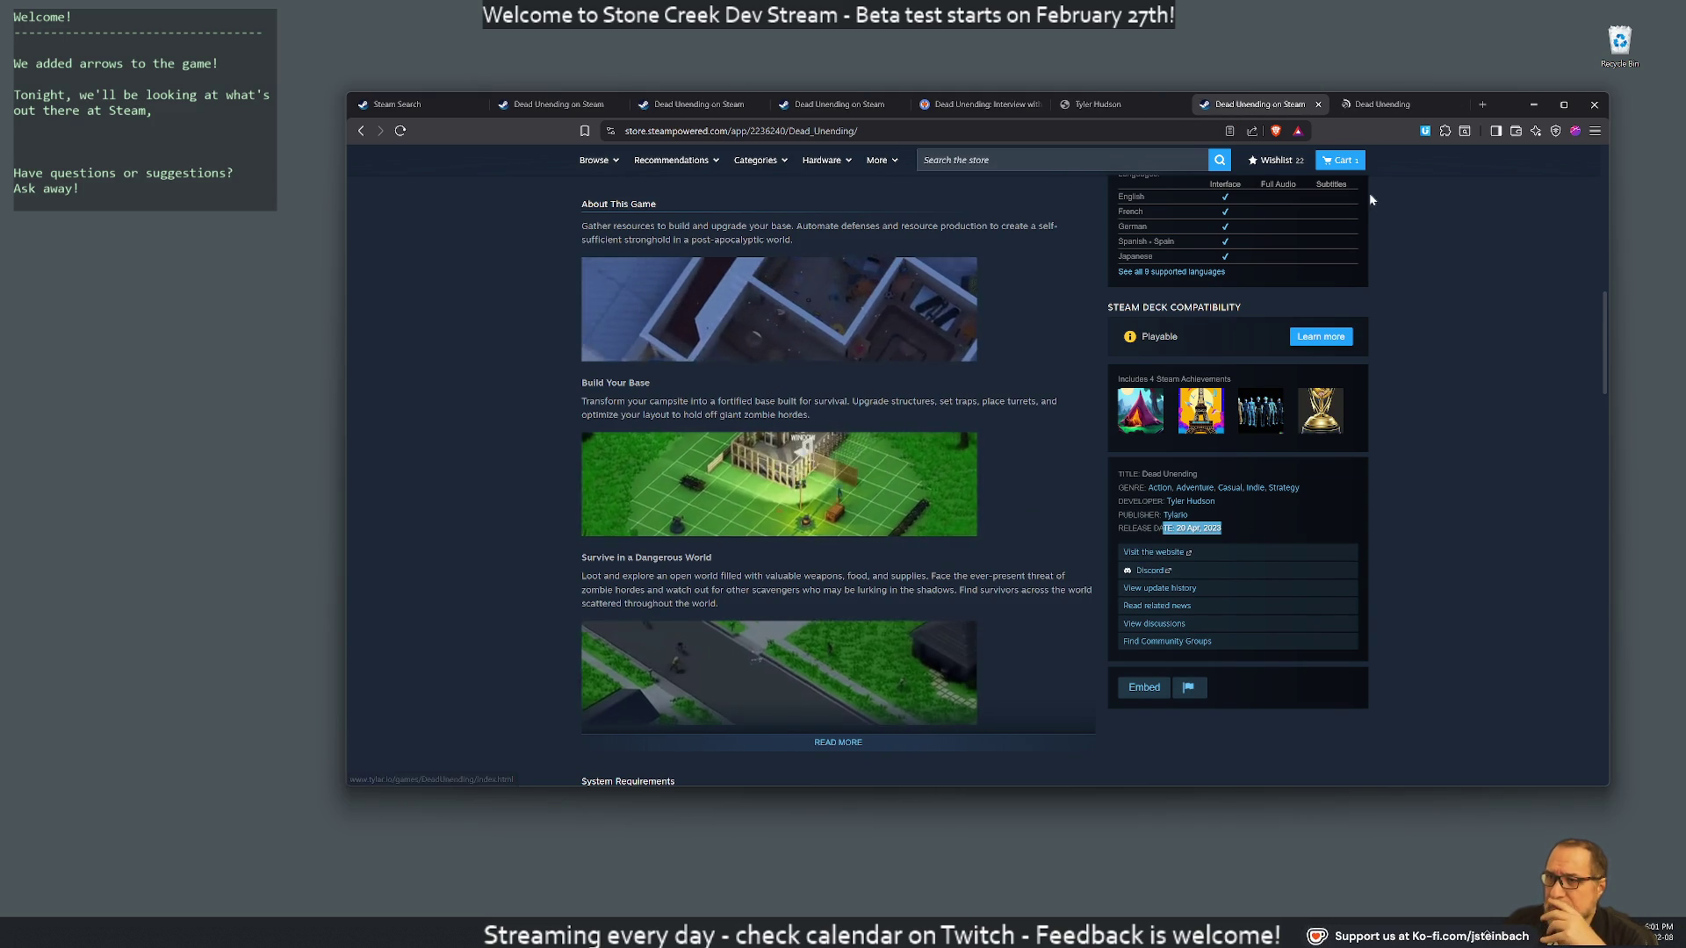
{"action": "left_click", "coordinate": [1399, 105]}
Scroll through the Dead Unending website and back up
{"action": "scroll", "coordinate": [1103, 386], "scroll_direction": "down", "scroll_amount": 5}
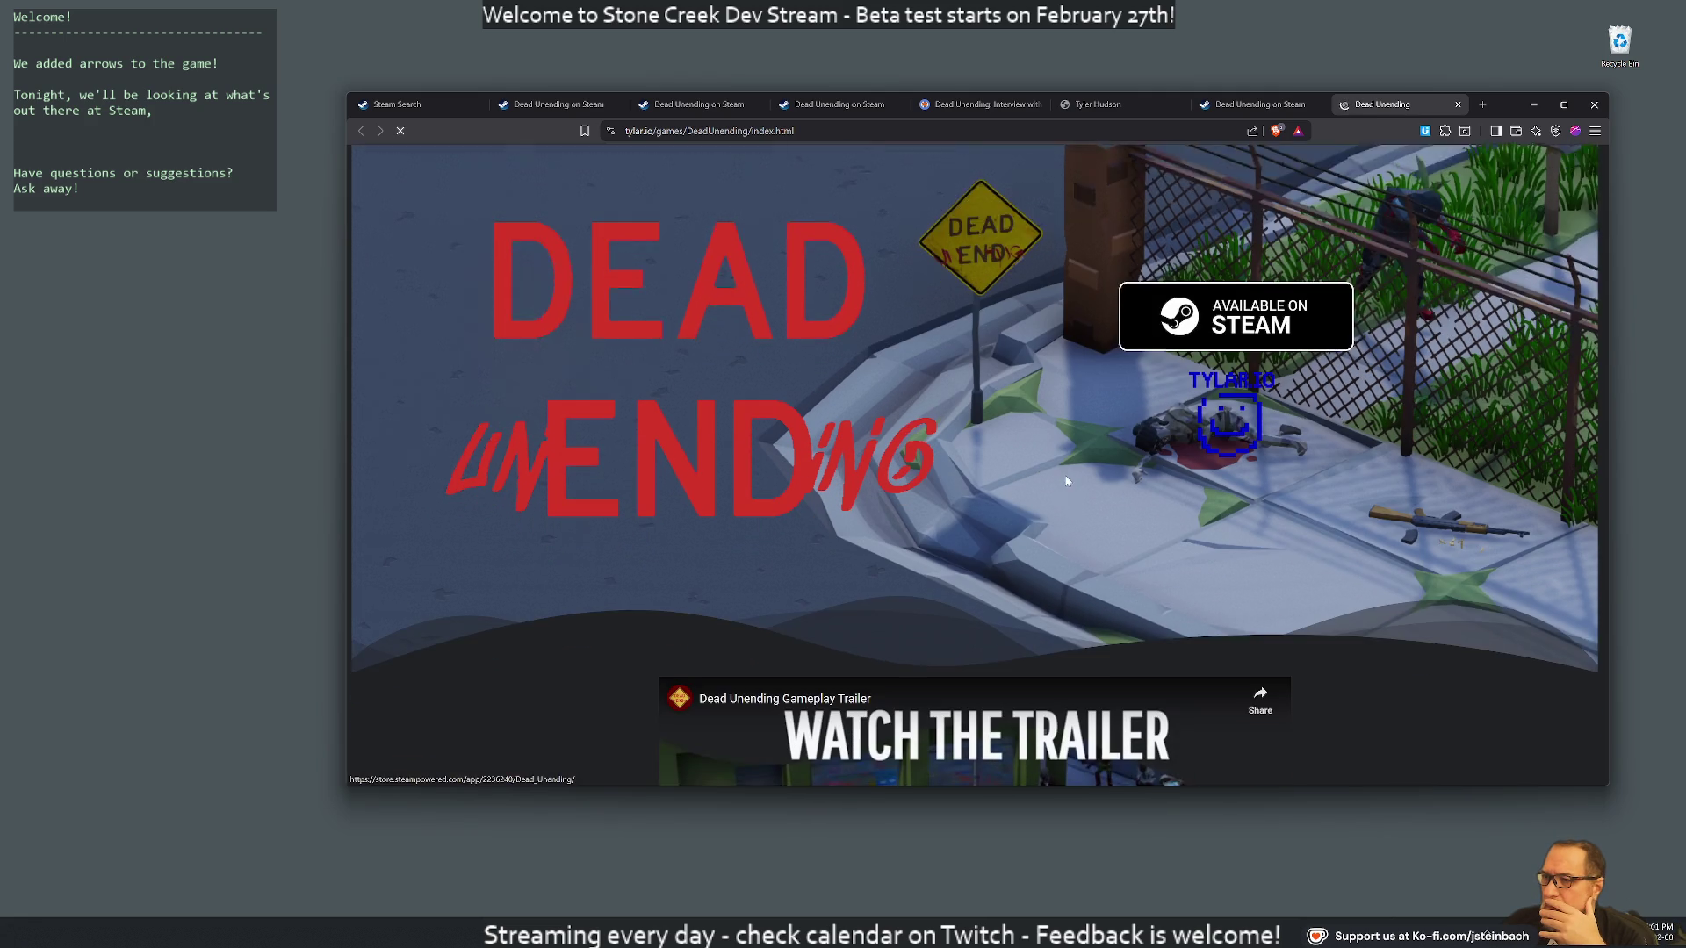
{"action": "scroll", "coordinate": [1159, 457], "scroll_direction": "down", "scroll_amount": 8}
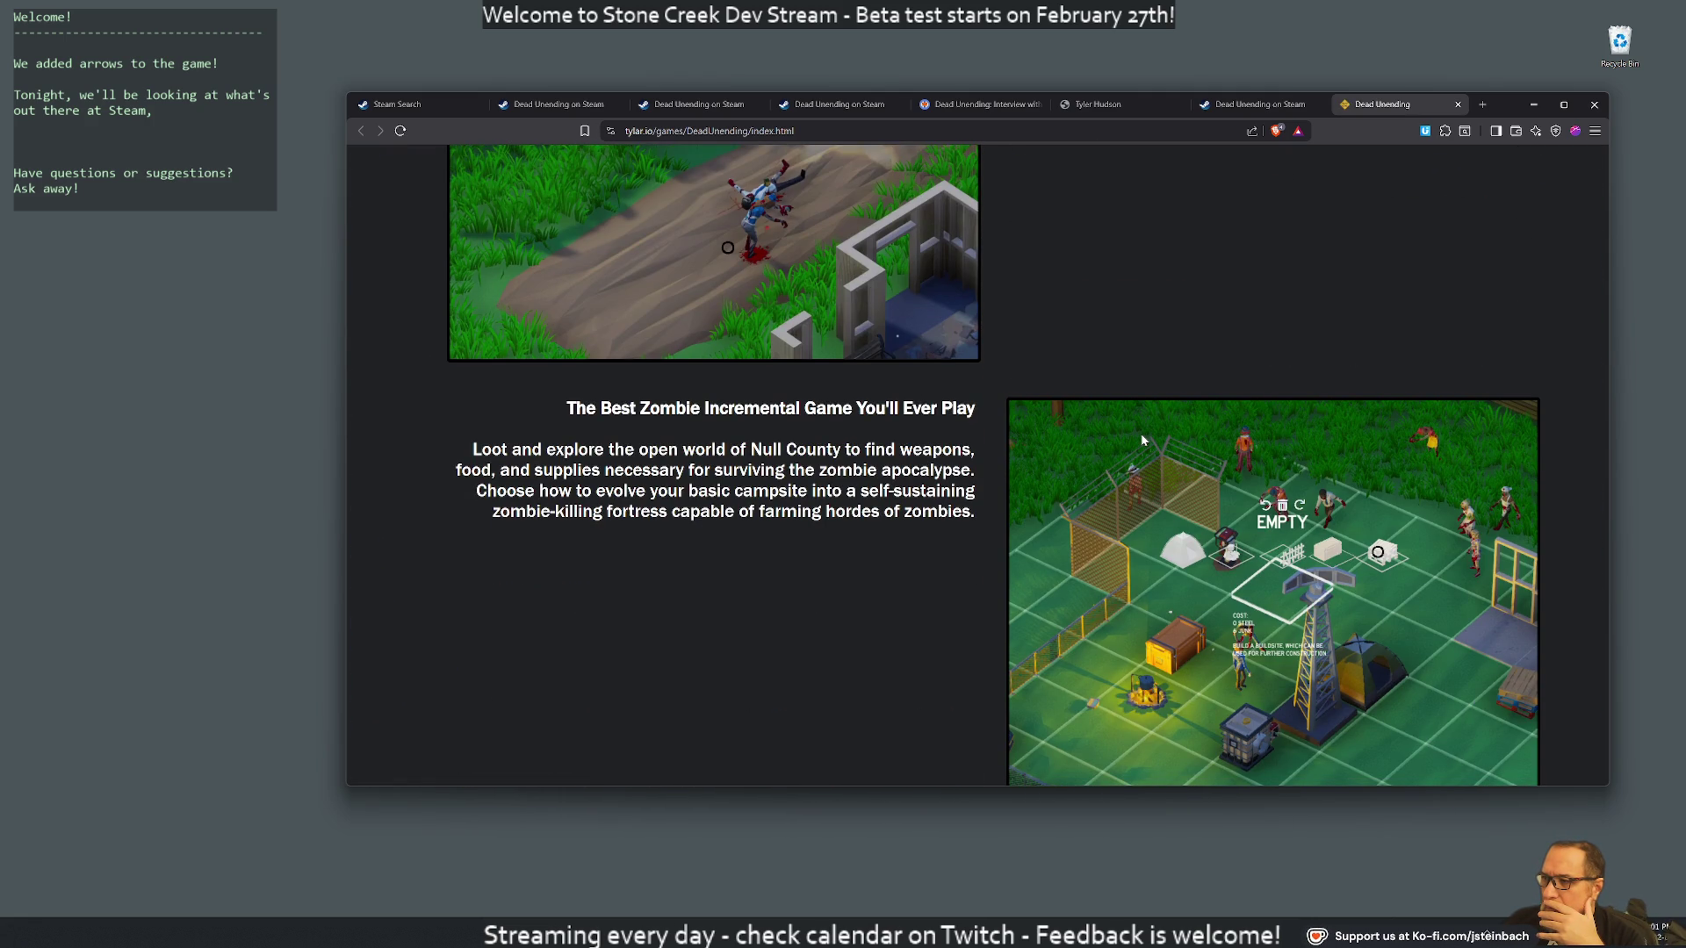
{"action": "scroll", "coordinate": [1142, 439], "scroll_direction": "down", "scroll_amount": 8}
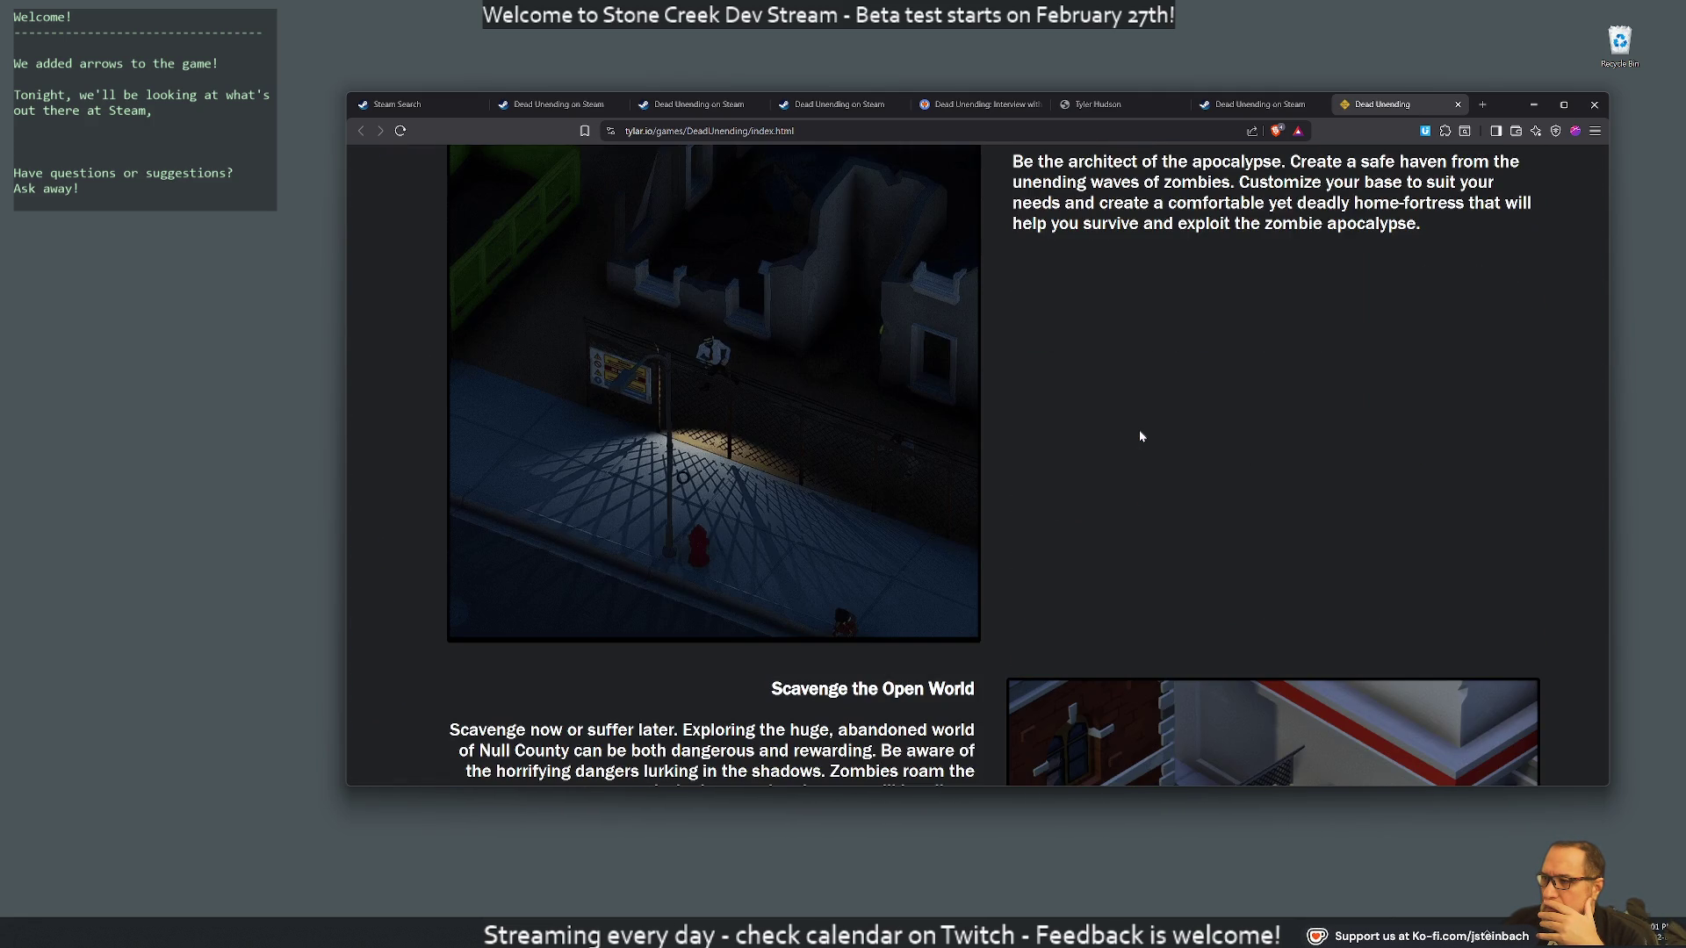
{"action": "scroll", "coordinate": [1141, 437], "scroll_direction": "down", "scroll_amount": 15}
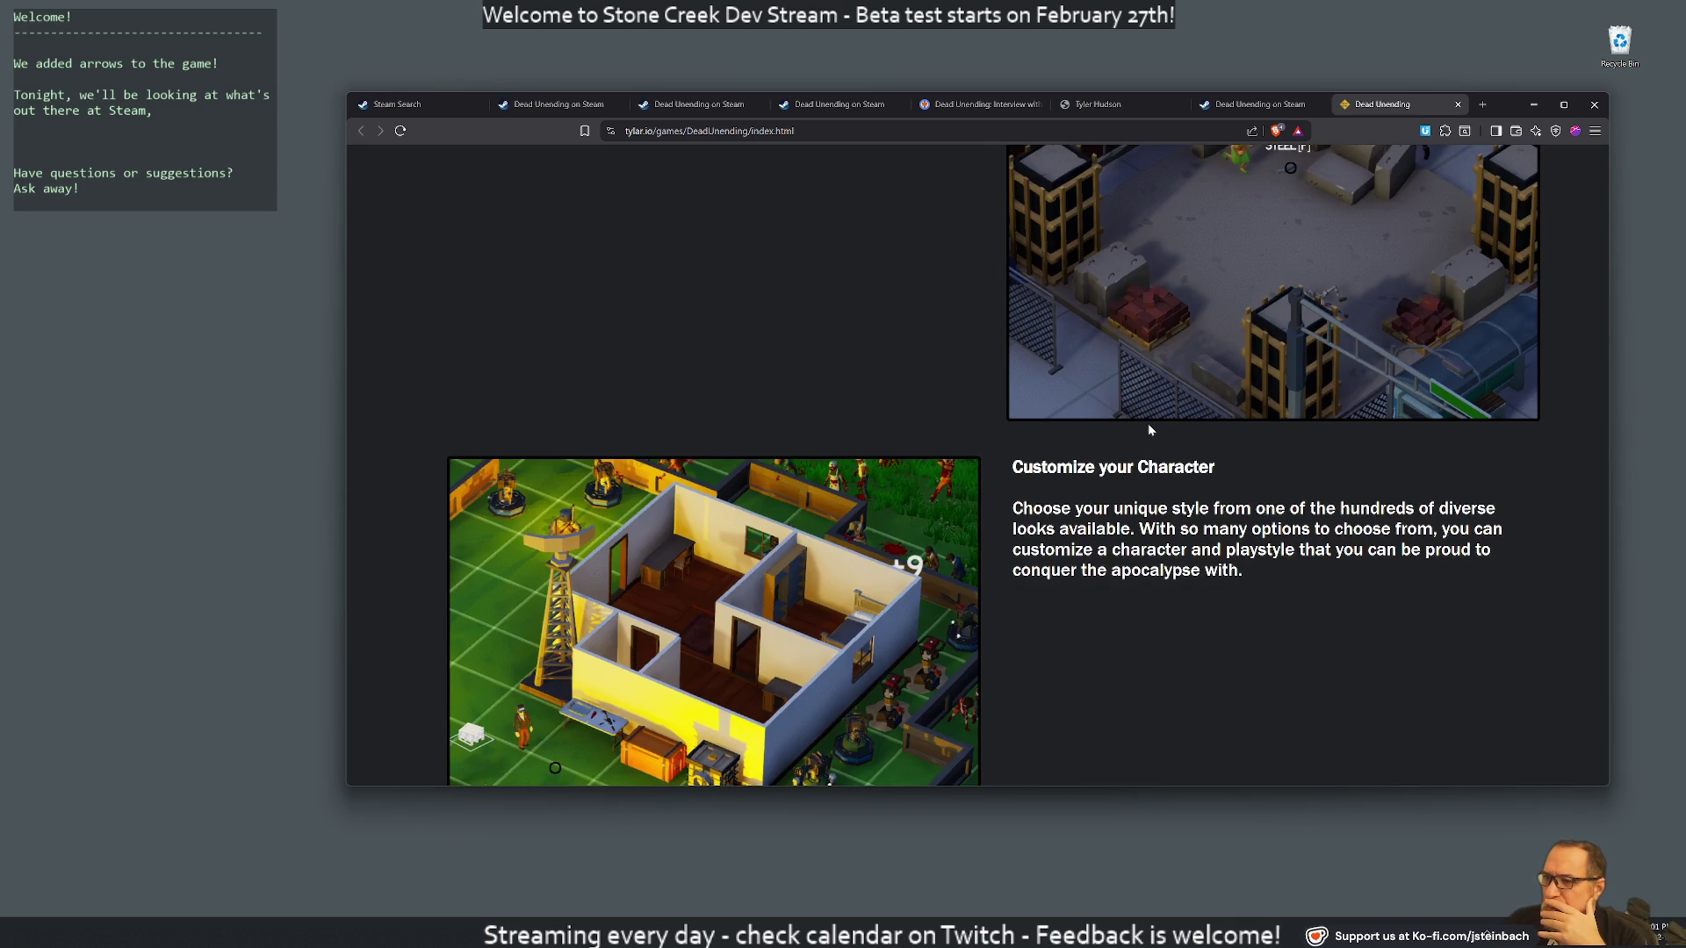
{"action": "scroll", "coordinate": [1147, 423], "scroll_direction": "down", "scroll_amount": 3}
{"action": "scroll", "coordinate": [1162, 424], "scroll_direction": "up", "scroll_amount": 10}
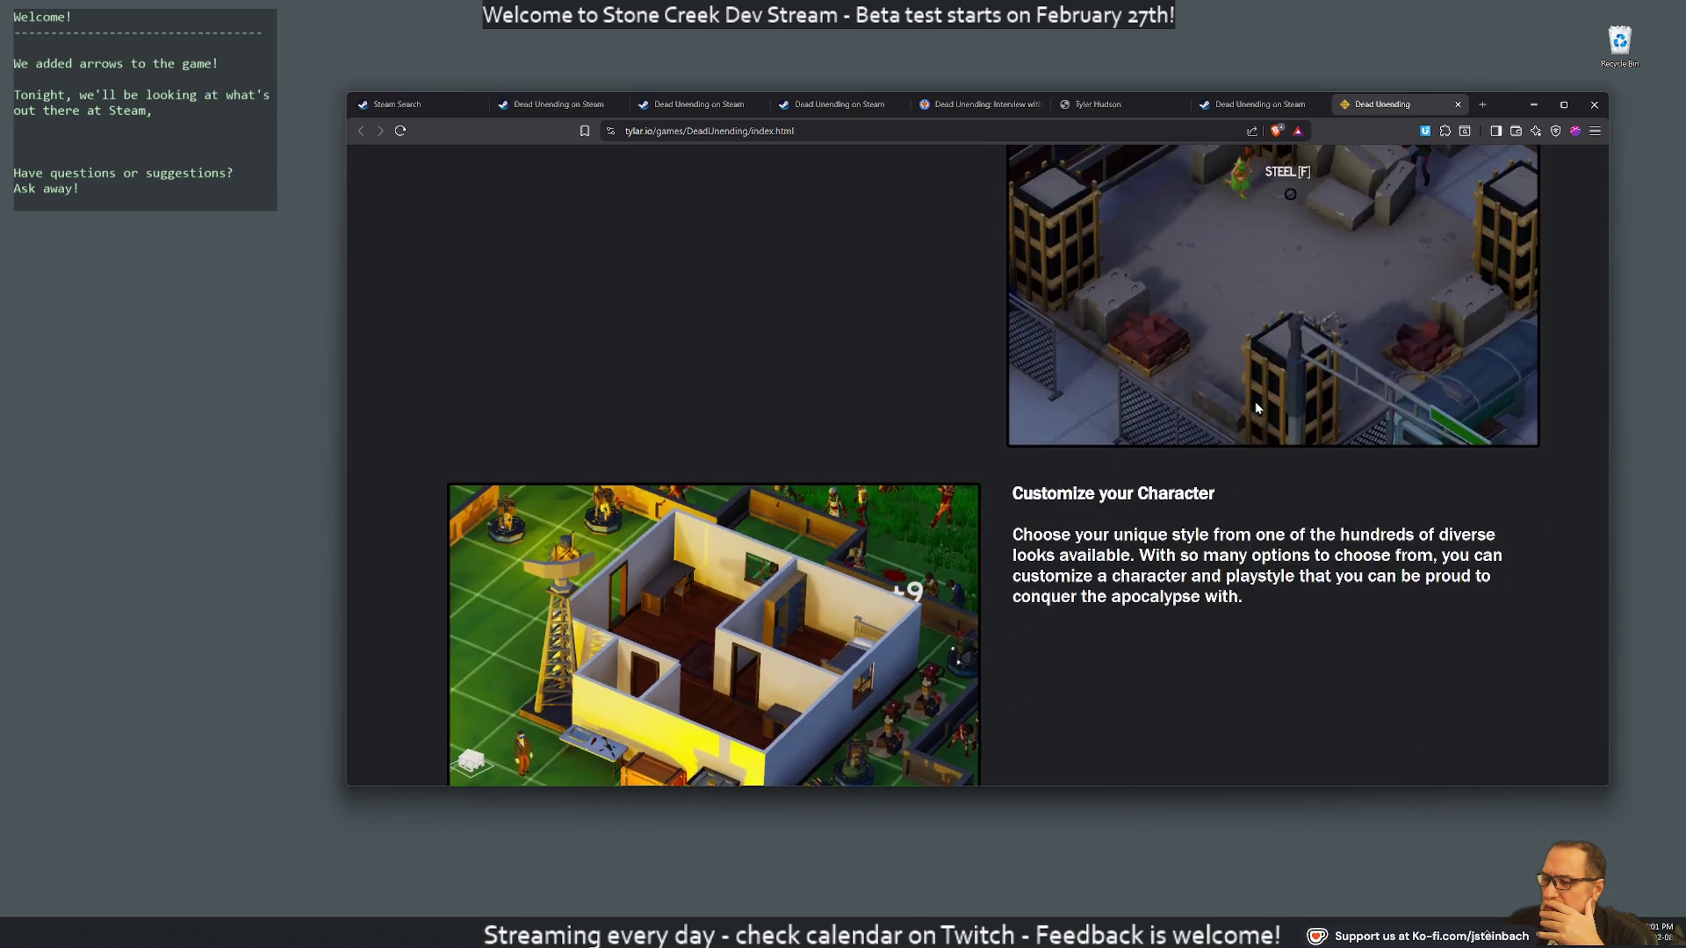
{"action": "scroll", "coordinate": [1245, 388], "scroll_direction": "up", "scroll_amount": 3}
Close the last Dead Unending Steam page and return to the tylar.io games page
{"action": "left_click", "coordinate": [1256, 103]}
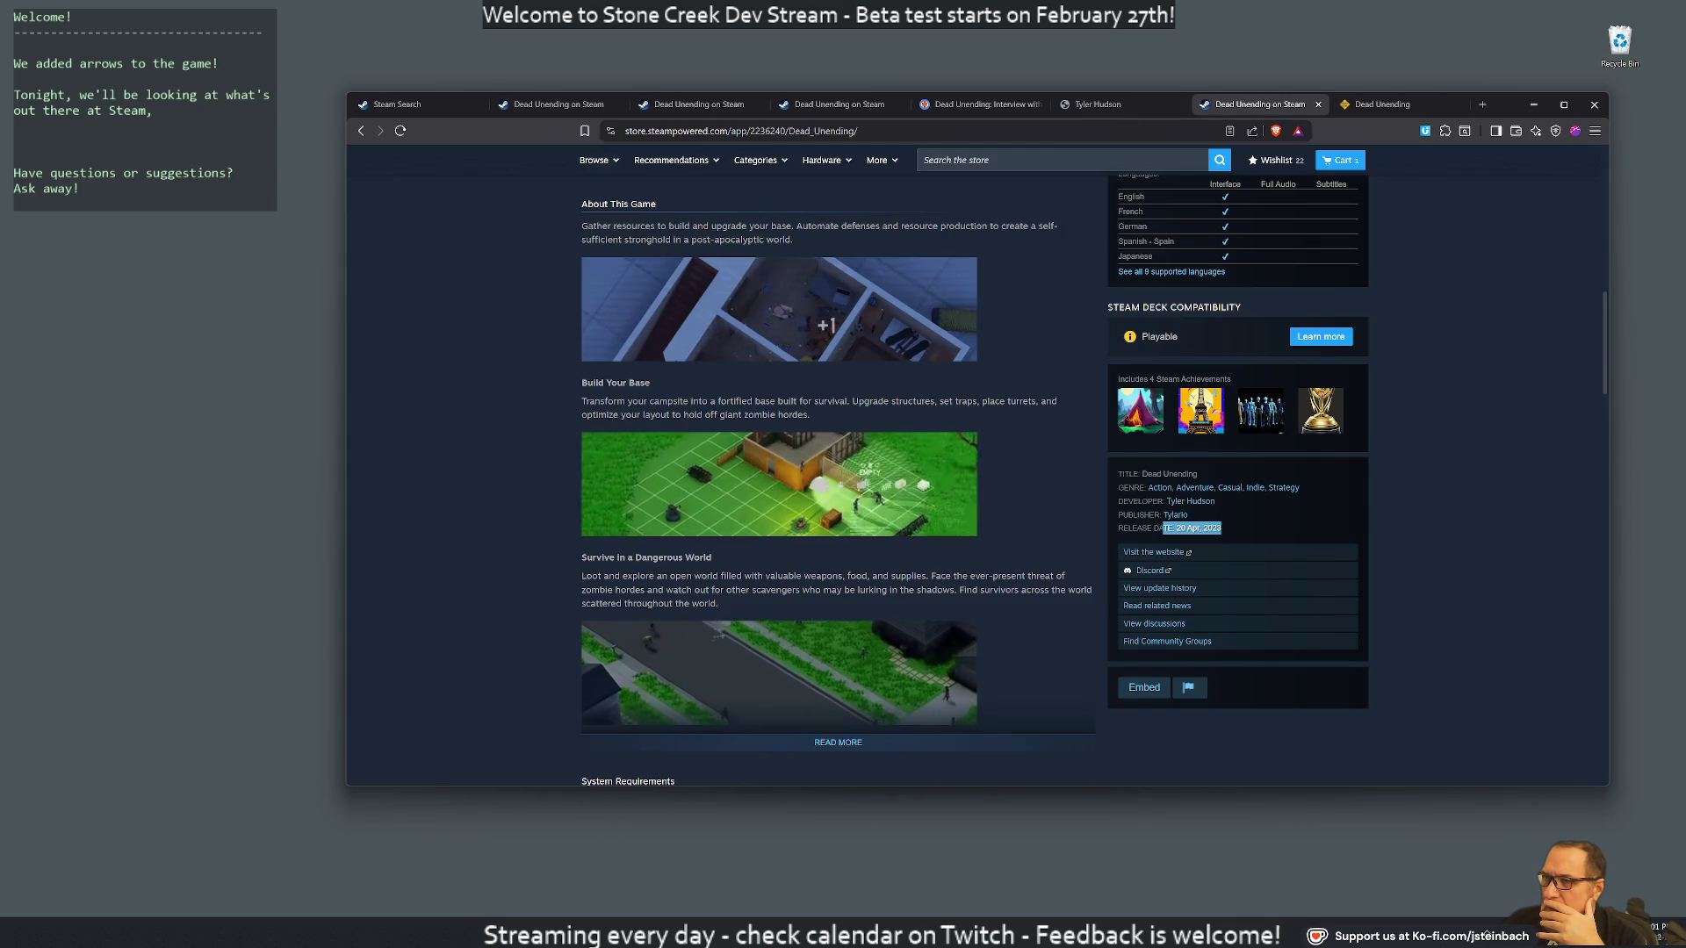
{"action": "key", "text": "ctrl+w"}
{"action": "left_click", "coordinate": [1092, 103]}
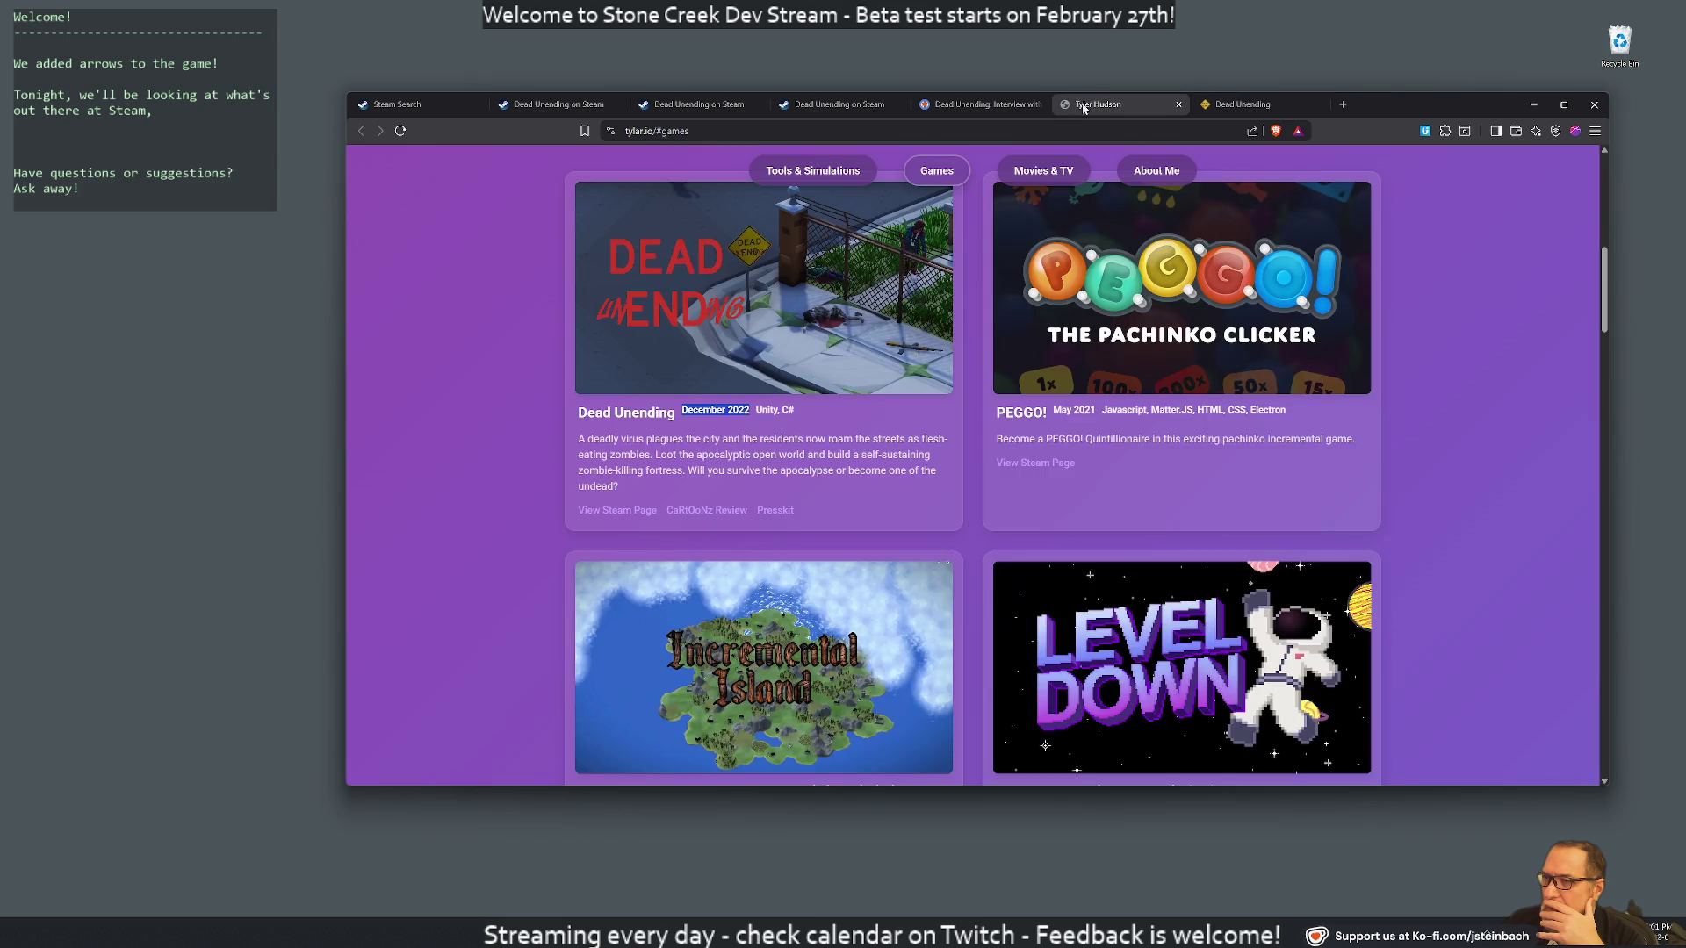
Close the tylar.io games page, then skim and close the Dead Unending interview article
{"action": "key", "text": "ctrl+w"}
{"action": "left_click", "coordinate": [959, 106]}
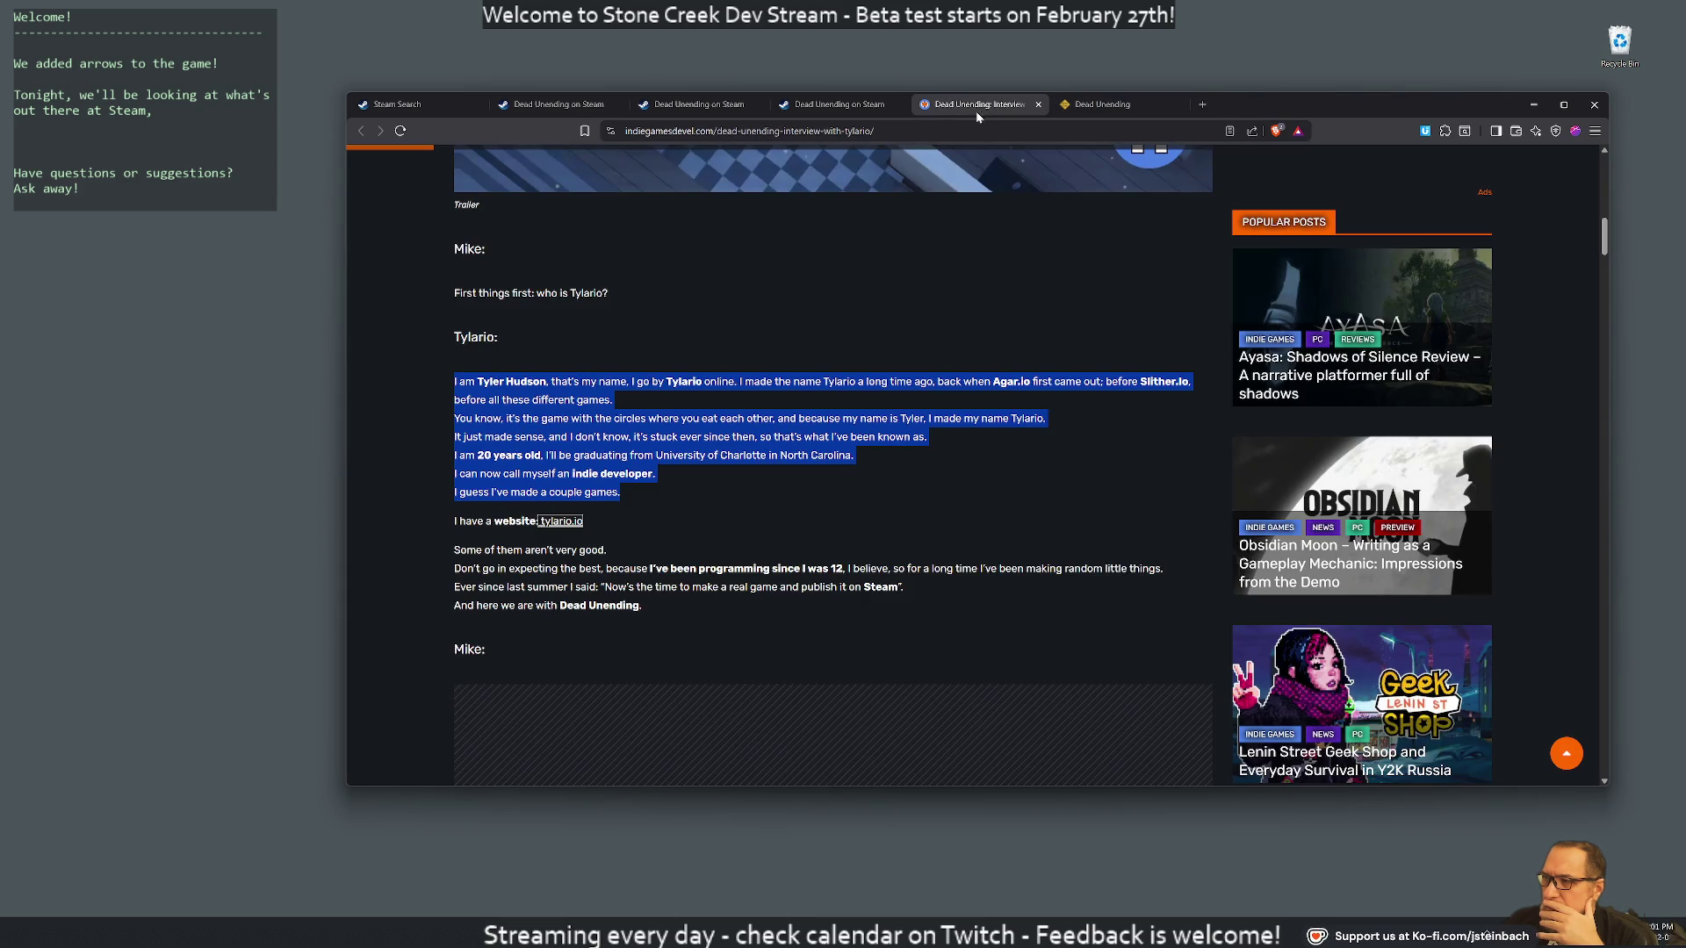
{"action": "scroll", "coordinate": [983, 108], "scroll_direction": "down", "scroll_amount": 5}
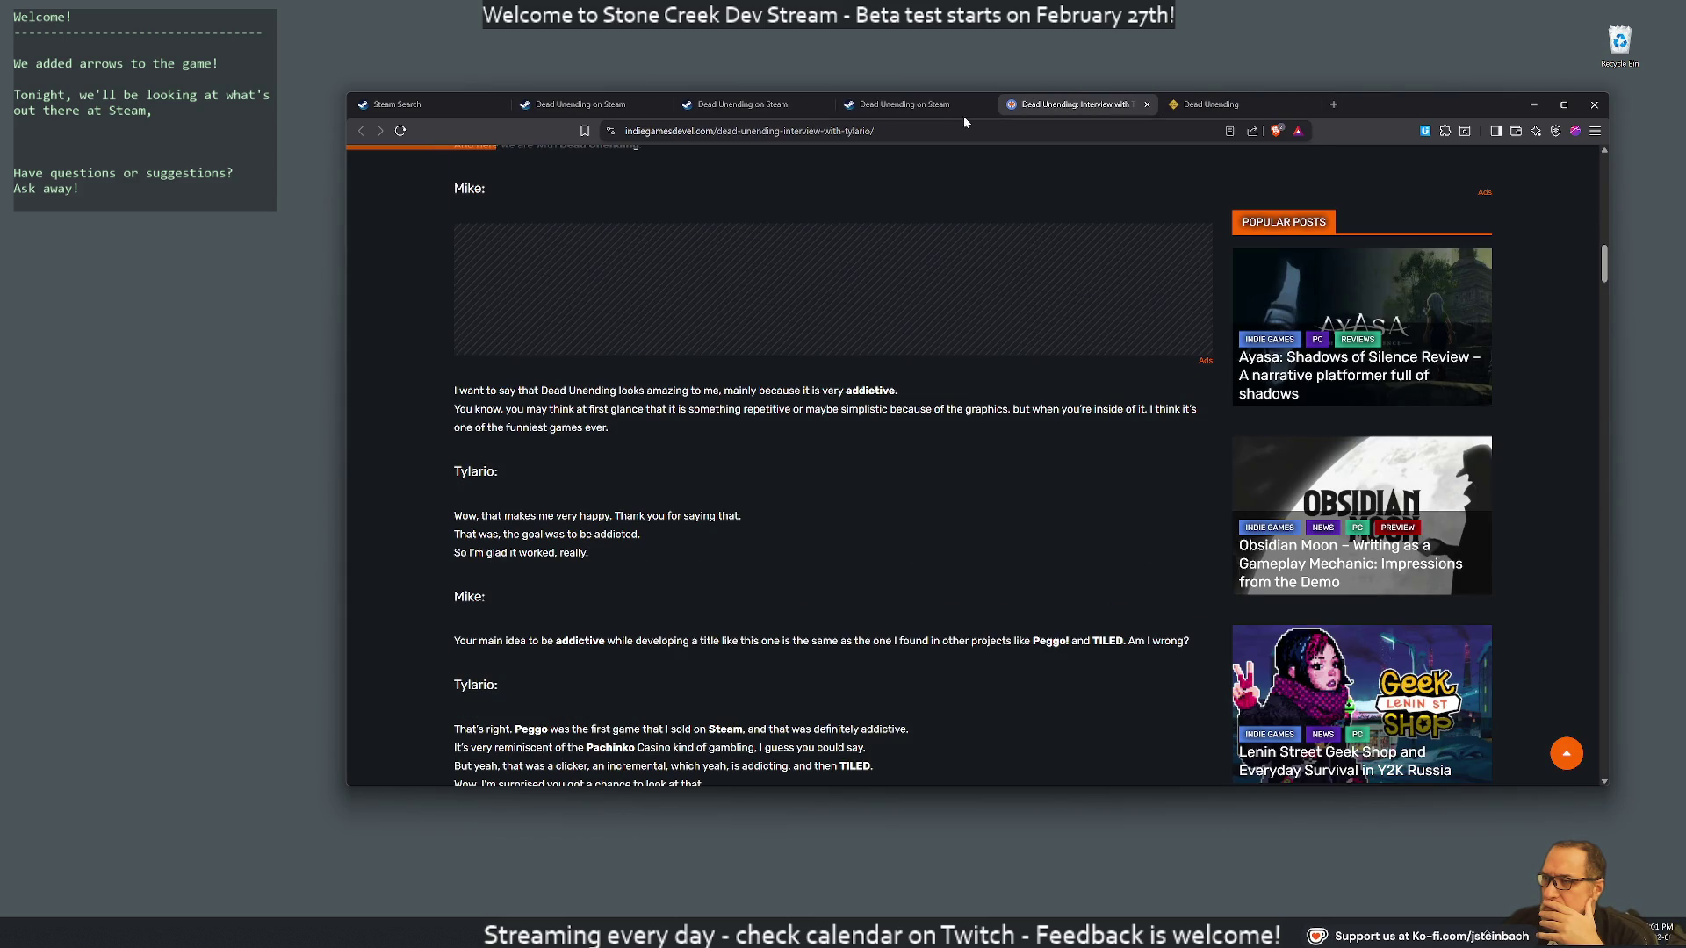
{"action": "key", "text": "ctrl+w"}
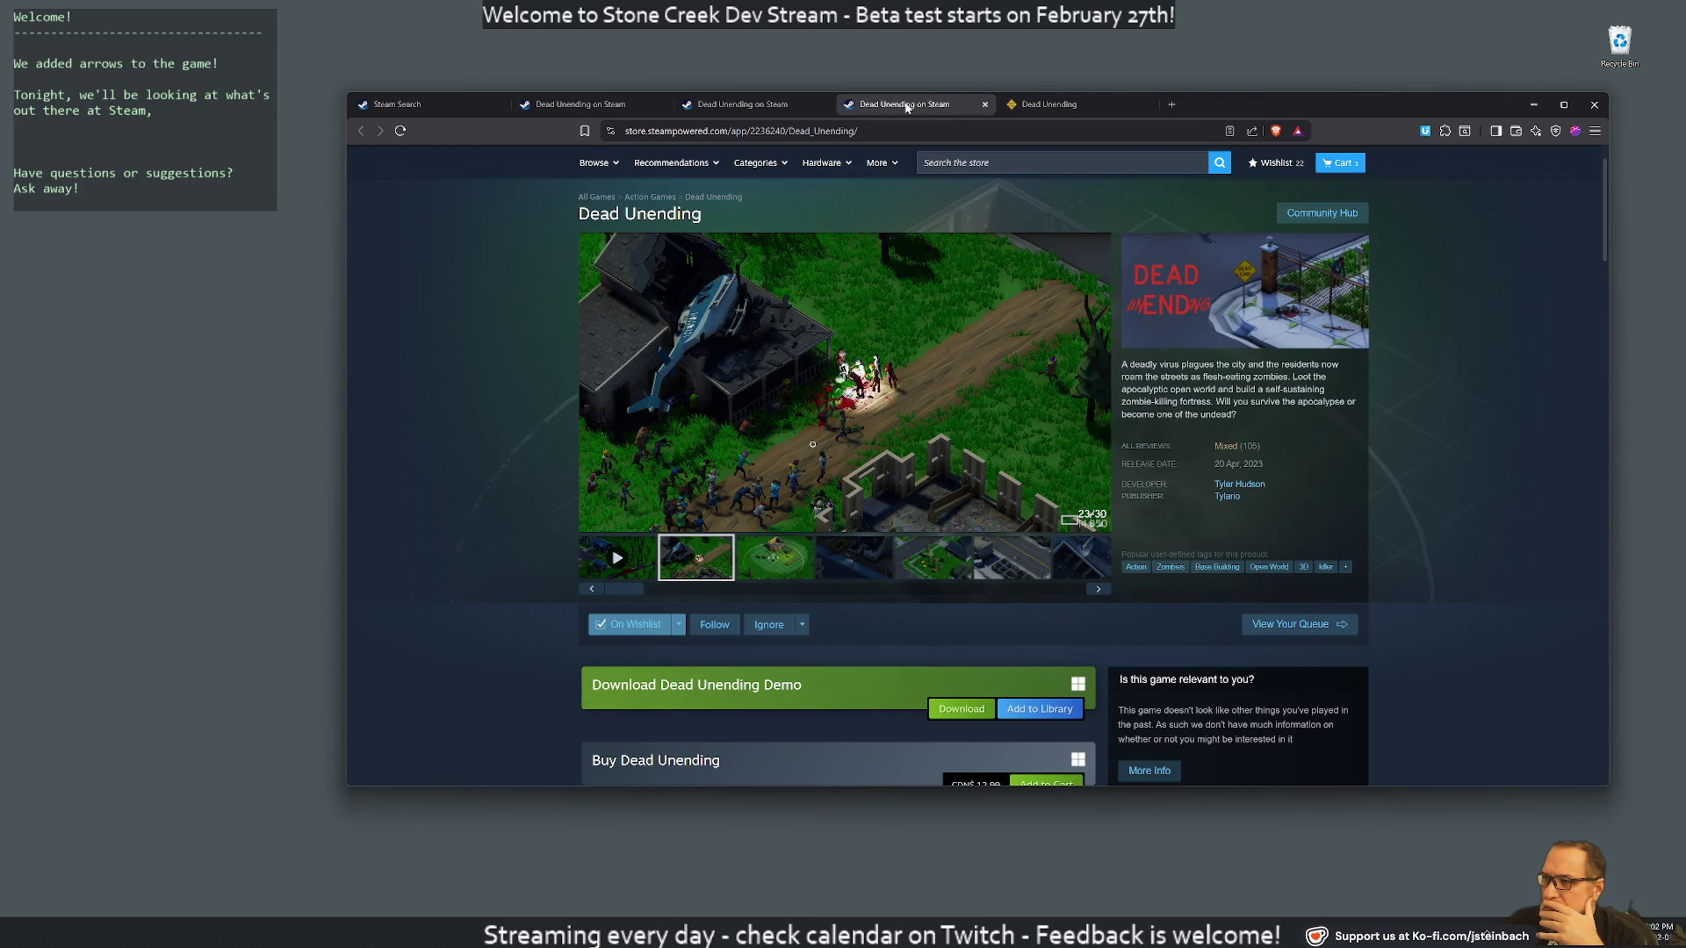
Close the remaining Dead Unending Steam pages and the Steam search results tab
{"action": "key", "text": "ctrl+w"}
{"action": "left_click", "coordinate": [714, 103]}
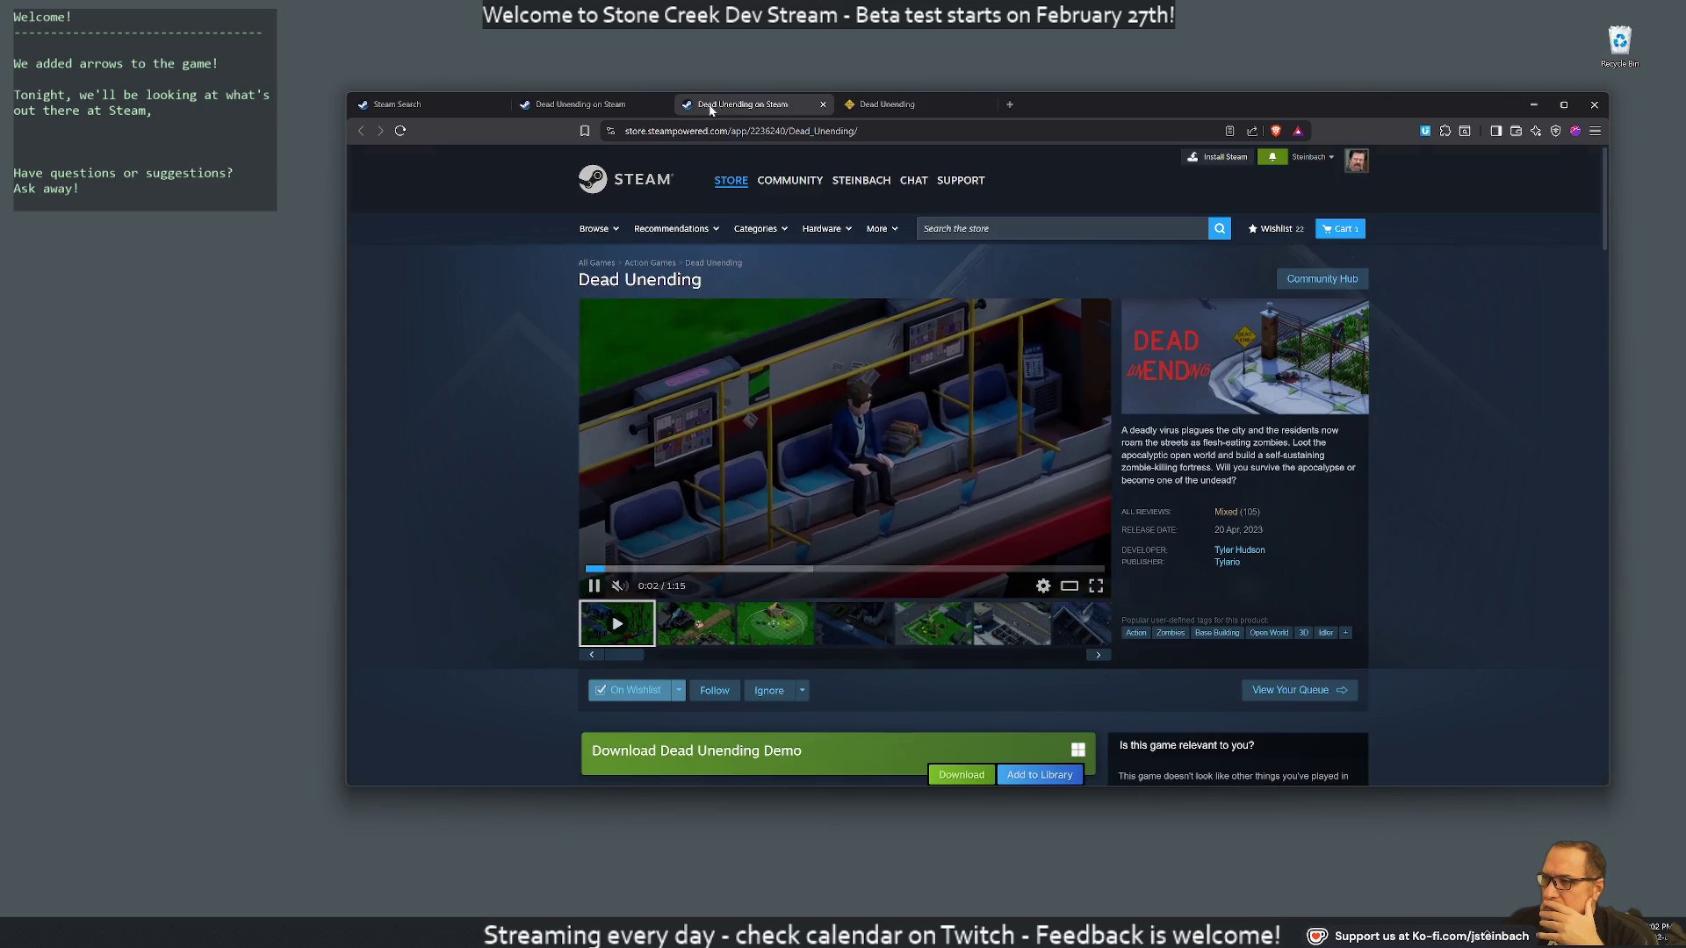
{"action": "key", "text": "ctrl+w"}
{"action": "middle_click", "coordinate": [607, 107]}
{"action": "middle_click", "coordinate": [467, 104]}
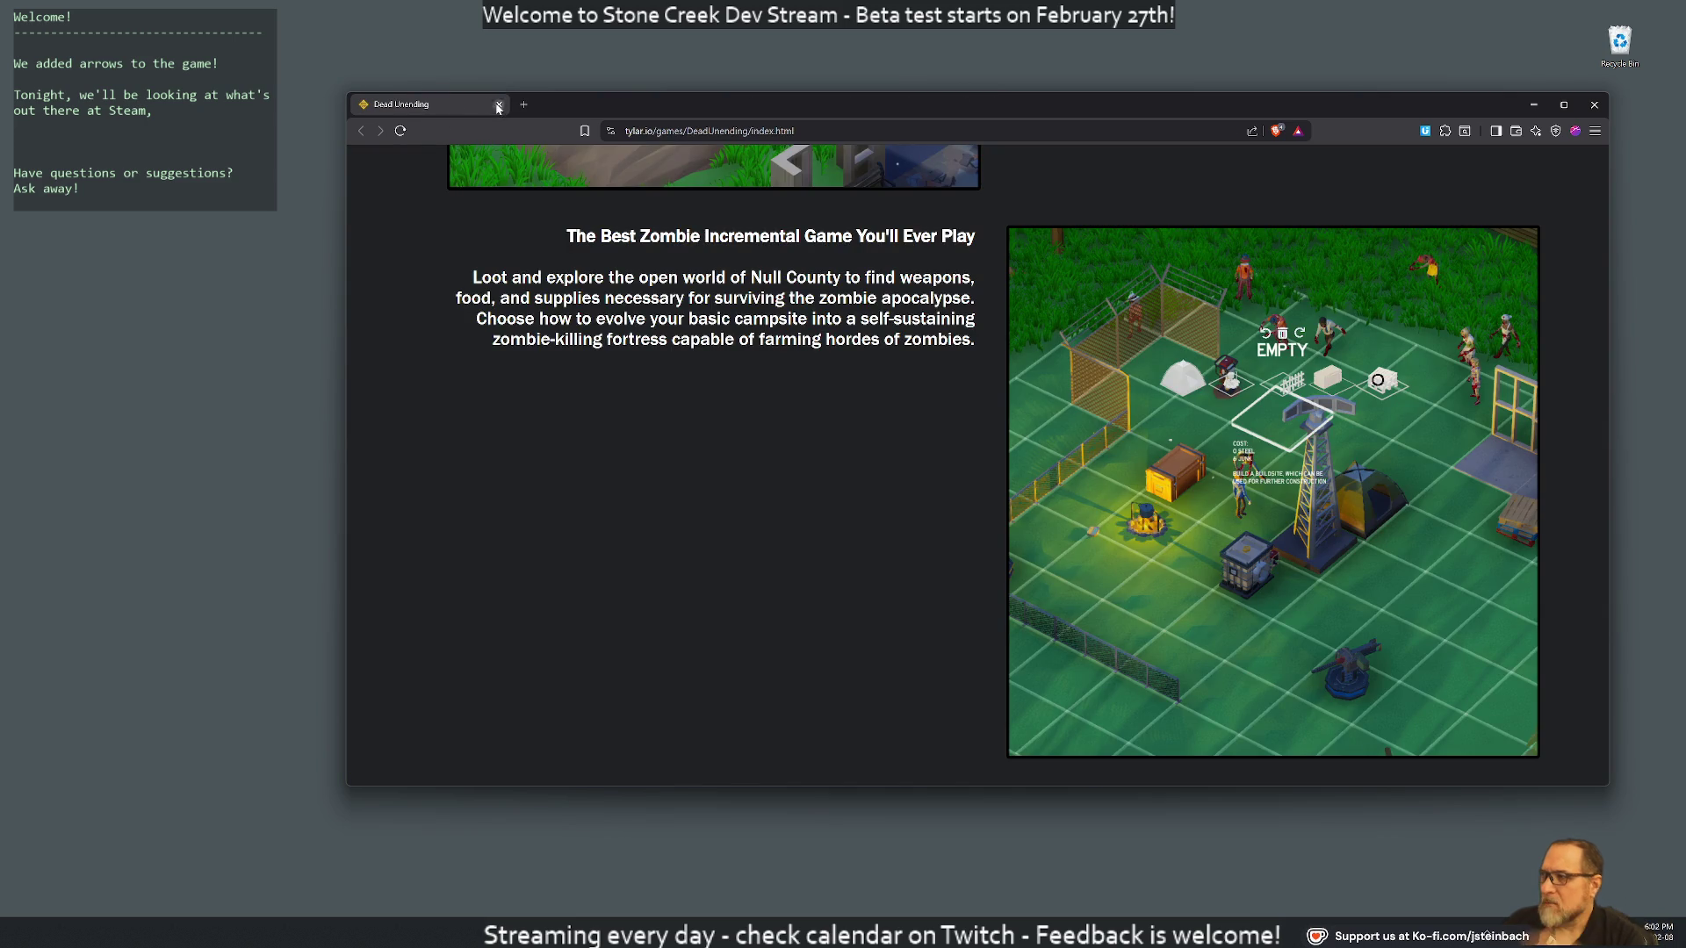
{"action": "middle_click", "coordinate": [467, 103]}
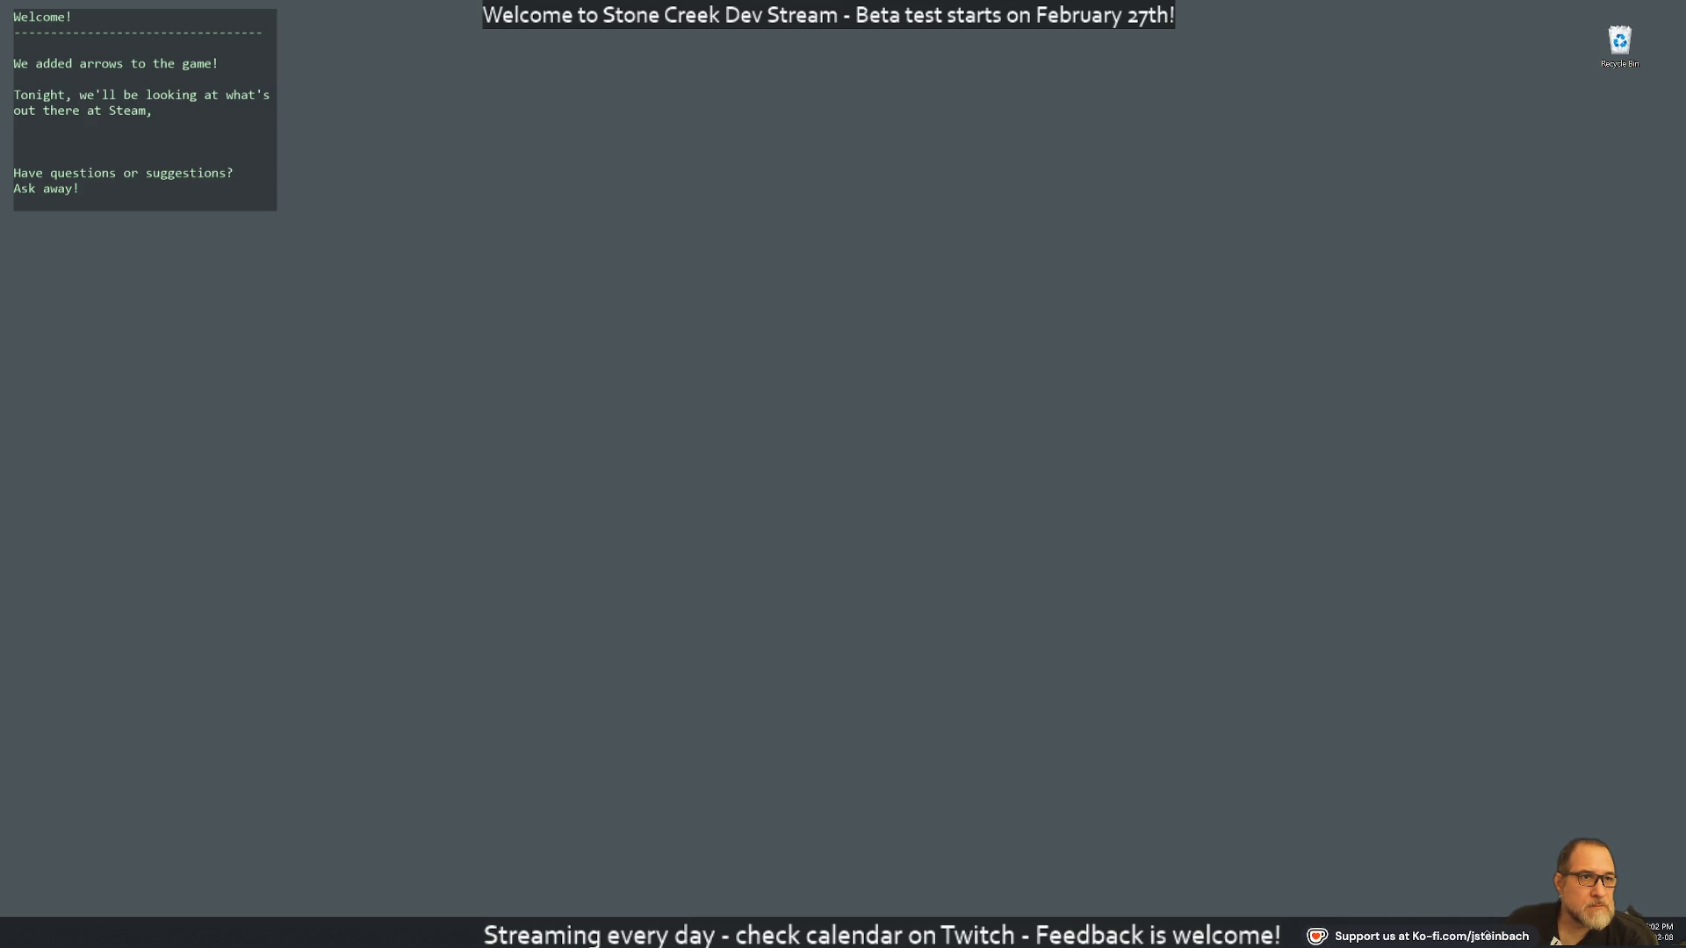
Drag the Brave window back onto the desktop, showing the After Inc: Revival Steam page
{"action": "mouse_move", "coordinate": [1685, 175]}
{"action": "left_mouse_down"}
{"action": "mouse_move", "coordinate": [1008, 78]}
{"action": "mouse_move", "coordinate": [973, 58]}
{"action": "left_mouse_up"}
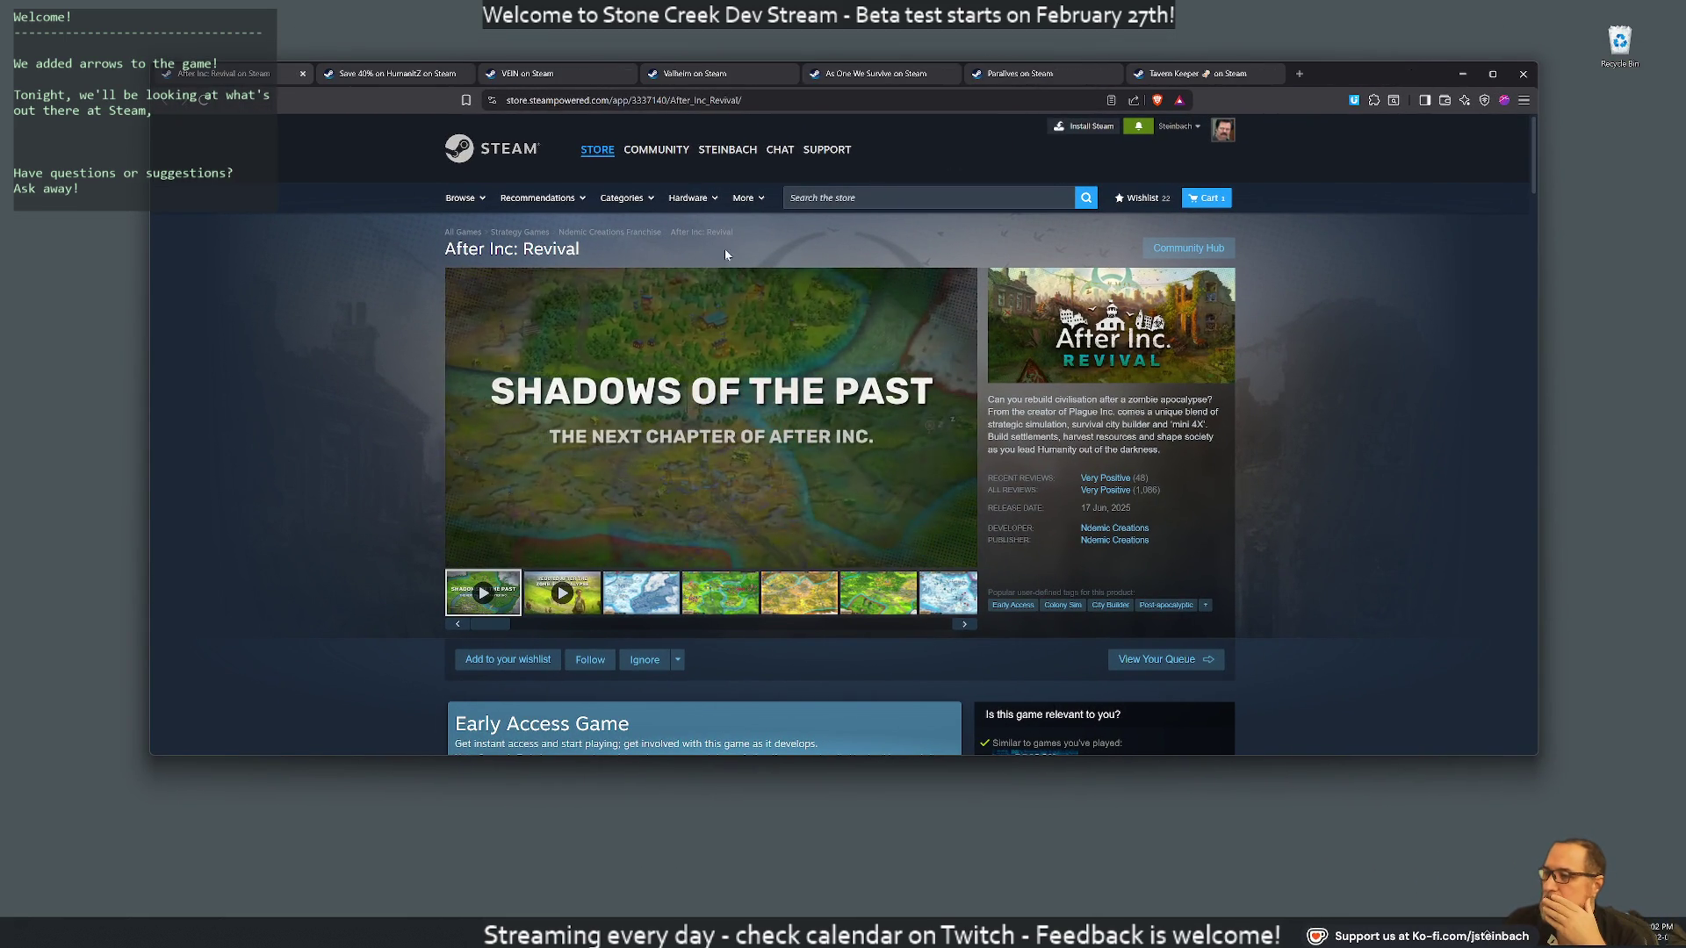
Close the After Inc: Revival tab and look over the HumanitZ Steam store page
{"action": "middle_click", "coordinate": [270, 71]}
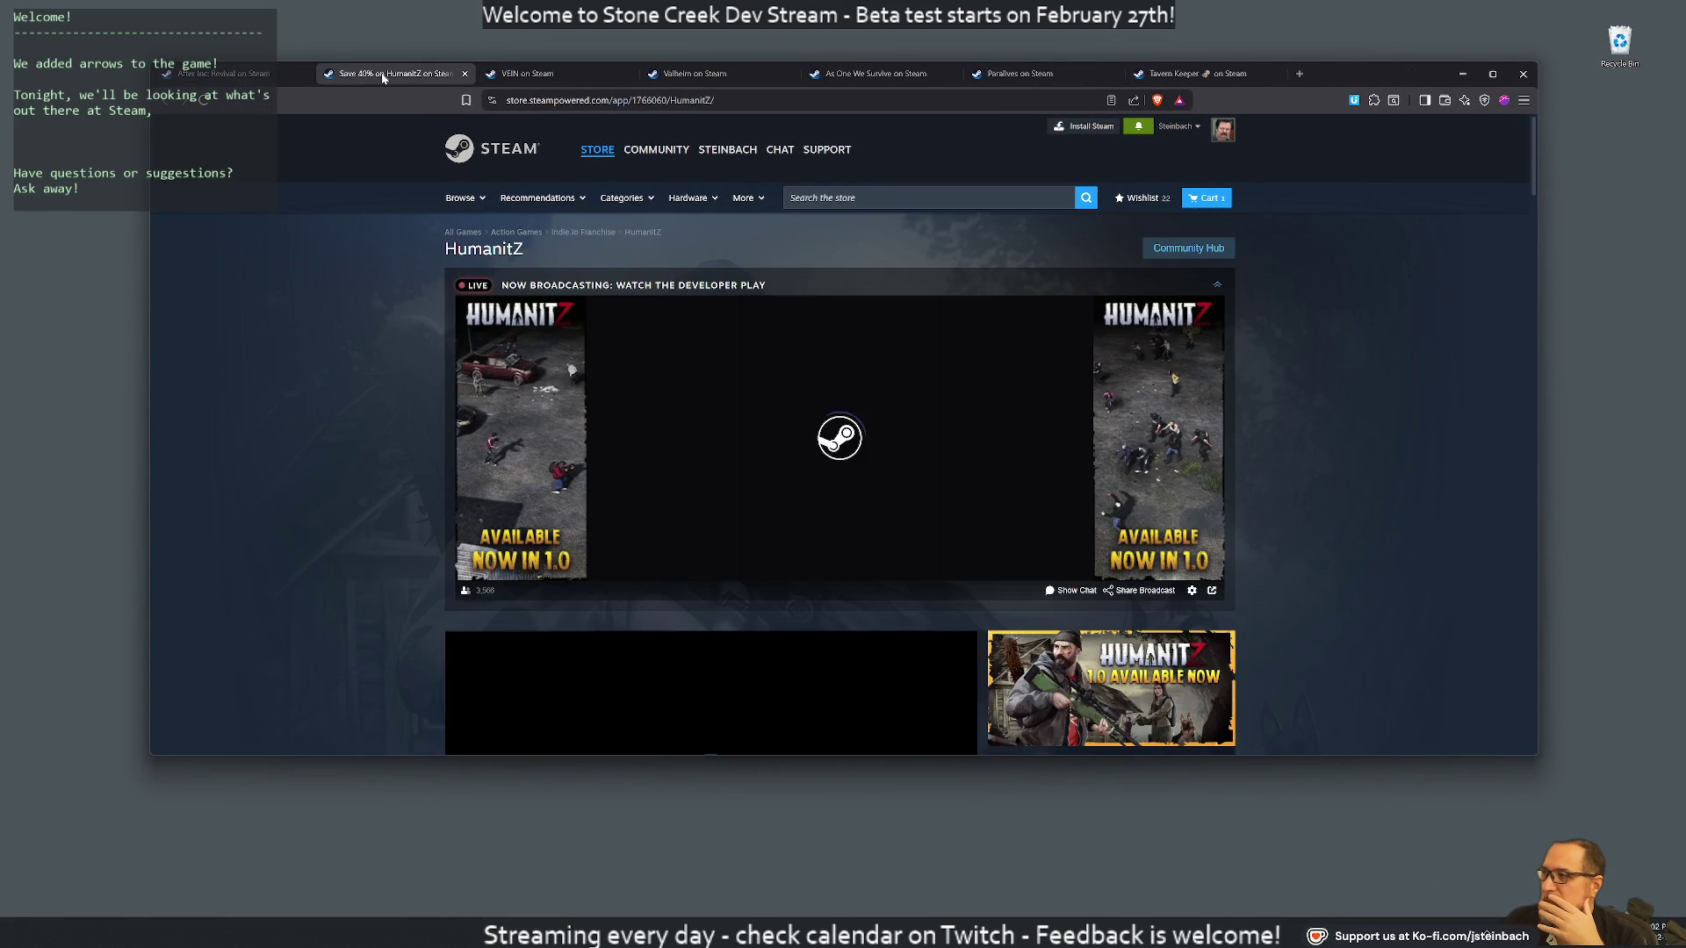
{"action": "mouse_move", "coordinate": [639, 518]}
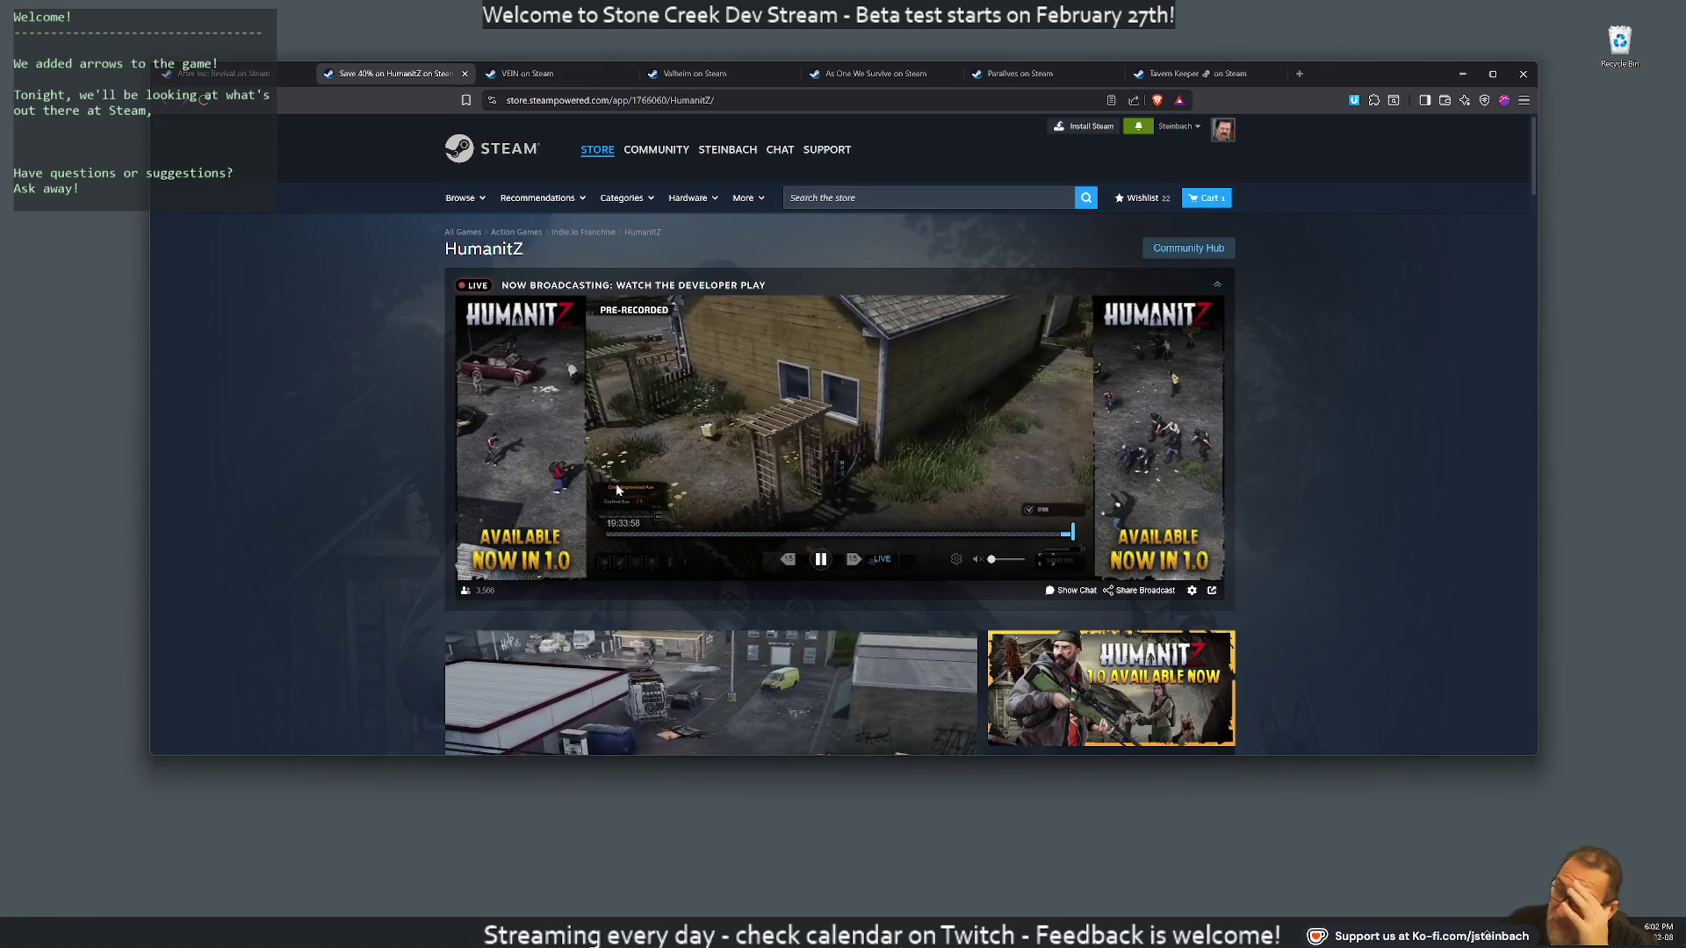
{"action": "mouse_move", "coordinate": [719, 516]}
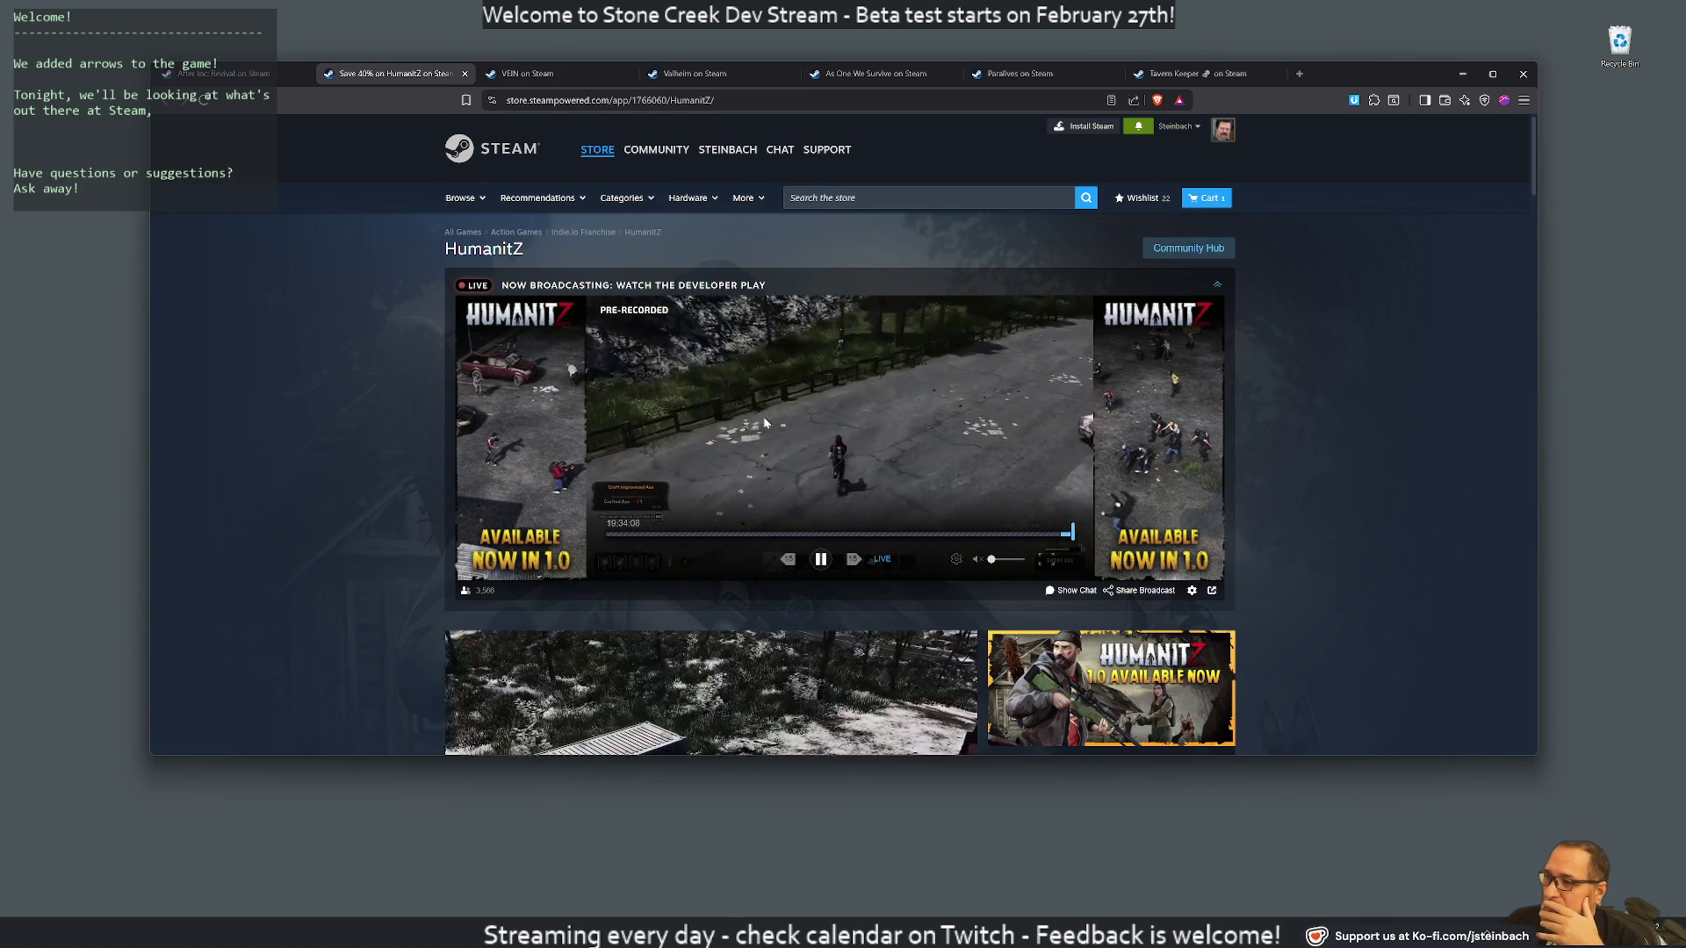
{"action": "scroll", "coordinate": [763, 422], "scroll_direction": "down", "scroll_amount": 4}
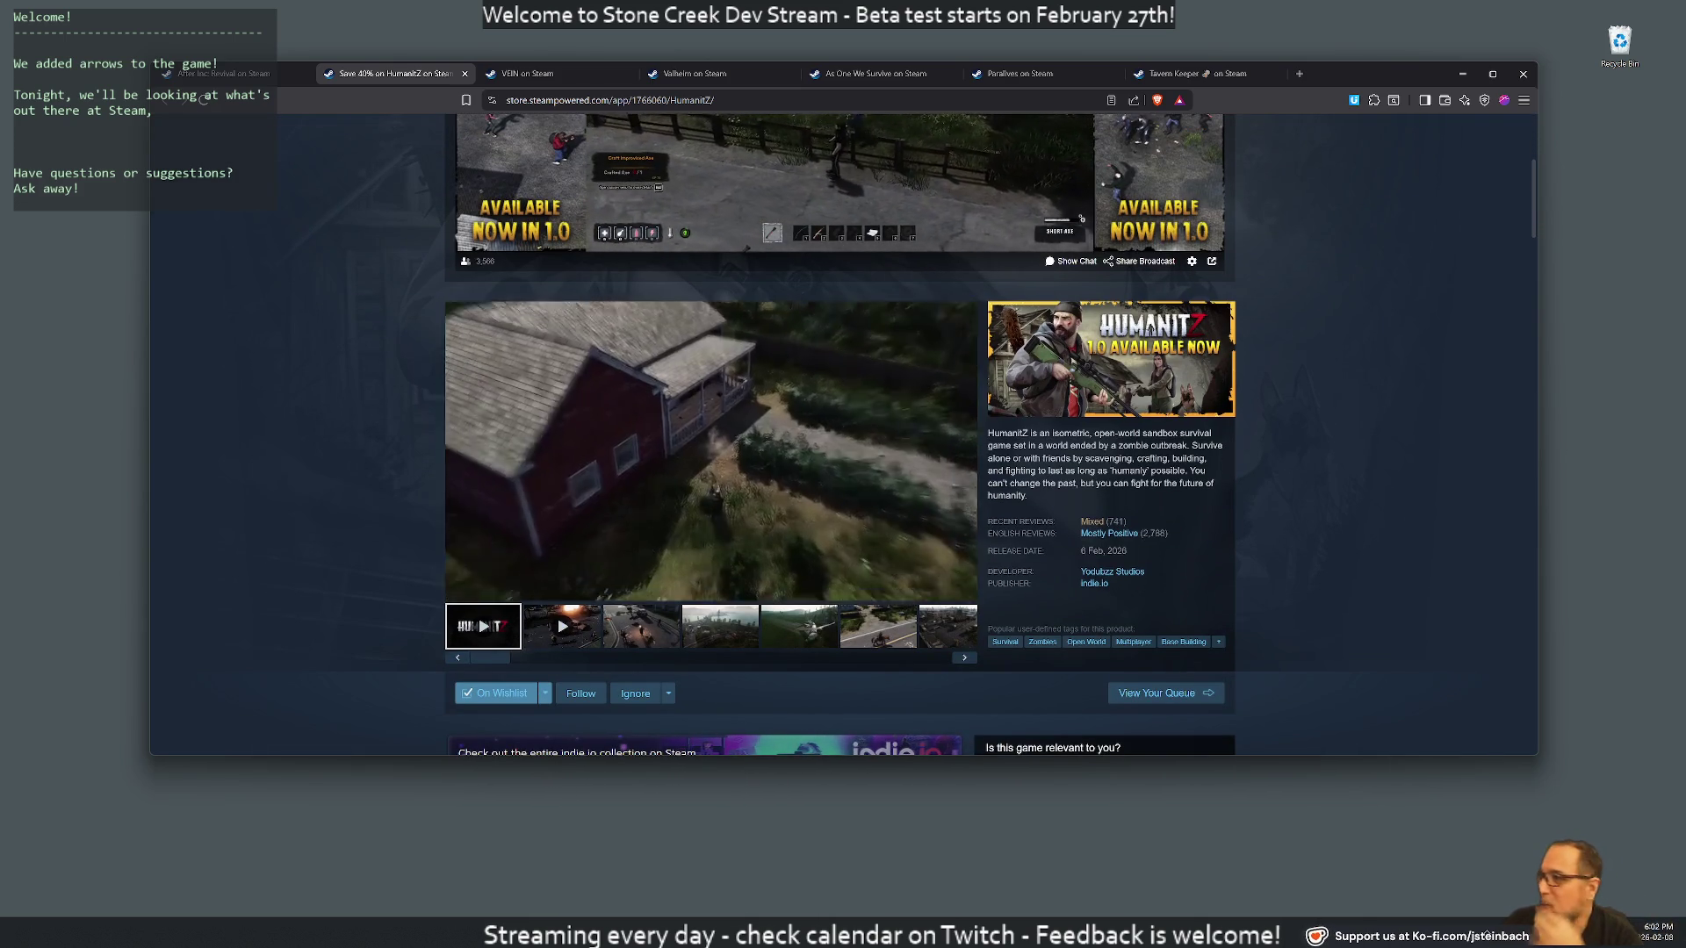
{"action": "scroll", "coordinate": [350, 341], "scroll_direction": "up", "scroll_amount": 4}
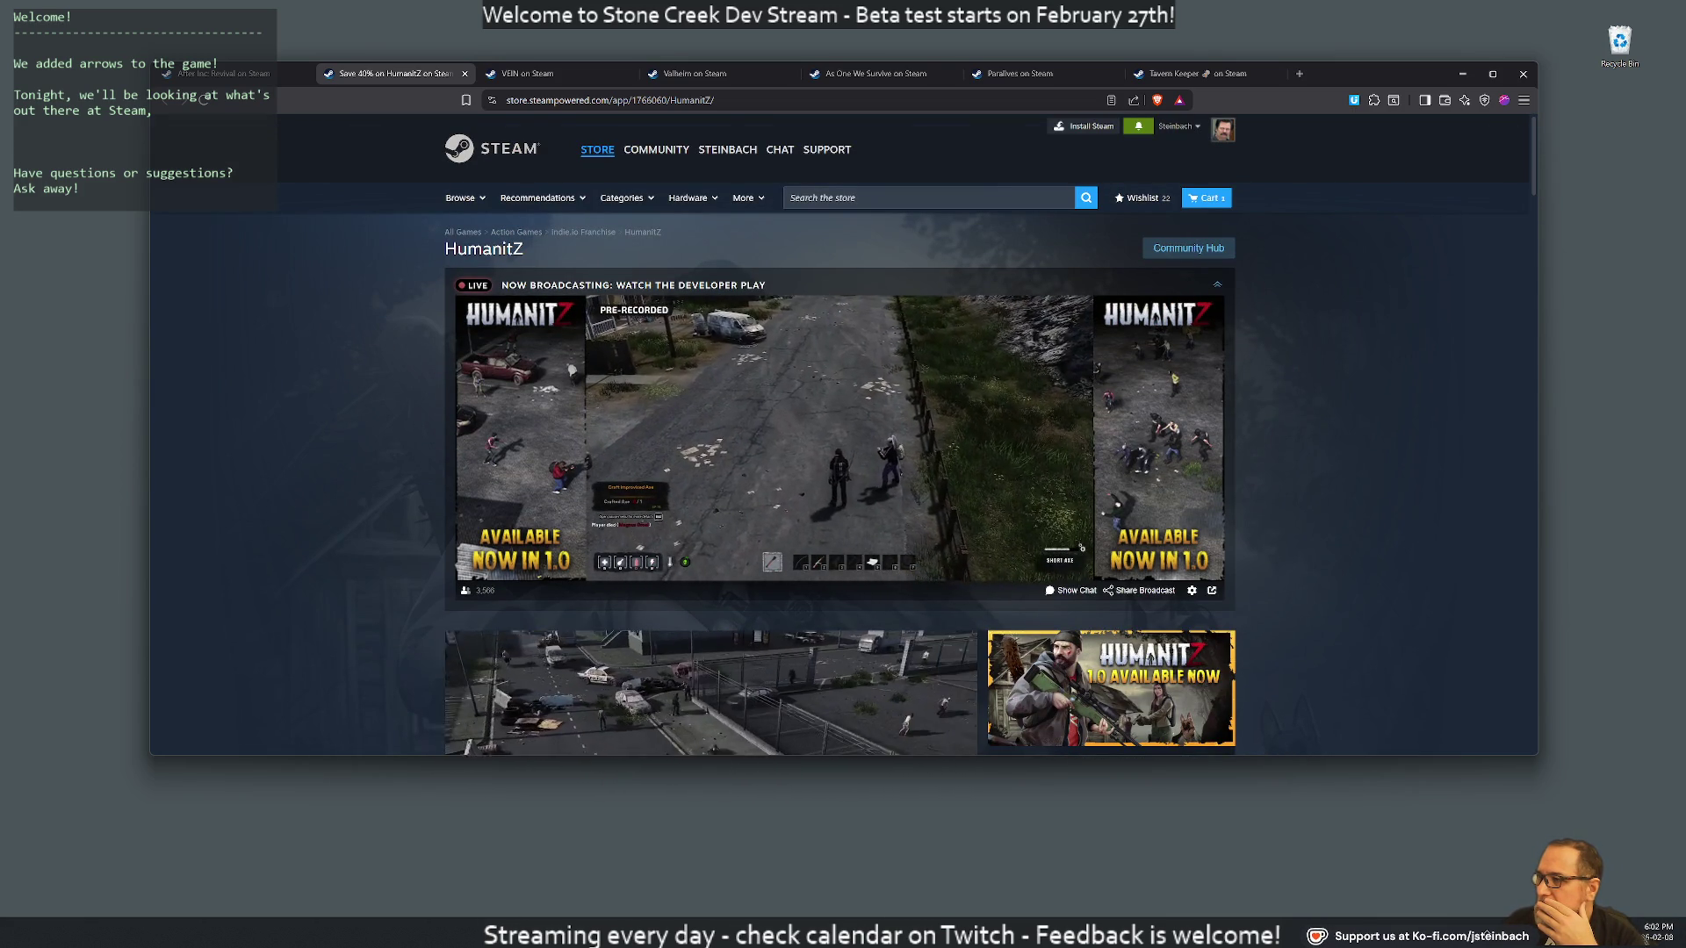
Collapse the HumanitZ 'Now Broadcasting' bar and scroll through the store page and back
{"action": "left_click", "coordinate": [1217, 286]}
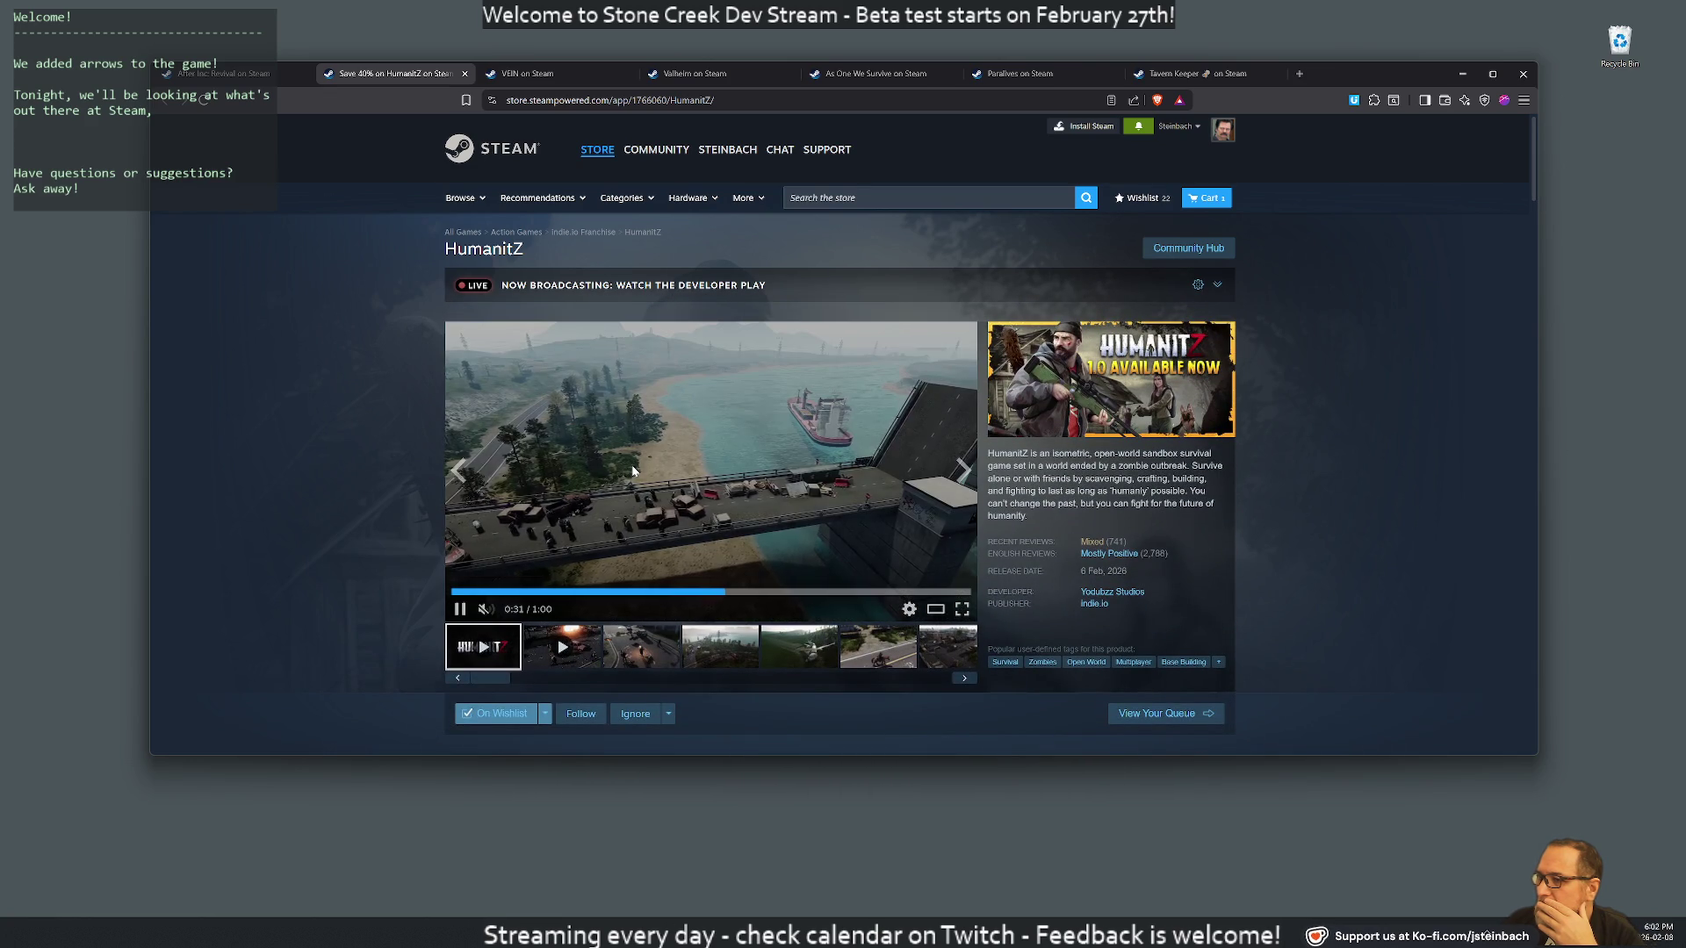
{"action": "scroll", "coordinate": [632, 470], "scroll_direction": "down", "scroll_amount": 1}
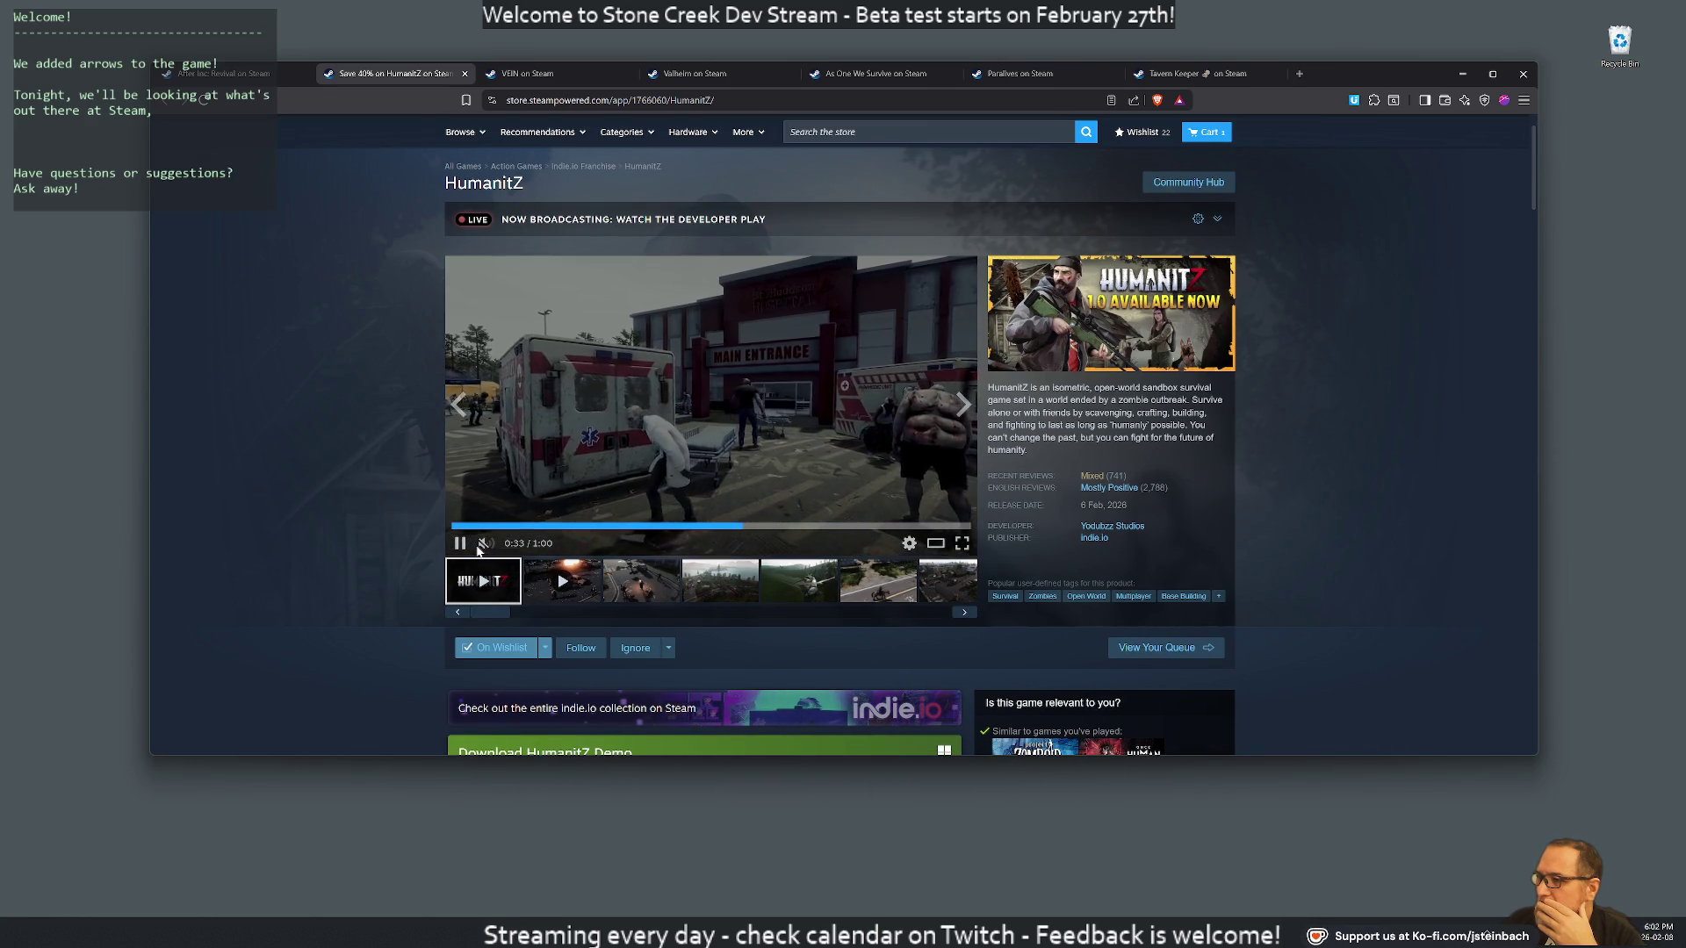
{"action": "scroll", "coordinate": [1026, 443], "scroll_direction": "down", "scroll_amount": 1}
{"action": "scroll", "coordinate": [1025, 441], "scroll_direction": "down", "scroll_amount": 5}
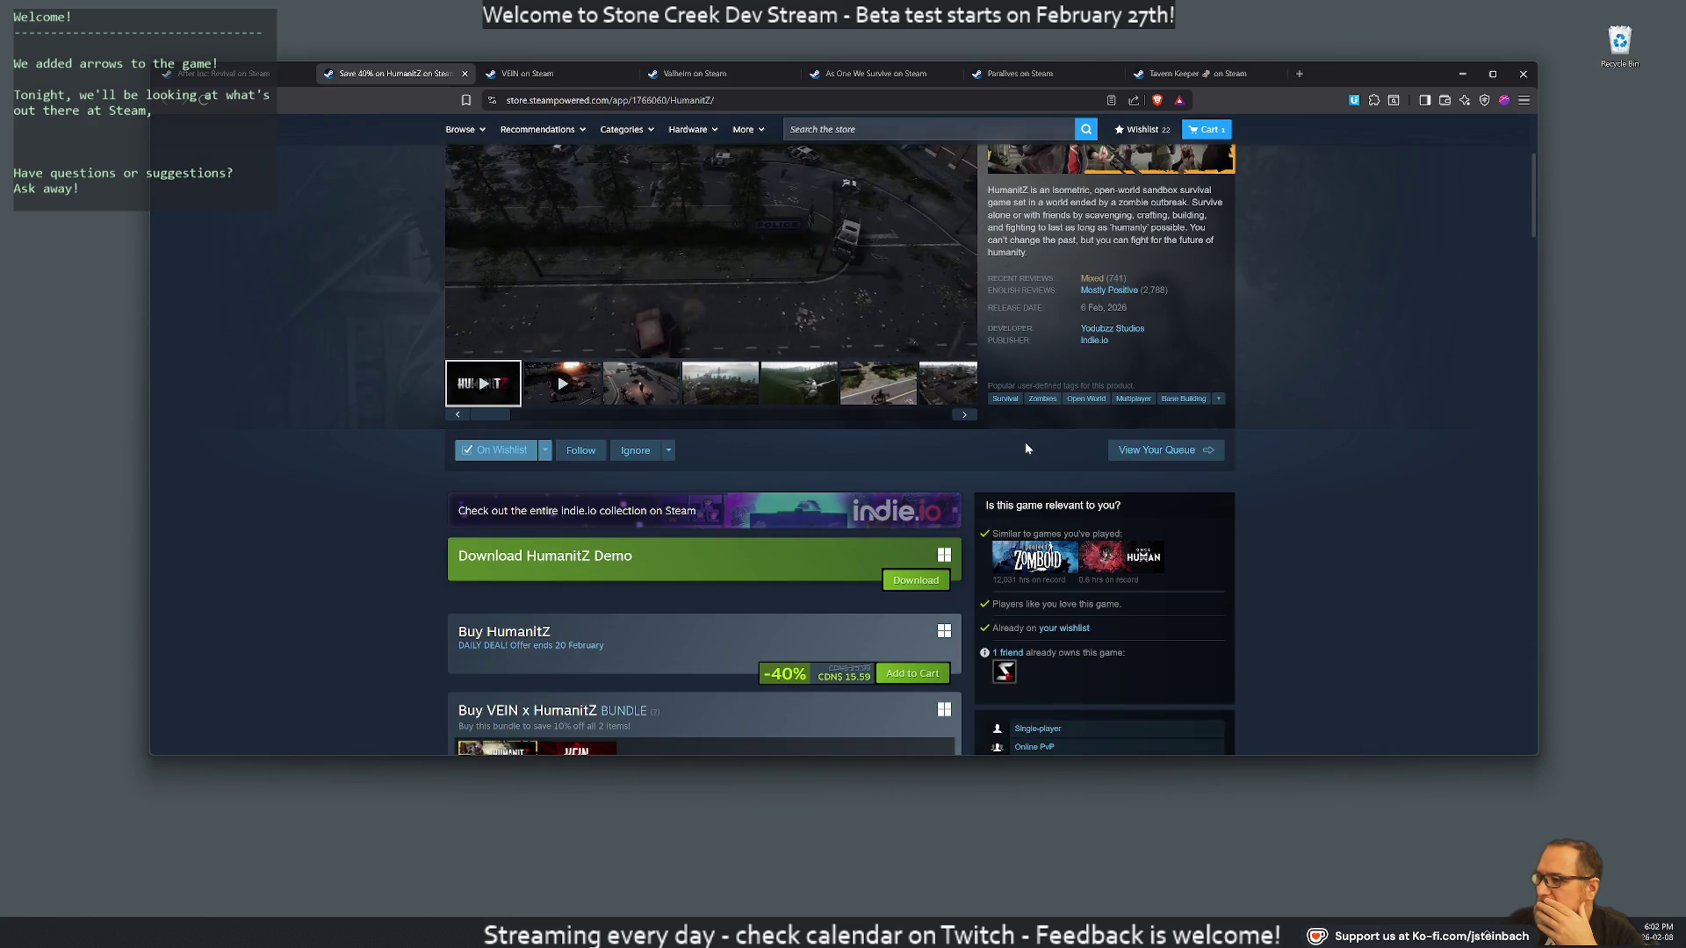
{"action": "scroll", "coordinate": [619, 460], "scroll_direction": "down", "scroll_amount": 10}
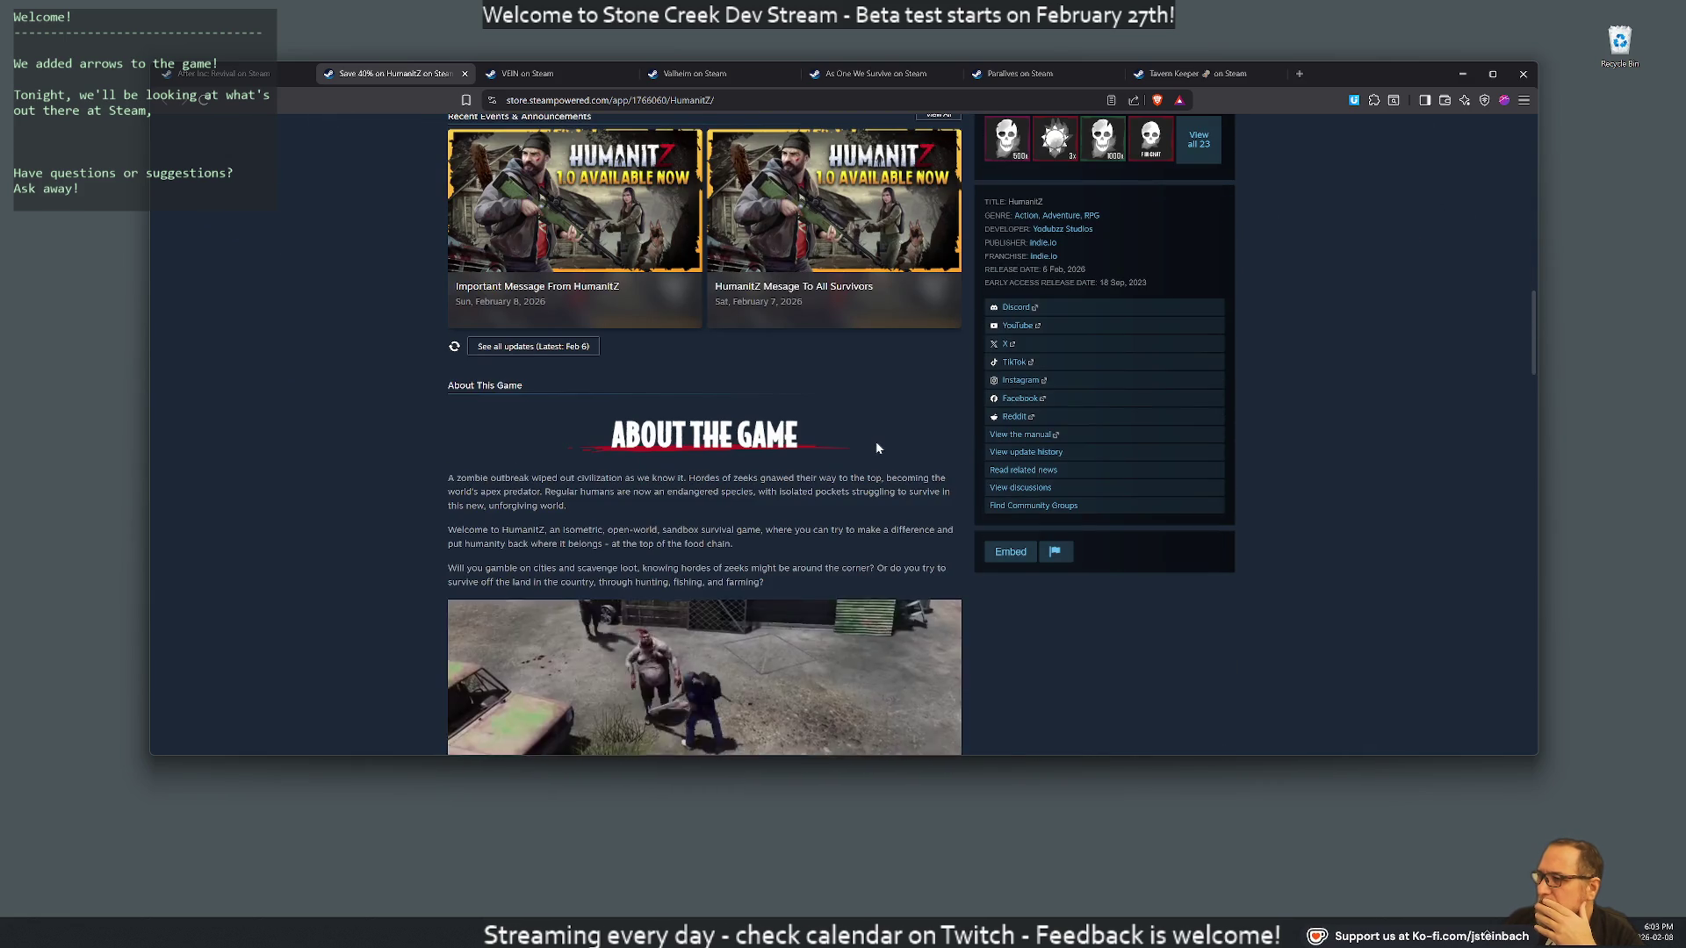
{"action": "scroll", "coordinate": [872, 445], "scroll_direction": "down", "scroll_amount": 6}
{"action": "scroll", "coordinate": [858, 430], "scroll_direction": "up", "scroll_amount": 7}
{"action": "scroll", "coordinate": [858, 430], "scroll_direction": "up", "scroll_amount": 15}
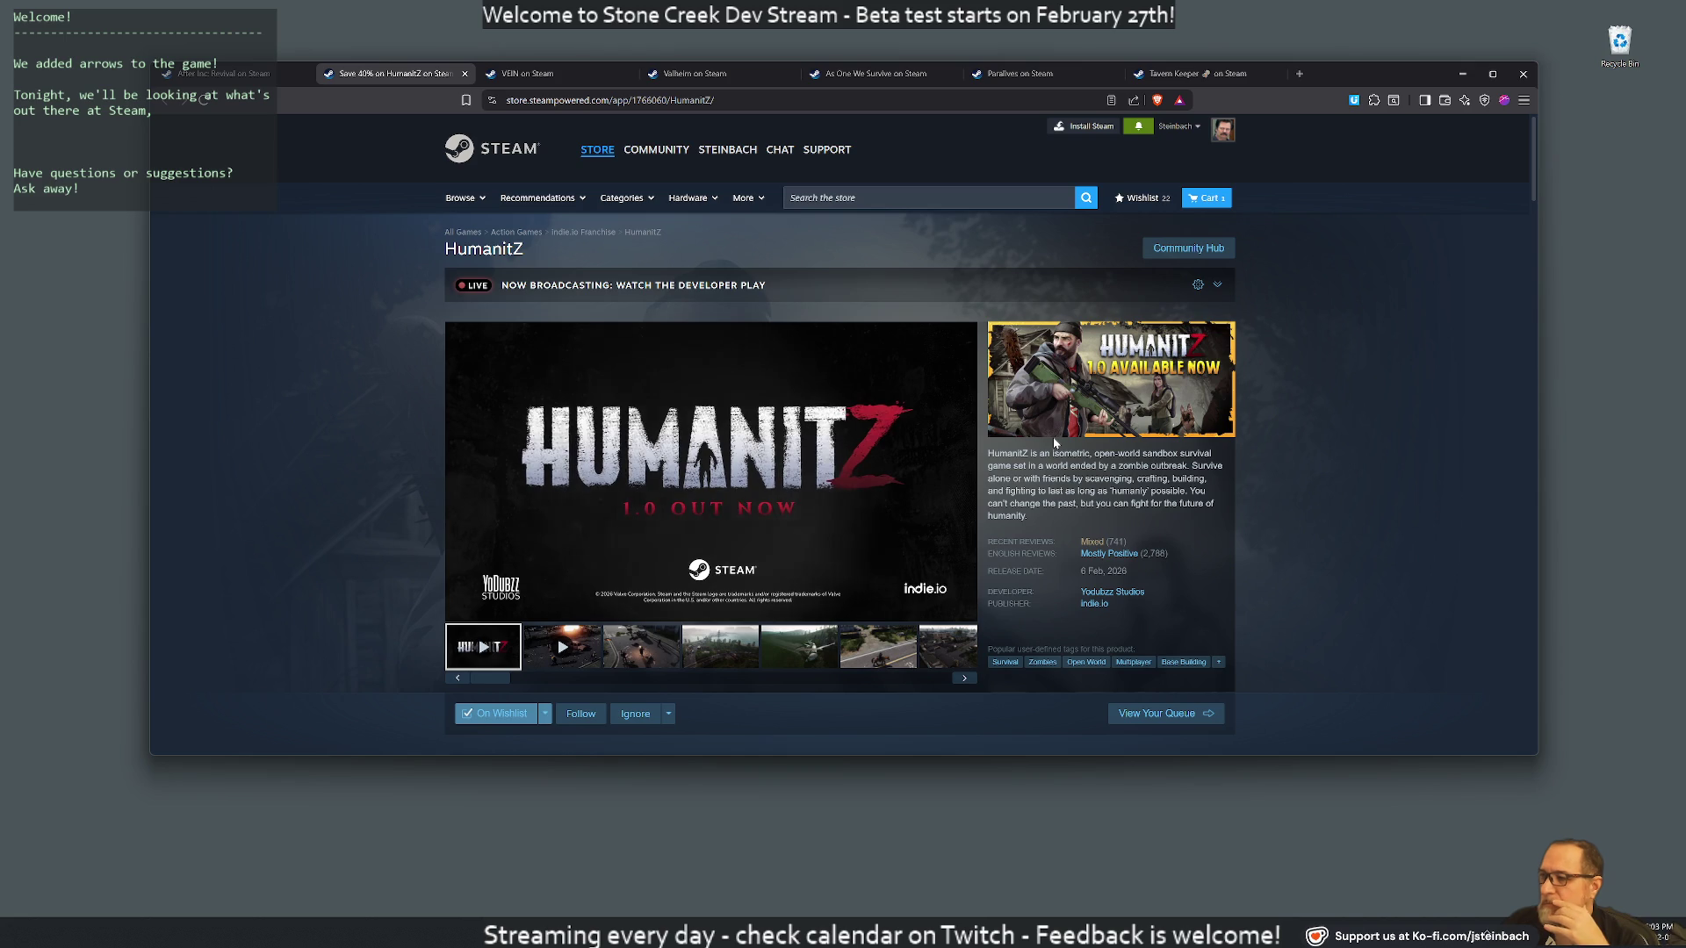
{"action": "mouse_move", "coordinate": [800, 472]}
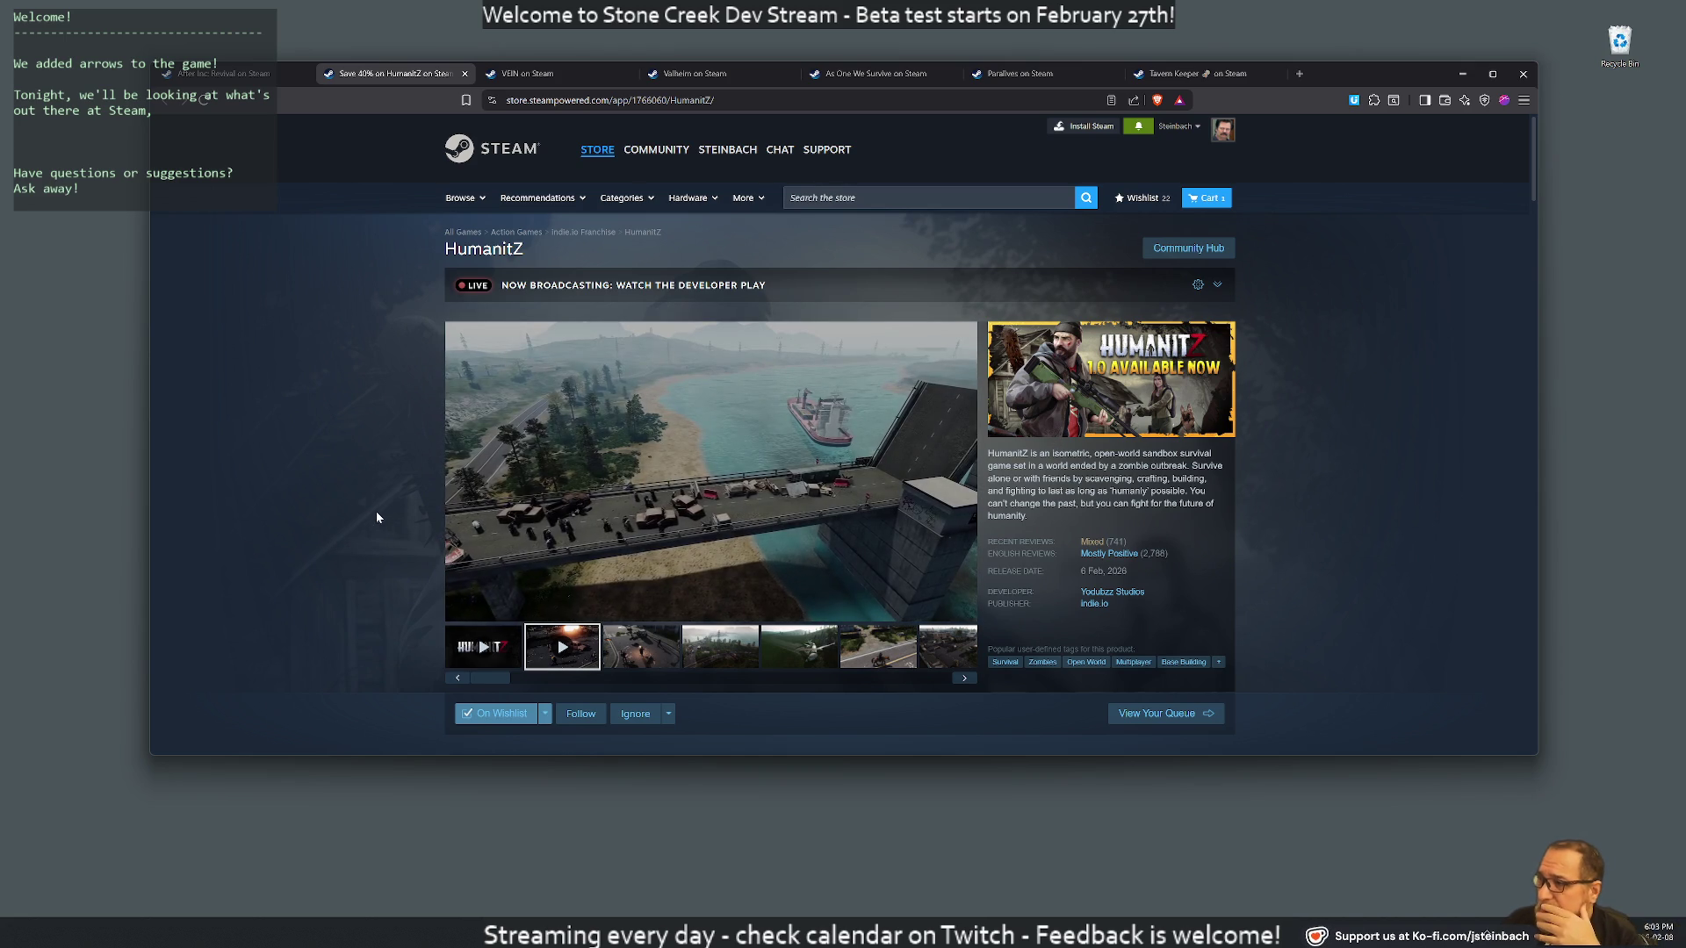
{"action": "mouse_move", "coordinate": [643, 491]}
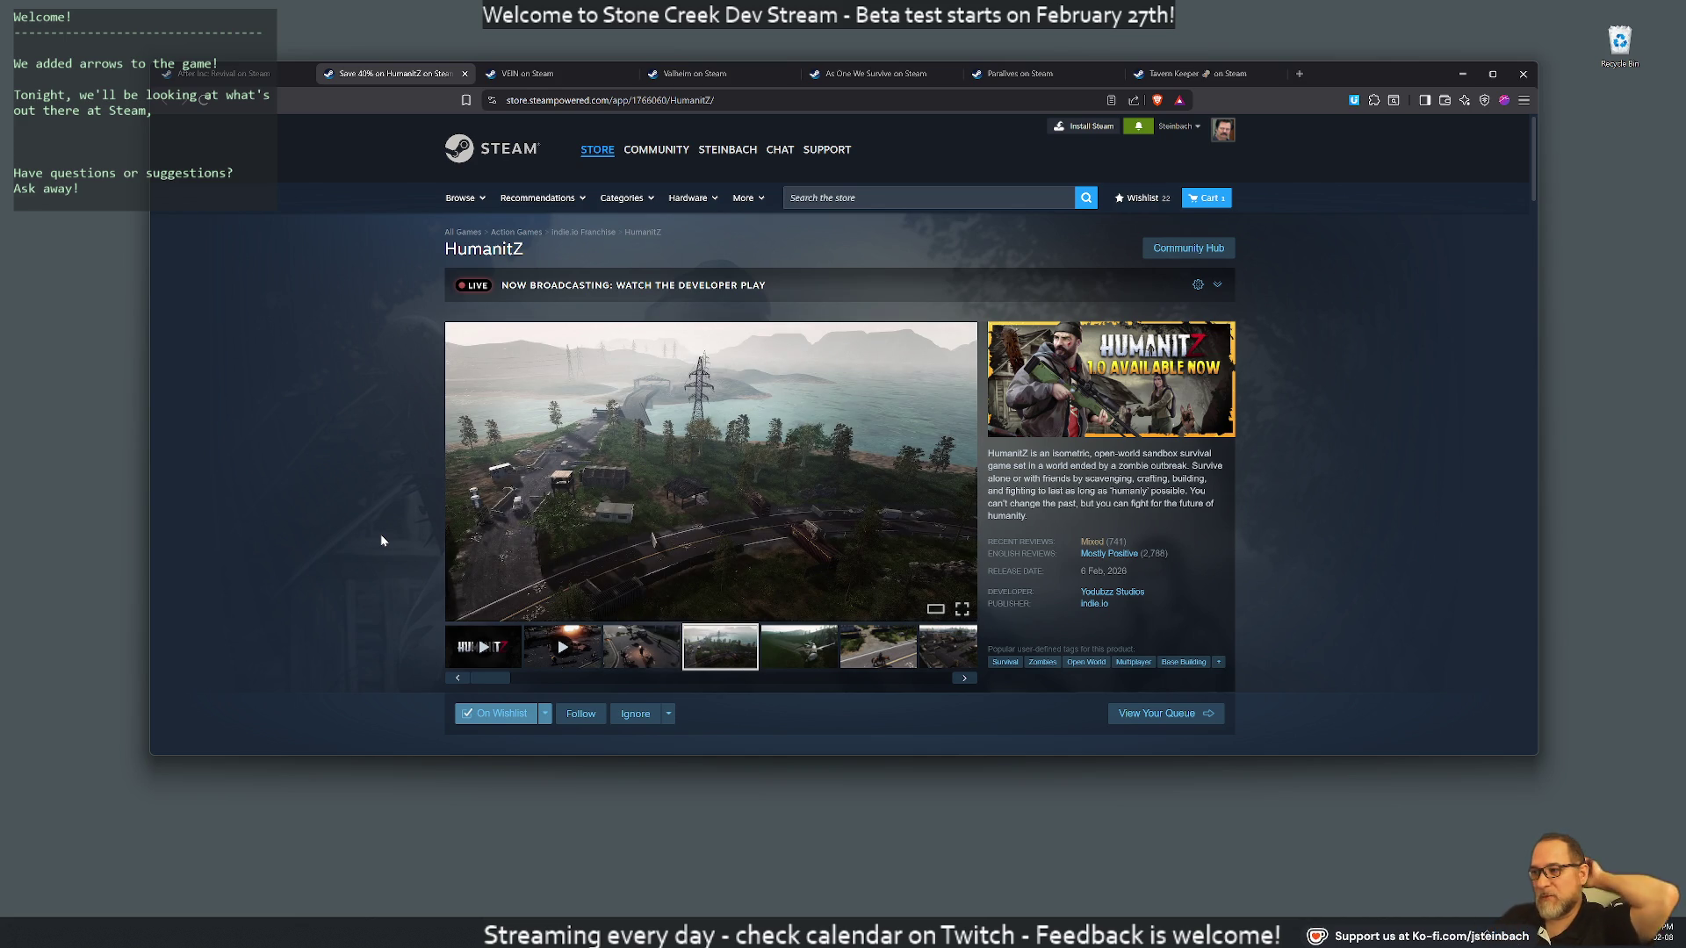
{"action": "mouse_move", "coordinate": [462, 434]}
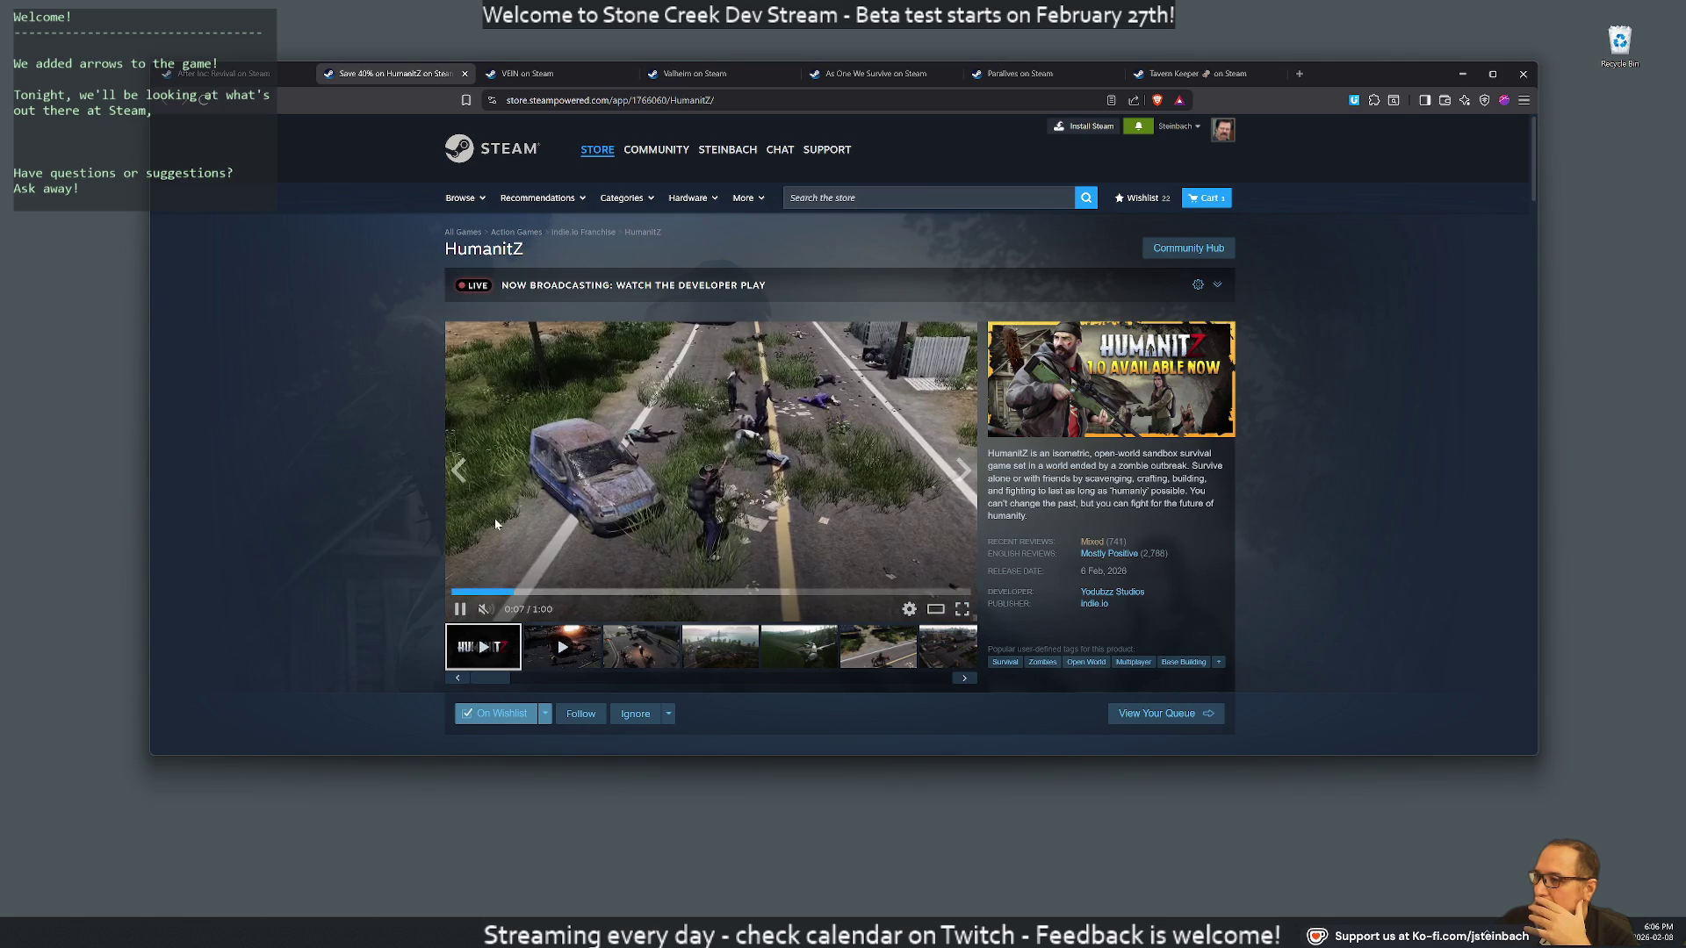
{"action": "left_click", "coordinate": [496, 591]}
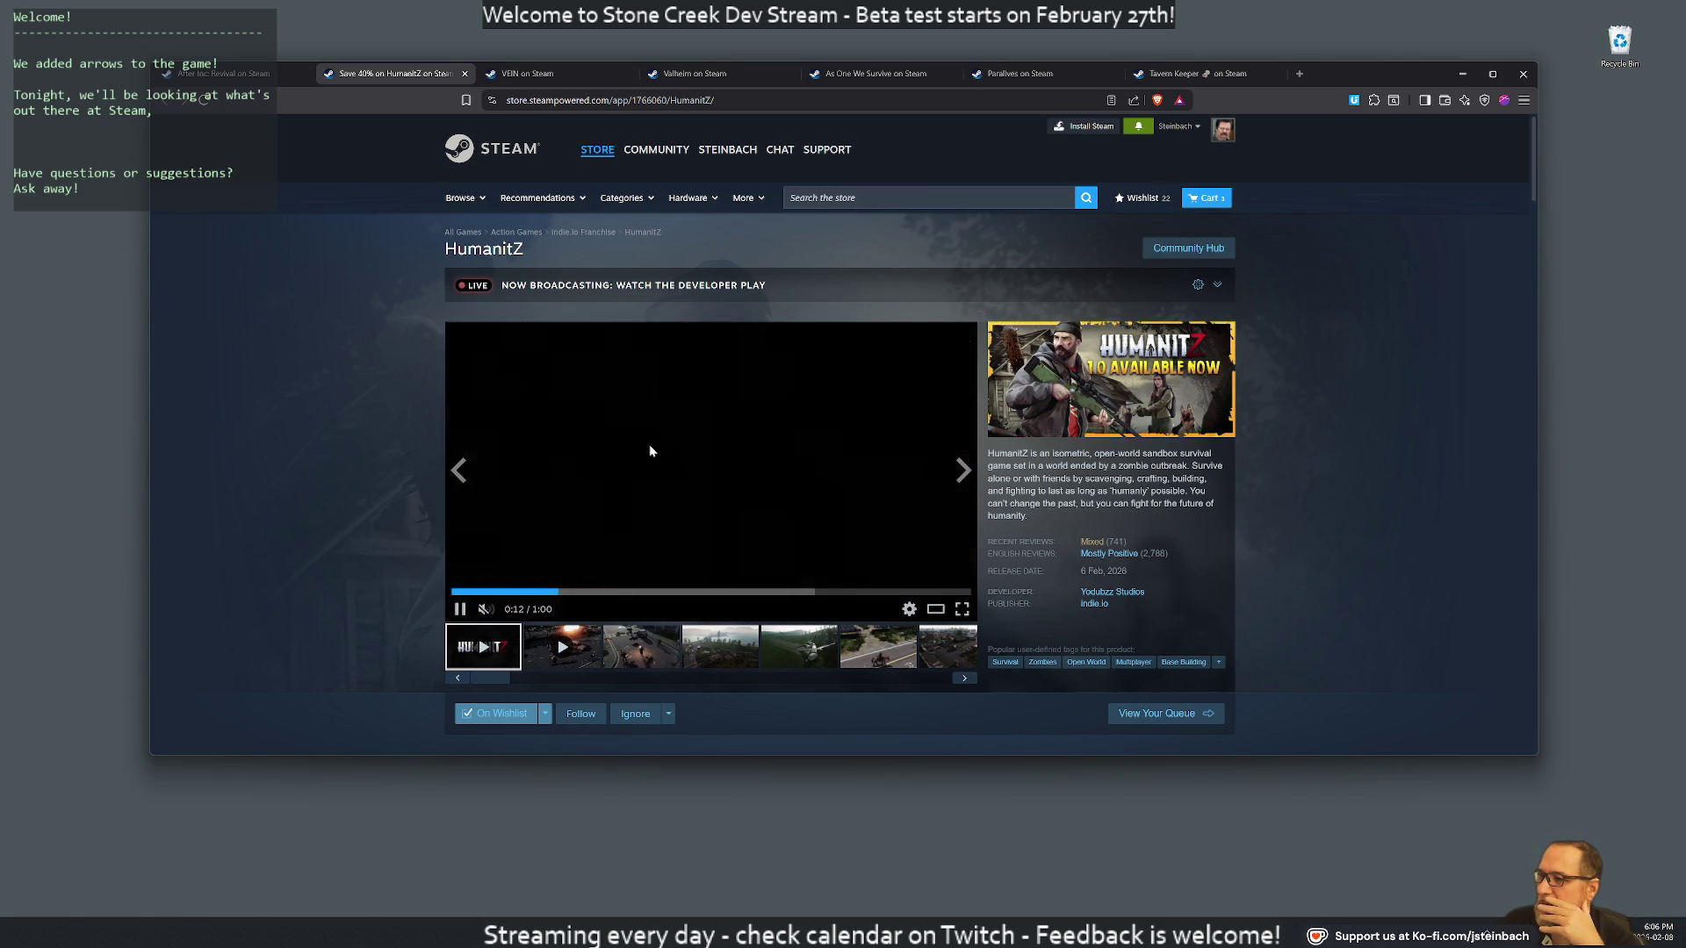
Pause the HumanitZ trailer and glance down the store page
{"action": "left_click", "coordinate": [639, 437]}
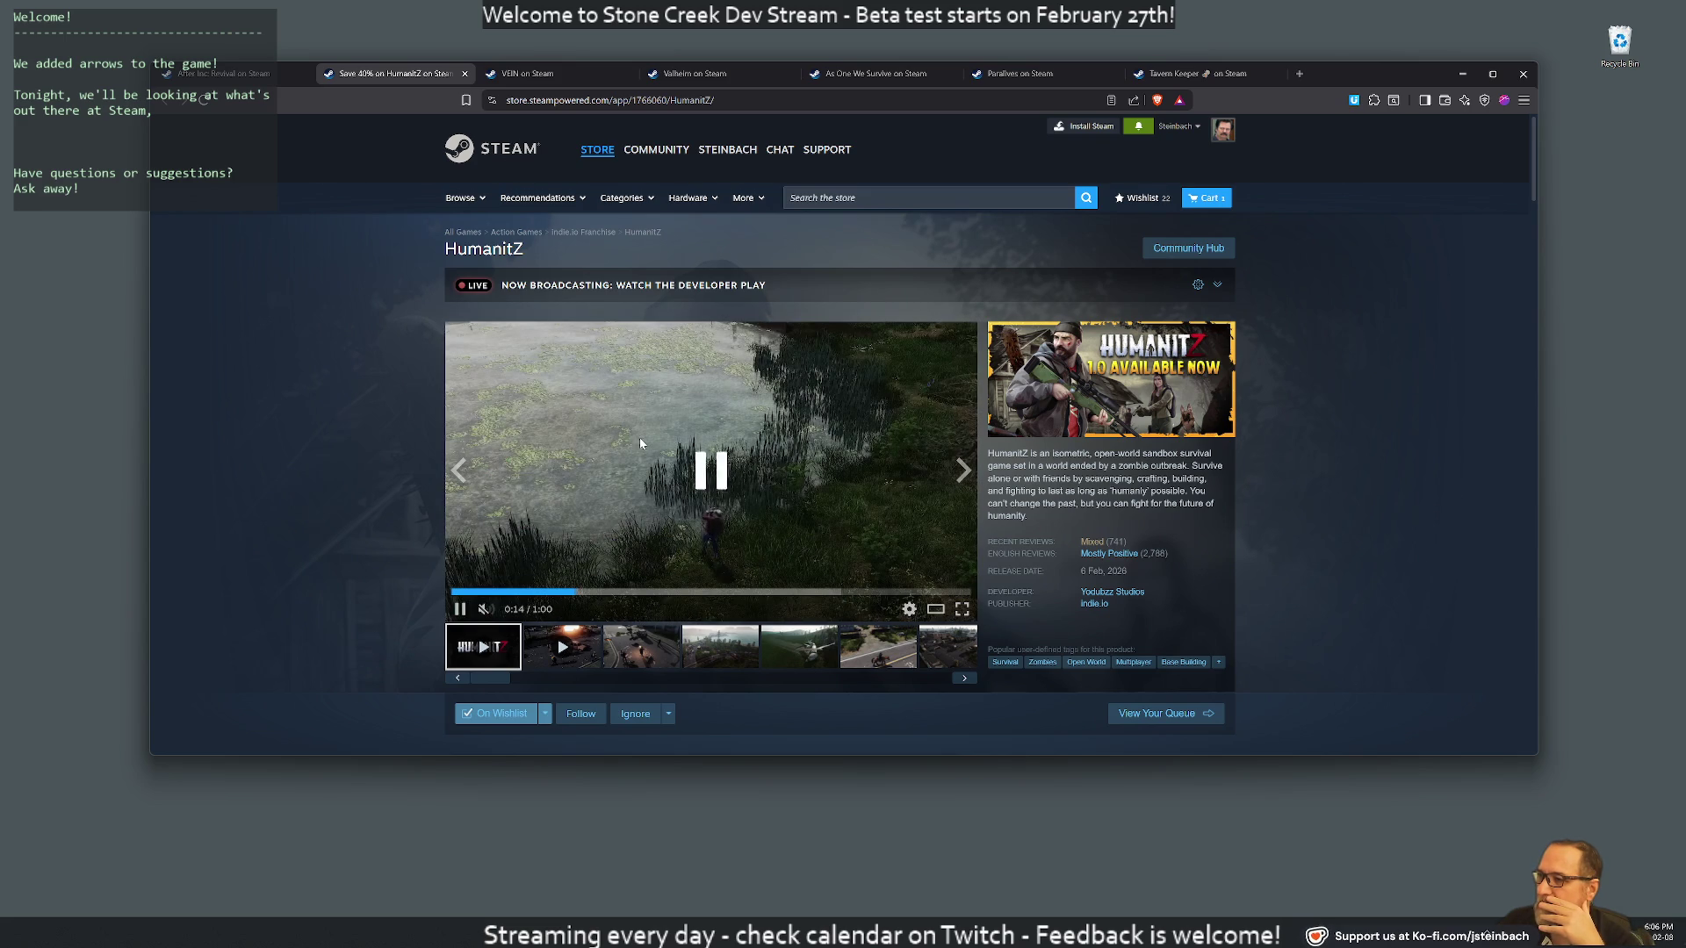
{"action": "left_click", "coordinate": [618, 430]}
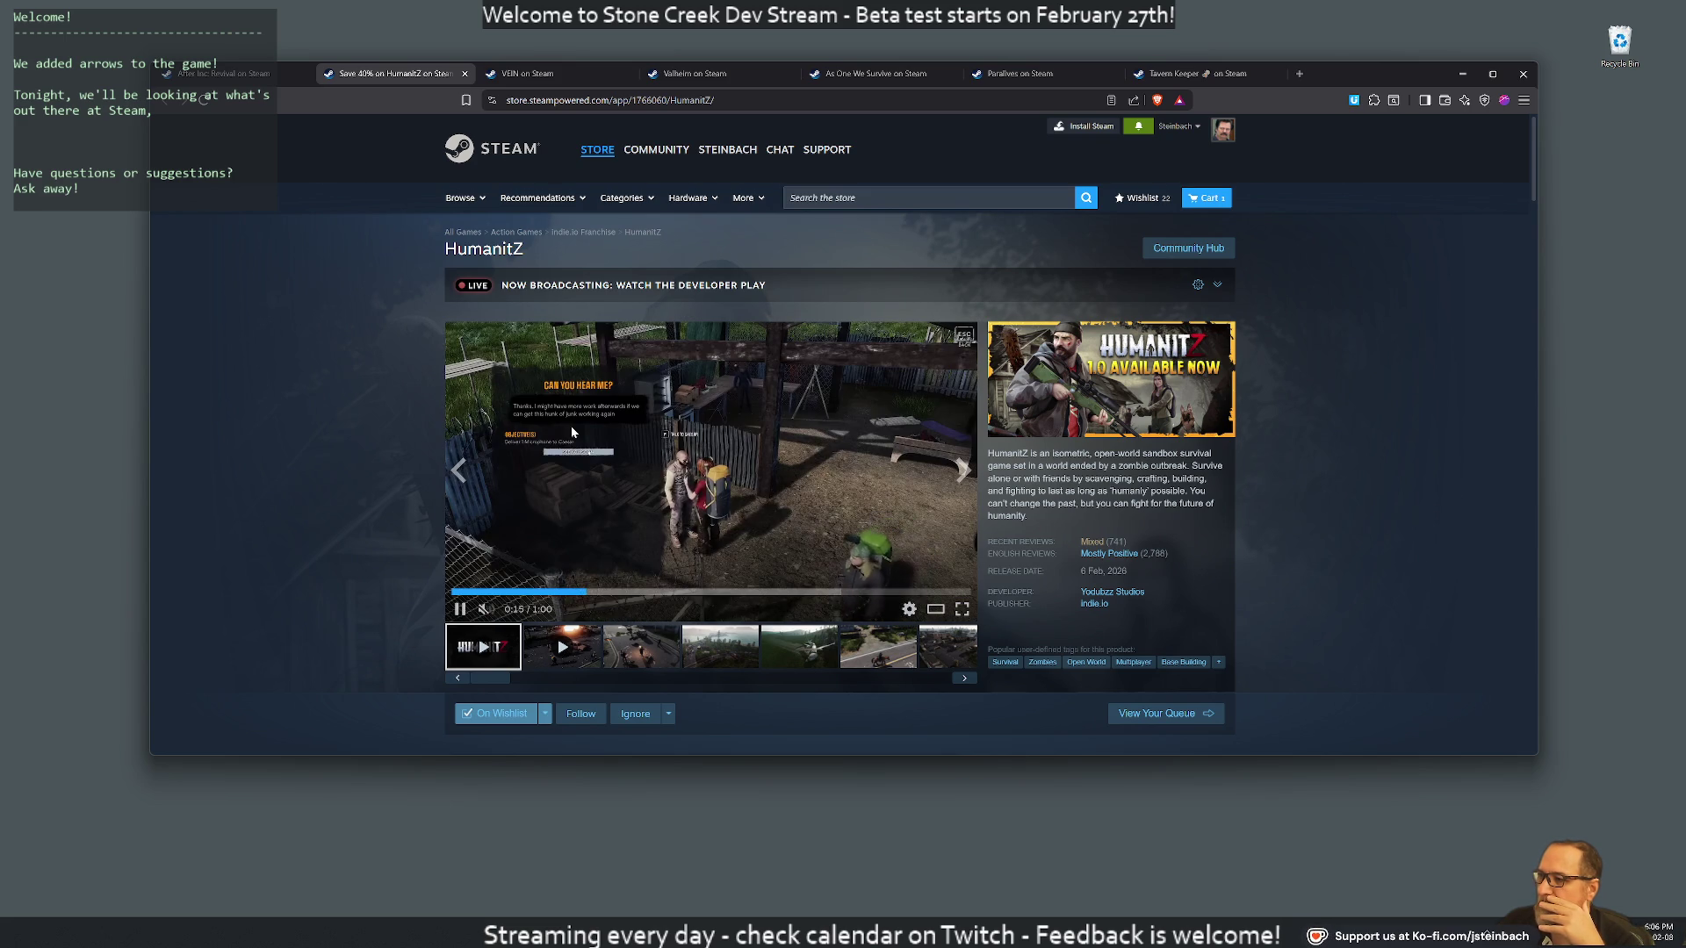
{"action": "left_click", "coordinate": [640, 428]}
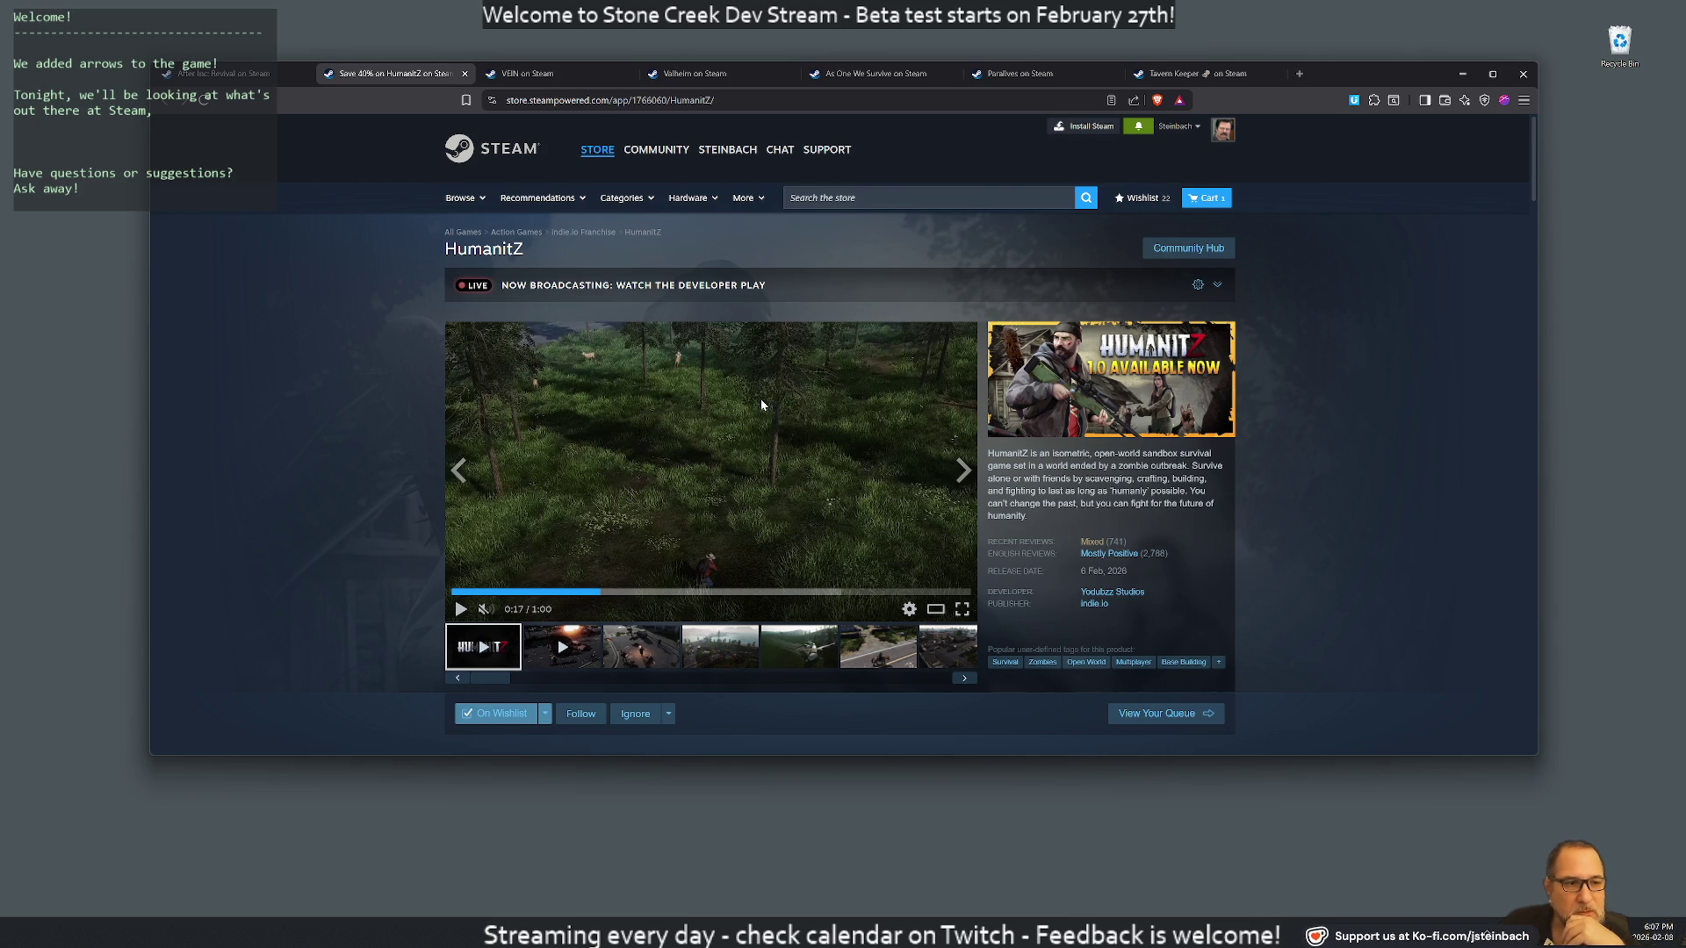
{"action": "scroll", "coordinate": [685, 435], "scroll_direction": "down", "scroll_amount": 1}
{"action": "scroll", "coordinate": [687, 442], "scroll_direction": "down", "scroll_amount": 2}
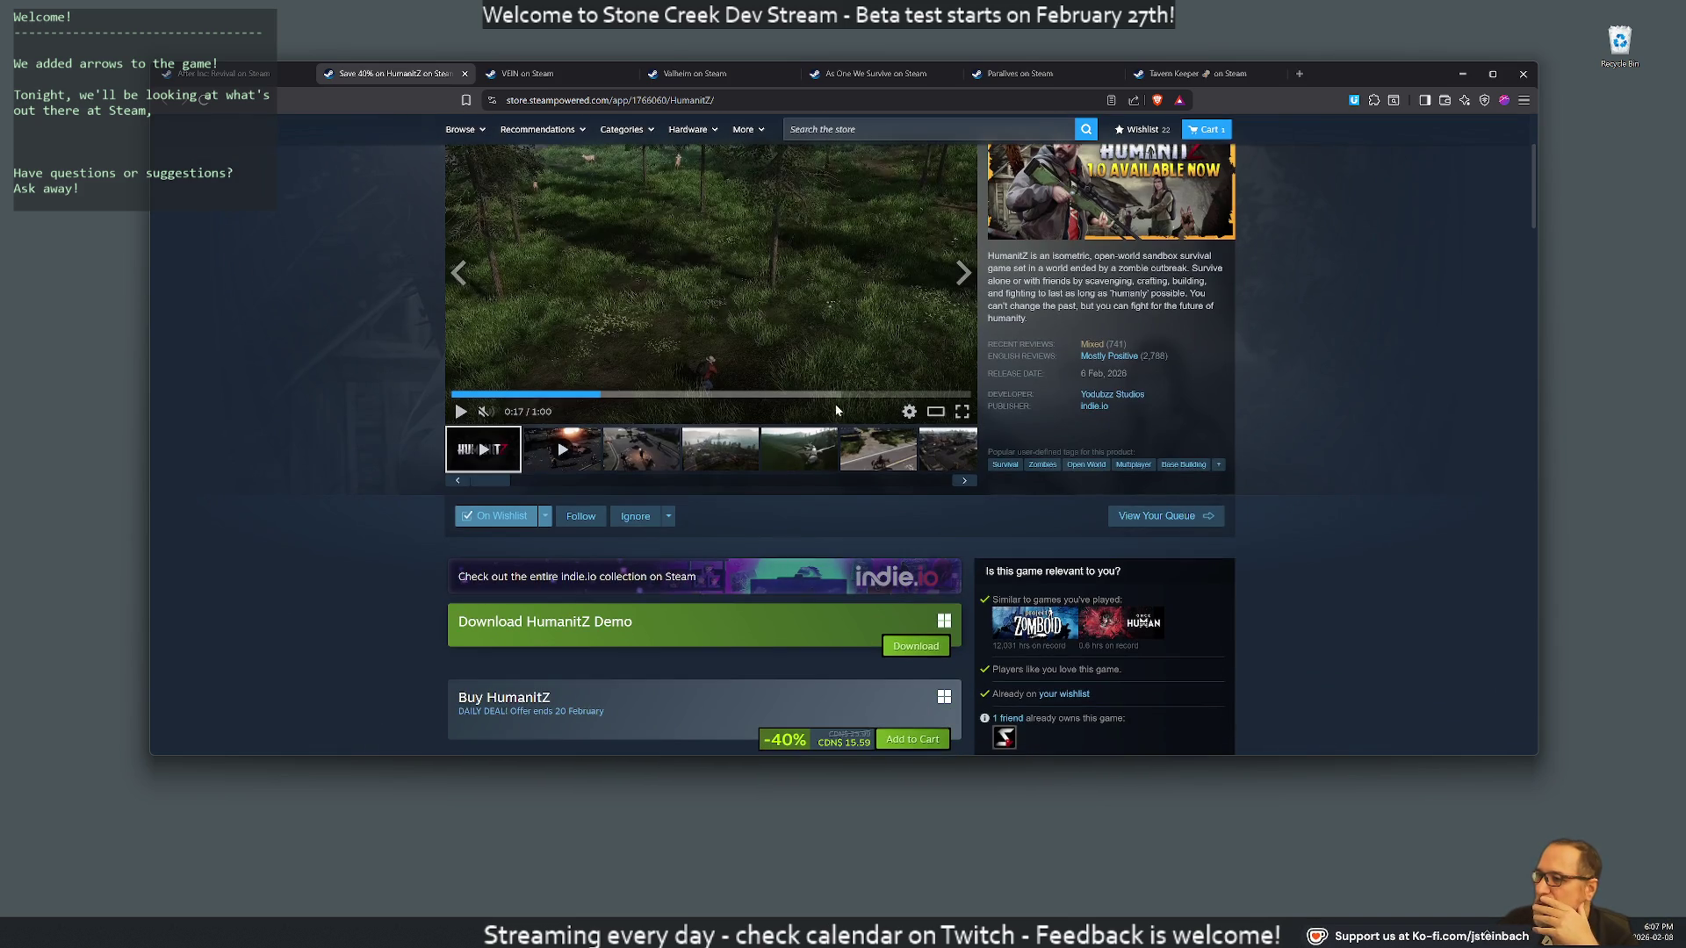
{"action": "scroll", "coordinate": [857, 409], "scroll_direction": "up", "scroll_amount": 3}
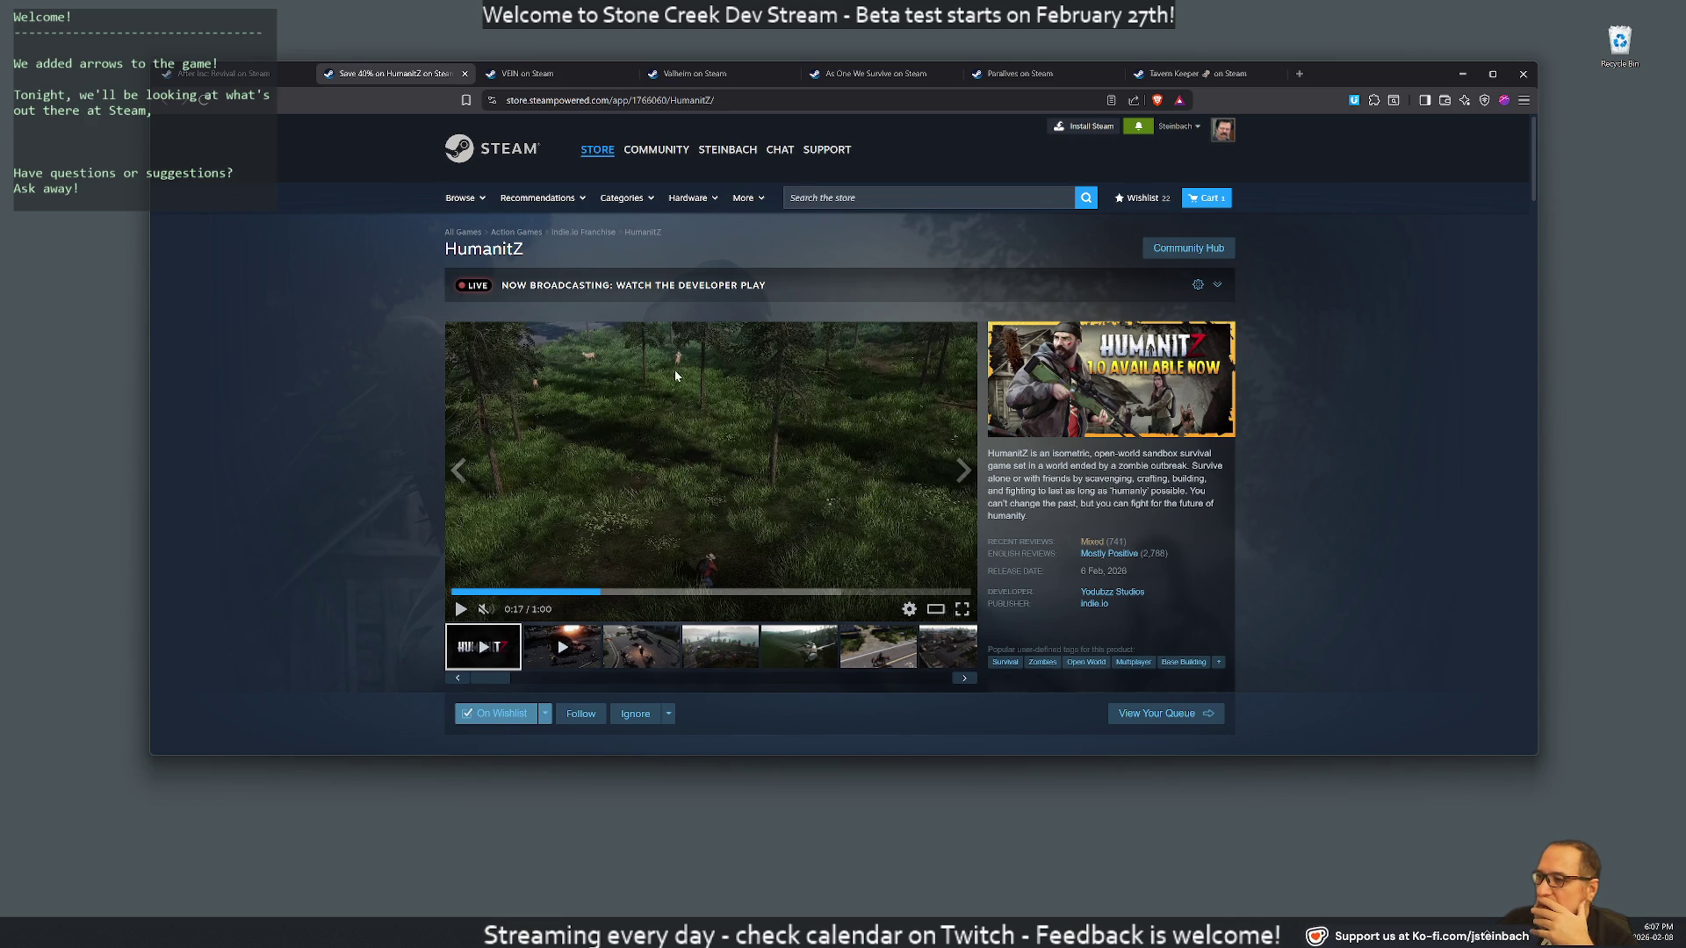
Rewind the trailer to 0:18, replaying and pausing around that moment
{"action": "left_click", "coordinate": [676, 470]}
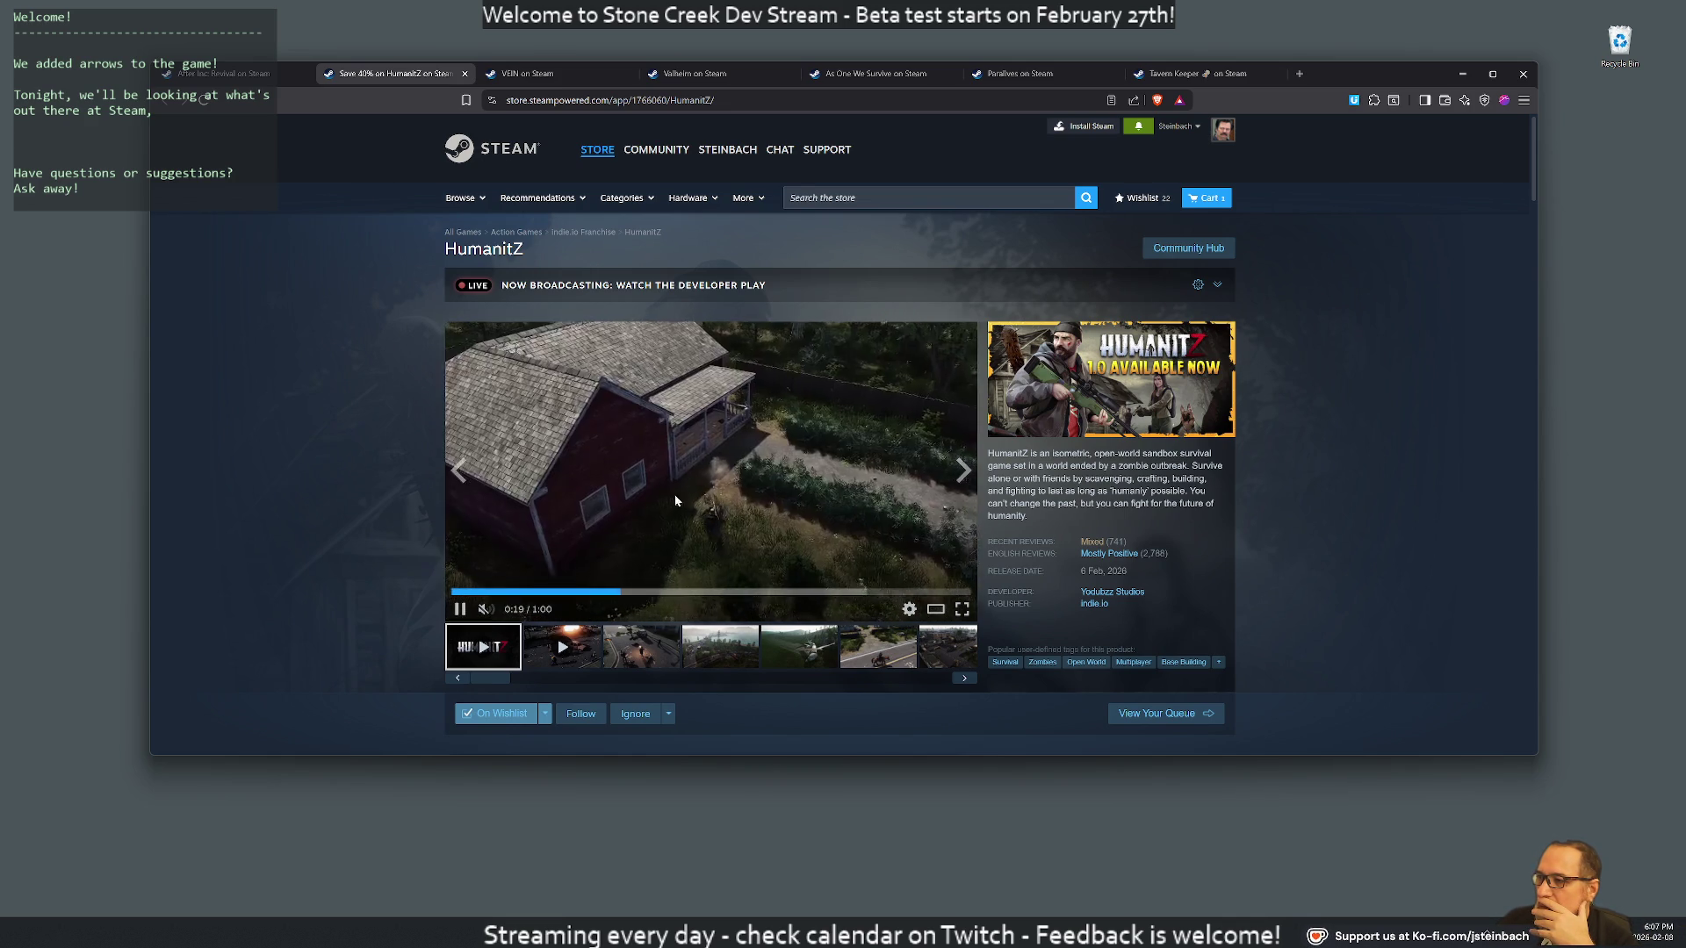
{"action": "left_click", "coordinate": [612, 593]}
{"action": "key", "text": "space"}
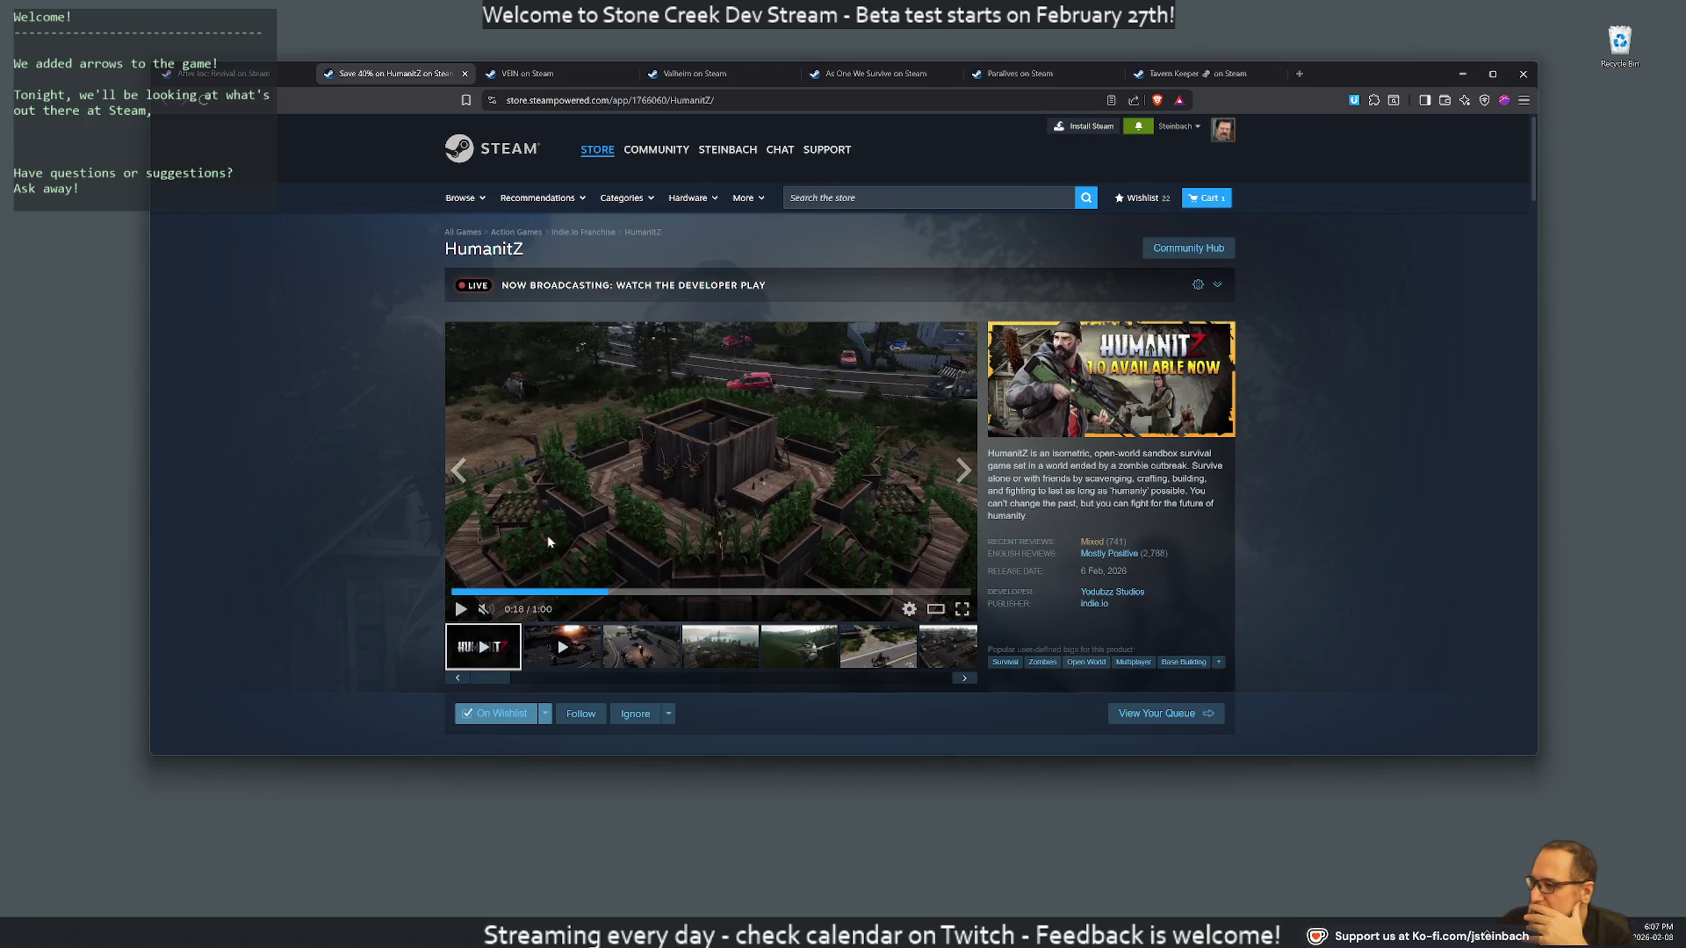
{"action": "left_click", "coordinate": [629, 518]}
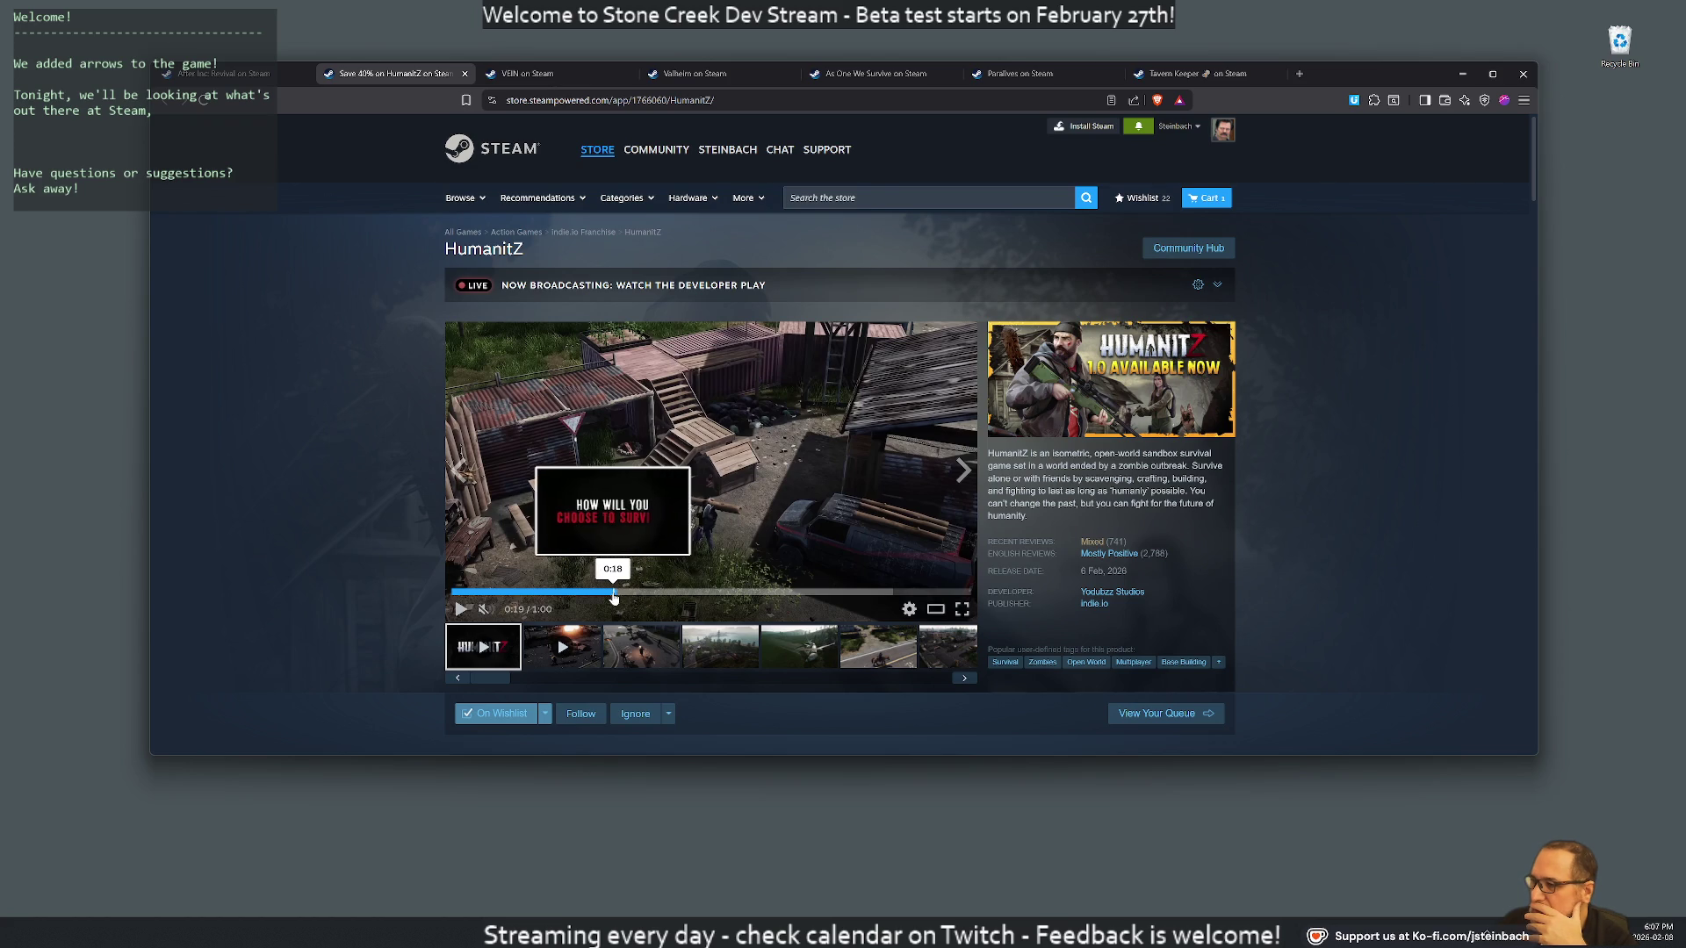
{"action": "left_click", "coordinate": [615, 594]}
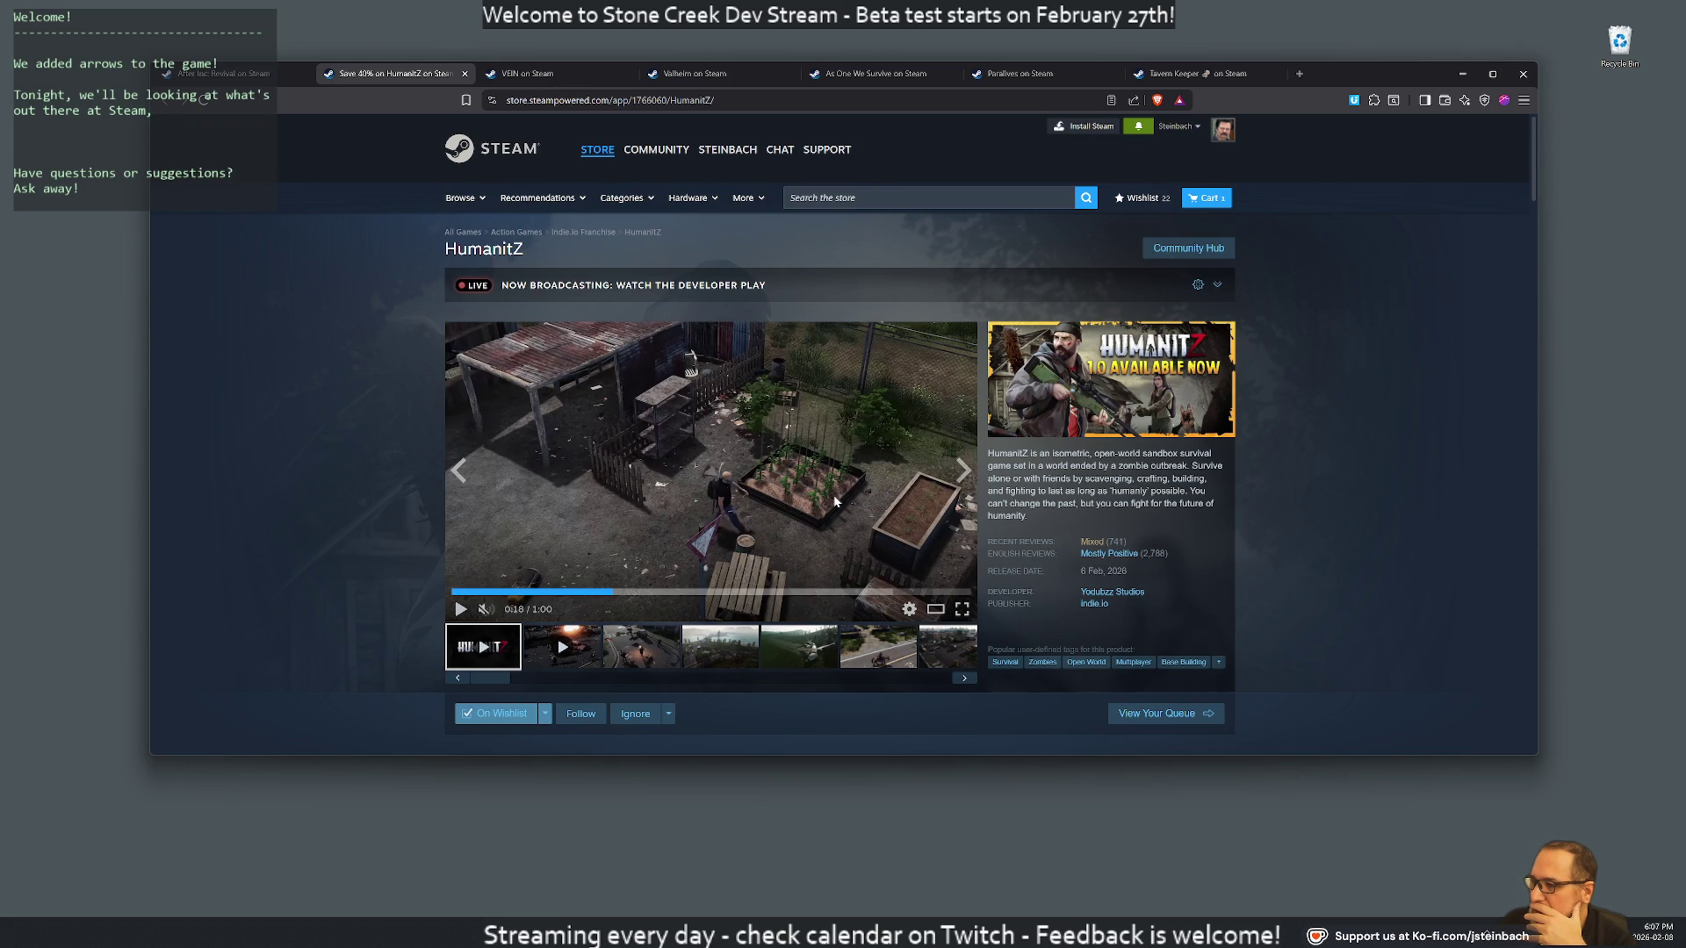
{"action": "scroll", "coordinate": [966, 527], "scroll_direction": "down", "scroll_amount": 1}
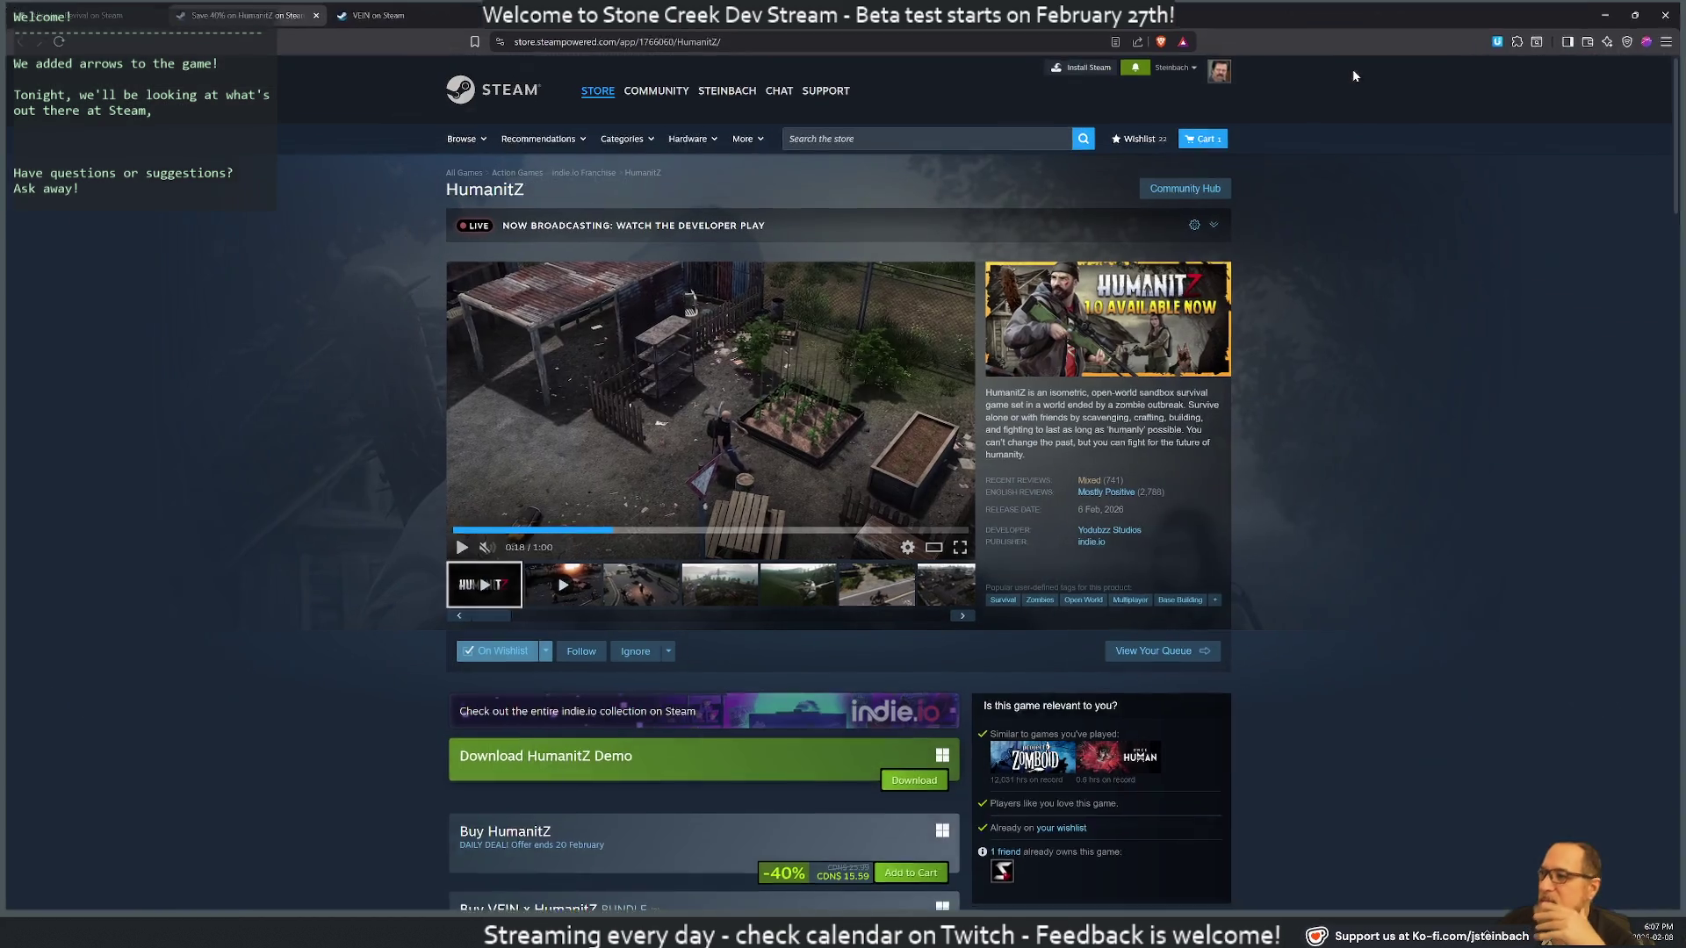
View the HumanitZ trailer fullscreen briefly, then return to the store page
{"action": "left_click", "coordinate": [964, 549]}
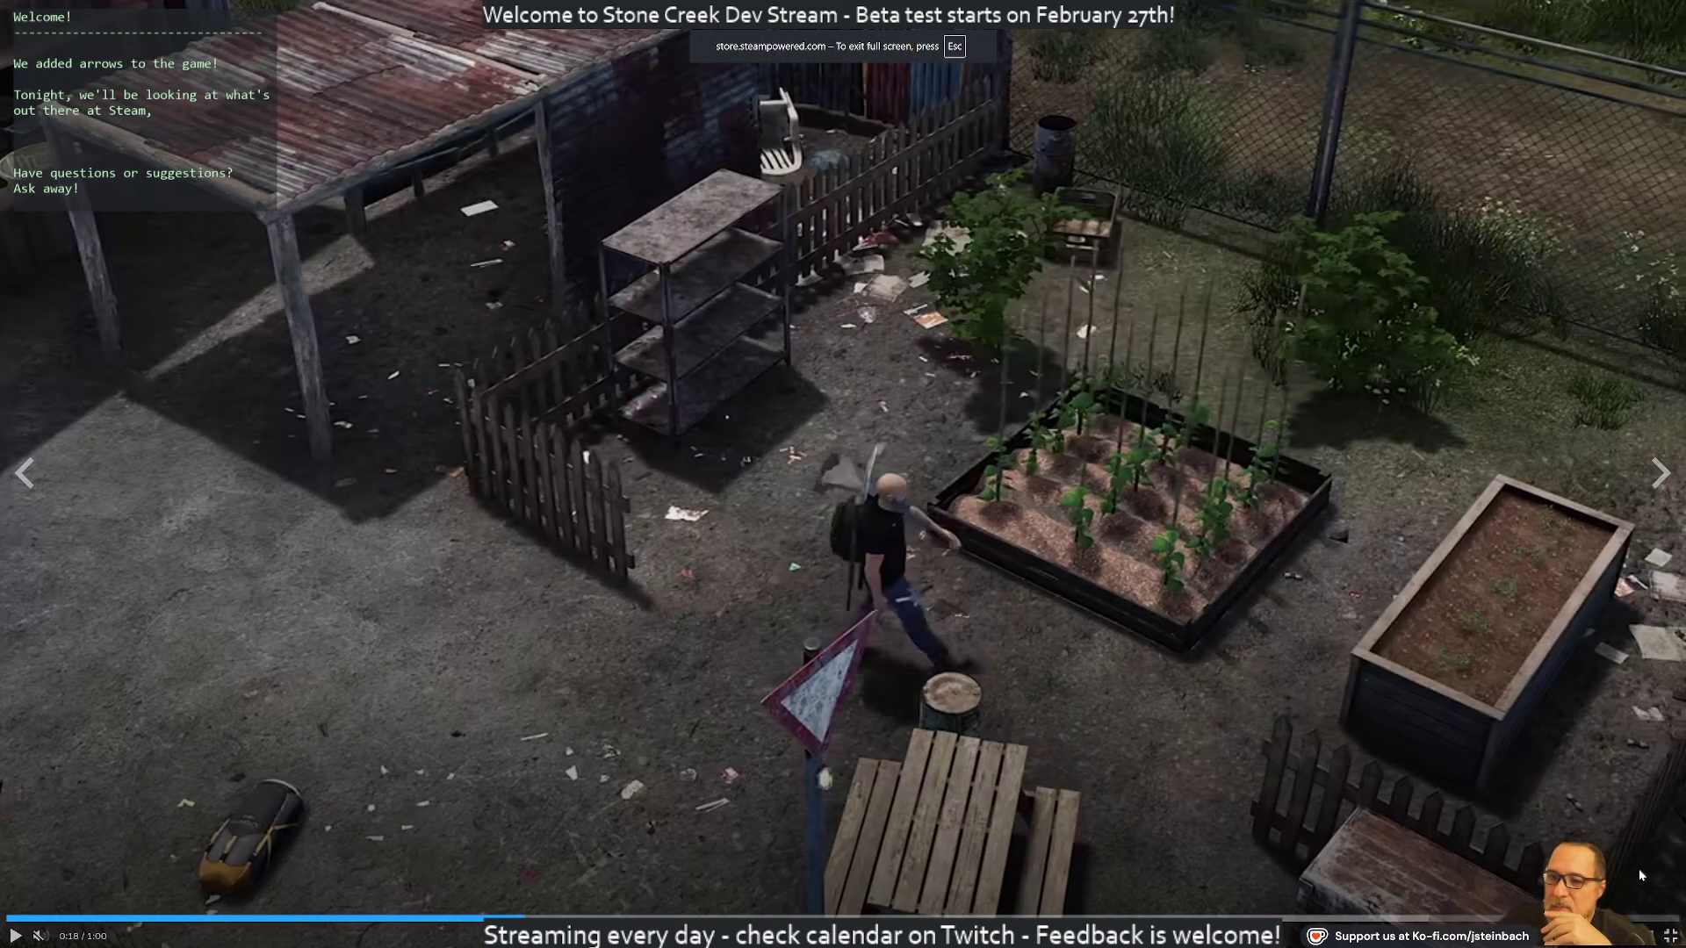
{"action": "key", "text": "Escape"}
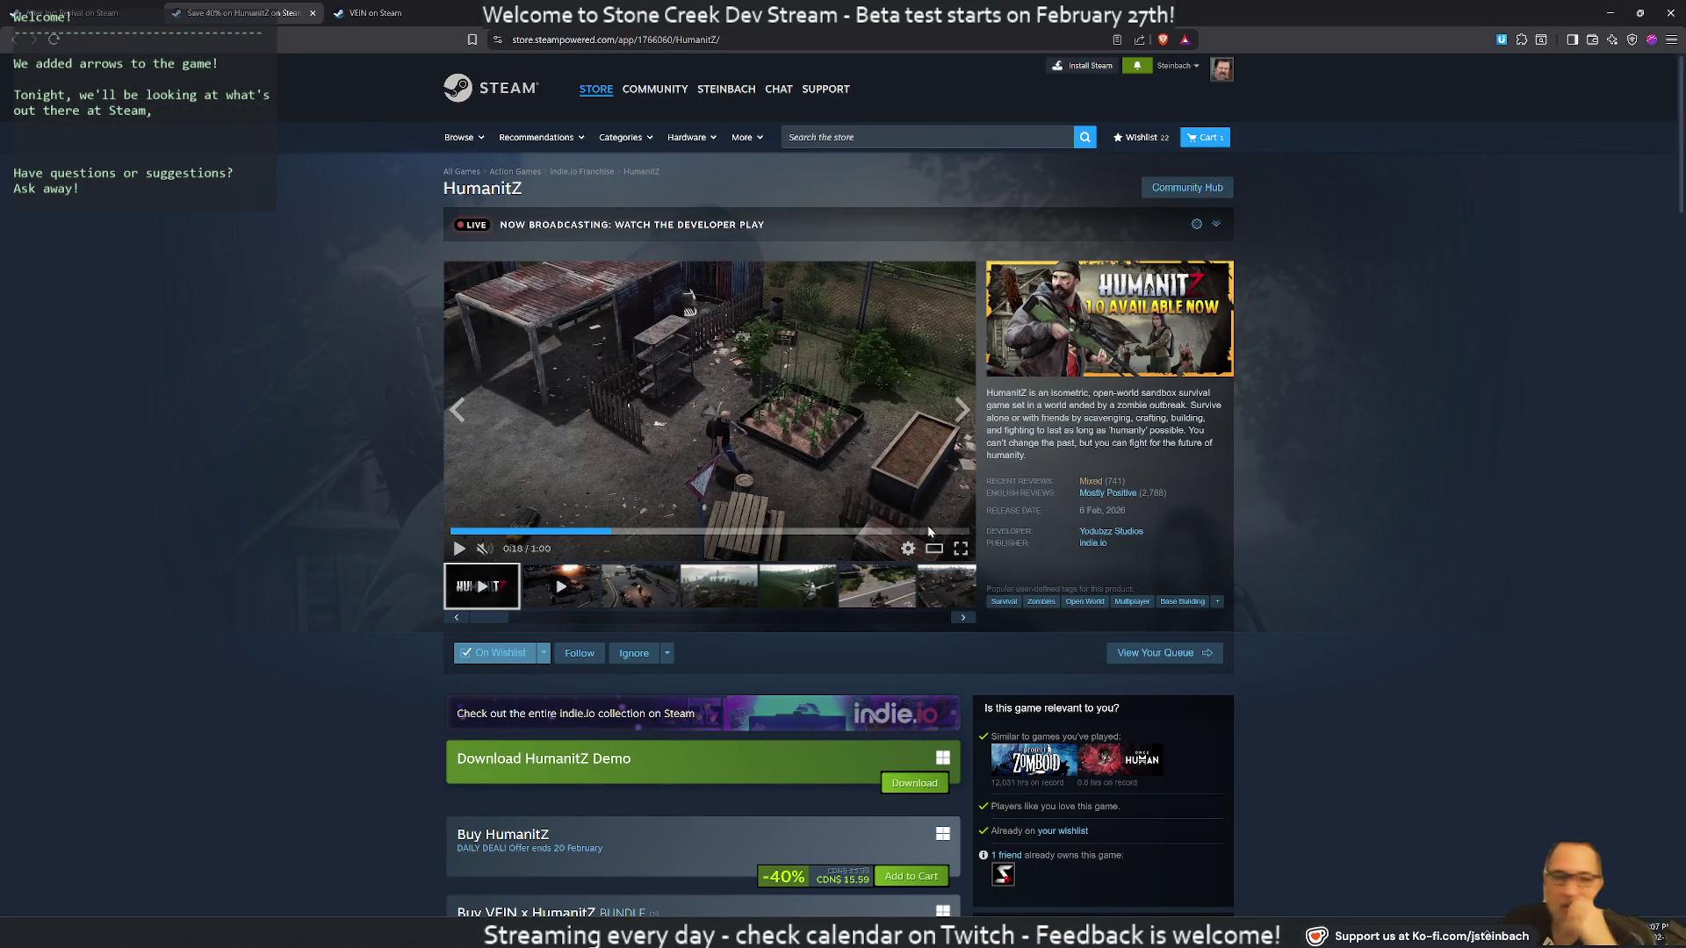
{"action": "scroll", "coordinate": [892, 521], "scroll_direction": "down", "scroll_amount": 2}
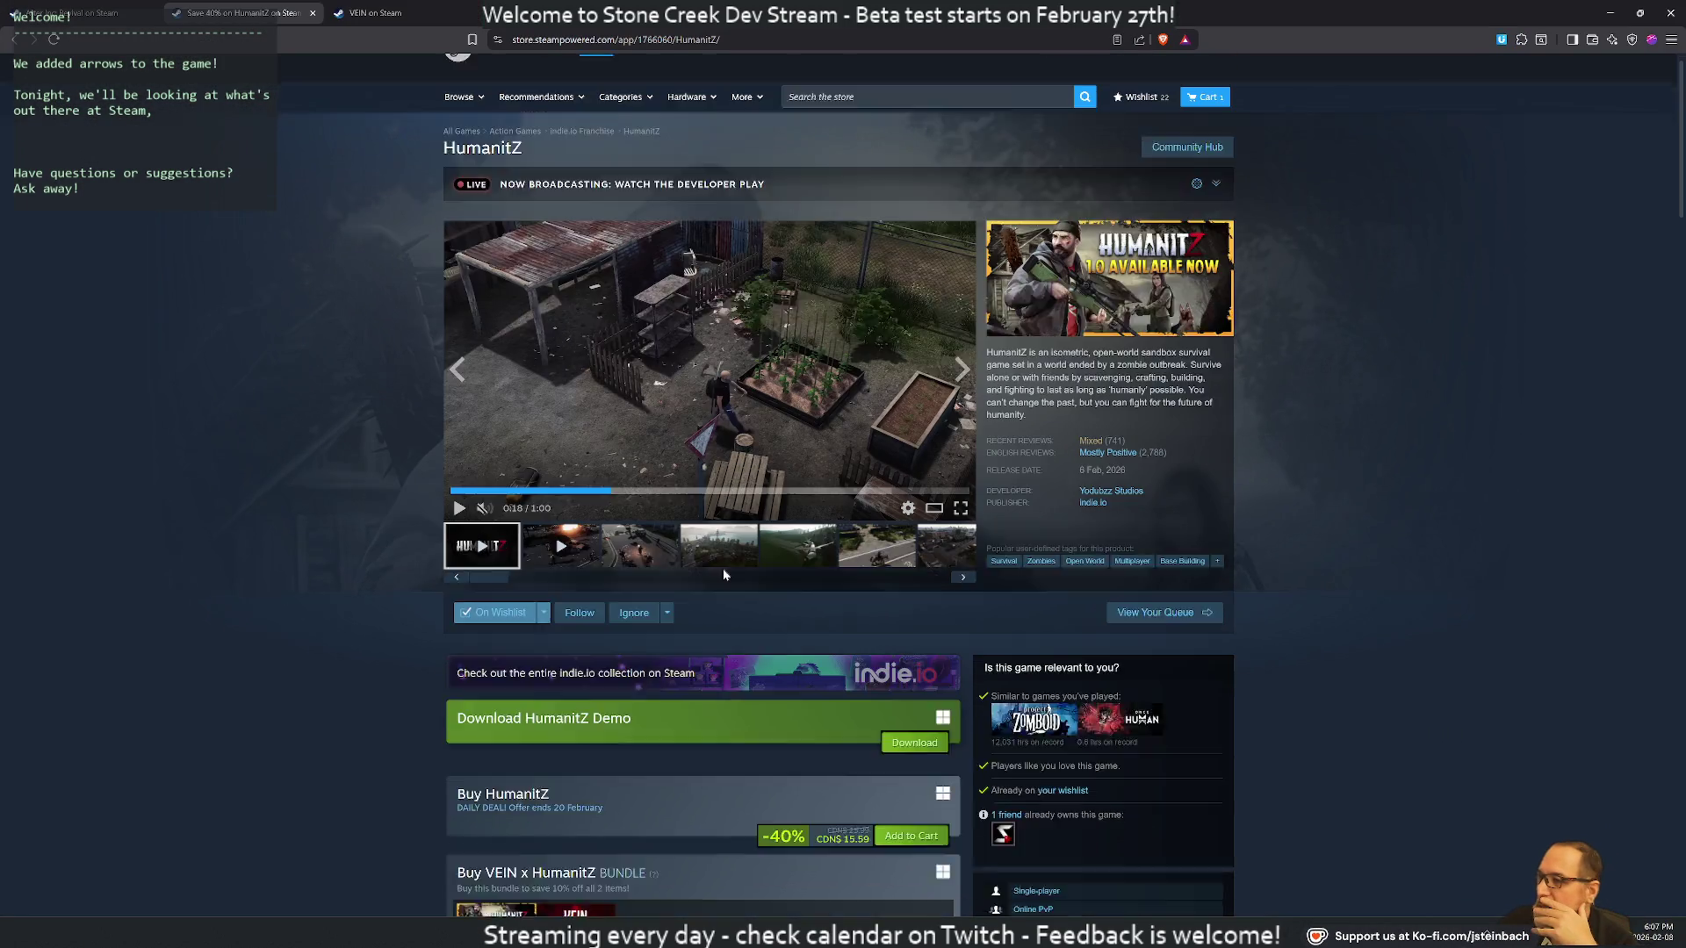
{"action": "scroll", "coordinate": [917, 509], "scroll_direction": "up", "scroll_amount": 2}
Resume the trailer, seek back to the camp scene, pause, and play it on
{"action": "left_click", "coordinate": [648, 405]}
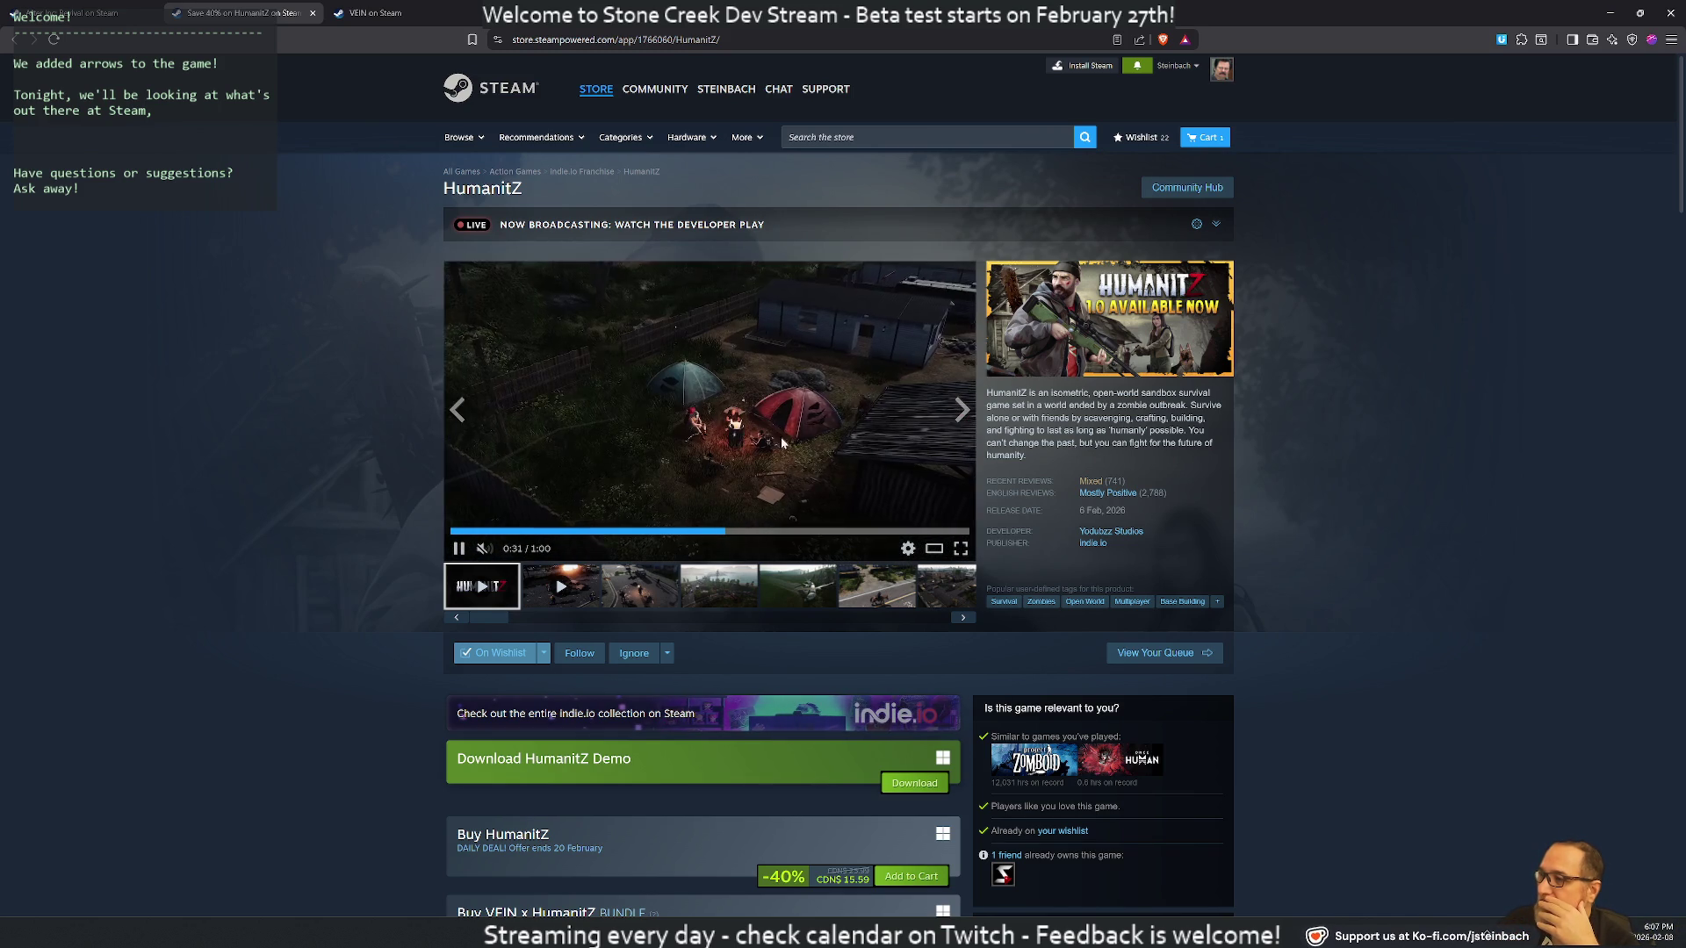
{"action": "left_click", "coordinate": [722, 531]}
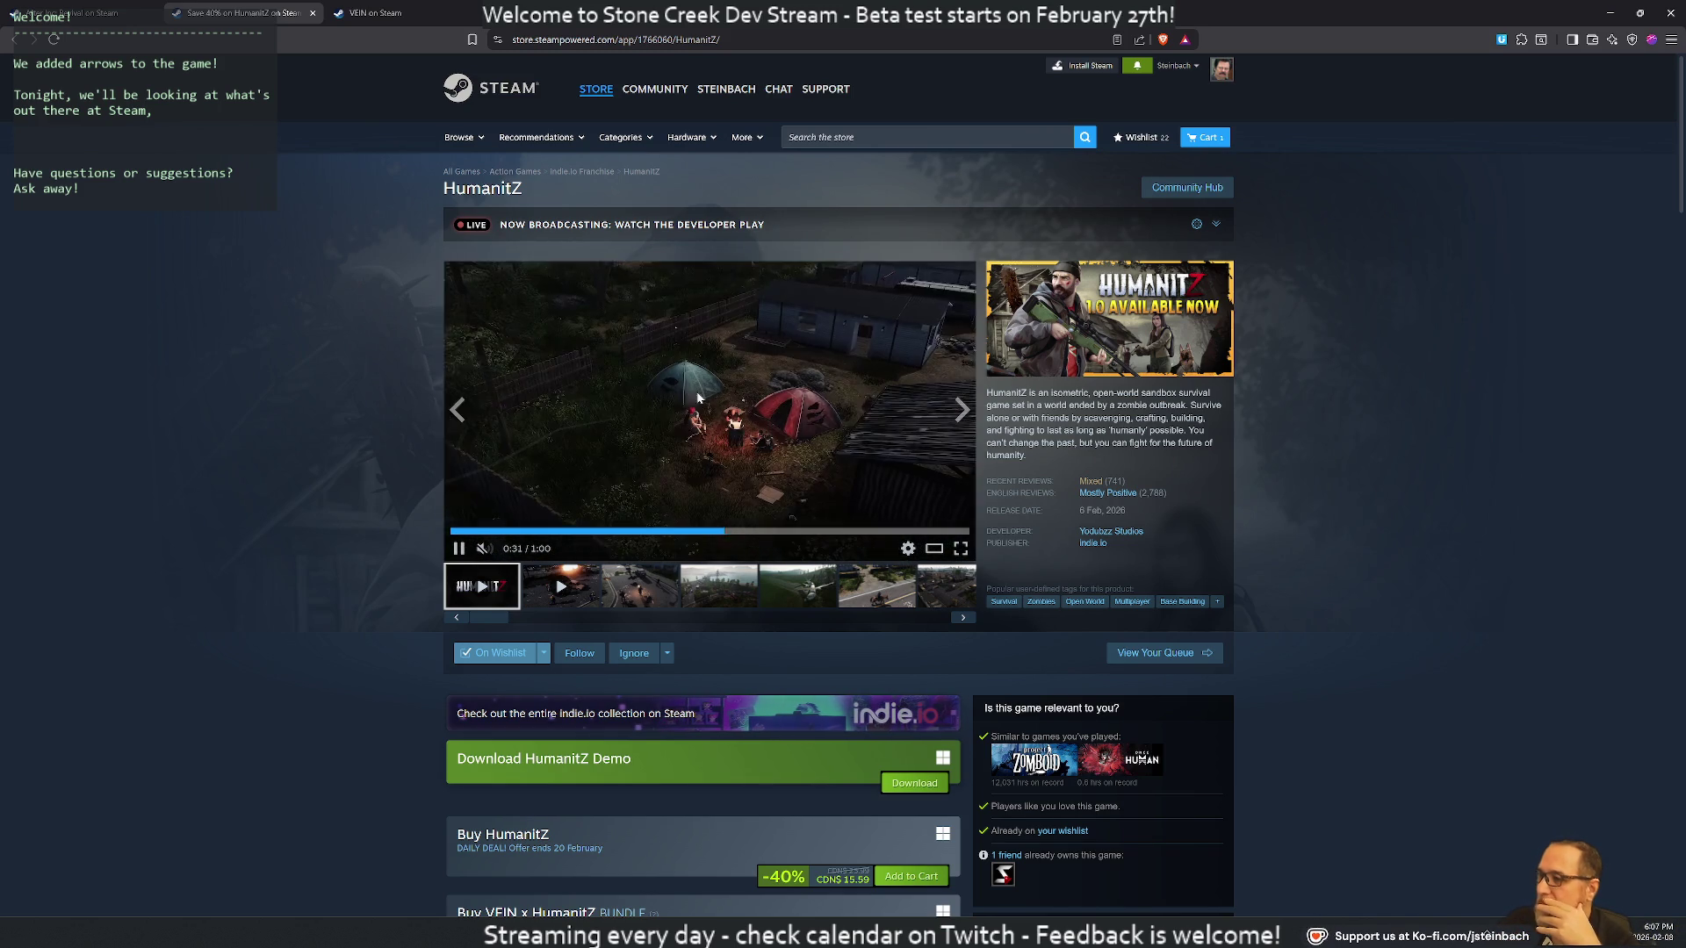
{"action": "left_click", "coordinate": [776, 422]}
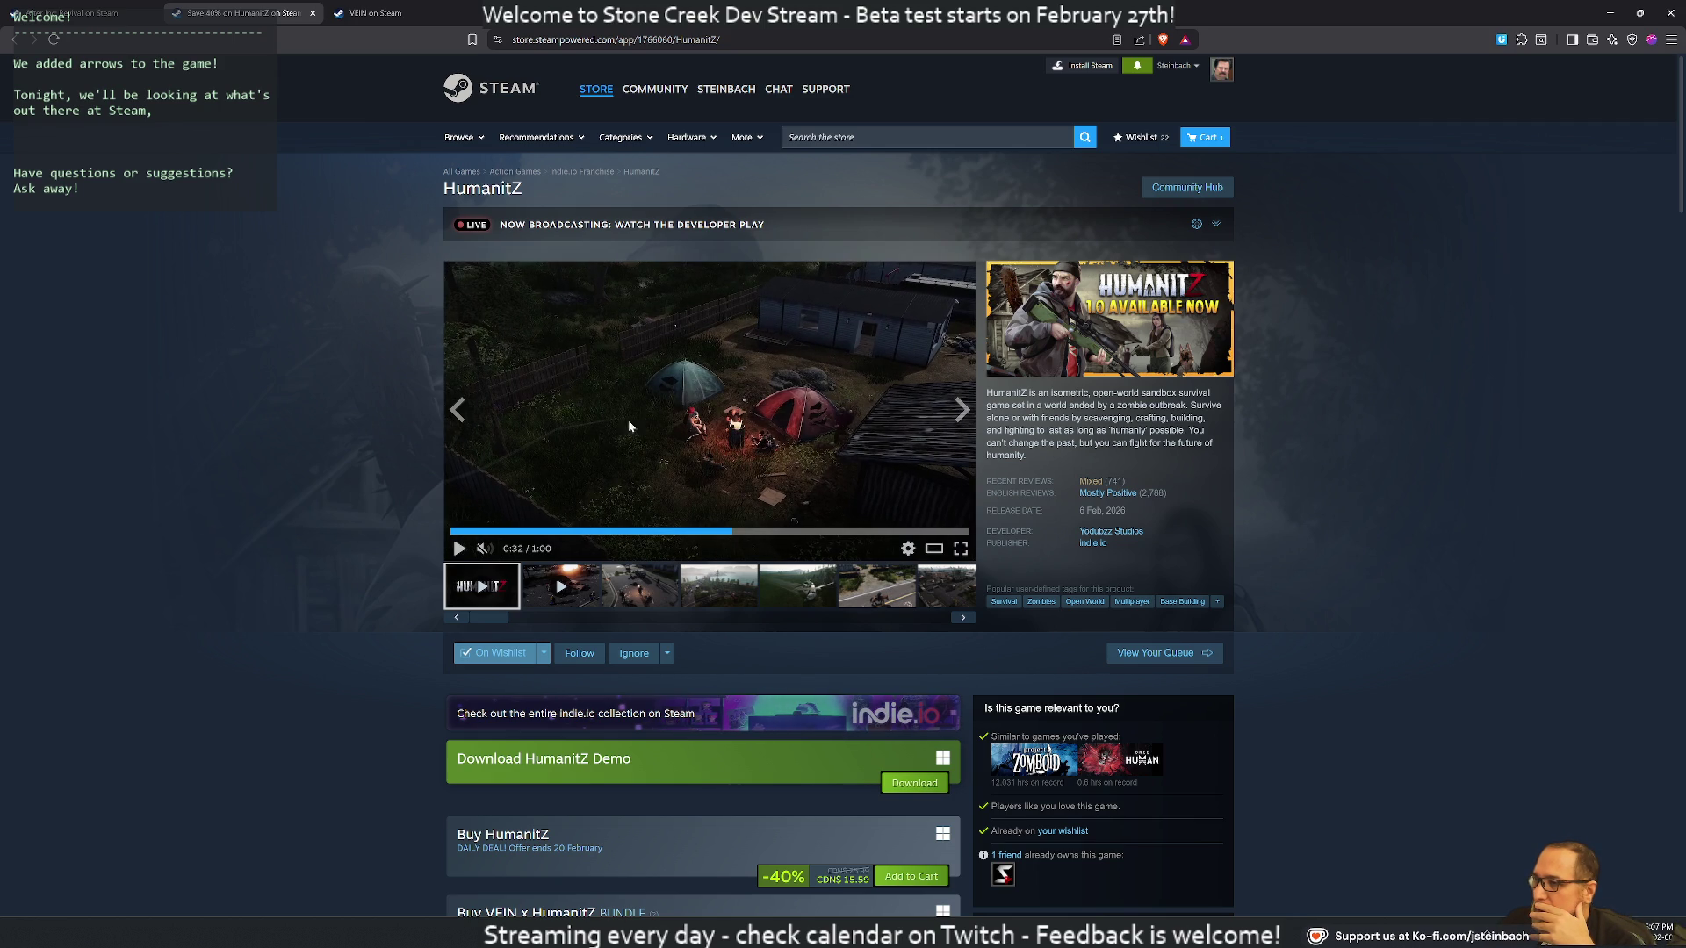
{"action": "left_click", "coordinate": [597, 440]}
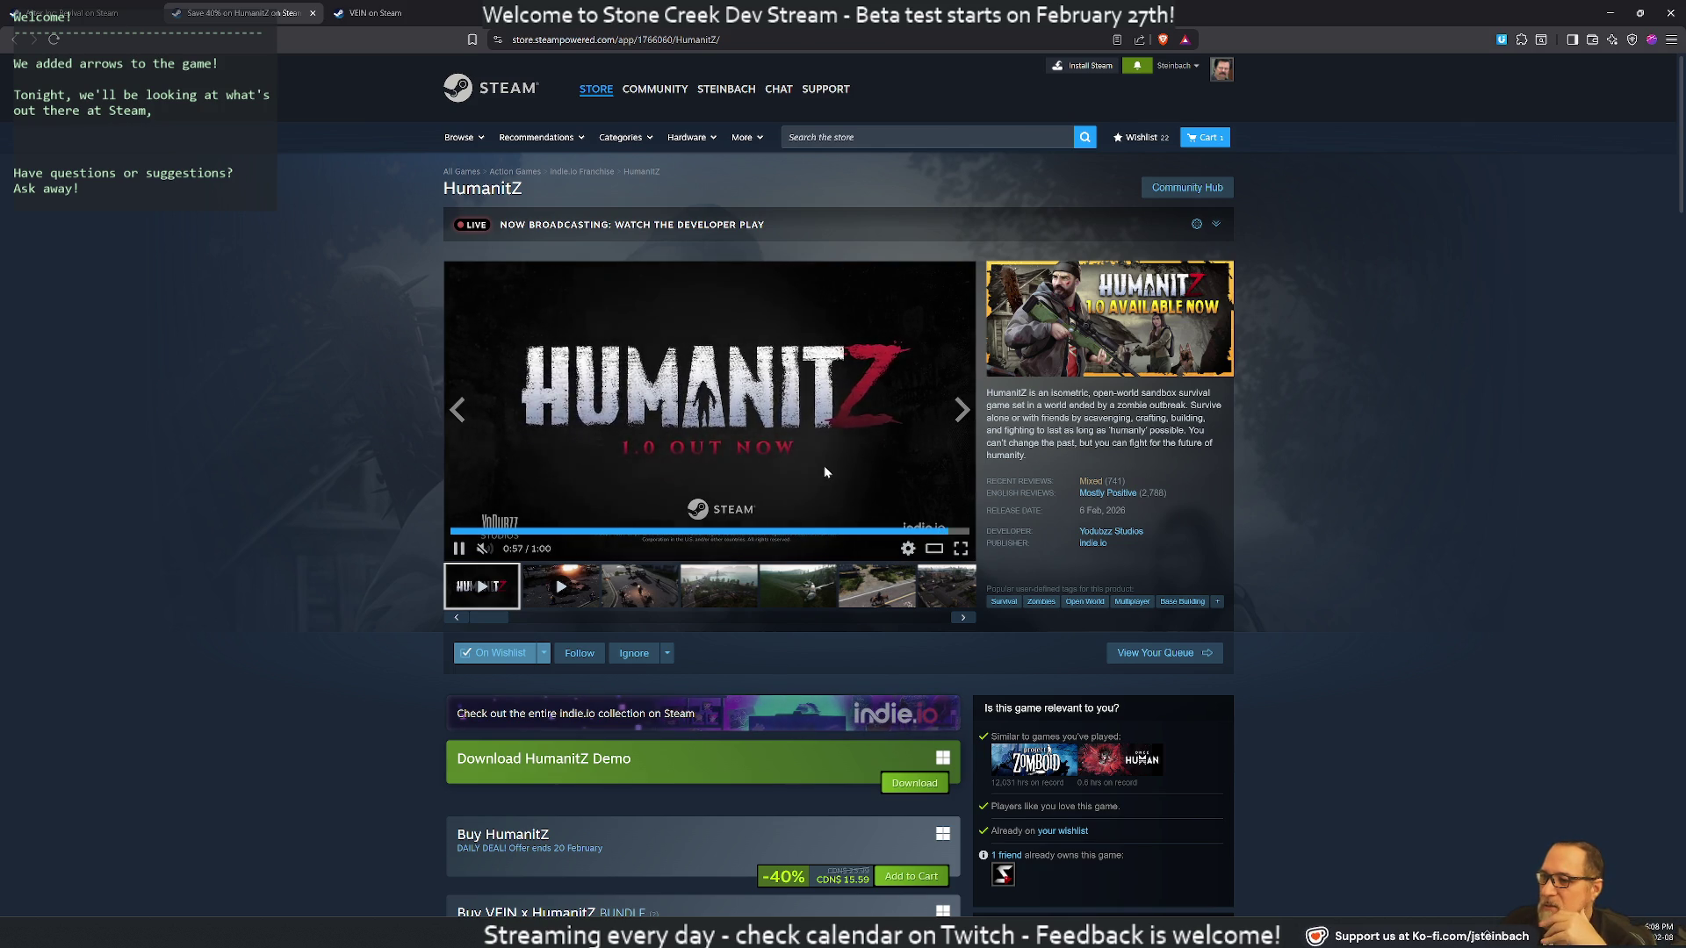
Open Yodubzz Studios' Steam games list in a new tab from the HumanitZ page
{"action": "scroll", "coordinate": [823, 499], "scroll_direction": "down", "scroll_amount": 1}
{"action": "scroll", "coordinate": [823, 499], "scroll_direction": "down", "scroll_amount": 5}
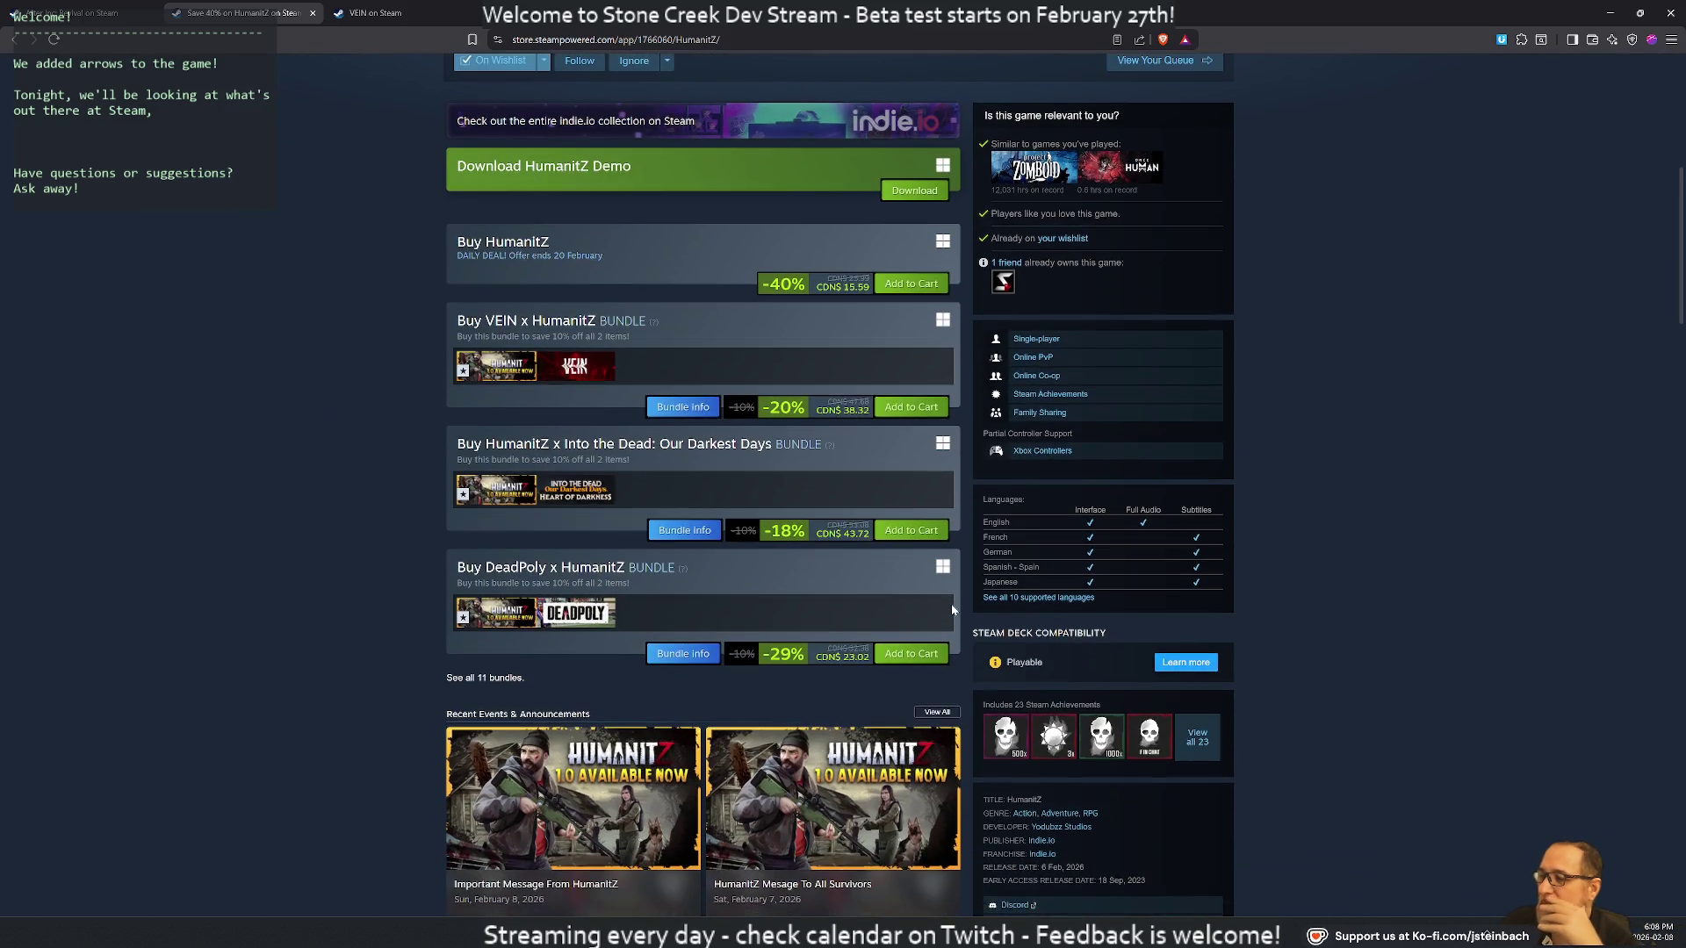
{"action": "scroll", "coordinate": [951, 606], "scroll_direction": "up", "scroll_amount": 6}
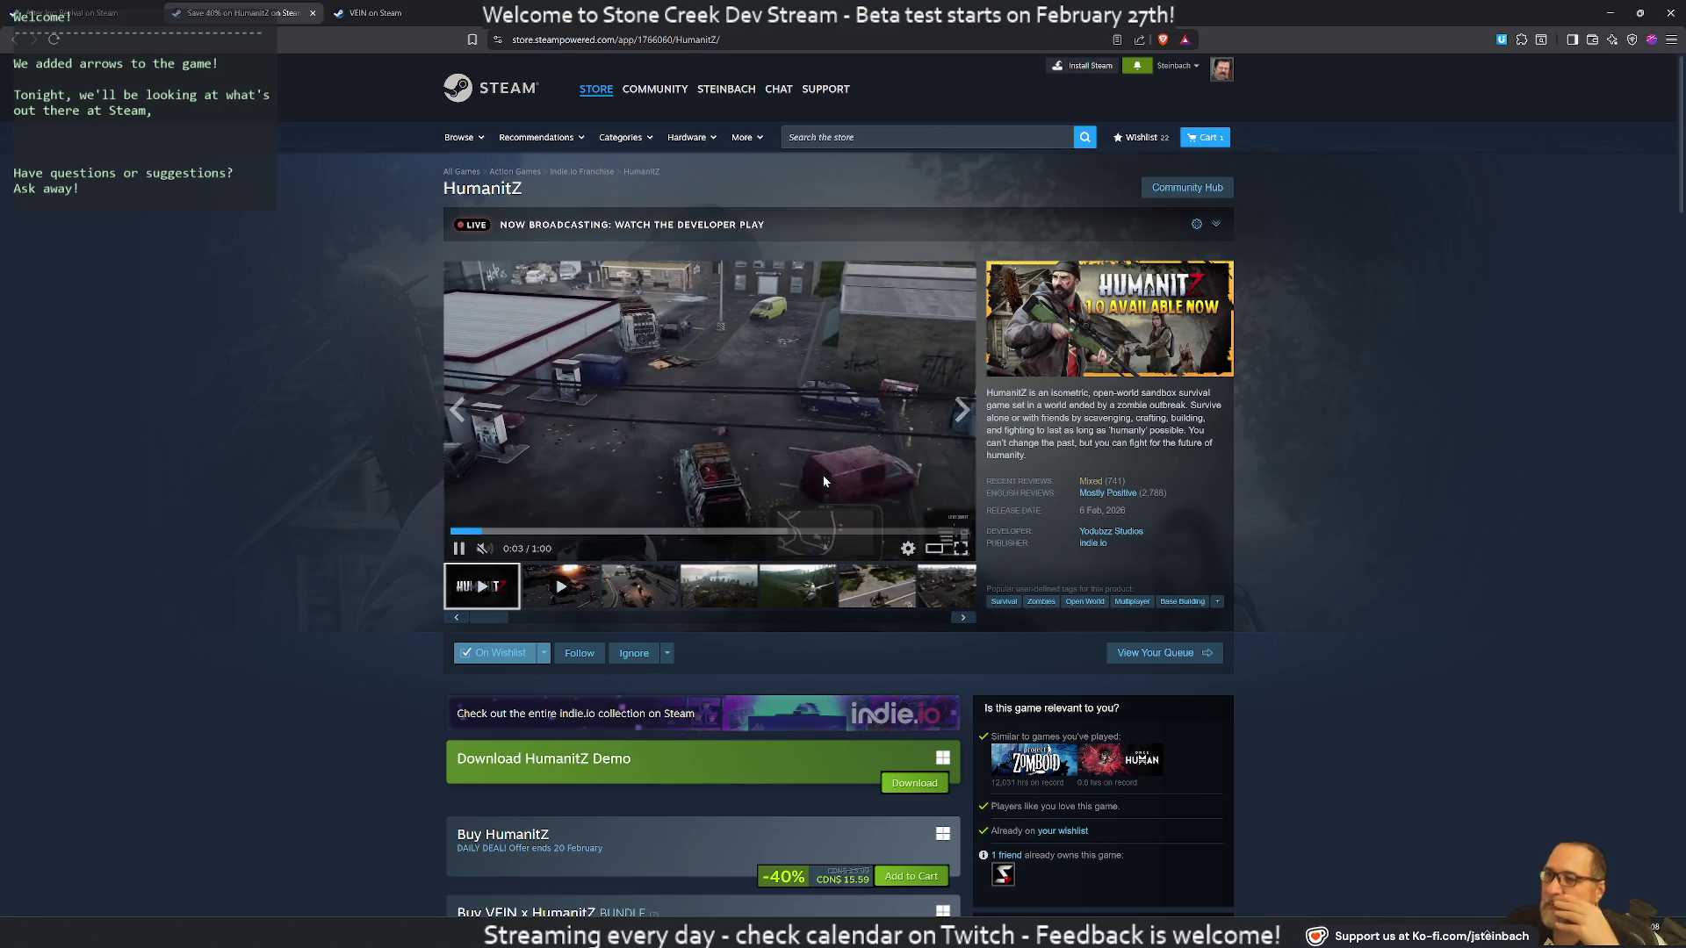
{"action": "scroll", "coordinate": [1121, 466], "scroll_direction": "down", "scroll_amount": 1}
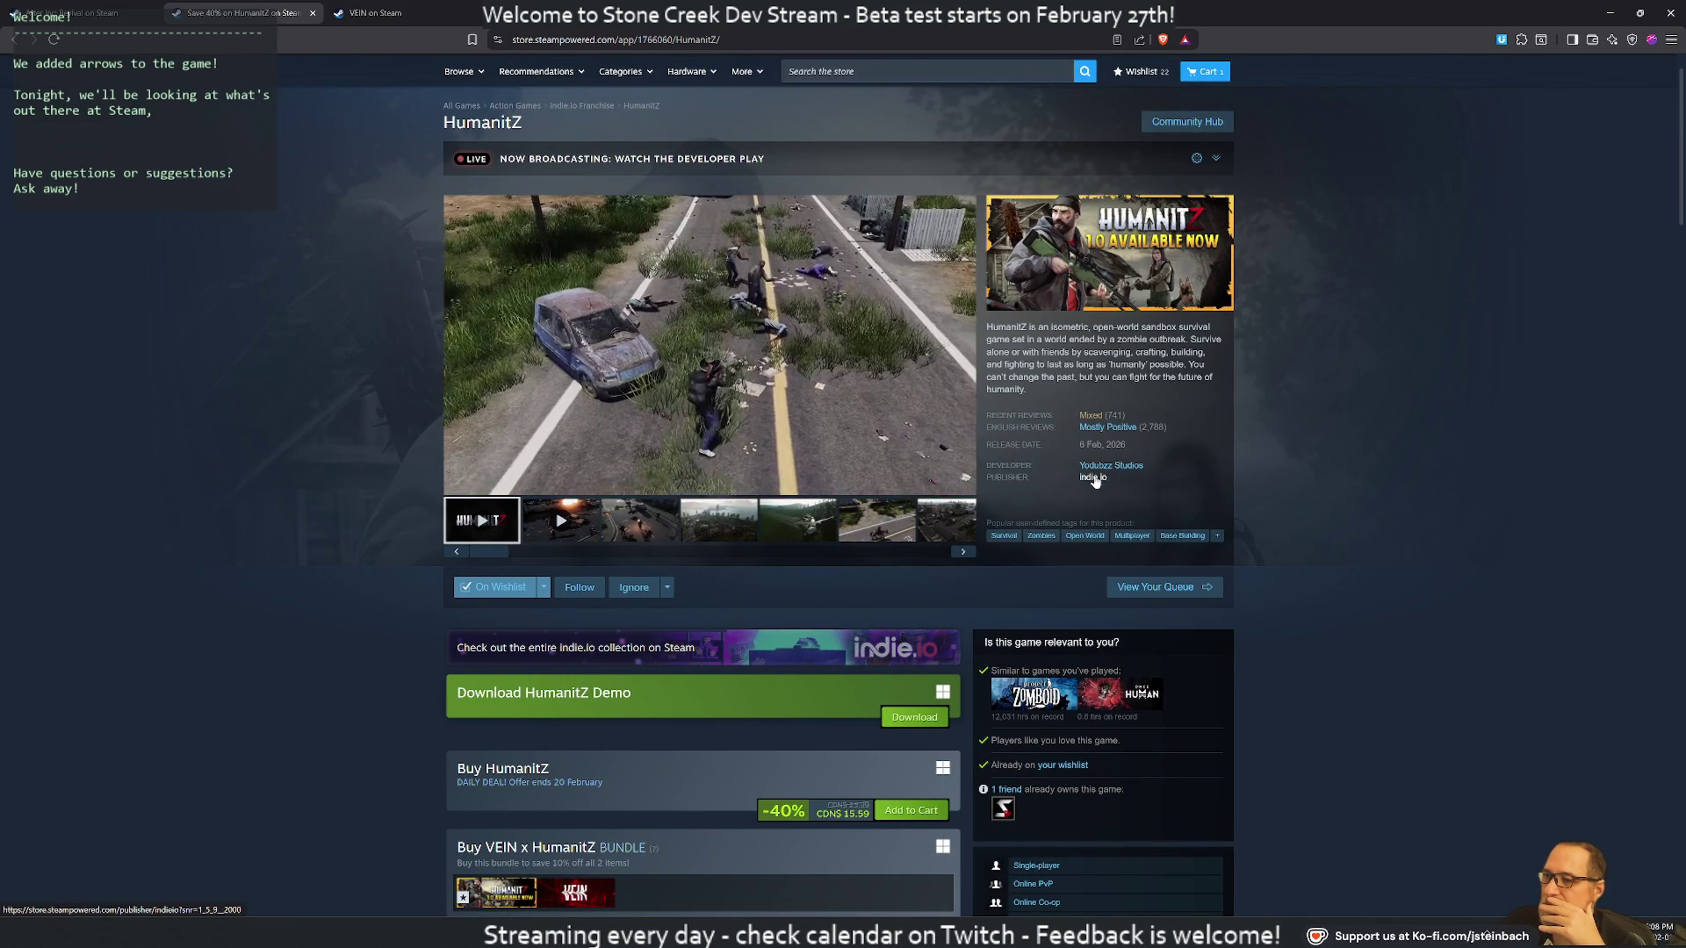
{"action": "middle_click", "coordinate": [1100, 467]}
{"action": "left_click", "coordinate": [408, 15]}
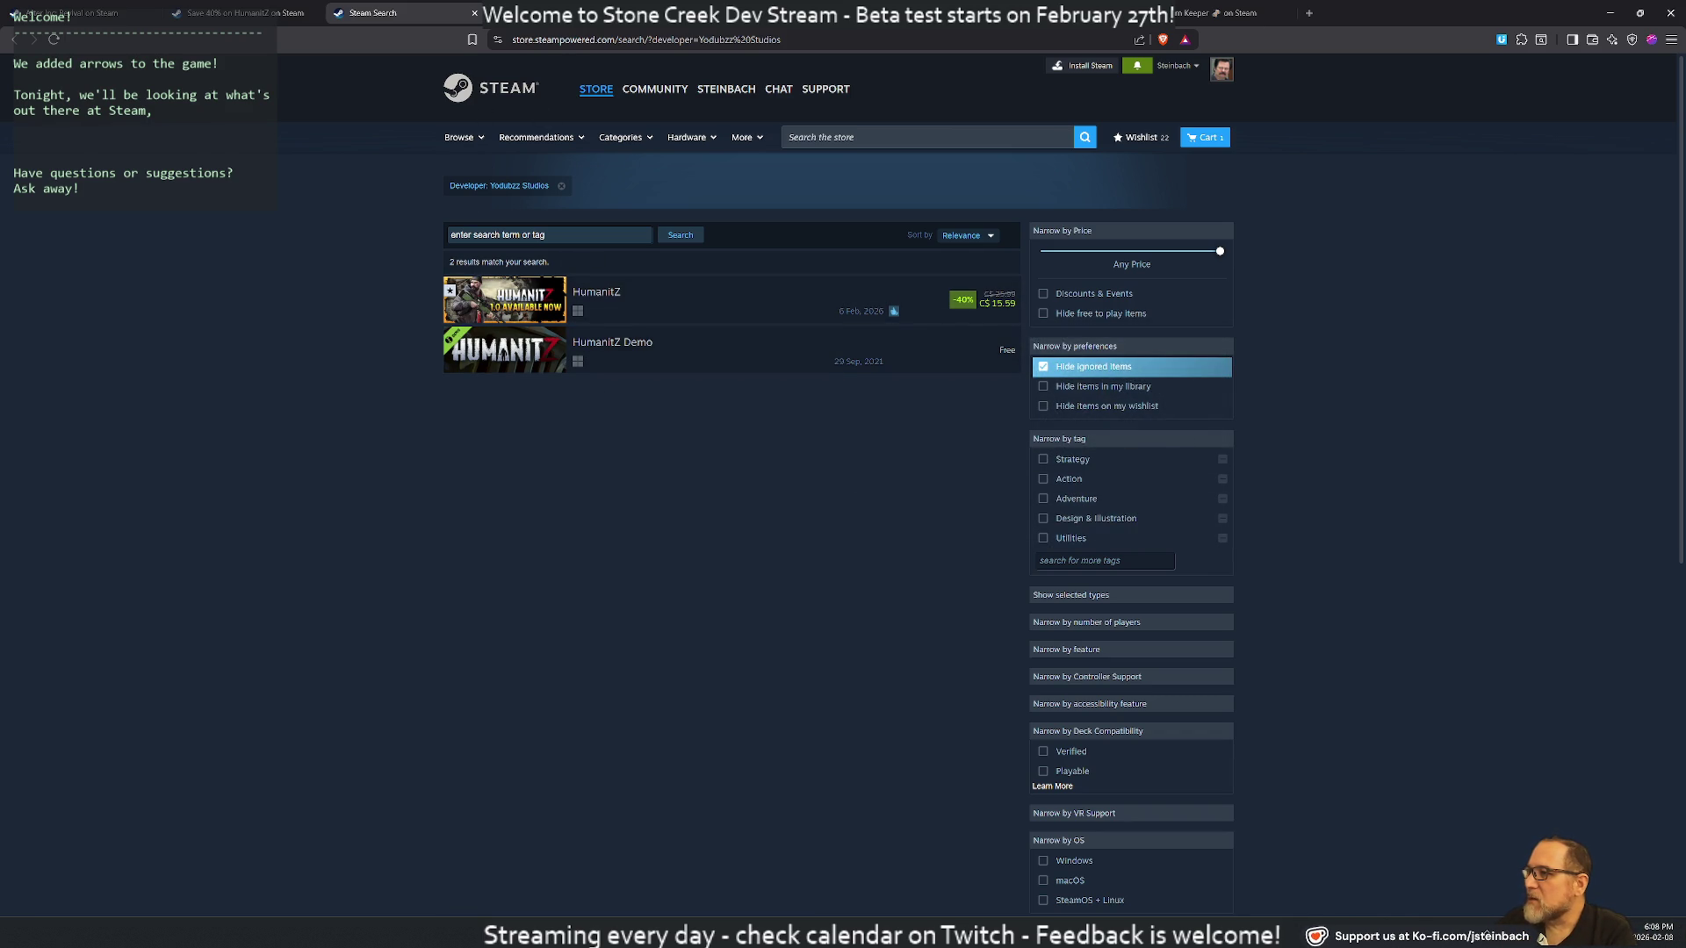
Search 'Yodubzz studios', queue the IGN studio page in background, and open the GG.deals games list
{"action": "left_click", "coordinate": [496, 176]}
{"action": "left_click", "coordinate": [527, 40]}
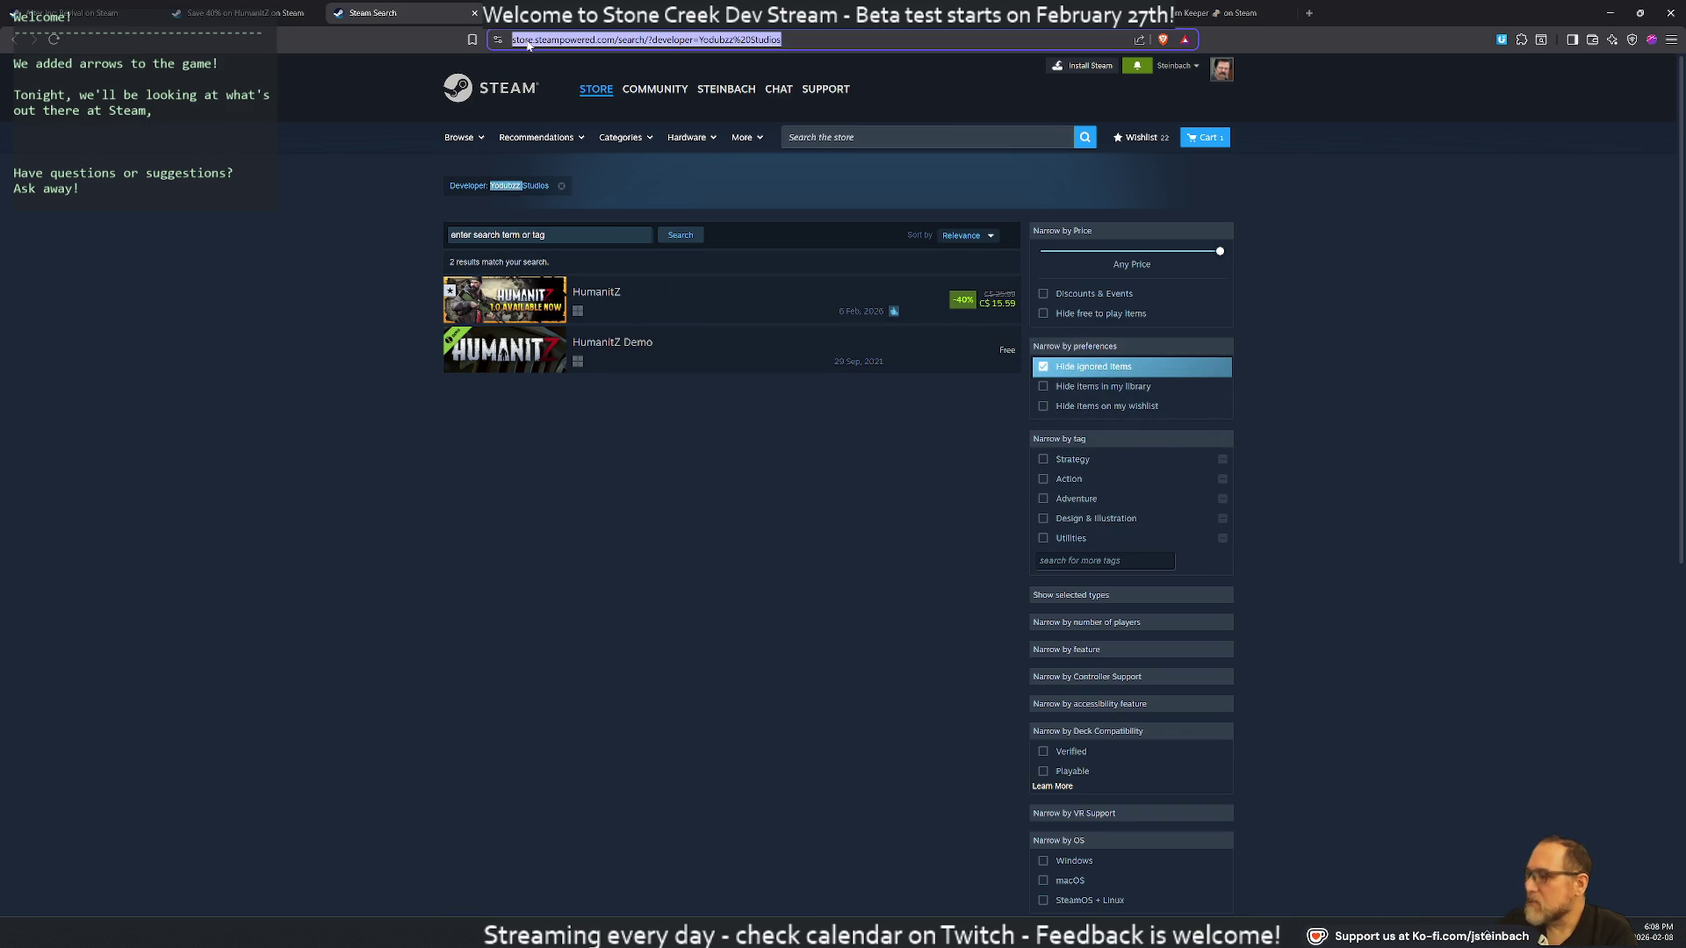
{"action": "type", "text": "Yodubzz studios"}
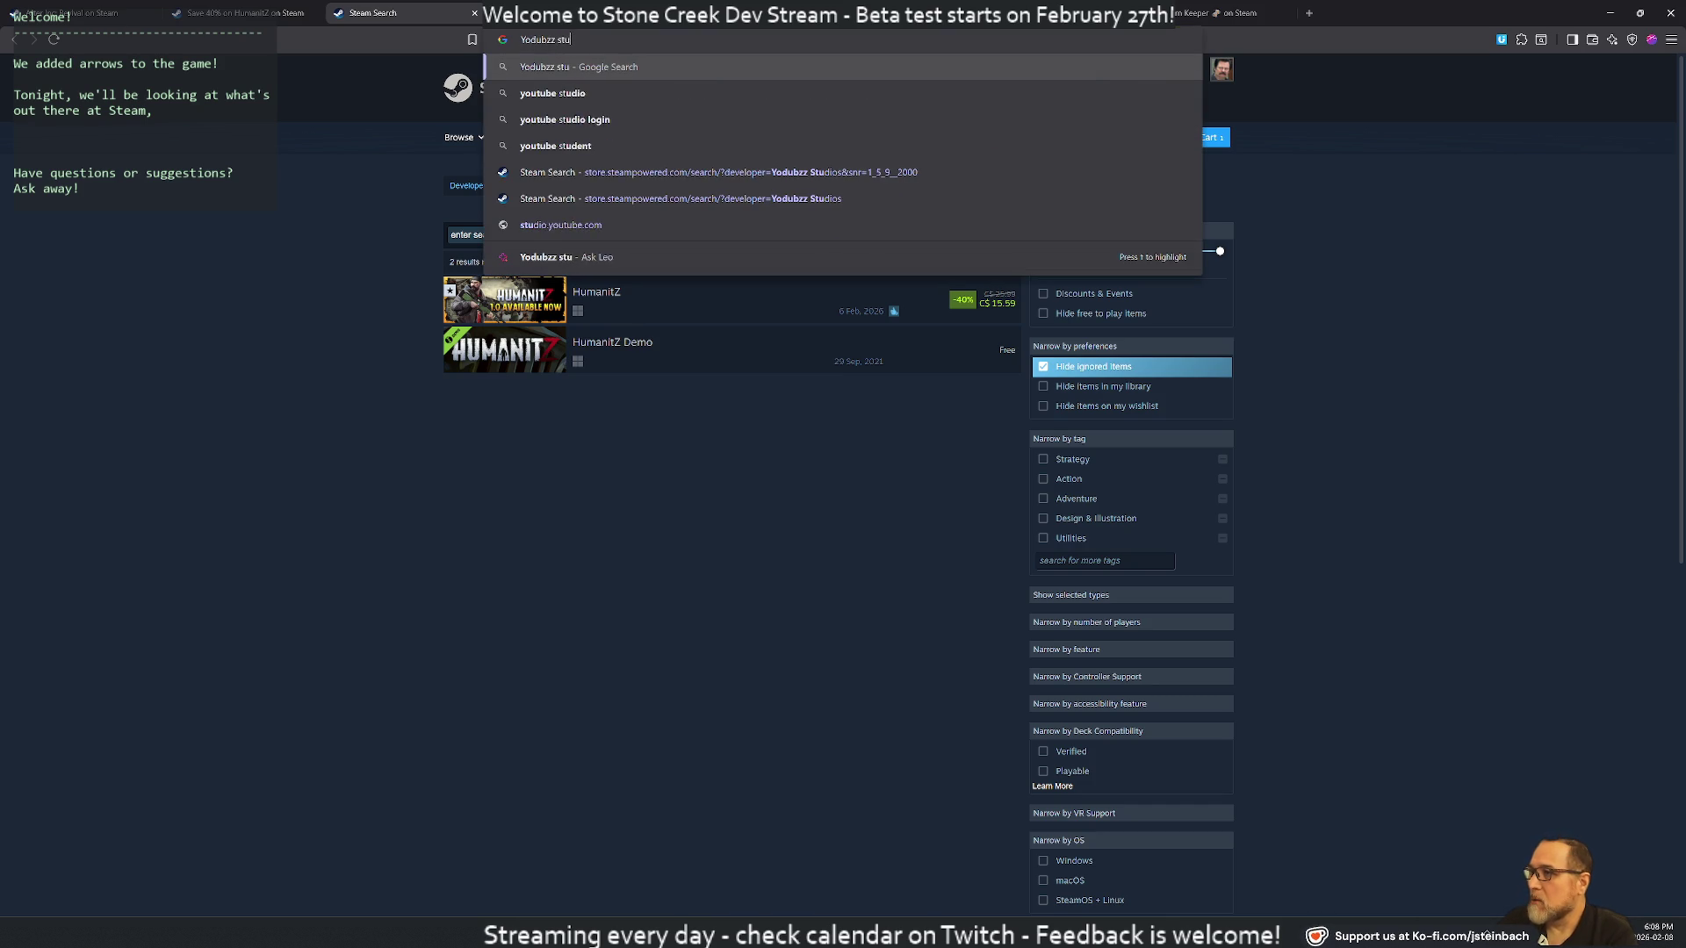
{"action": "key", "text": "Return"}
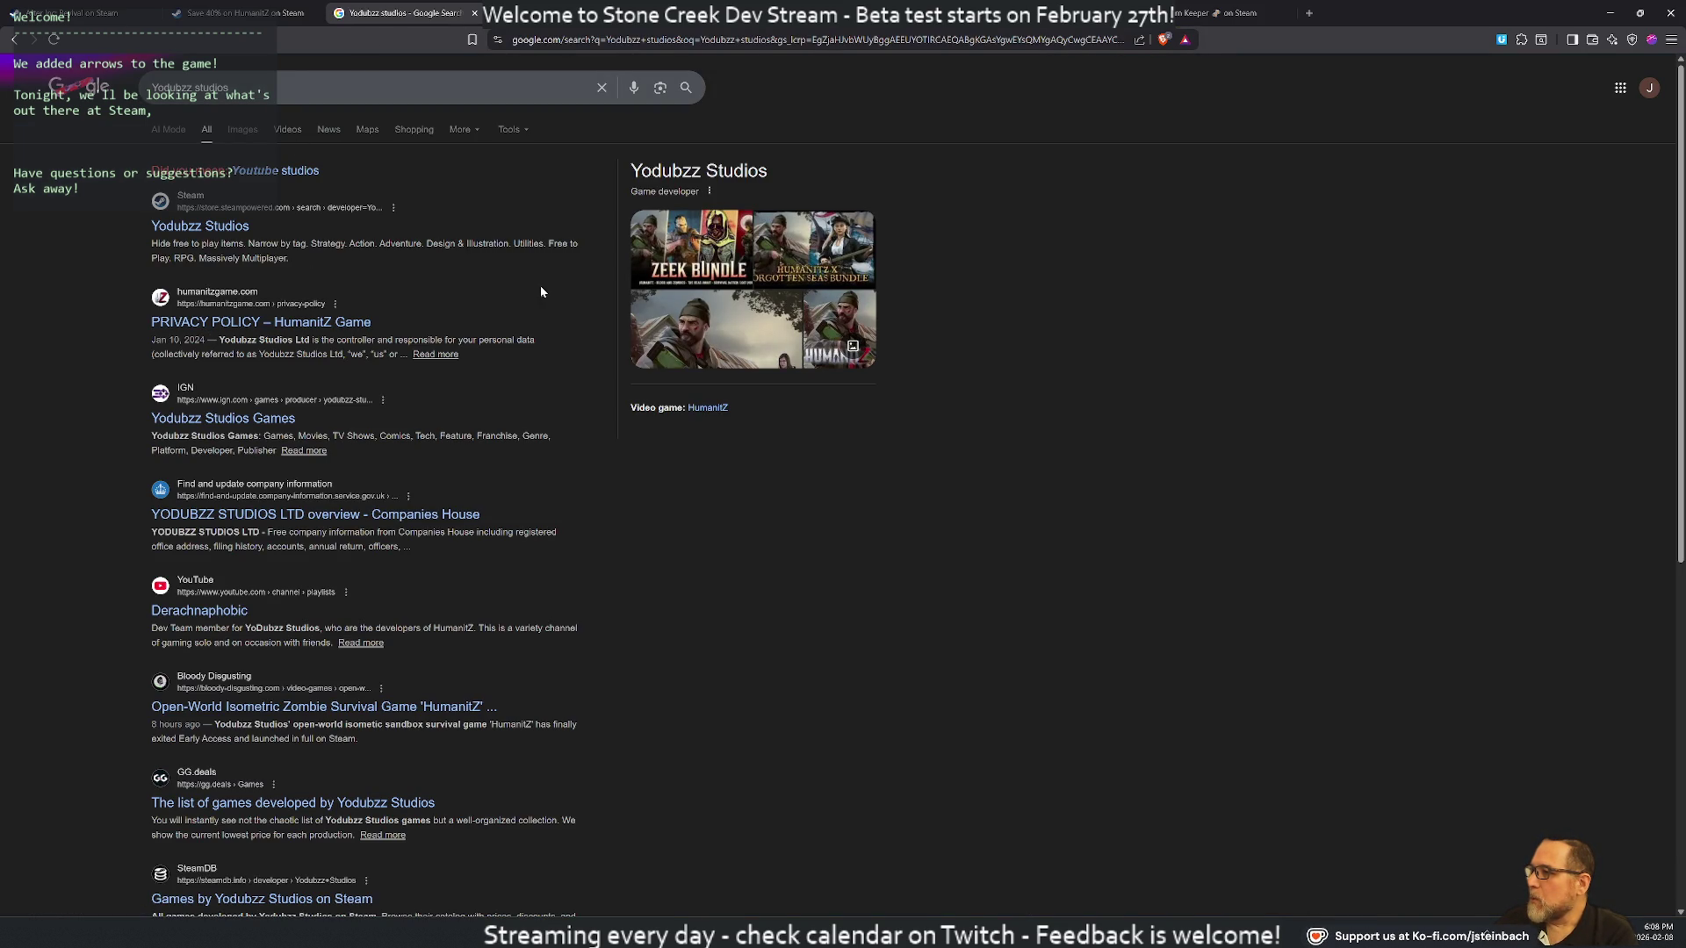
{"action": "middle_click", "coordinate": [211, 418]}
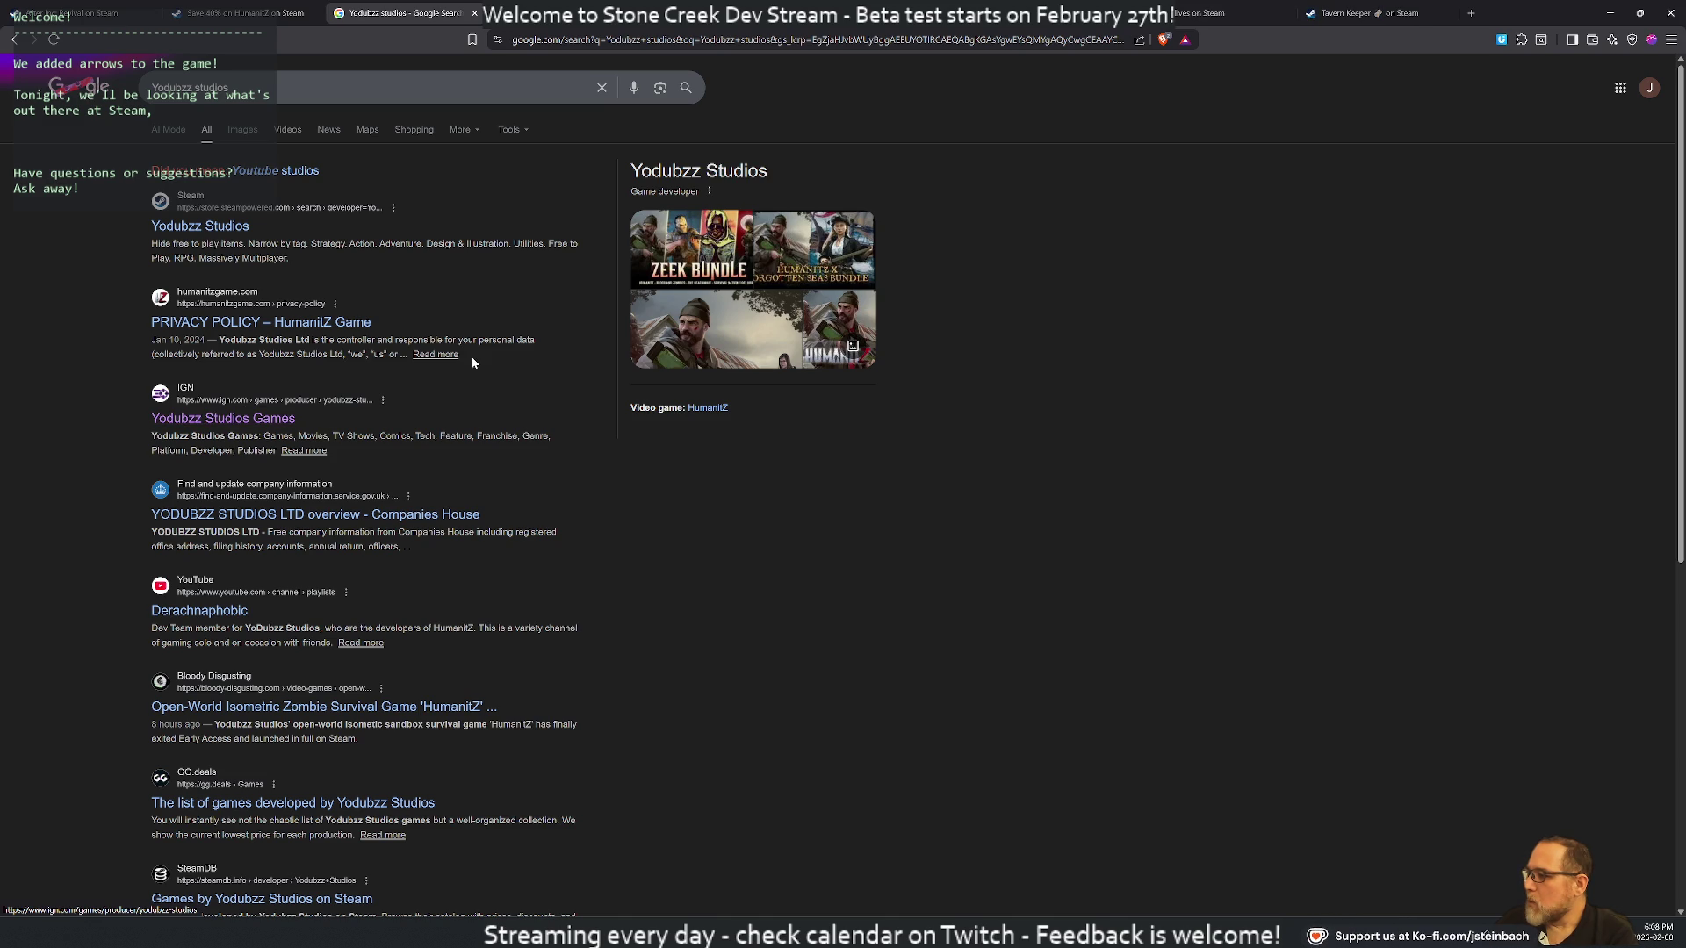
{"action": "scroll", "coordinate": [505, 586], "scroll_direction": "down", "scroll_amount": 2}
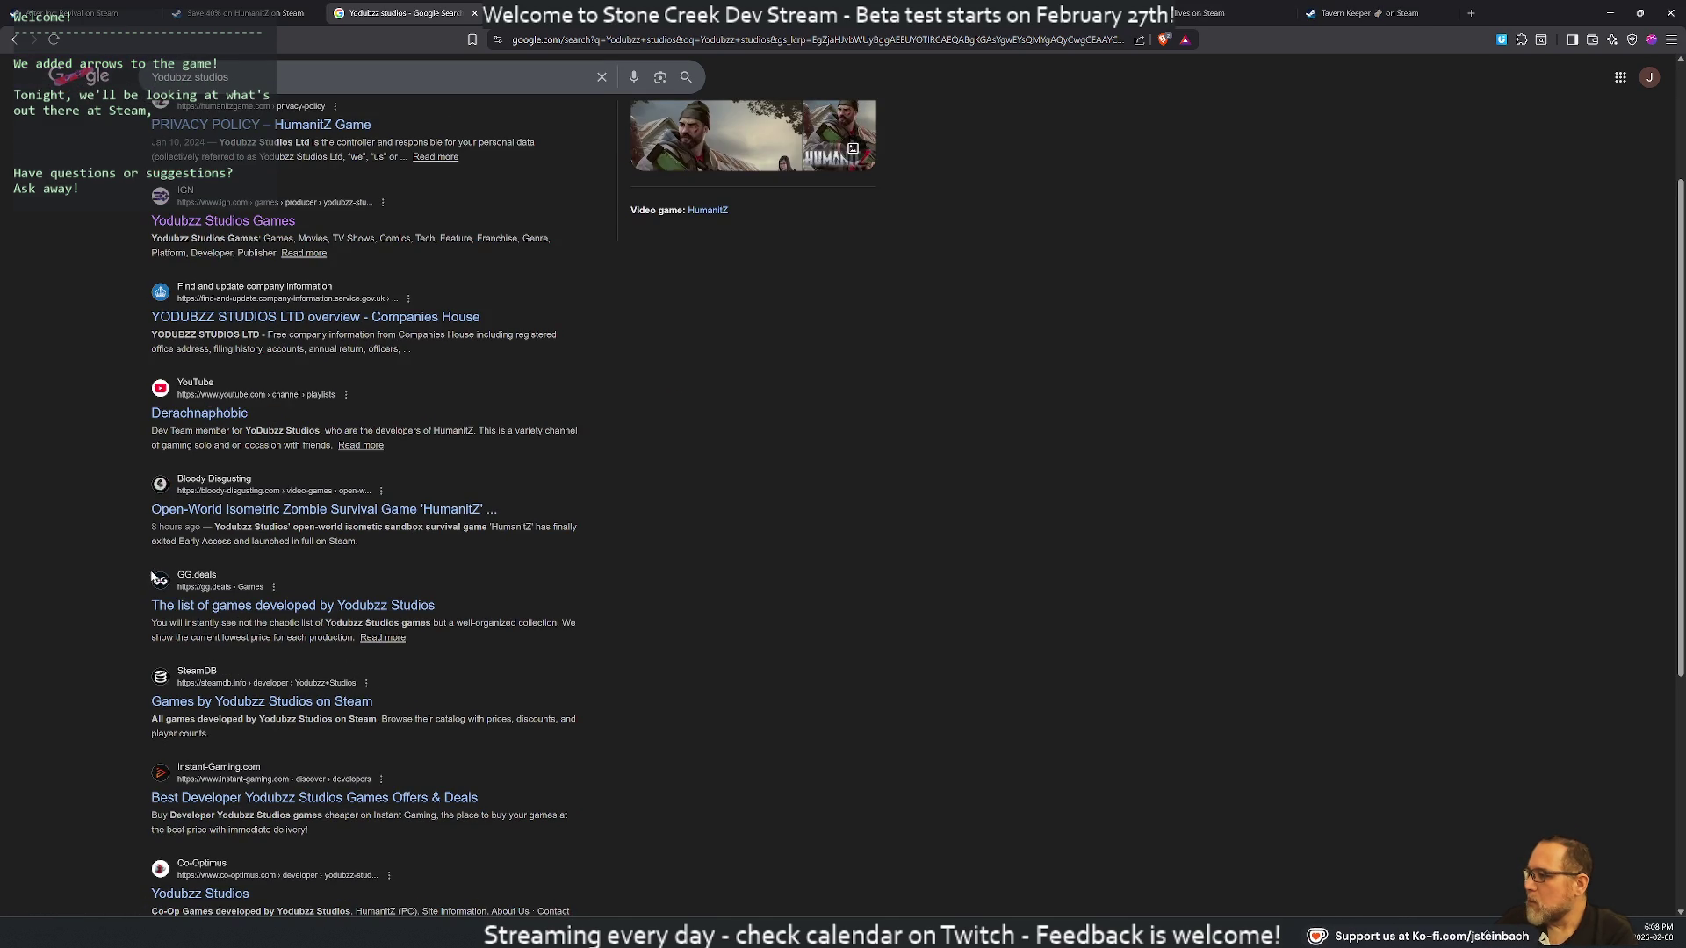
{"action": "left_click", "coordinate": [505, 587]}
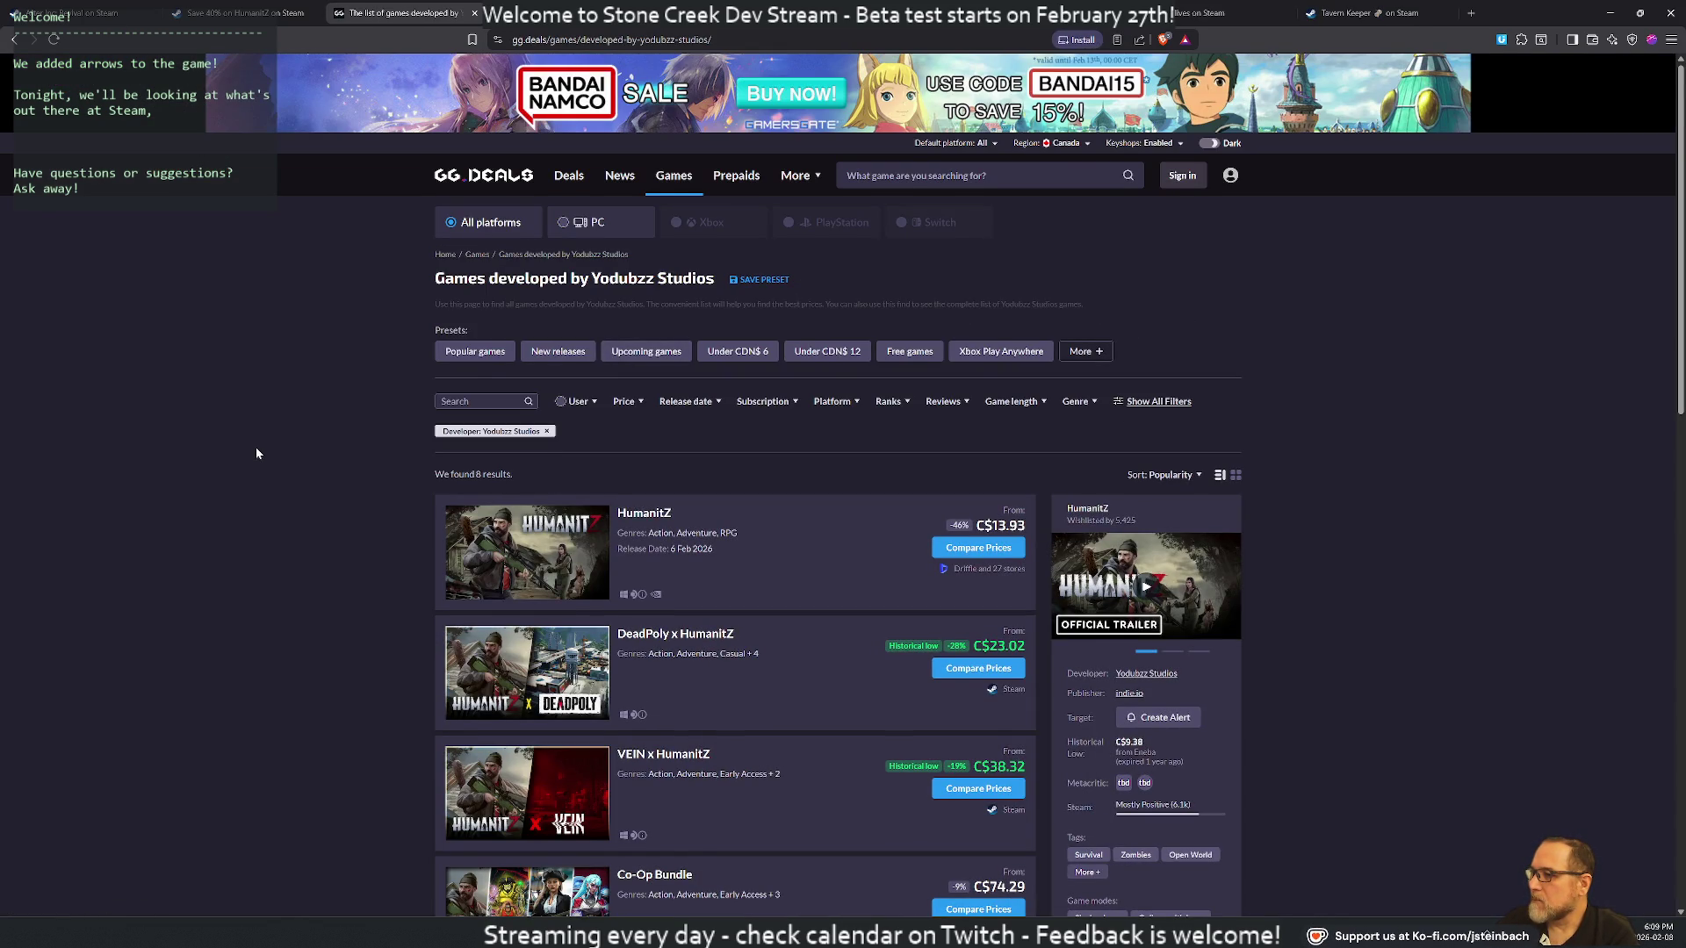
Scroll the Yodubzz Studios games list on GG.deals and open the Zeek Bundle page
{"action": "scroll", "coordinate": [256, 453], "scroll_direction": "down", "scroll_amount": 3}
{"action": "scroll", "coordinate": [254, 449], "scroll_direction": "down", "scroll_amount": 4}
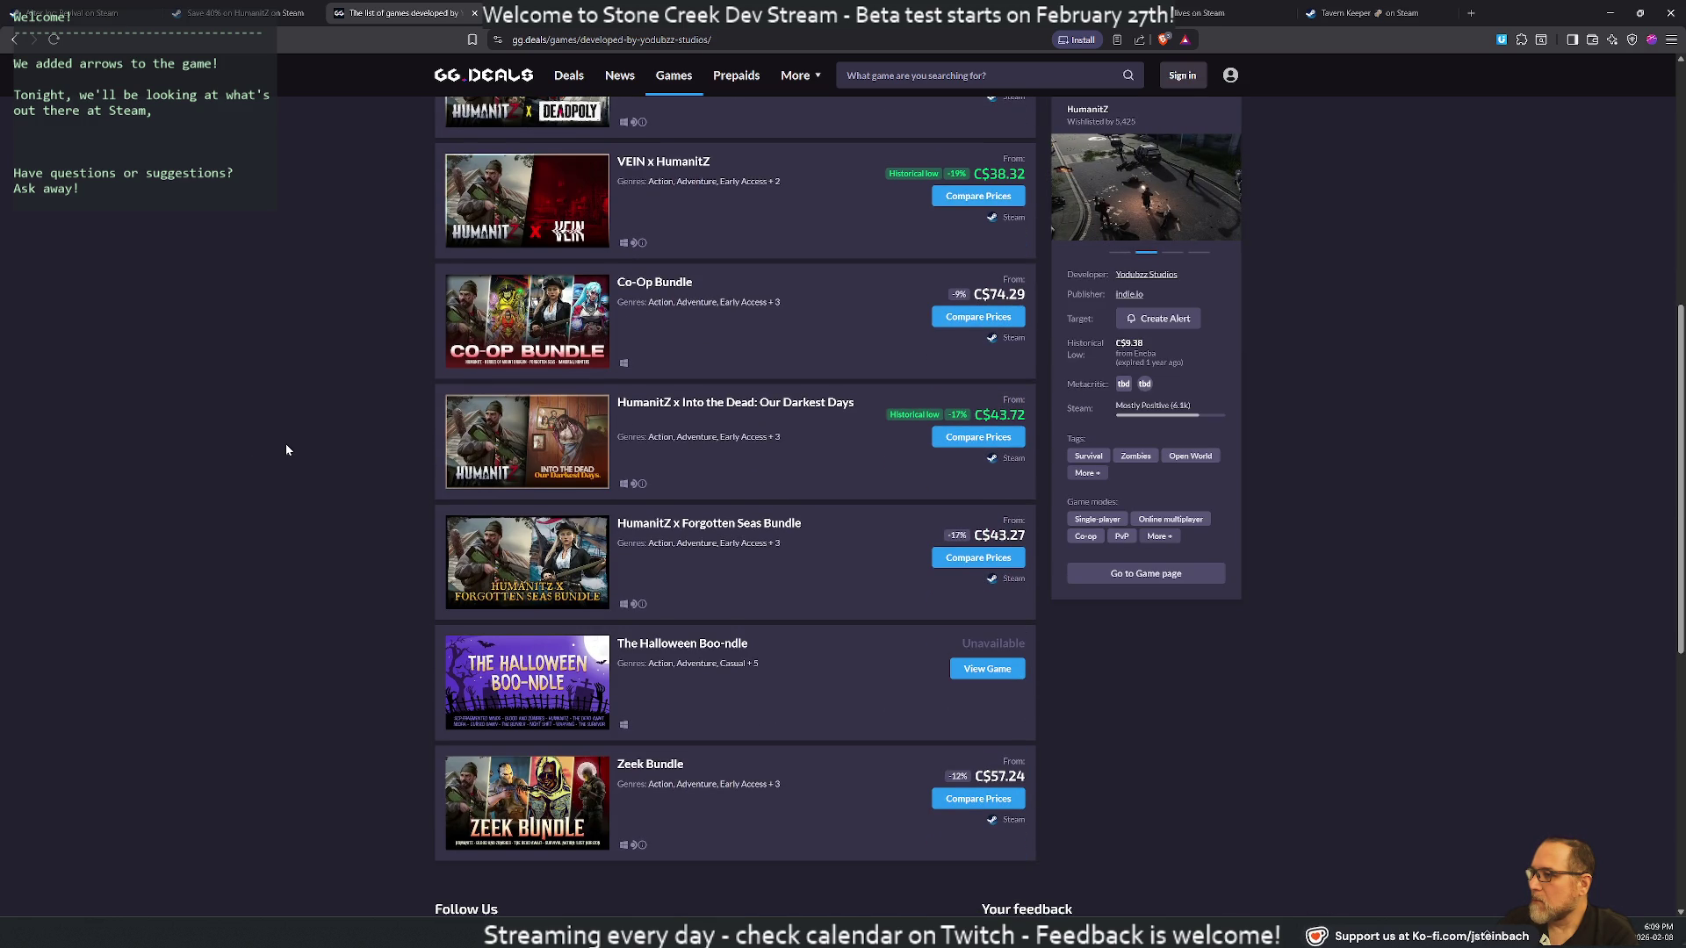
{"action": "scroll", "coordinate": [283, 444], "scroll_direction": "down", "scroll_amount": 2}
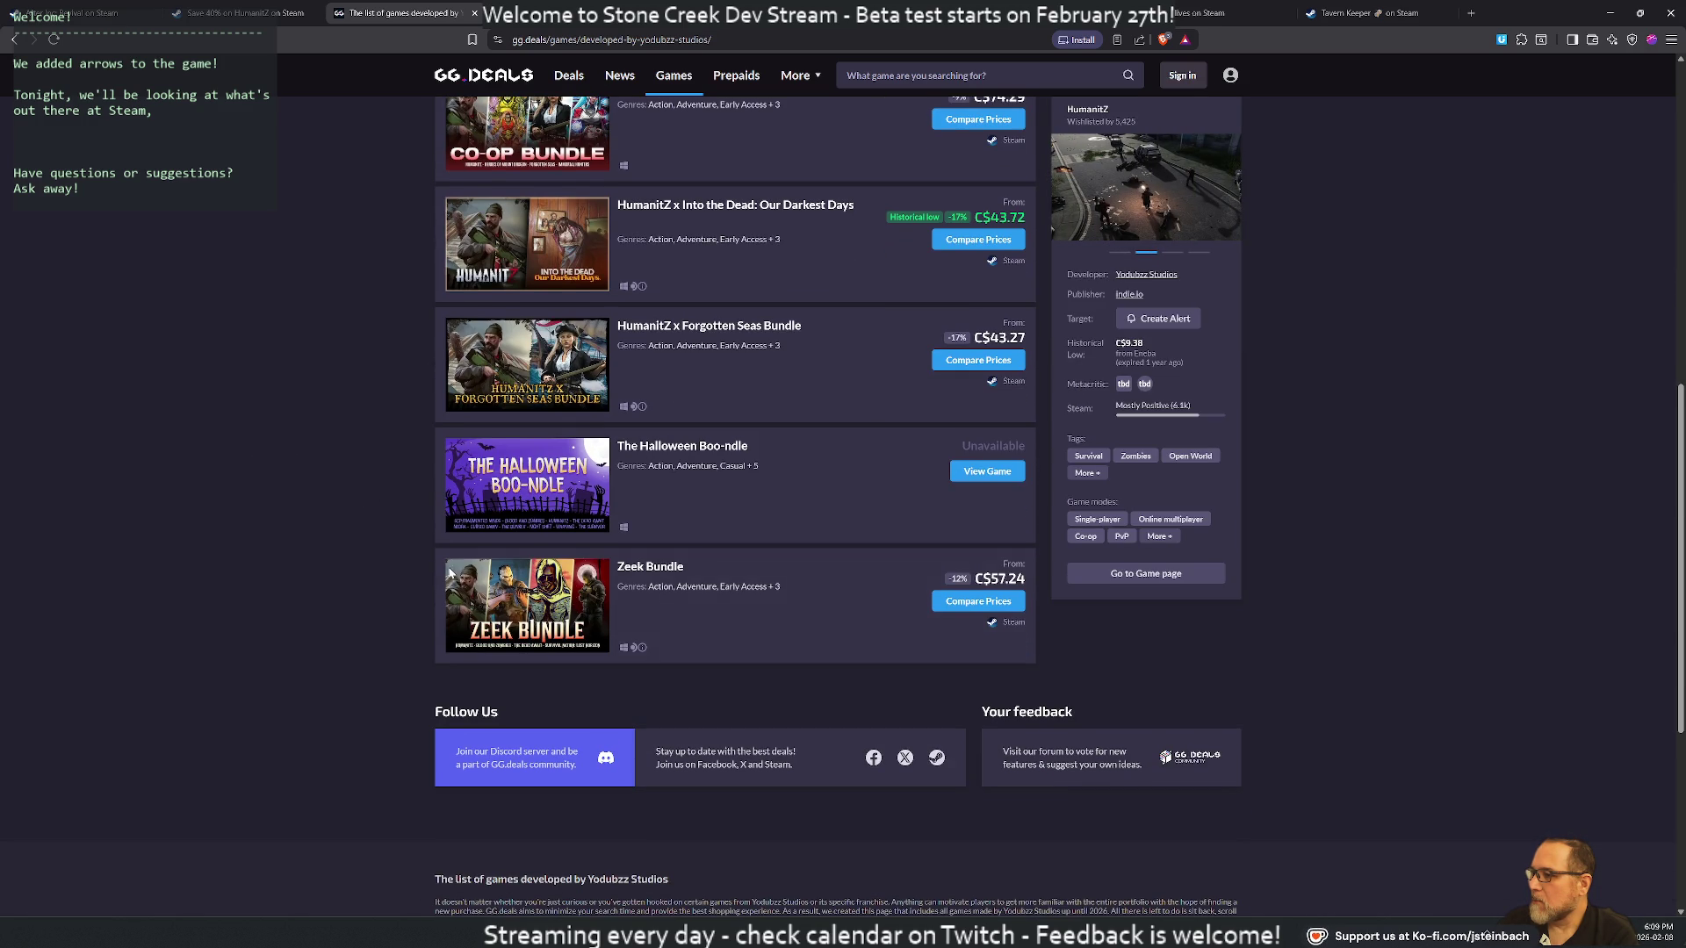
{"action": "left_click", "coordinate": [651, 567]}
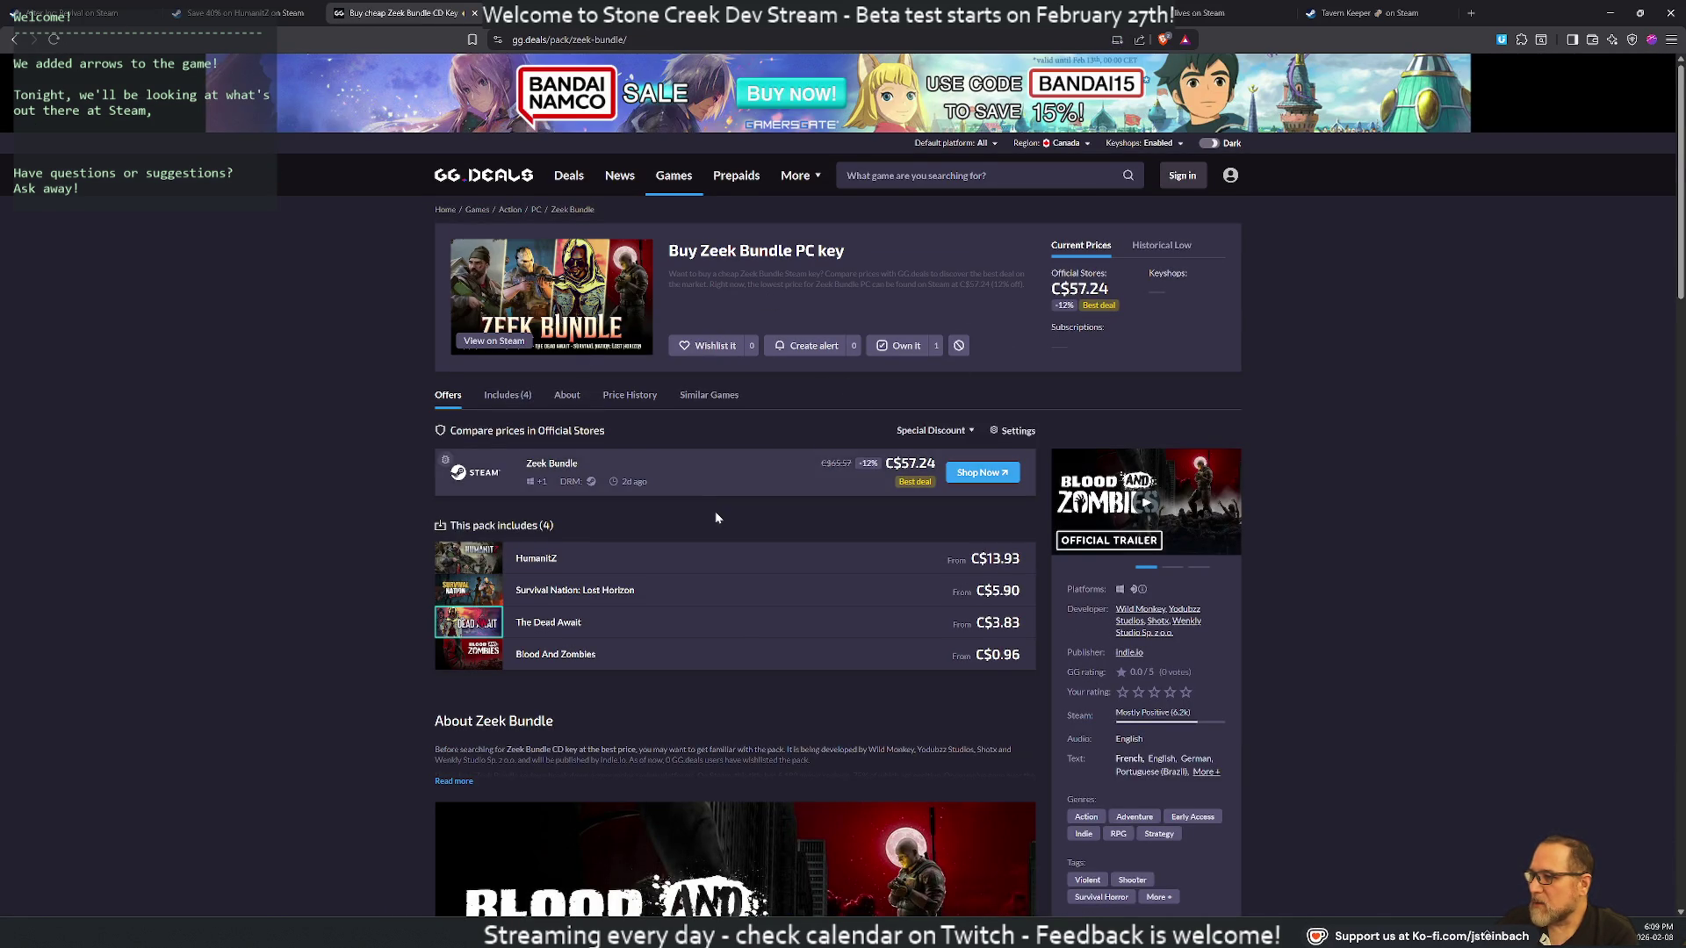
Preview the HumanitZ, Survival Nation and The Dead Await trailers, then close the IGN studio tab
{"action": "scroll", "coordinate": [708, 508], "scroll_direction": "down", "scroll_amount": 5}
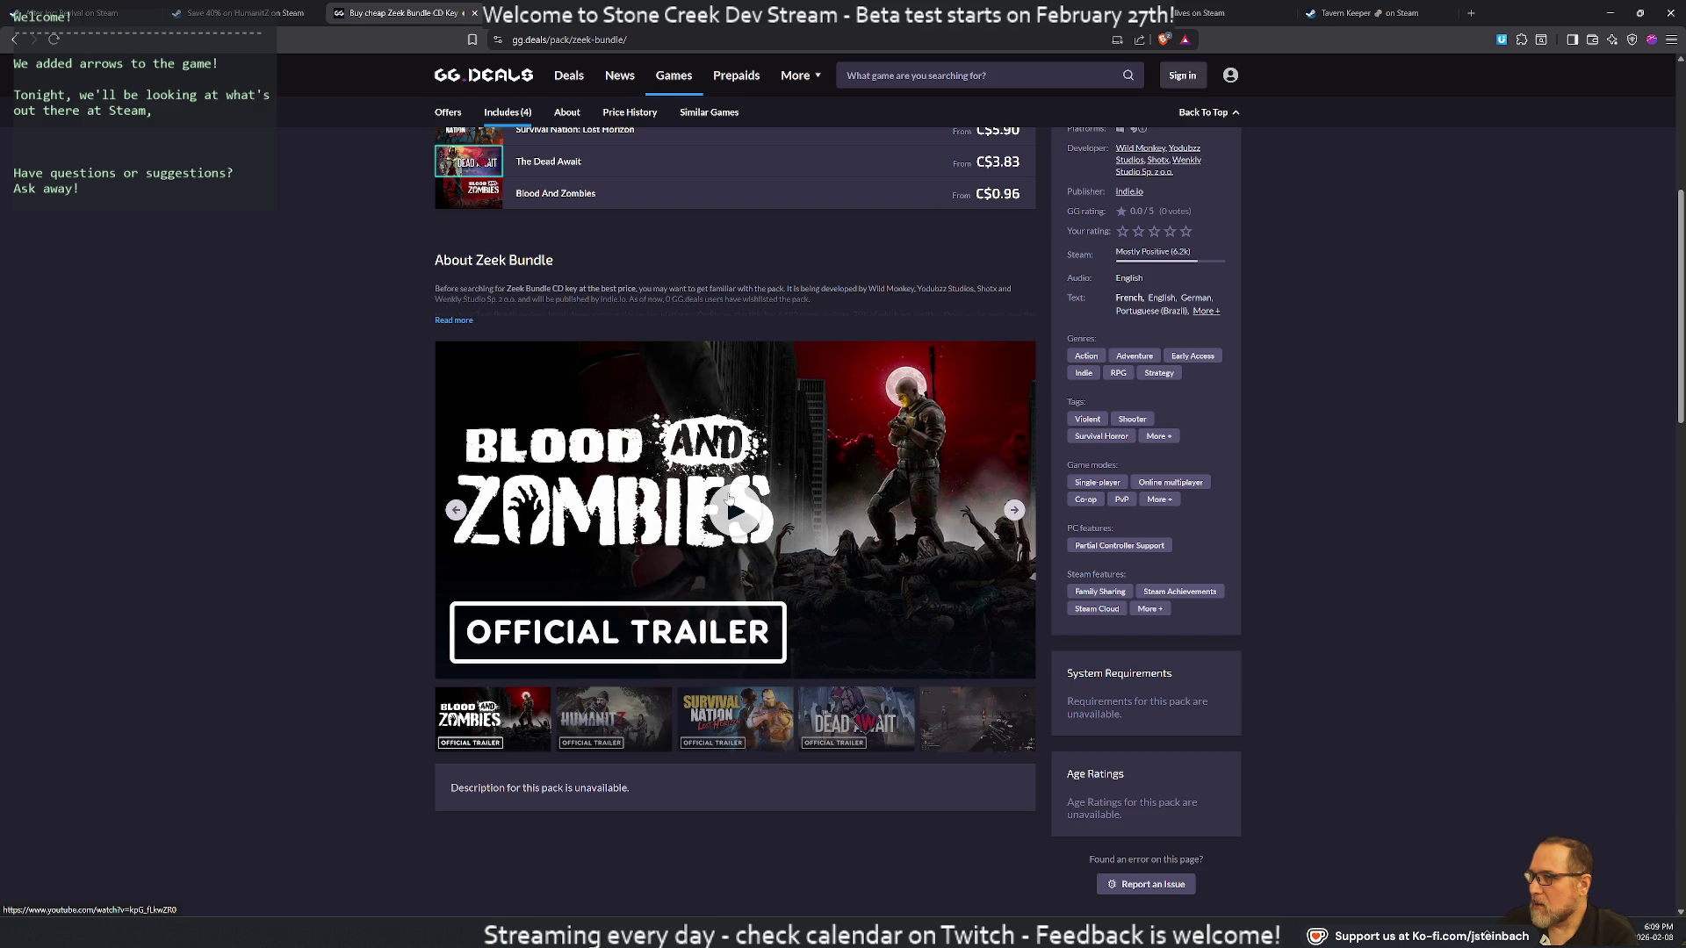
{"action": "scroll", "coordinate": [757, 502], "scroll_direction": "up", "scroll_amount": 2}
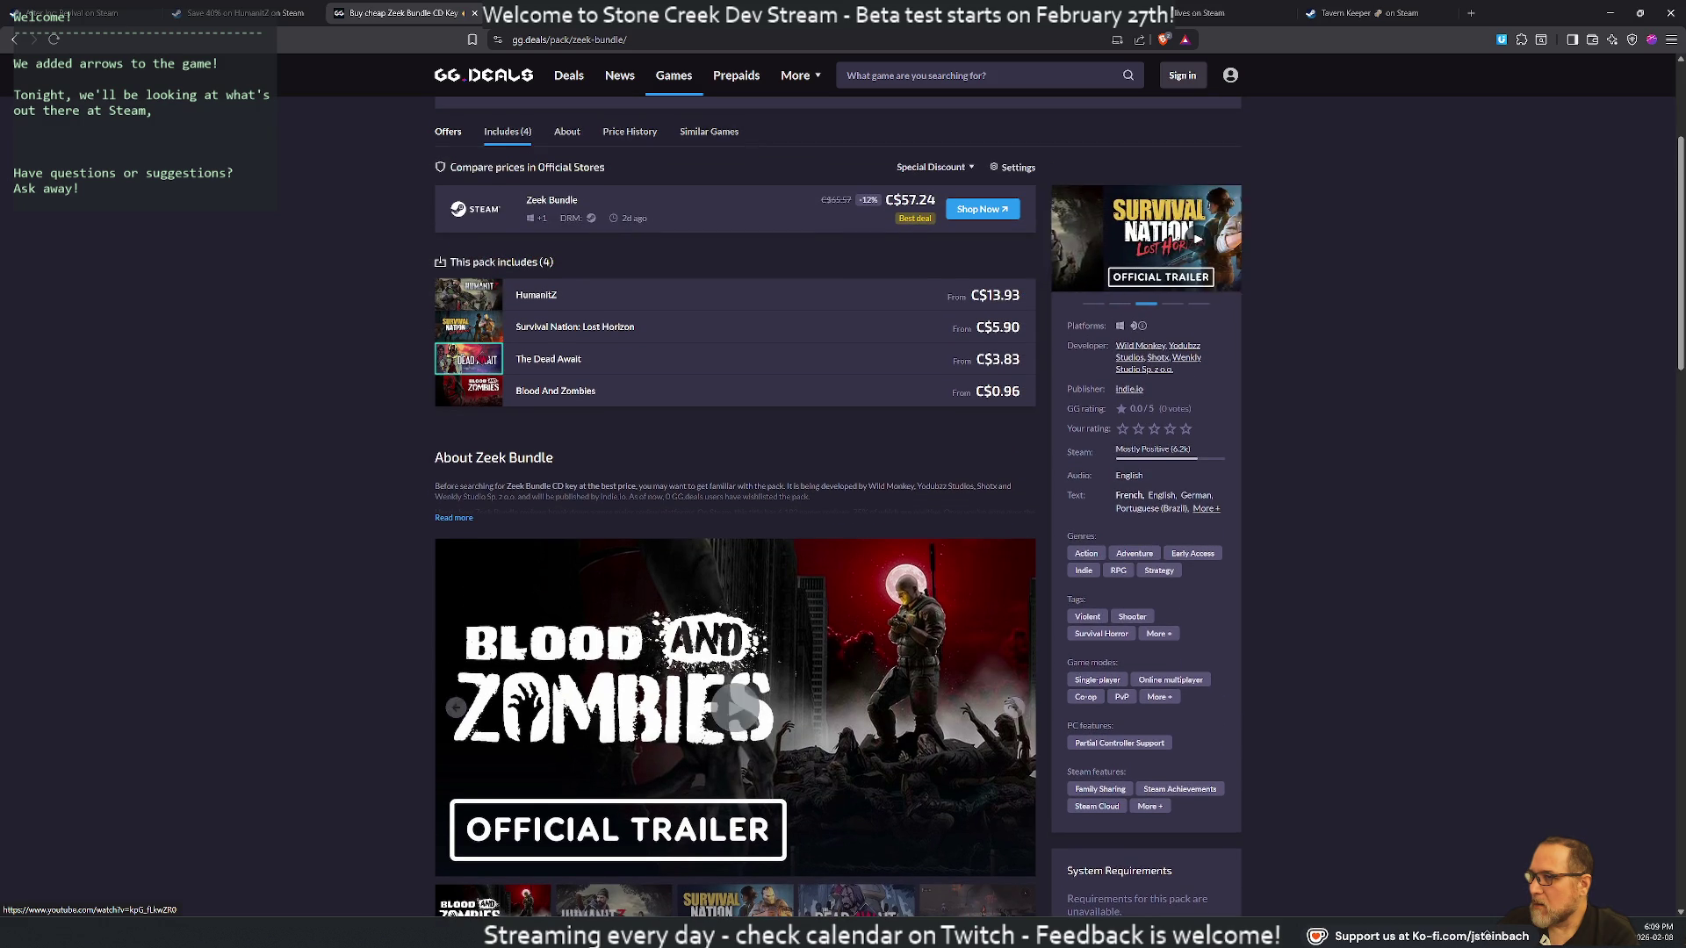
{"action": "scroll", "coordinate": [776, 430], "scroll_direction": "down", "scroll_amount": 3}
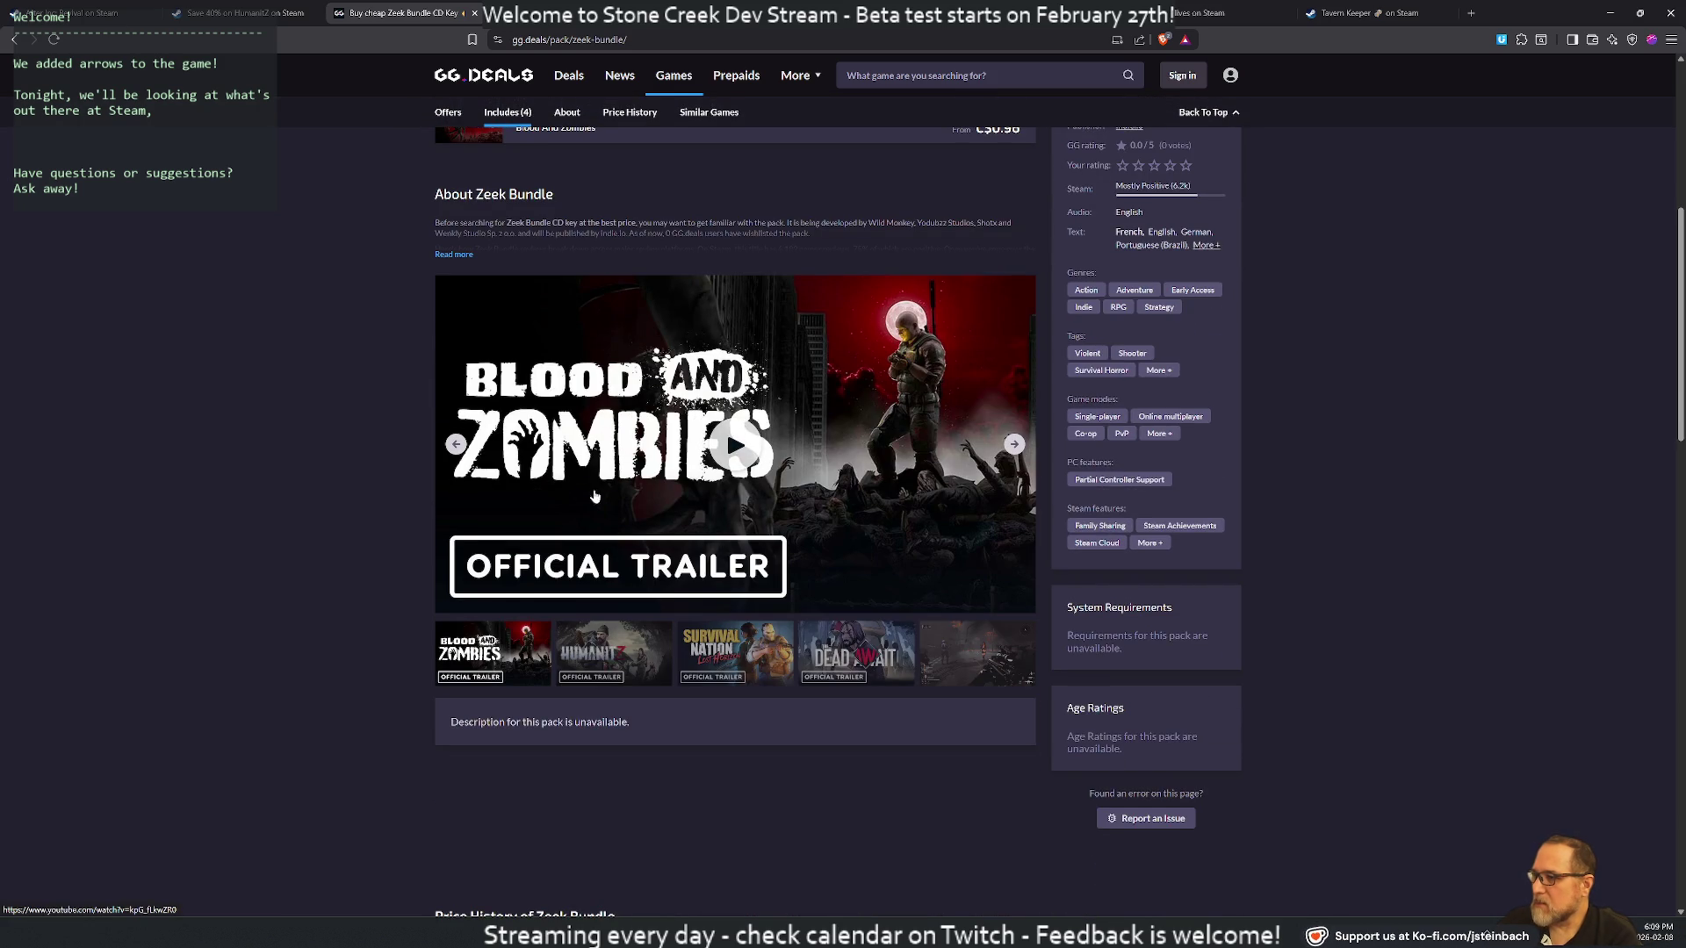
{"action": "left_click", "coordinate": [455, 445]}
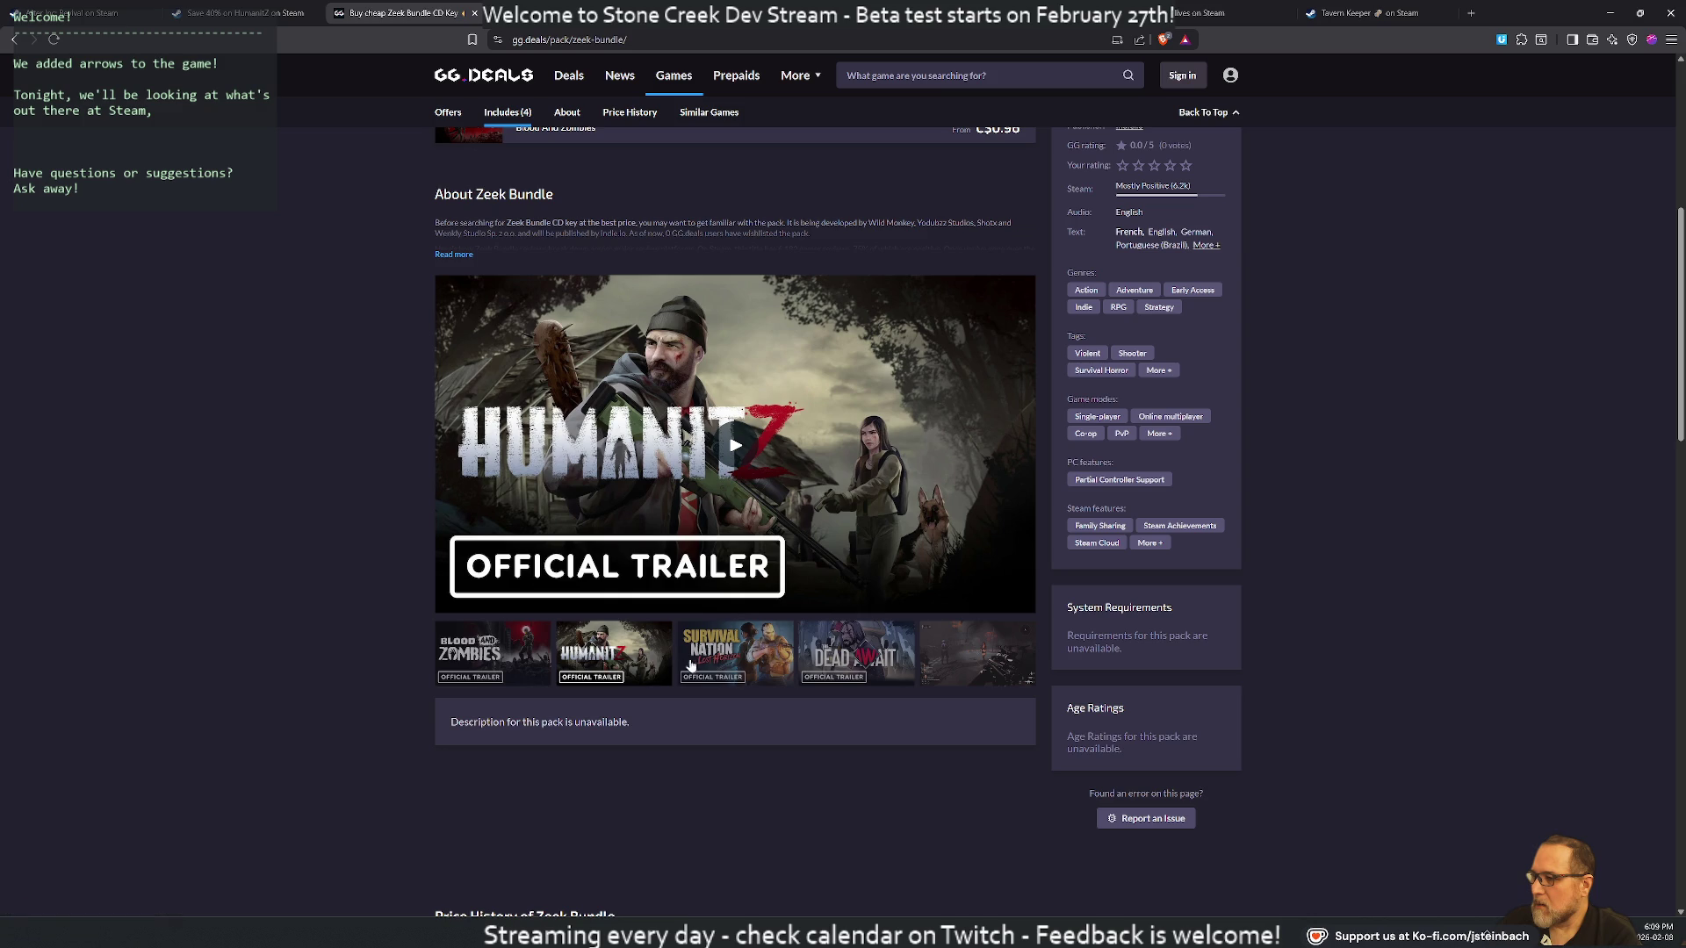
{"action": "left_click", "coordinate": [766, 657]}
{"action": "left_click", "coordinate": [856, 654]}
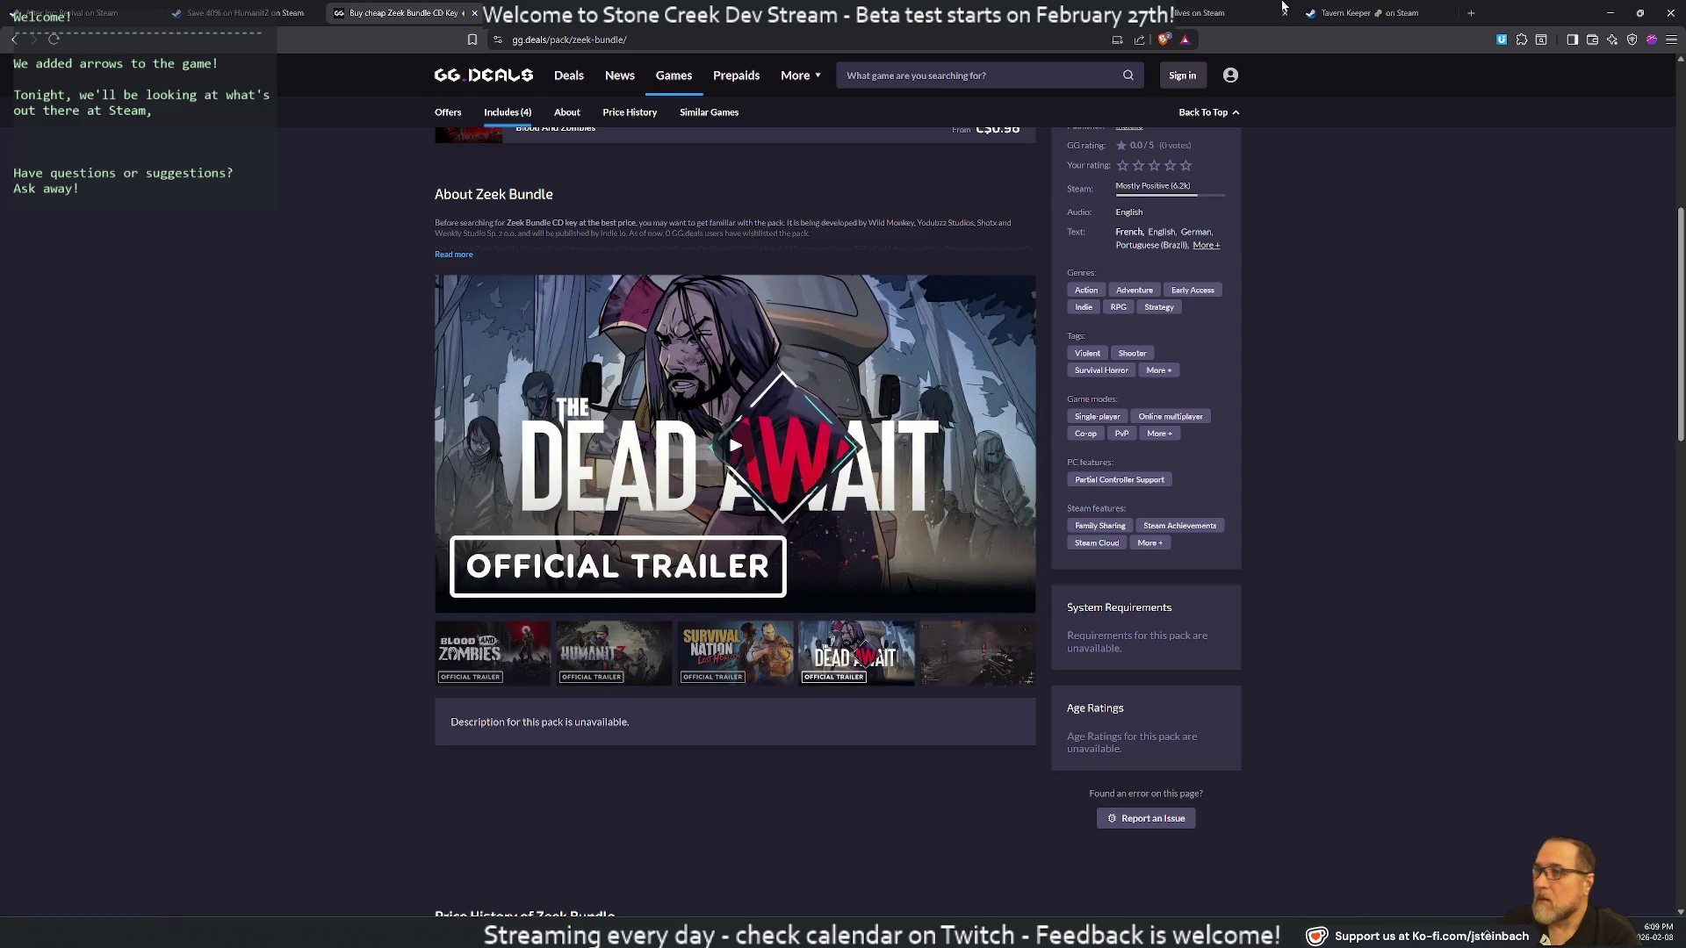
{"action": "left_click", "coordinate": [390, 13]}
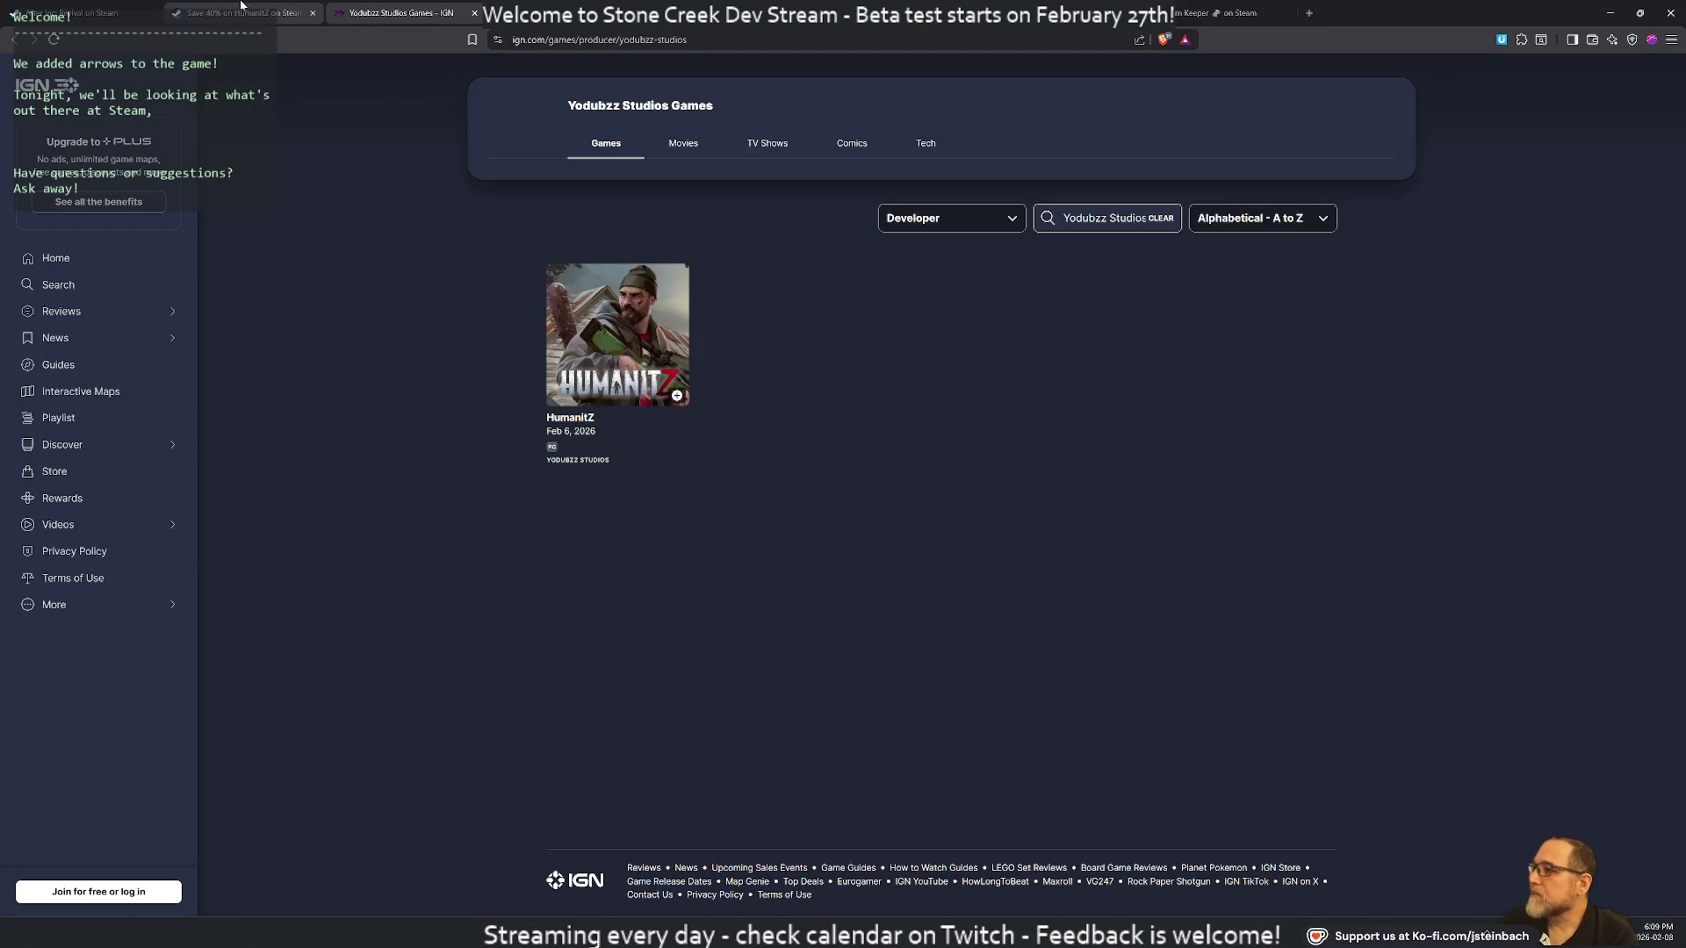
{"action": "middle_click", "coordinate": [369, 16]}
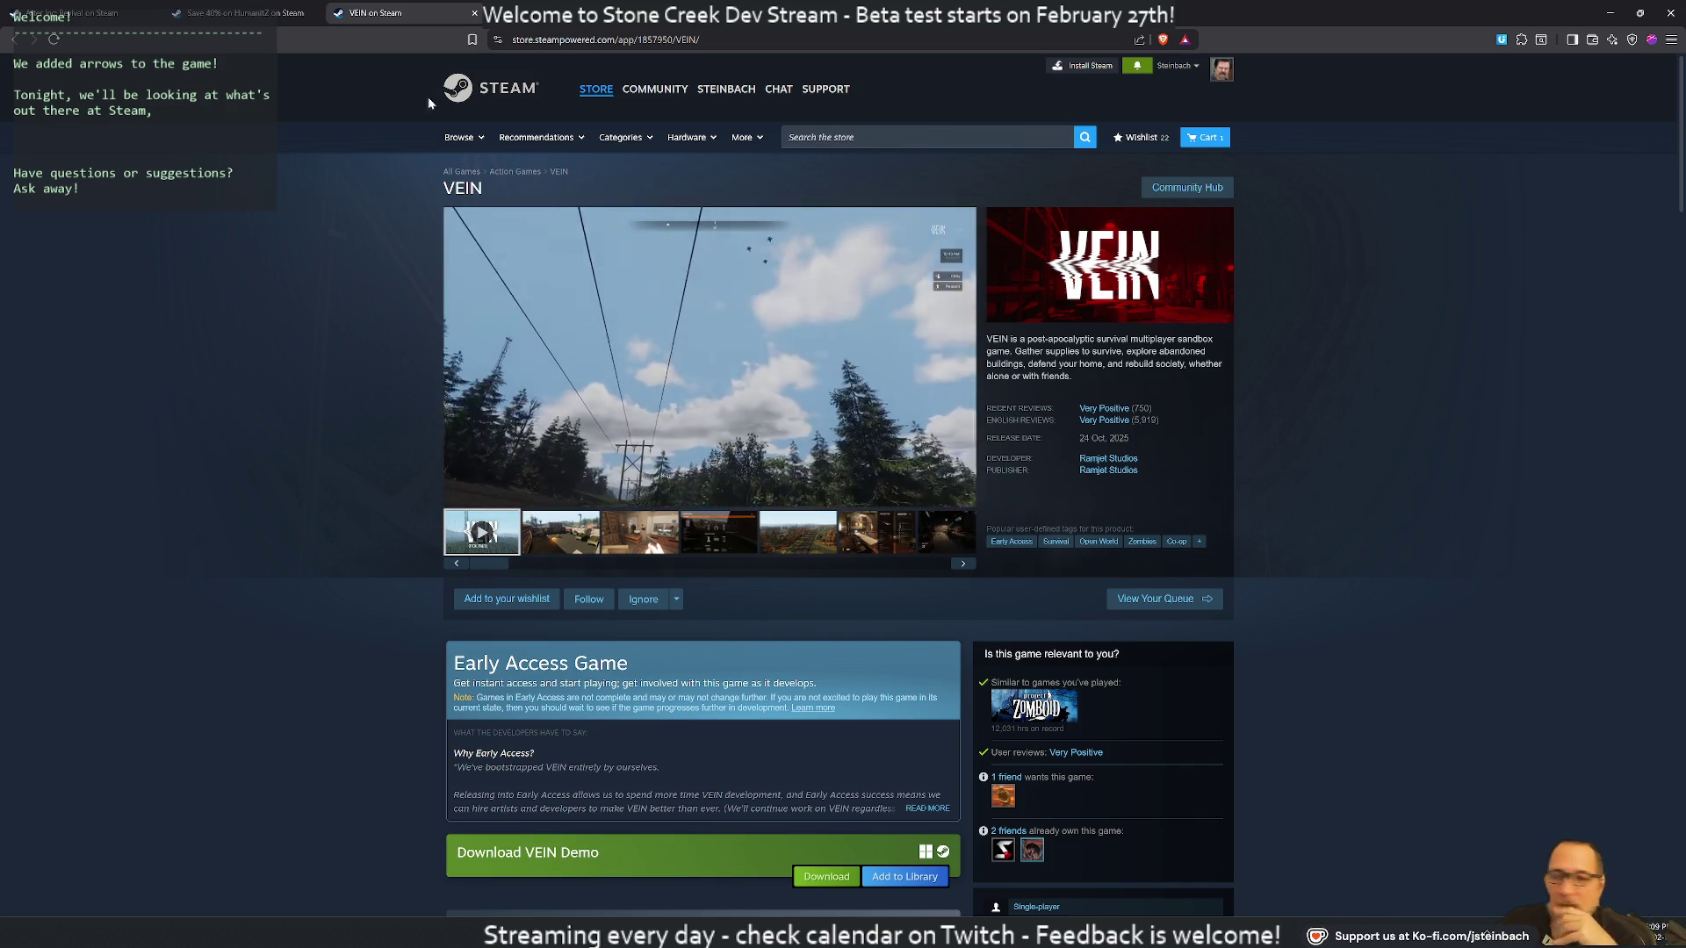
{"action": "mouse_move", "coordinate": [481, 364]}
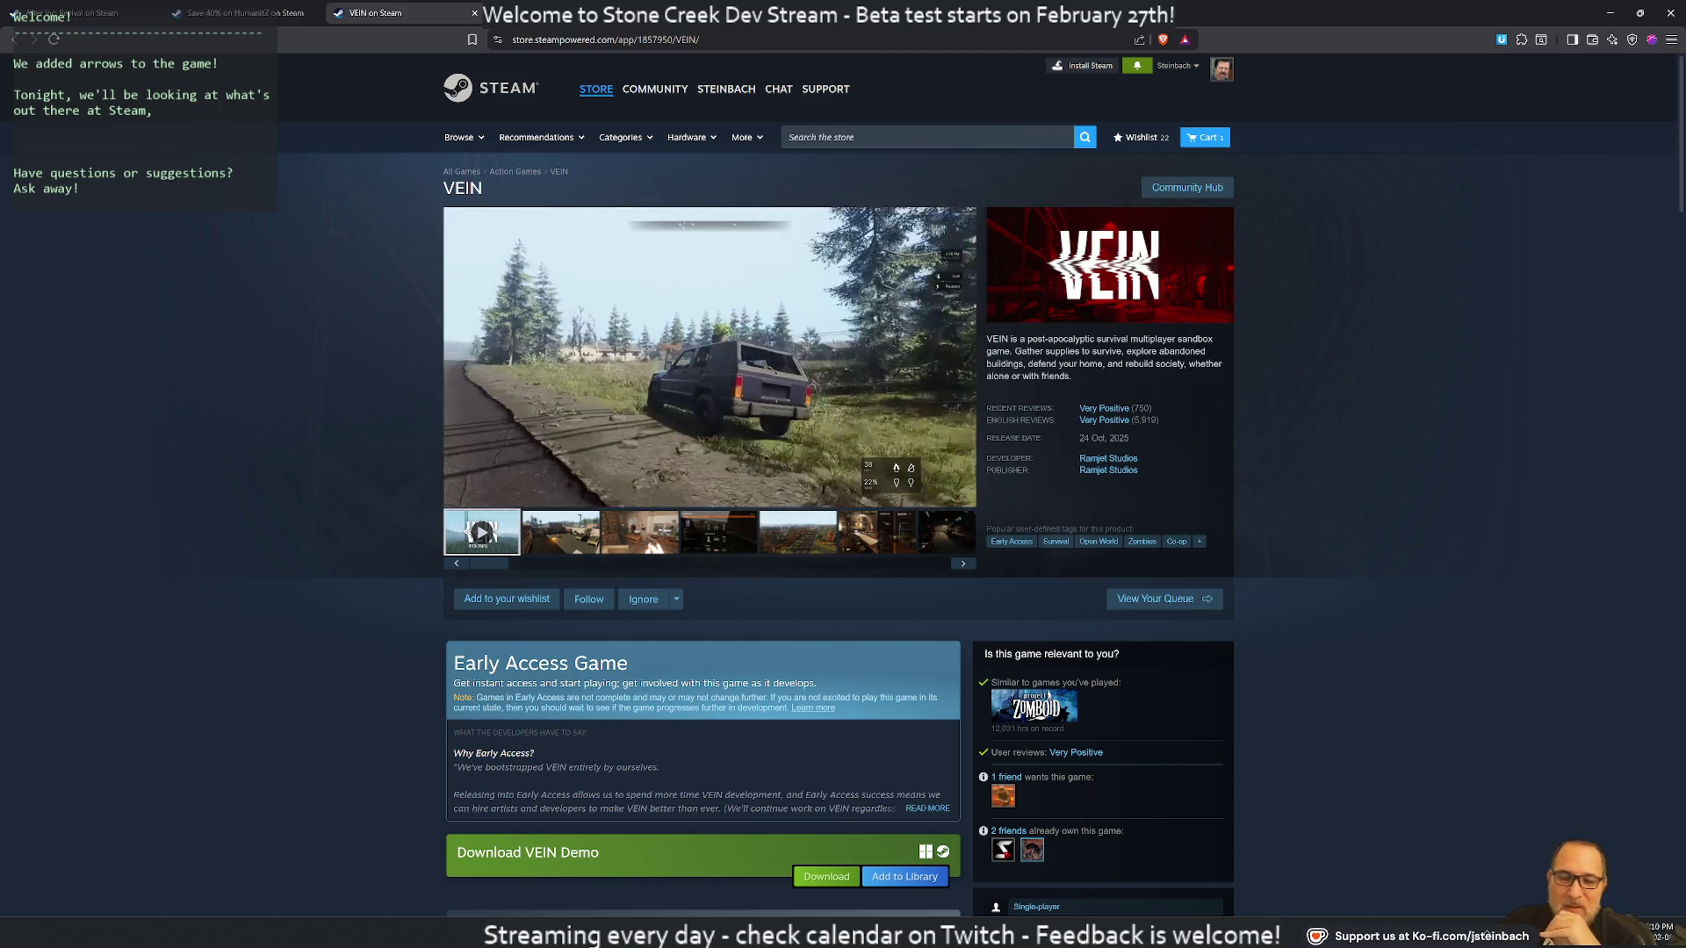
{"action": "key", "text": "alt+Left"}
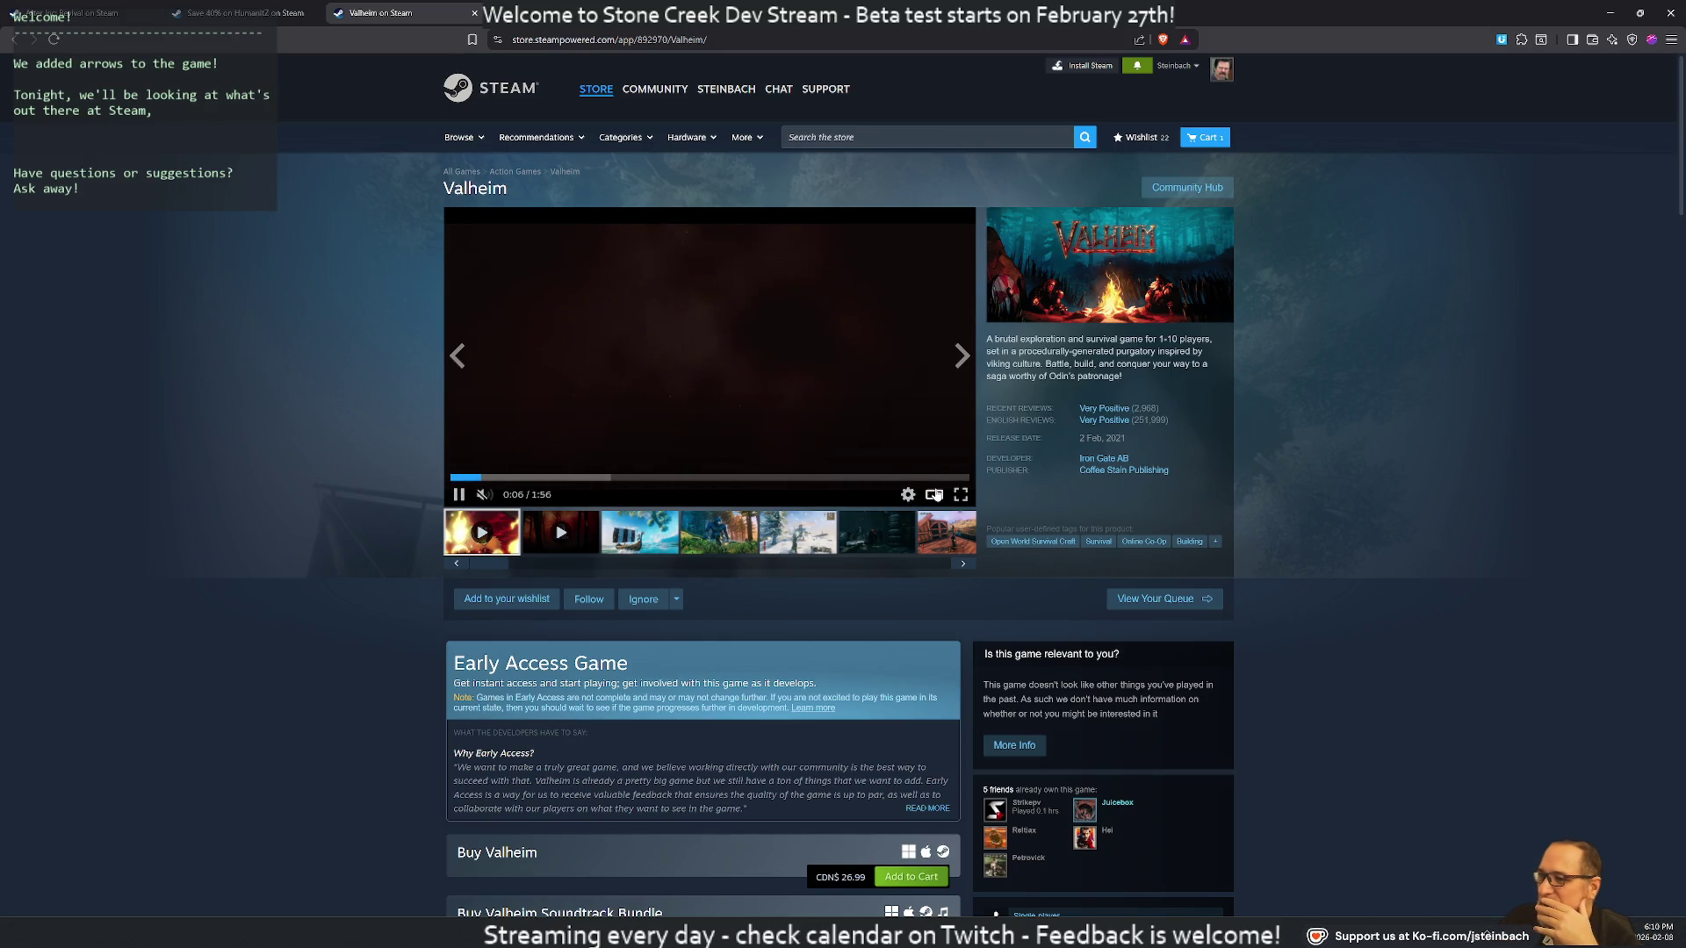
Watch the Valheim trailer enlarged, skipping ahead to about 0:43 and near its end
{"action": "left_click", "coordinate": [934, 494]}
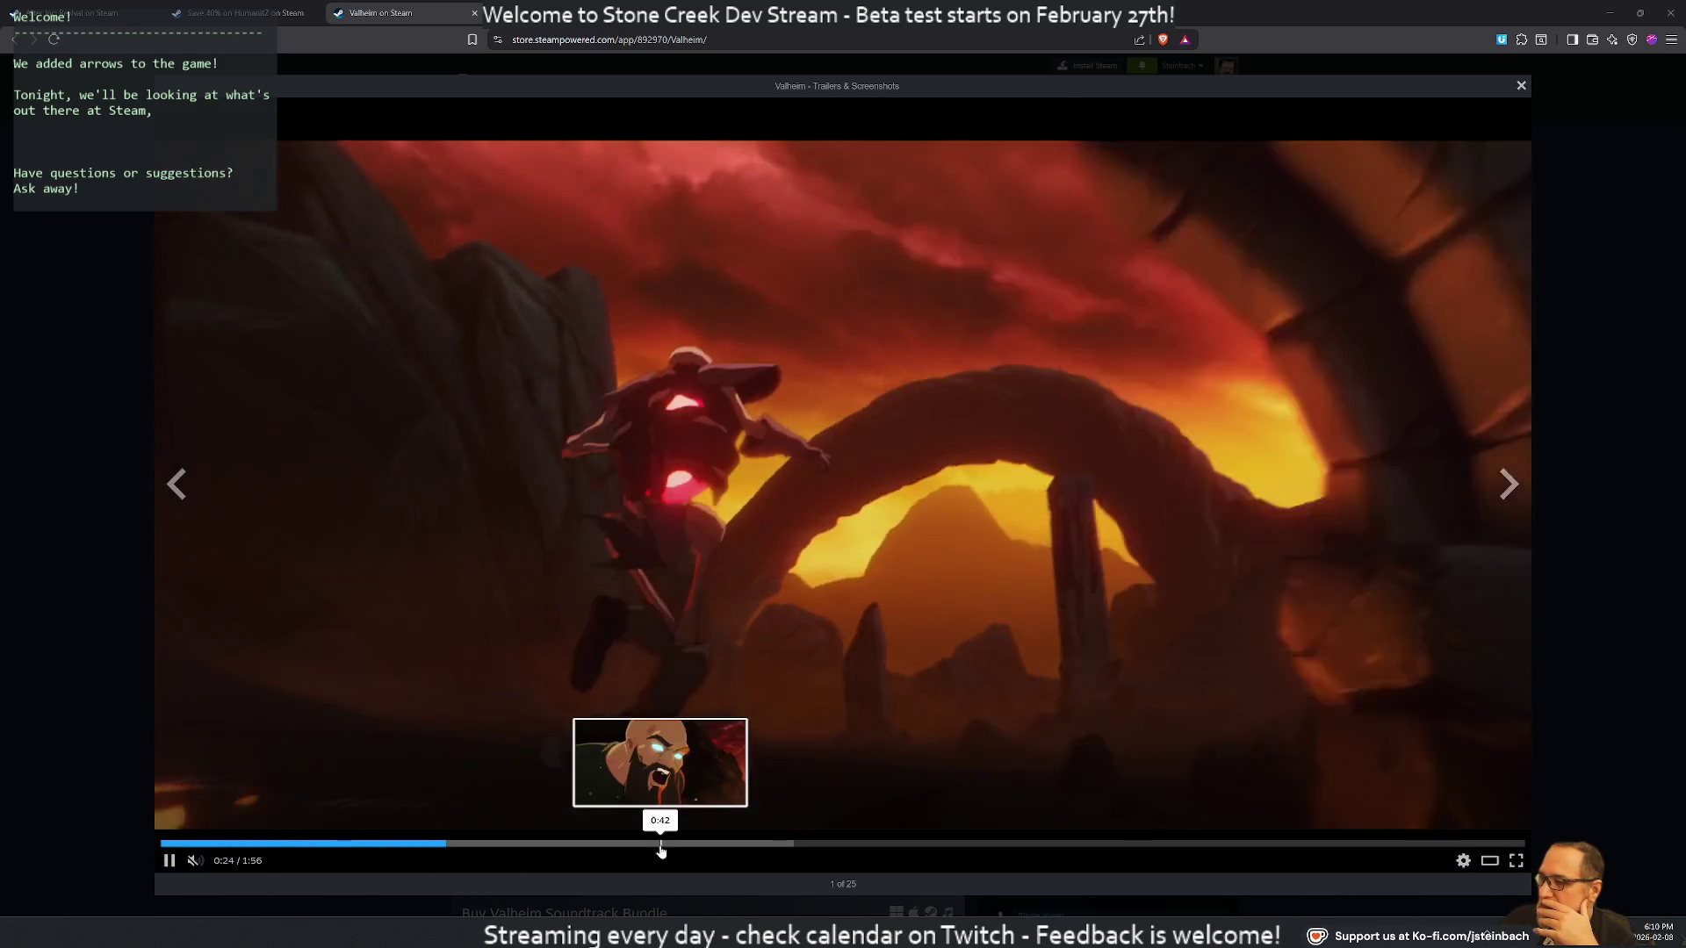
{"action": "left_click", "coordinate": [660, 843]}
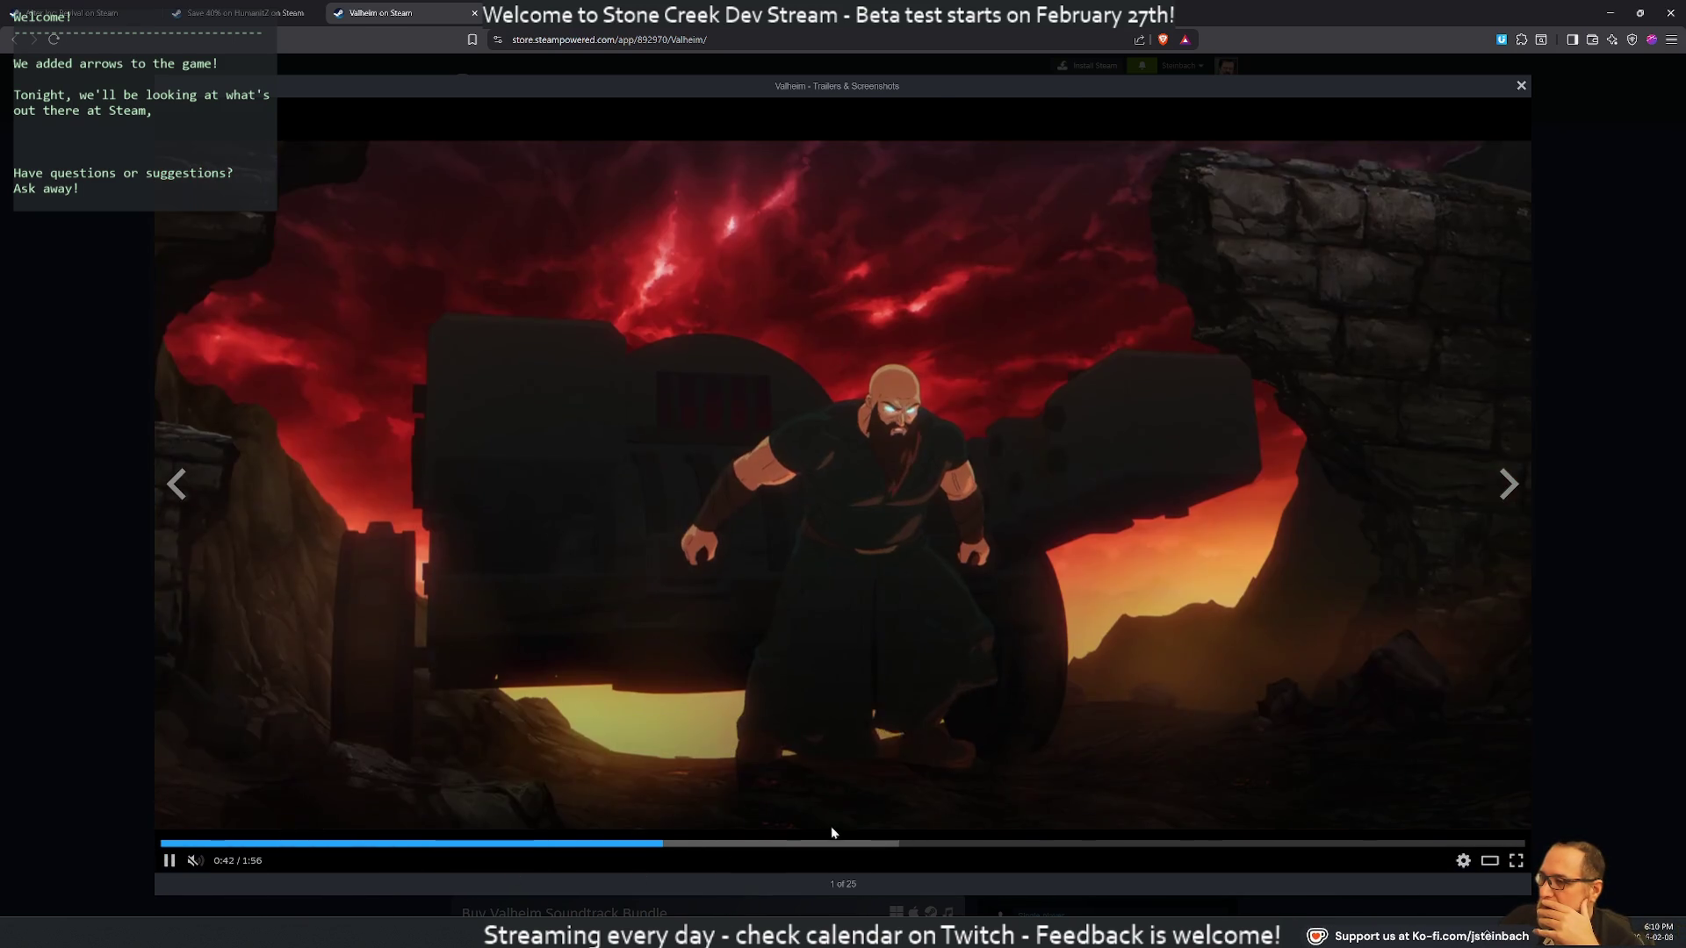
{"action": "left_click", "coordinate": [1292, 841]}
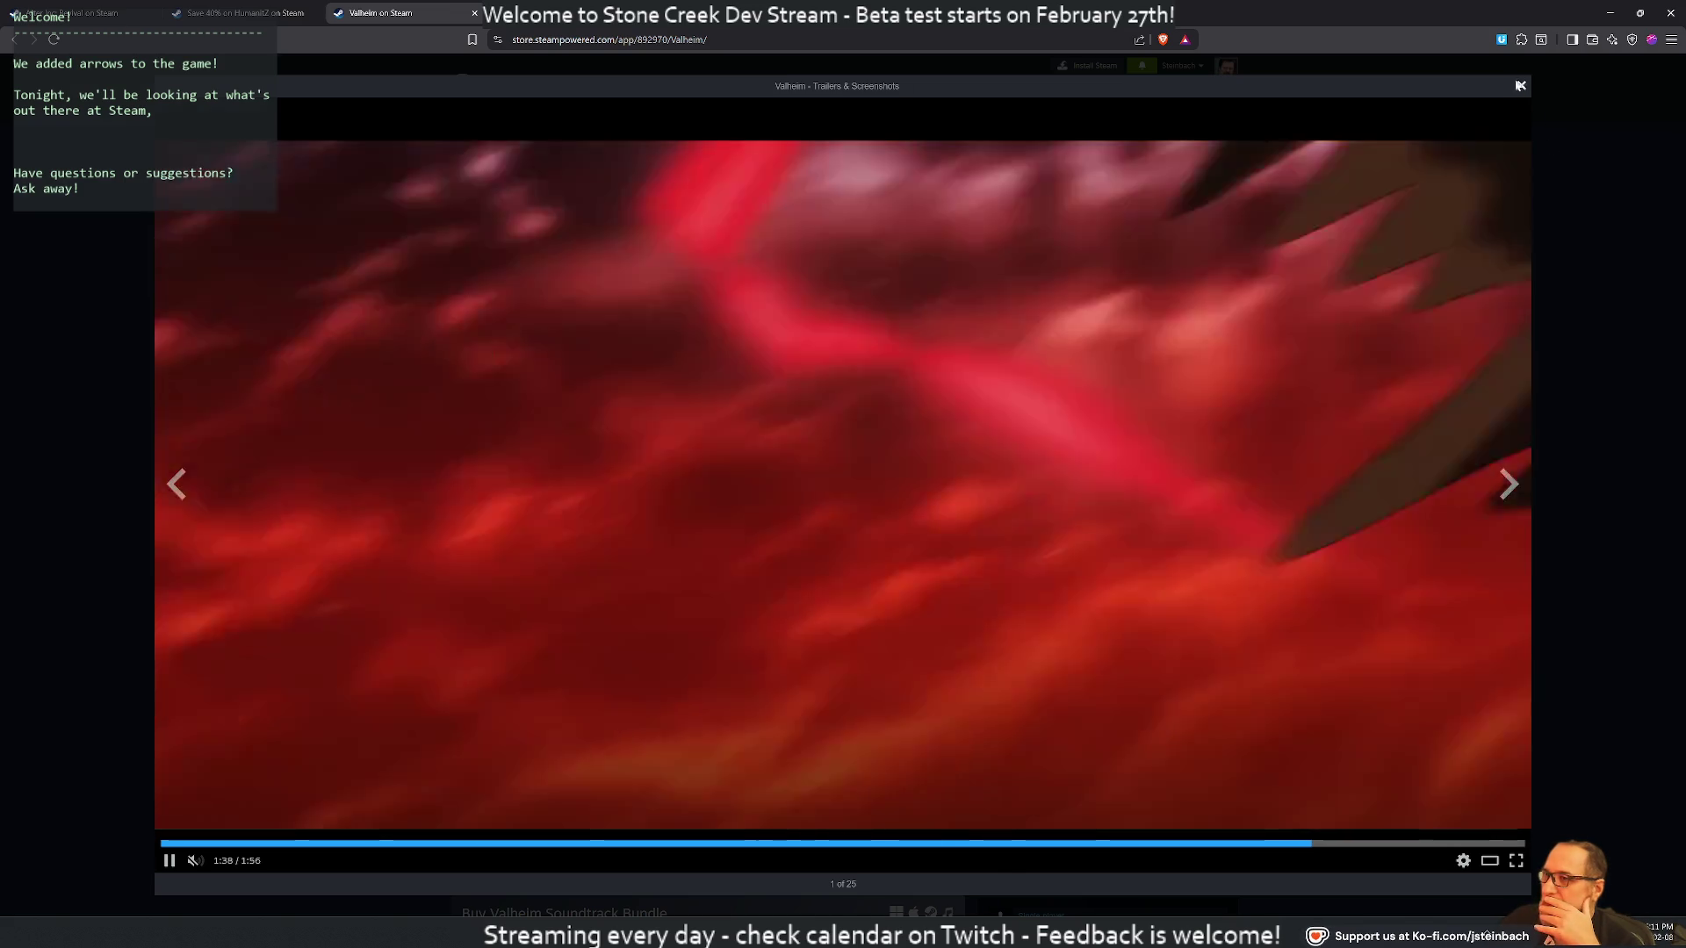
{"action": "left_click", "coordinate": [1521, 85]}
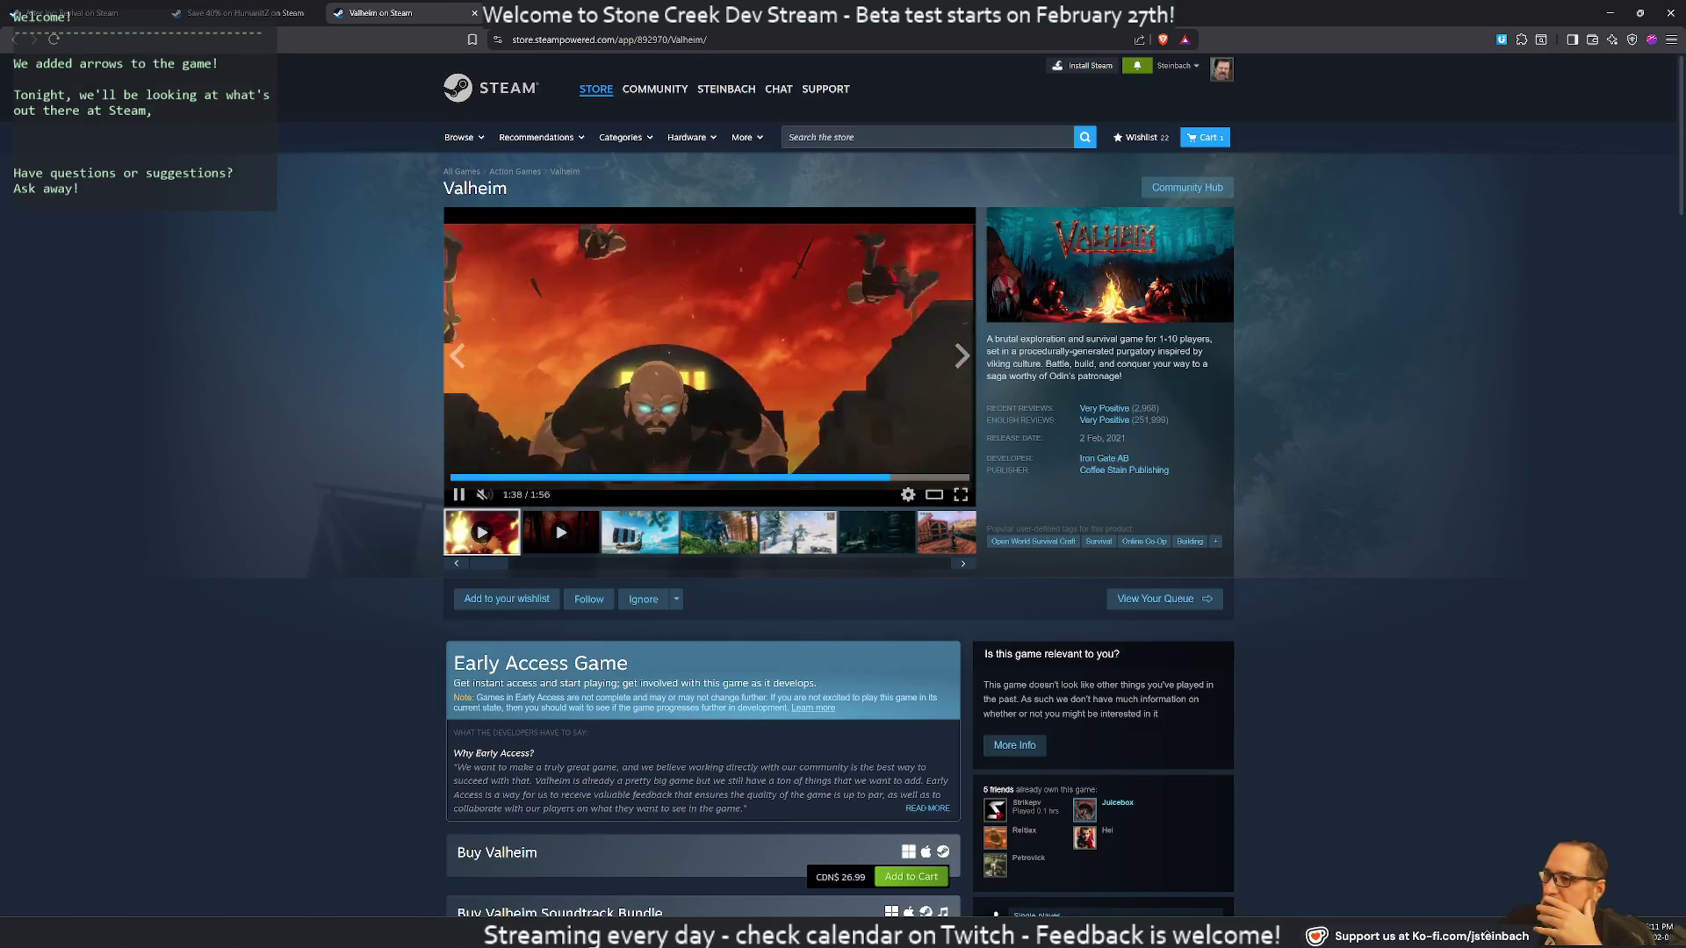
Pause the embedded Valheim trailer at 1:39, skim the store page, and go back to As One We Survive
{"action": "left_click", "coordinate": [625, 365]}
{"action": "scroll", "coordinate": [673, 367], "scroll_direction": "down", "scroll_amount": 3}
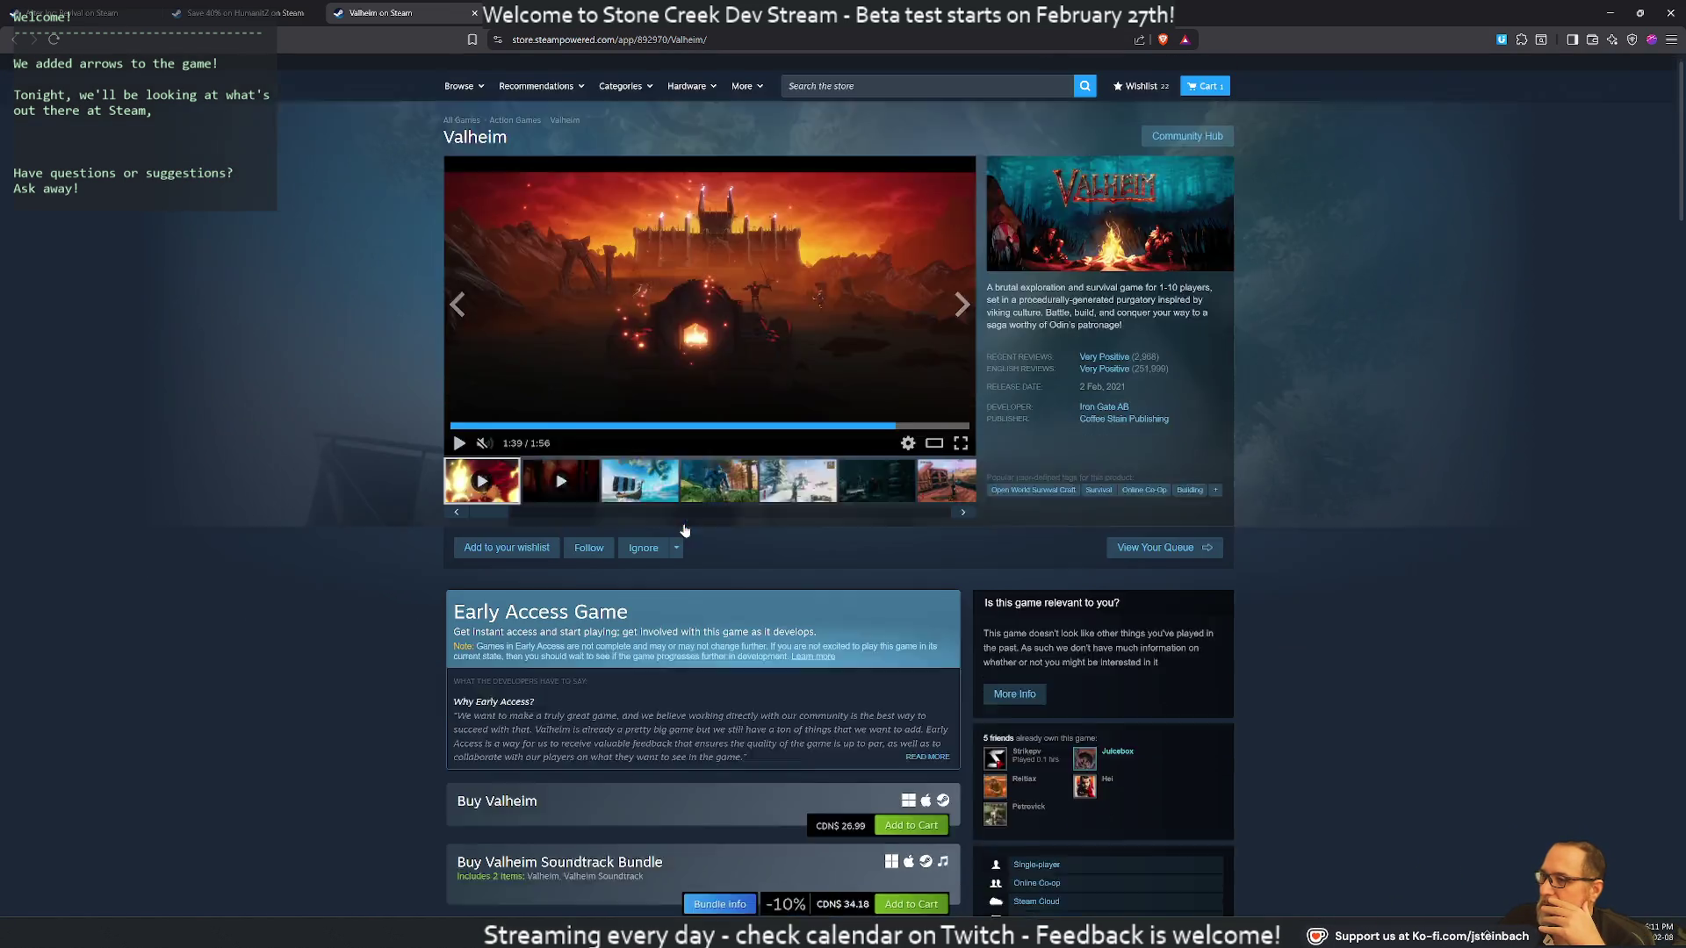
{"action": "scroll", "coordinate": [684, 530], "scroll_direction": "down", "scroll_amount": 2}
{"action": "scroll", "coordinate": [685, 527], "scroll_direction": "up", "scroll_amount": 4}
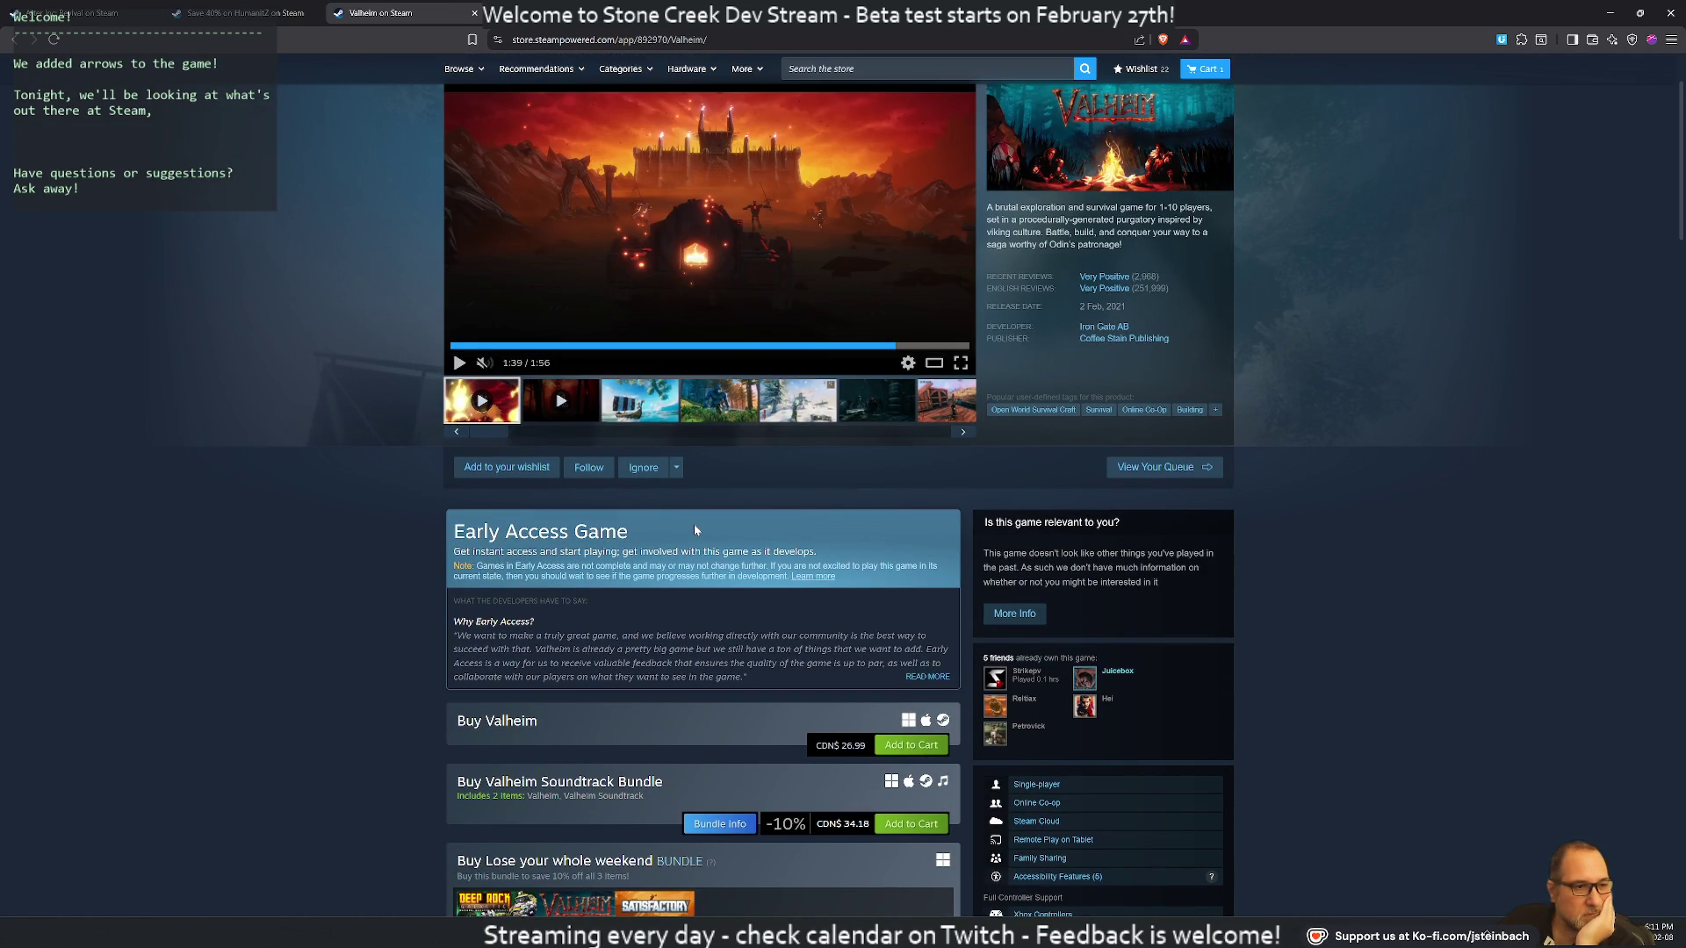
{"action": "scroll", "coordinate": [696, 529], "scroll_direction": "up", "scroll_amount": 2}
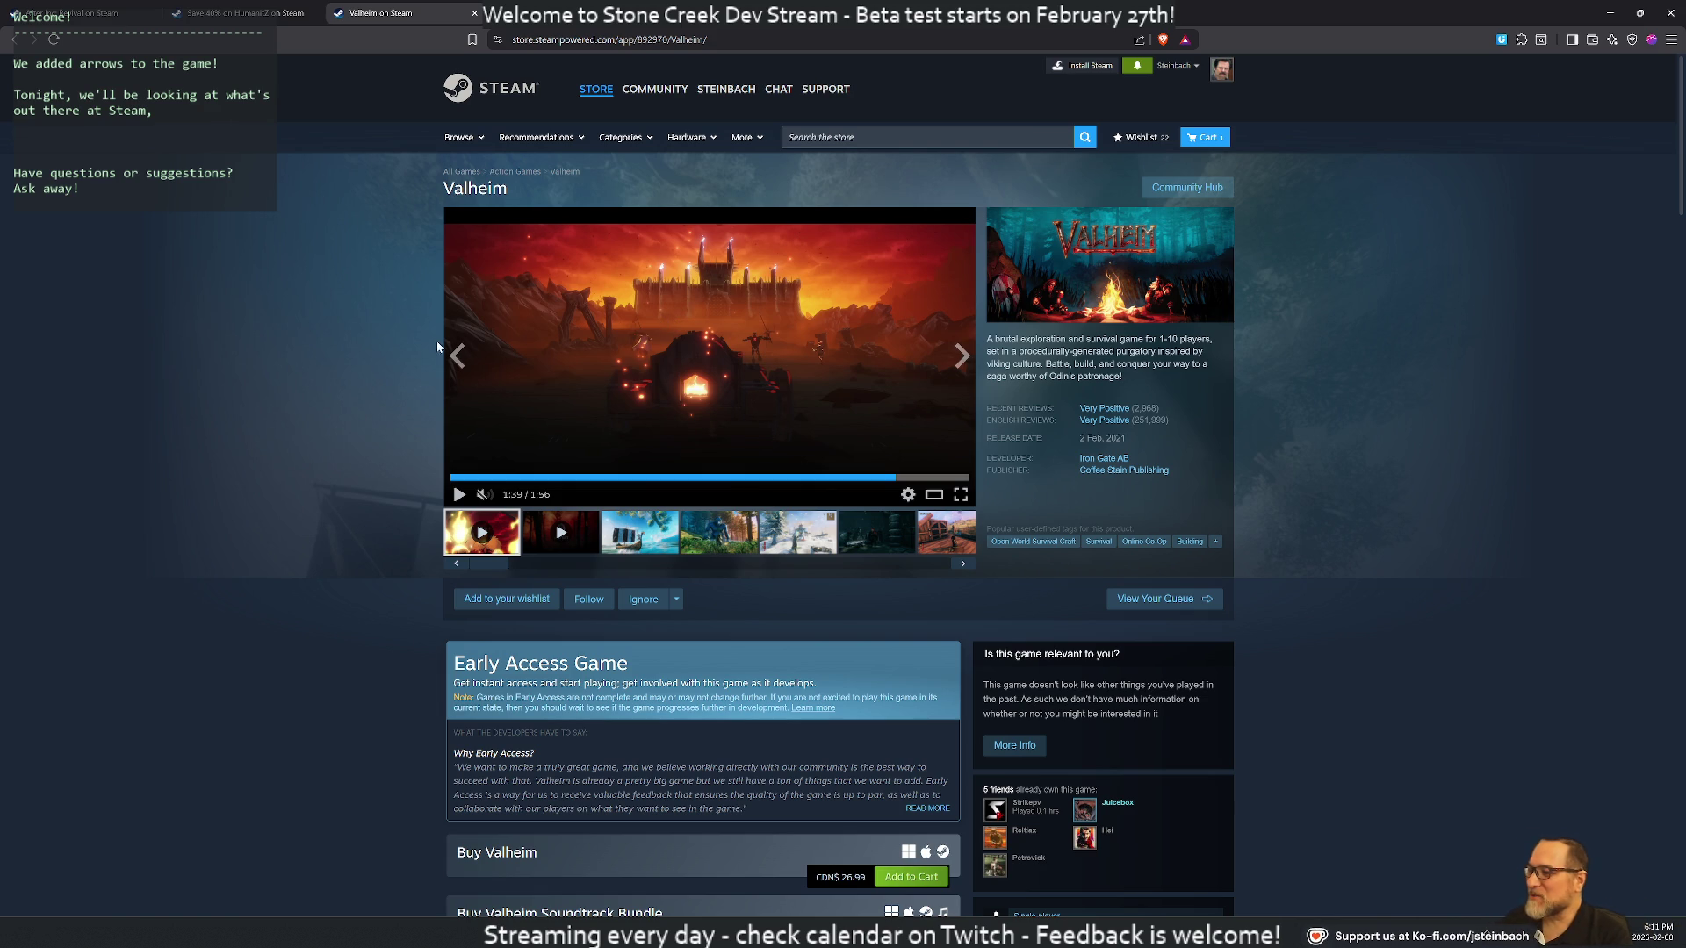
{"action": "scroll", "coordinate": [818, 355], "scroll_direction": "down", "scroll_amount": 4}
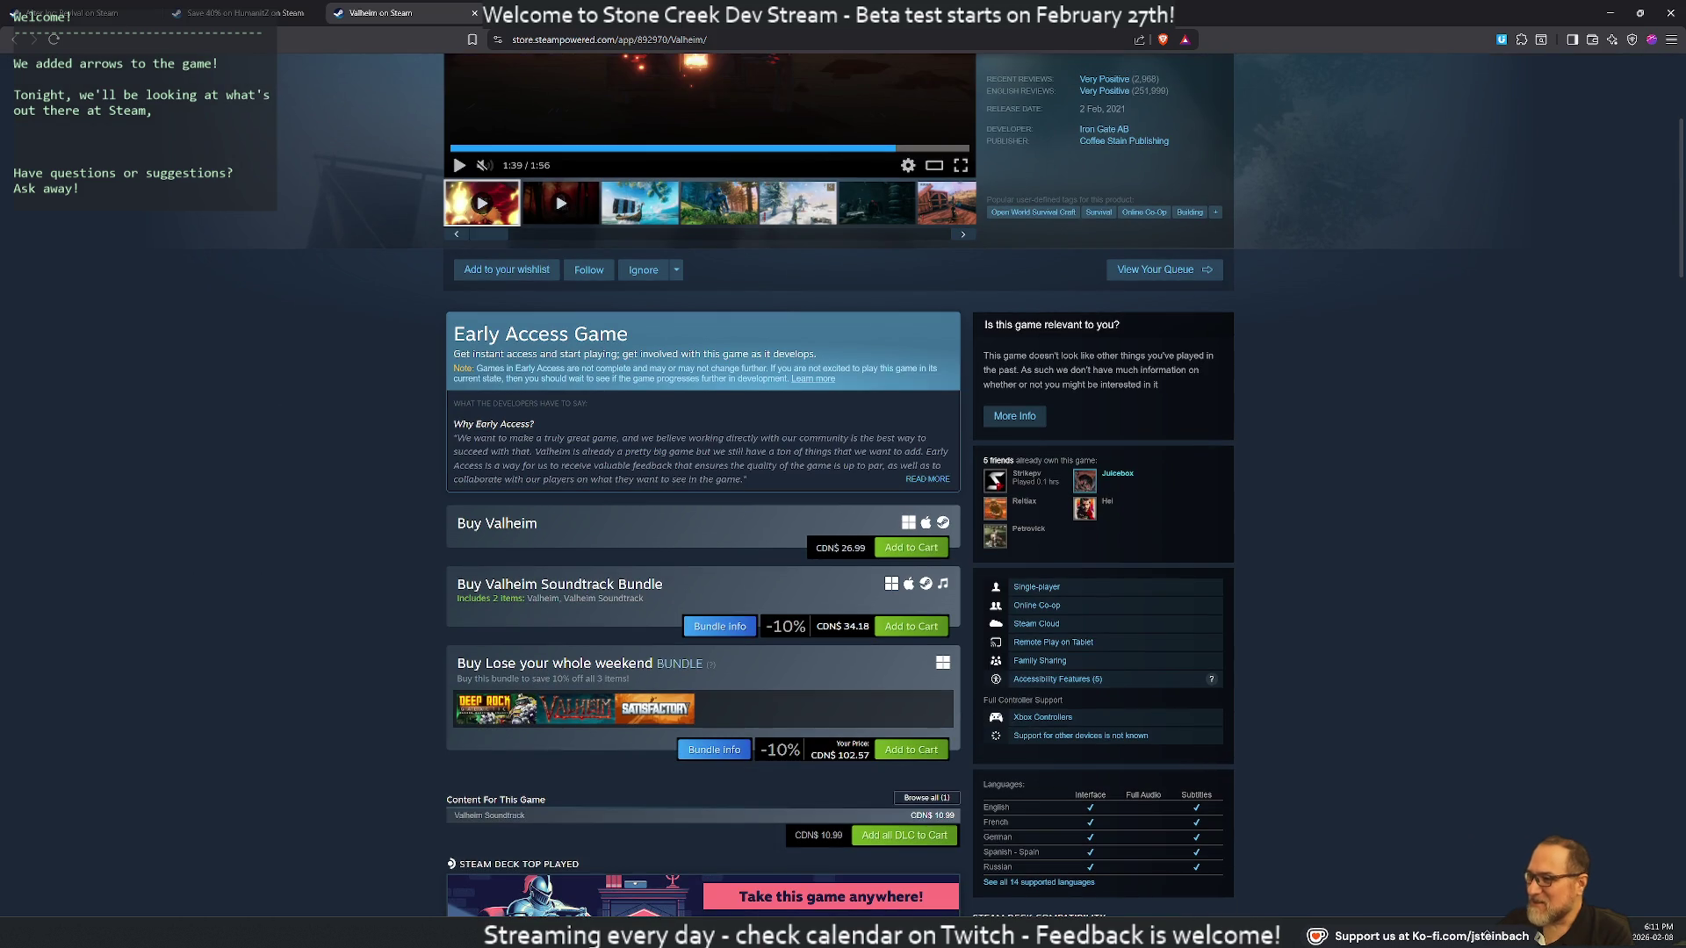
{"action": "scroll", "coordinate": [327, 410], "scroll_direction": "up", "scroll_amount": 4}
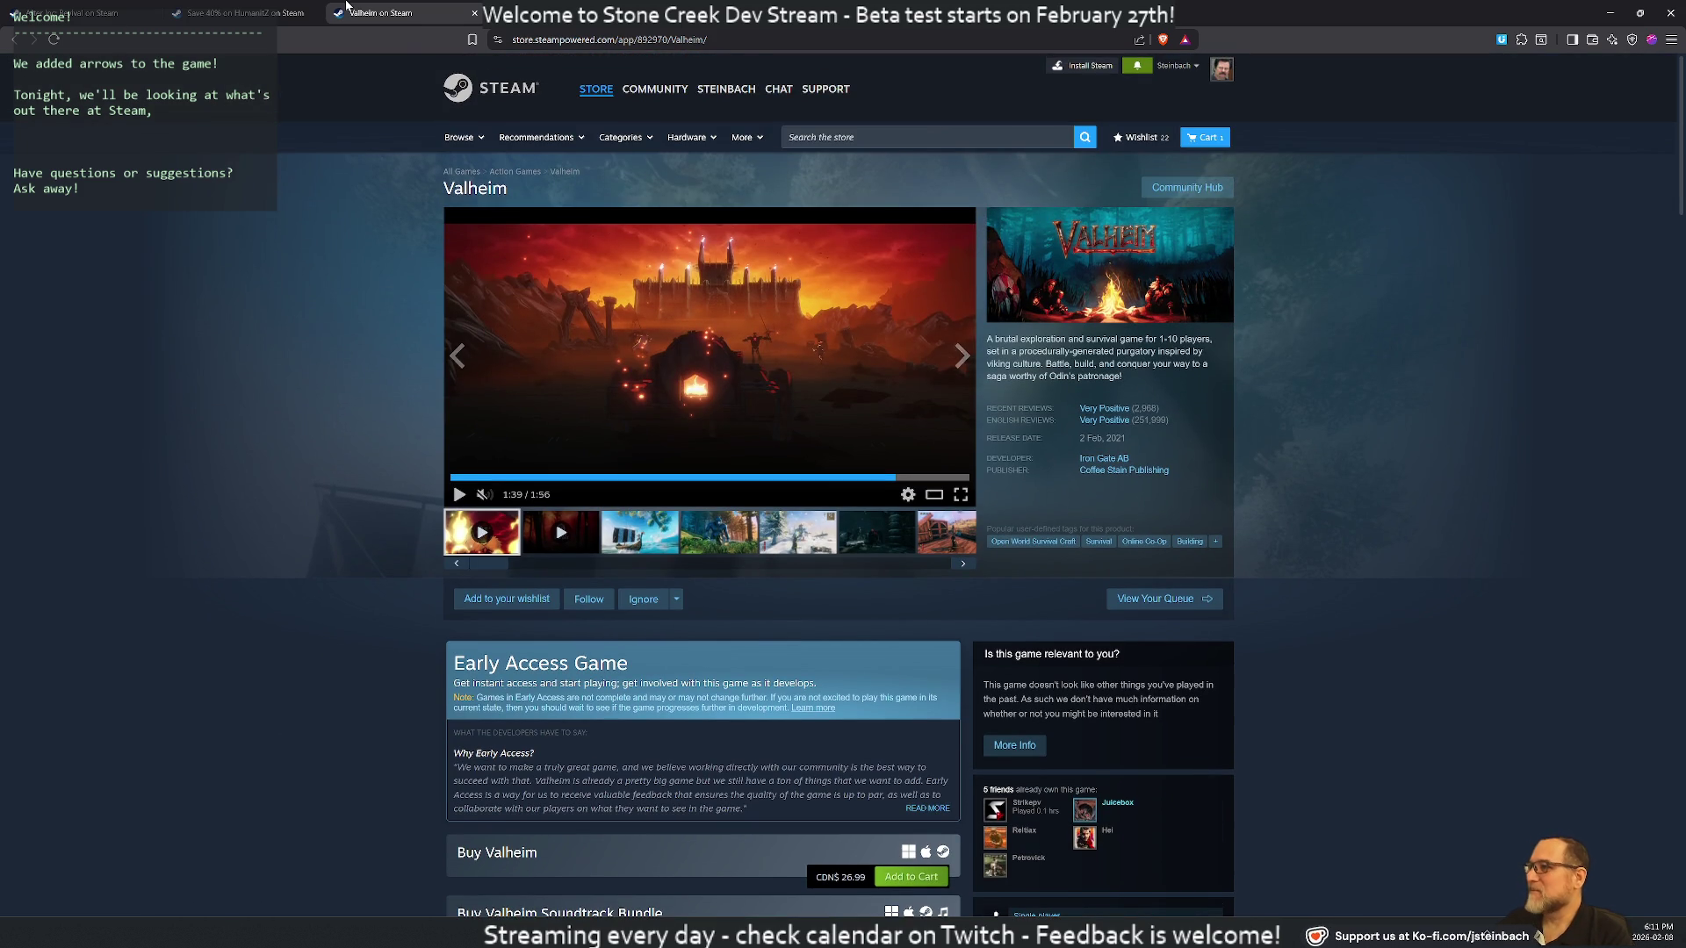
{"action": "key", "text": "alt+Left"}
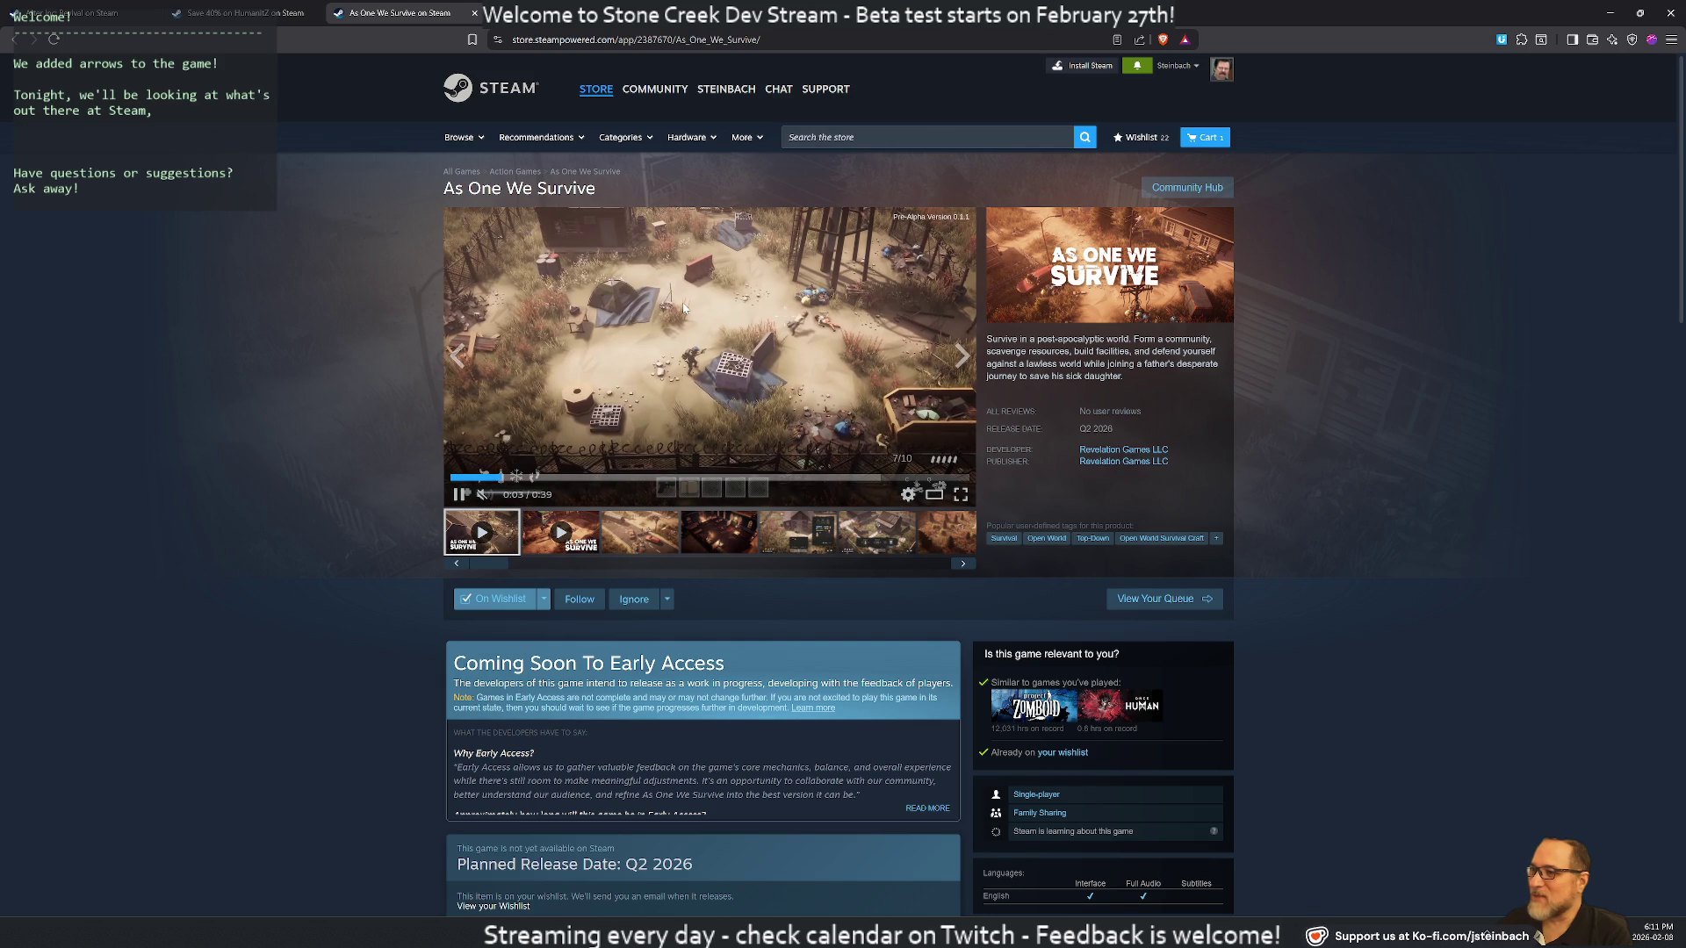
Play the As One We Survive trailer in the enlarged Trailers & Screenshots viewer
{"action": "left_click", "coordinate": [934, 493]}
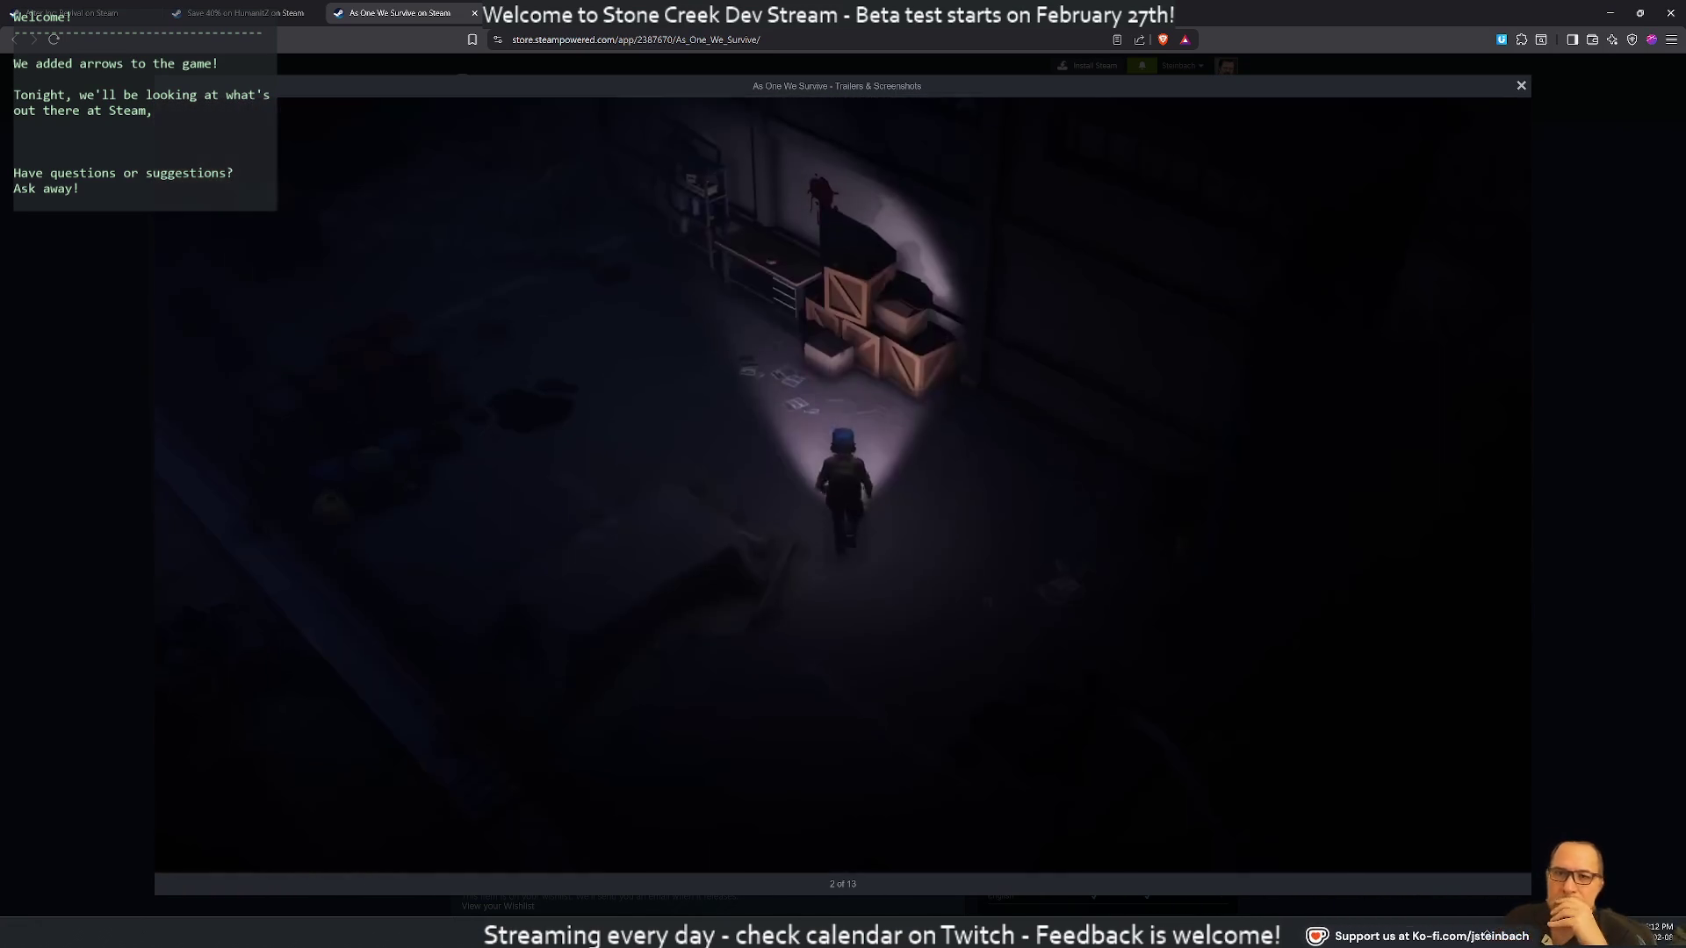
{"action": "mouse_move", "coordinate": [1326, 360]}
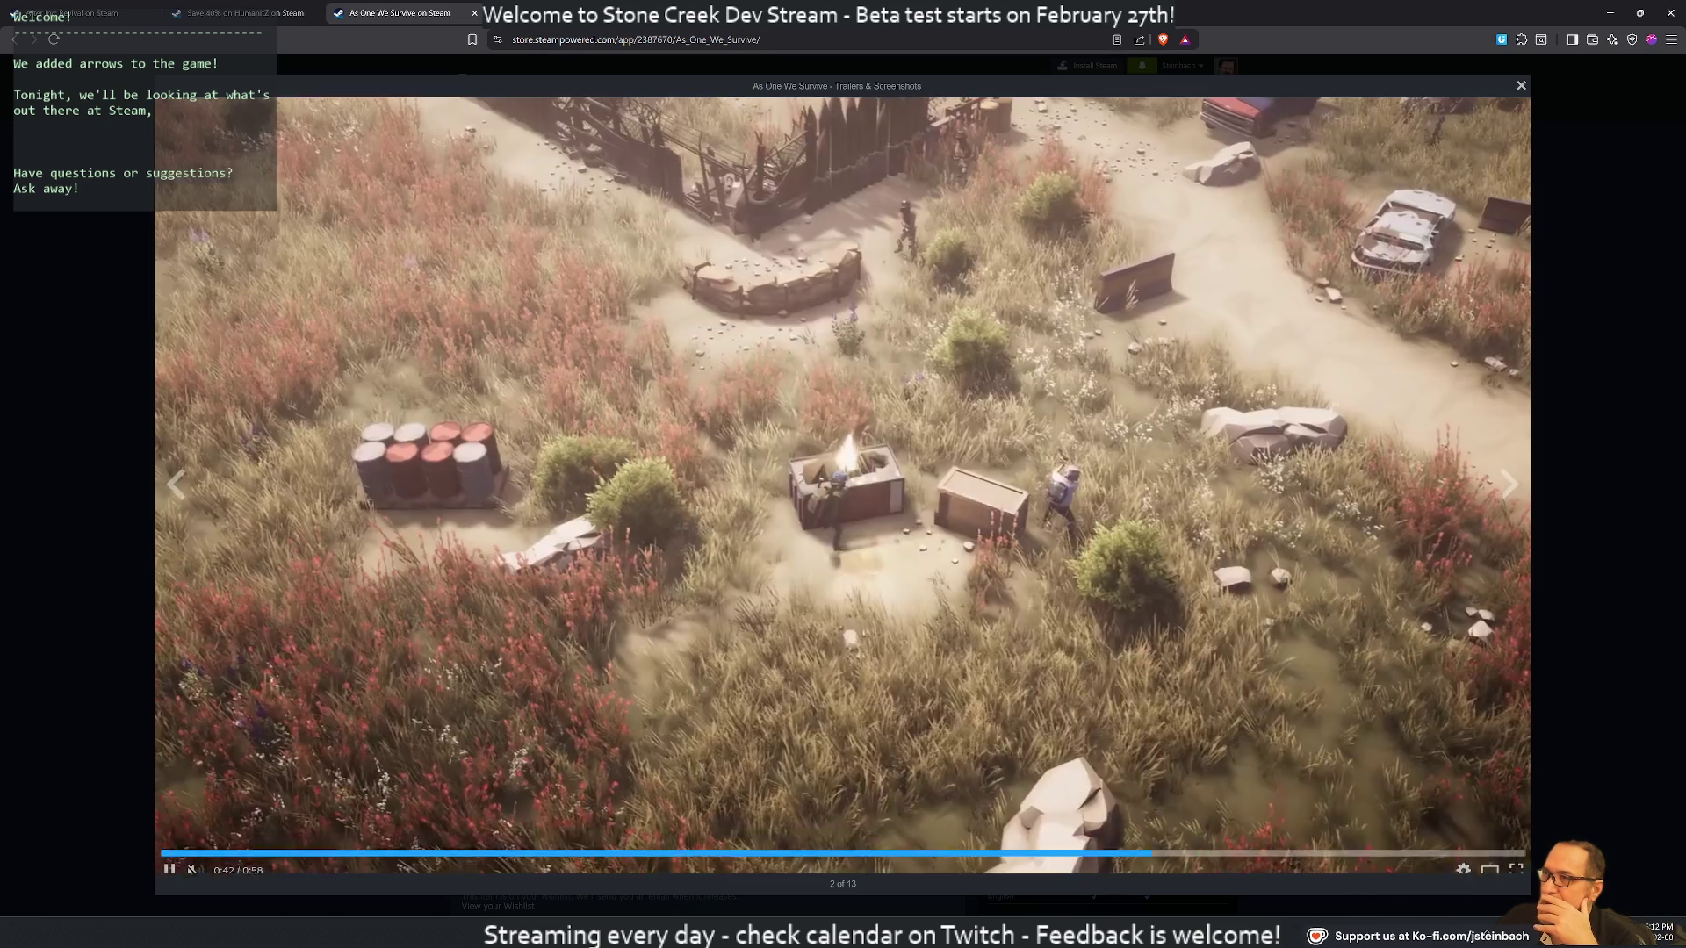
Shrink the browser to a narrower floating window and launch JetBrains Rider
{"action": "double_click", "coordinate": [1209, 10]}
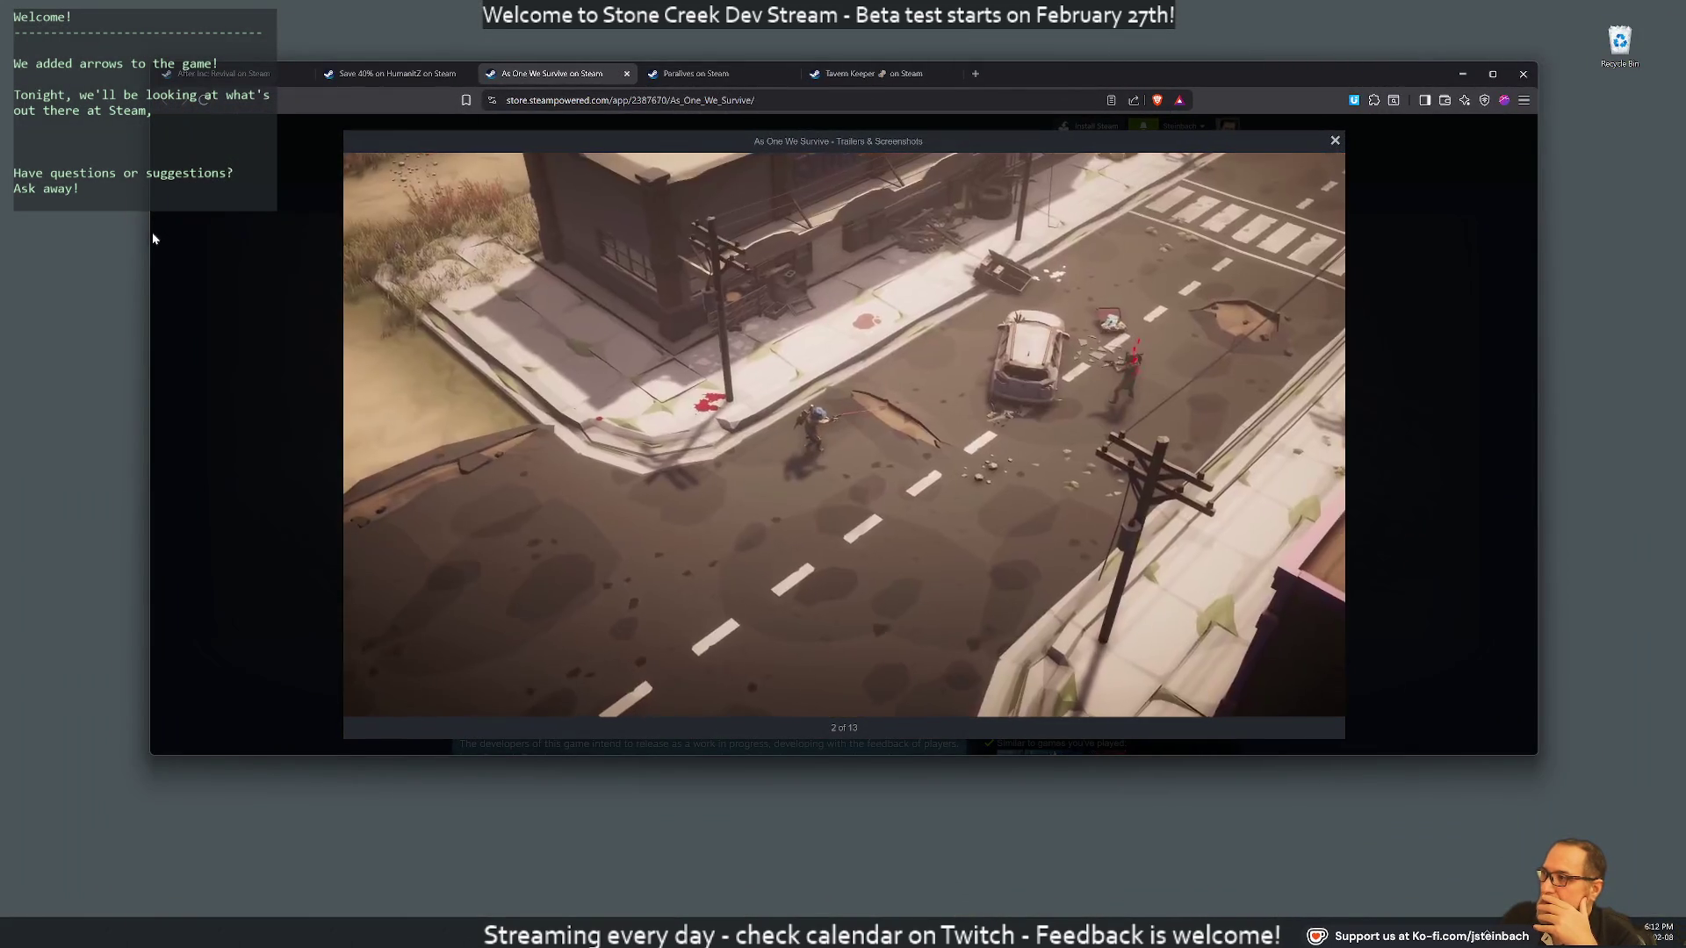
{"action": "left_click_drag", "start_coordinate": [148, 229], "coordinate": [475, 250]}
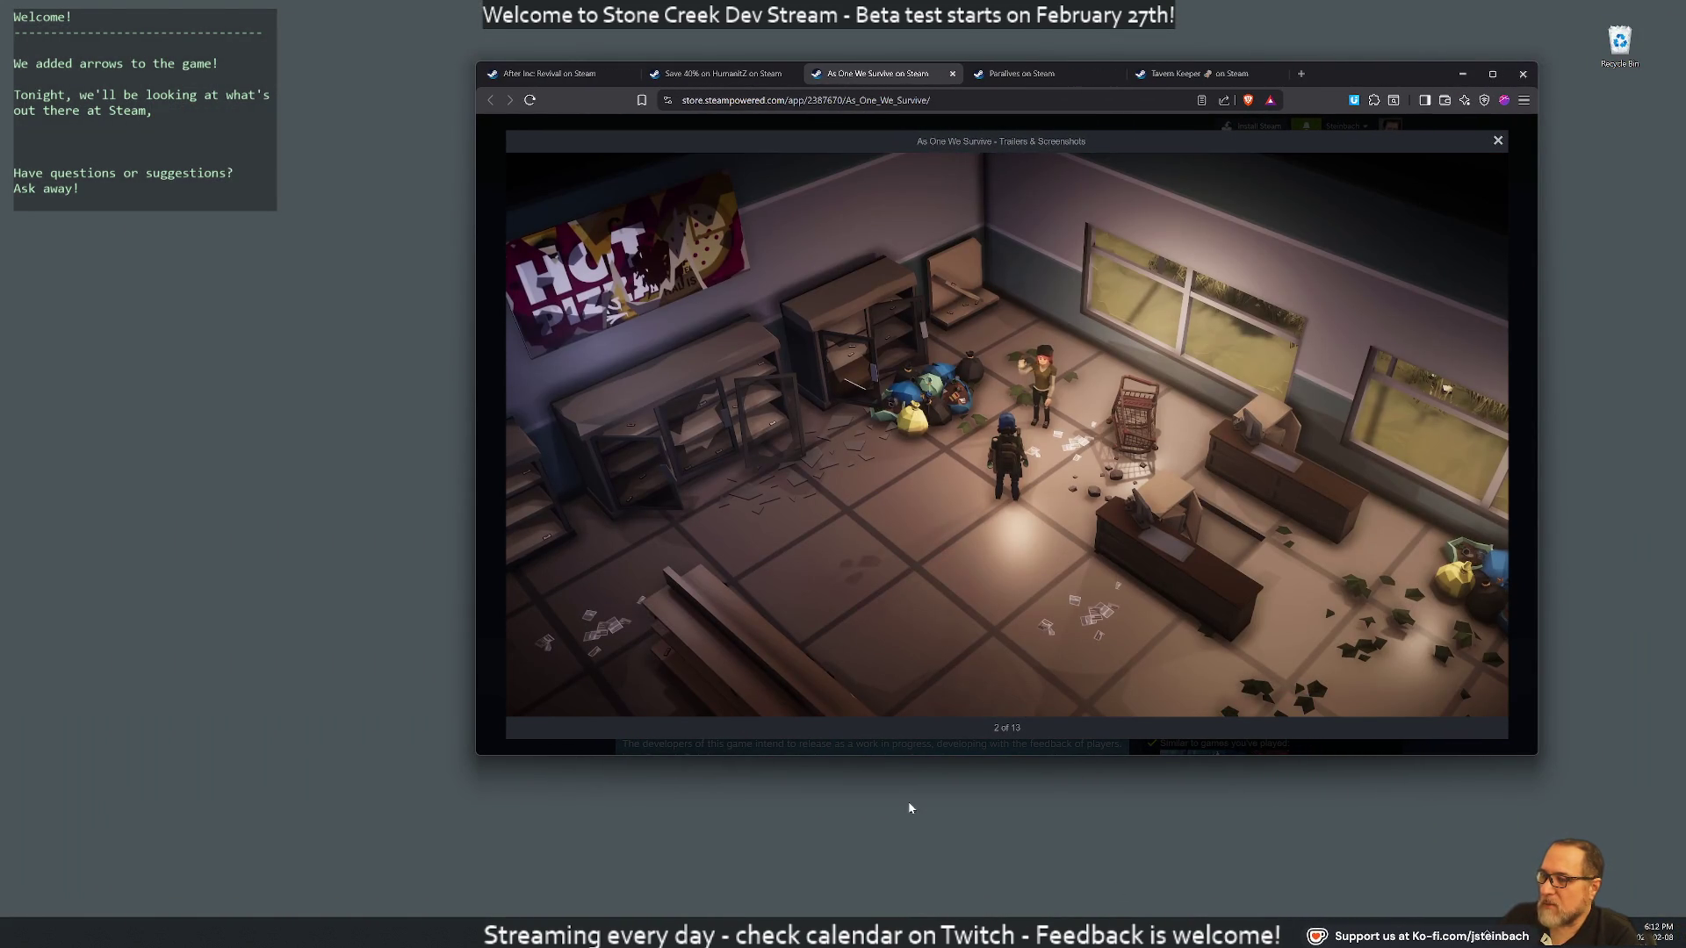
{"action": "key", "text": "super"}
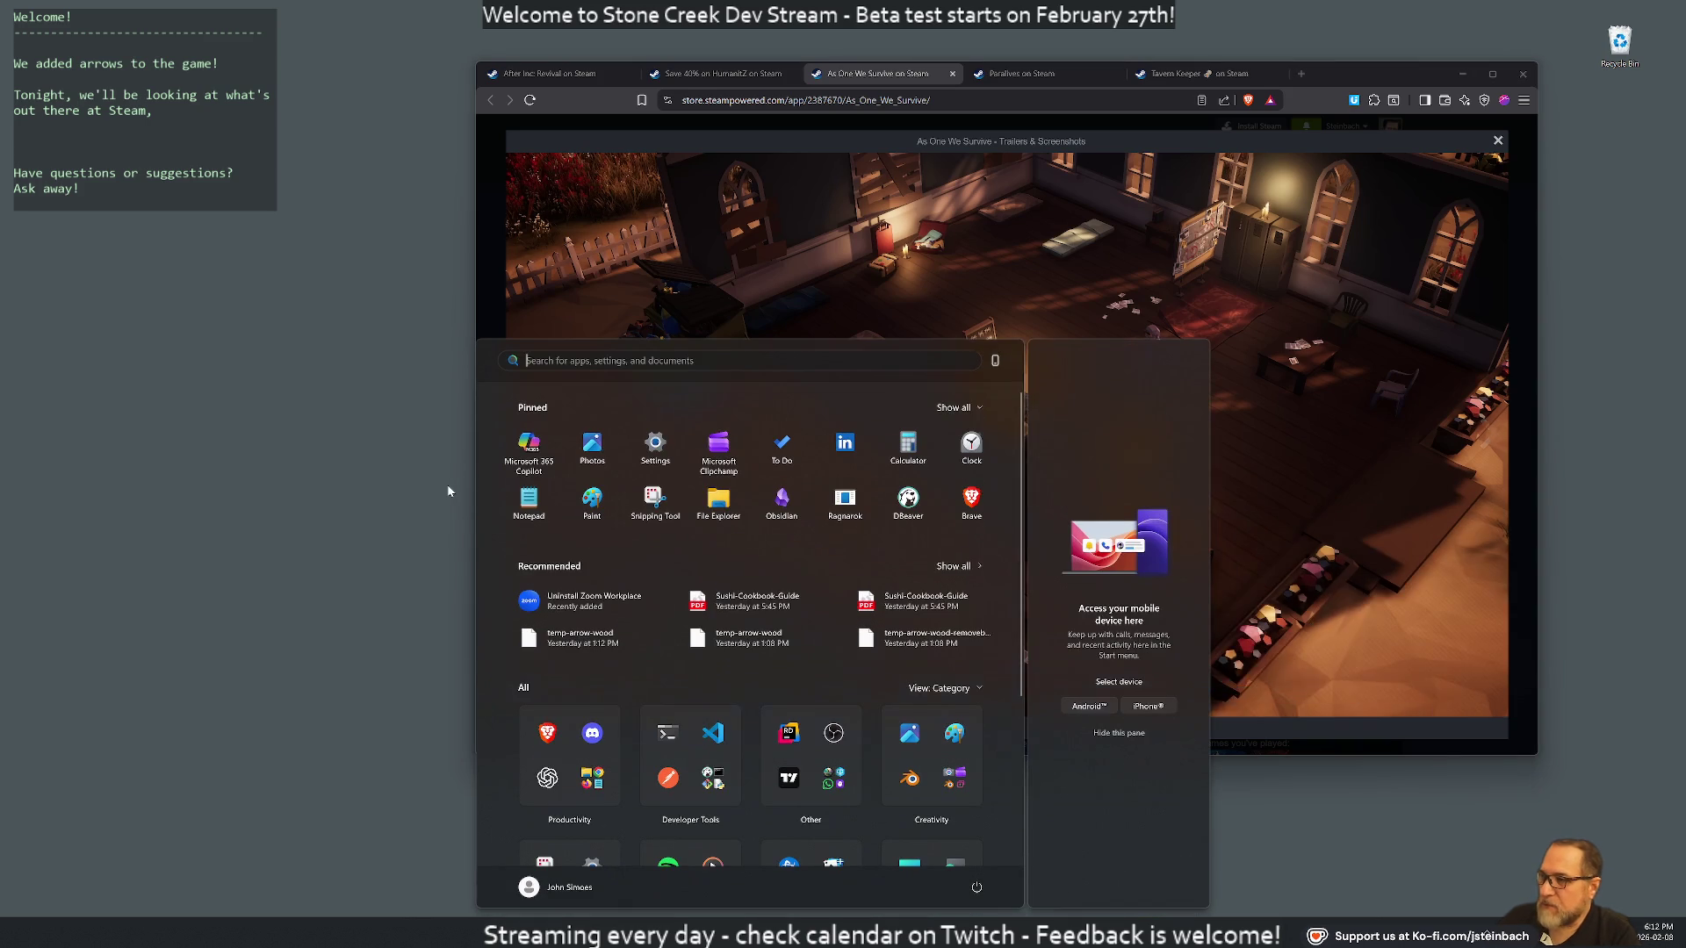
{"action": "type", "text": "rider"}
{"action": "key", "text": "Return"}
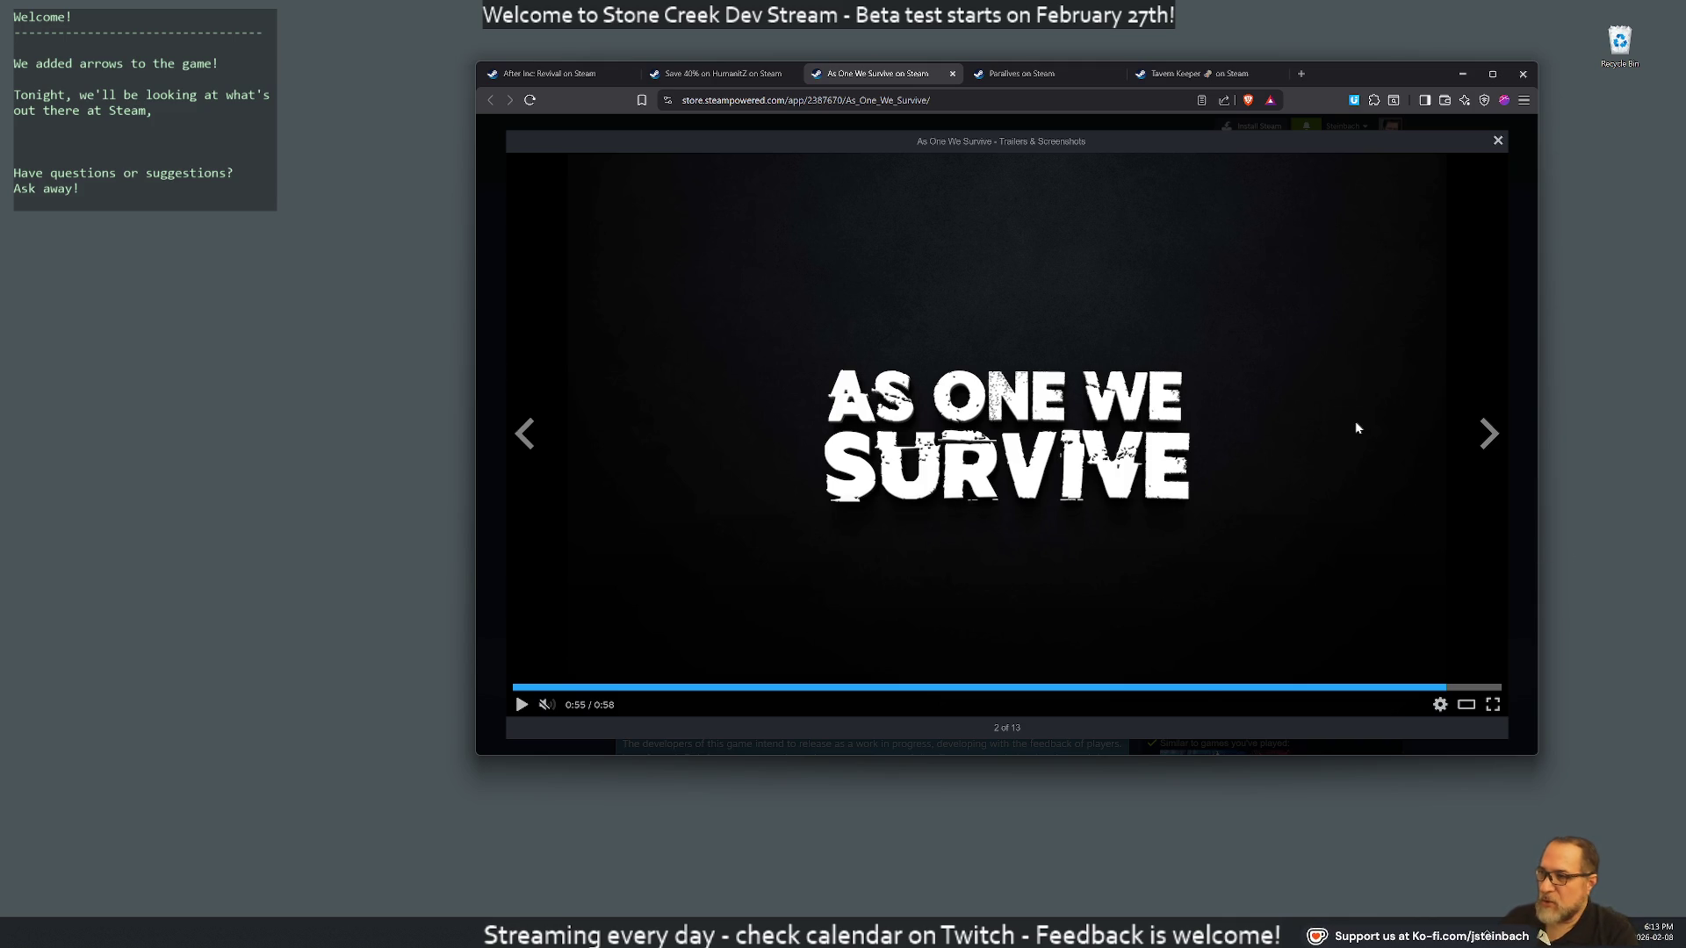
Launch the Cygwin terminal and search its history for the earlier beta to-do vim command
{"action": "key", "text": "super"}
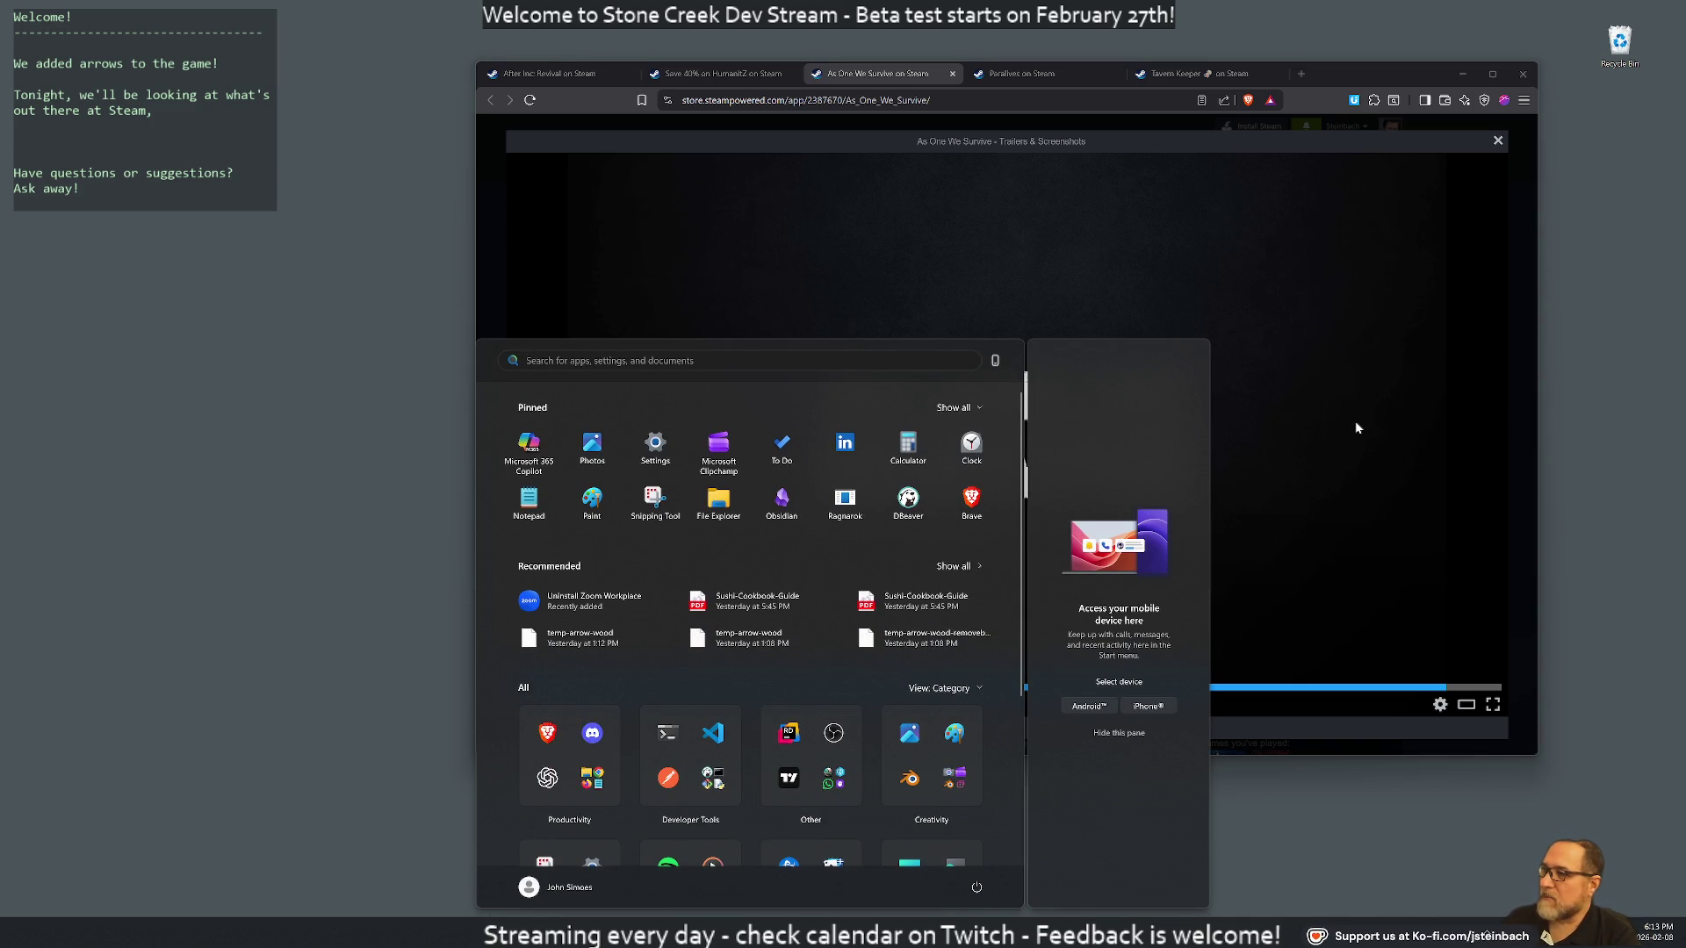
{"action": "type", "text": "terminal"}
{"action": "key", "text": "Return"}
{"action": "key", "text": "ctrl+r"}
{"action": "type", "text": "bet"}
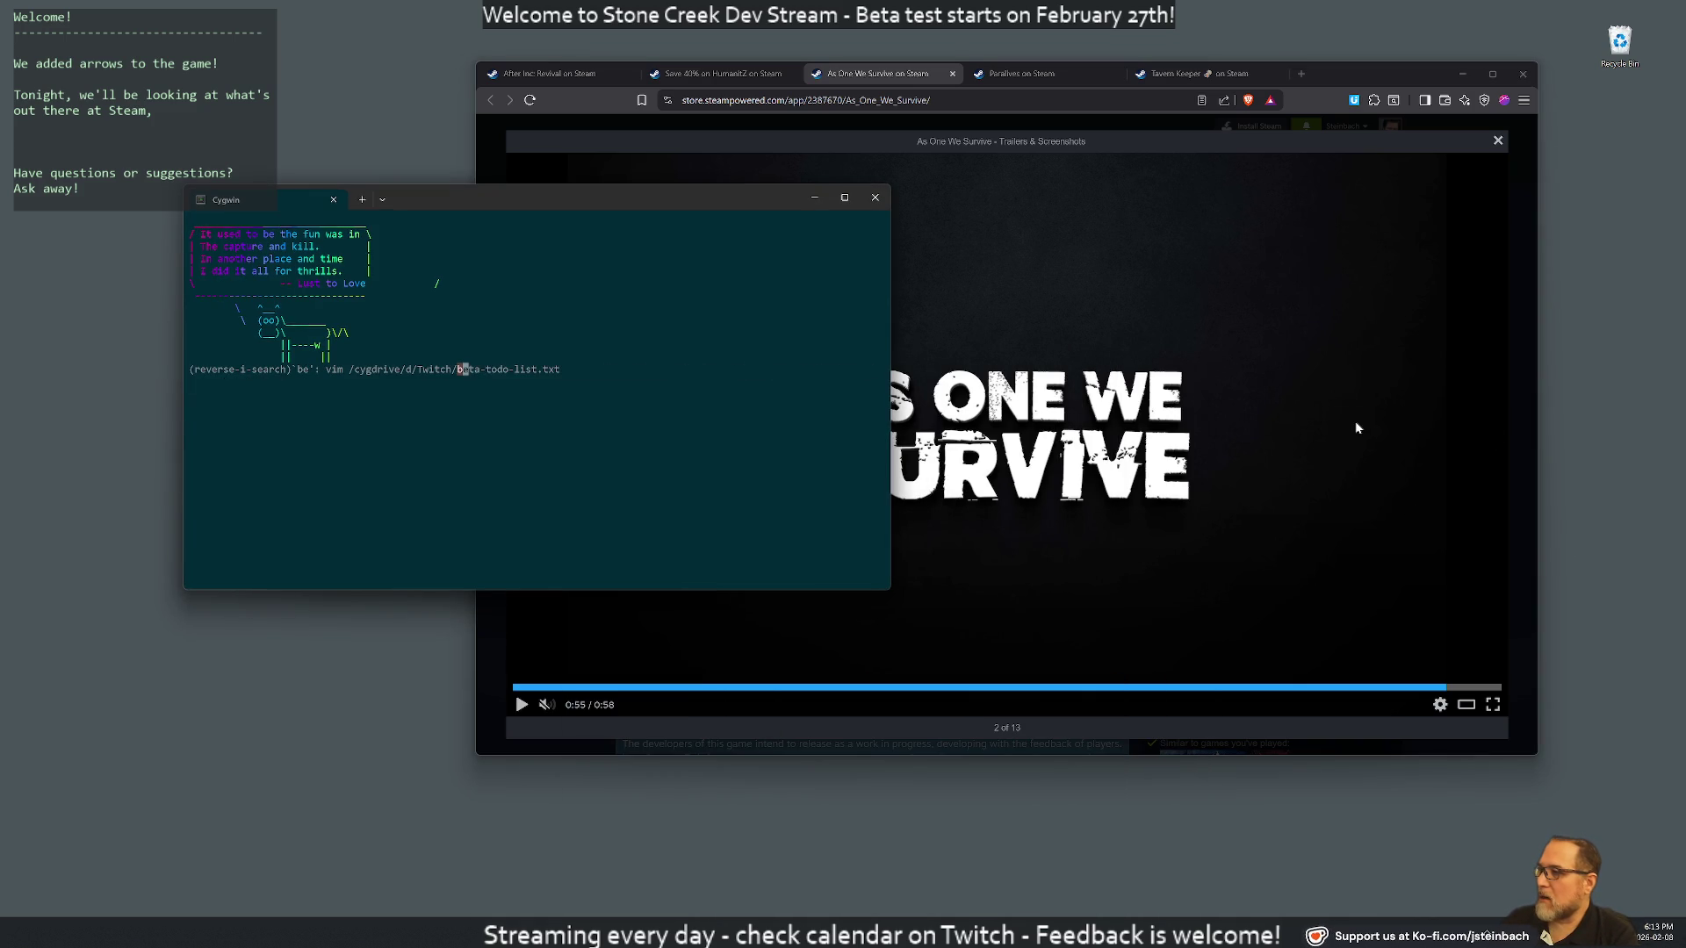
Open twitch/beta-todo-list.txt in vim
{"action": "key", "text": "ctrl+c"}
{"action": "type", "text": "vim twitch/beta-todo-list.txt"}
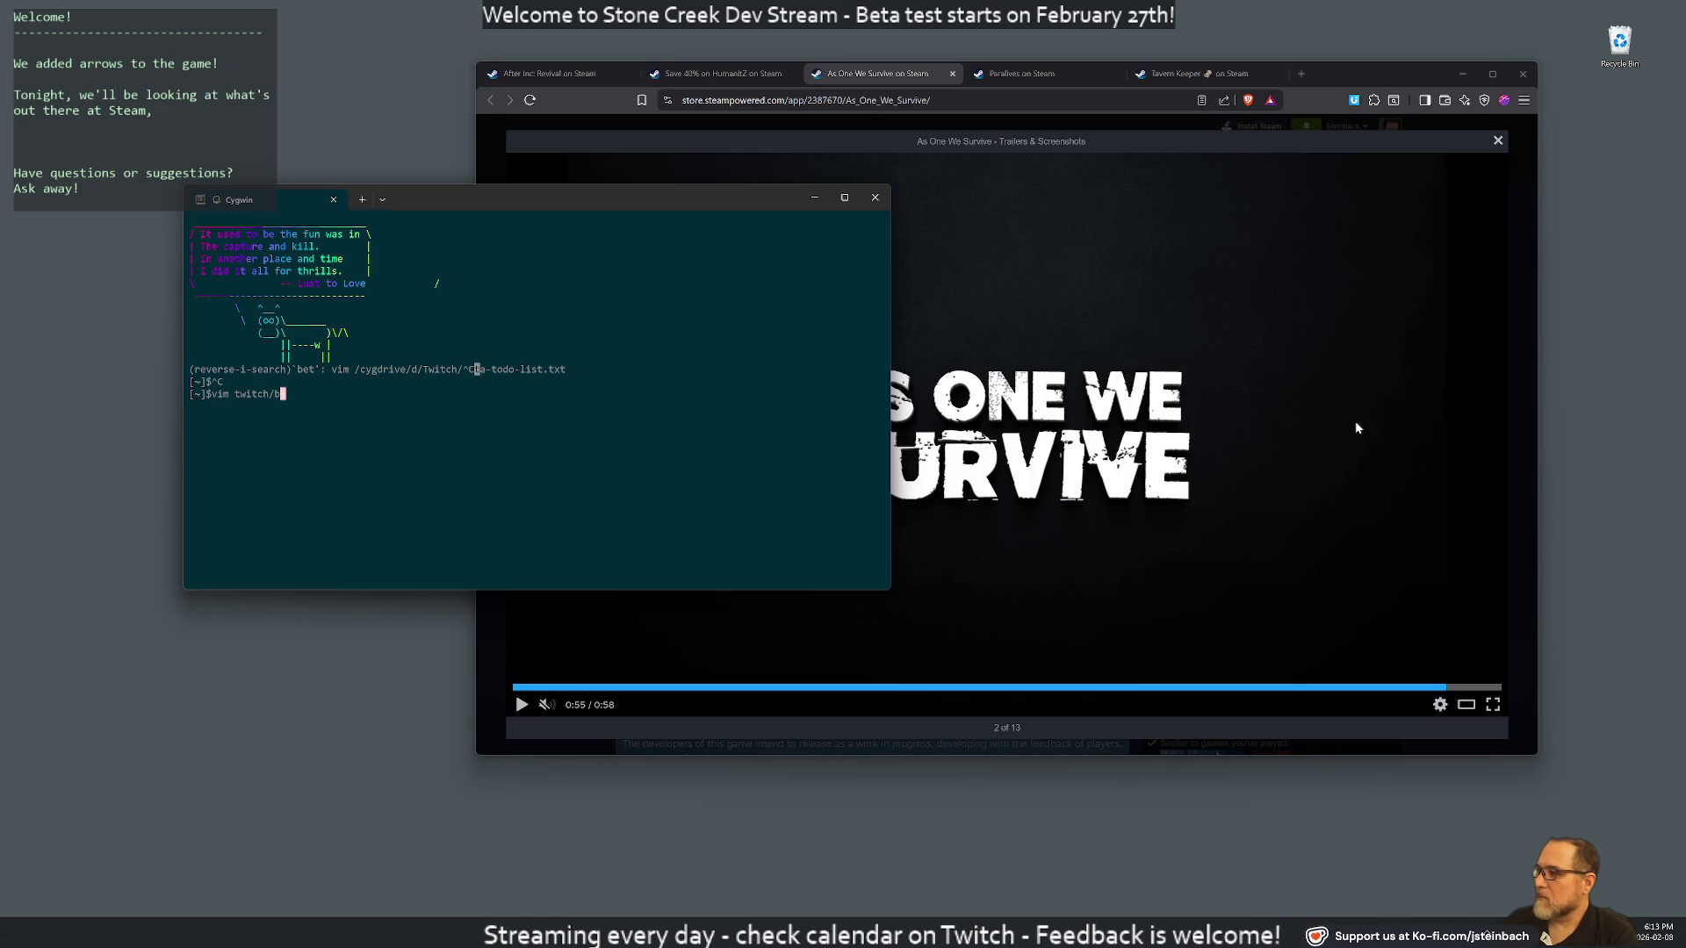
{"action": "key", "text": "Return"}
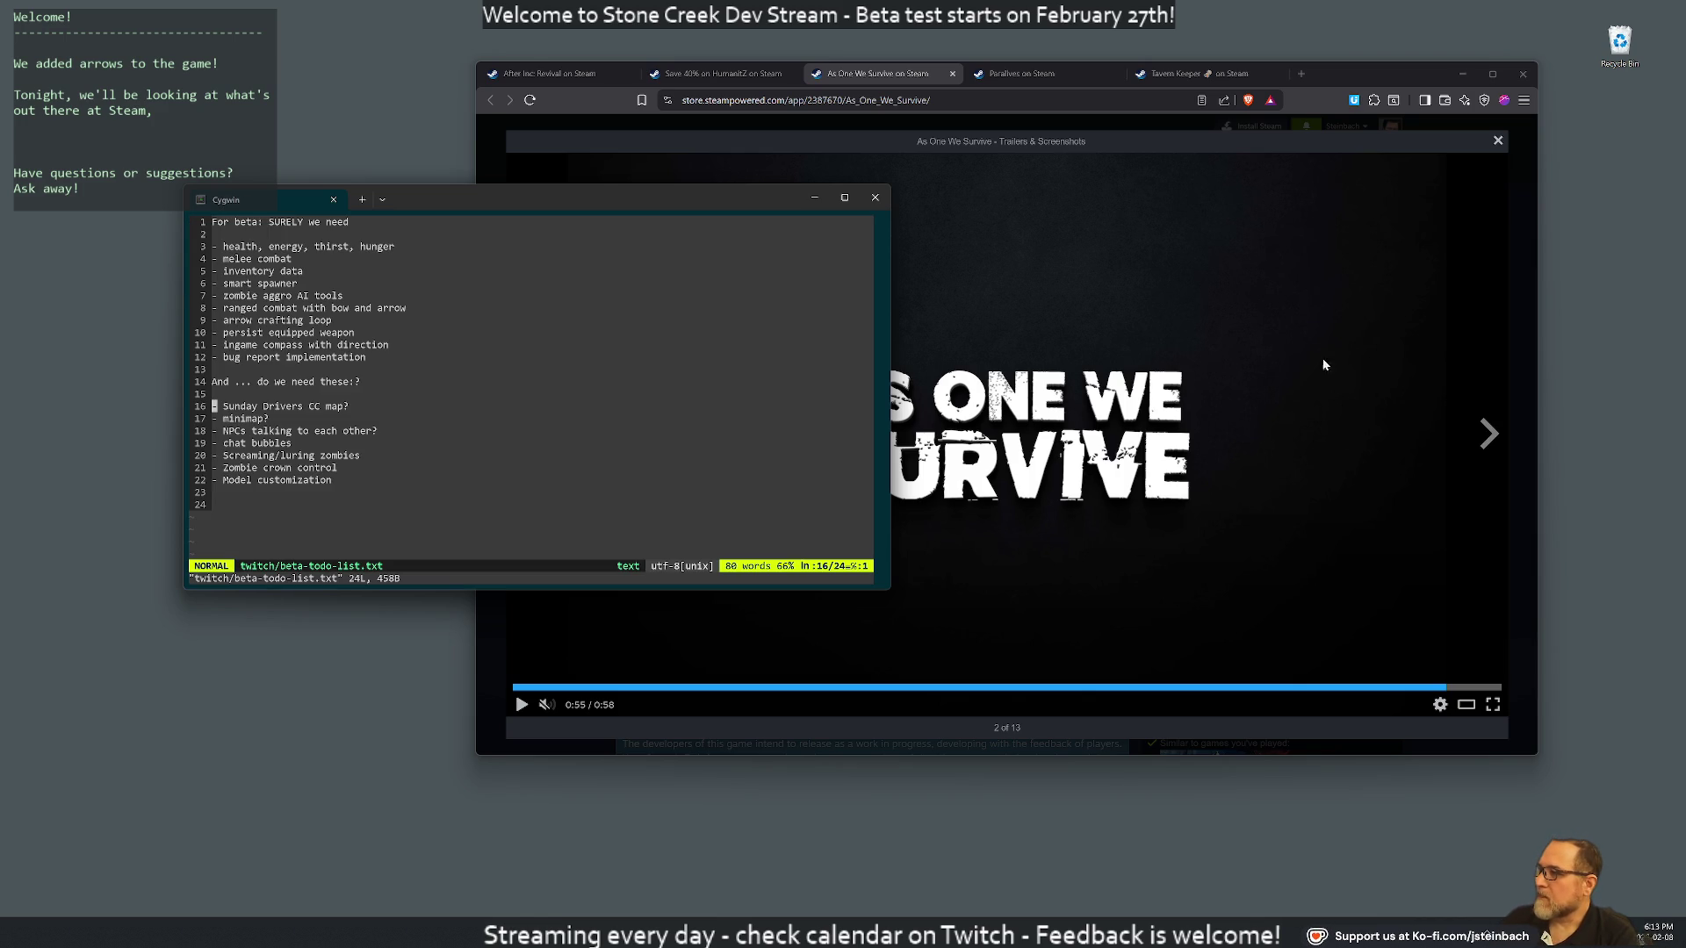
Move the terminal to the lower left, narrow it, and open a new blank browser tab
{"action": "mouse_move", "coordinate": [604, 203]}
{"action": "left_mouse_down"}
{"action": "mouse_move", "coordinate": [453, 419]}
{"action": "mouse_move", "coordinate": [435, 494]}
{"action": "left_mouse_up"}
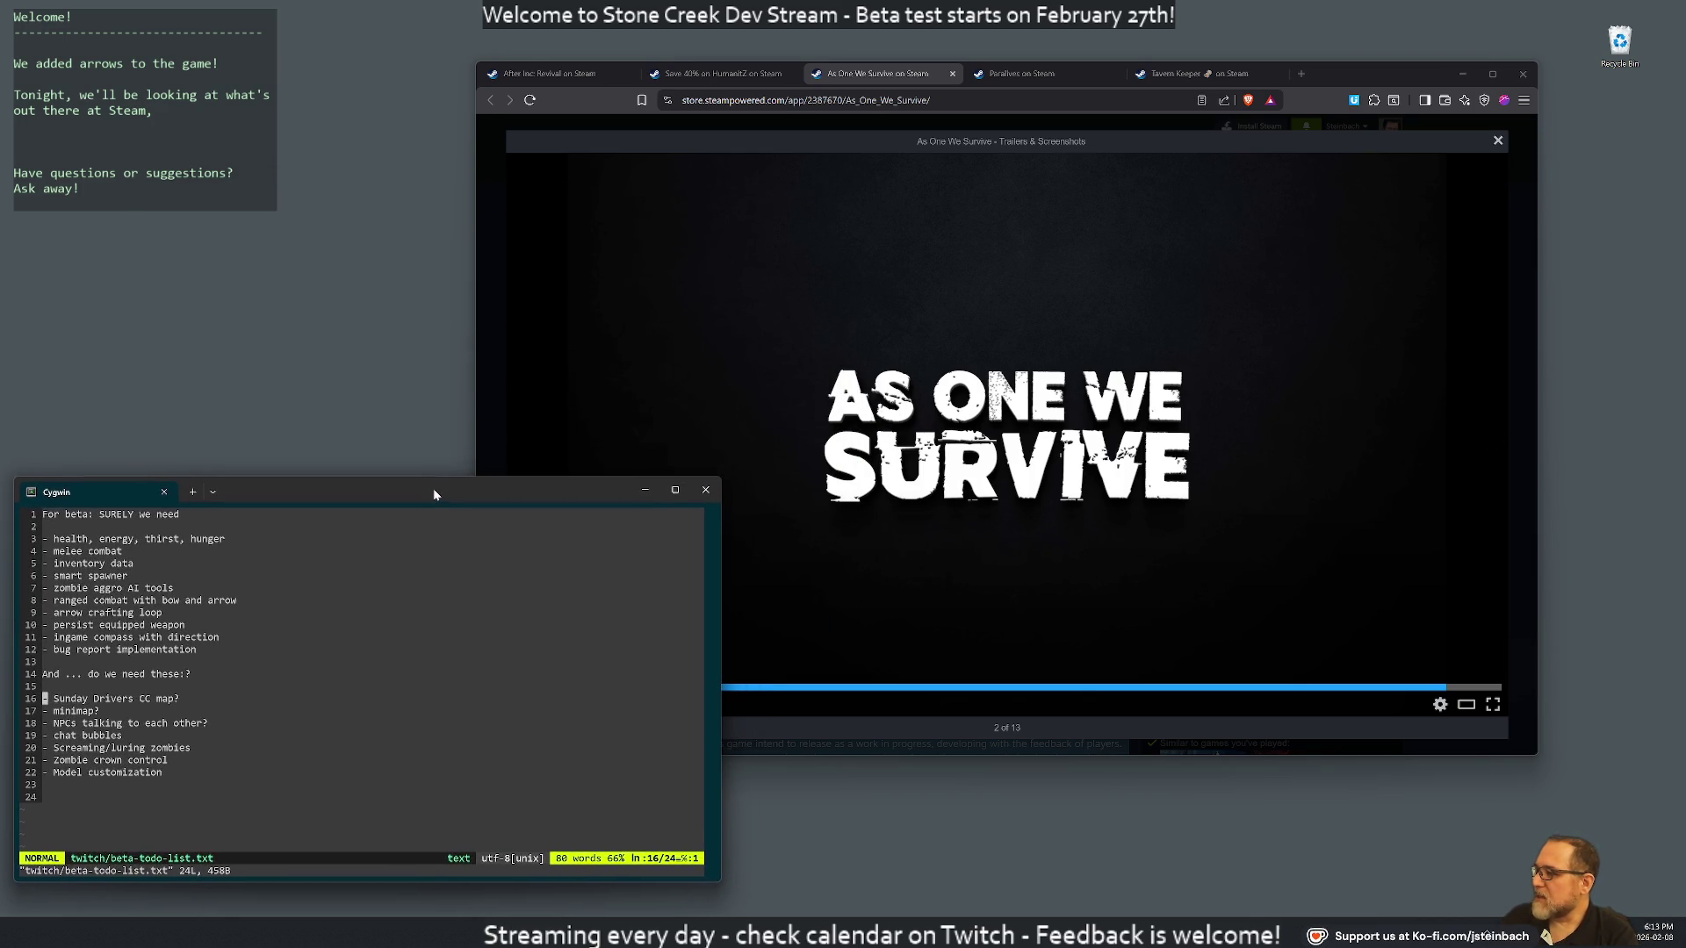
{"action": "left_click_drag", "start_coordinate": [721, 477], "coordinate": [452, 479]}
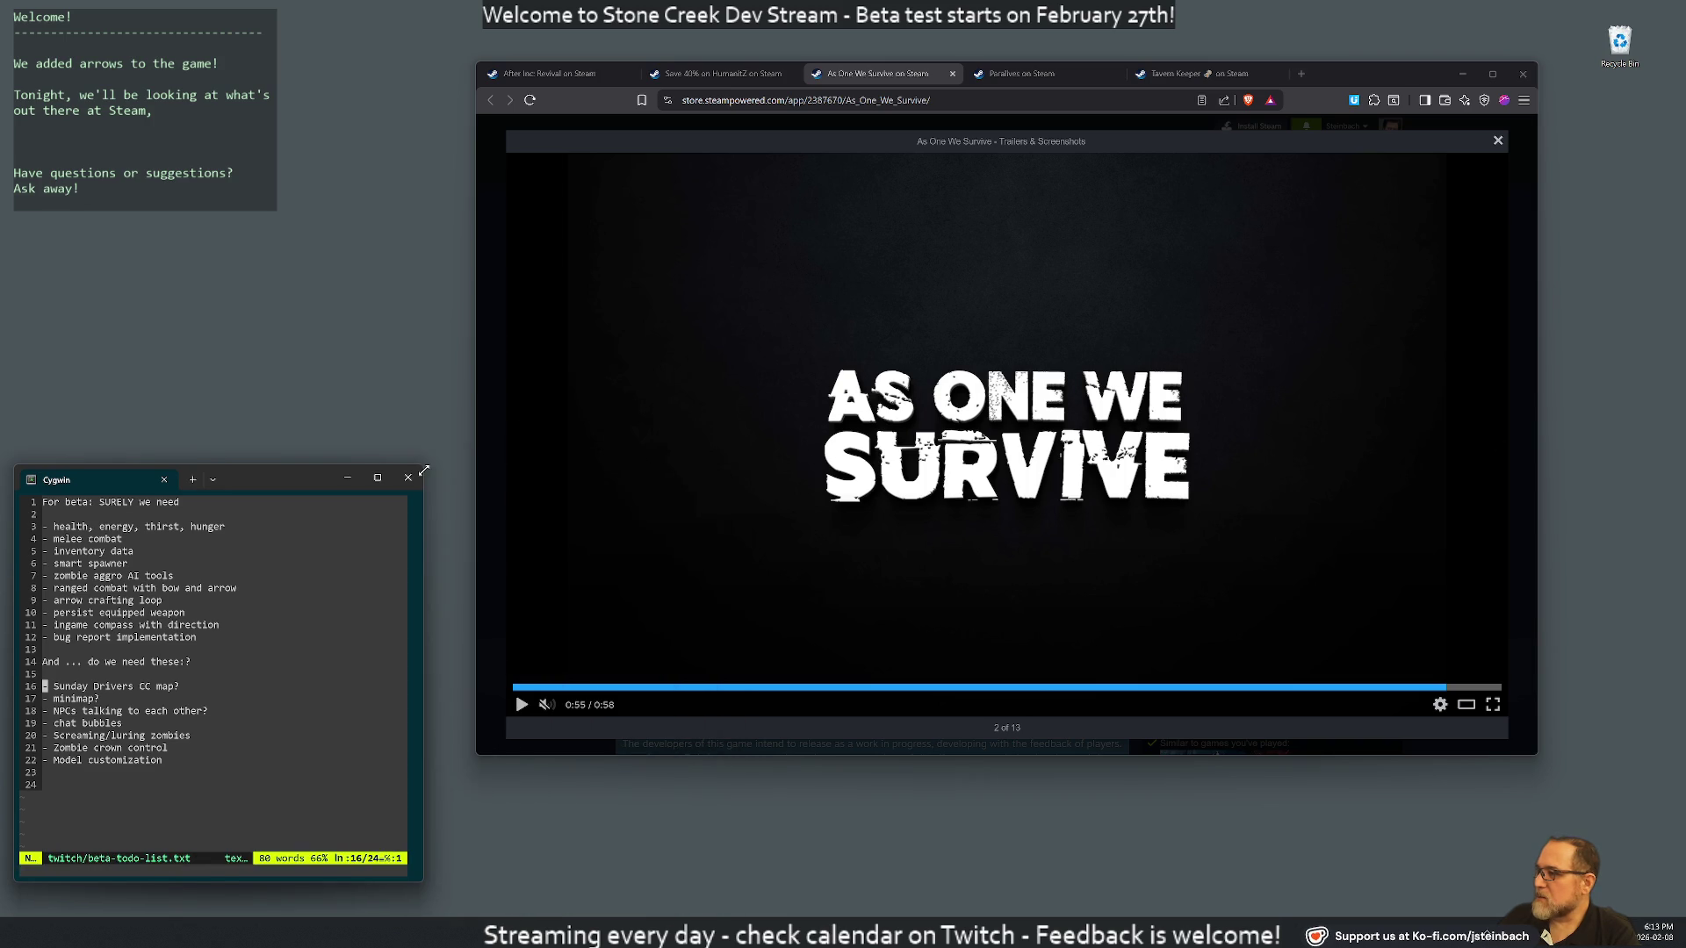
{"action": "key", "text": "Up"}
{"action": "key", "text": "Up"}
{"action": "key", "text": "Up"}
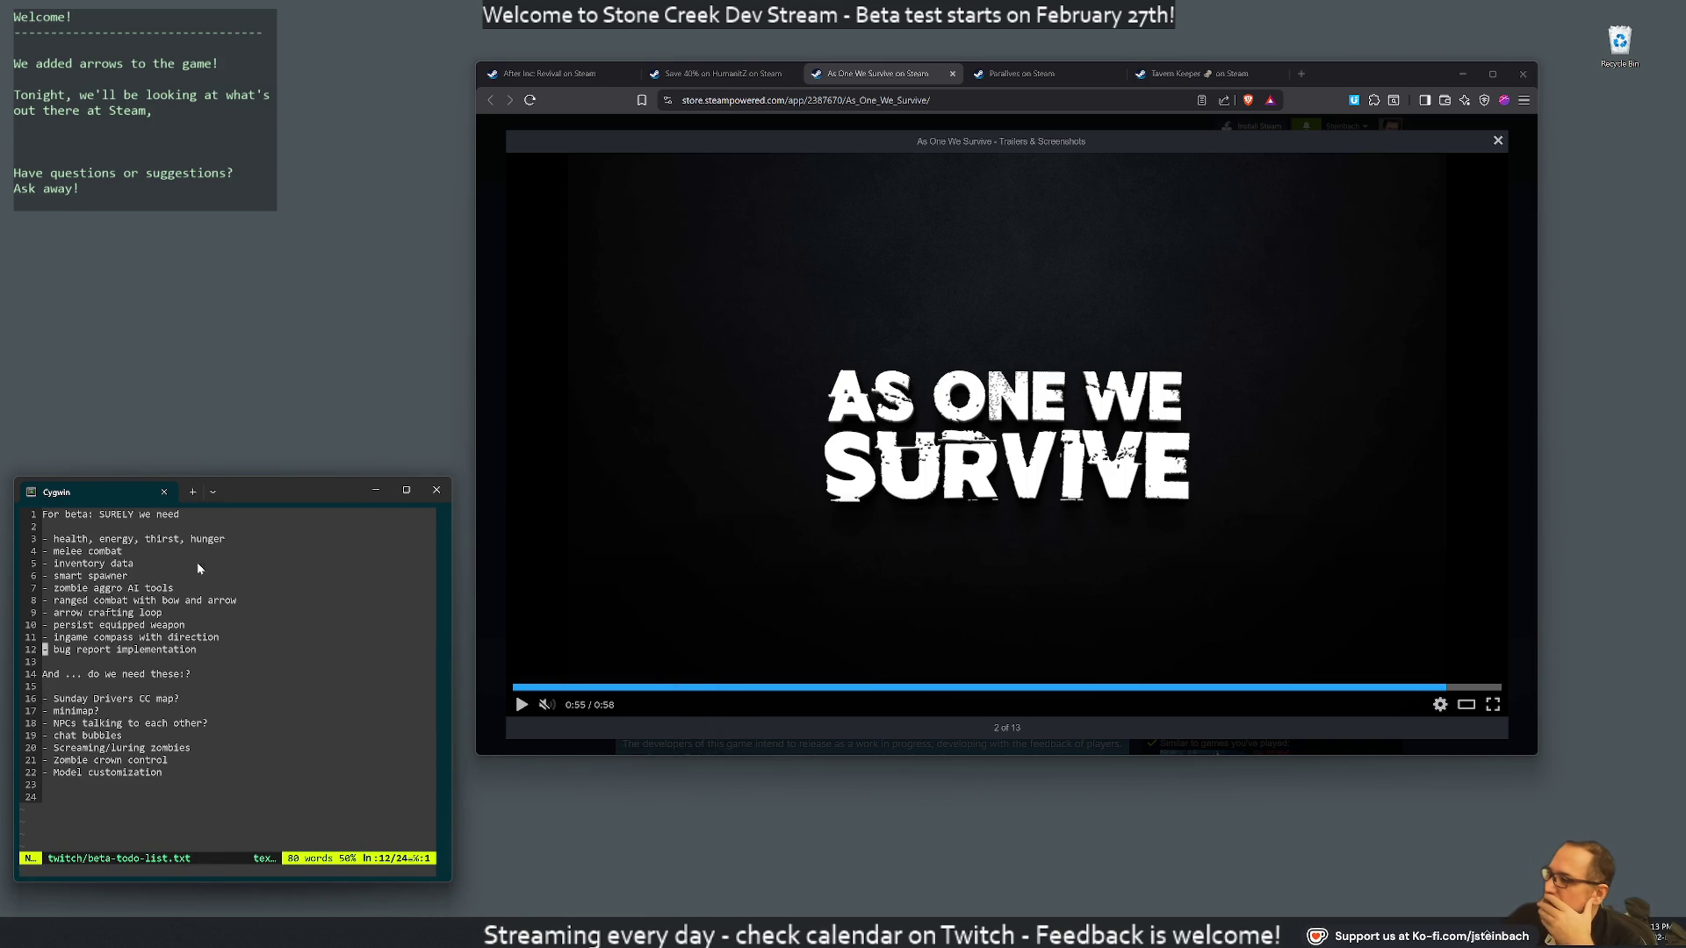
{"action": "key", "text": "ctrl+t"}
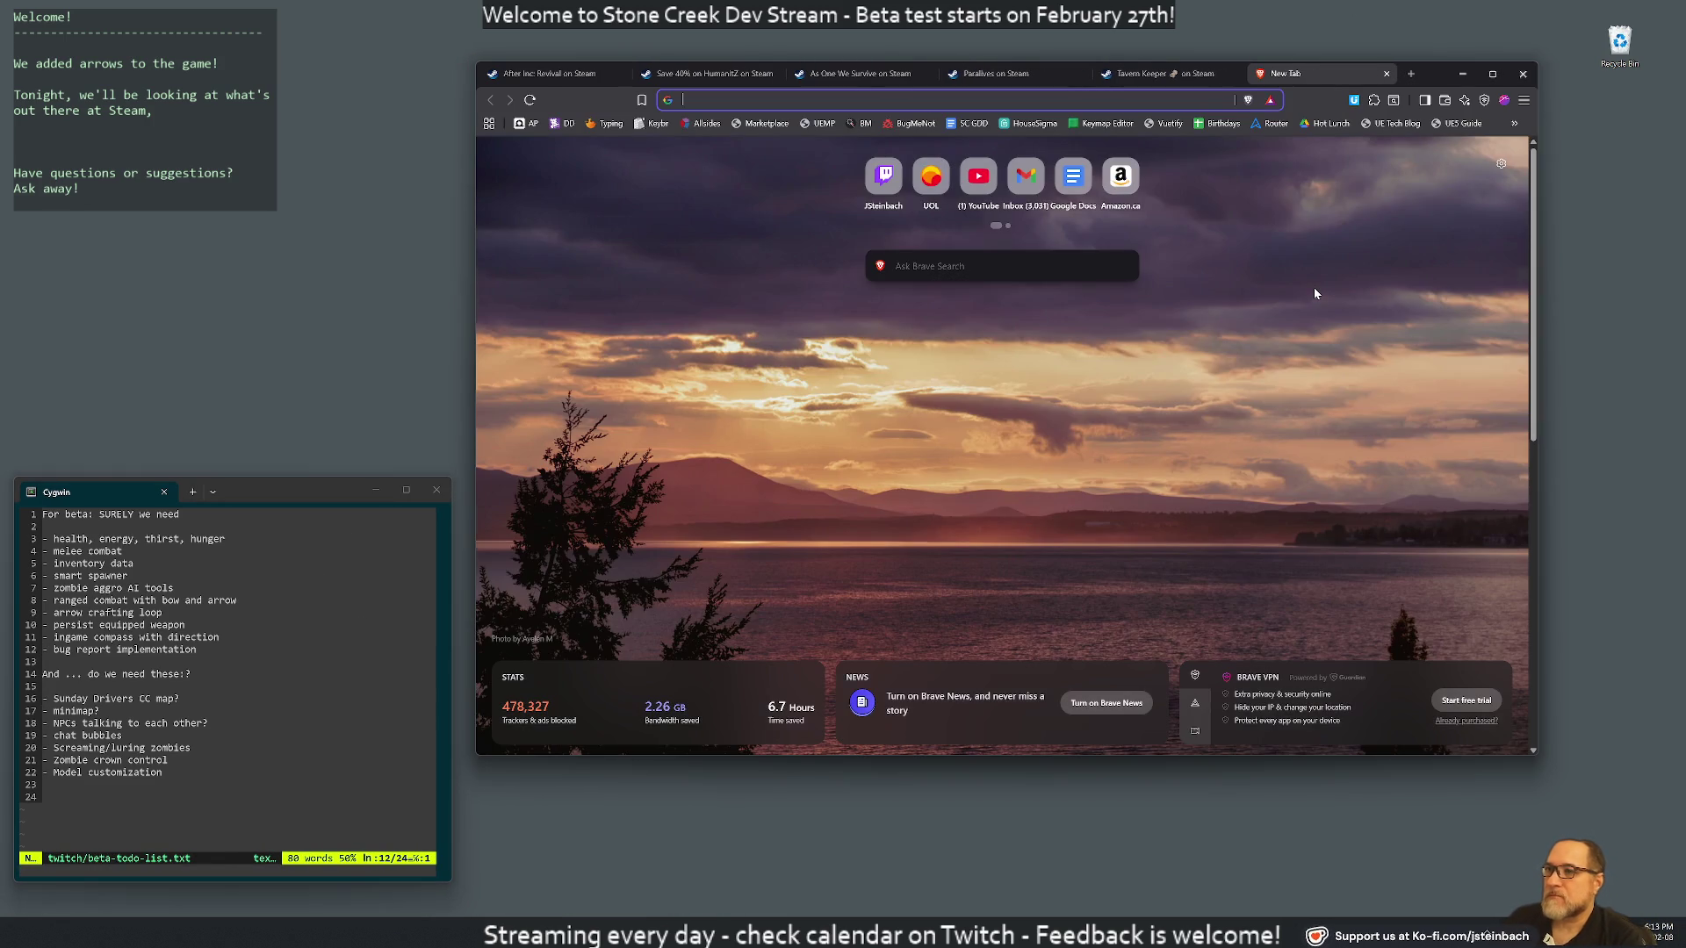
Open the SC GDD bookmark in Google Docs, scroll to its contents, and narrow the browser window
{"action": "type", "text": "gdd"}
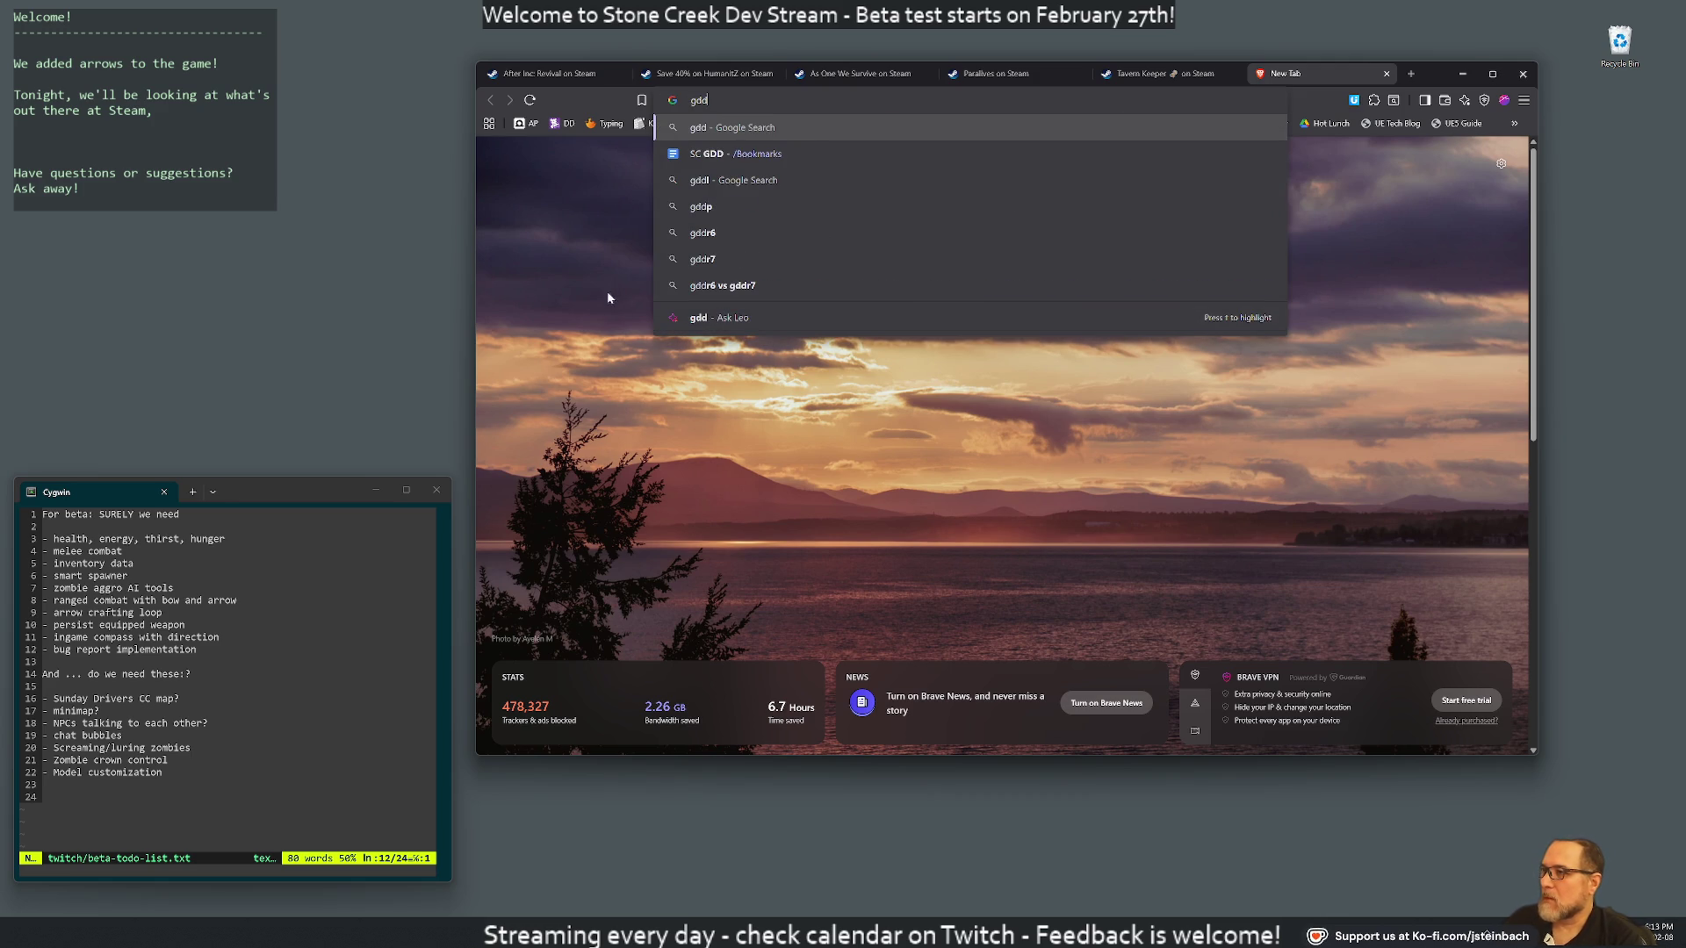
{"action": "left_click", "coordinate": [780, 153]}
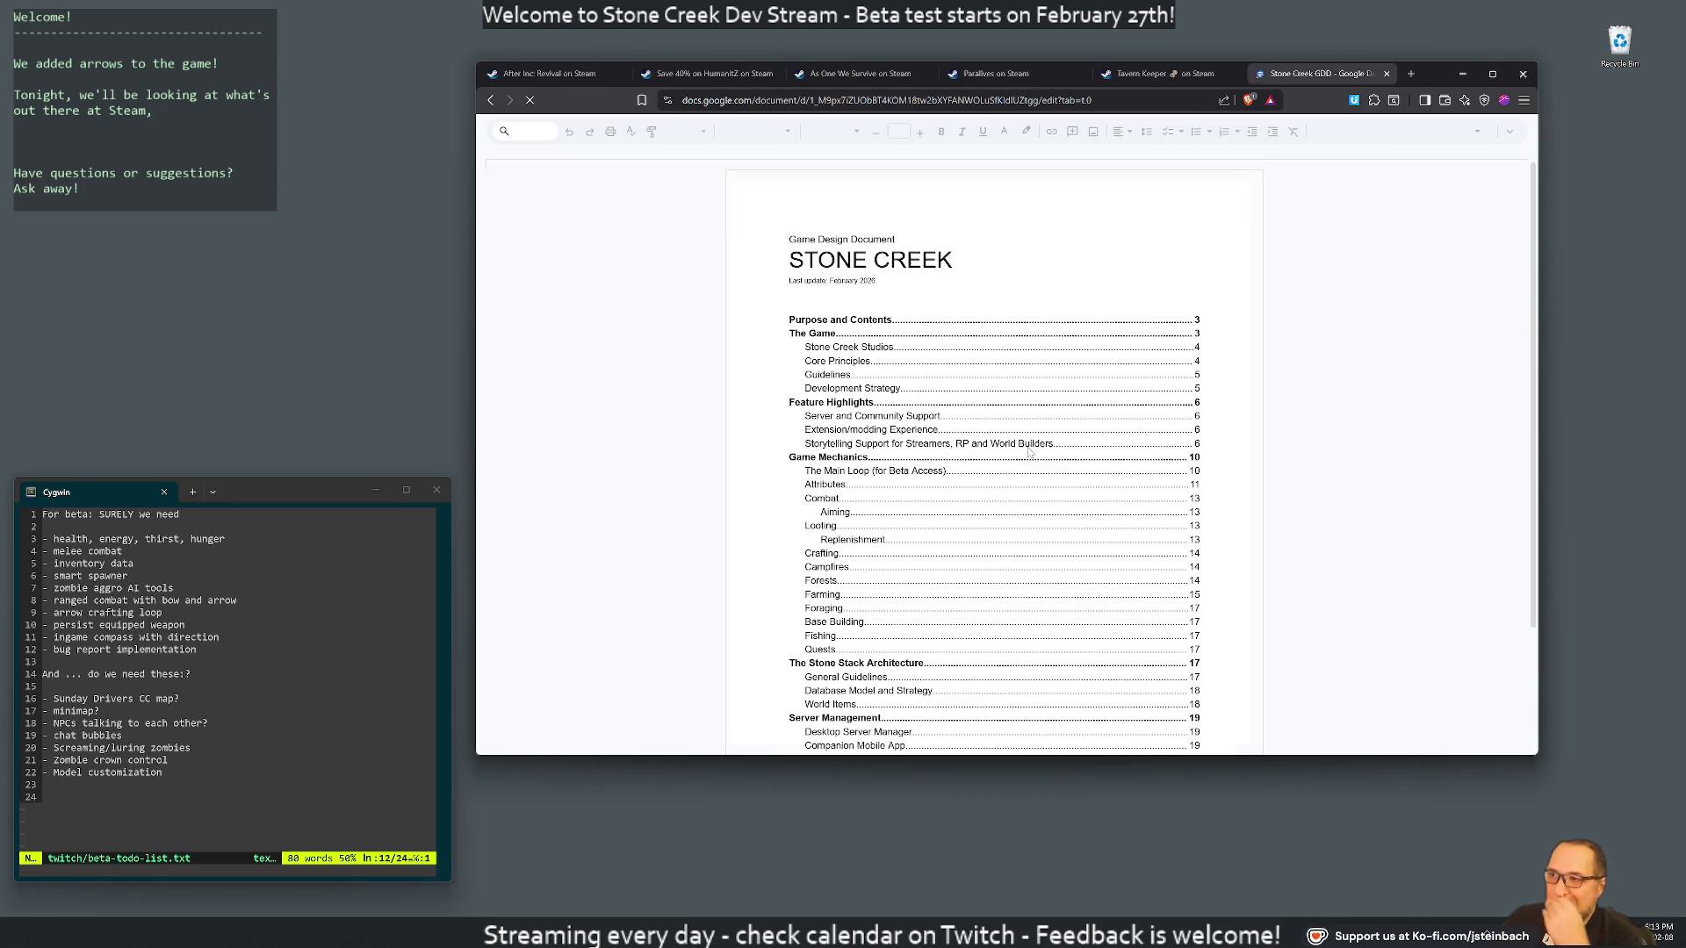
{"action": "scroll", "coordinate": [959, 446], "scroll_direction": "down", "scroll_amount": 10}
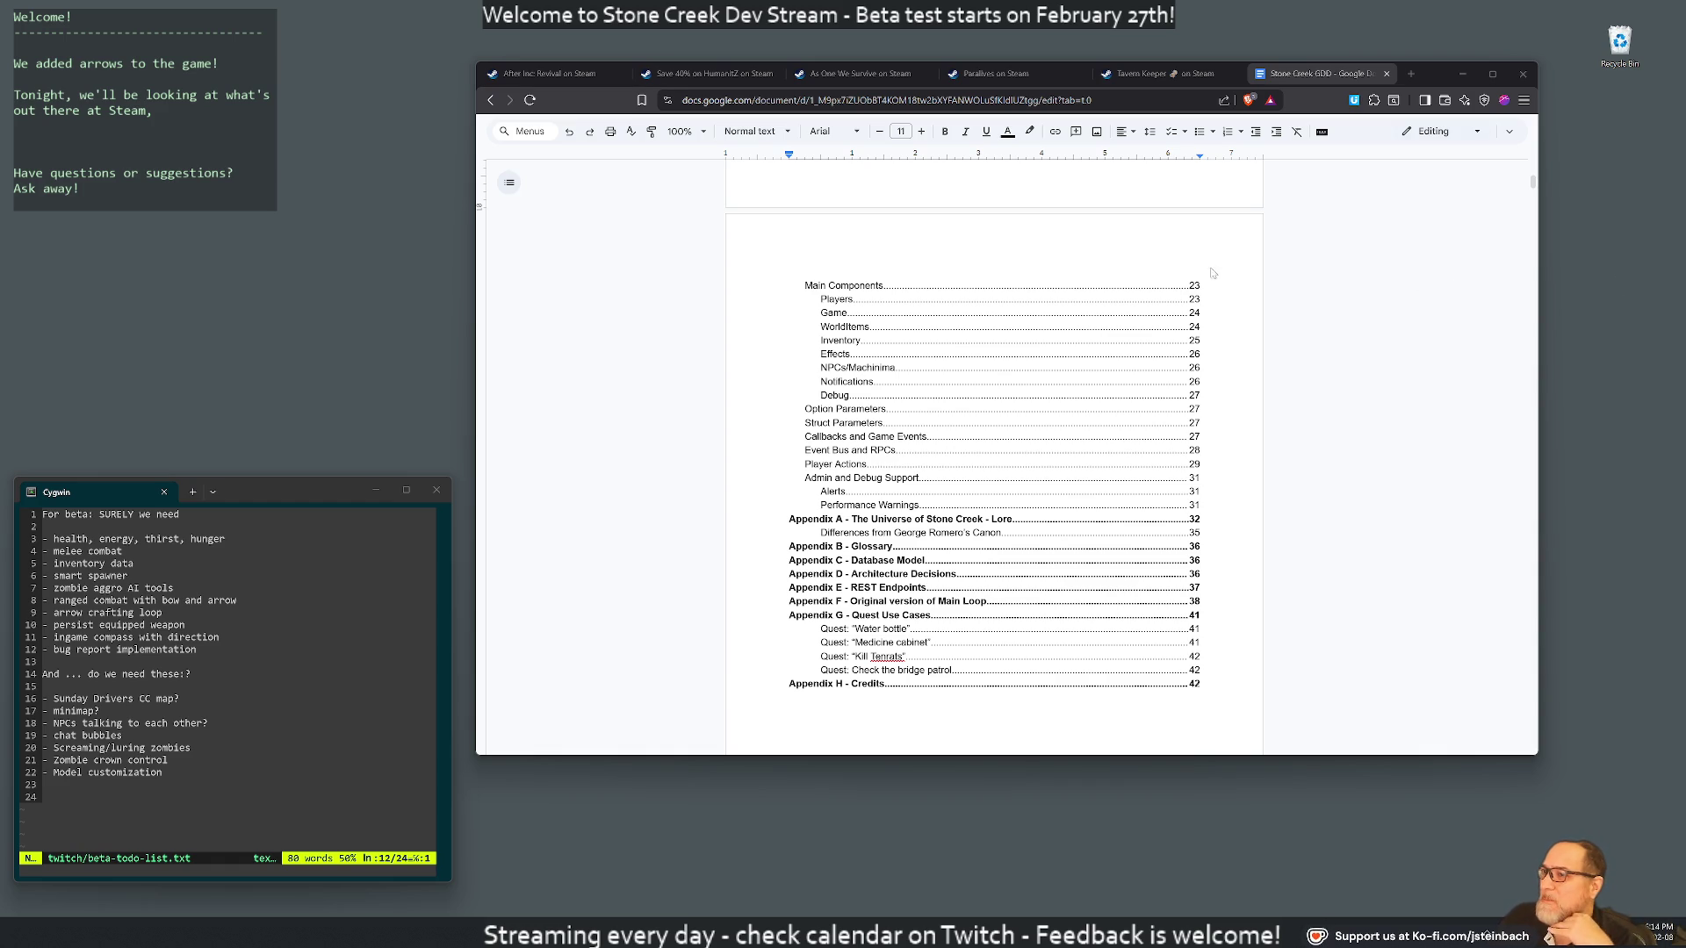
{"action": "left_click_drag", "start_coordinate": [477, 306], "coordinate": [656, 306]}
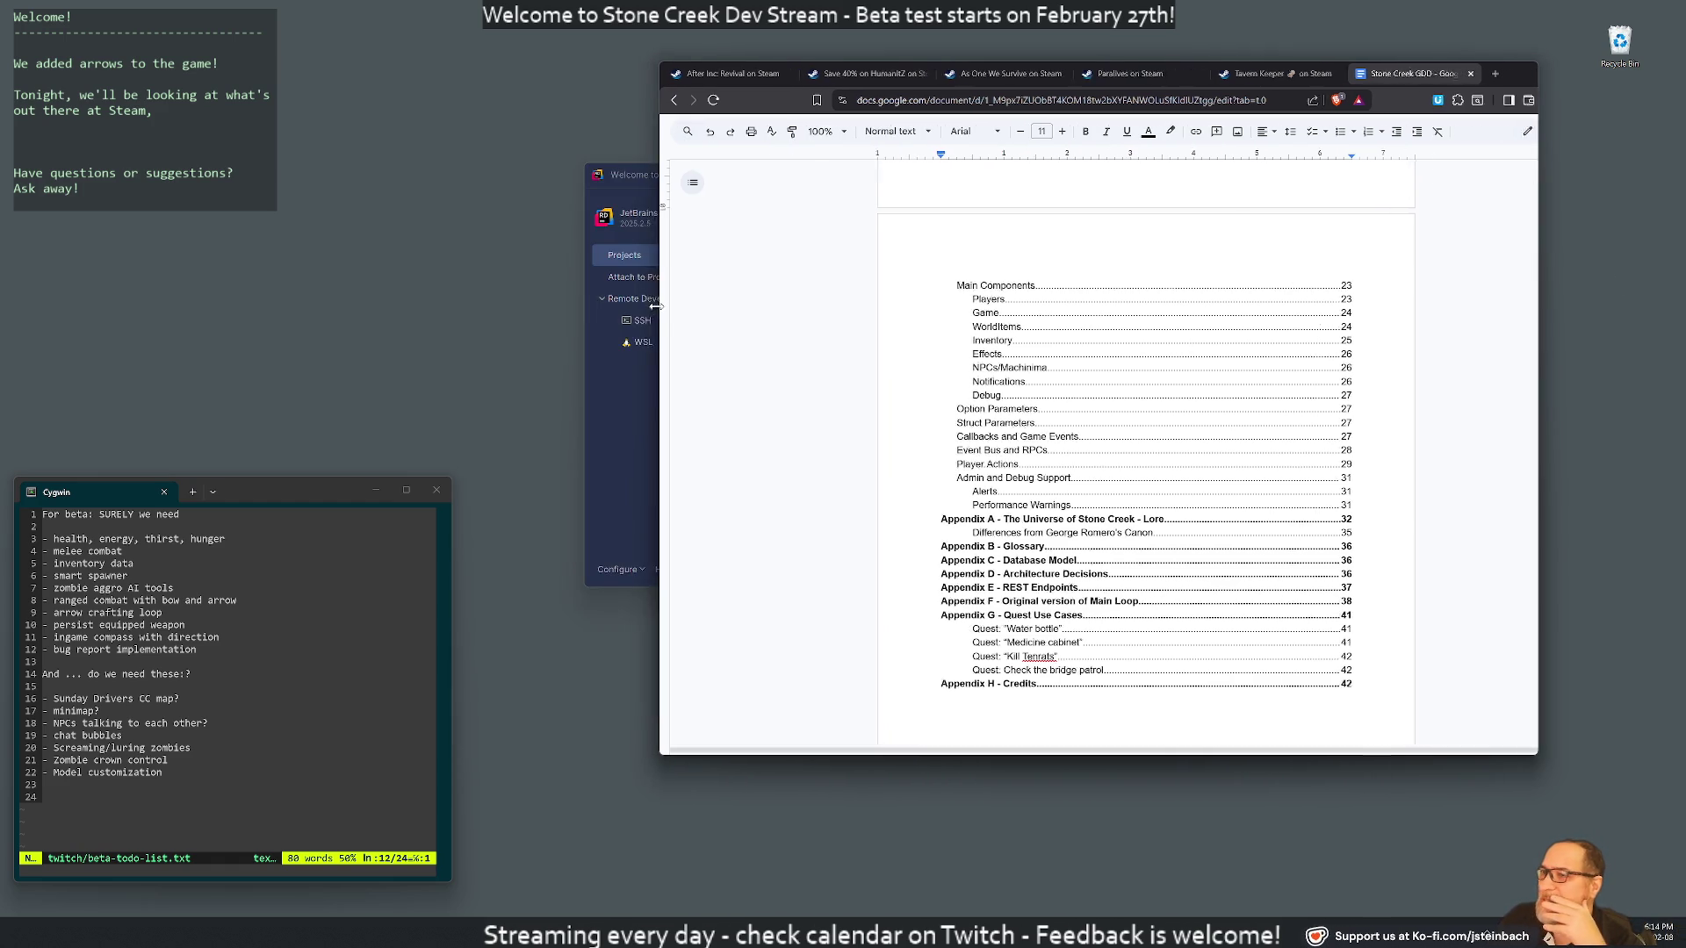
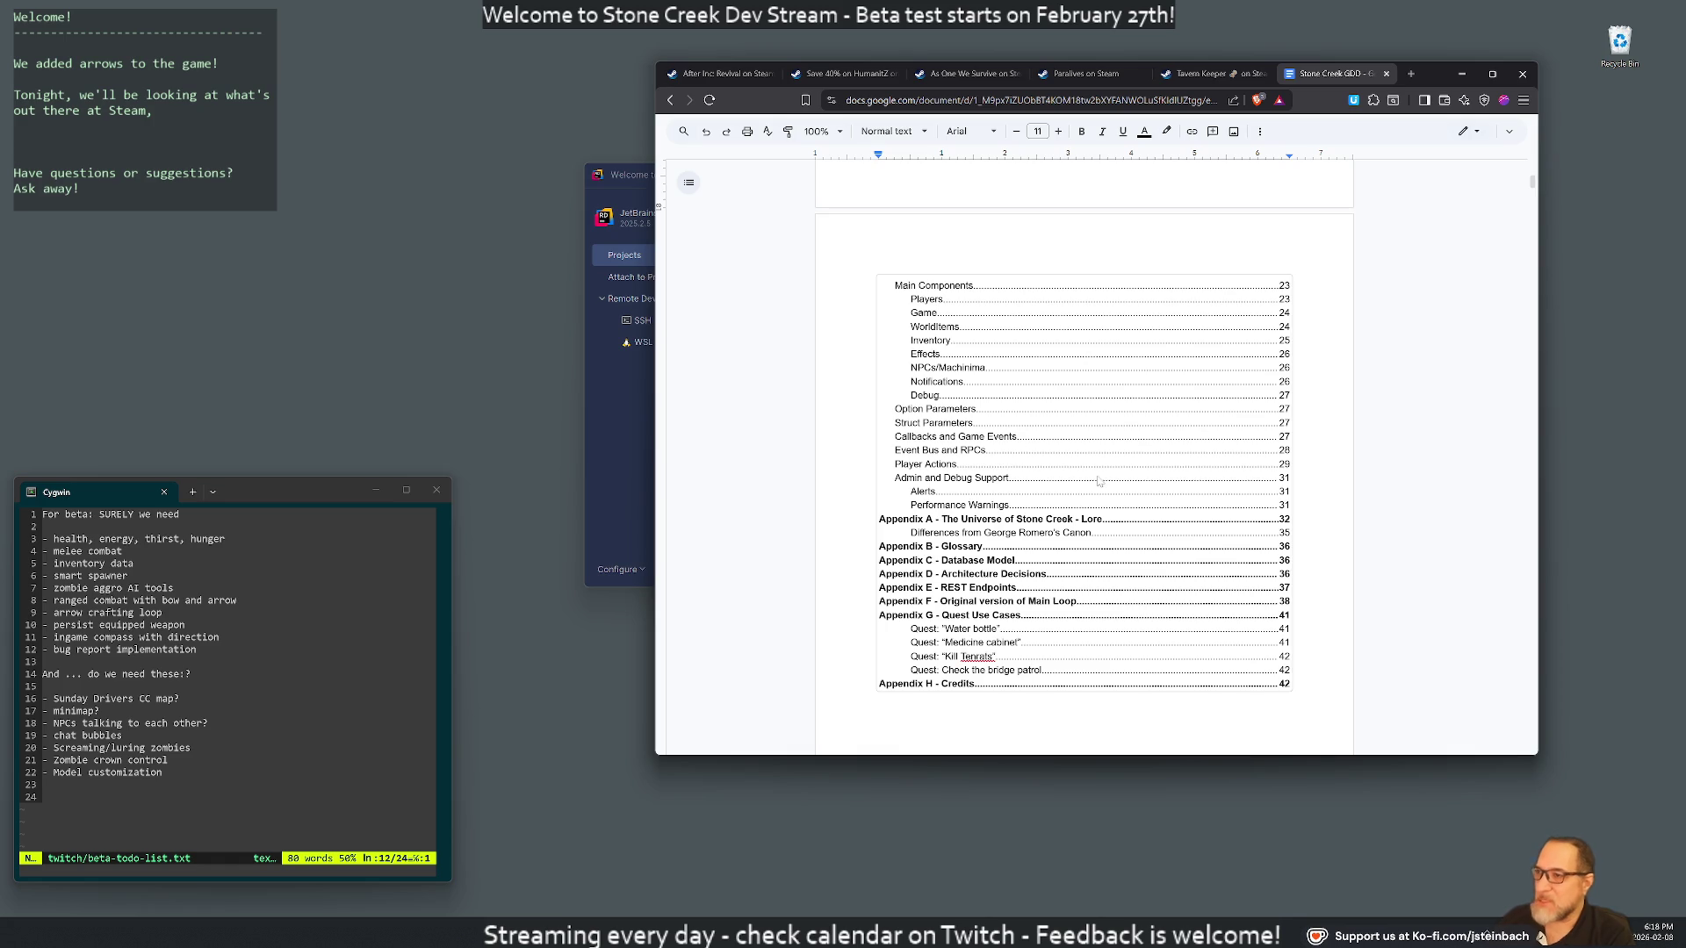
Scroll the Stone Creek design doc down to its Feature Highlights section
{"action": "scroll", "coordinate": [1084, 457], "scroll_direction": "down", "scroll_amount": 8}
{"action": "scroll", "coordinate": [1084, 456], "scroll_direction": "down", "scroll_amount": 3}
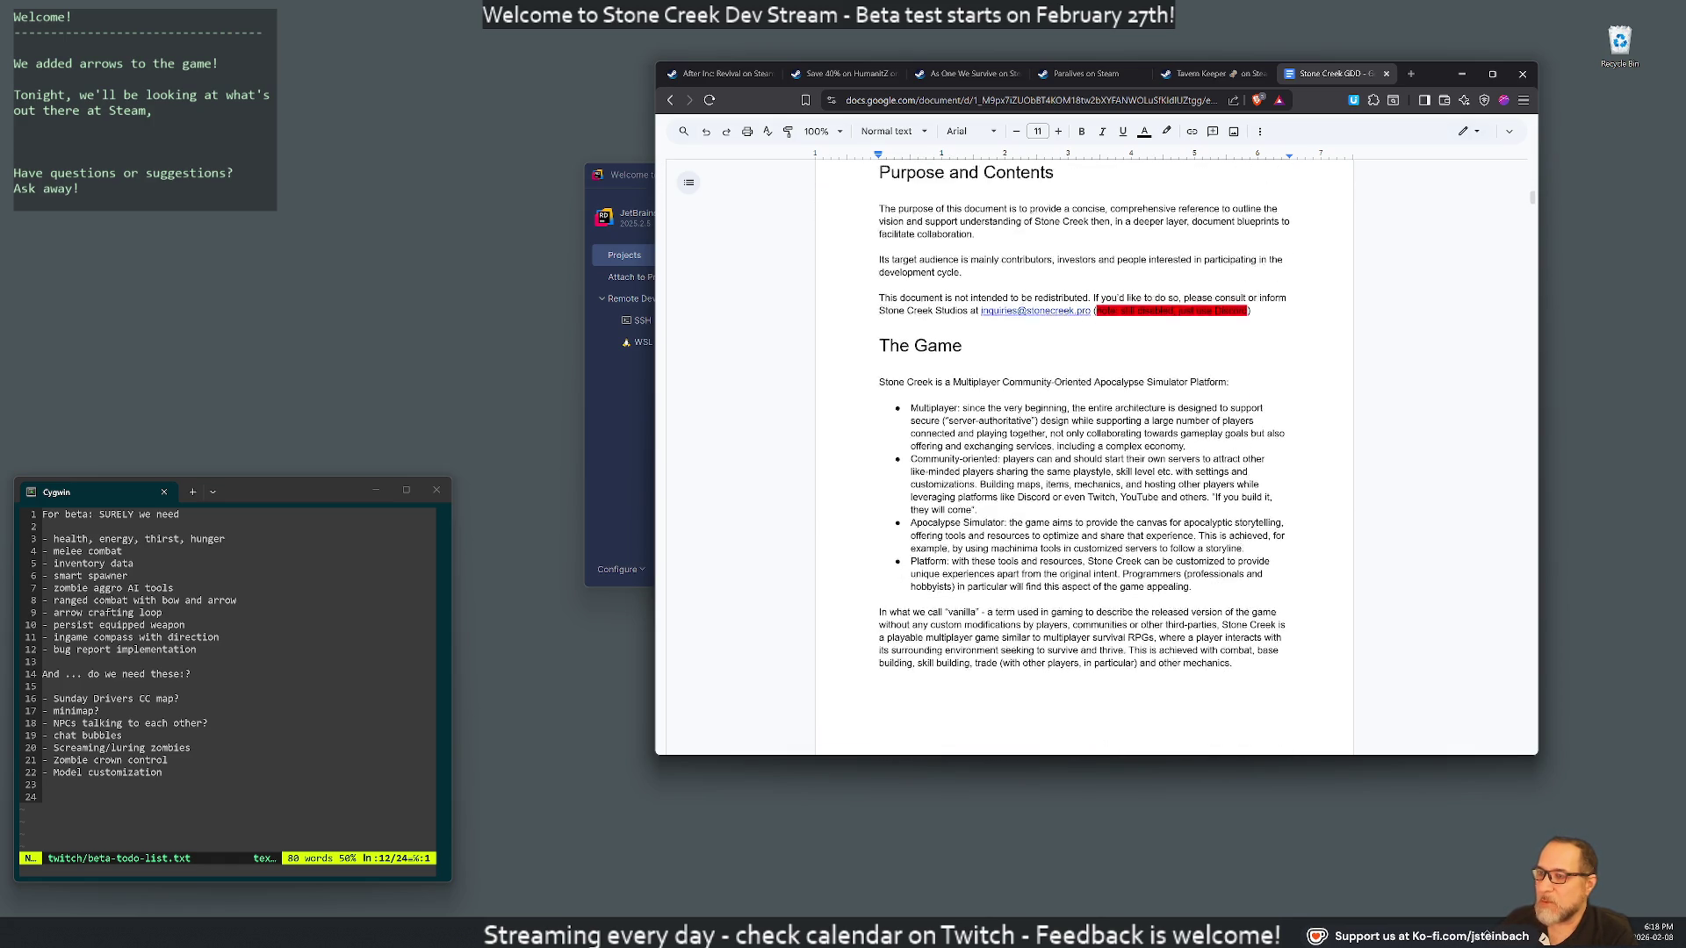
{"action": "scroll", "coordinate": [1084, 457], "scroll_direction": "down", "scroll_amount": 10}
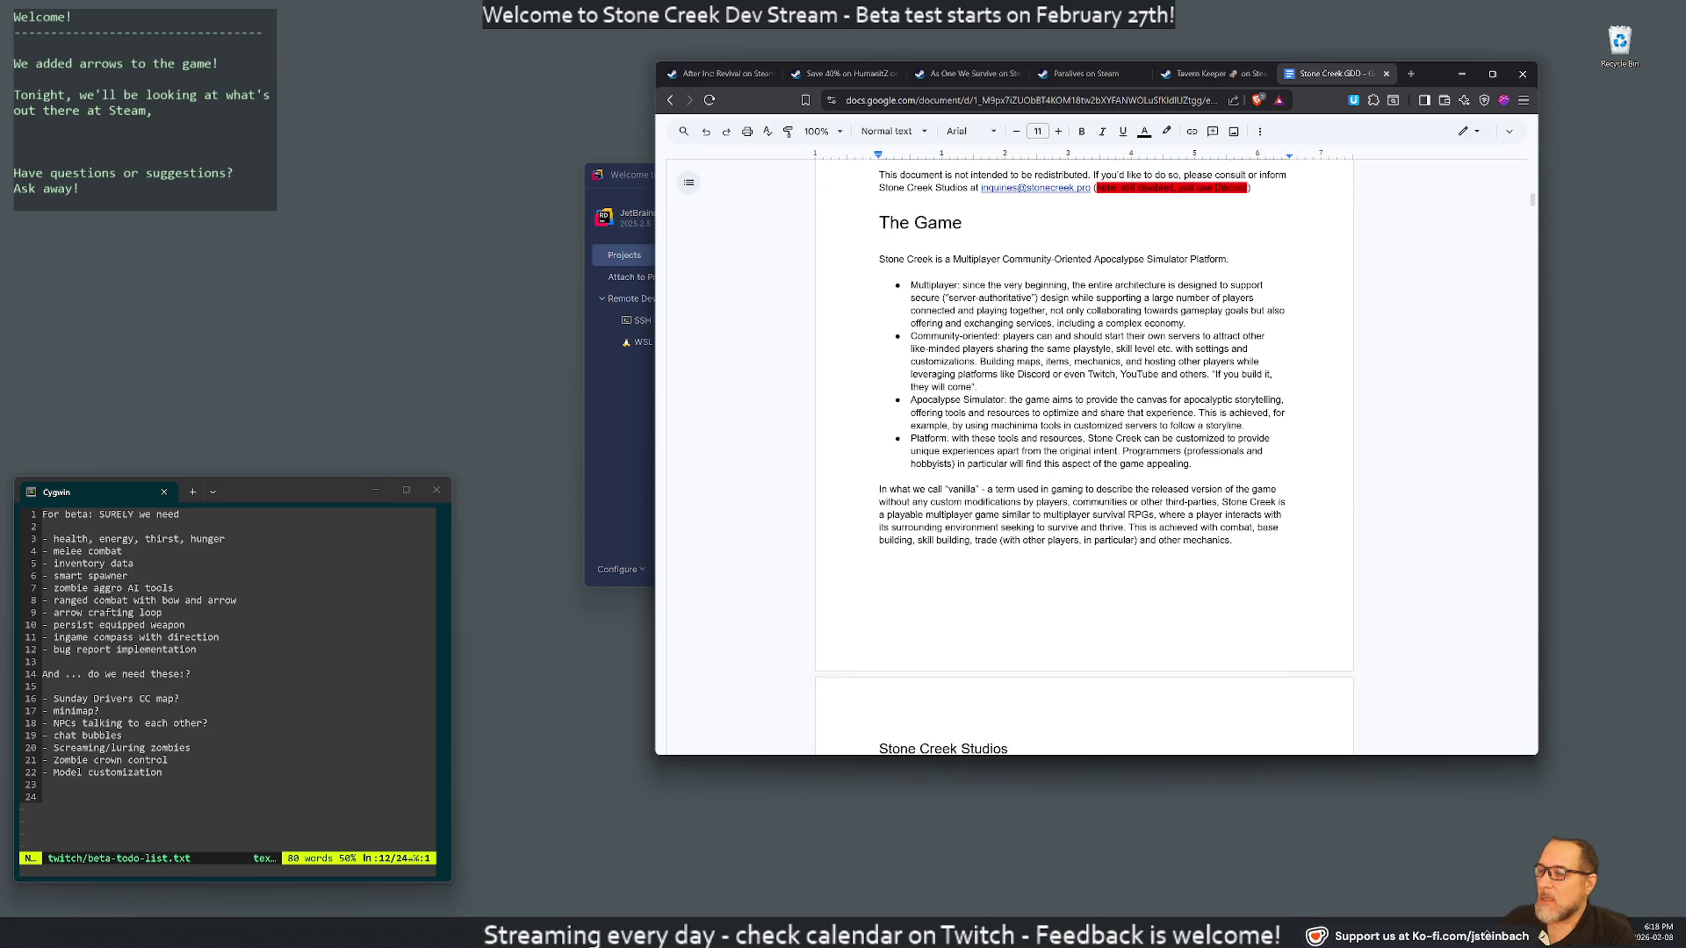
{"action": "scroll", "coordinate": [1085, 456], "scroll_direction": "down", "scroll_amount": 20}
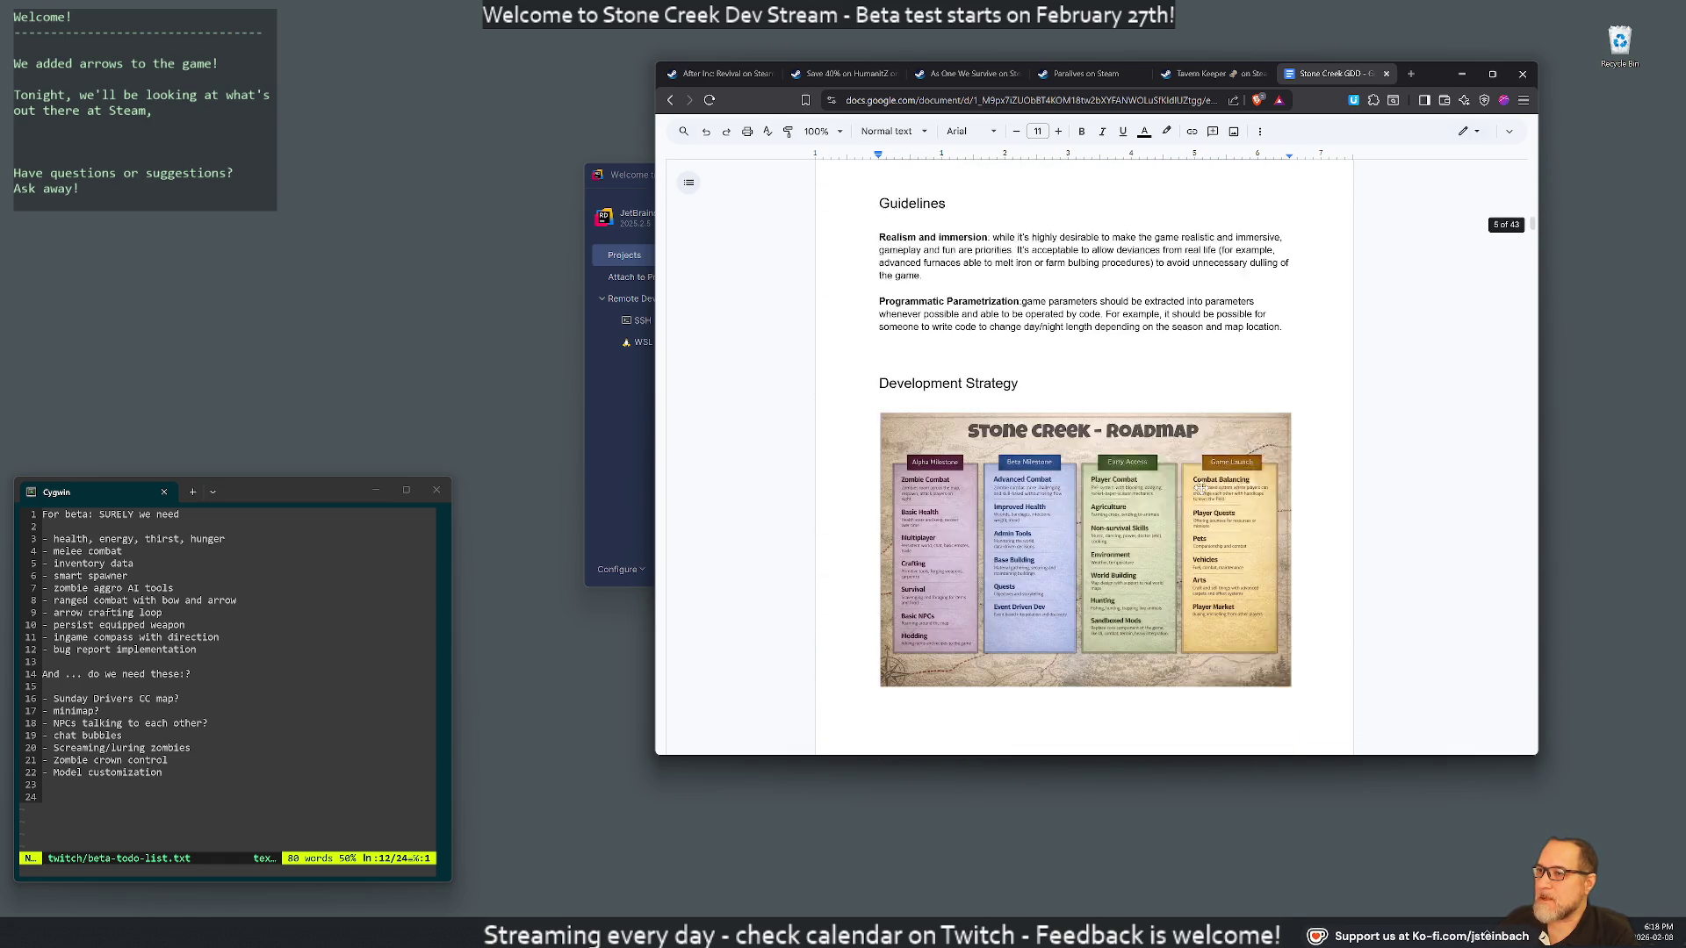
{"action": "scroll", "coordinate": [1365, 468], "scroll_direction": "down", "scroll_amount": 10}
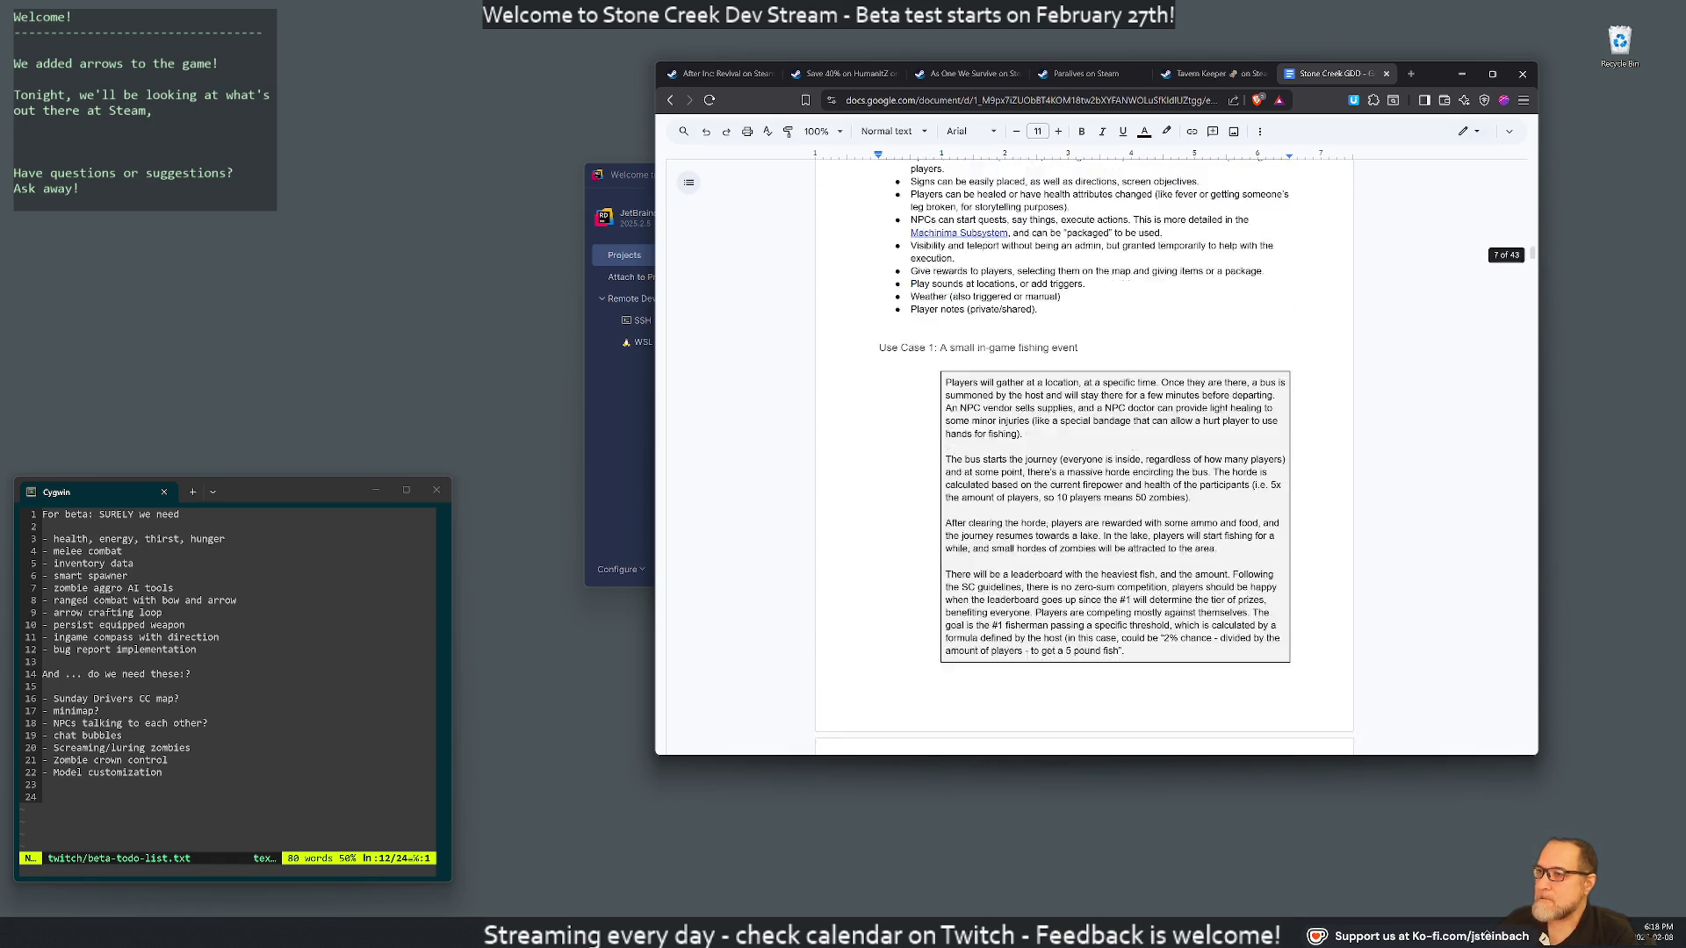
{"action": "scroll", "coordinate": [1365, 468], "scroll_direction": "up", "scroll_amount": 2}
{"action": "scroll", "coordinate": [1365, 468], "scroll_direction": "down", "scroll_amount": 3}
{"action": "scroll", "coordinate": [1084, 457], "scroll_direction": "down", "scroll_amount": 8}
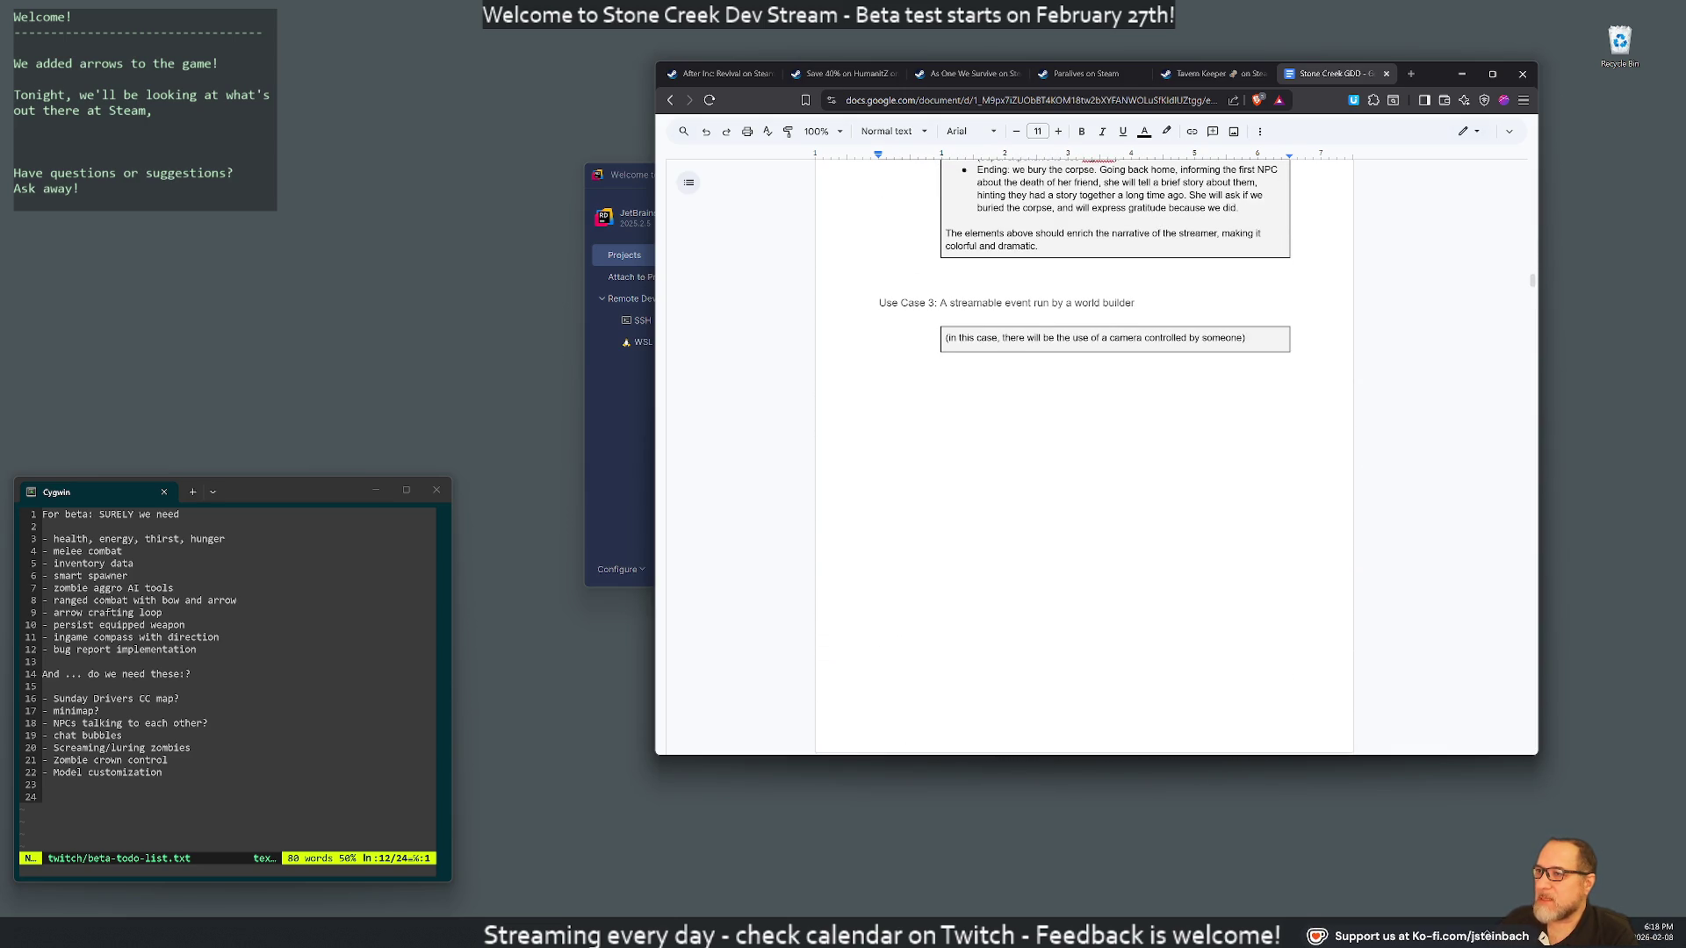
{"action": "scroll", "coordinate": [1085, 453], "scroll_direction": "up", "scroll_amount": 5}
Clear the browser's web address and scroll back to the Storytelling Support section
{"action": "key", "text": "ctrl+l"}
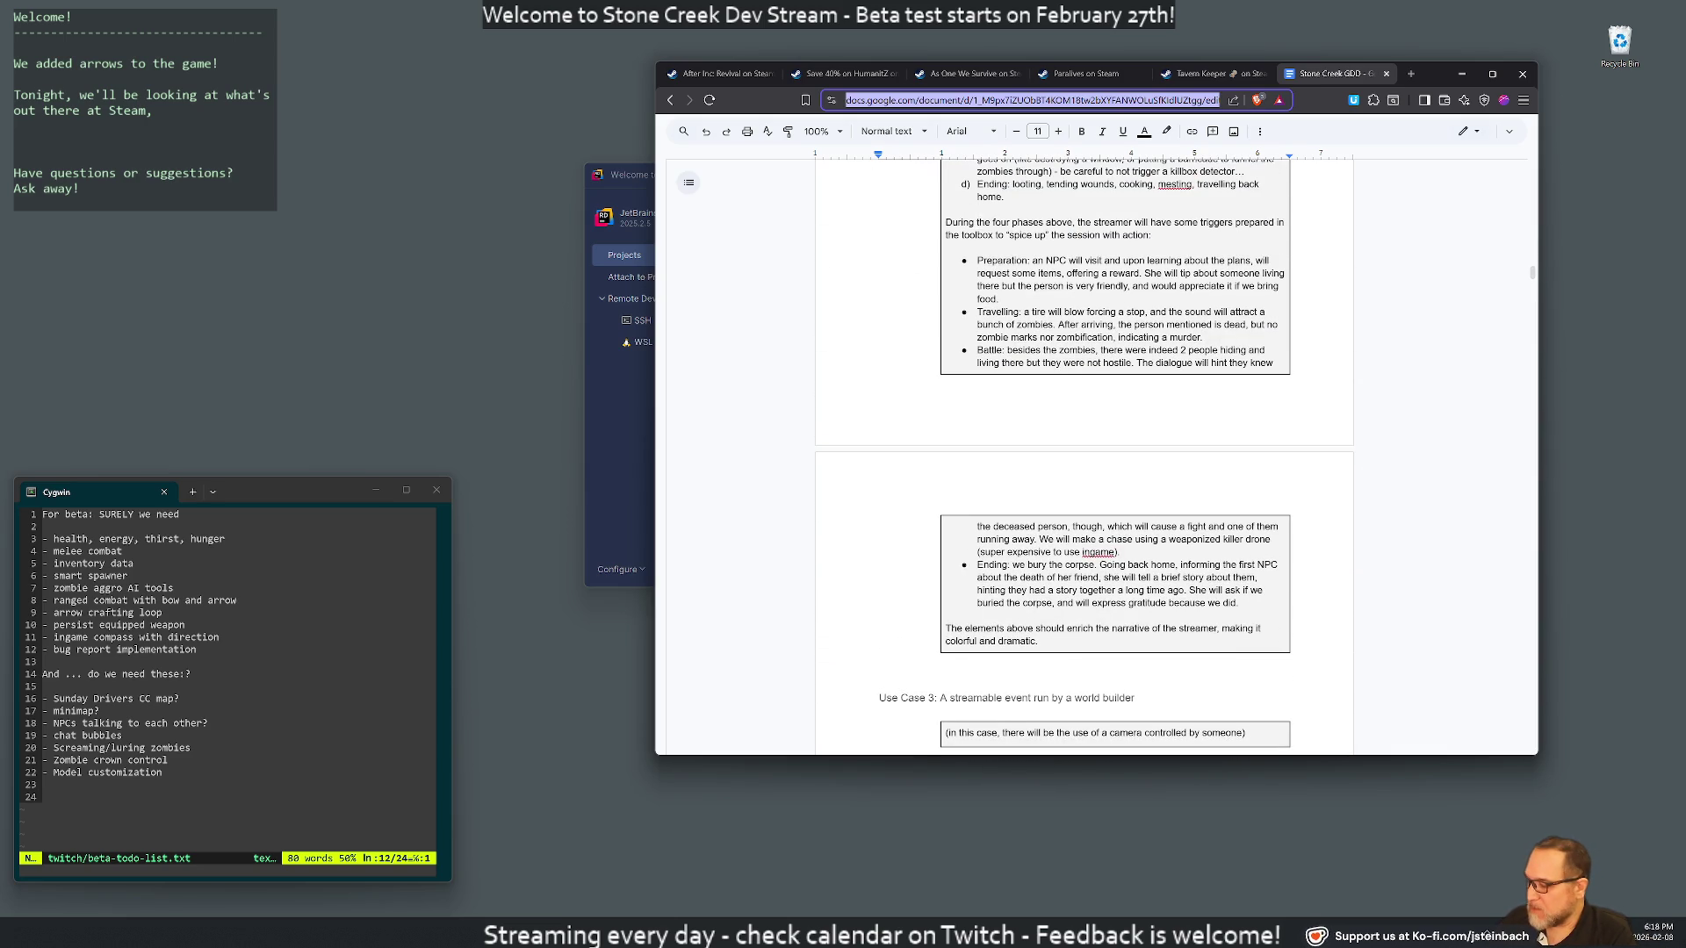
{"action": "key", "text": "BackSpace"}
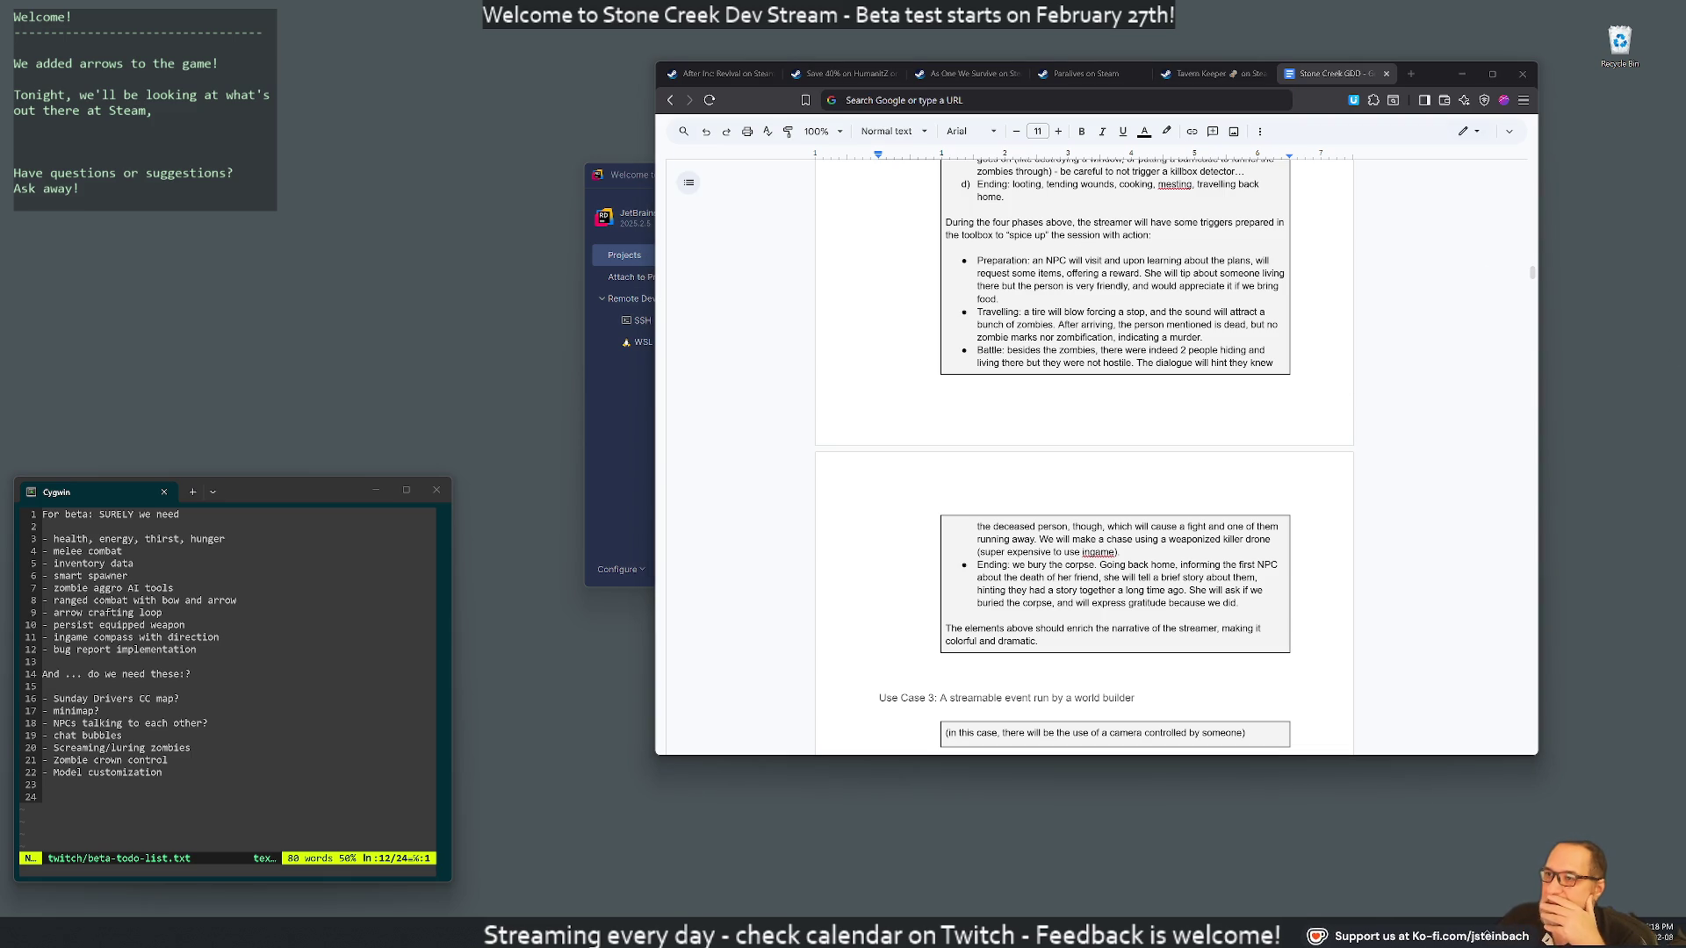
{"action": "scroll", "coordinate": [1082, 452], "scroll_direction": "up", "scroll_amount": 10}
{"action": "scroll", "coordinate": [1082, 457], "scroll_direction": "up", "scroll_amount": 10}
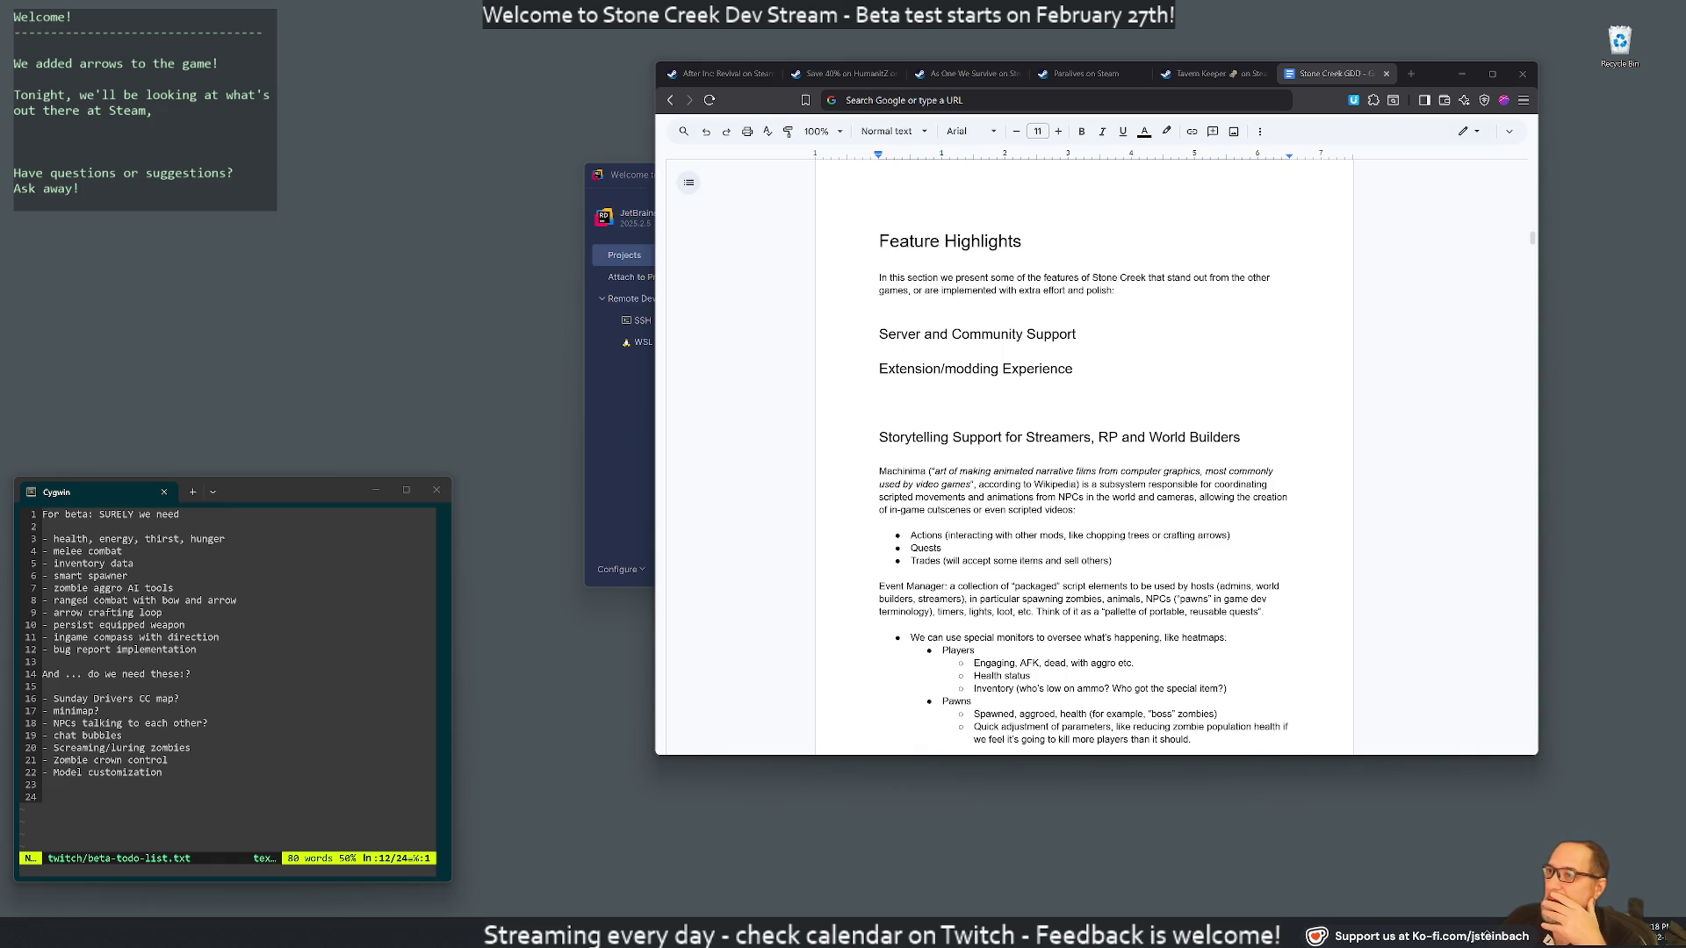
{"action": "scroll", "coordinate": [1083, 456], "scroll_direction": "up", "scroll_amount": 4}
Scroll to the First Loop - Tutorial box, then open the recent steinzx project in Rider
{"action": "scroll", "coordinate": [1083, 456], "scroll_direction": "down", "scroll_amount": 6}
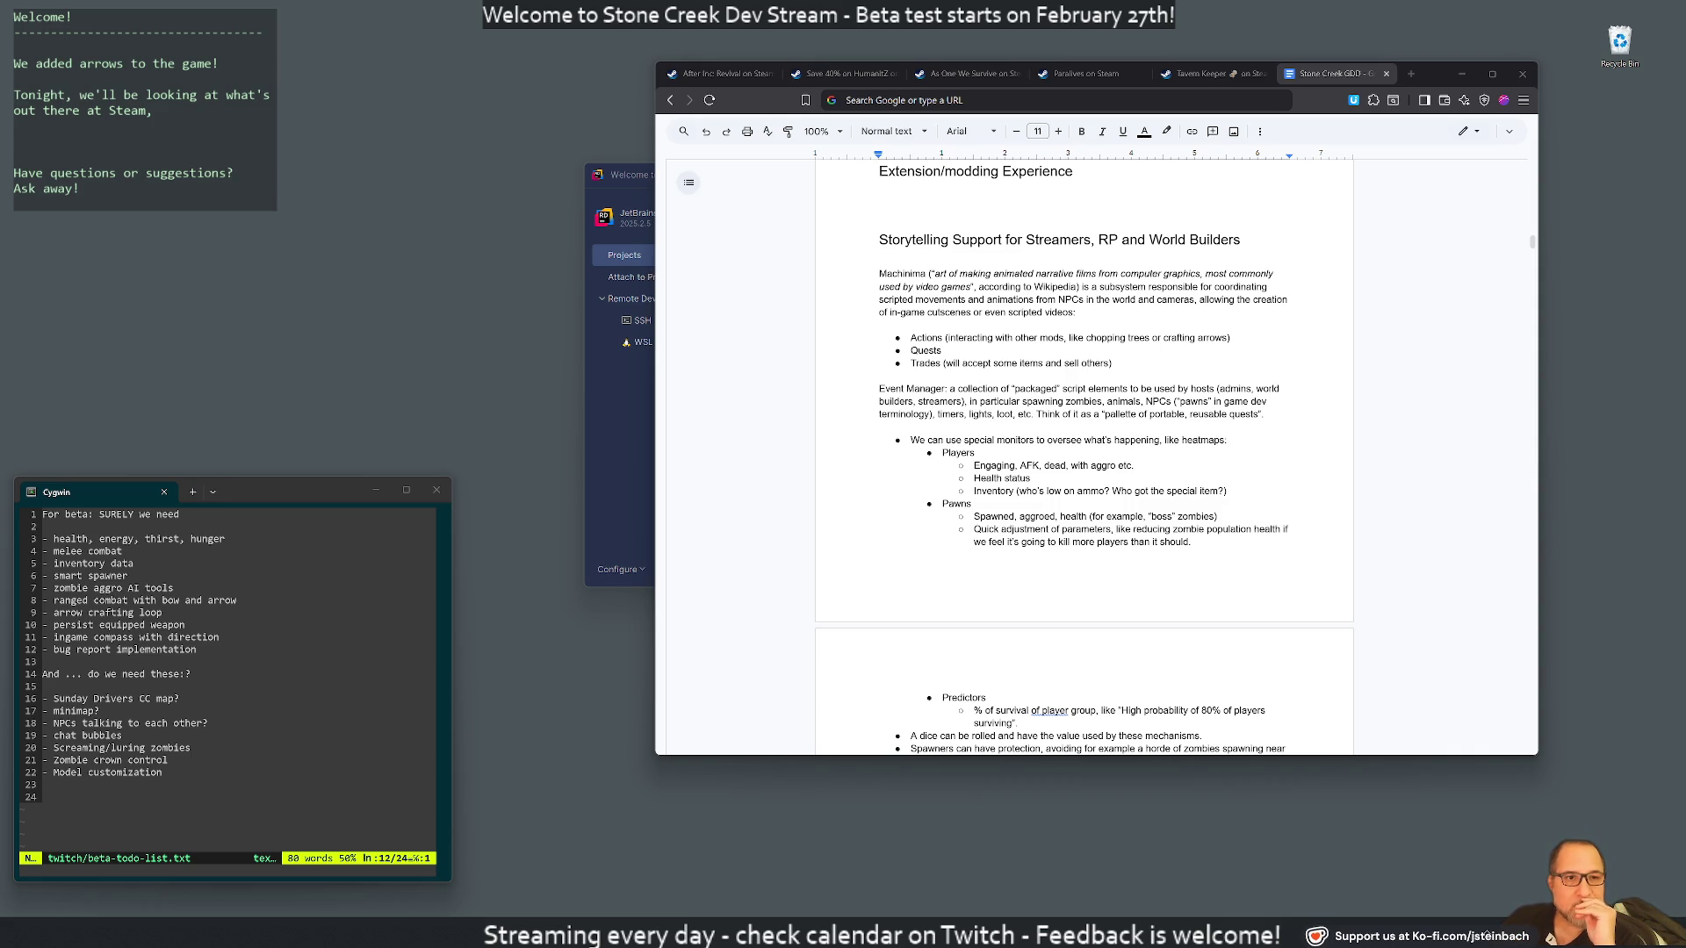
{"action": "scroll", "coordinate": [1084, 457], "scroll_direction": "down", "scroll_amount": 6}
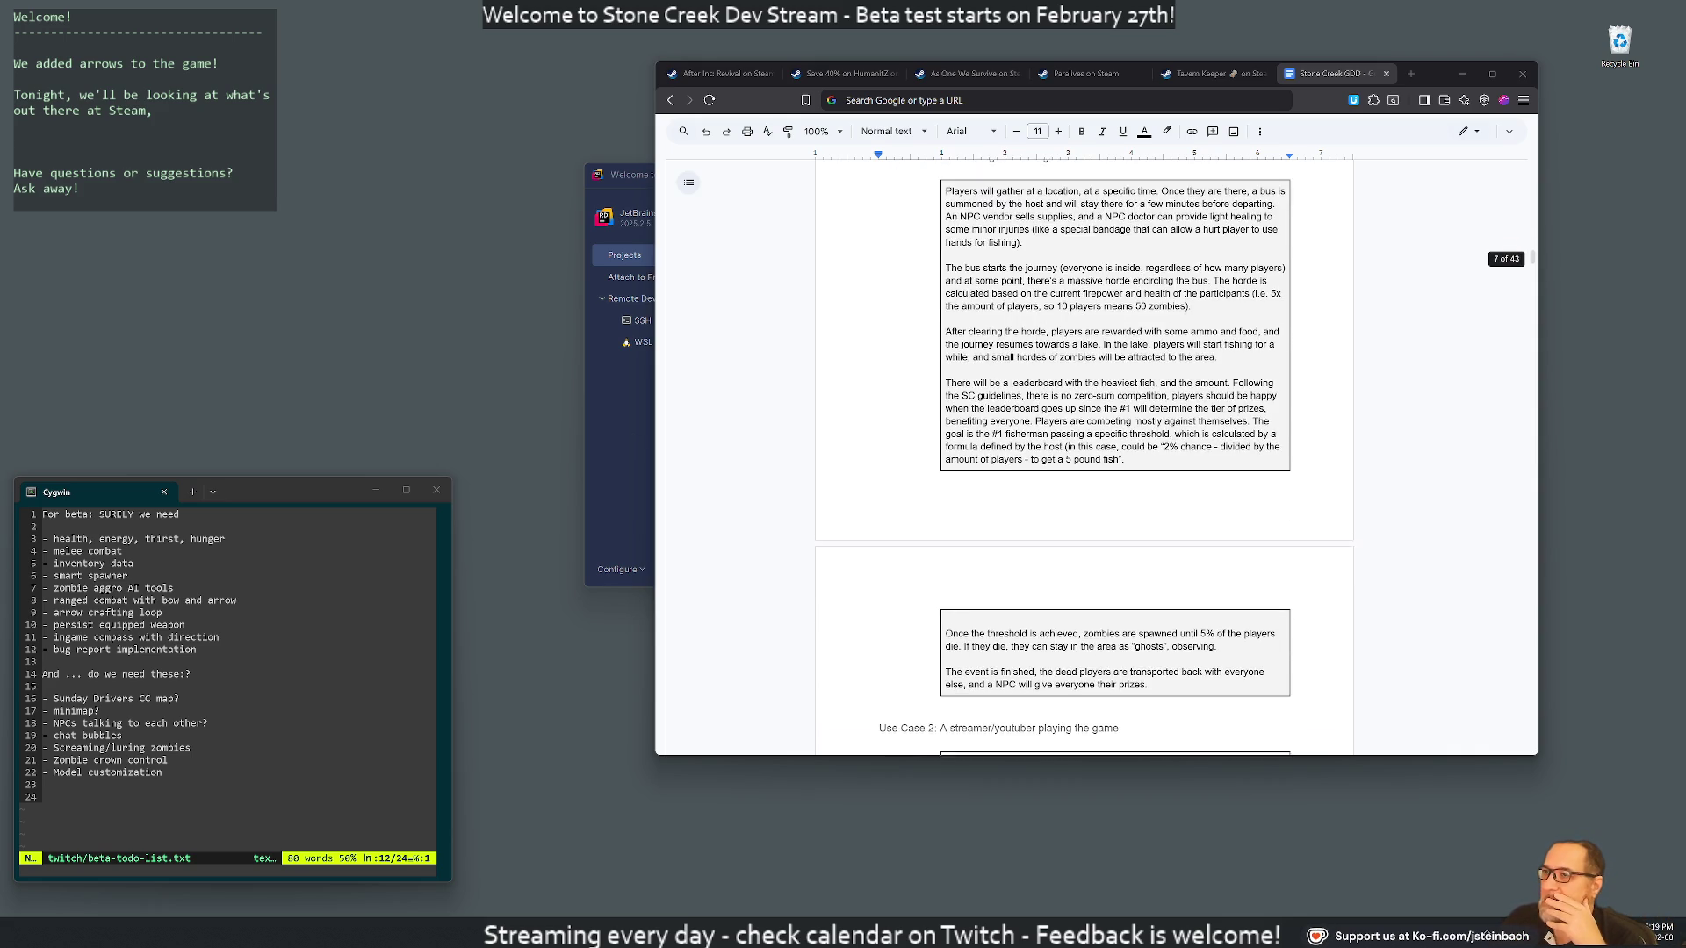
{"action": "scroll", "coordinate": [1084, 457], "scroll_direction": "down", "scroll_amount": 15}
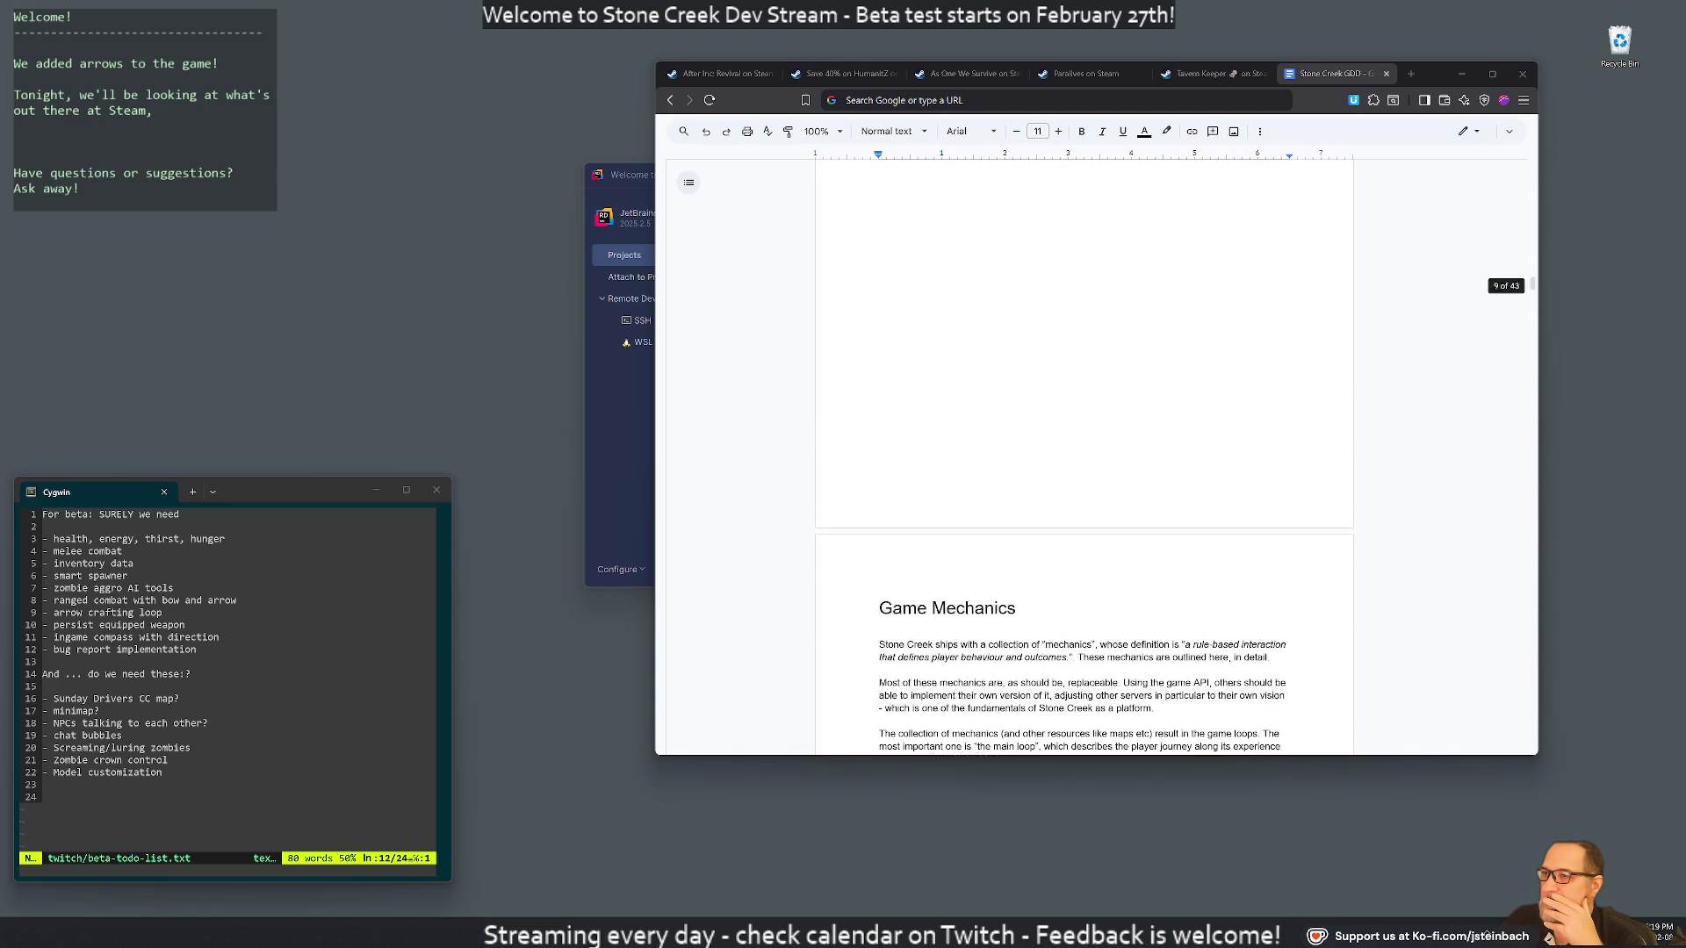
{"action": "scroll", "coordinate": [1085, 457], "scroll_direction": "down", "scroll_amount": 2}
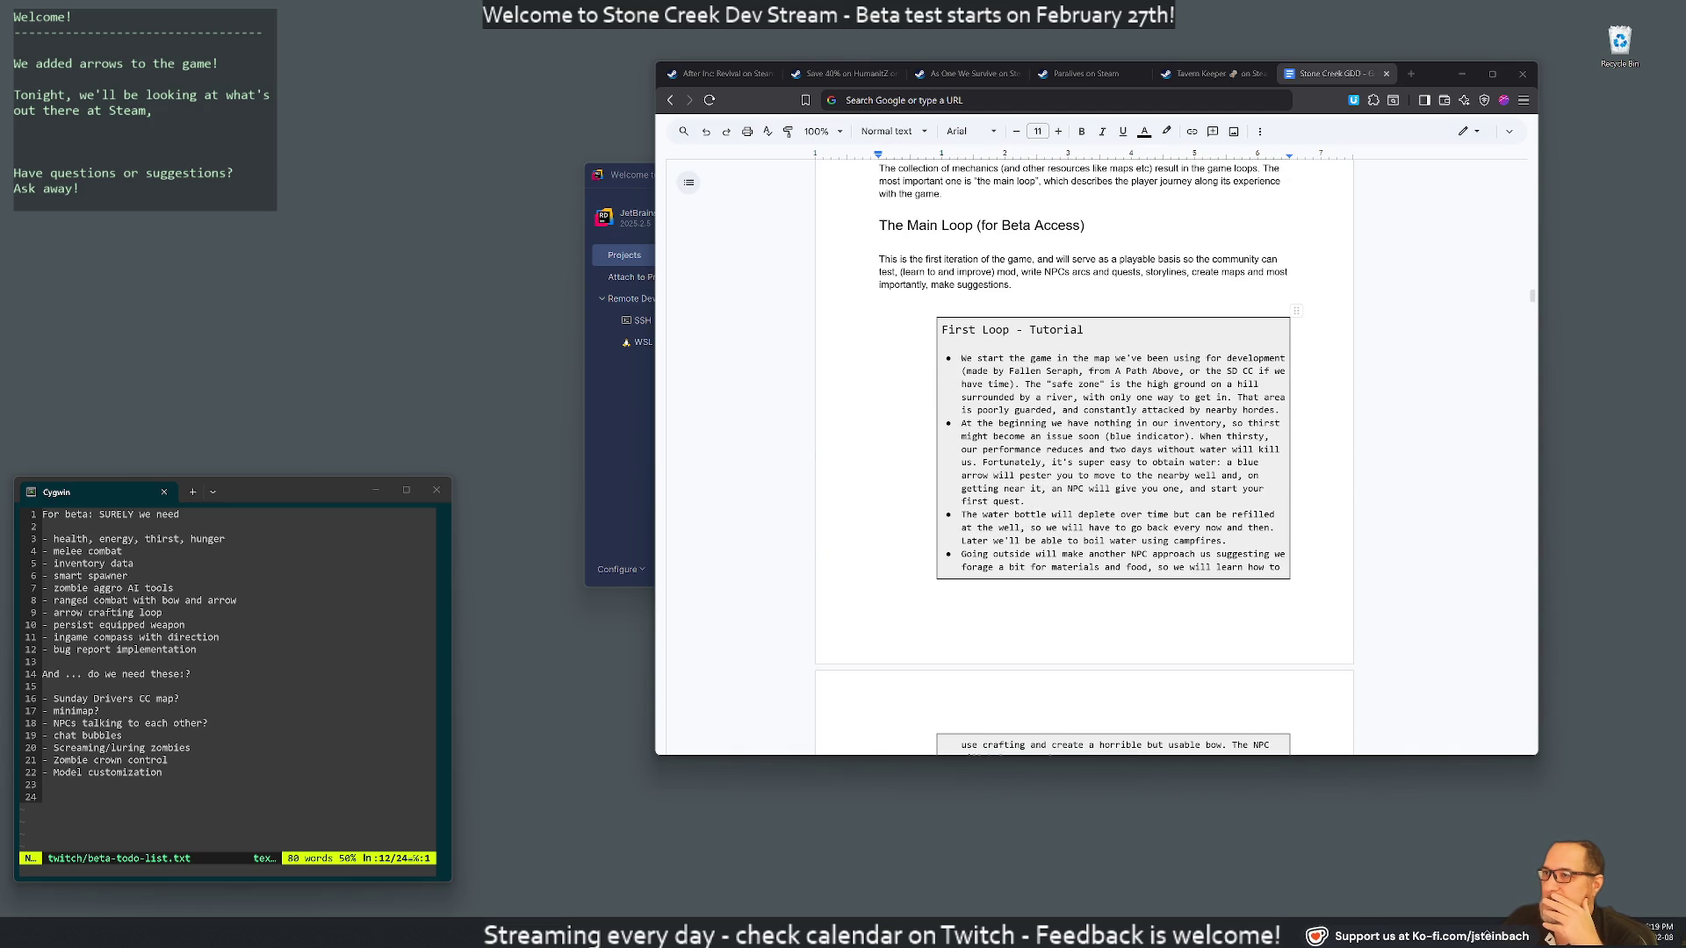
{"action": "scroll", "coordinate": [1085, 457], "scroll_direction": "down", "scroll_amount": 2}
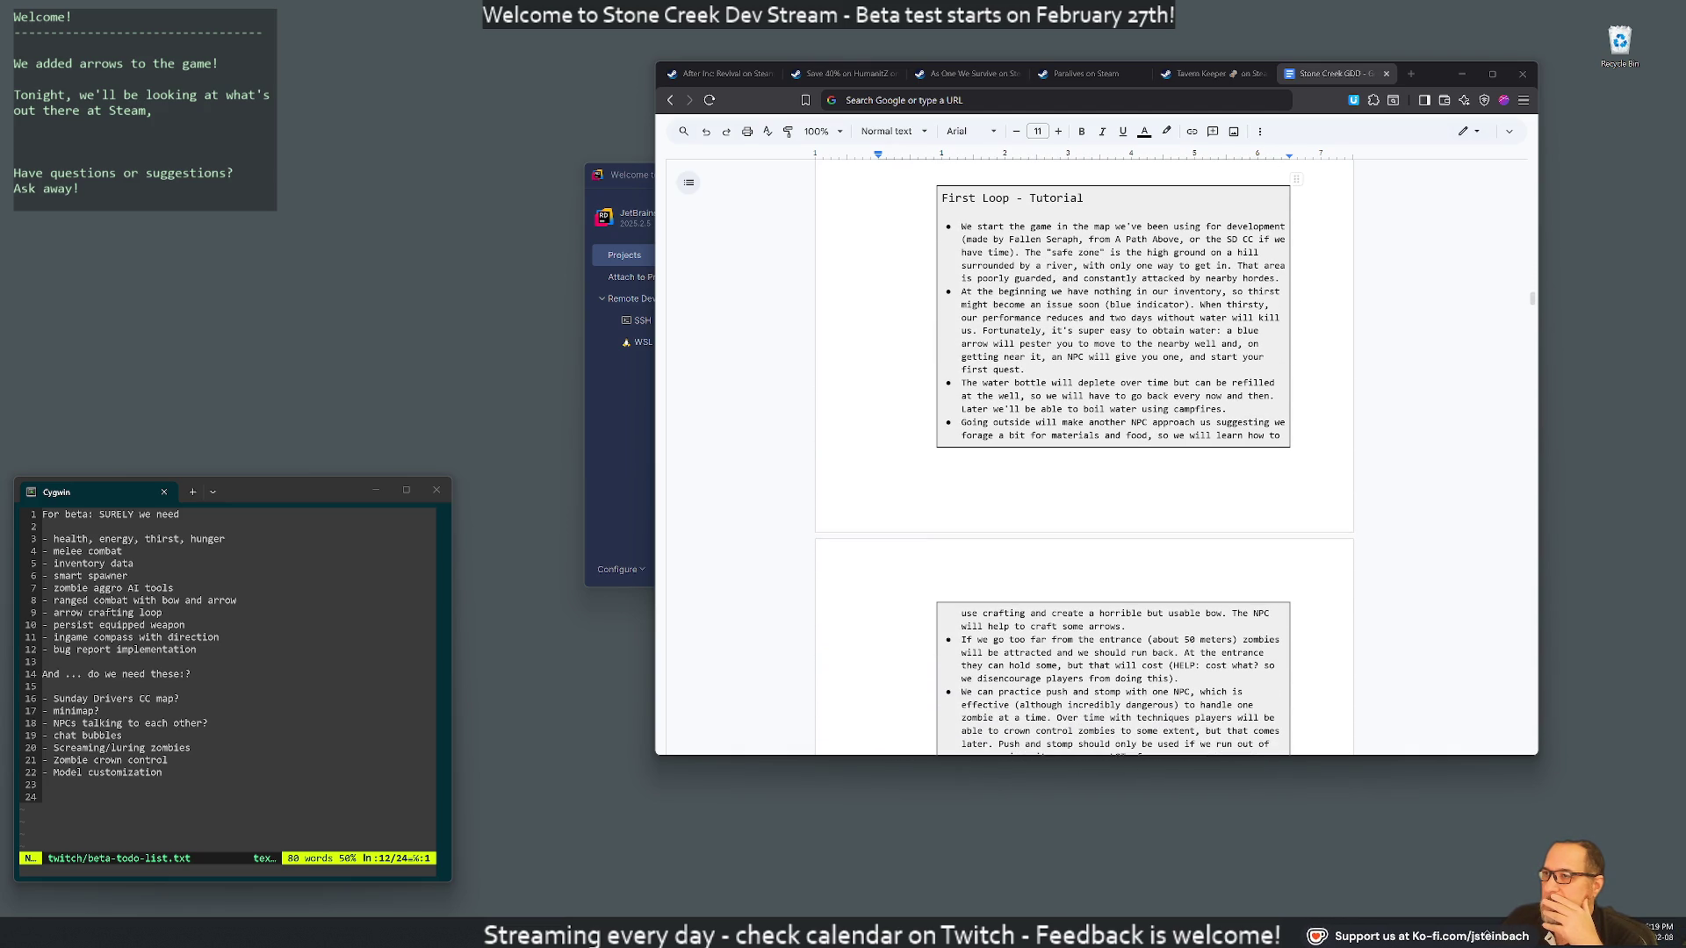
{"action": "left_click", "coordinate": [619, 451]}
{"action": "left_click", "coordinate": [864, 289]}
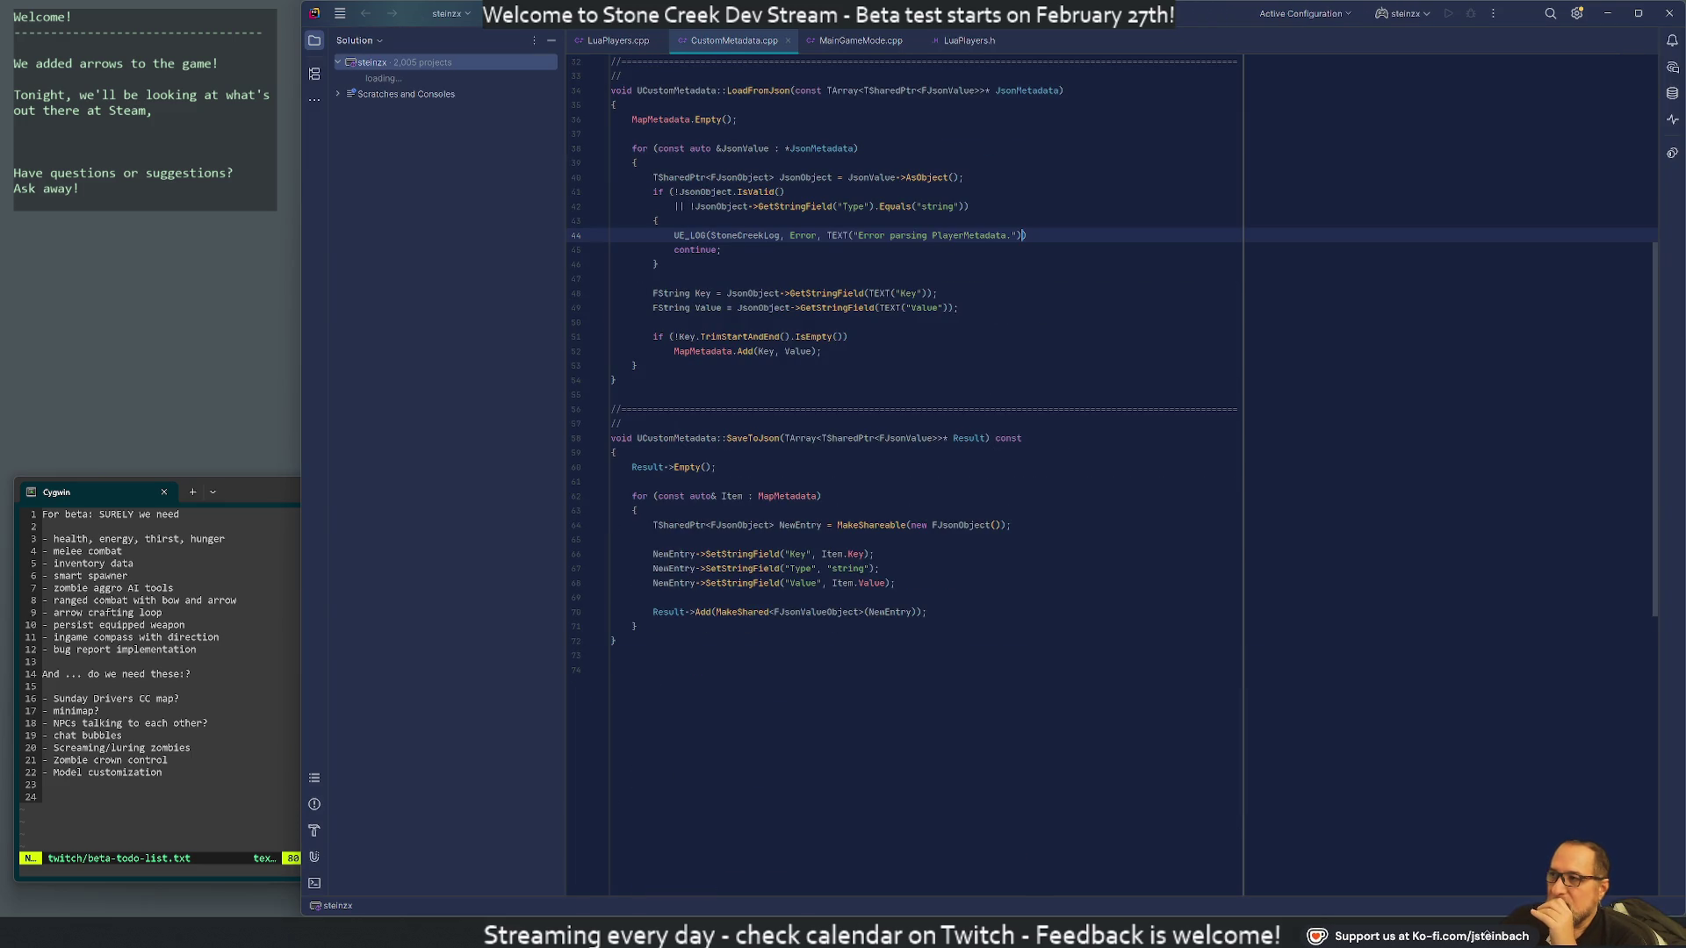
Close the LuaPlayers.cpp, MainGameMode.cpp and LuaPlayers.h editor tabs in Rider
{"action": "left_click", "coordinate": [605, 40]}
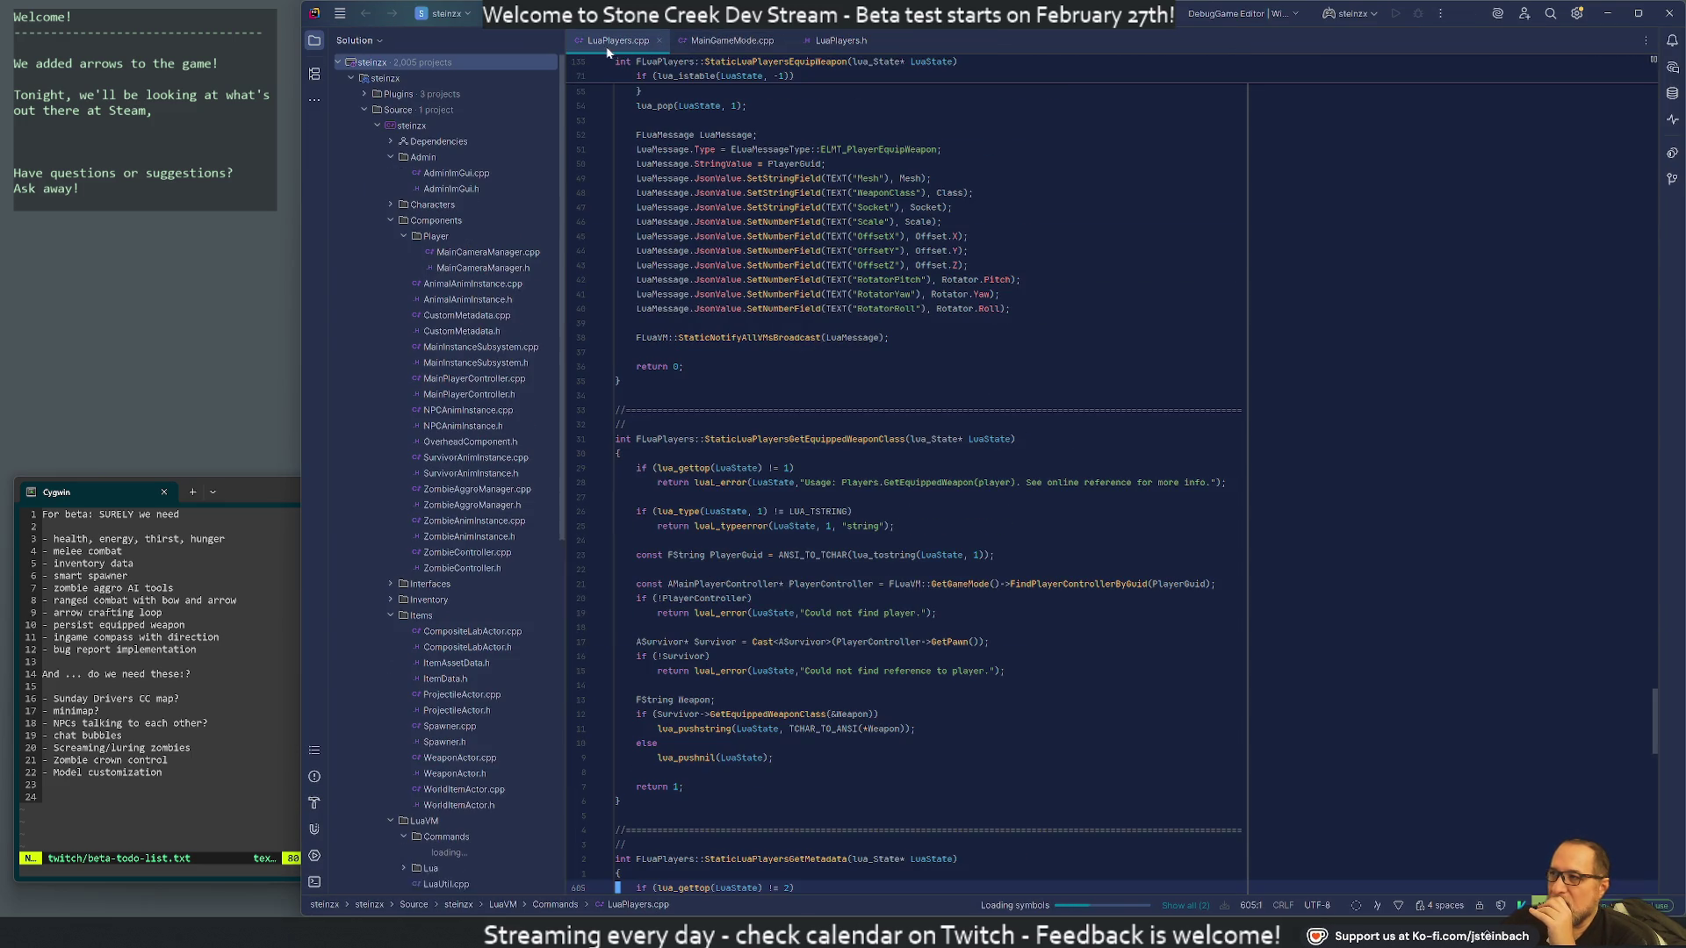
{"action": "middle_click", "coordinate": [604, 39]}
{"action": "middle_click", "coordinate": [614, 41]}
{"action": "middle_click", "coordinate": [627, 43]}
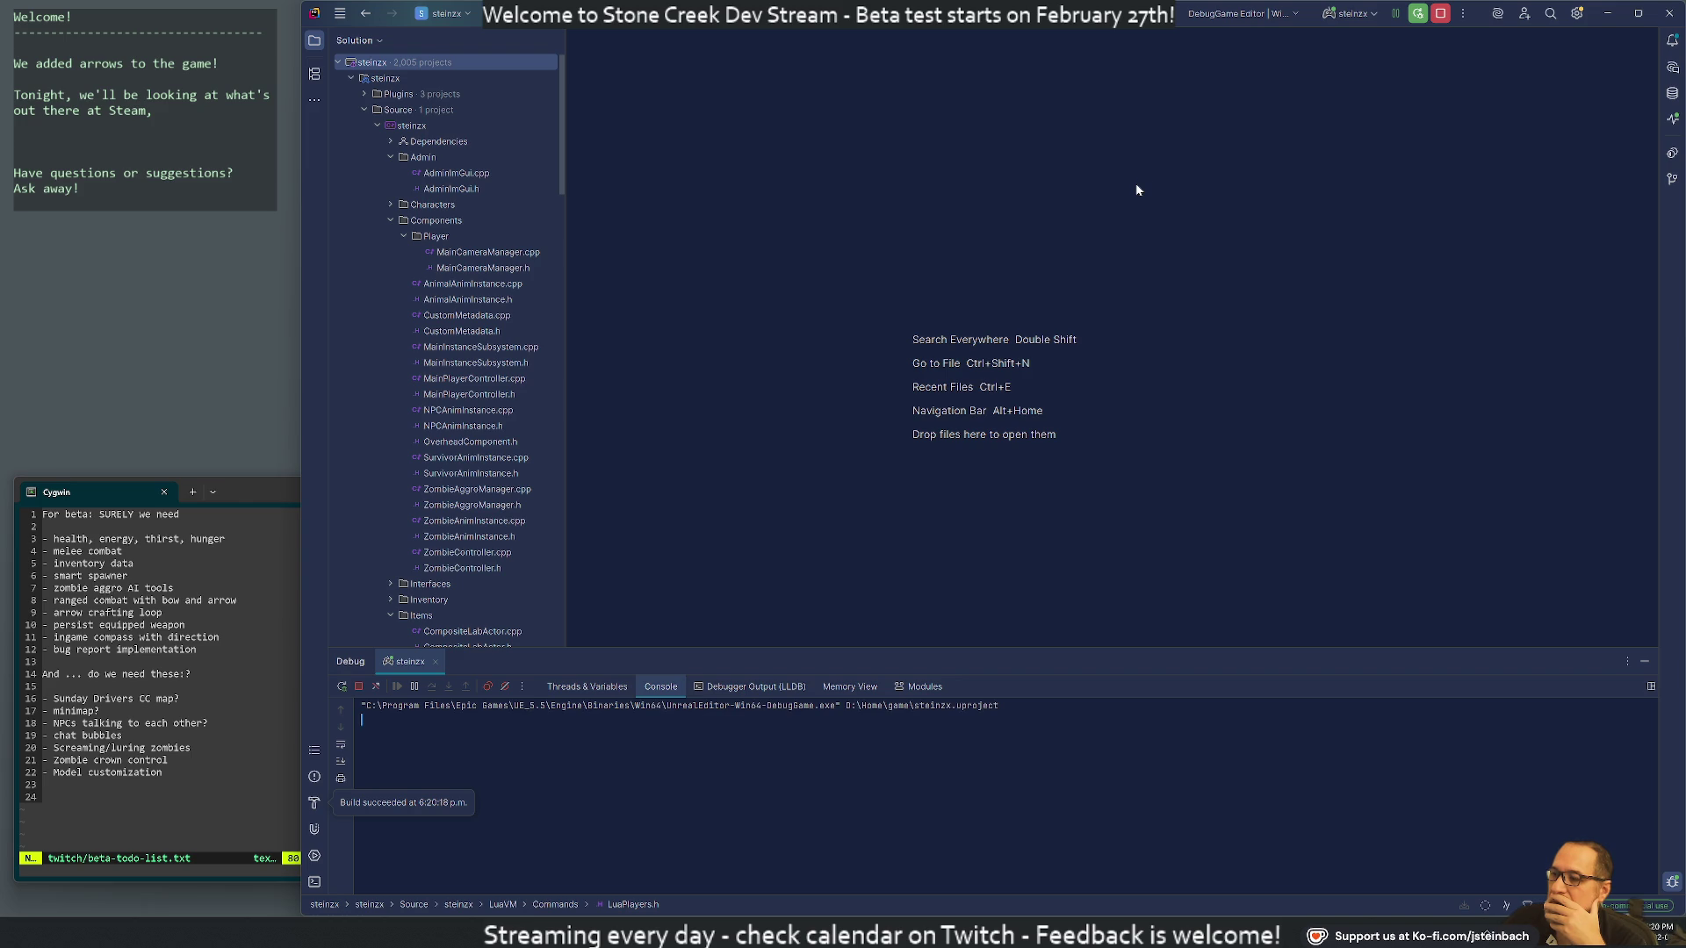
Launch Stone Creek from the Start menu search and start it once updating finishes
{"action": "key", "text": "super"}
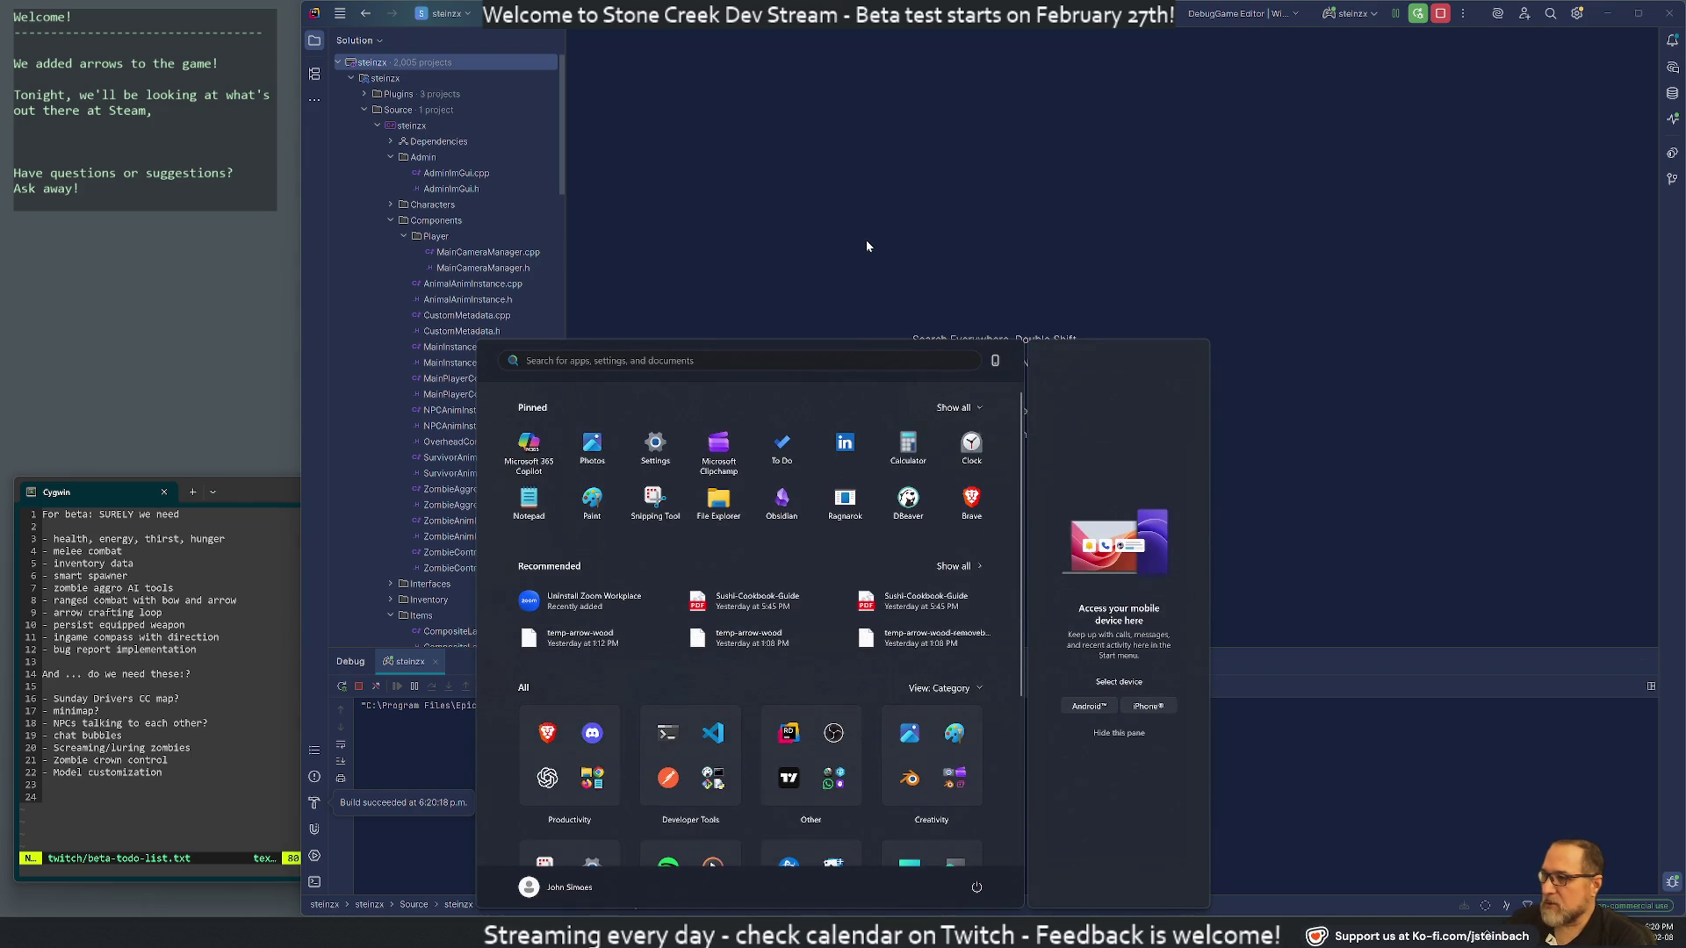
{"action": "type", "text": "sto"}
{"action": "key", "text": "Return"}
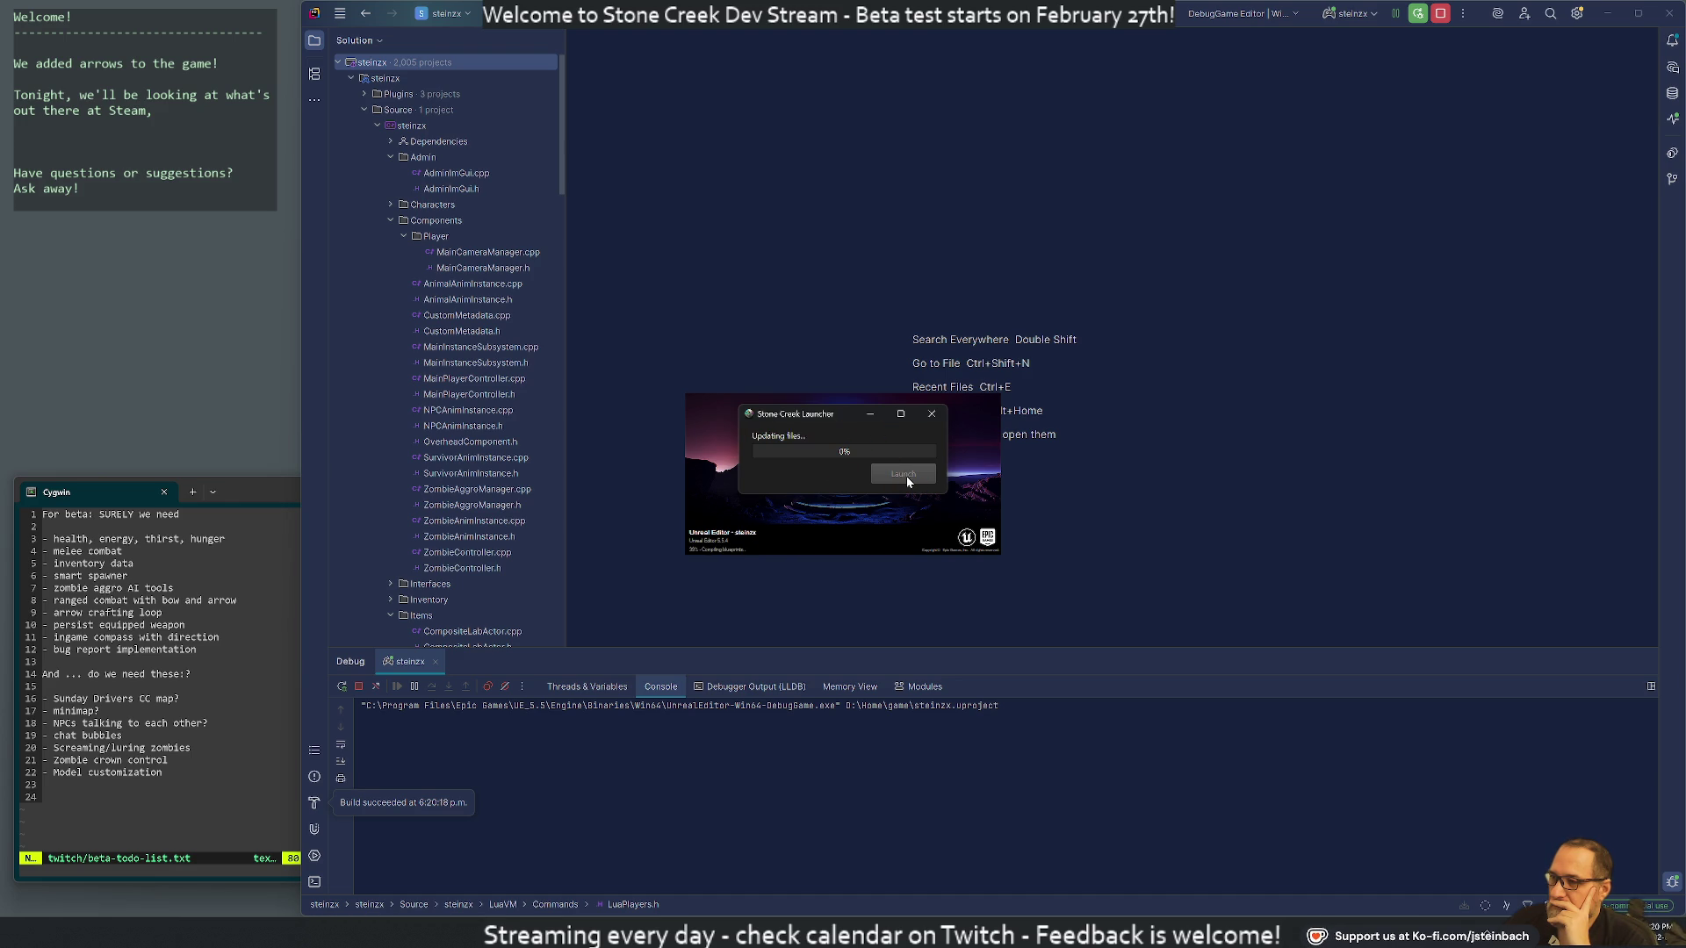
{"action": "left_click", "coordinate": [906, 476]}
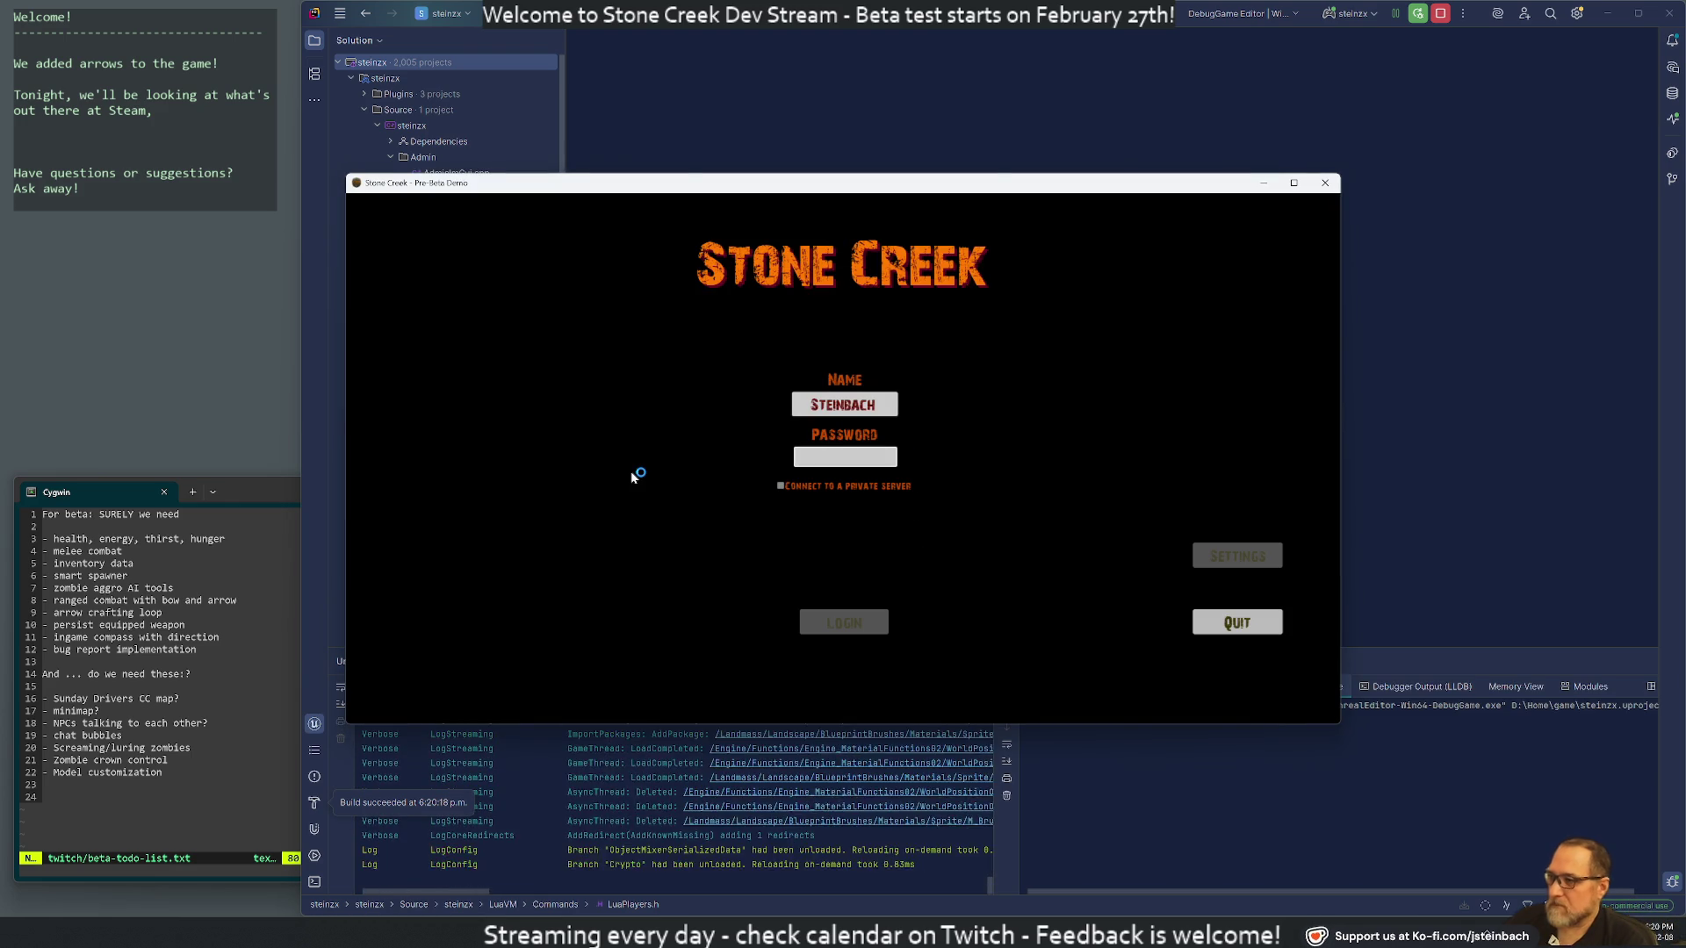
Enter the account password to log into the world, then nudge the game window up-left
{"action": "type", "text": "******"}
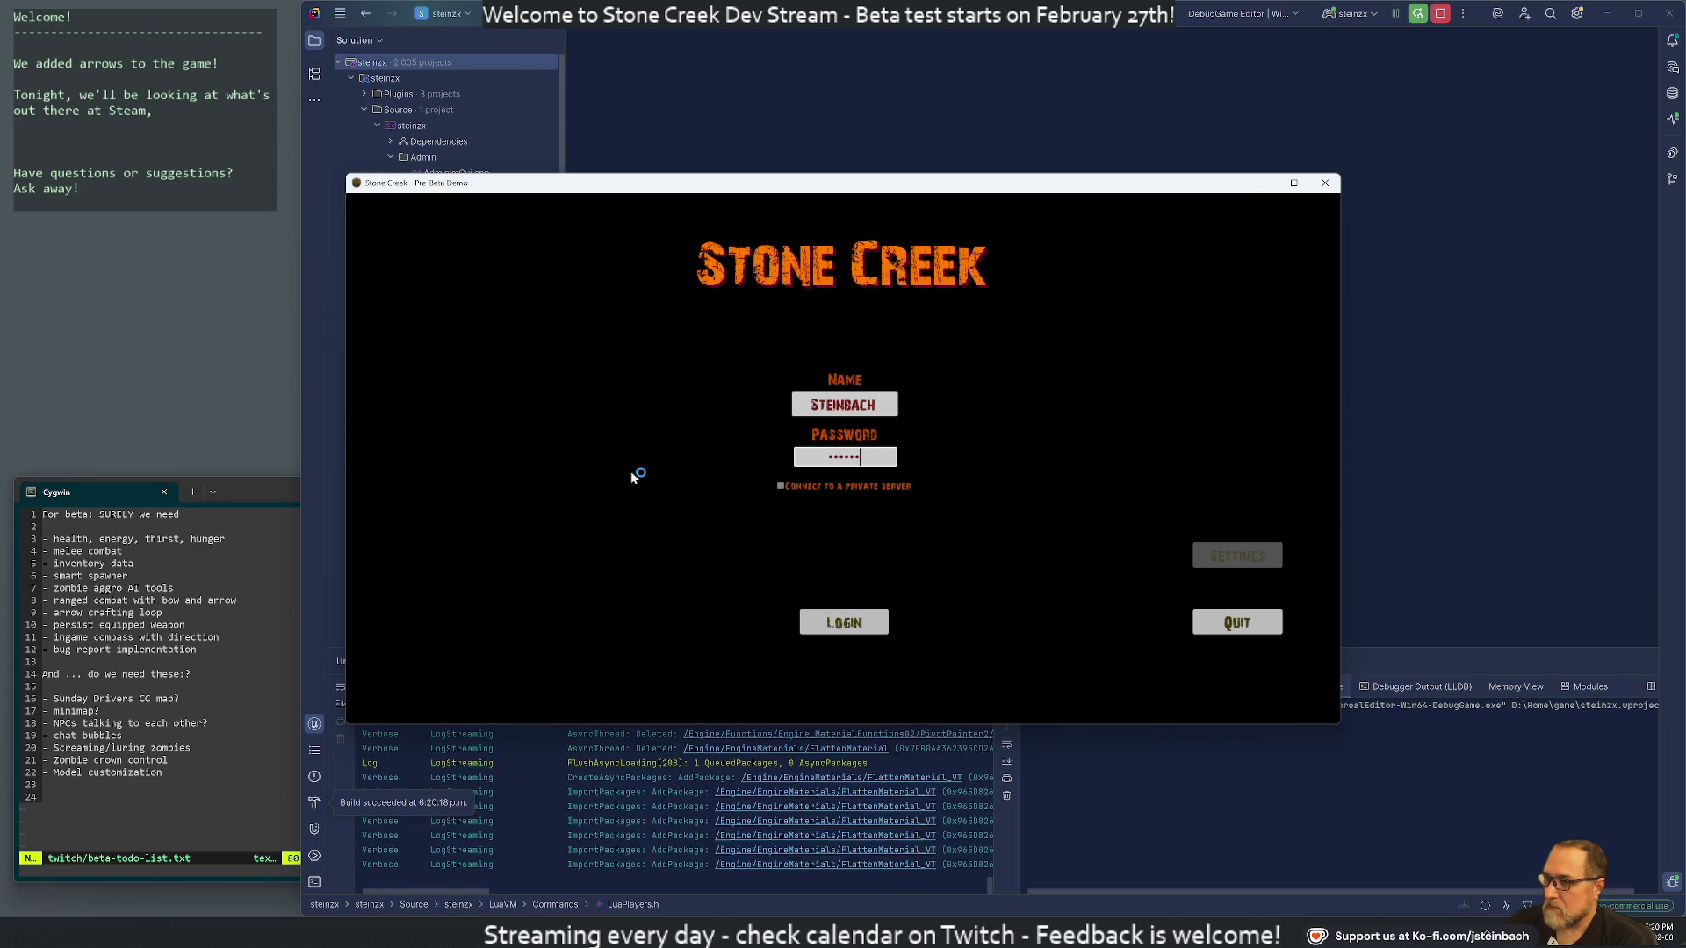
{"action": "type", "text": "**"}
{"action": "key", "text": "Return"}
{"action": "left_click_drag", "start_coordinate": [791, 188], "coordinate": [694, 47]}
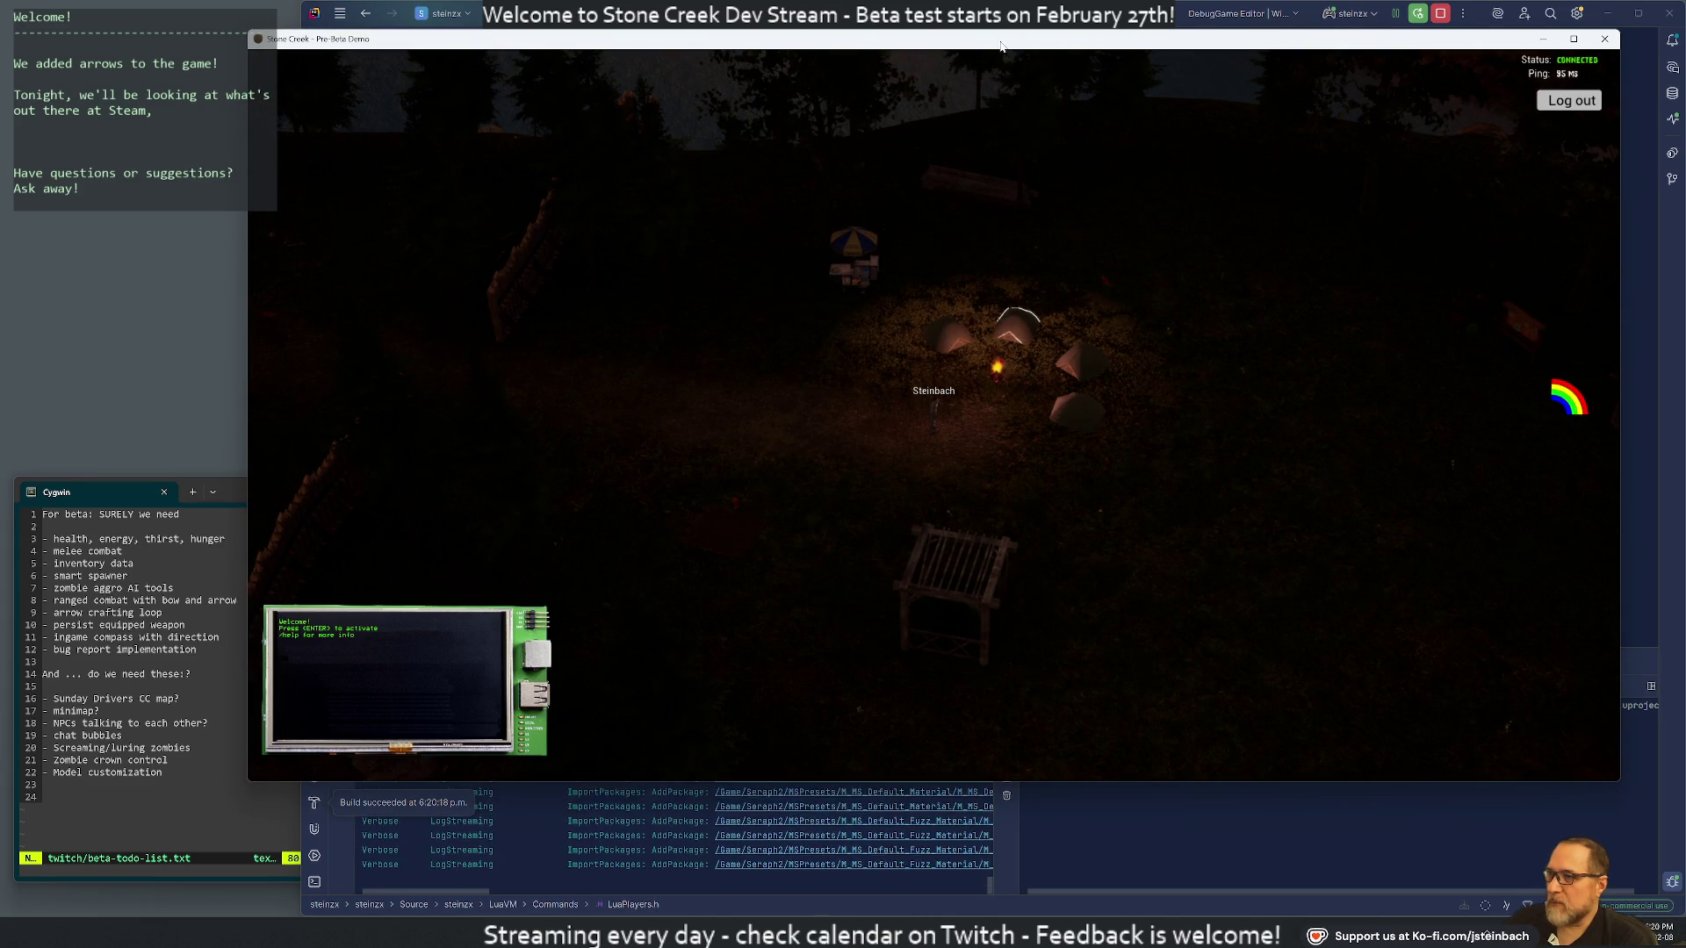
{"action": "left_click_drag", "start_coordinate": [1001, 45], "coordinate": [981, 96]}
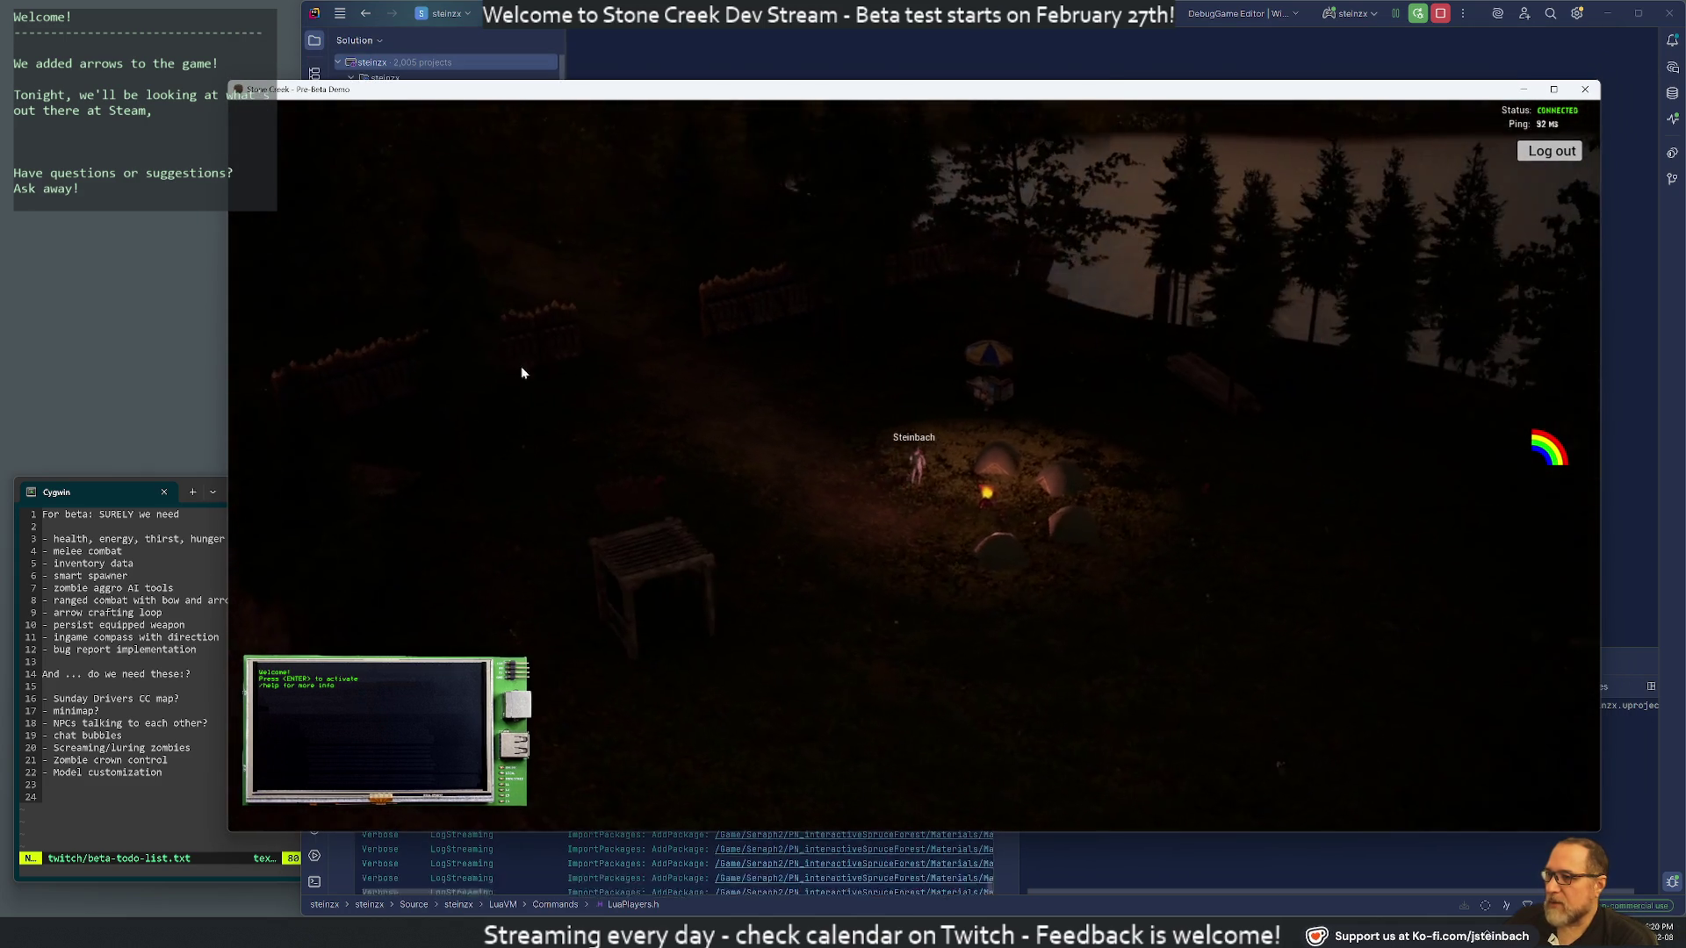
{"action": "key", "text": "Return"}
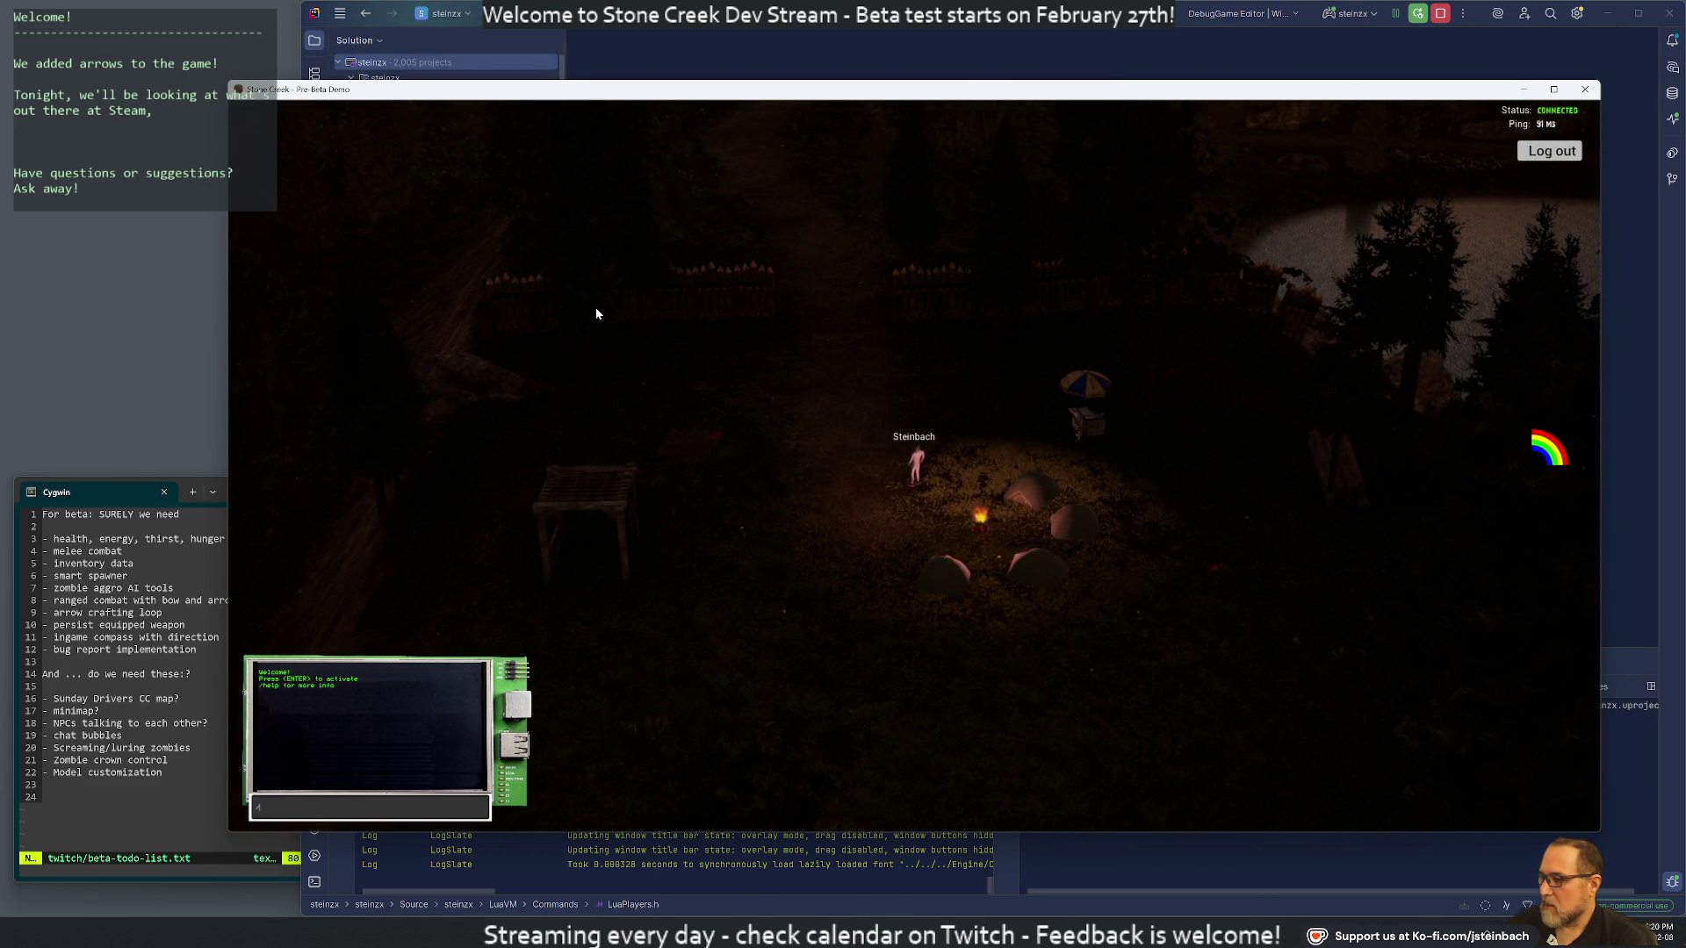
{"action": "type", "text": "sl"}
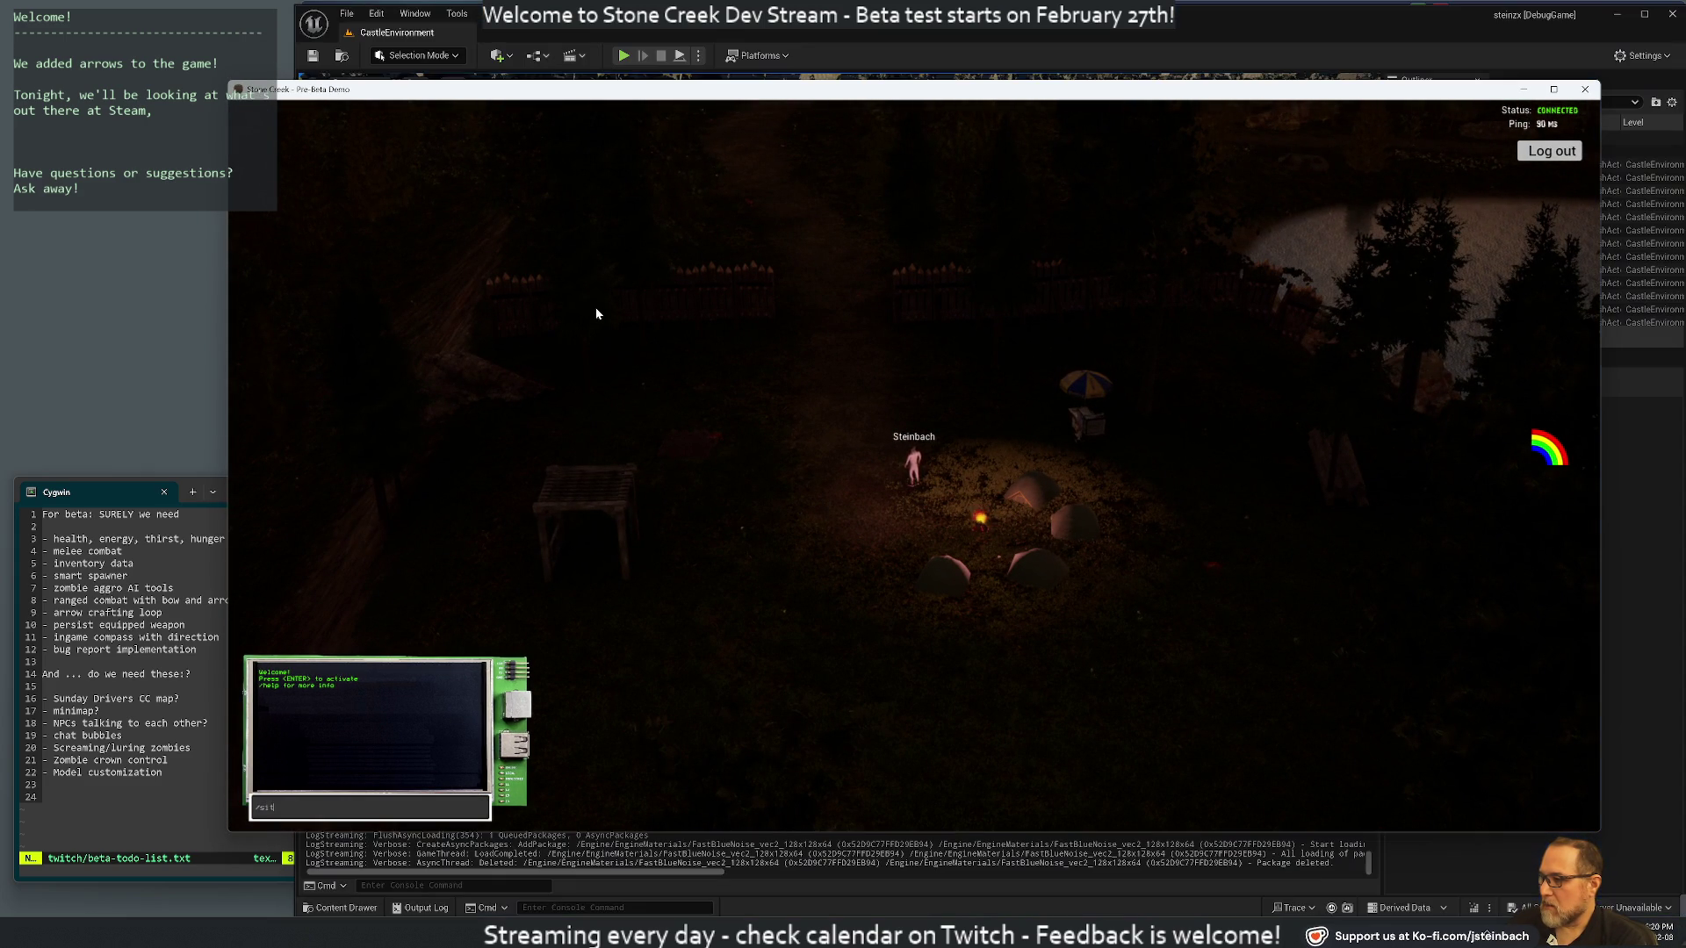
{"action": "key", "text": "Return"}
{"action": "mouse_move", "coordinate": [868, 445]}
{"action": "left_mouse_down"}
{"action": "mouse_move", "coordinate": [1271, 451]}
{"action": "mouse_move", "coordinate": [835, 412]}
{"action": "mouse_move", "coordinate": [567, 335]}
{"action": "mouse_move", "coordinate": [772, 372]}
{"action": "mouse_move", "coordinate": [1460, 436]}
{"action": "mouse_move", "coordinate": [1303, 367]}
{"action": "mouse_move", "coordinate": [965, 506]}
{"action": "mouse_move", "coordinate": [705, 561]}
{"action": "mouse_move", "coordinate": [681, 520]}
{"action": "mouse_move", "coordinate": [525, 543]}
{"action": "mouse_move", "coordinate": [849, 482]}
{"action": "left_mouse_up"}
{"action": "mouse_move", "coordinate": [873, 552]}
{"action": "left_mouse_down"}
{"action": "mouse_move", "coordinate": [880, 472]}
{"action": "mouse_move", "coordinate": [915, 492]}
{"action": "mouse_move", "coordinate": [997, 463]}
{"action": "mouse_move", "coordinate": [977, 420]}
{"action": "left_mouse_up"}
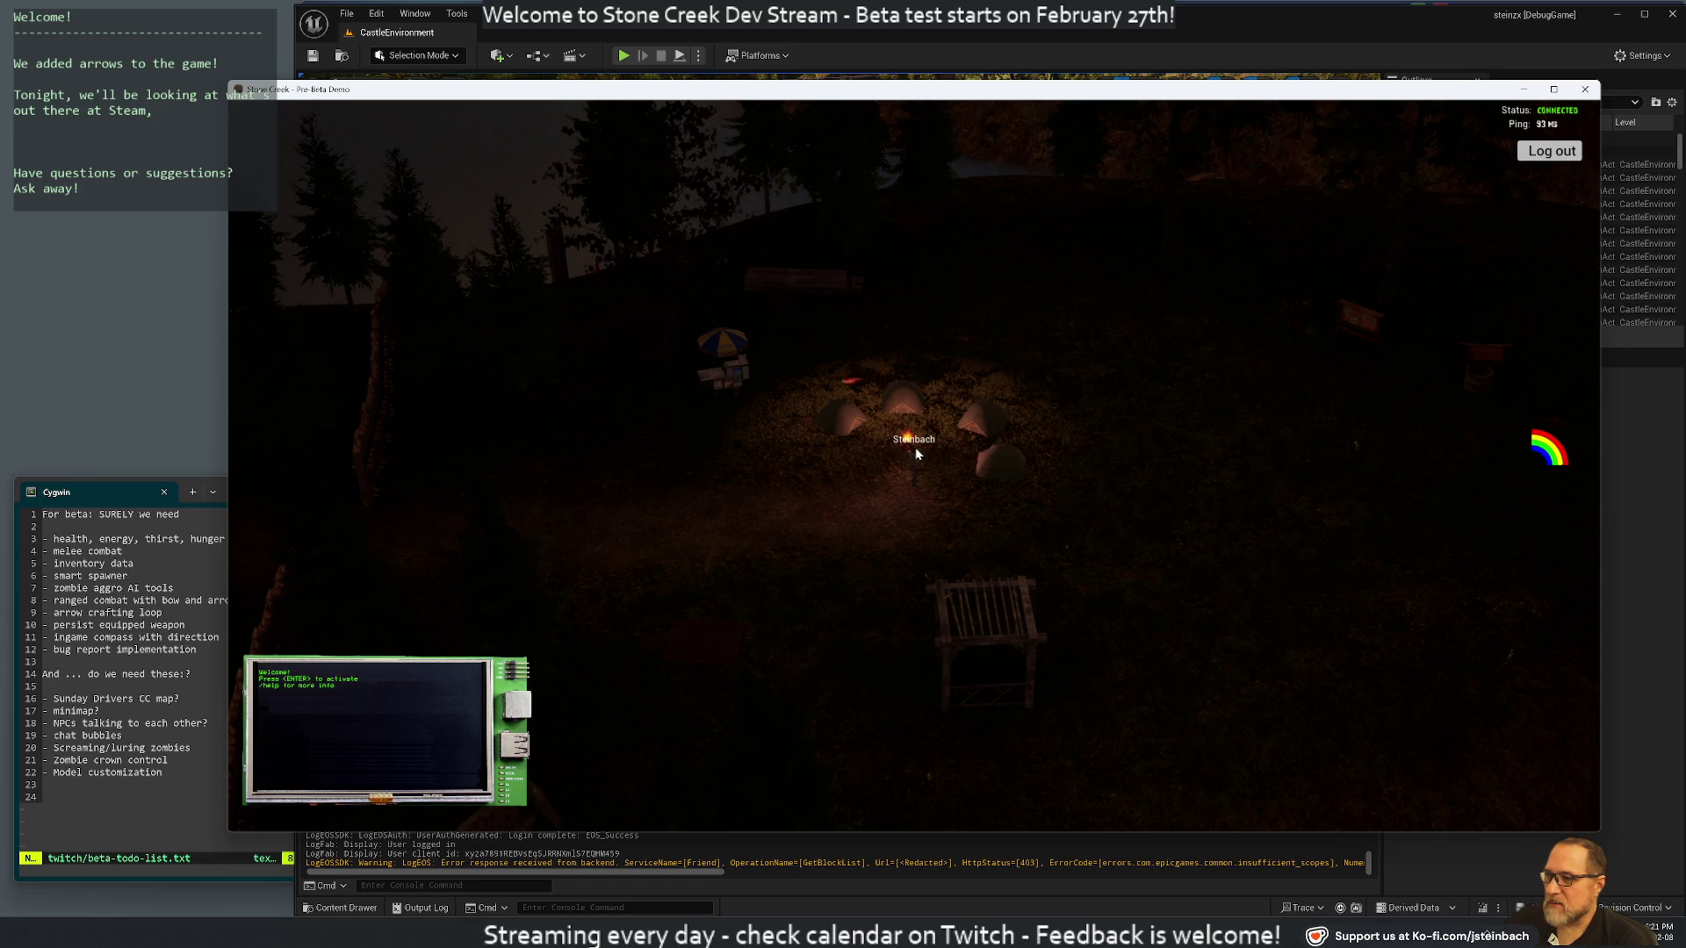
{"action": "scroll", "coordinate": [869, 489], "scroll_direction": "up", "scroll_amount": 3}
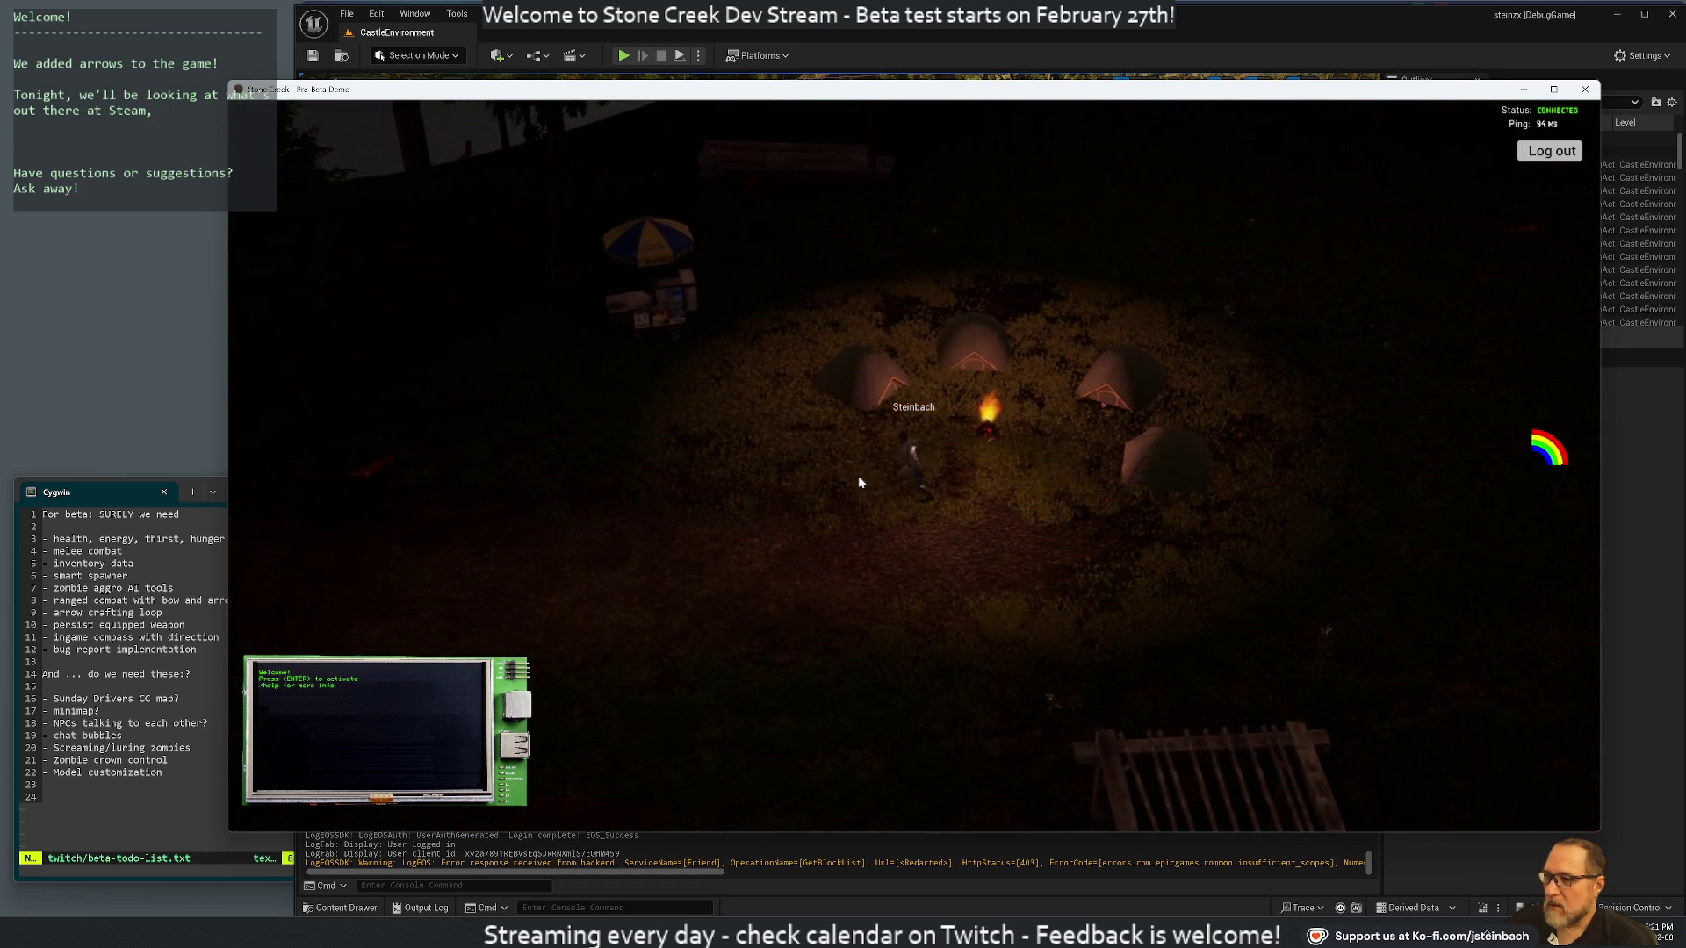
{"action": "key", "text": "w"}
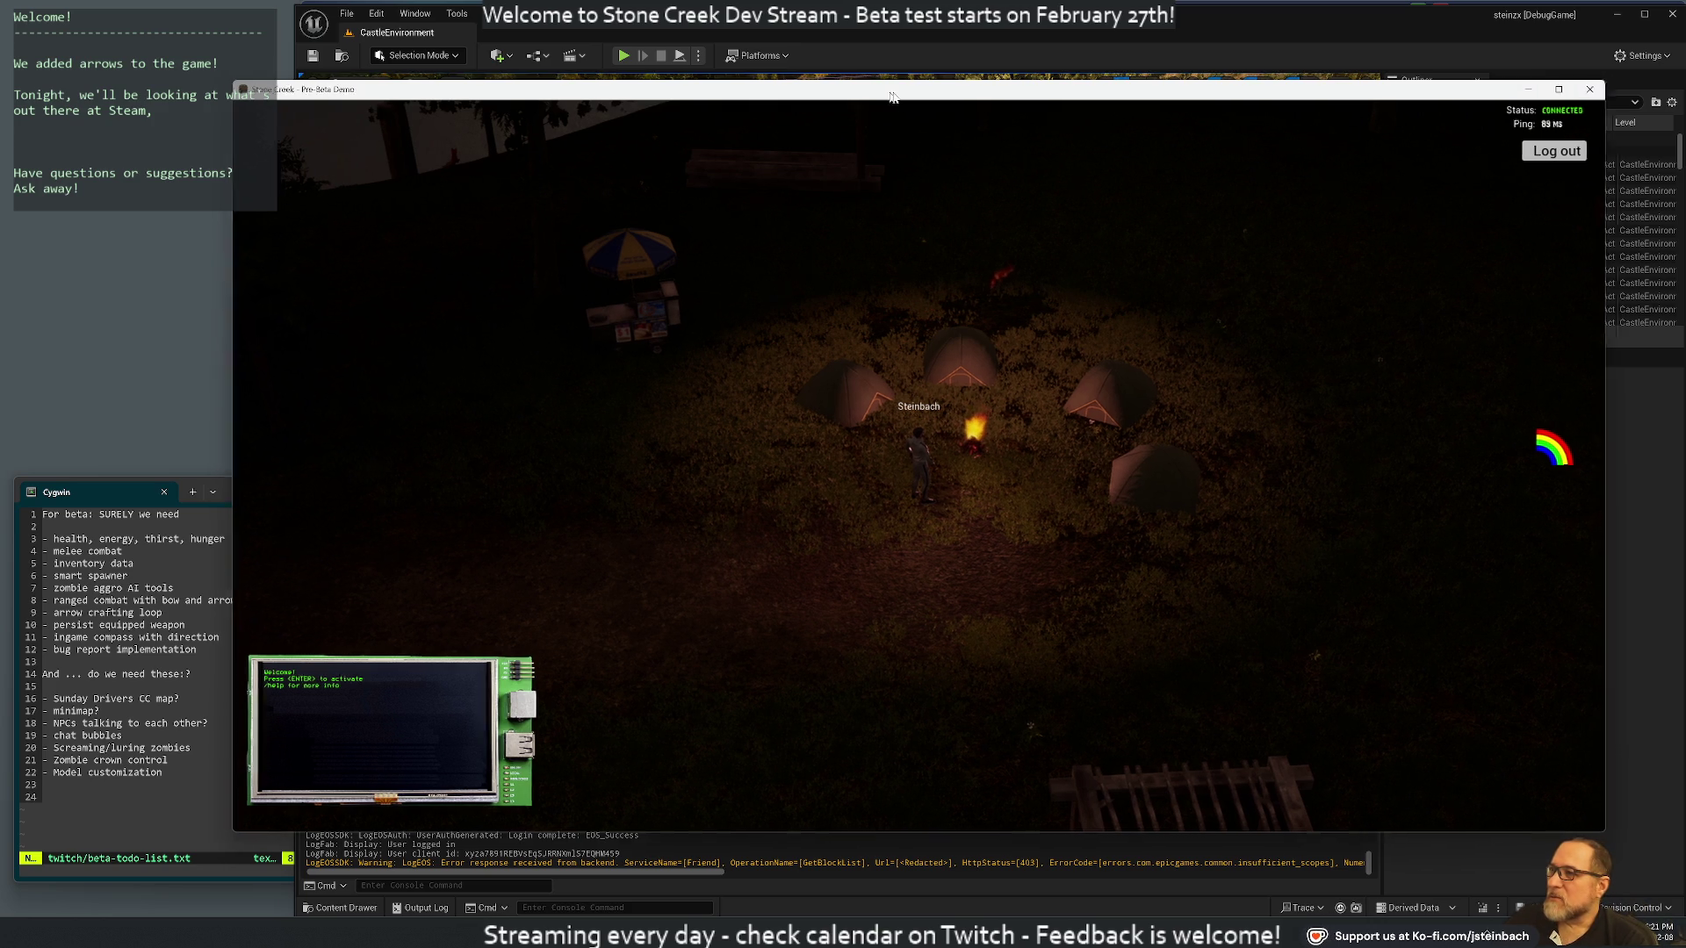
{"action": "left_click_drag", "start_coordinate": [885, 95], "coordinate": [973, 103]}
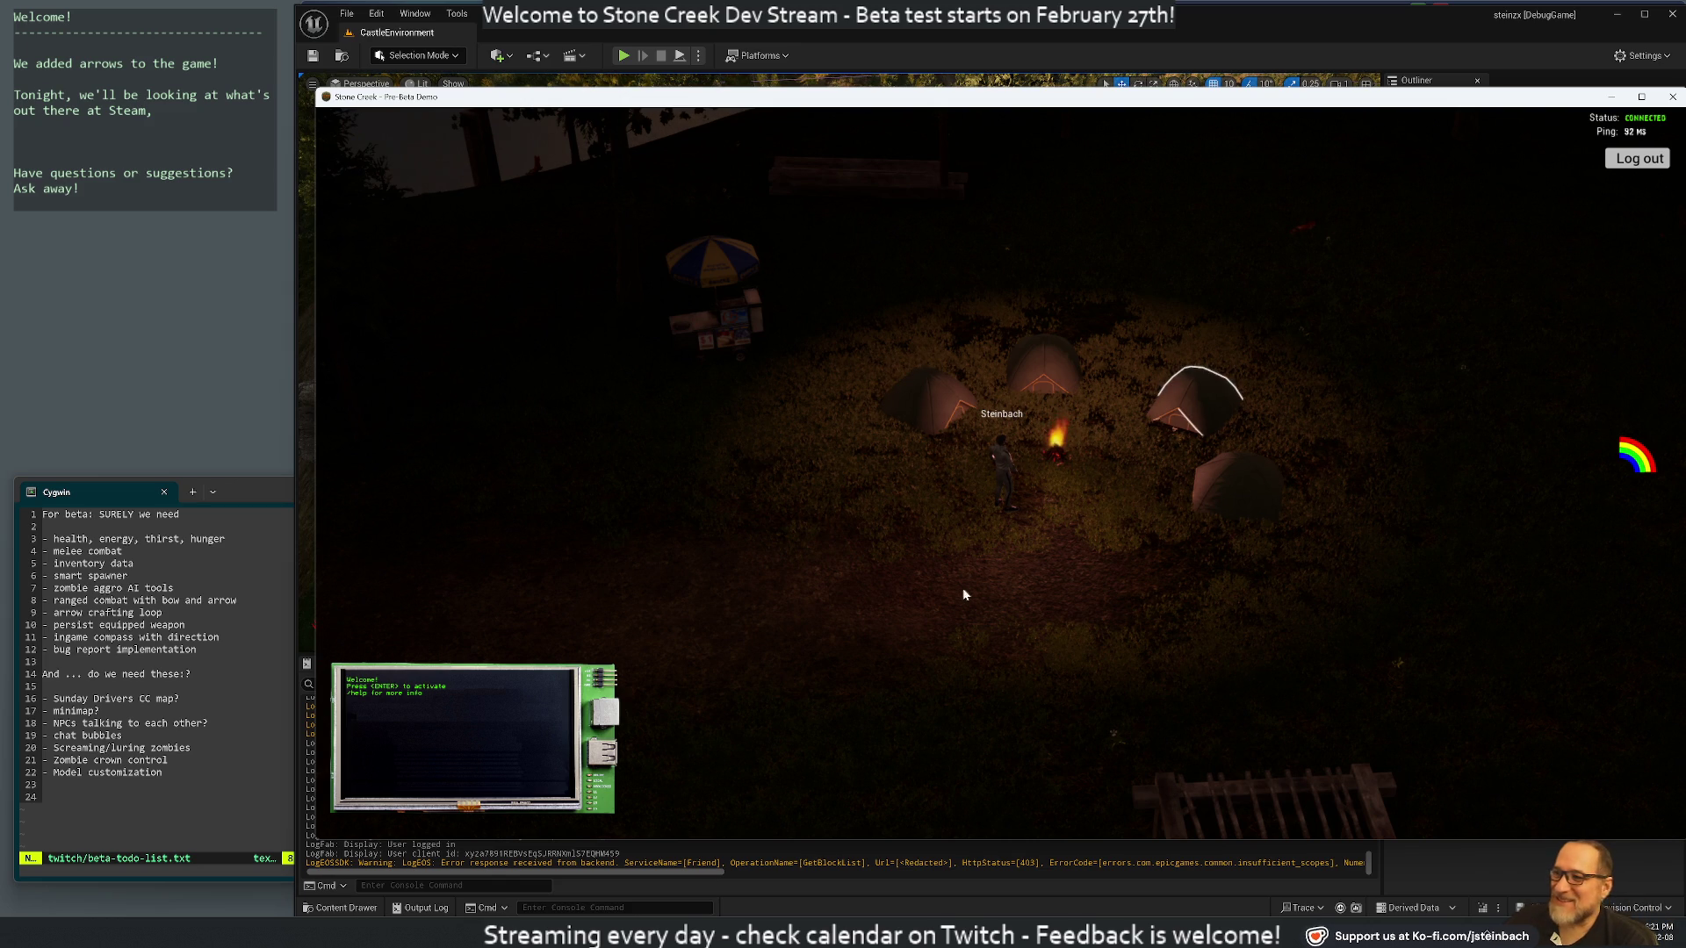
{"action": "key", "text": "q"}
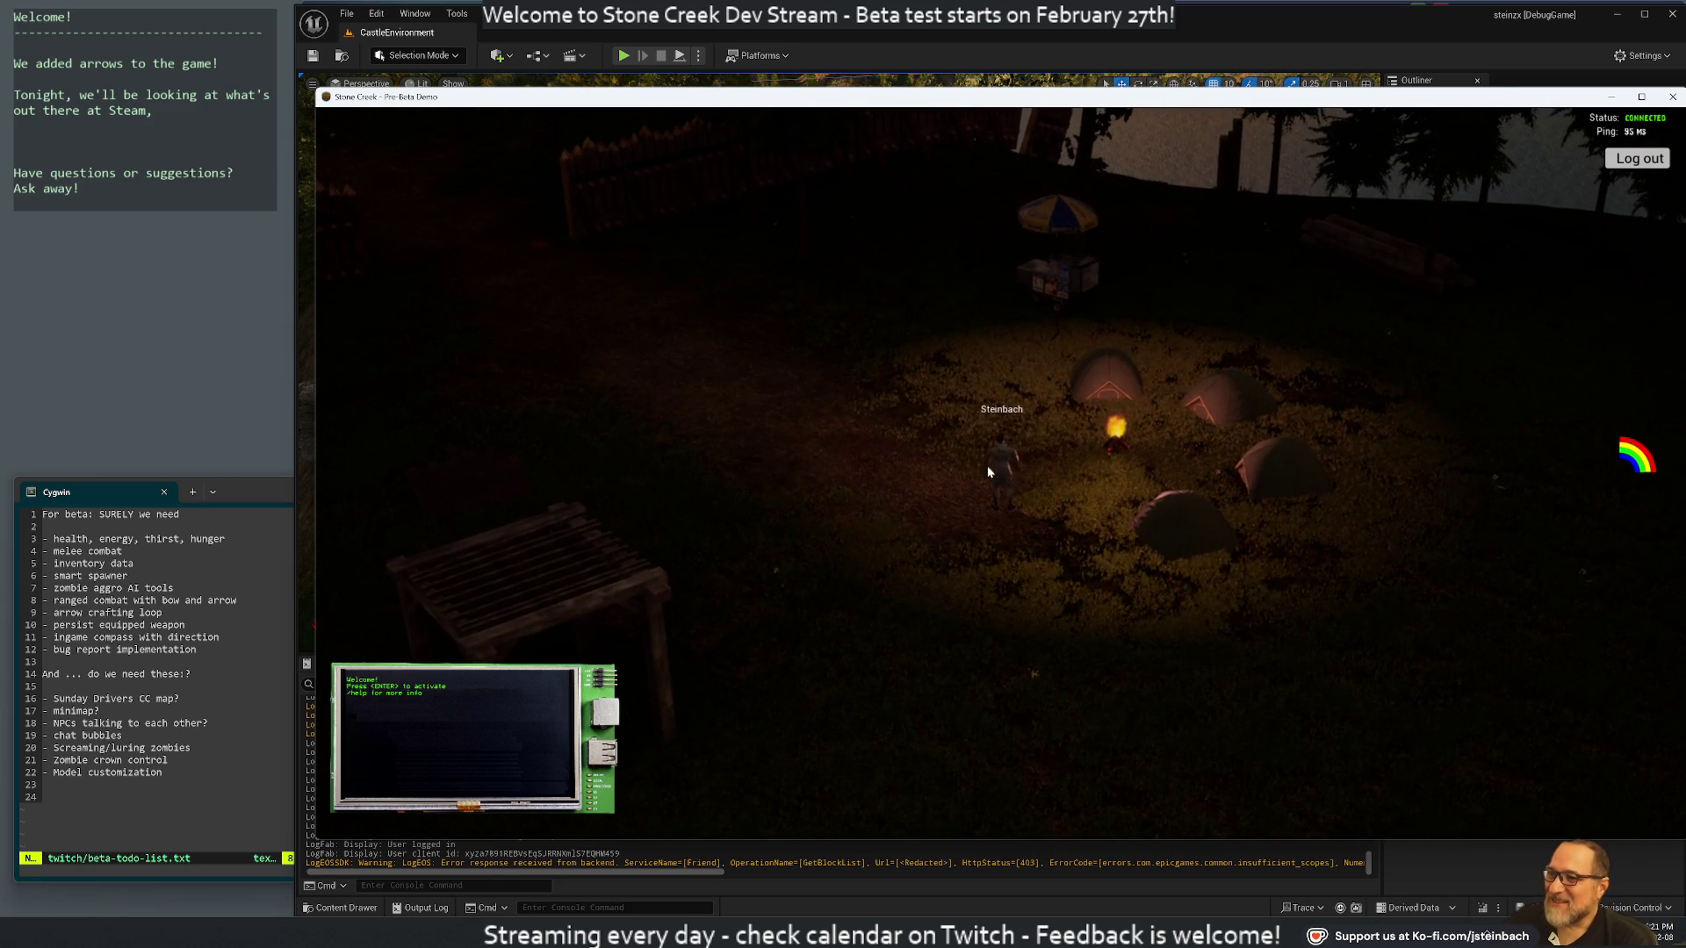
{"action": "scroll", "coordinate": [986, 481], "scroll_direction": "down", "scroll_amount": 3}
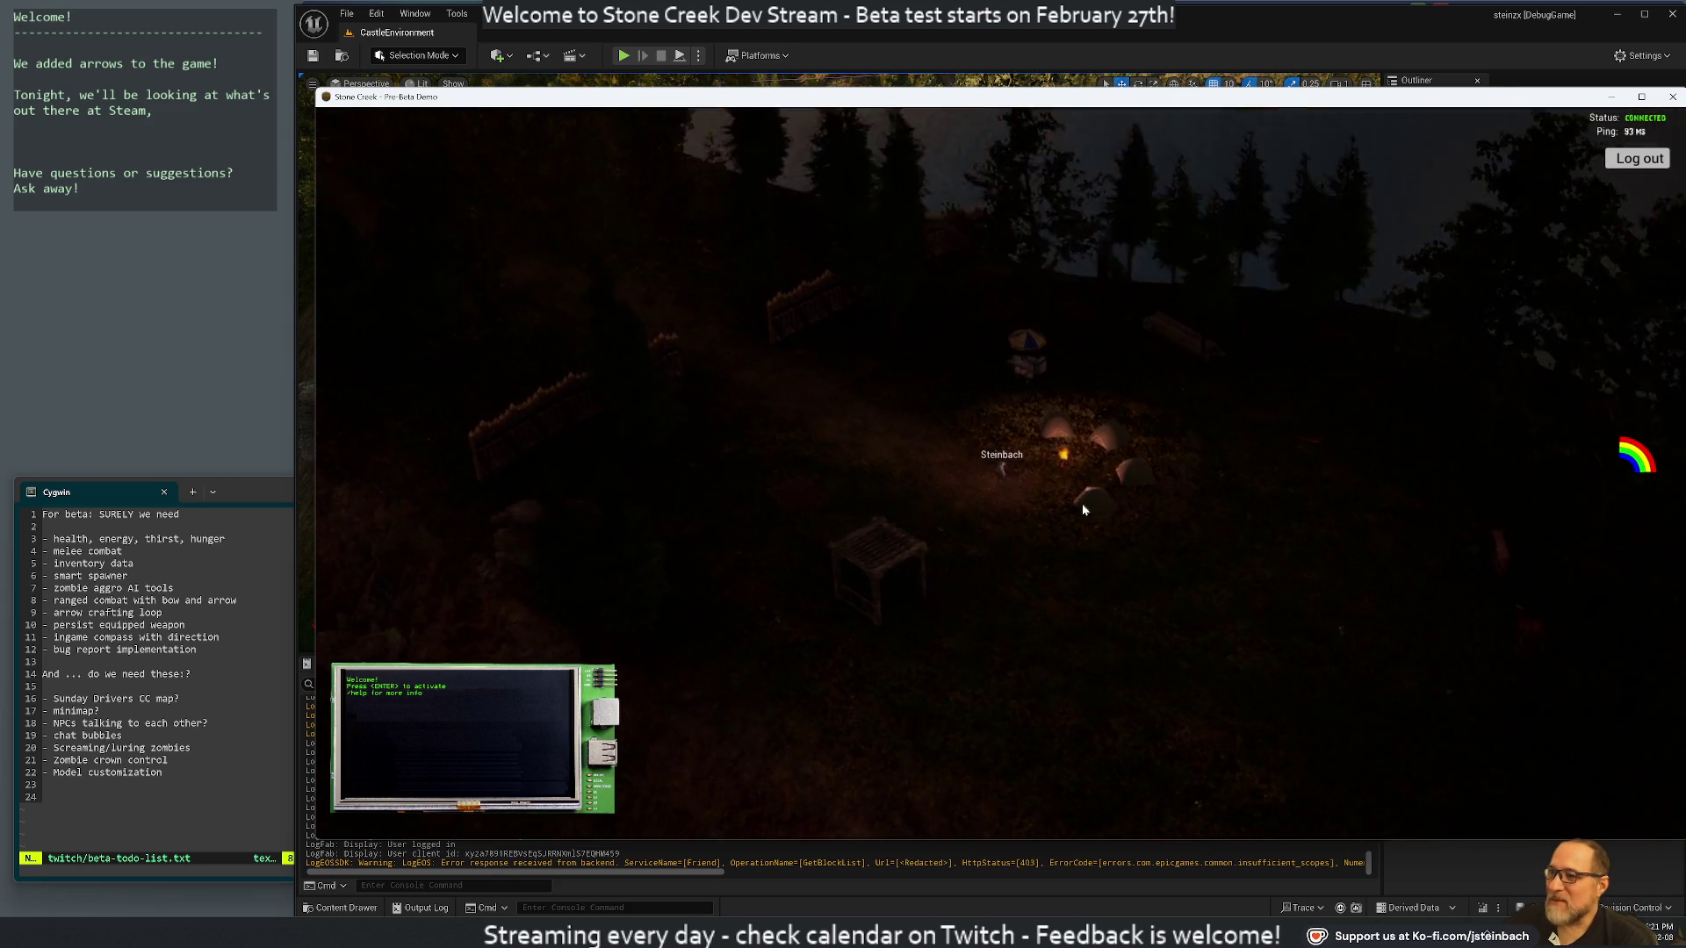
{"action": "key", "text": "q"}
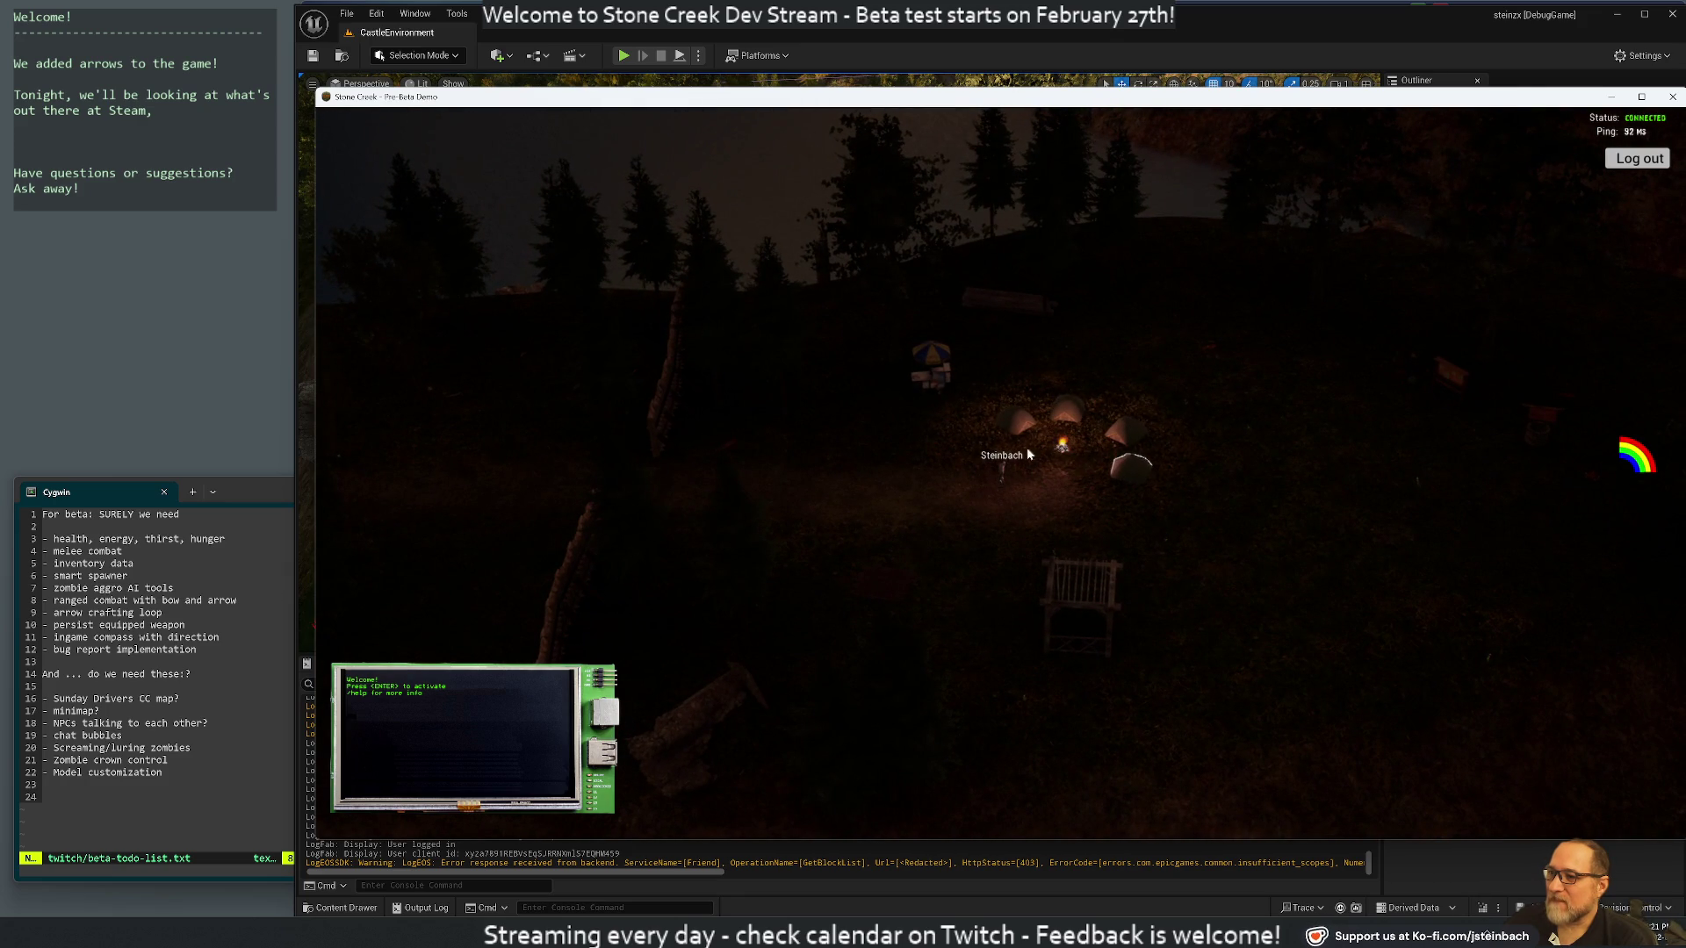
{"action": "key", "text": "q"}
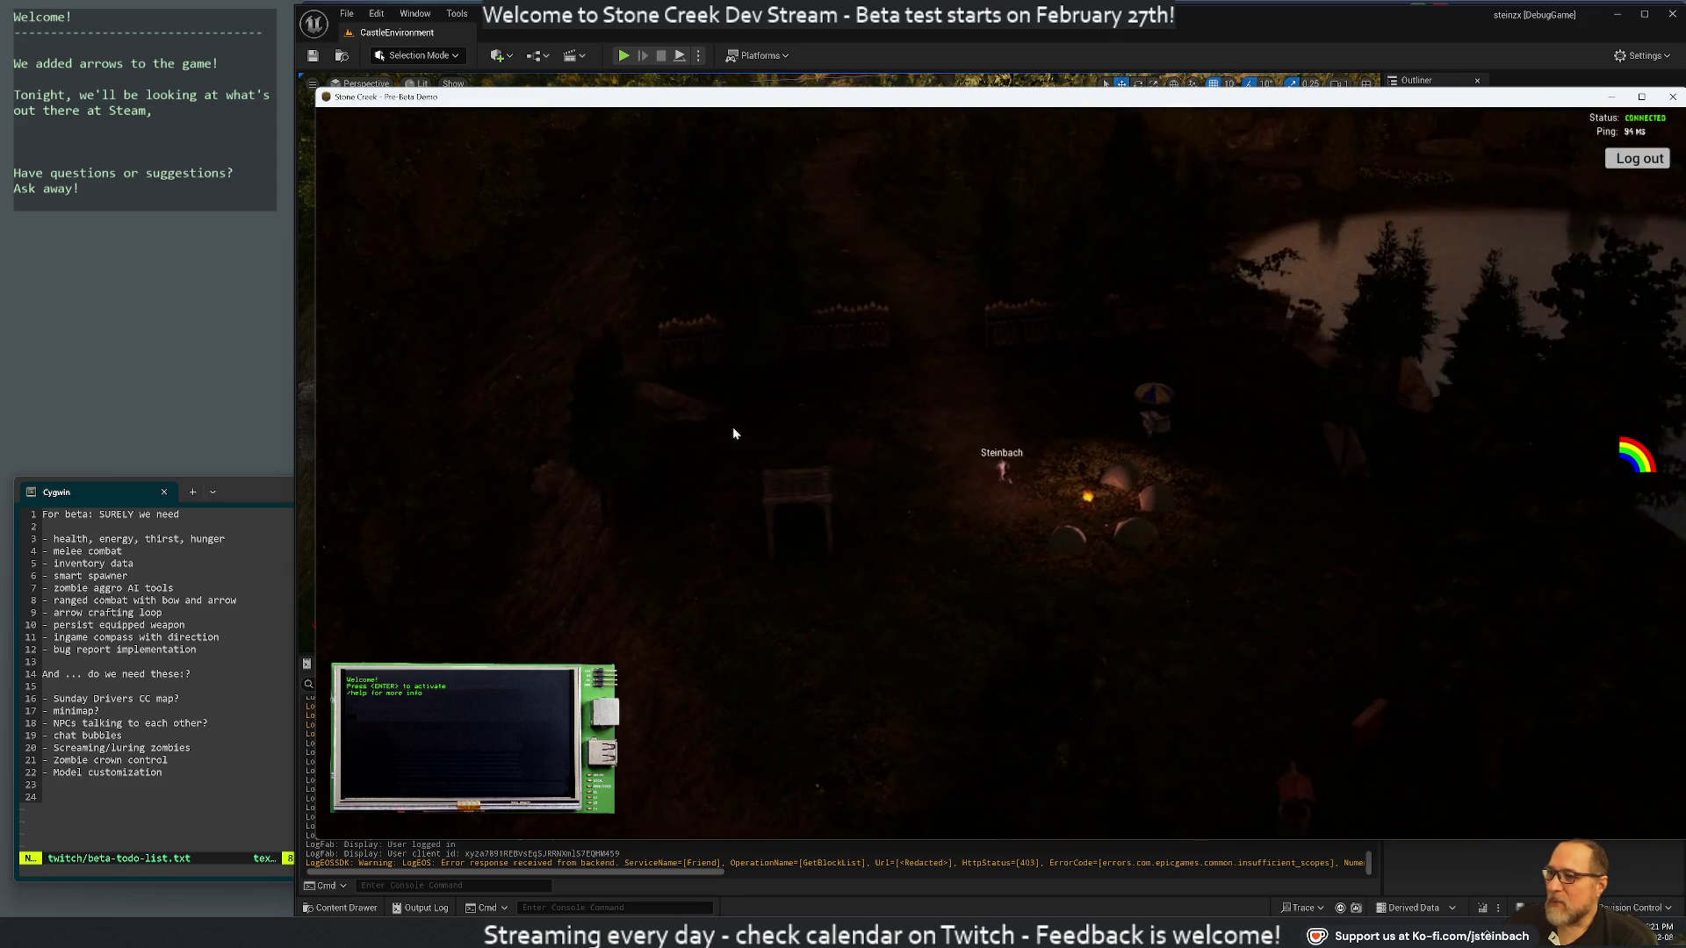
{"action": "key", "text": "q"}
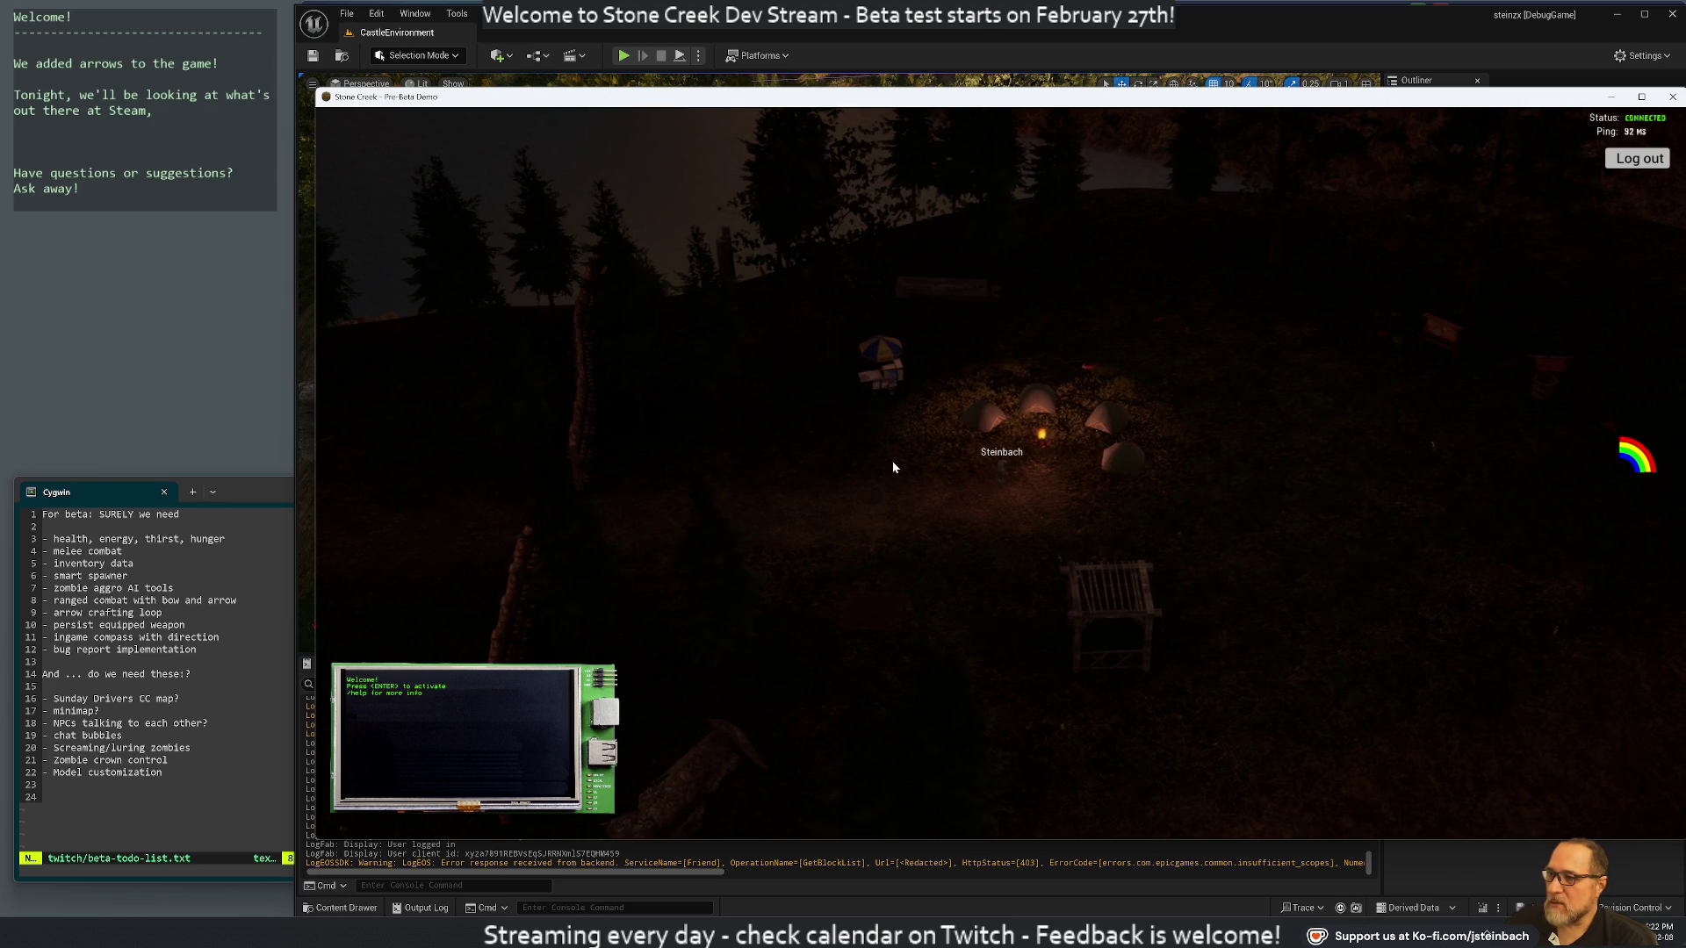
{"action": "key", "text": "i"}
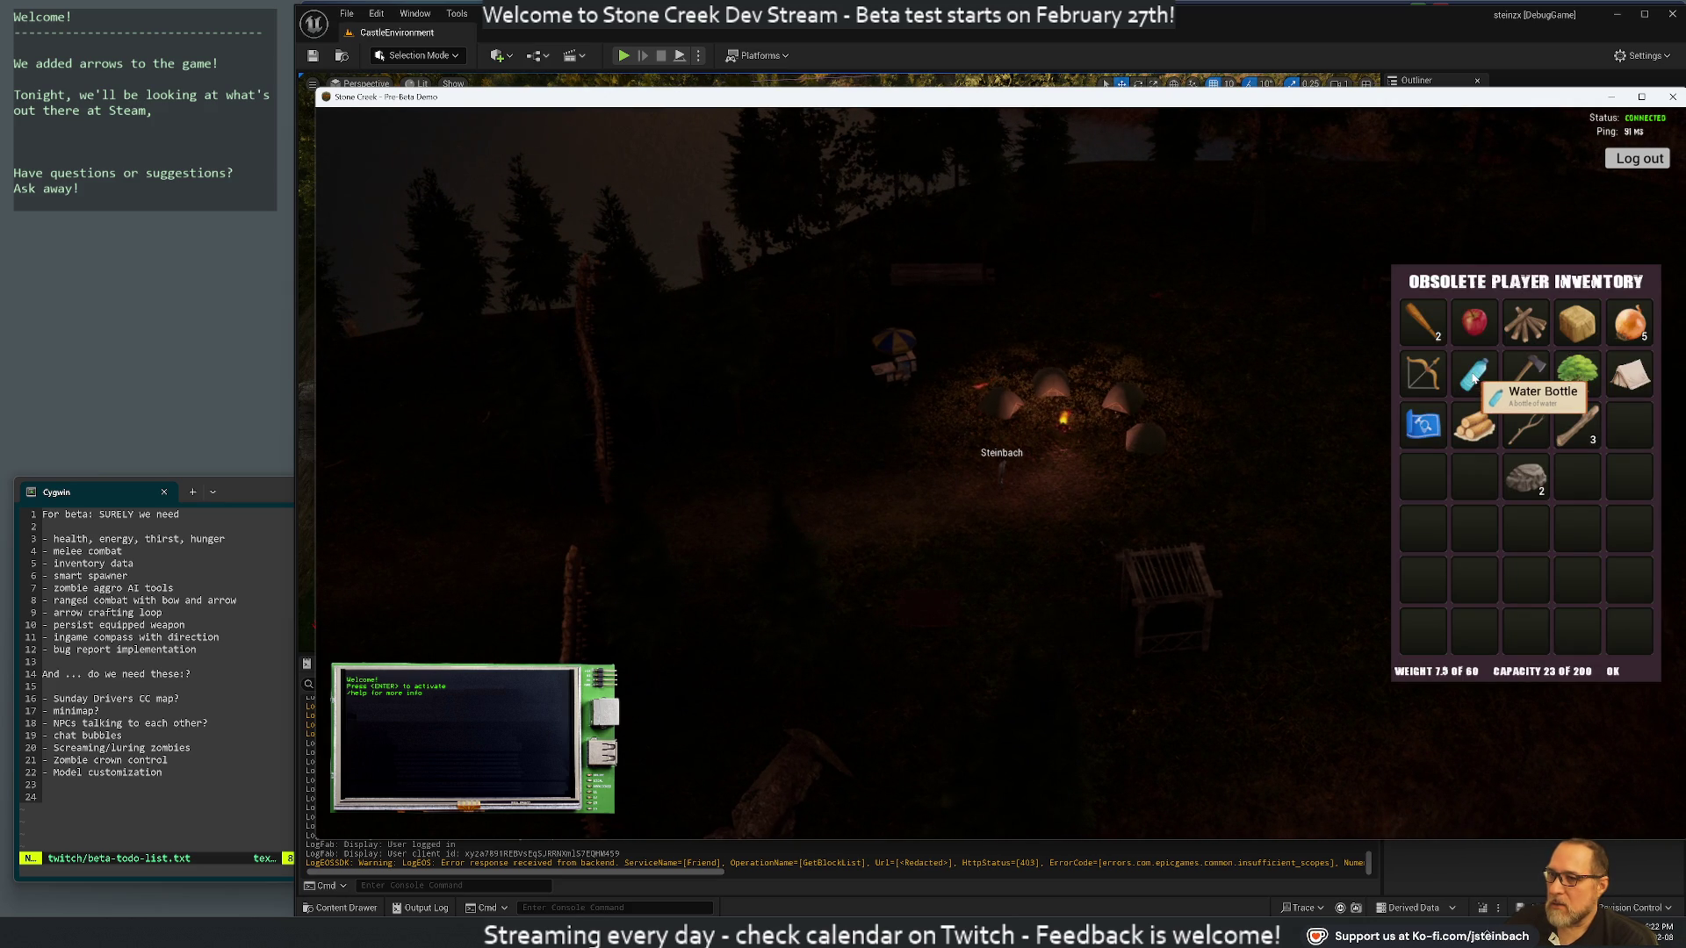
Close the inventory and walk the character over to the unlit campfire near the well
{"action": "key", "text": "i"}
{"action": "key", "text": "d"}
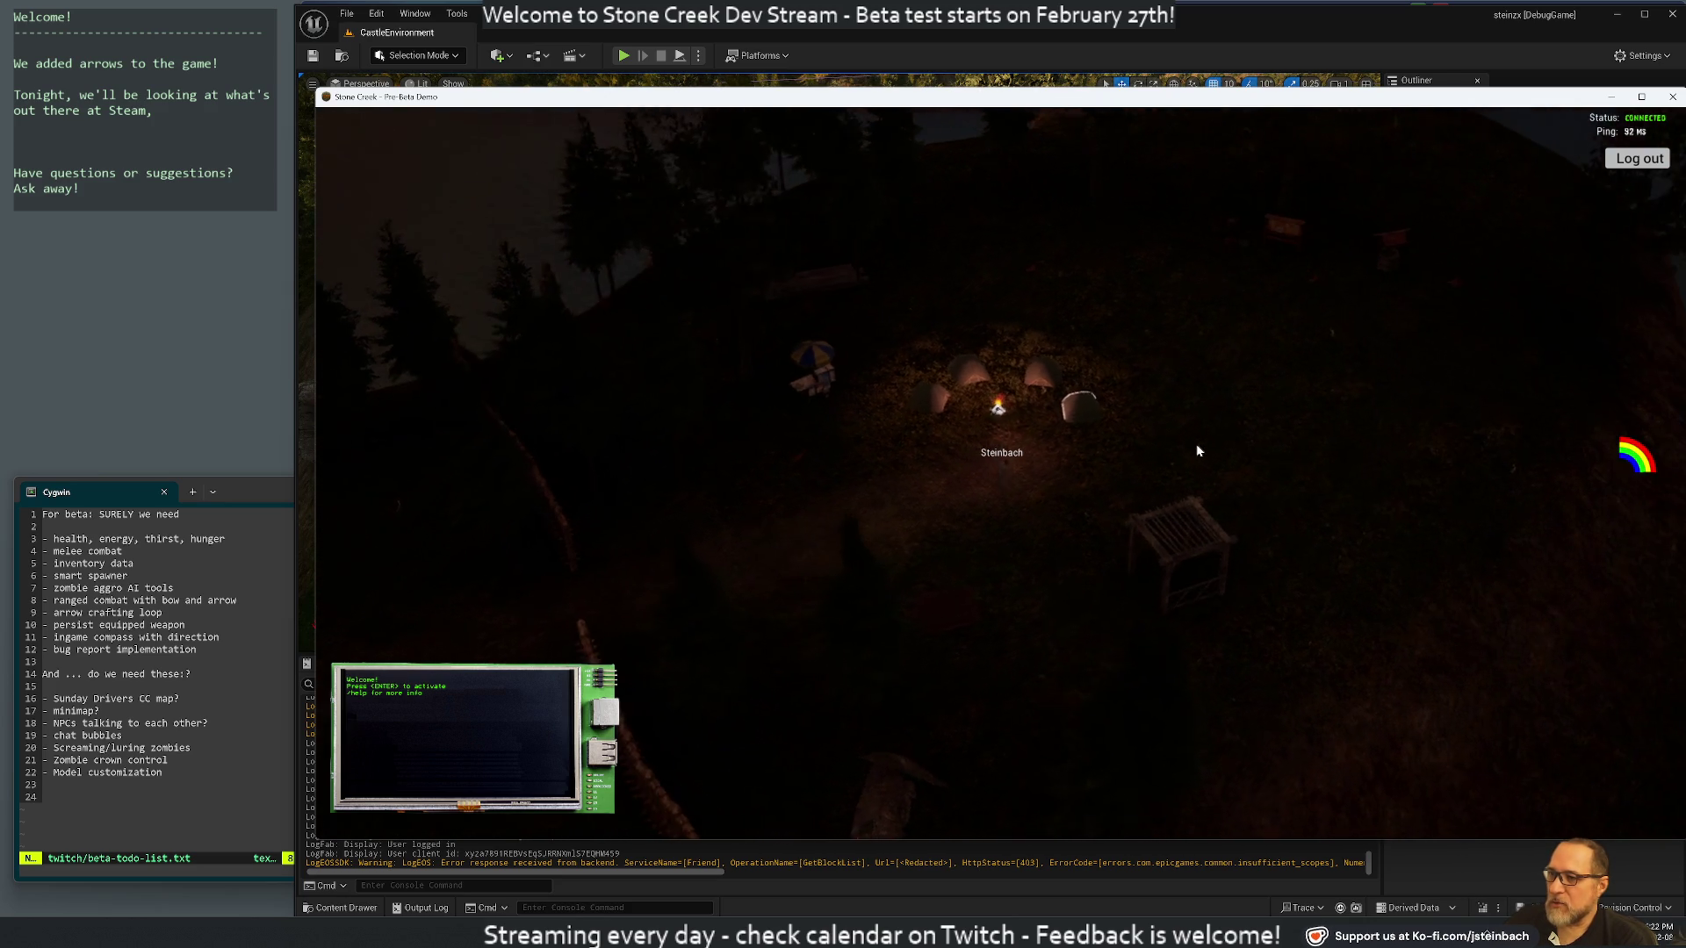
{"action": "key", "text": "d"}
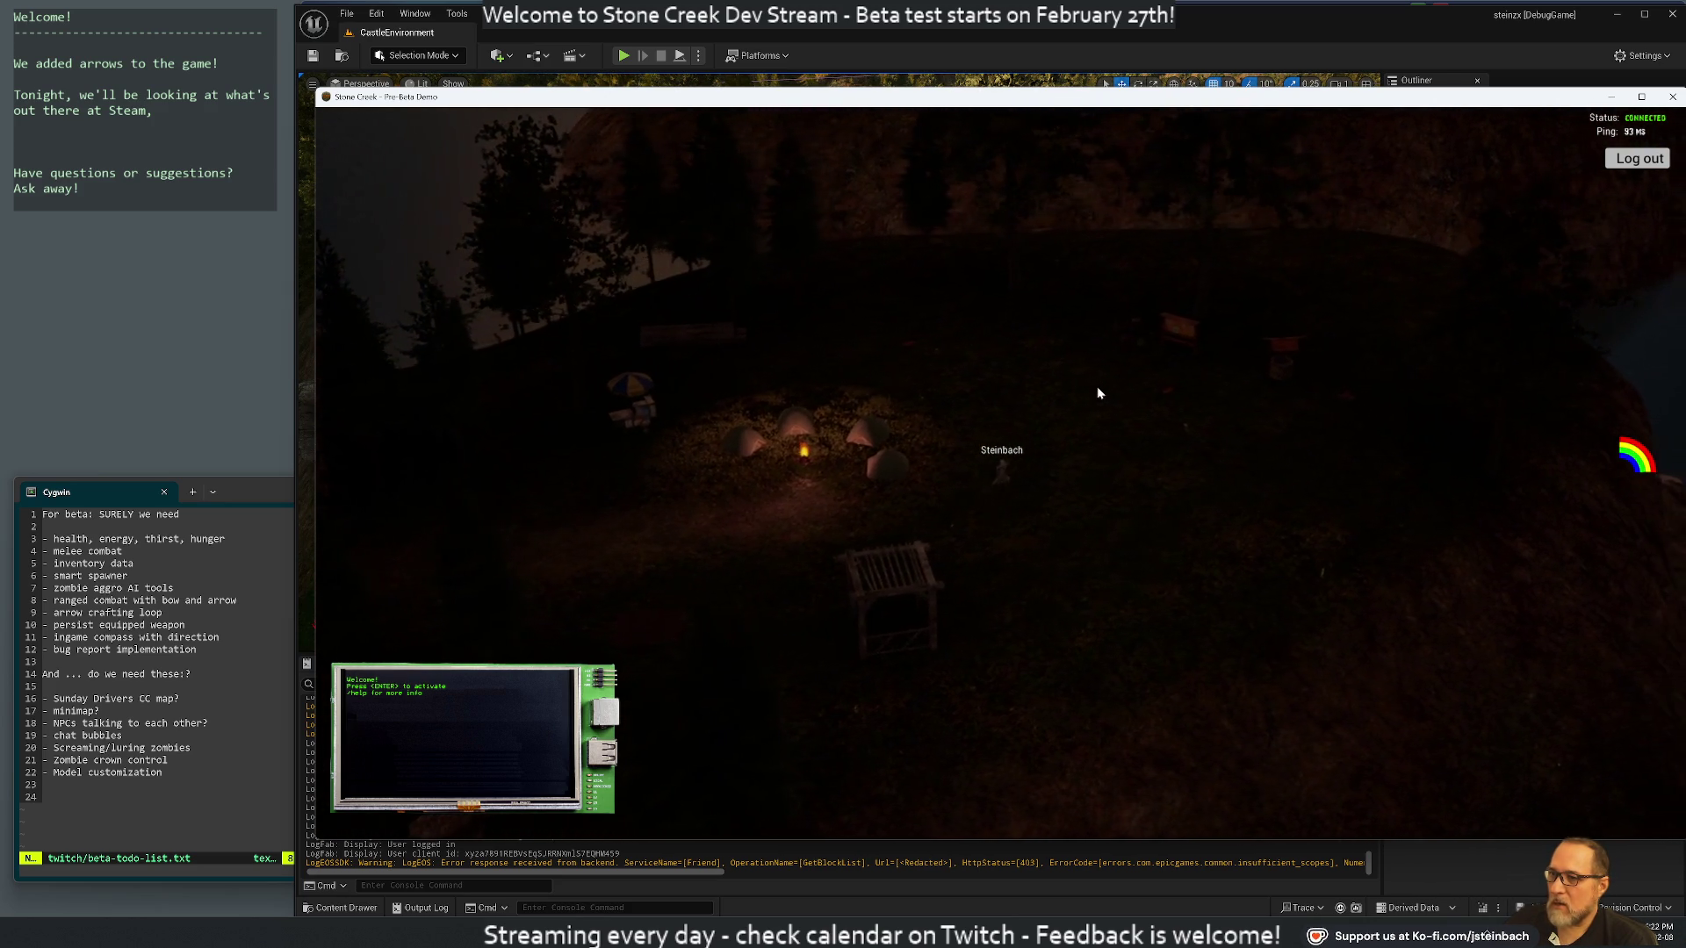
{"action": "key", "text": "d"}
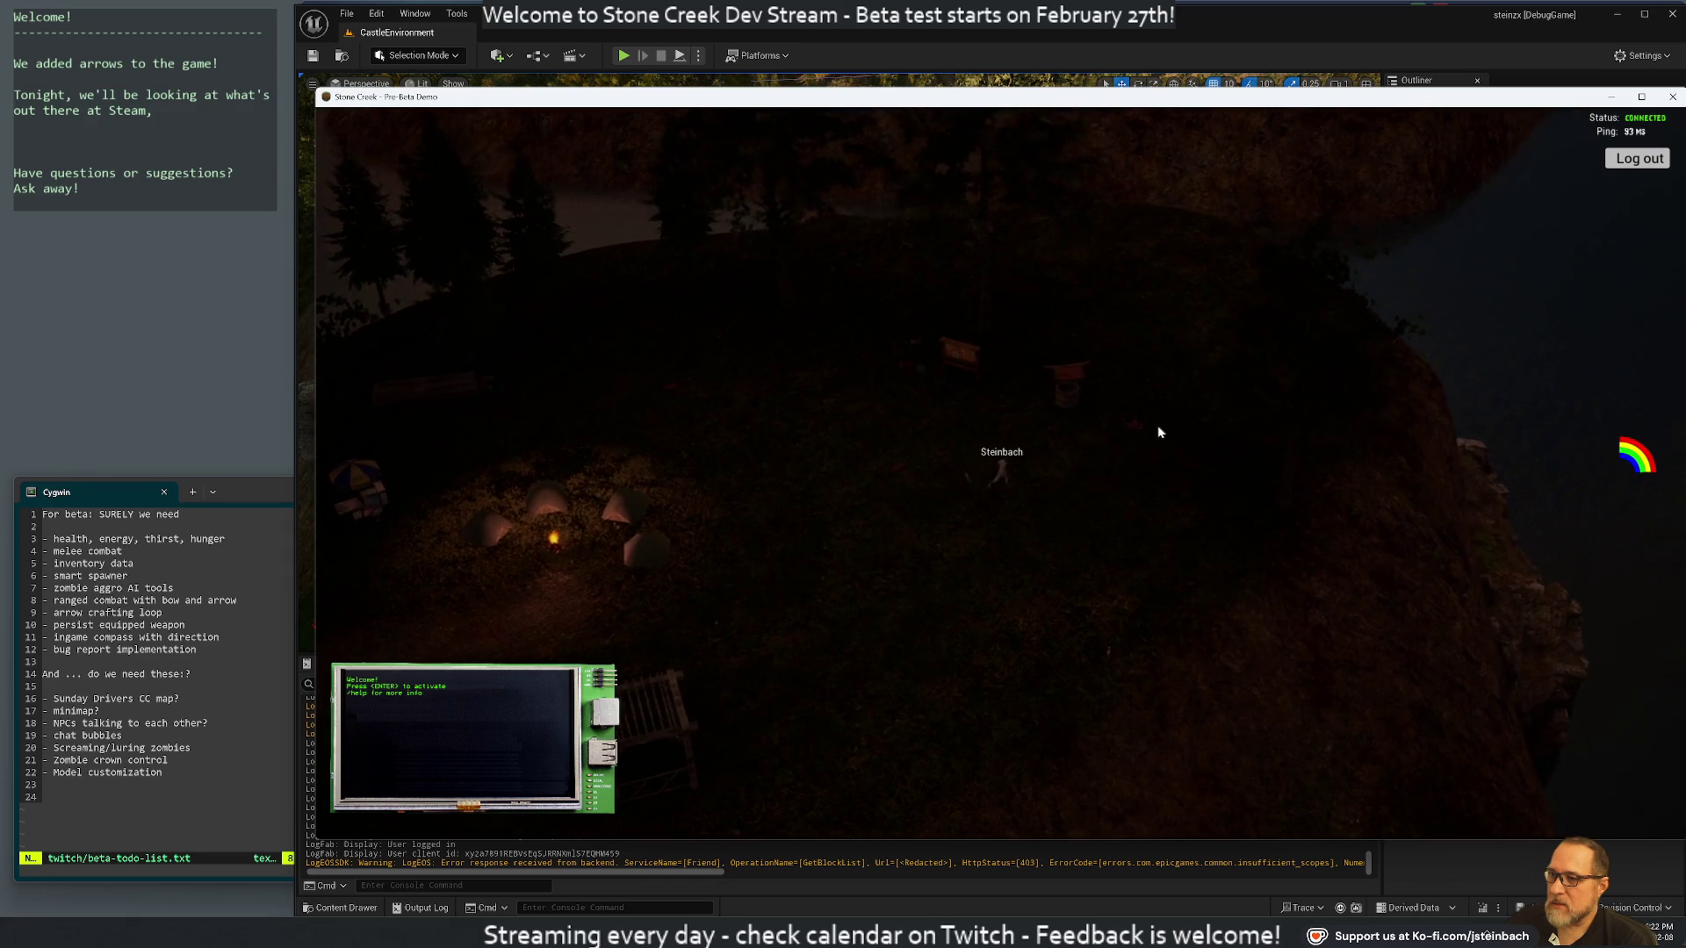
{"action": "key", "text": "d"}
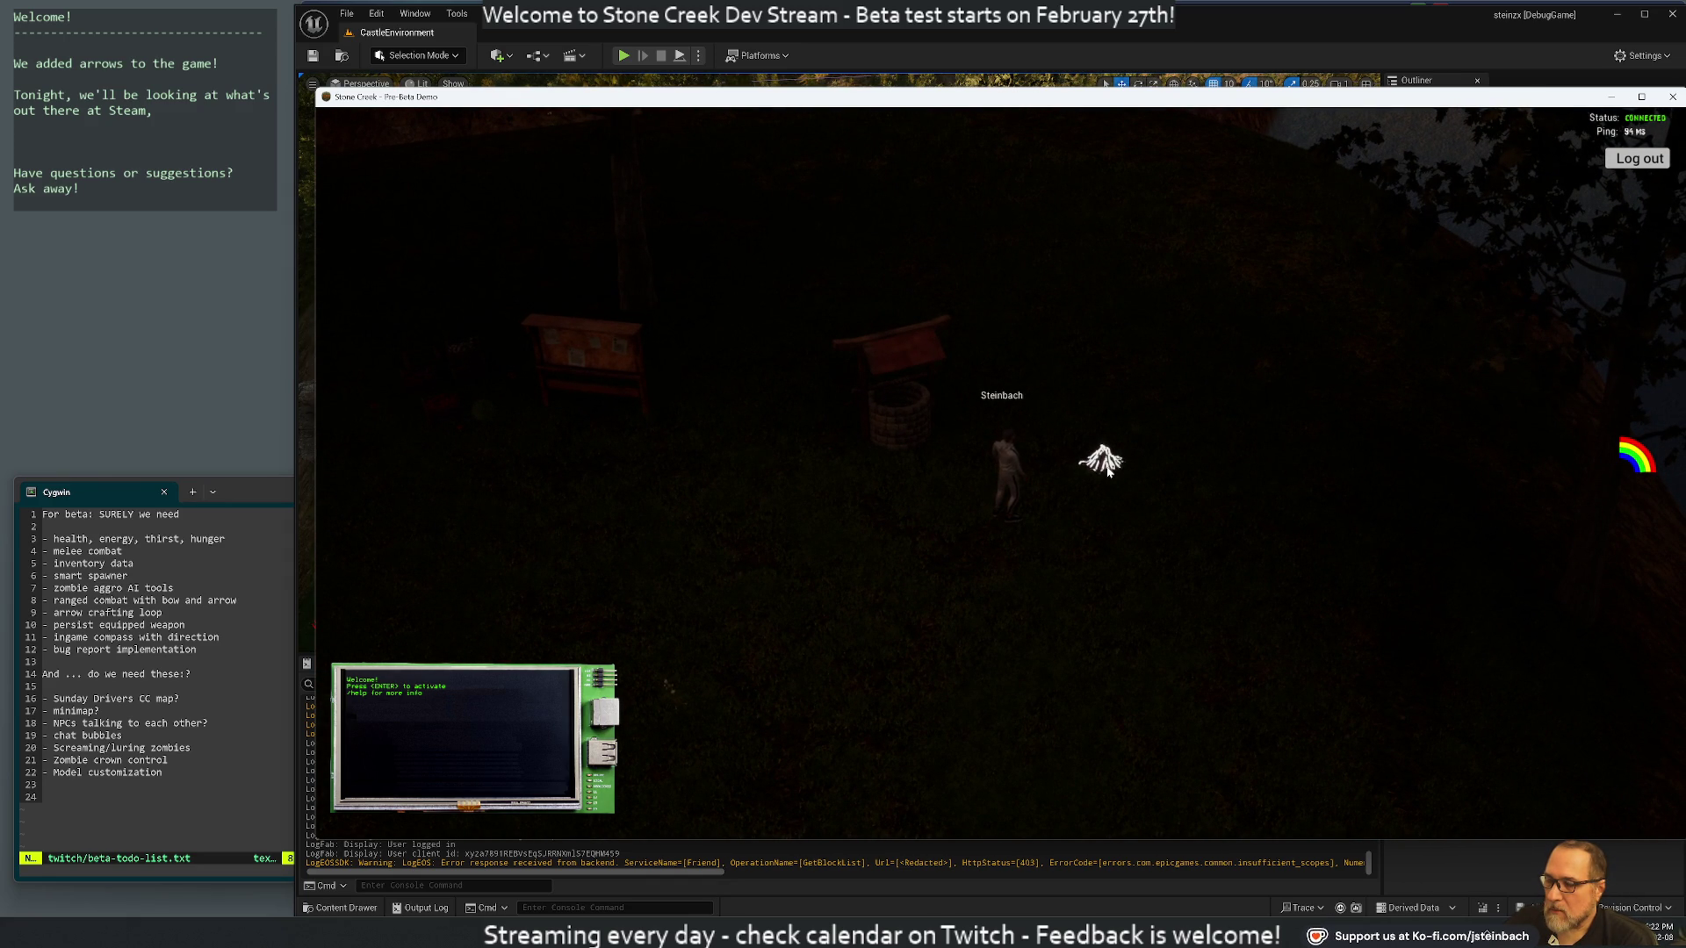
{"action": "key", "text": "a"}
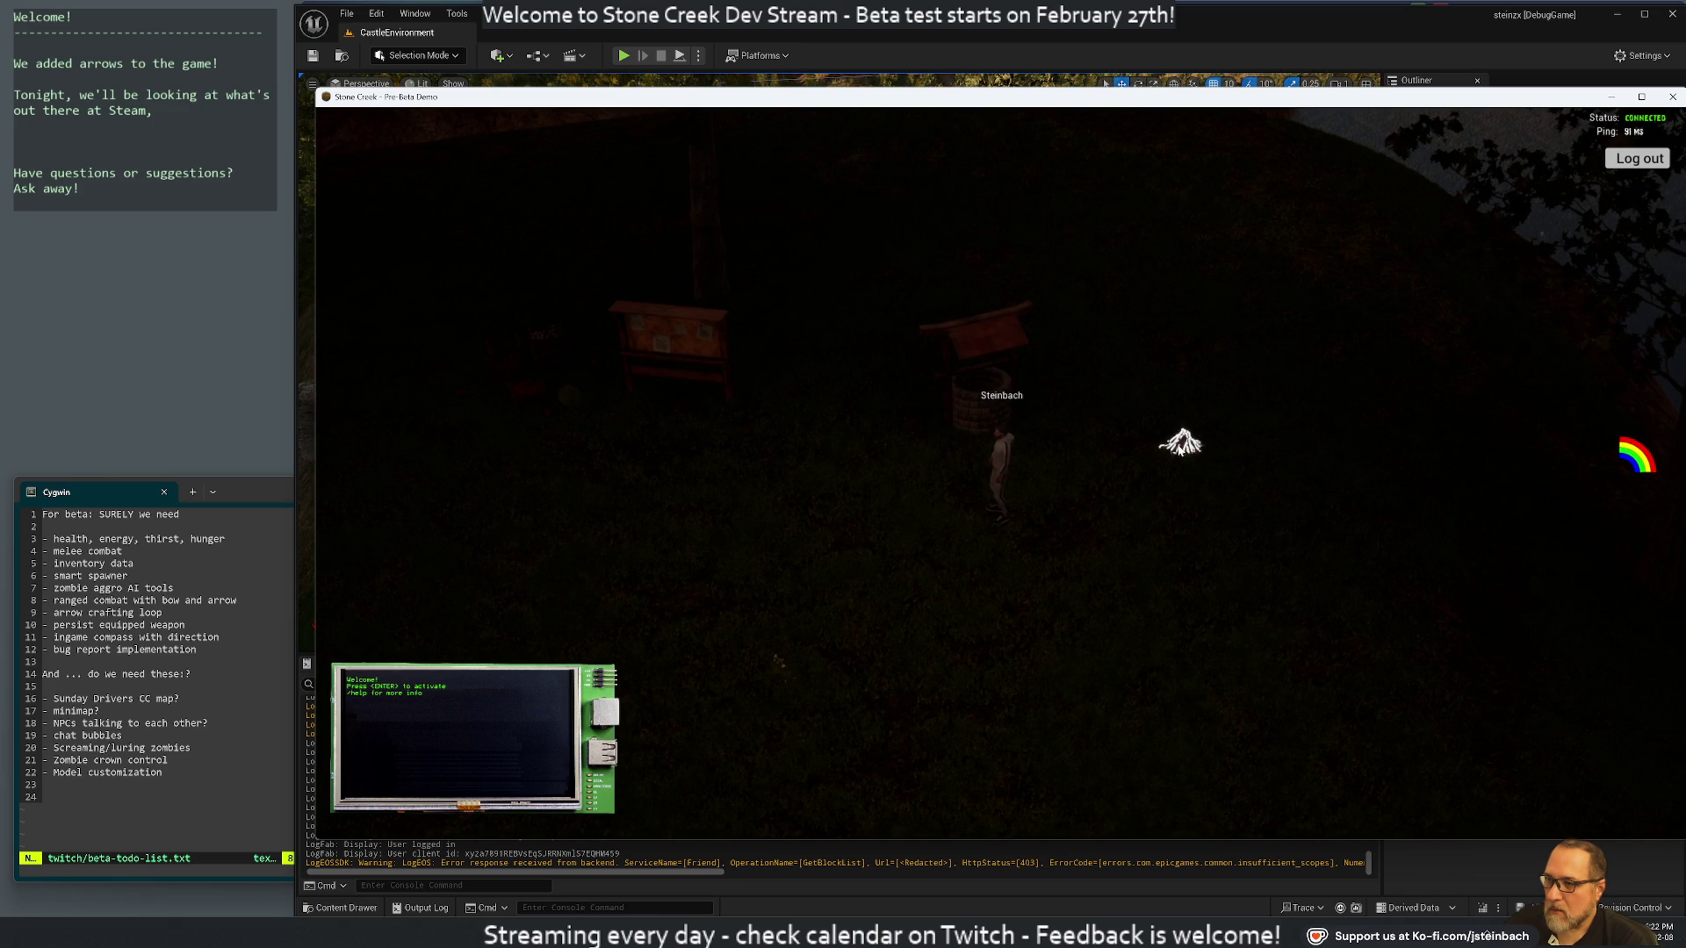
Light up the campfire from its actions menu, then walk back and open the inventory
{"action": "left_click", "coordinate": [1170, 449]}
{"action": "left_click", "coordinate": [1187, 515]}
{"action": "mouse_move", "coordinate": [1173, 451]}
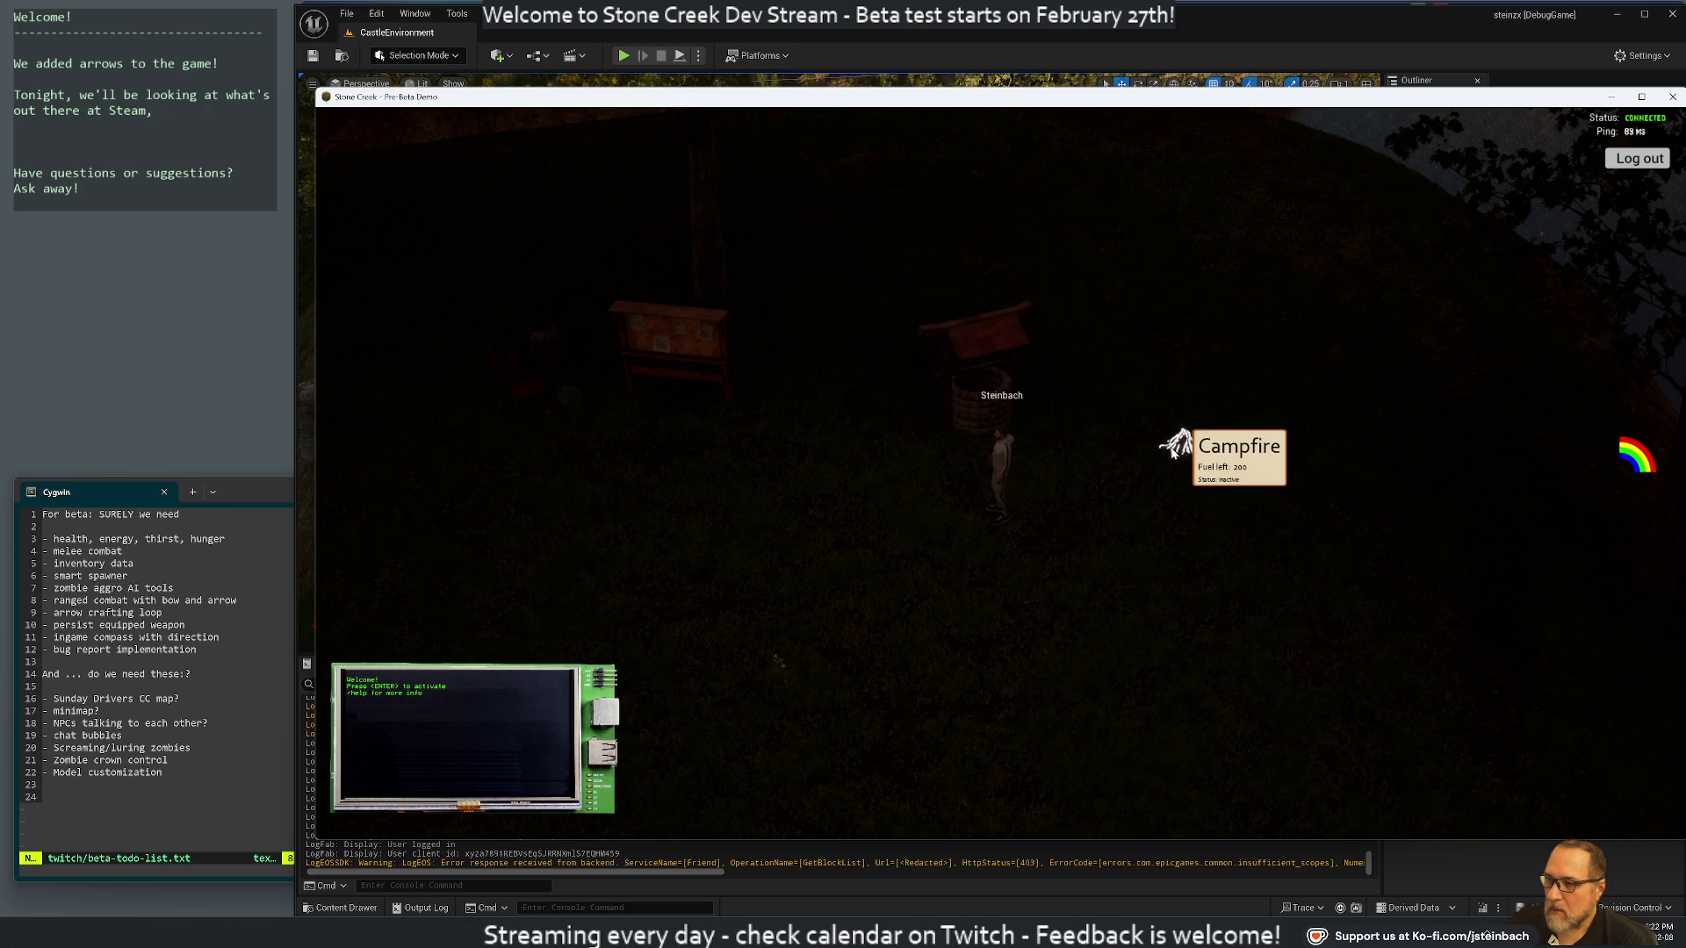
{"action": "left_click", "coordinate": [1177, 446]}
{"action": "left_click", "coordinate": [1212, 513]}
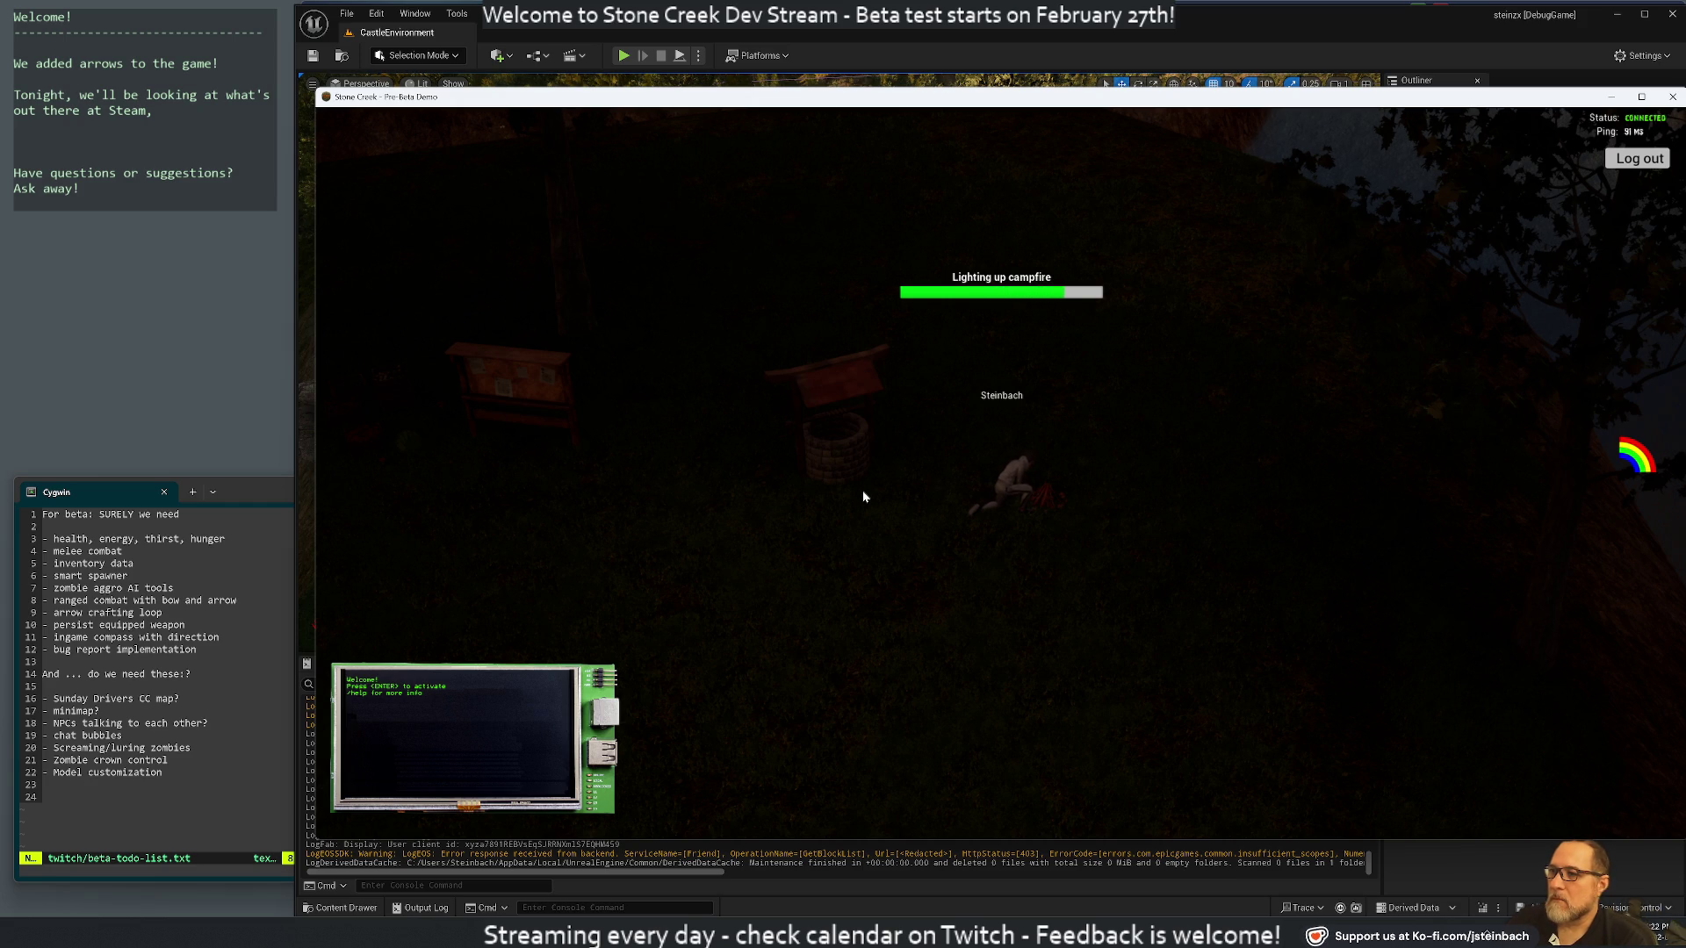
{"action": "left_click", "coordinate": [704, 423]}
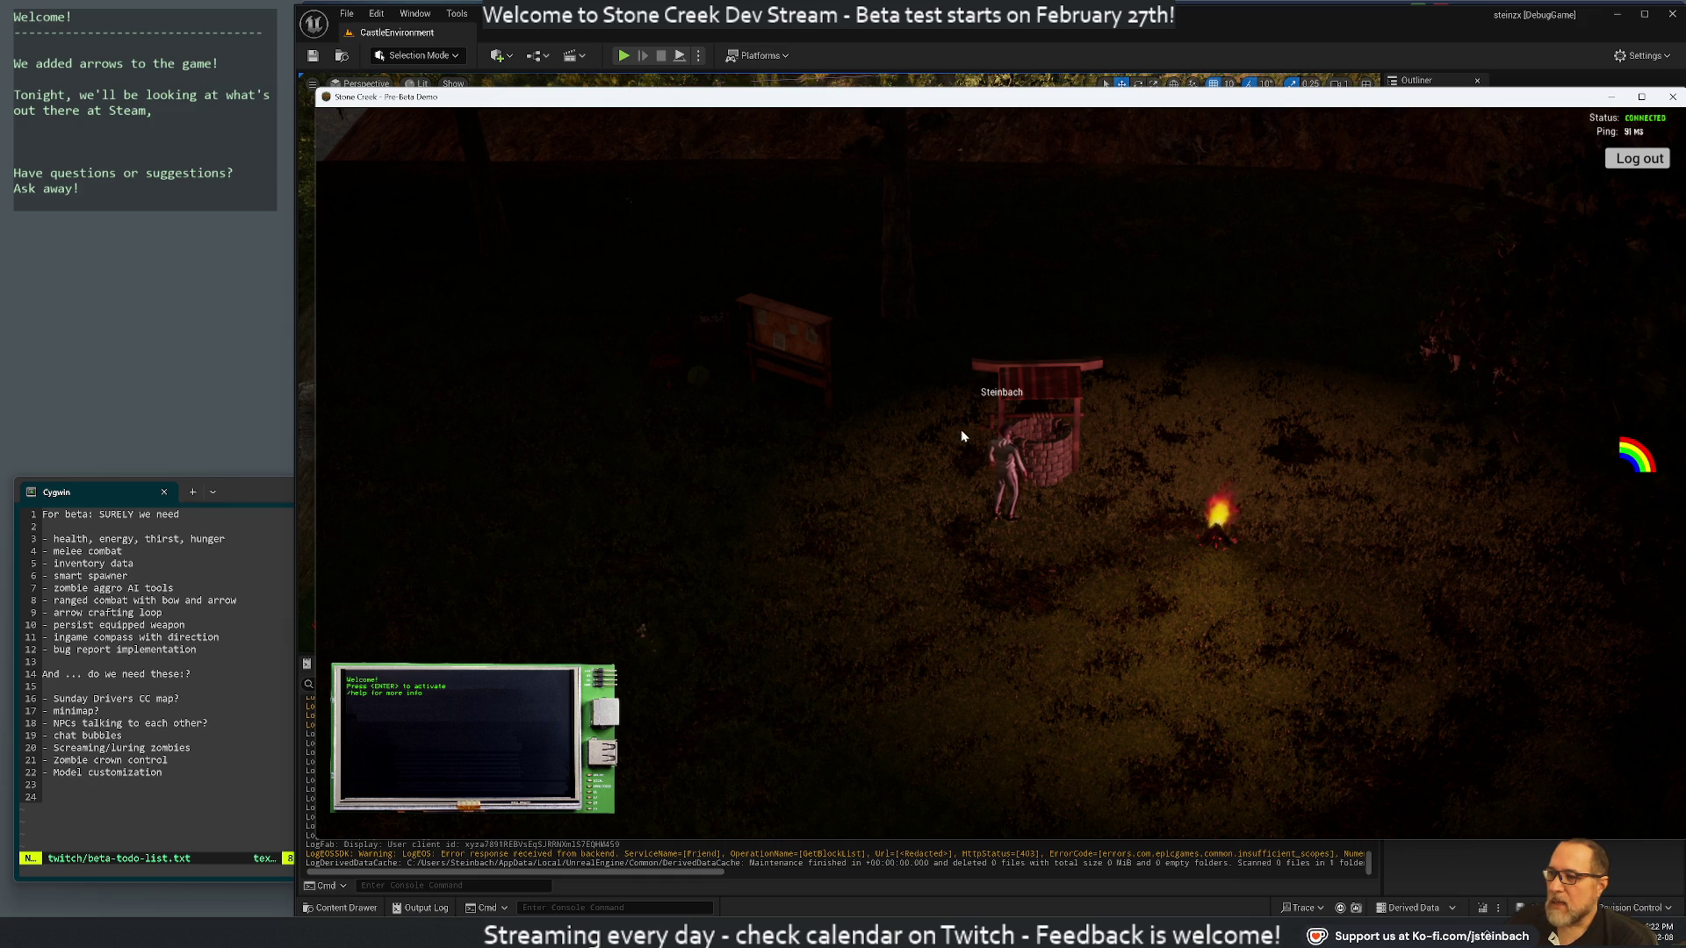
{"action": "key", "text": "i"}
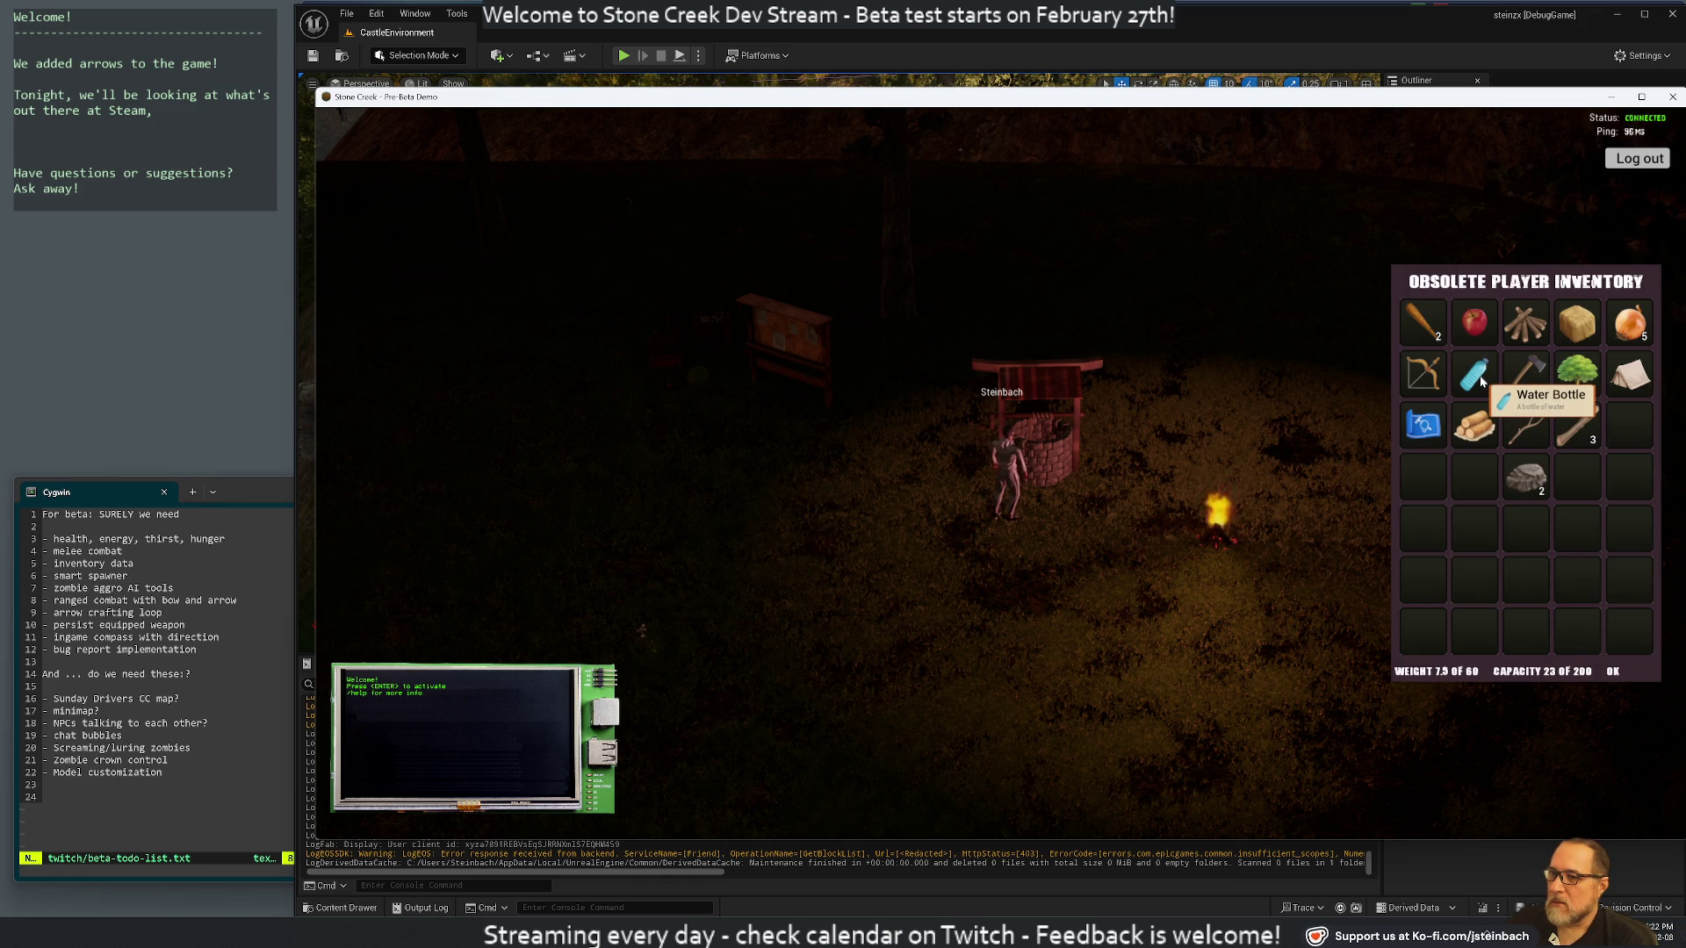
Walk past the campfire under the tree, briefly checking the world map
{"action": "key", "text": "w"}
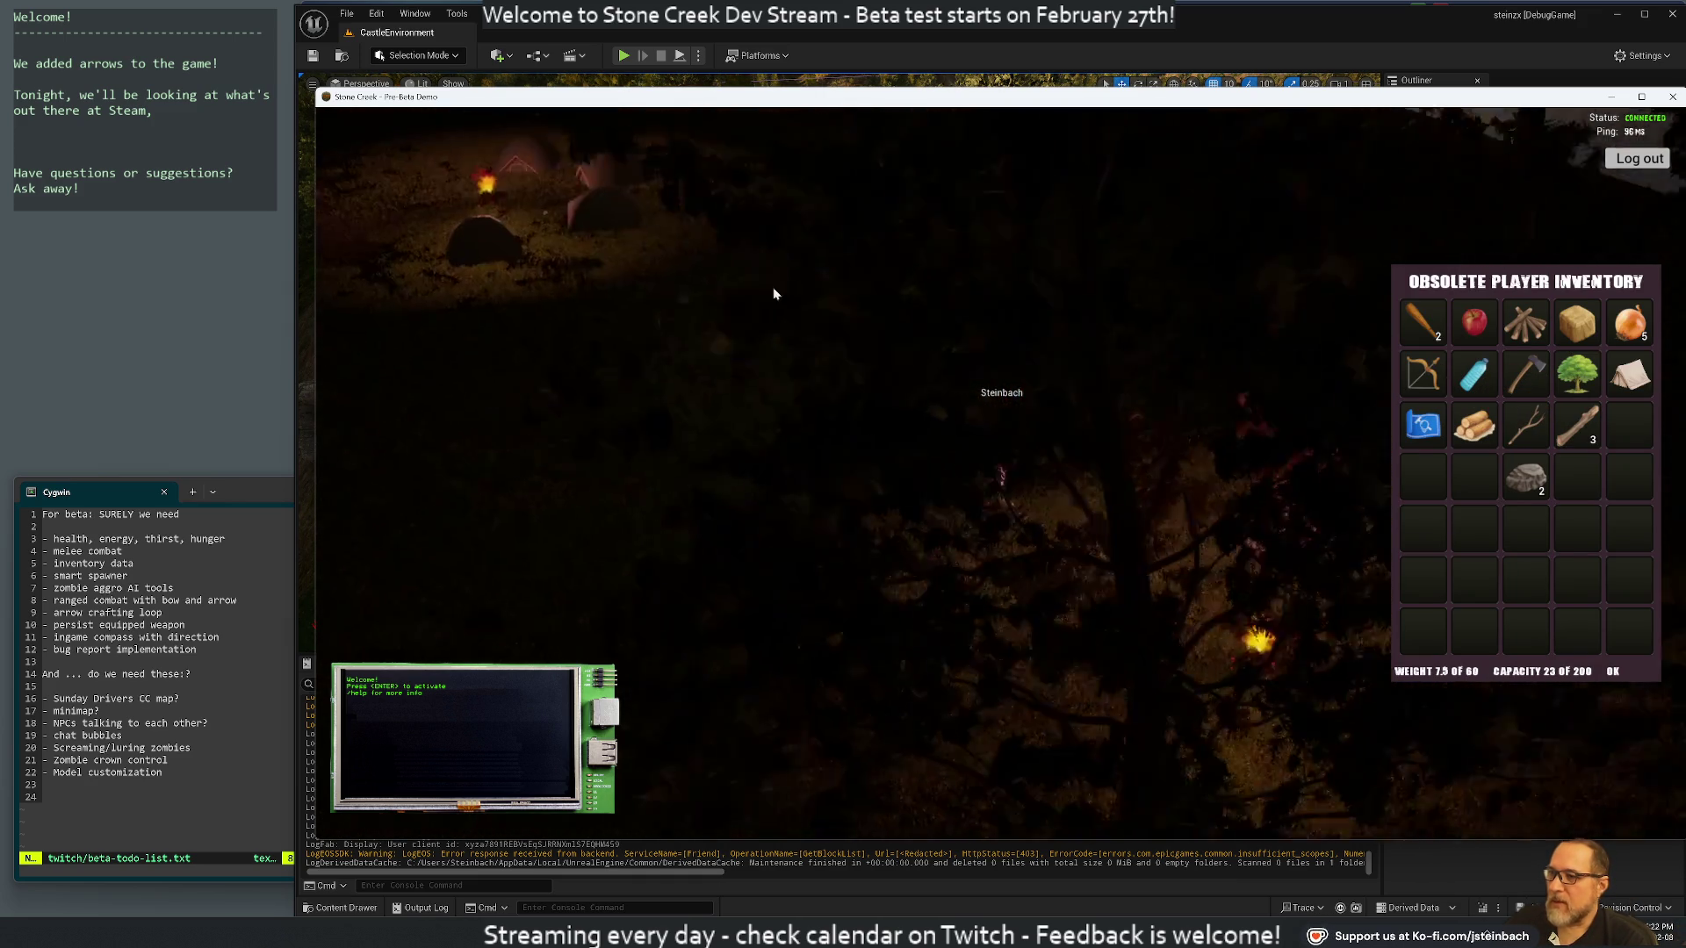
{"action": "key", "text": "w"}
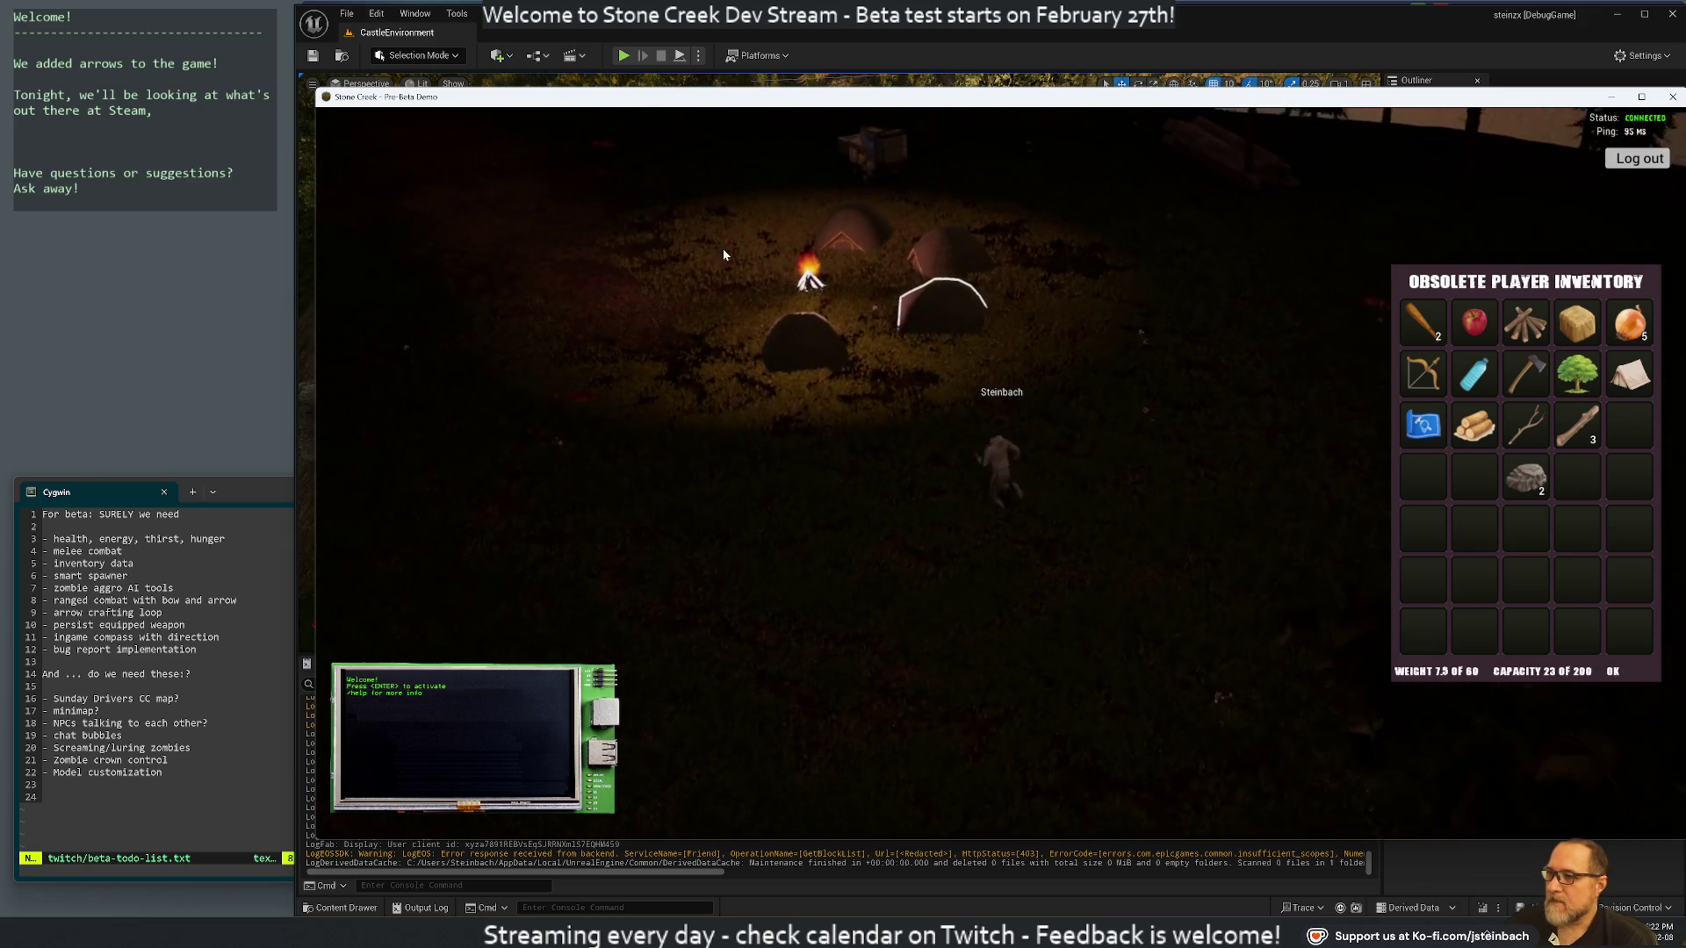
{"action": "key", "text": "w"}
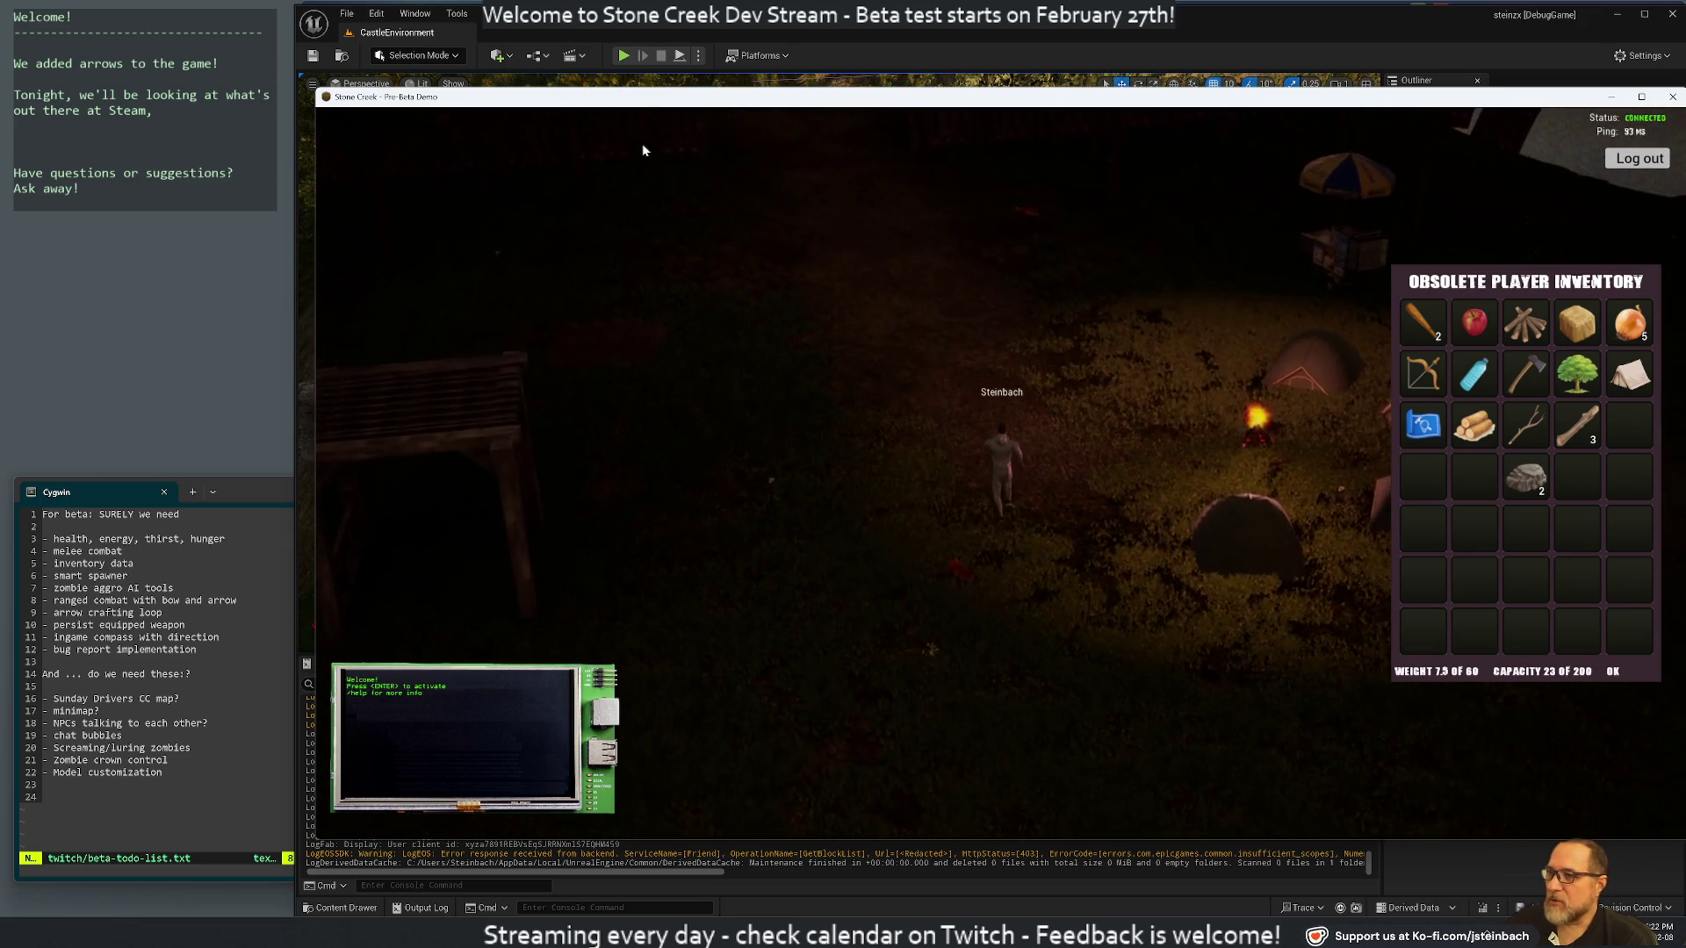
{"action": "key", "text": "w"}
{"action": "key", "text": "m"}
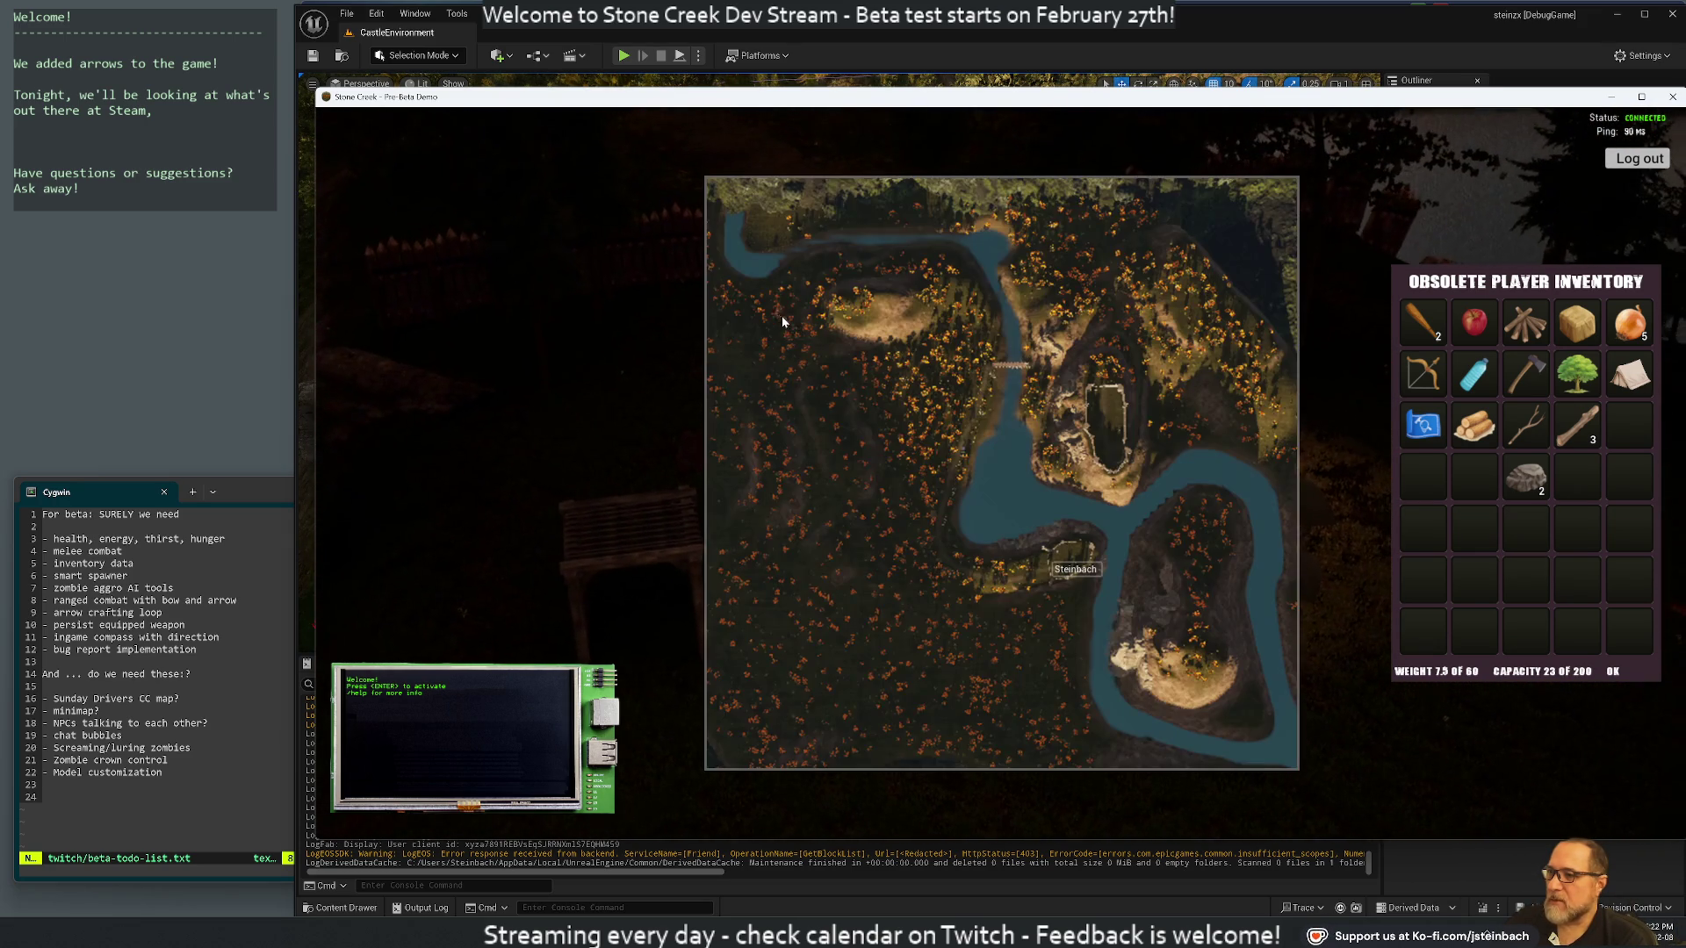
{"action": "key", "text": "m"}
{"action": "key", "text": "w"}
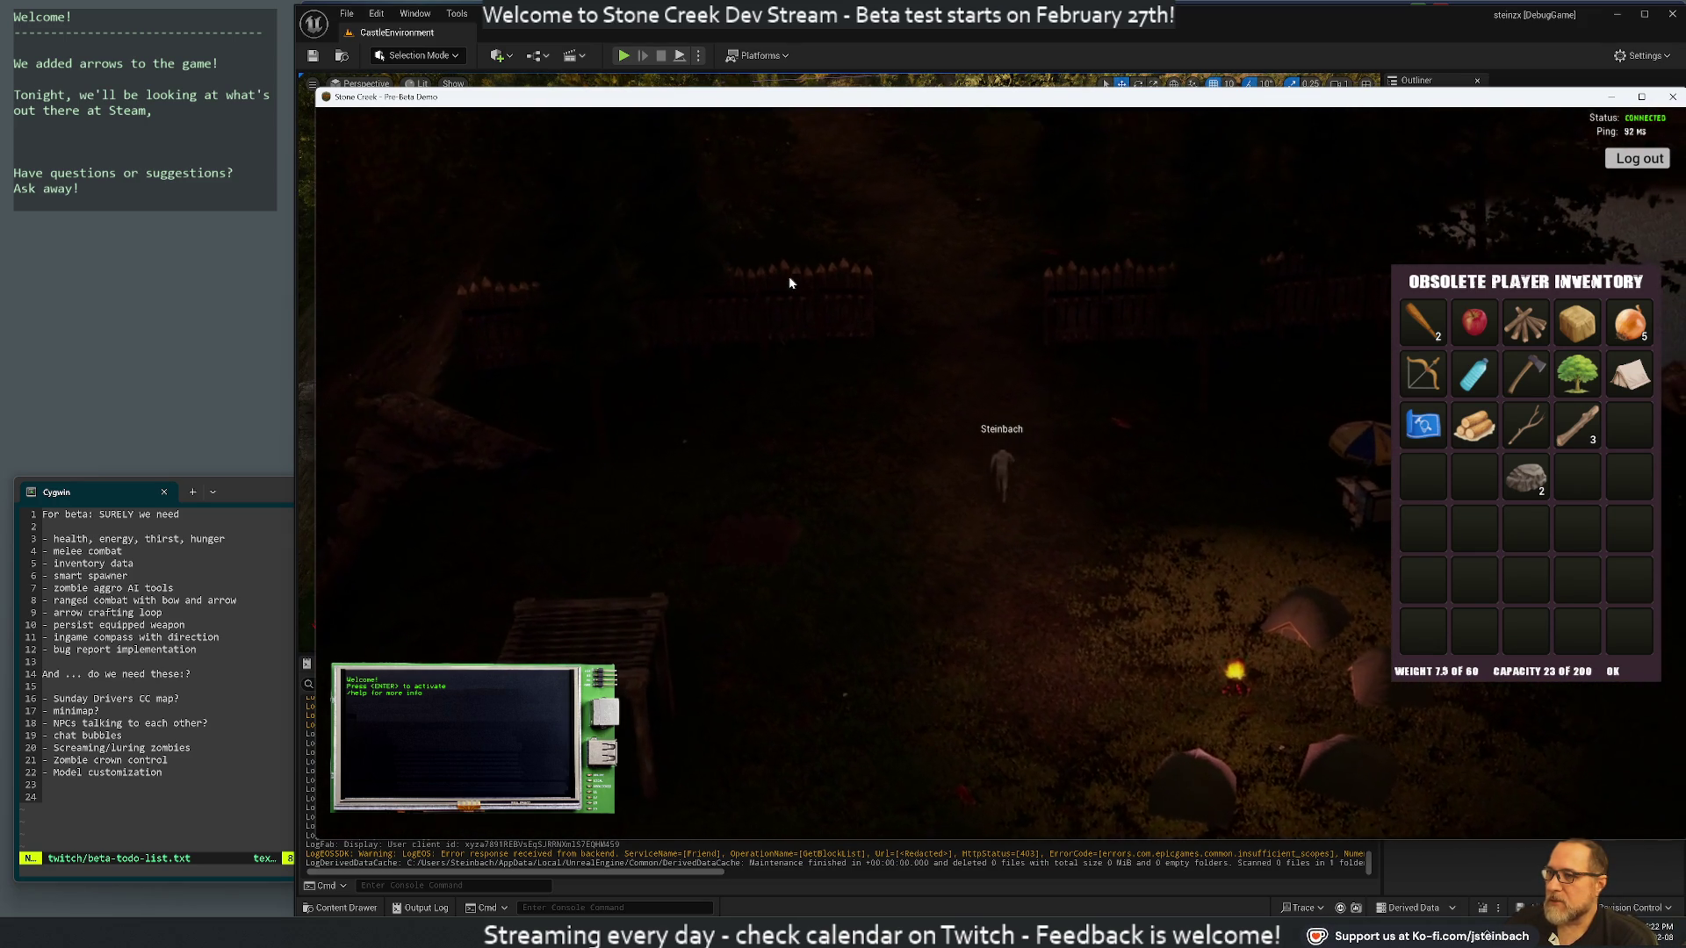
Walk Steinbach north past the fences, trees and large rocks through the dark forest
{"action": "key", "text": "w"}
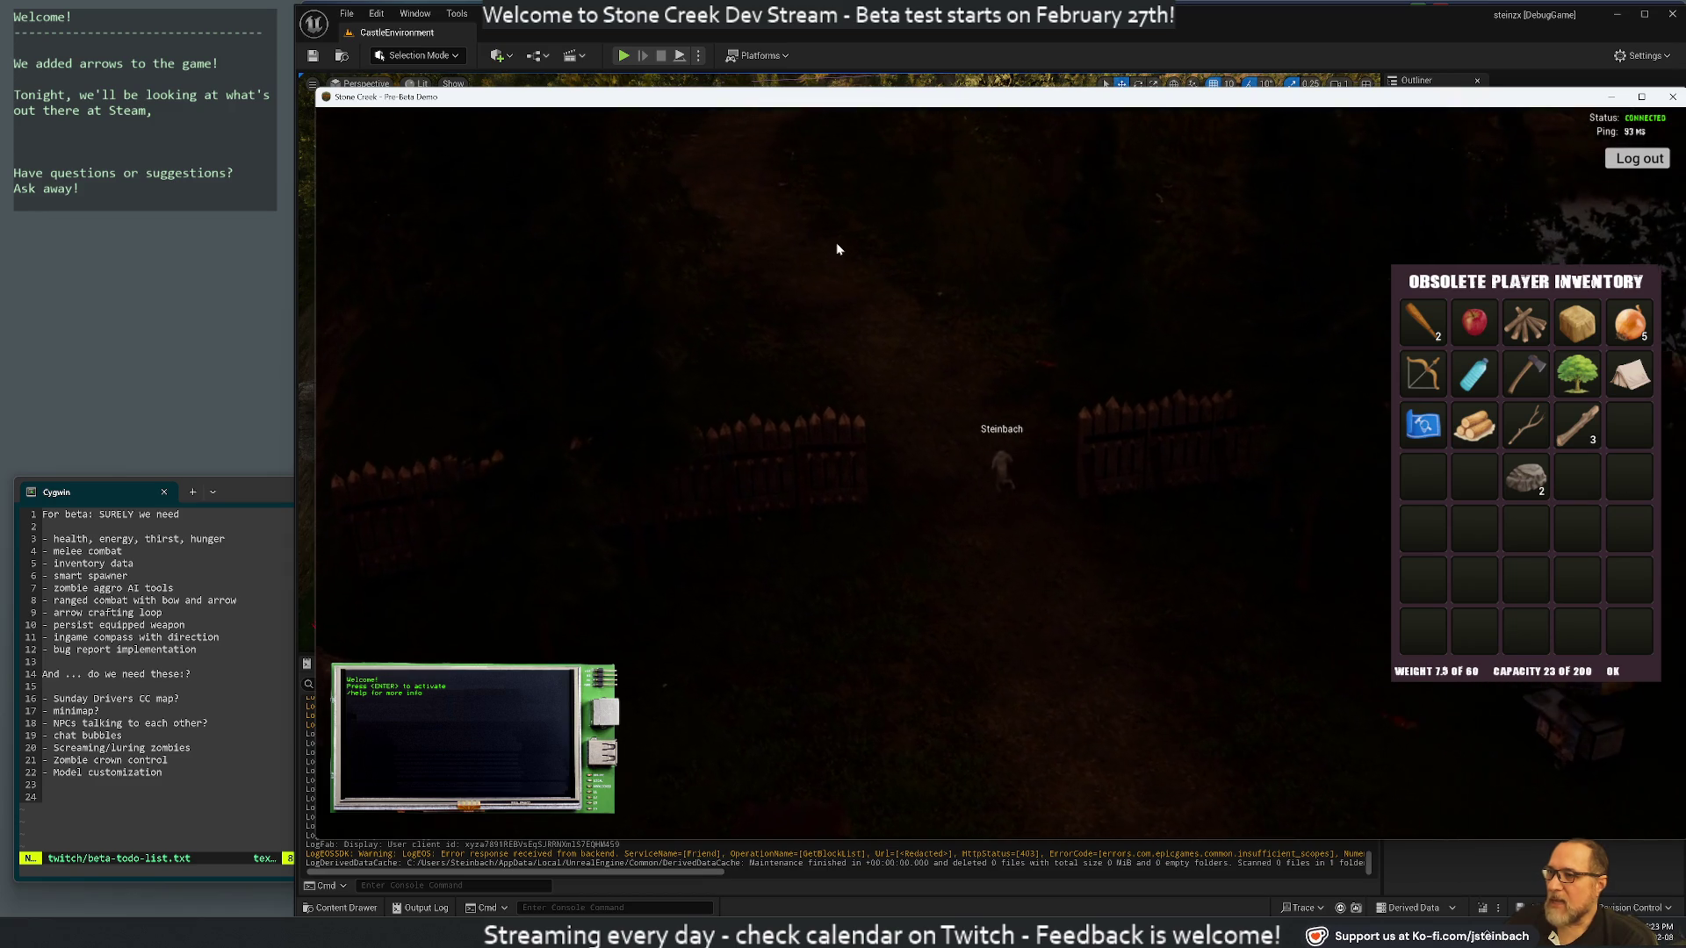
{"action": "key", "text": "w"}
{"action": "key", "text": "w"}
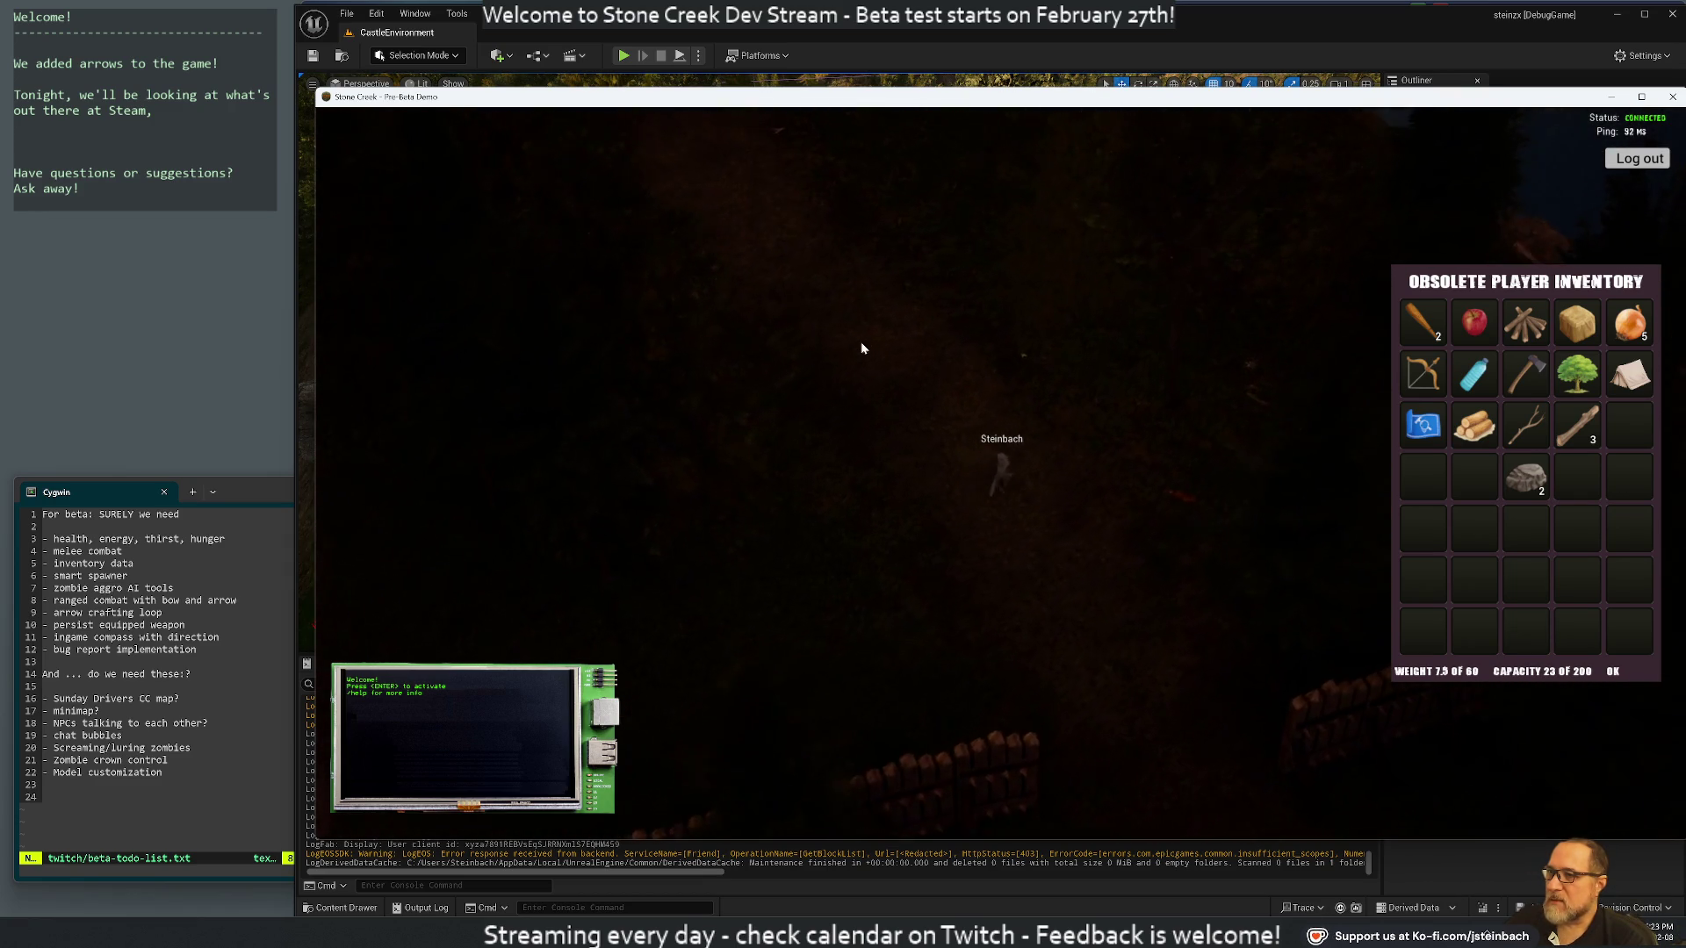
{"action": "key", "text": "w"}
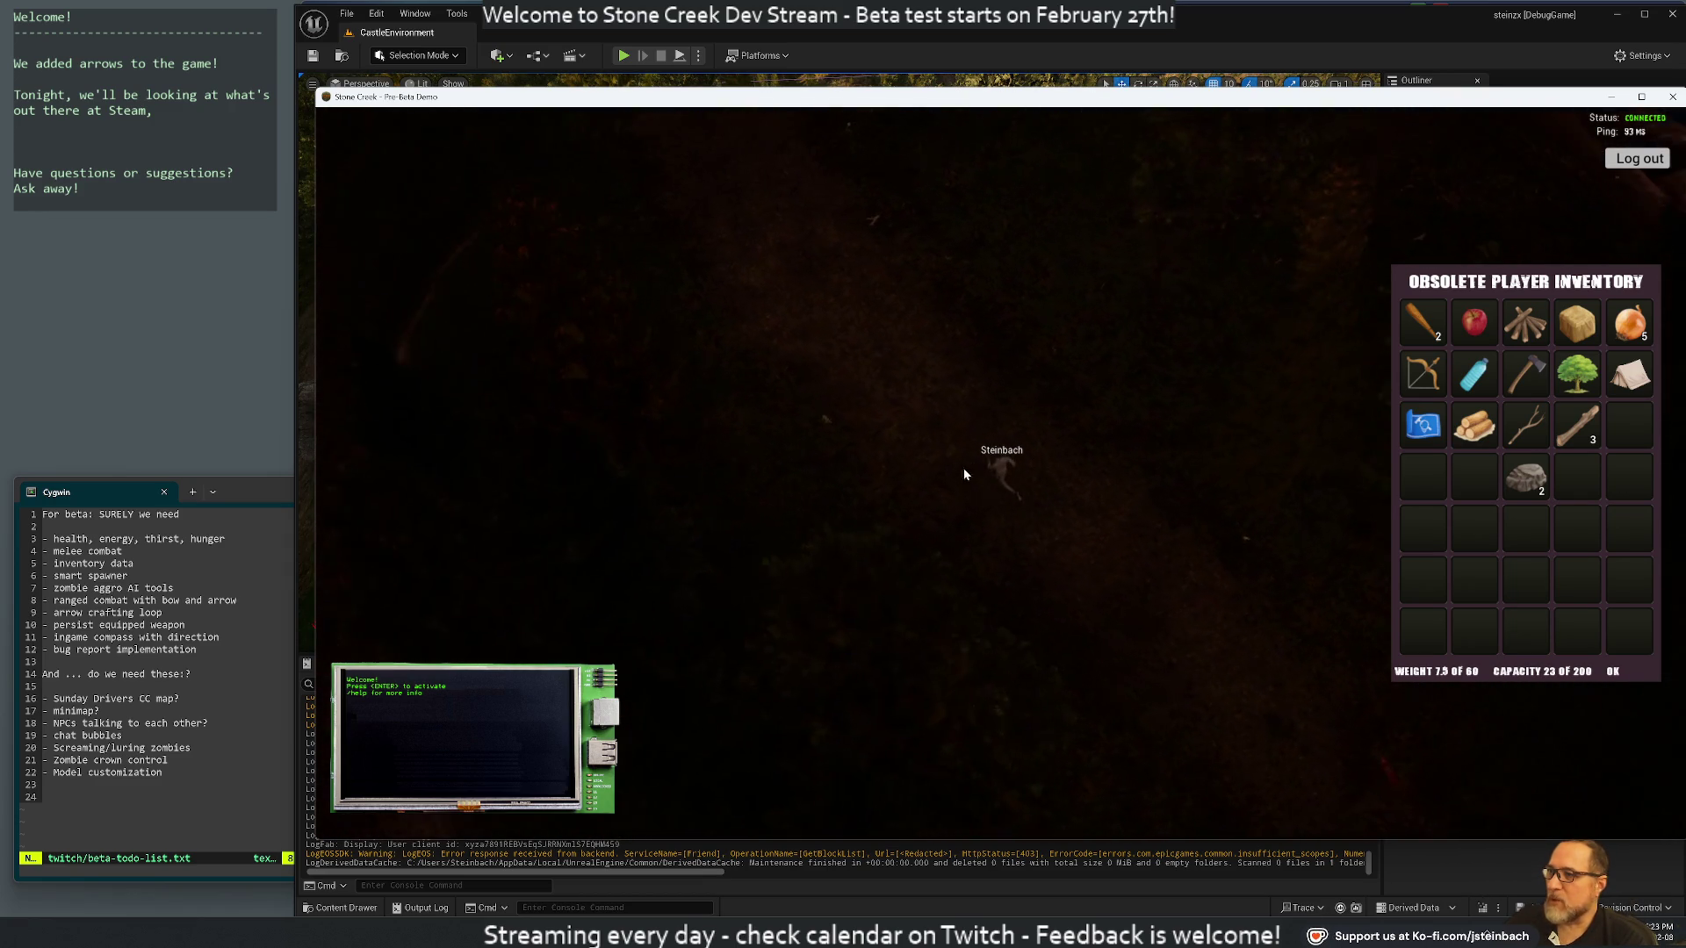
{"action": "key", "text": "w"}
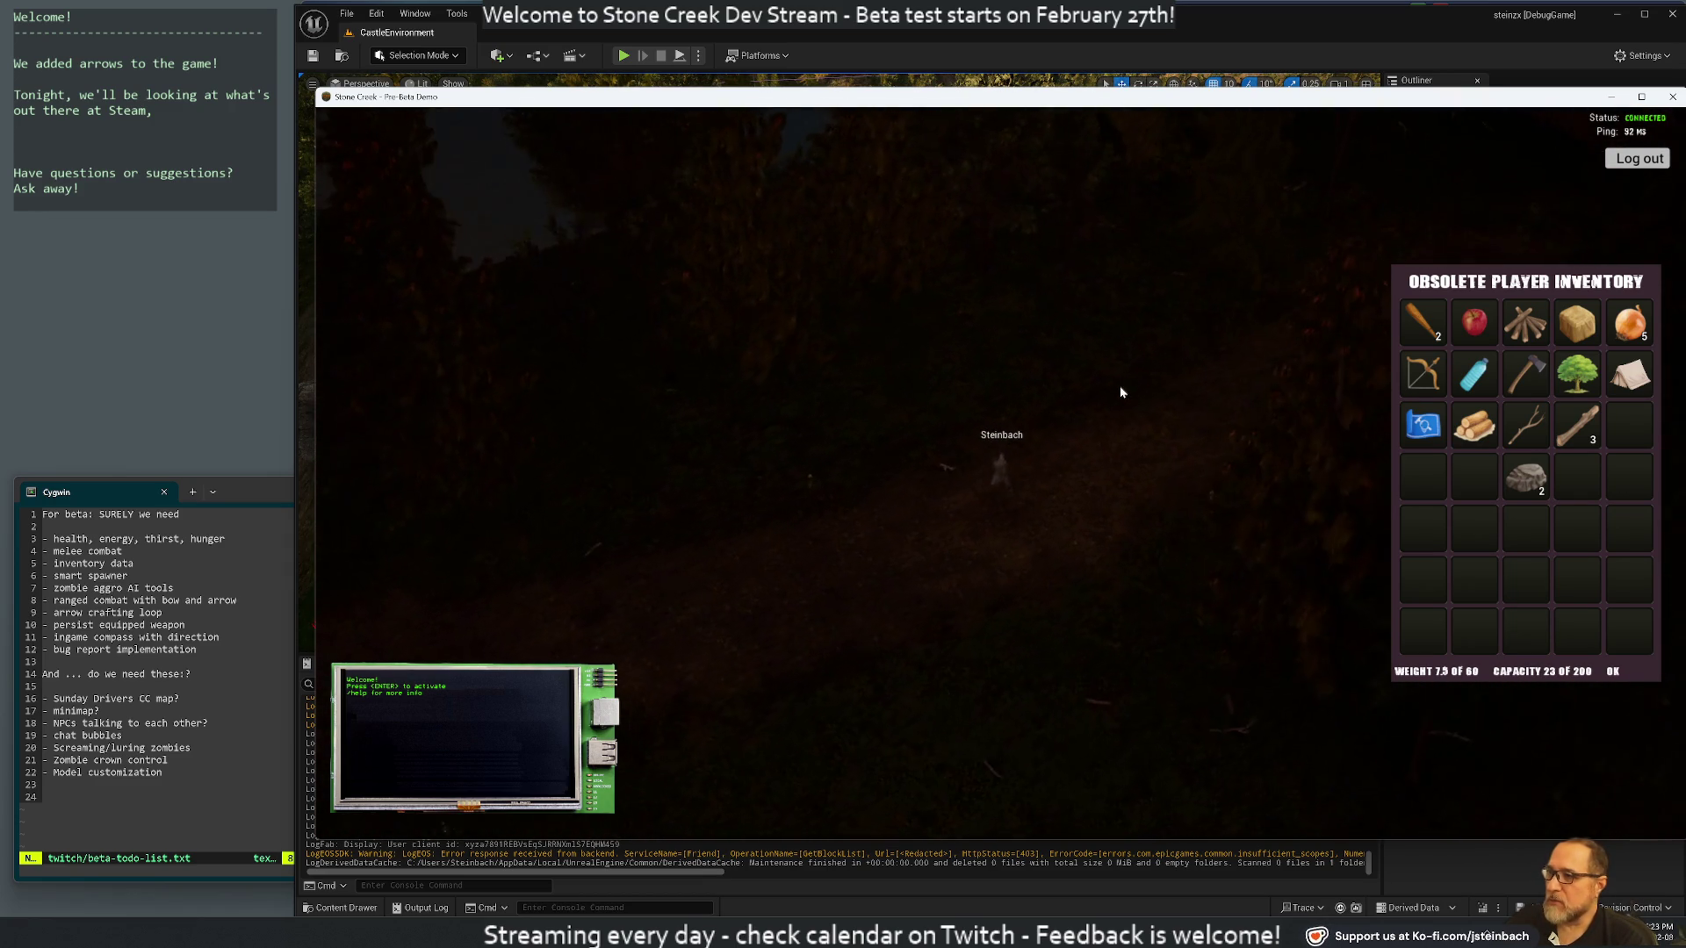
{"action": "key", "text": "w"}
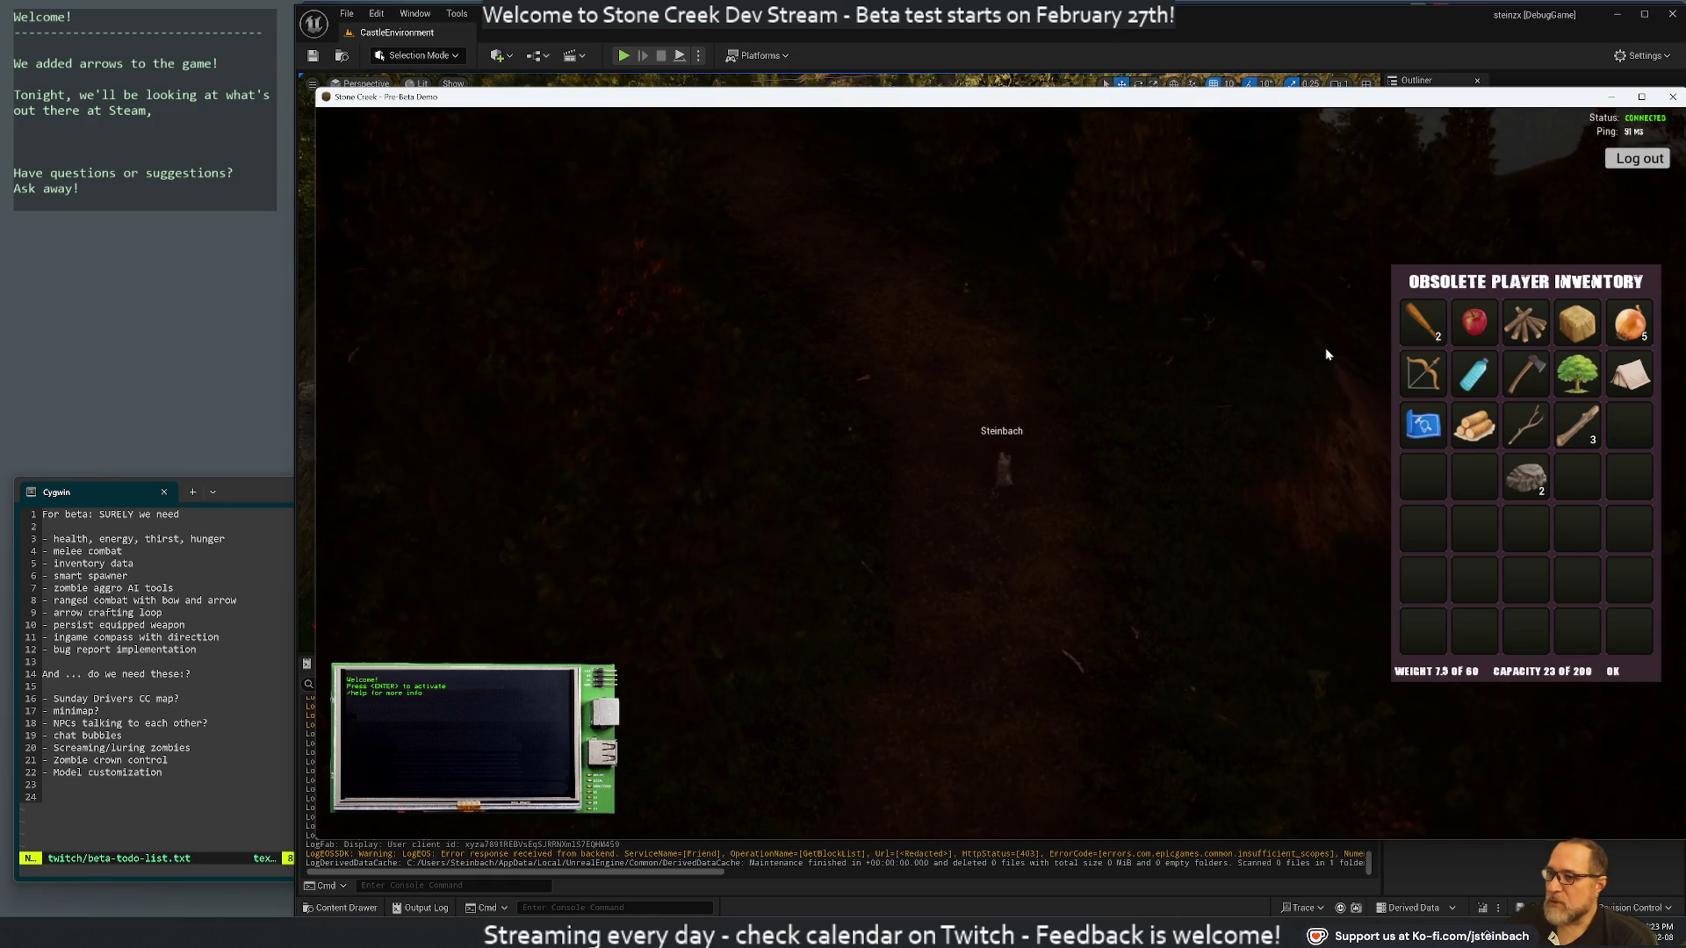
{"action": "key", "text": "w"}
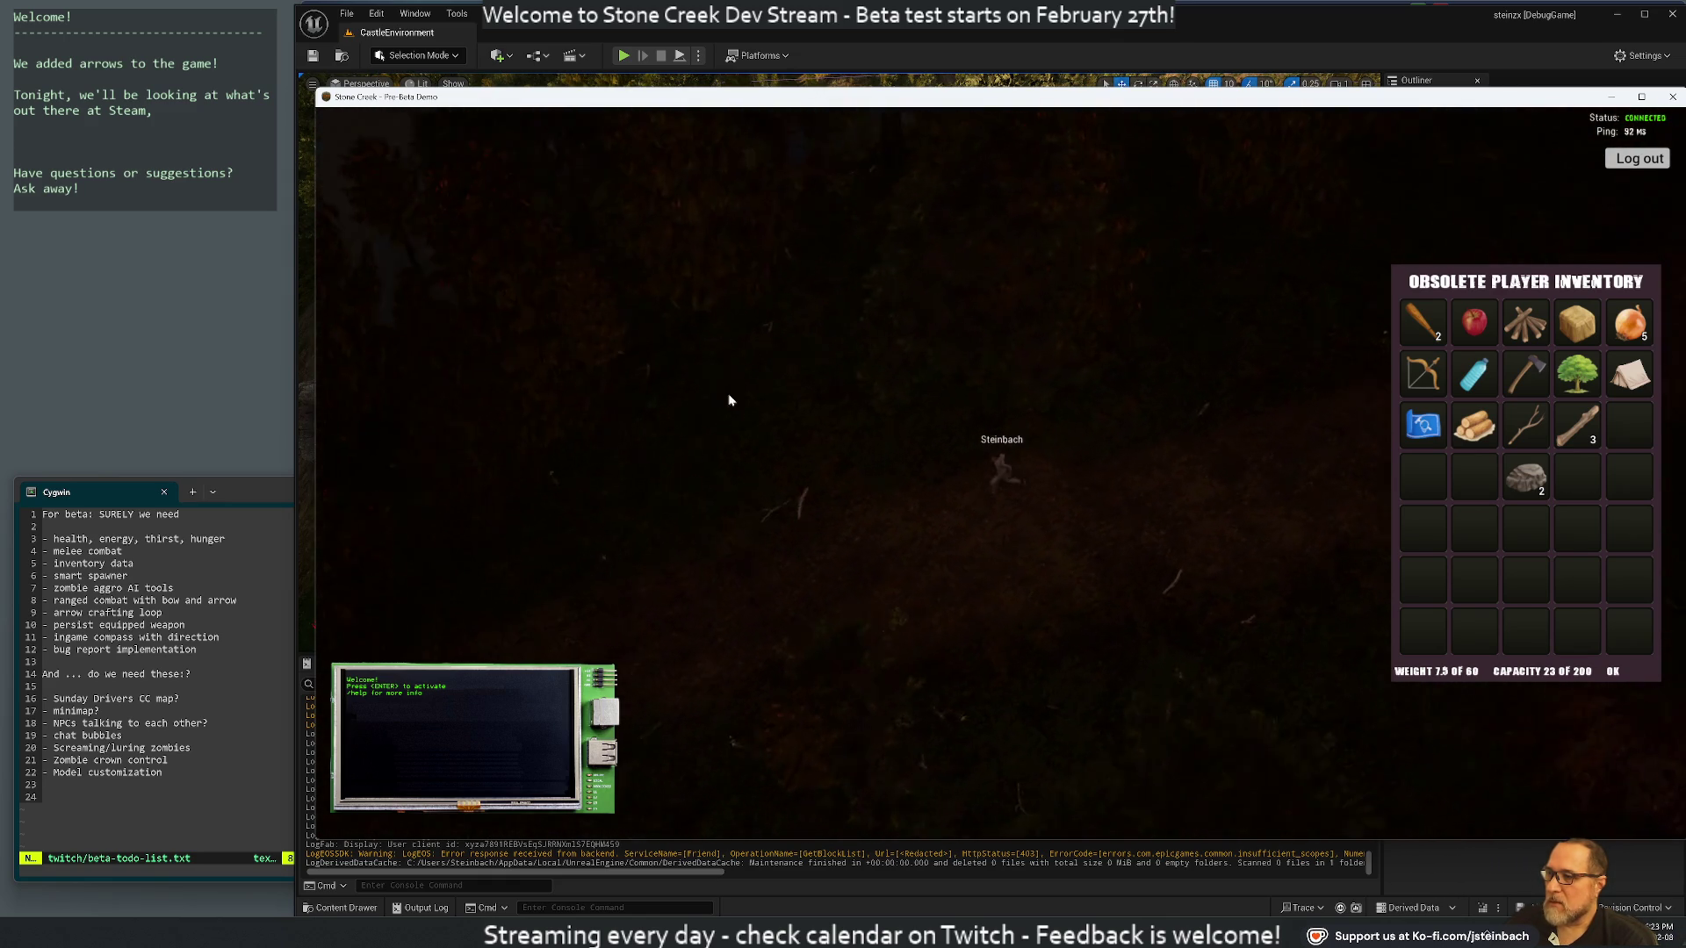
{"action": "key", "text": "w"}
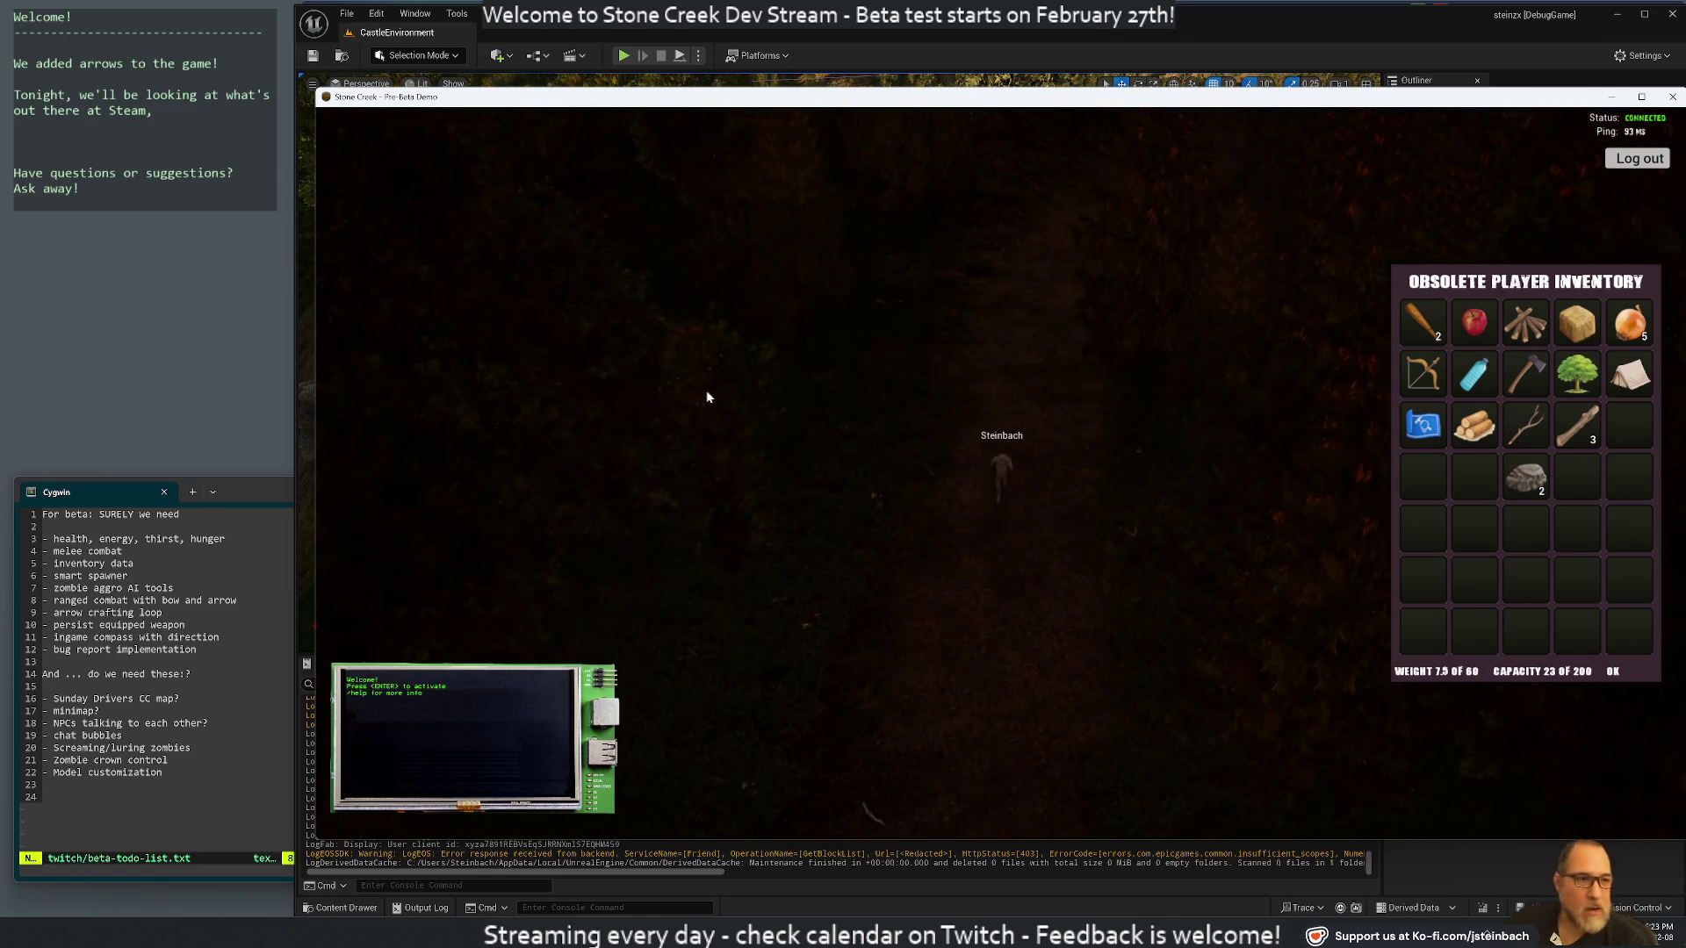
{"action": "key", "text": "w"}
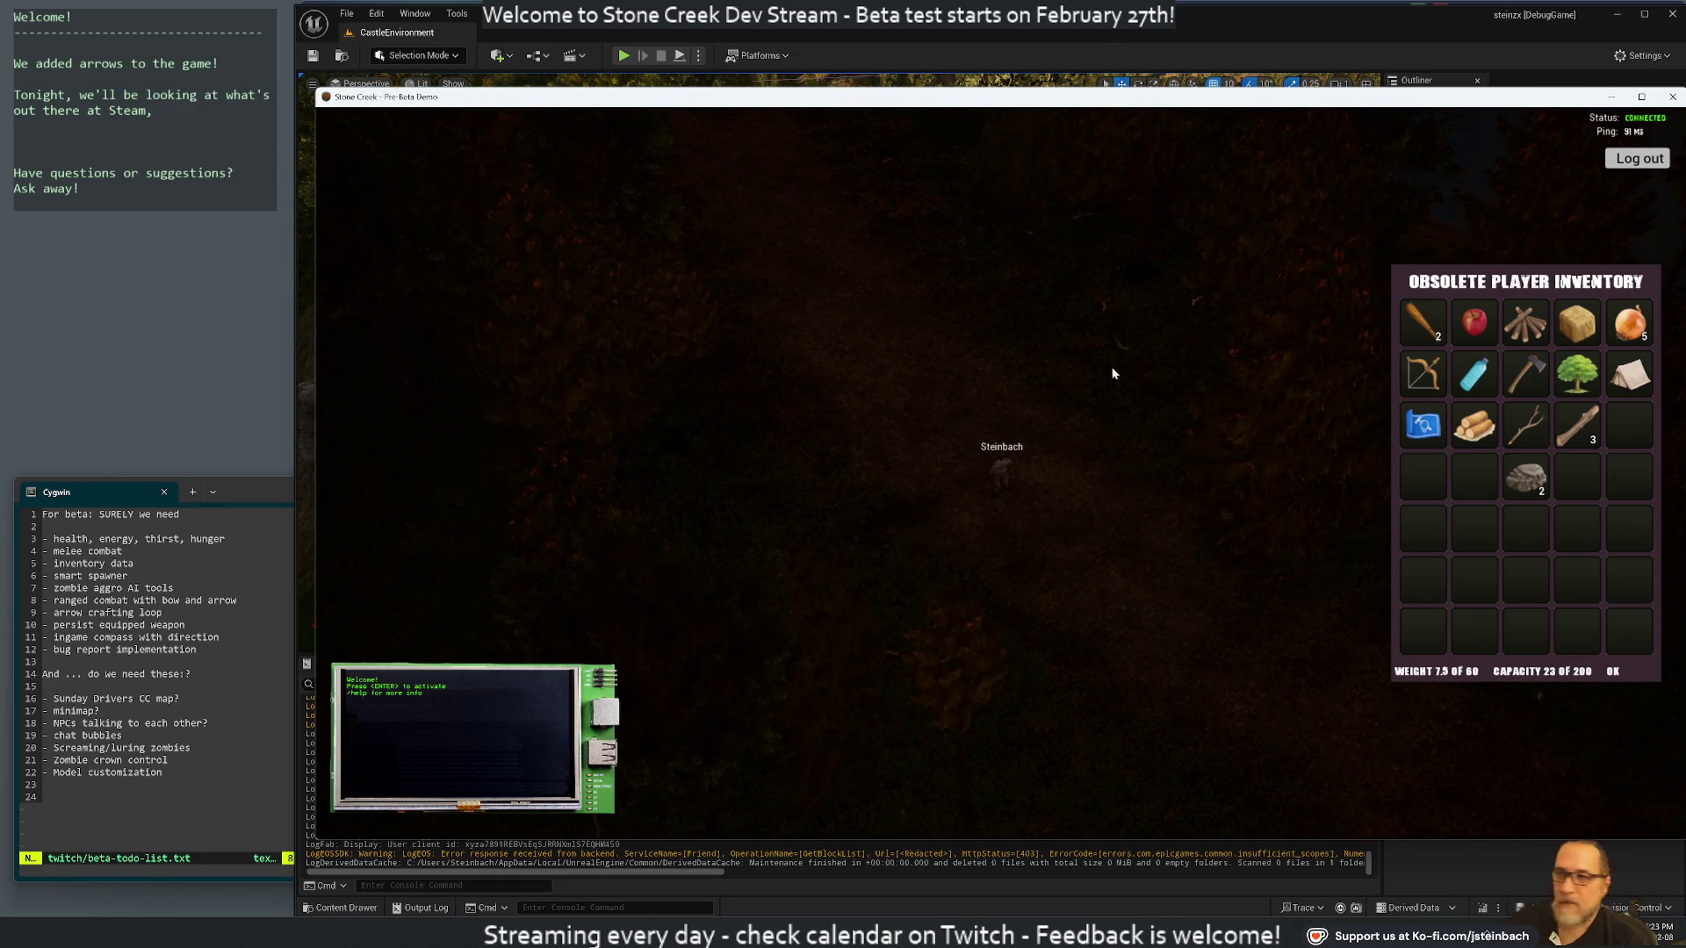
{"action": "key", "text": "w"}
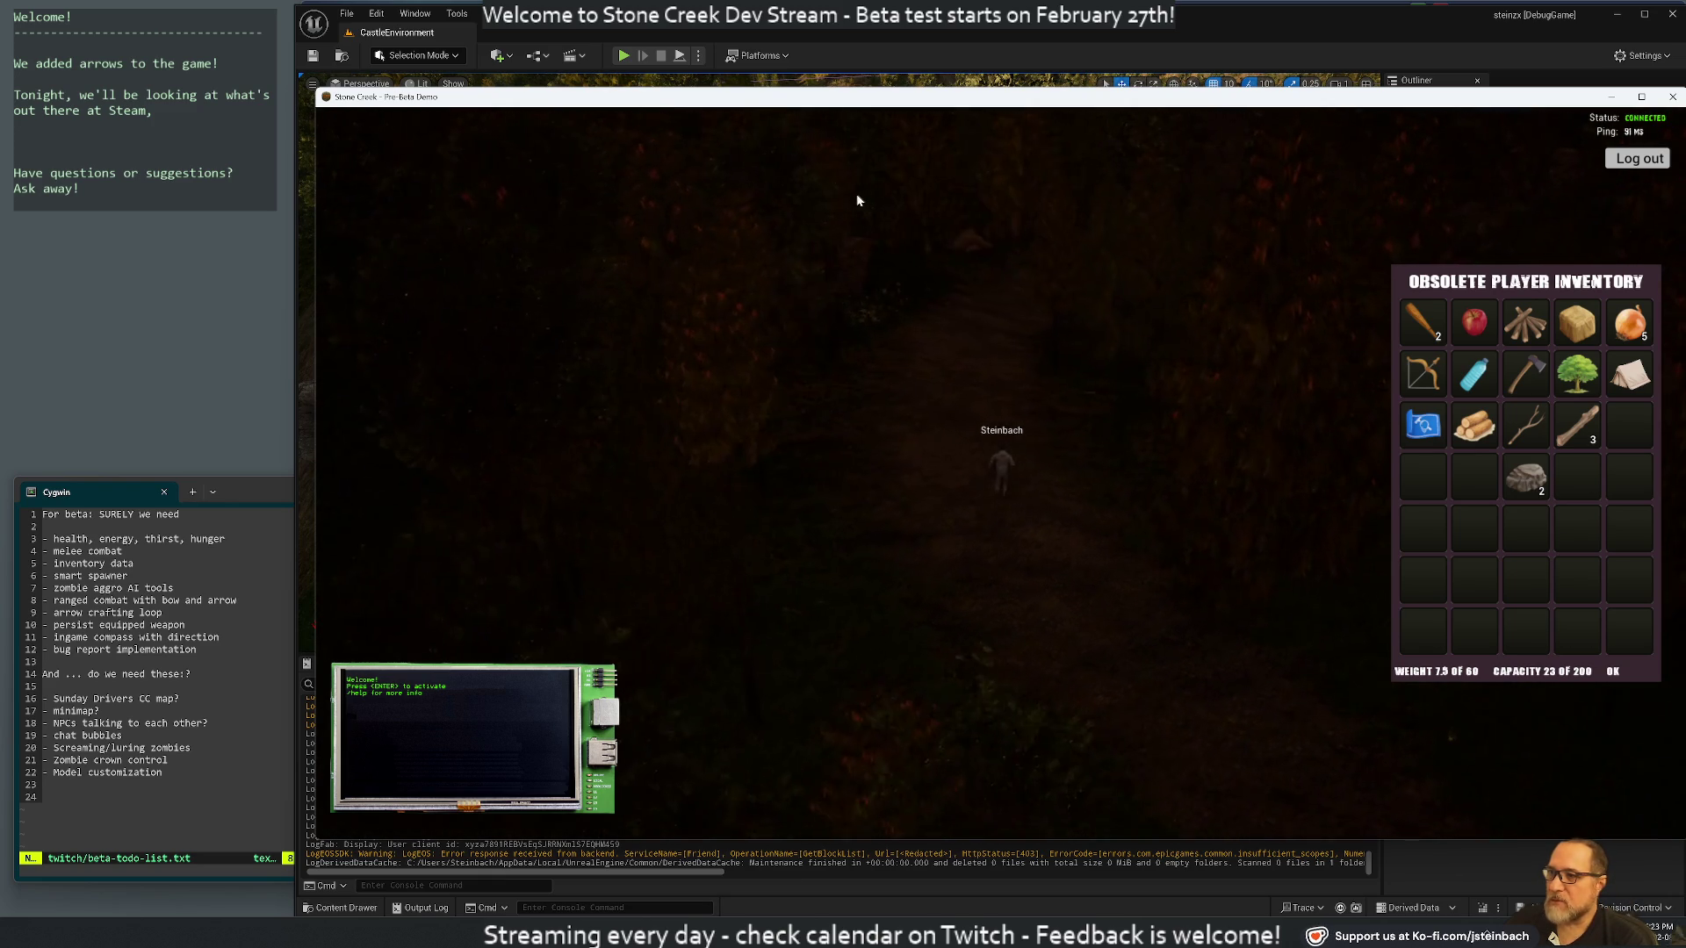
{"action": "key", "text": "w"}
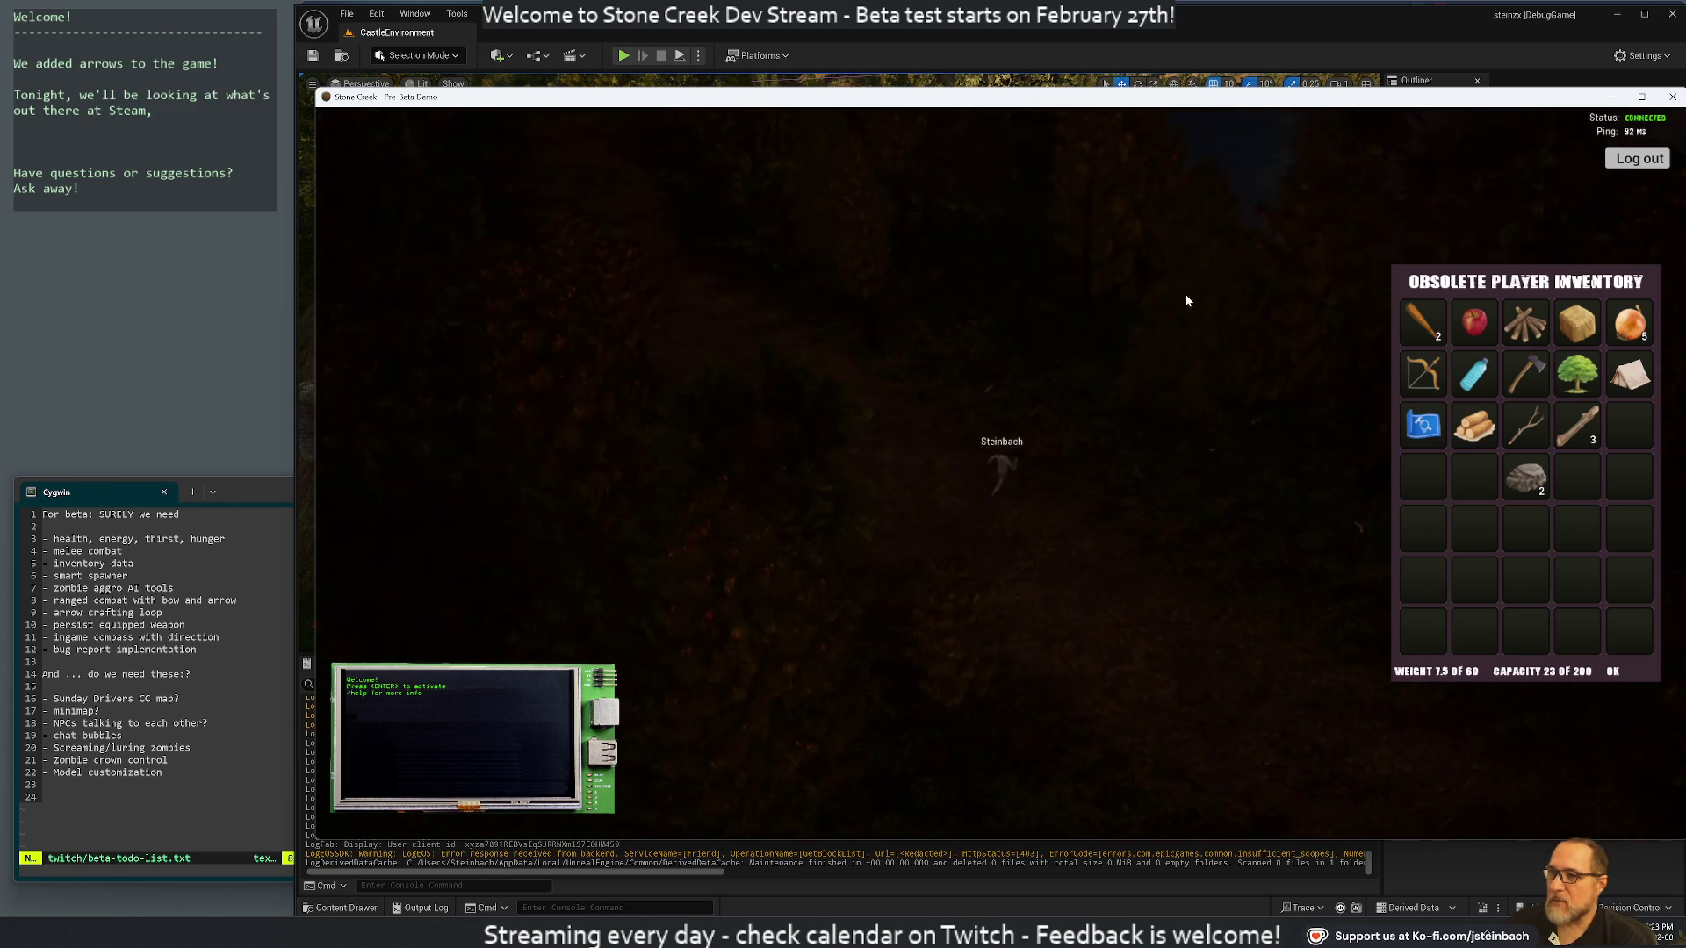
{"action": "key", "text": "w"}
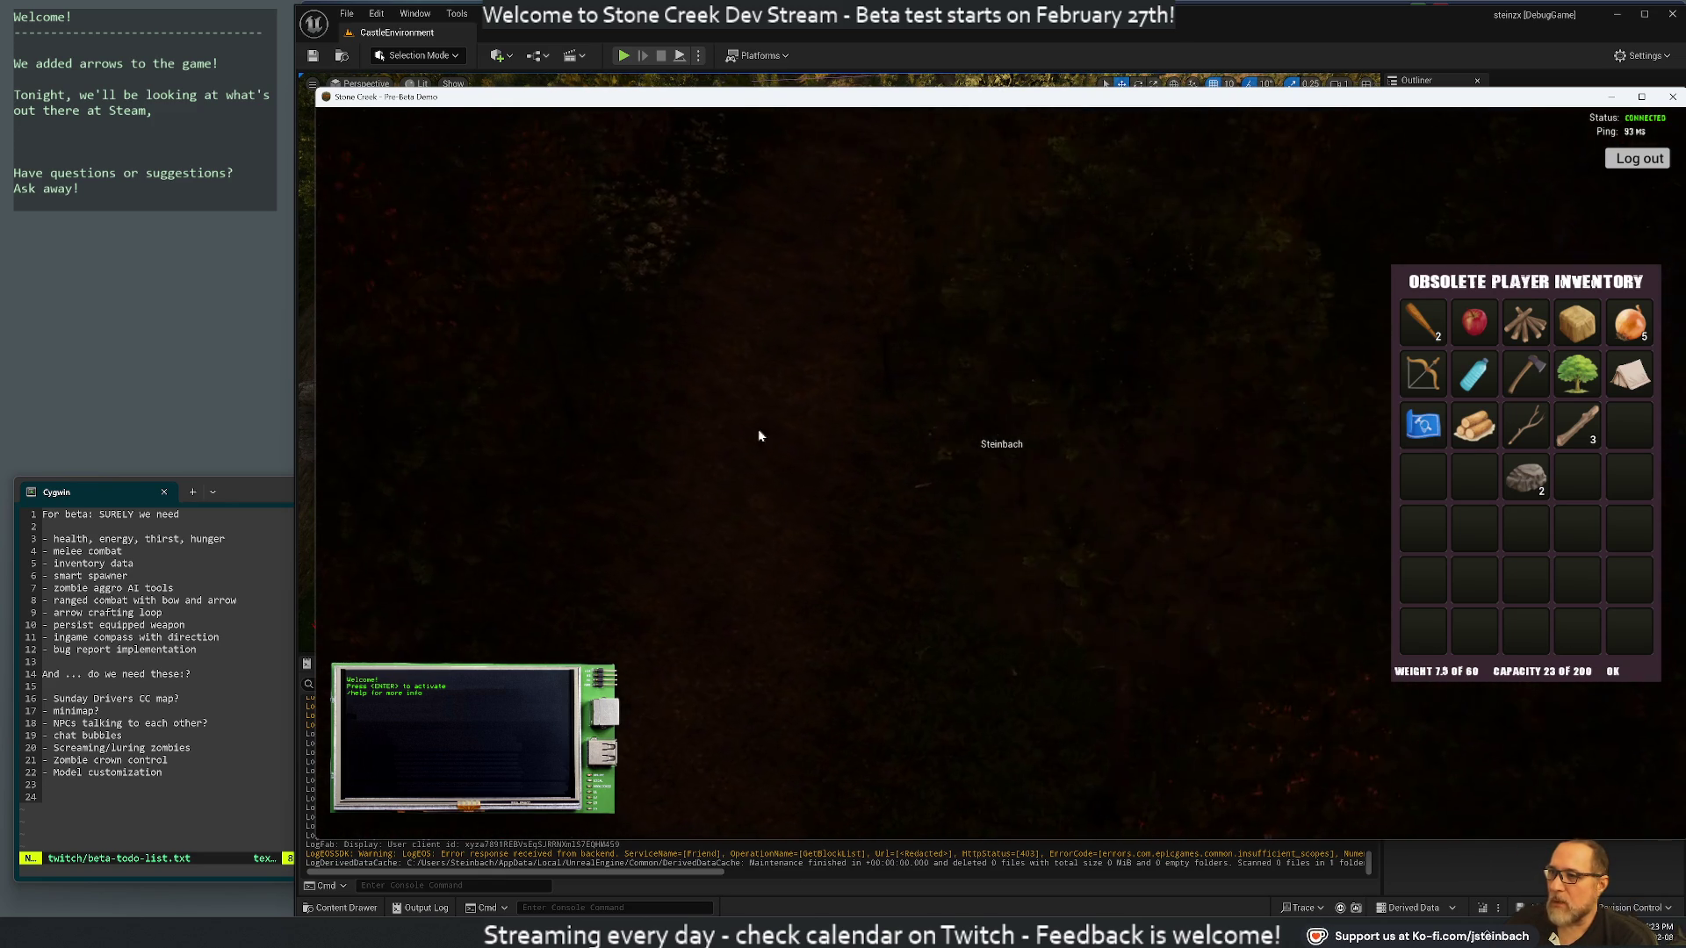
{"action": "key", "text": "w"}
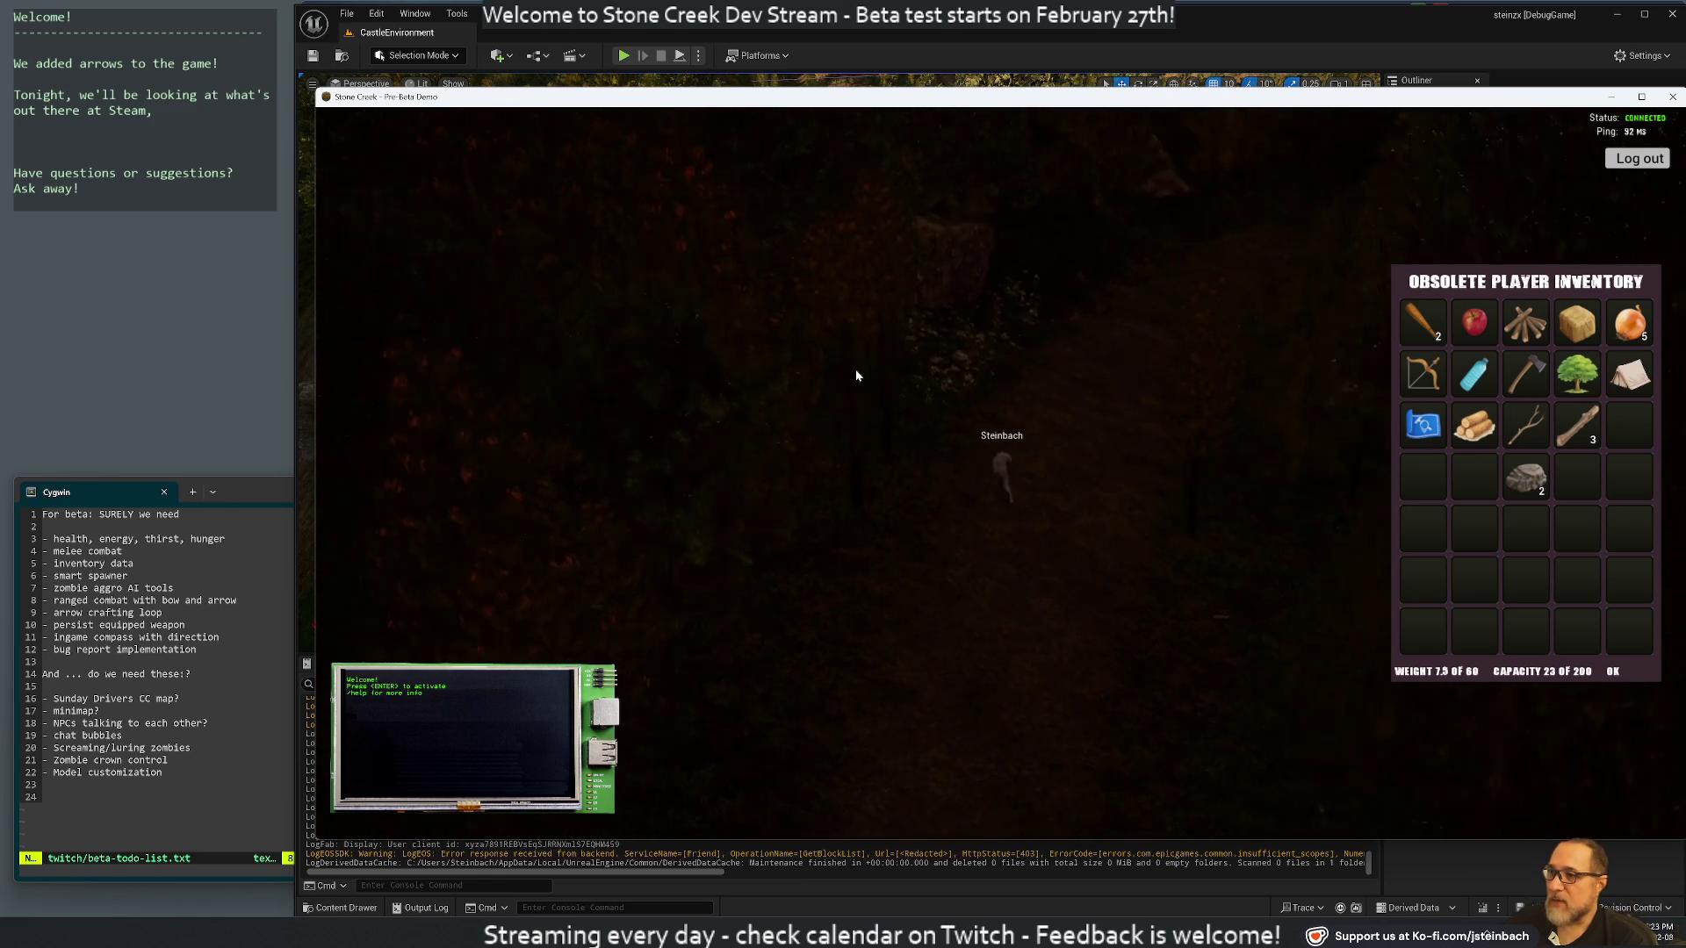
{"action": "key", "text": "w"}
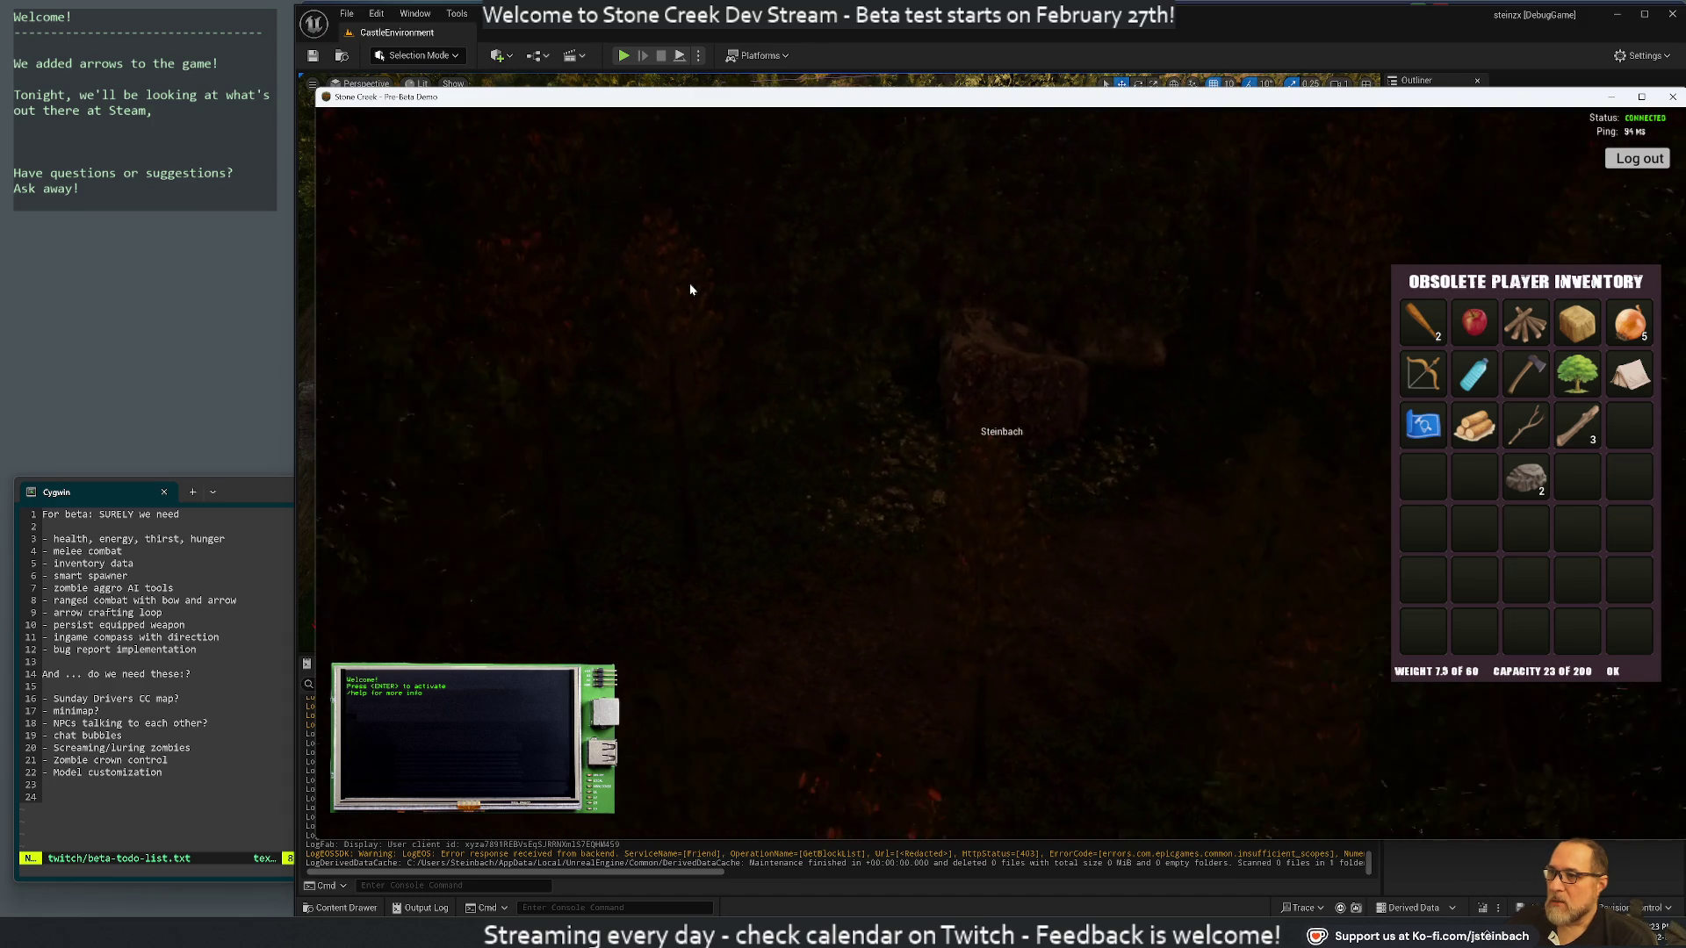
{"action": "key", "text": "w"}
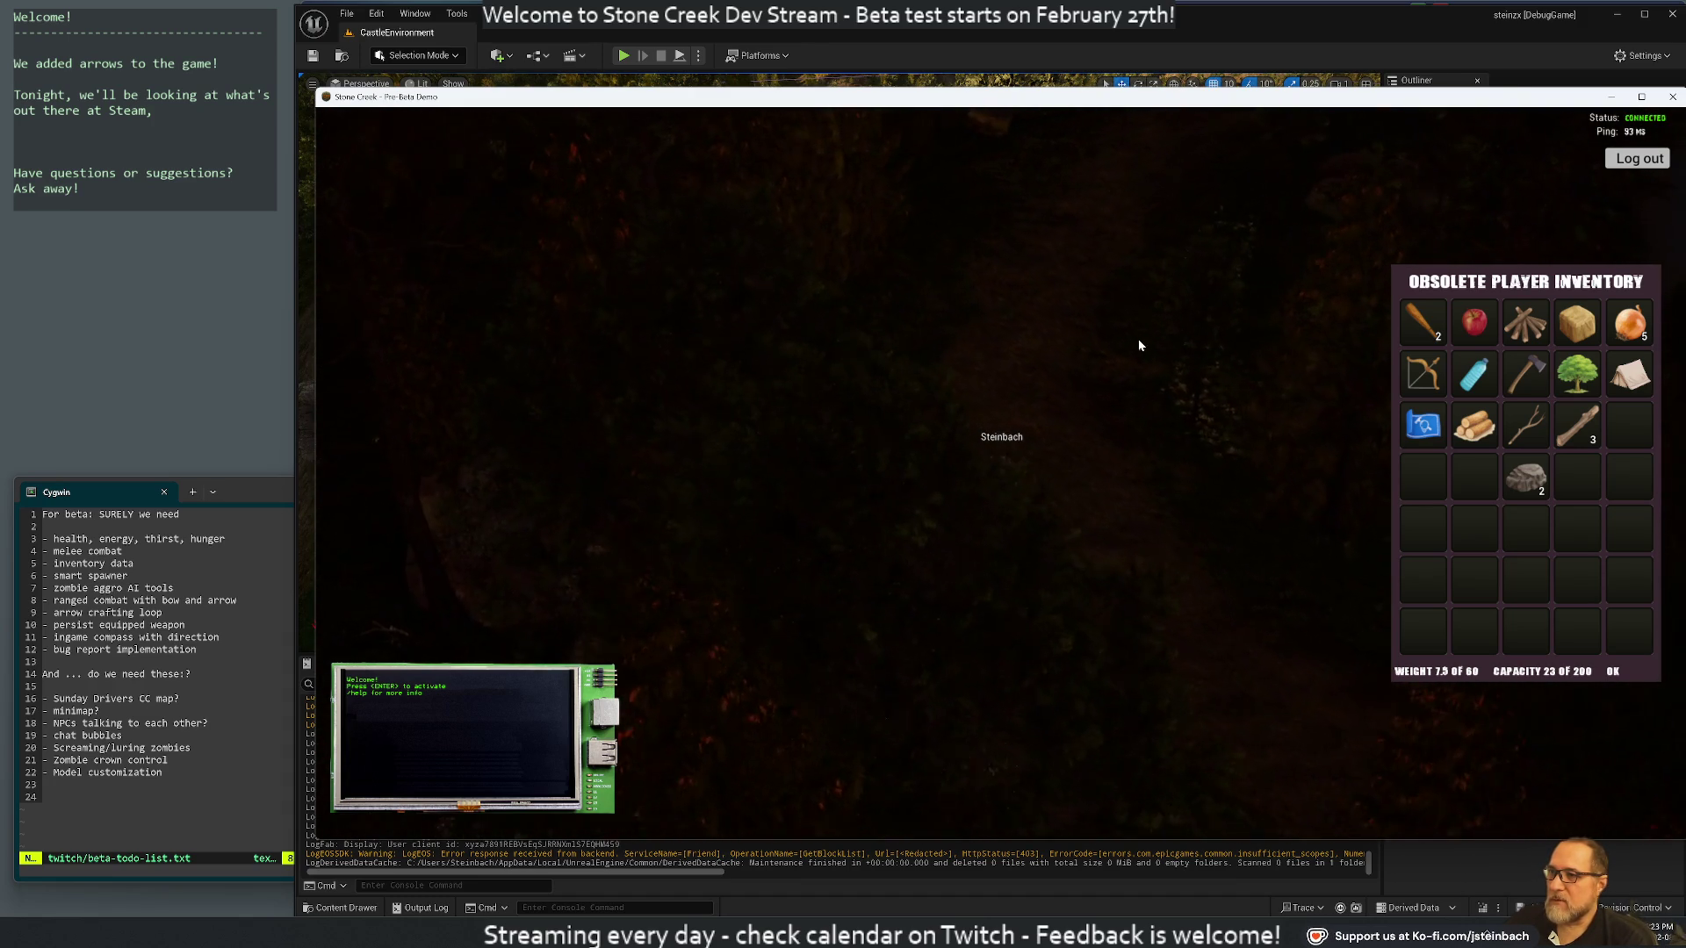
{"action": "key", "text": "w"}
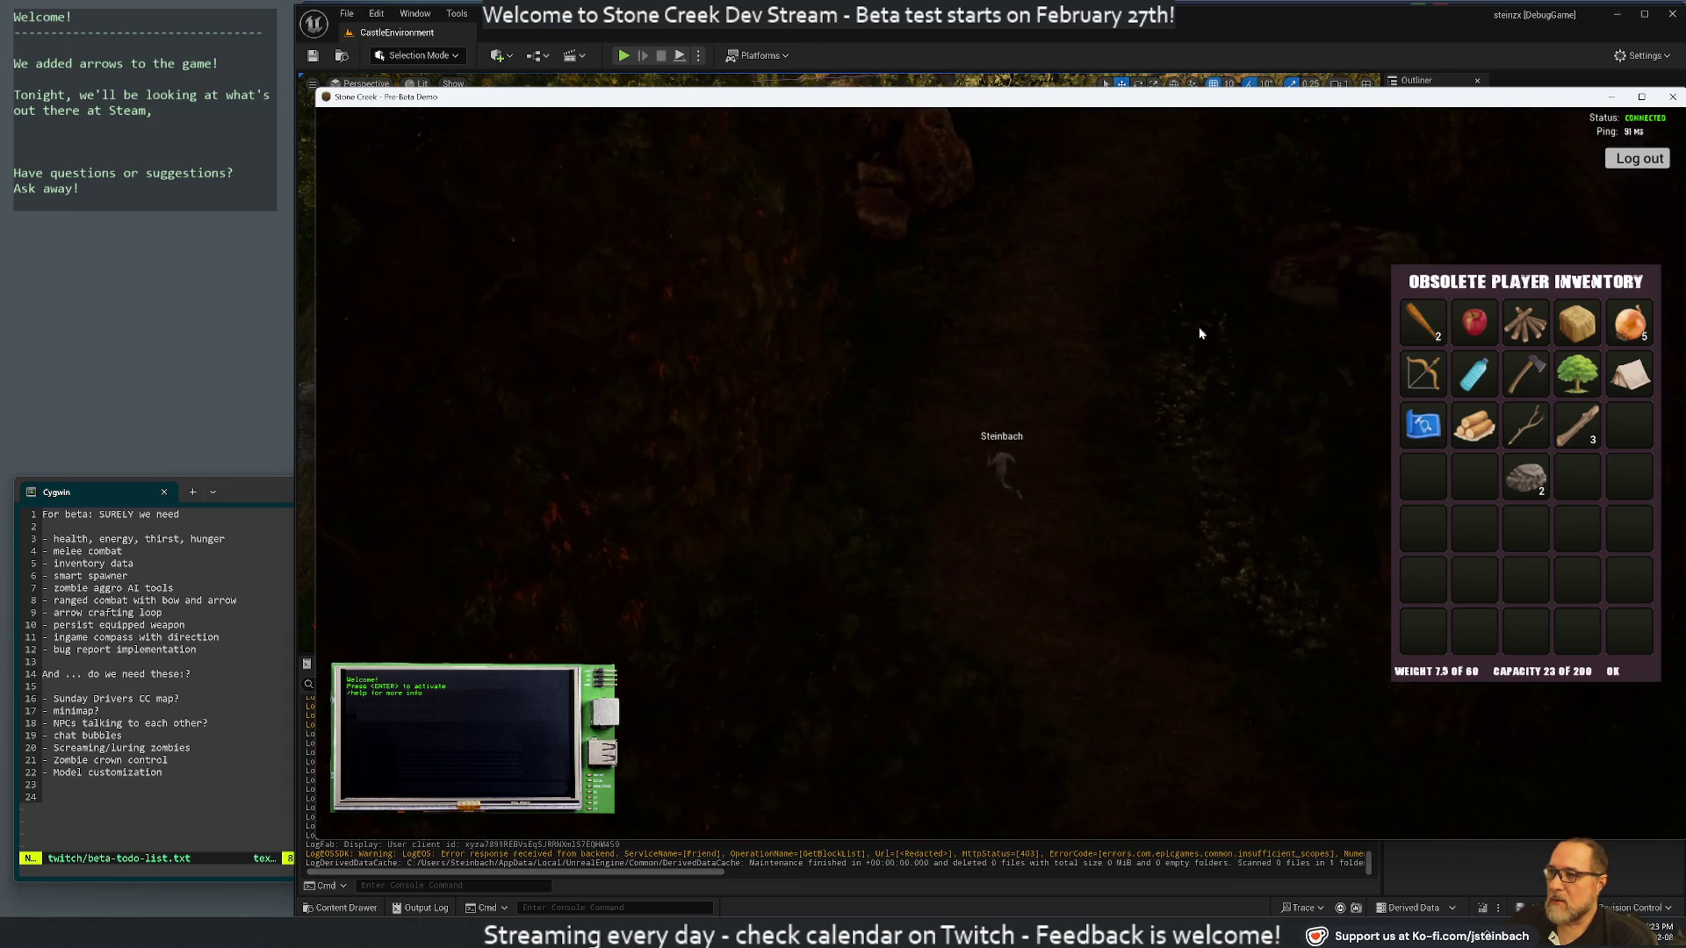
{"action": "key", "text": "w"}
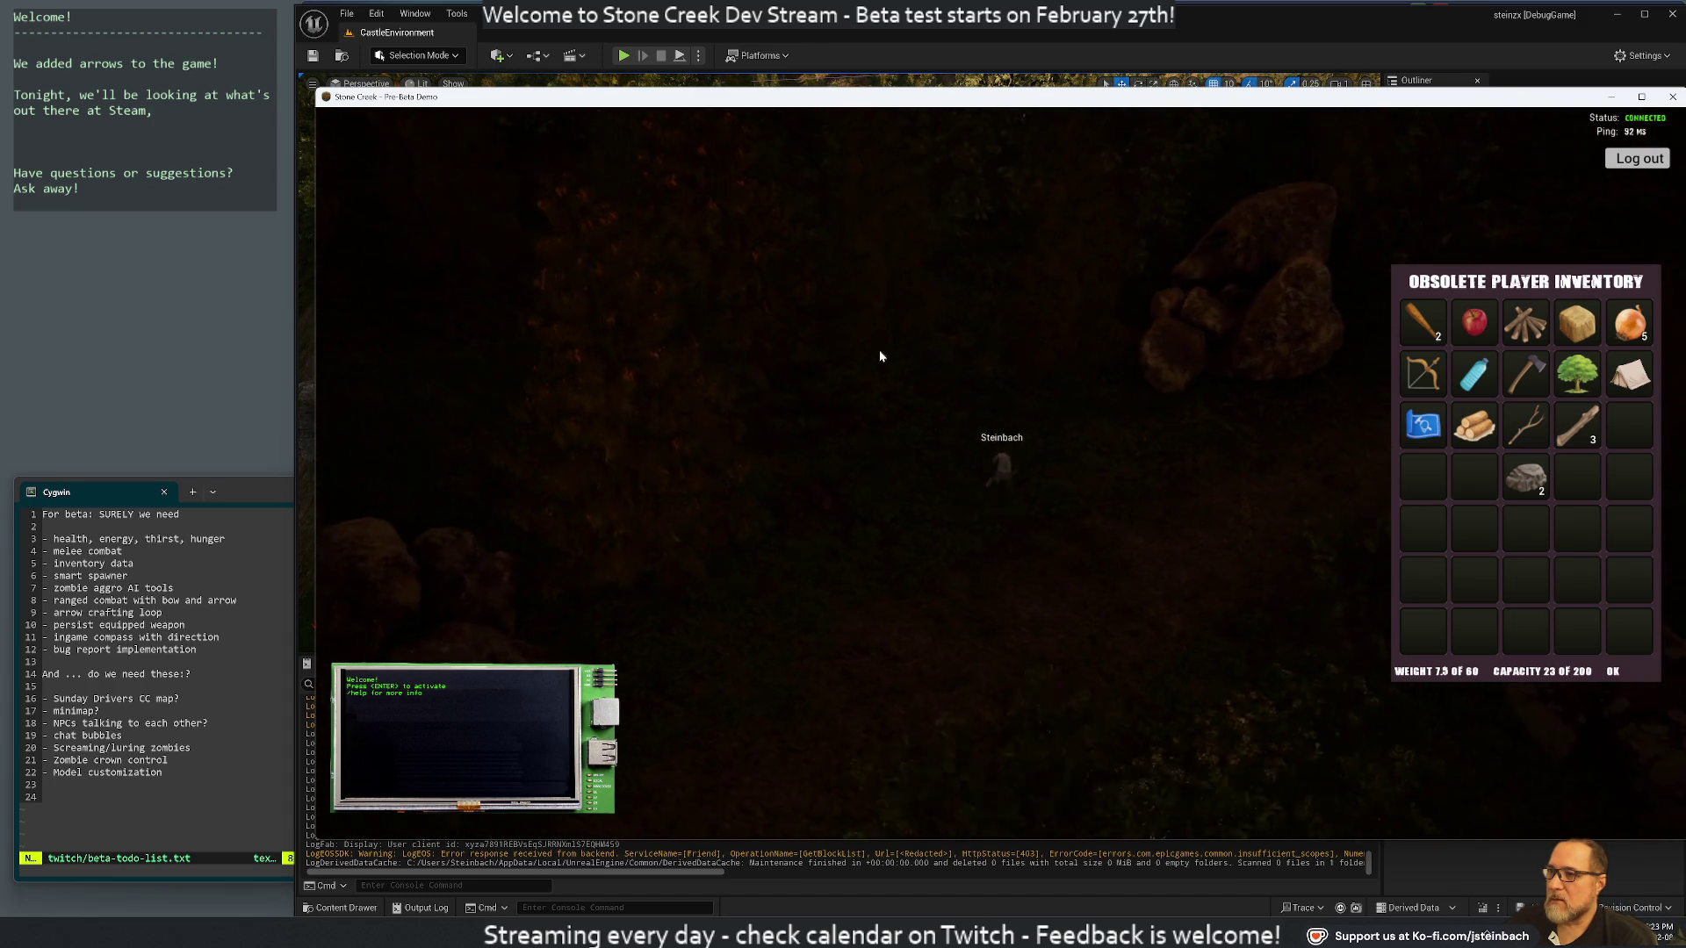
{"action": "key", "text": "w"}
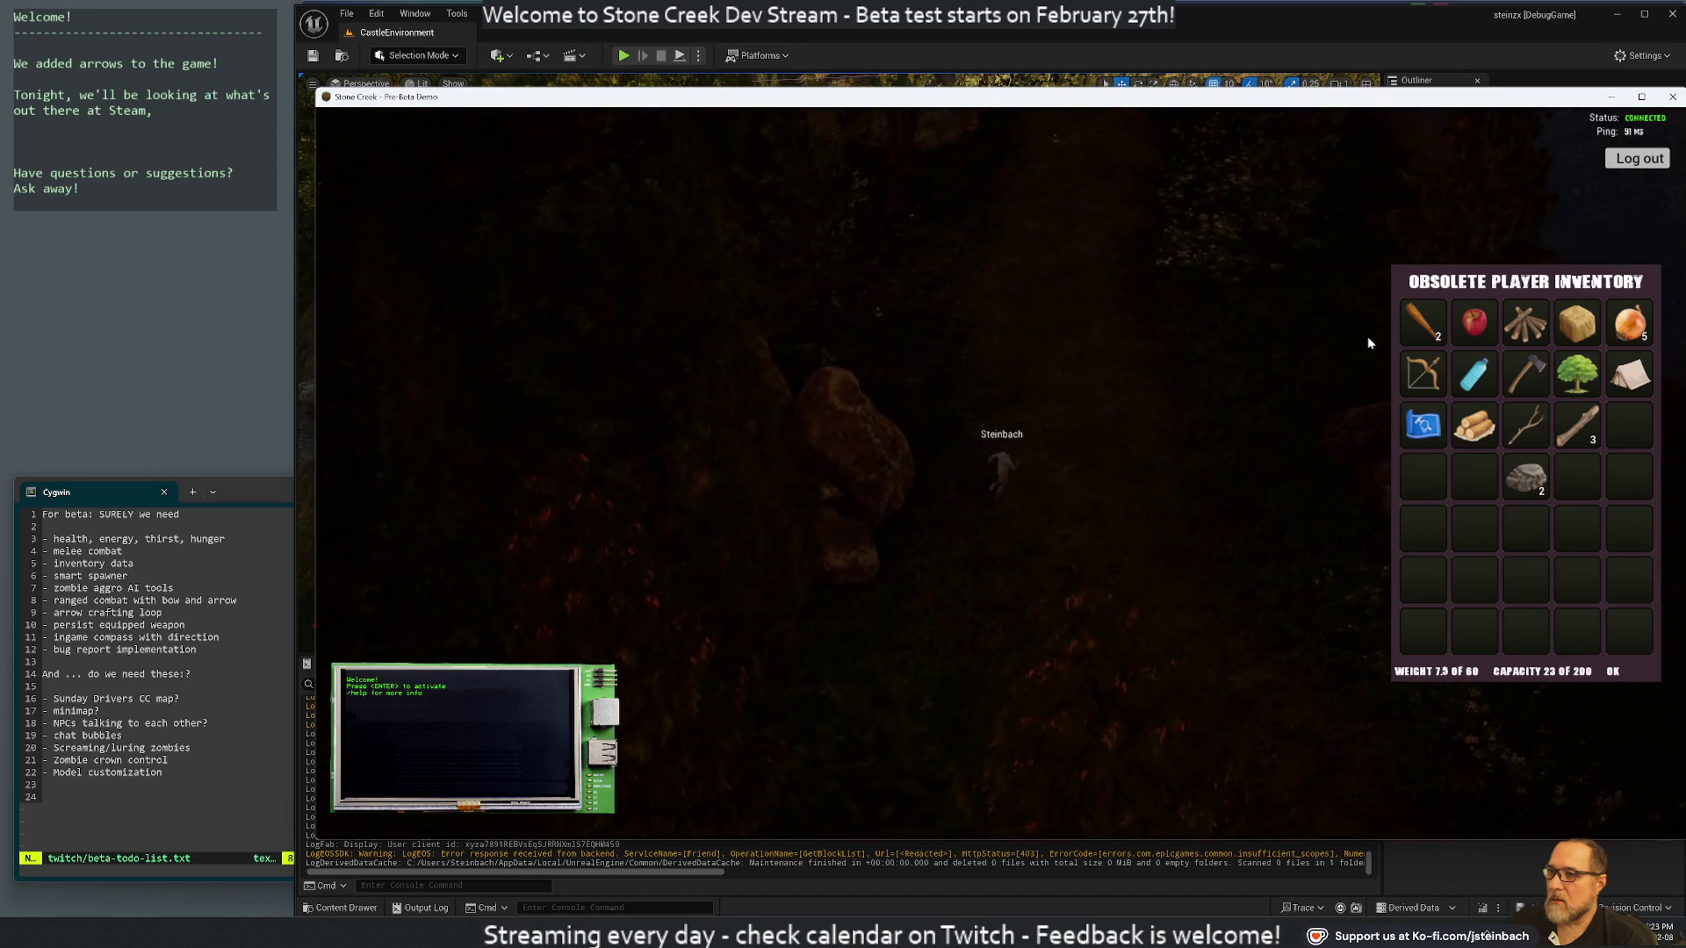
{"action": "key", "text": "w"}
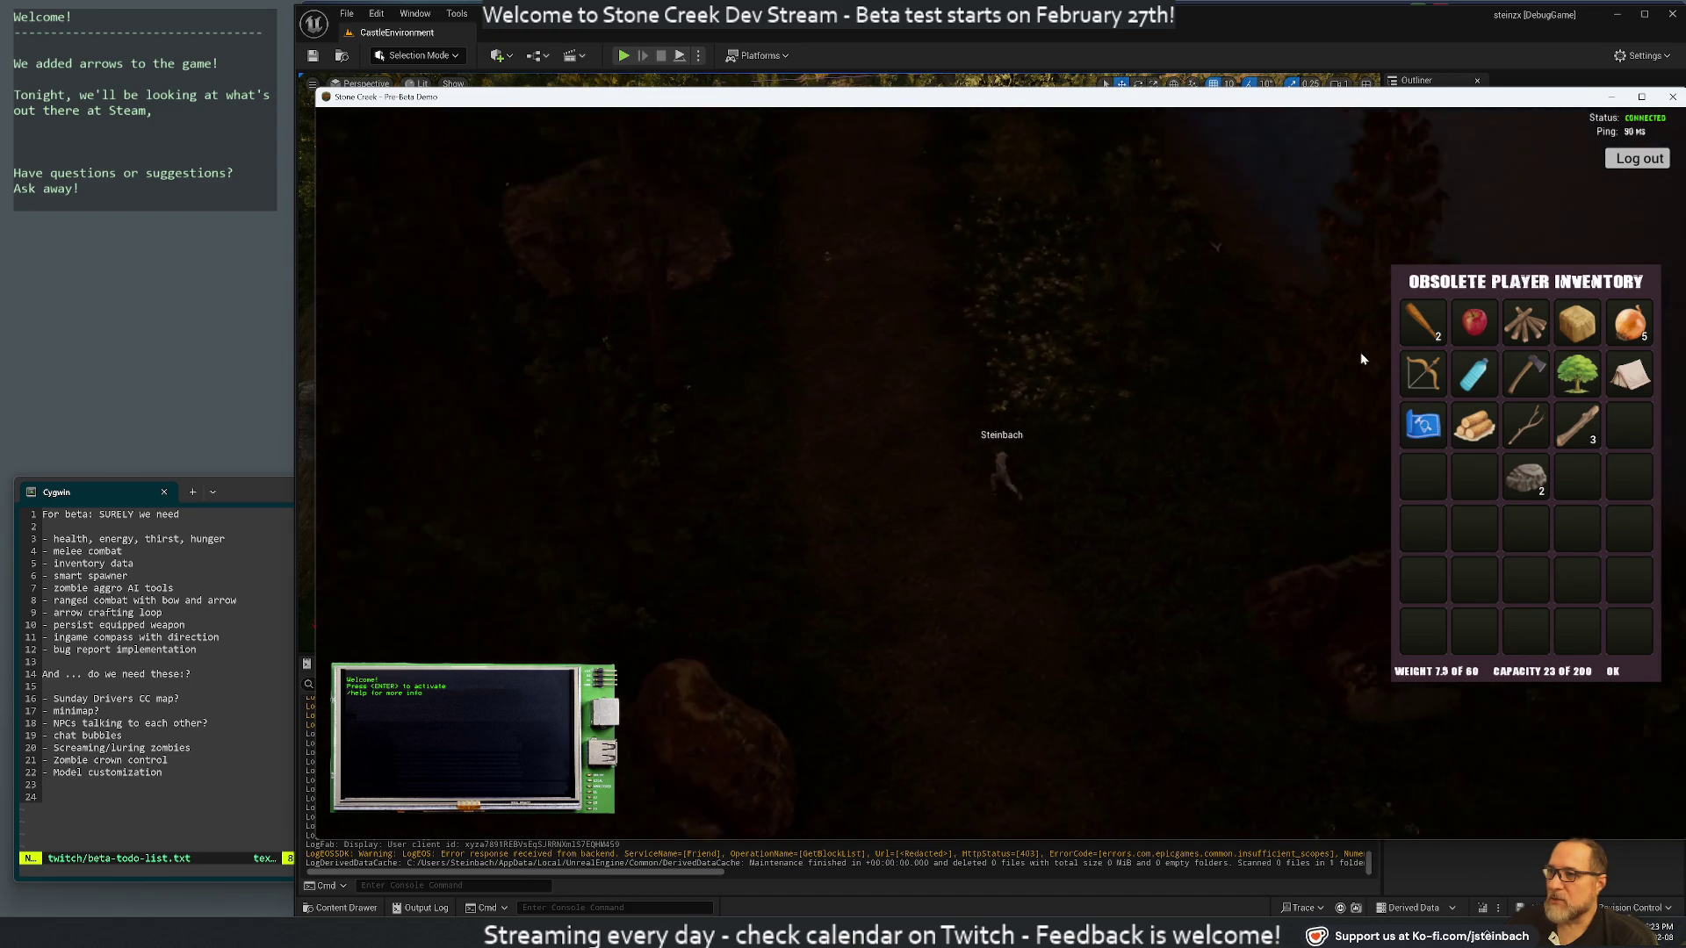
{"action": "key", "text": "w"}
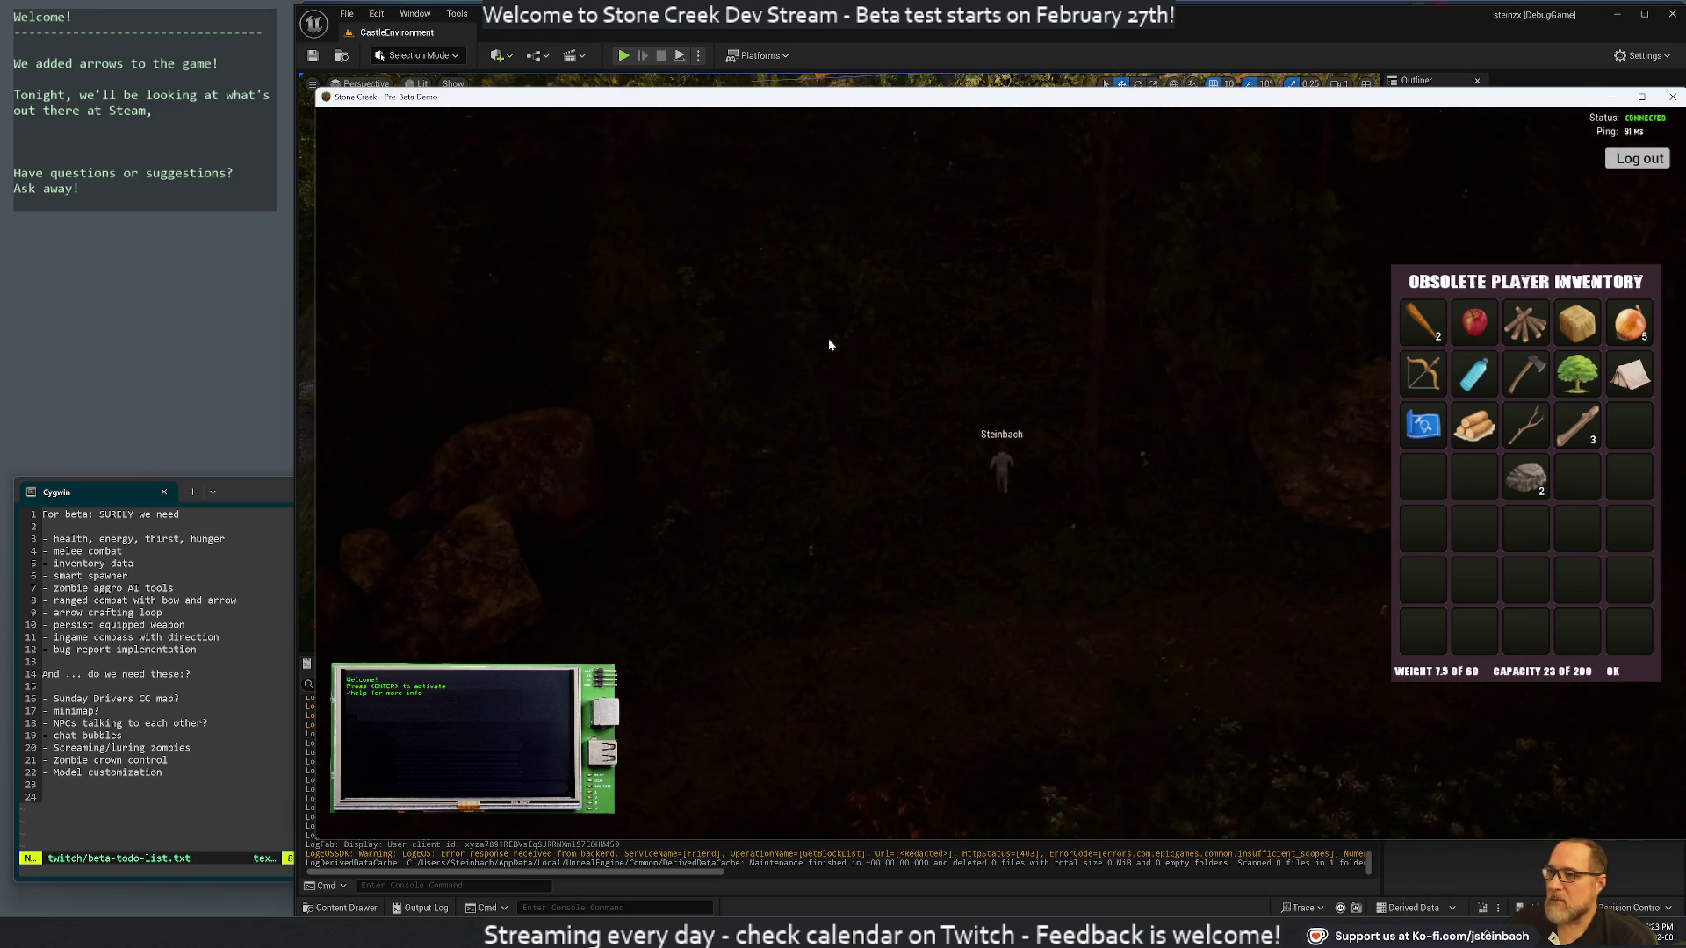
{"action": "key", "text": "w"}
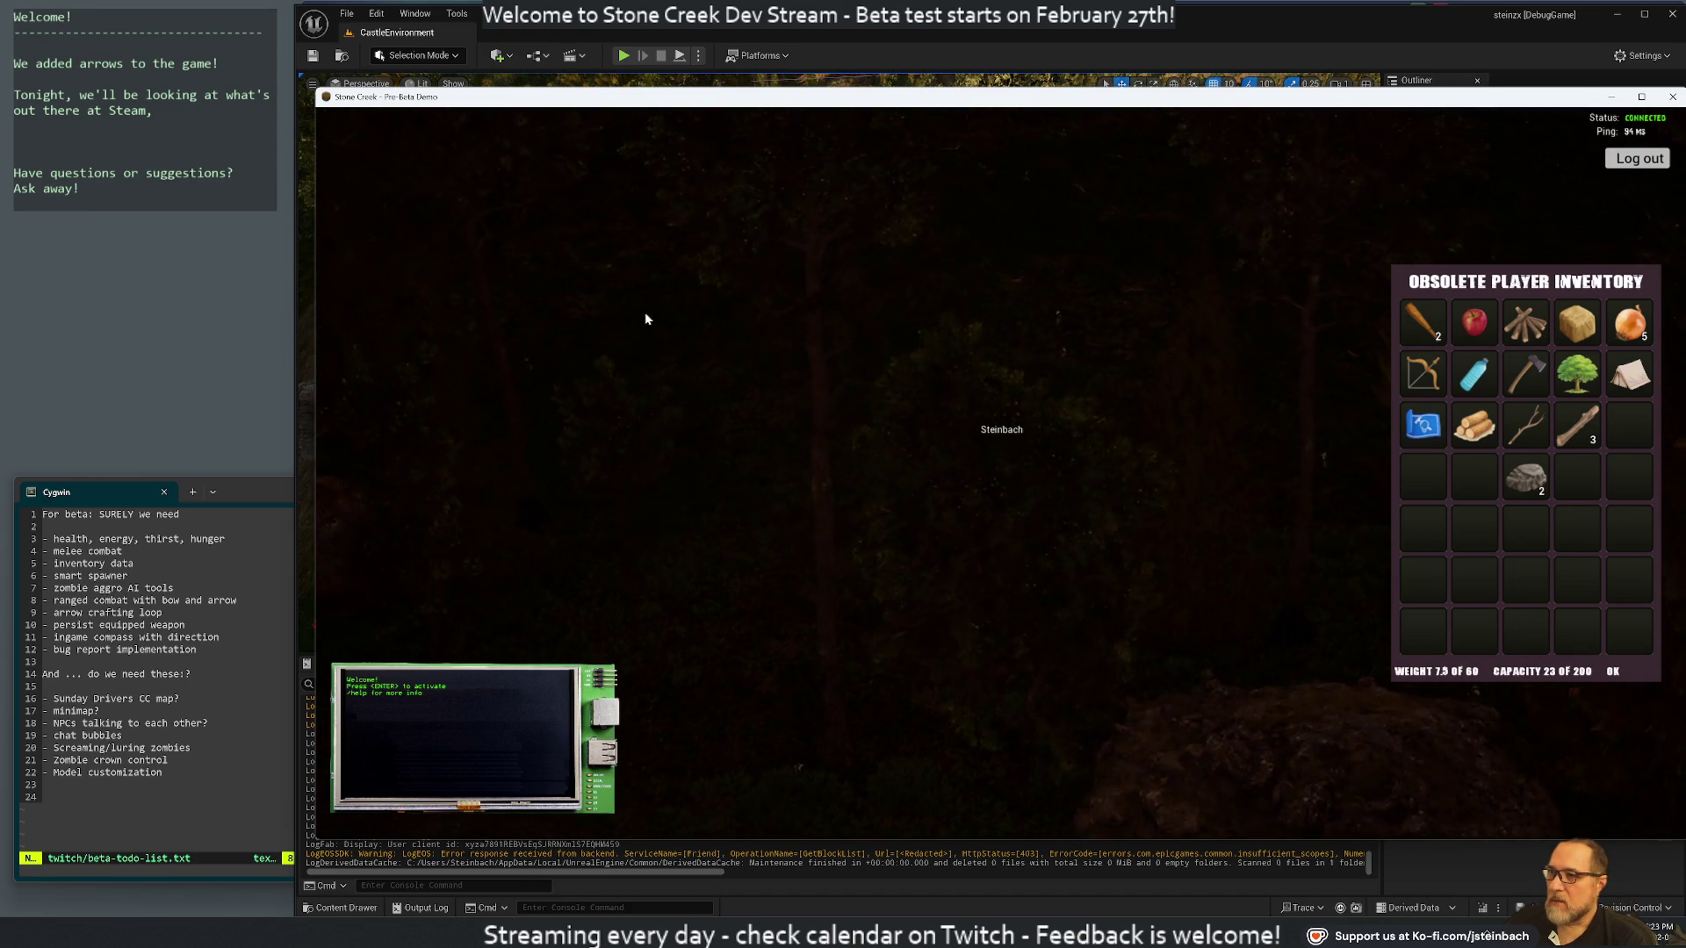
{"action": "key", "text": "w"}
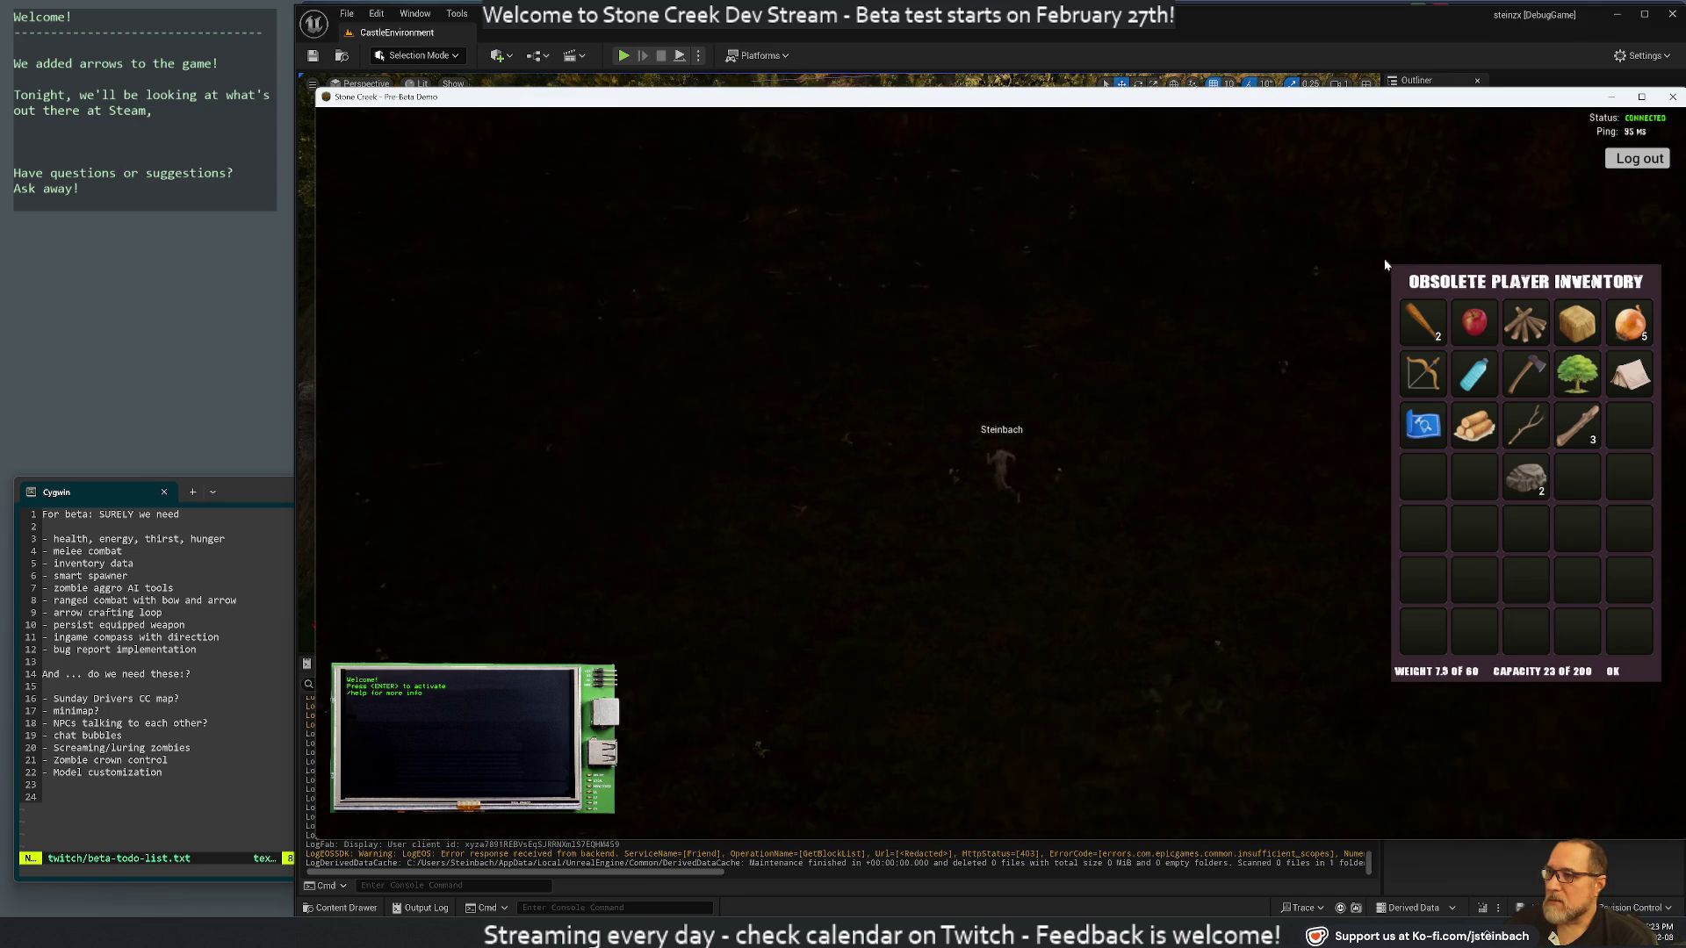
{"action": "key", "text": "w"}
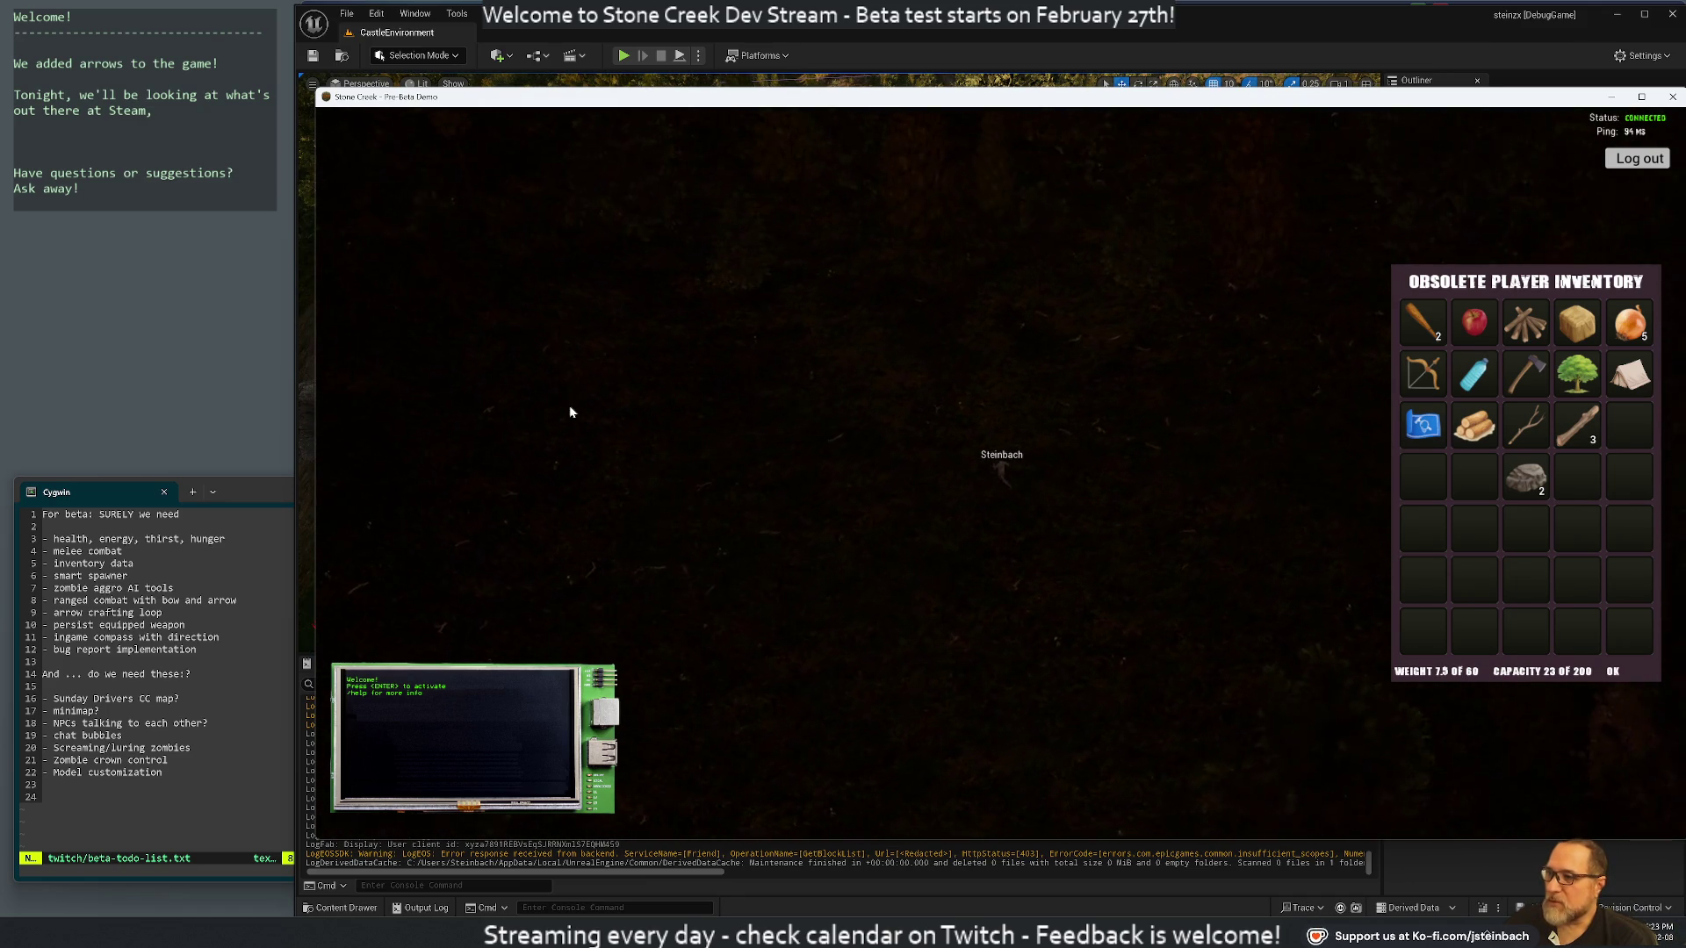
{"action": "key", "text": "w"}
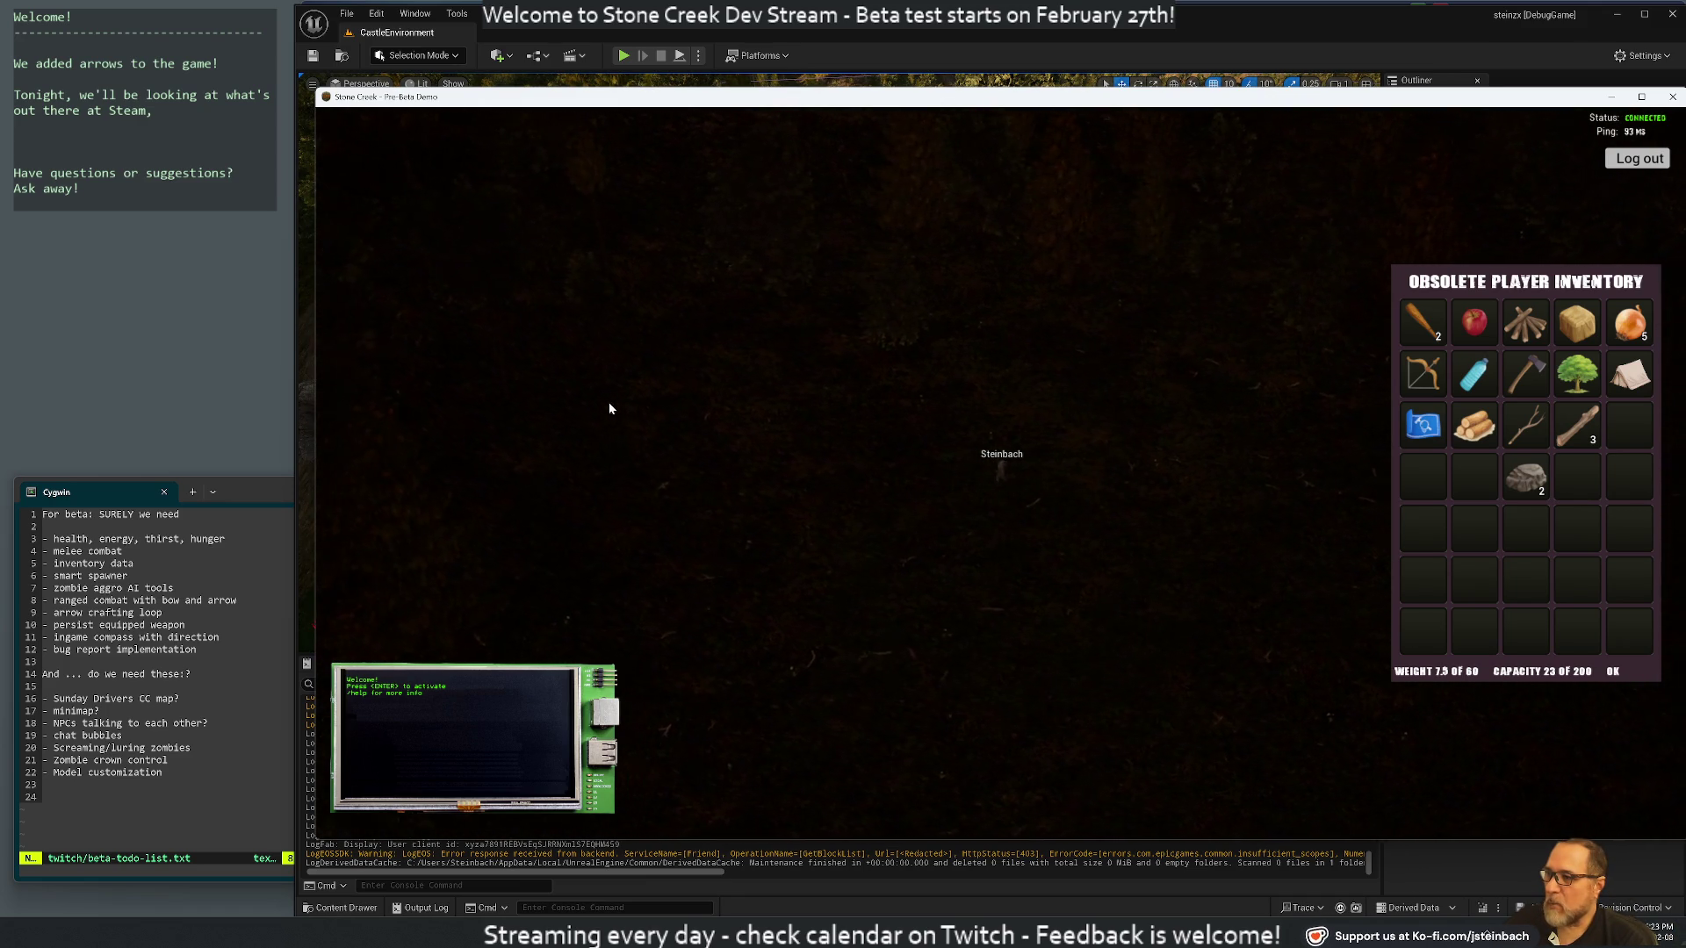
{"action": "key", "text": "w"}
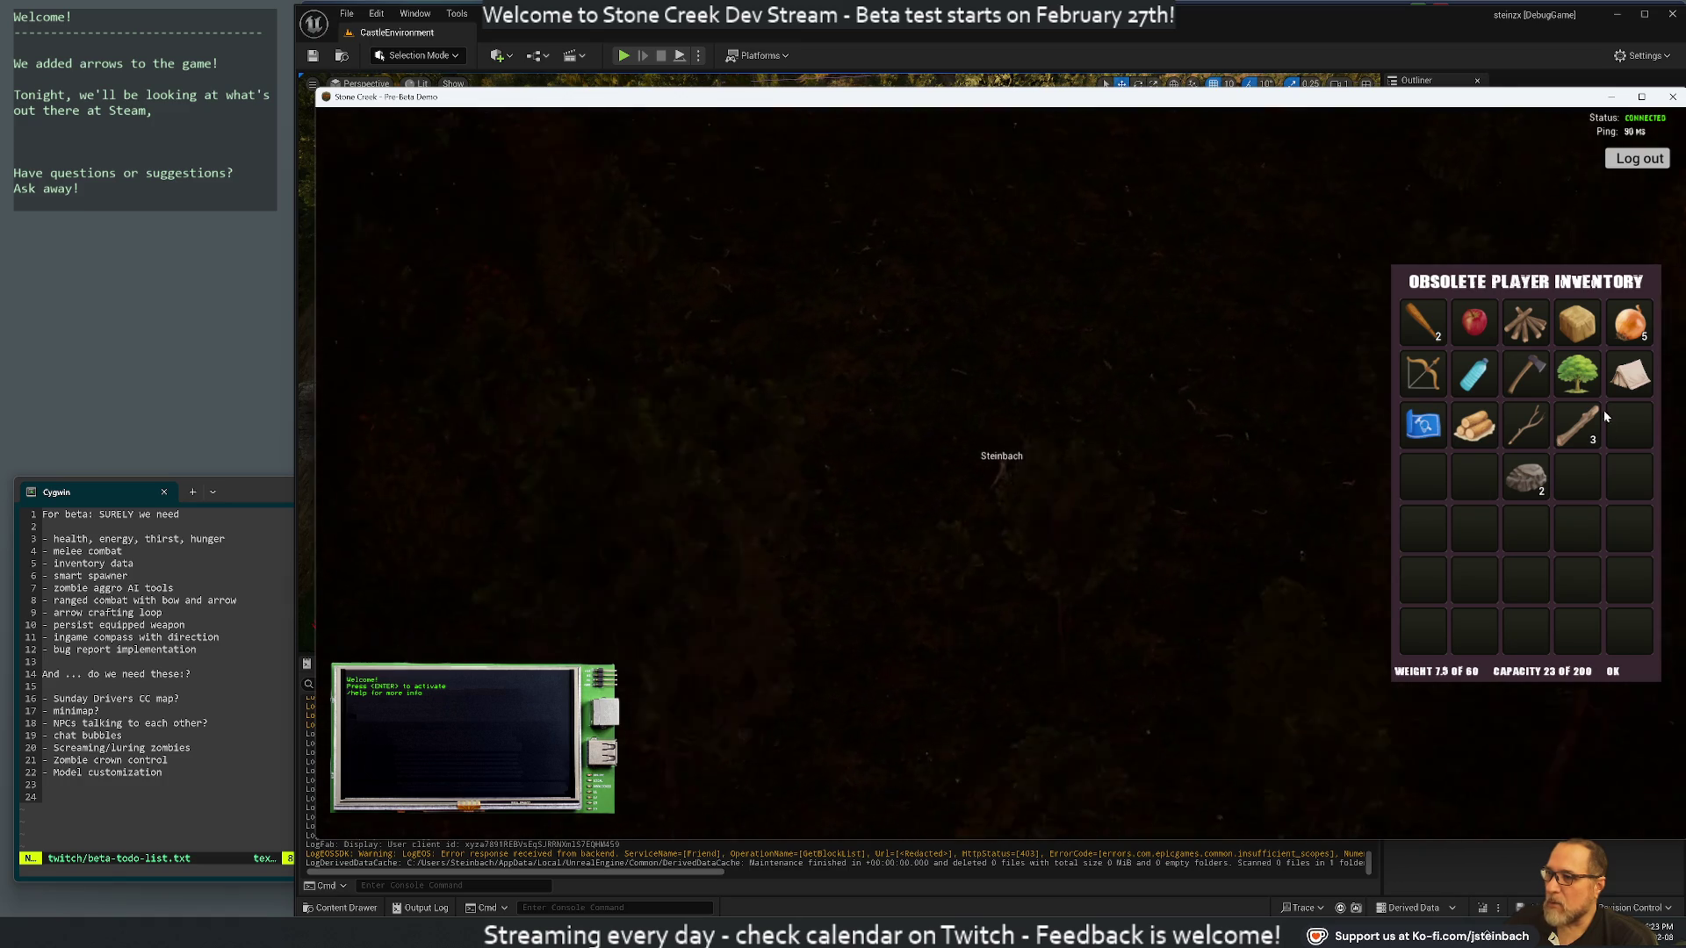
{"action": "key", "text": "w"}
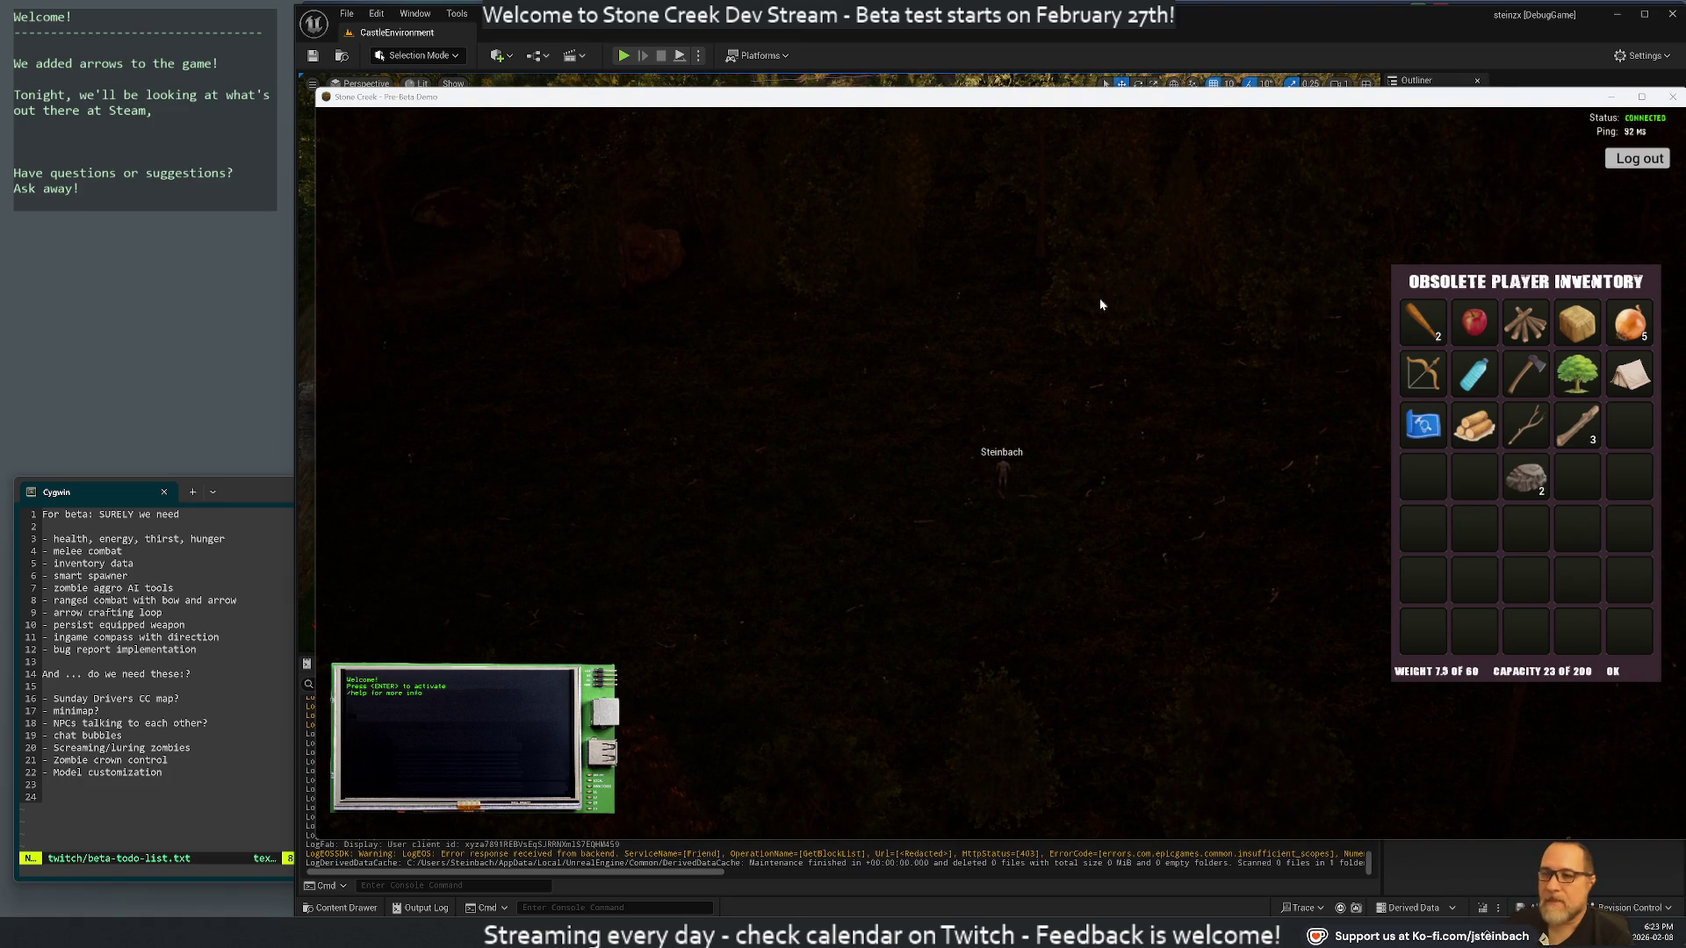
Open the world map to show Steinbach's location by the river
{"action": "key", "text": "m"}
{"action": "key", "text": "i"}
{"action": "key", "text": "i"}
{"action": "key", "text": "i"}
{"action": "key", "text": "m"}
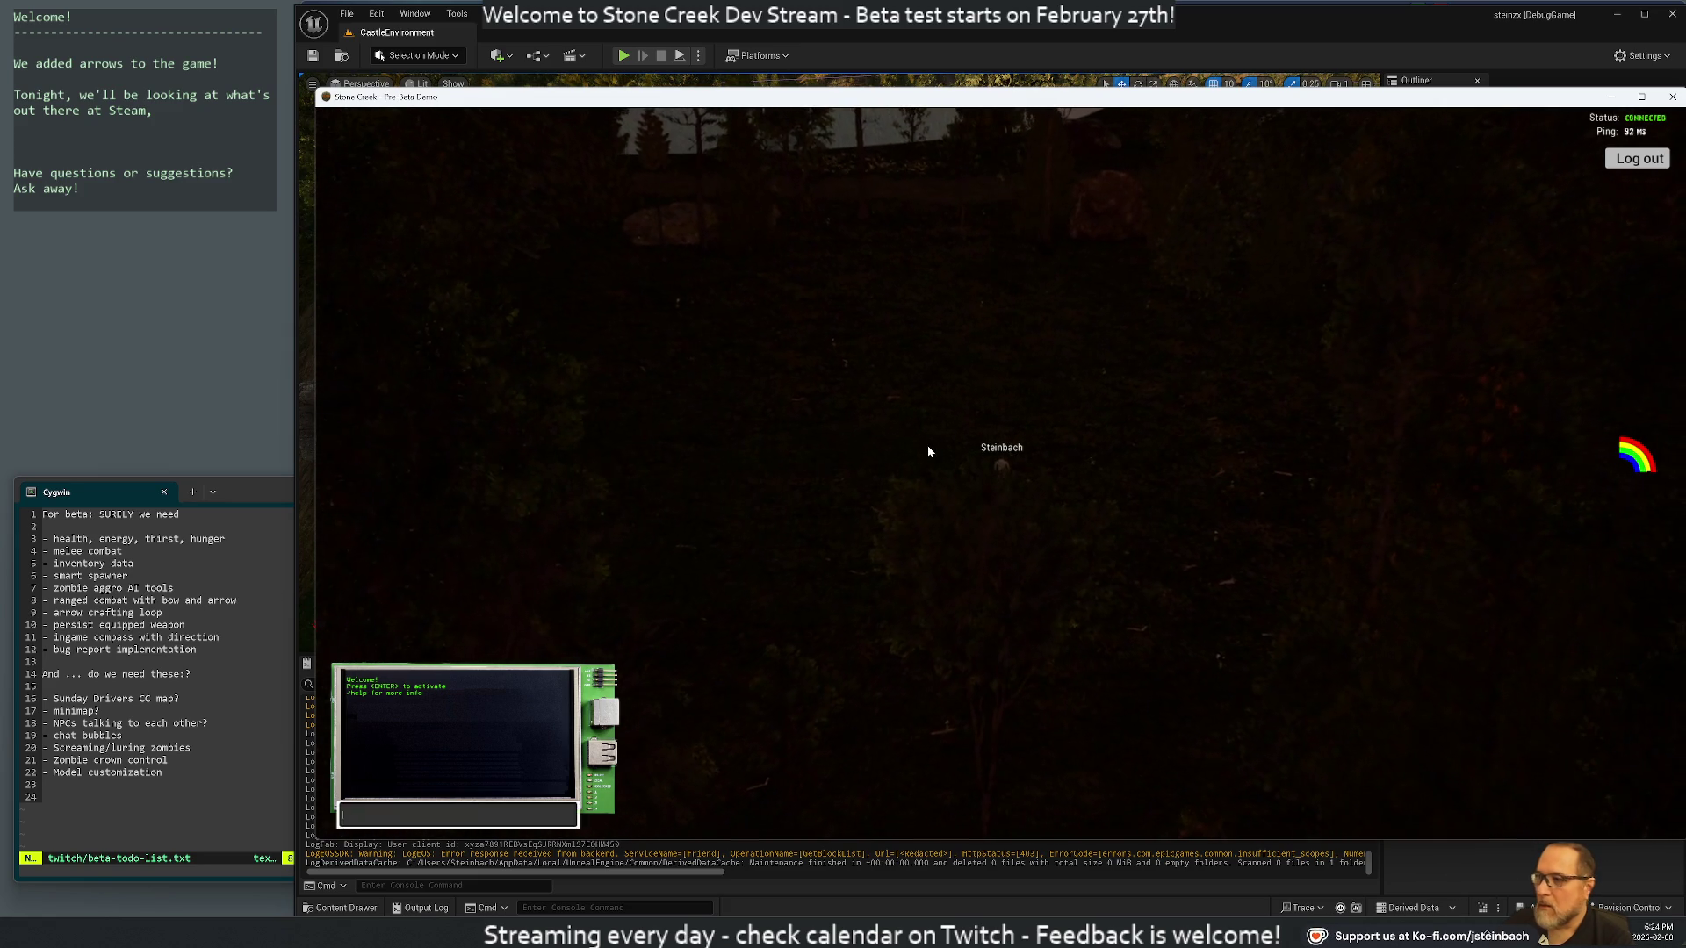
Run Game.SetHoursOffset(0) in the in-game console to switch the world to daytime
{"action": "key", "text": "Return"}
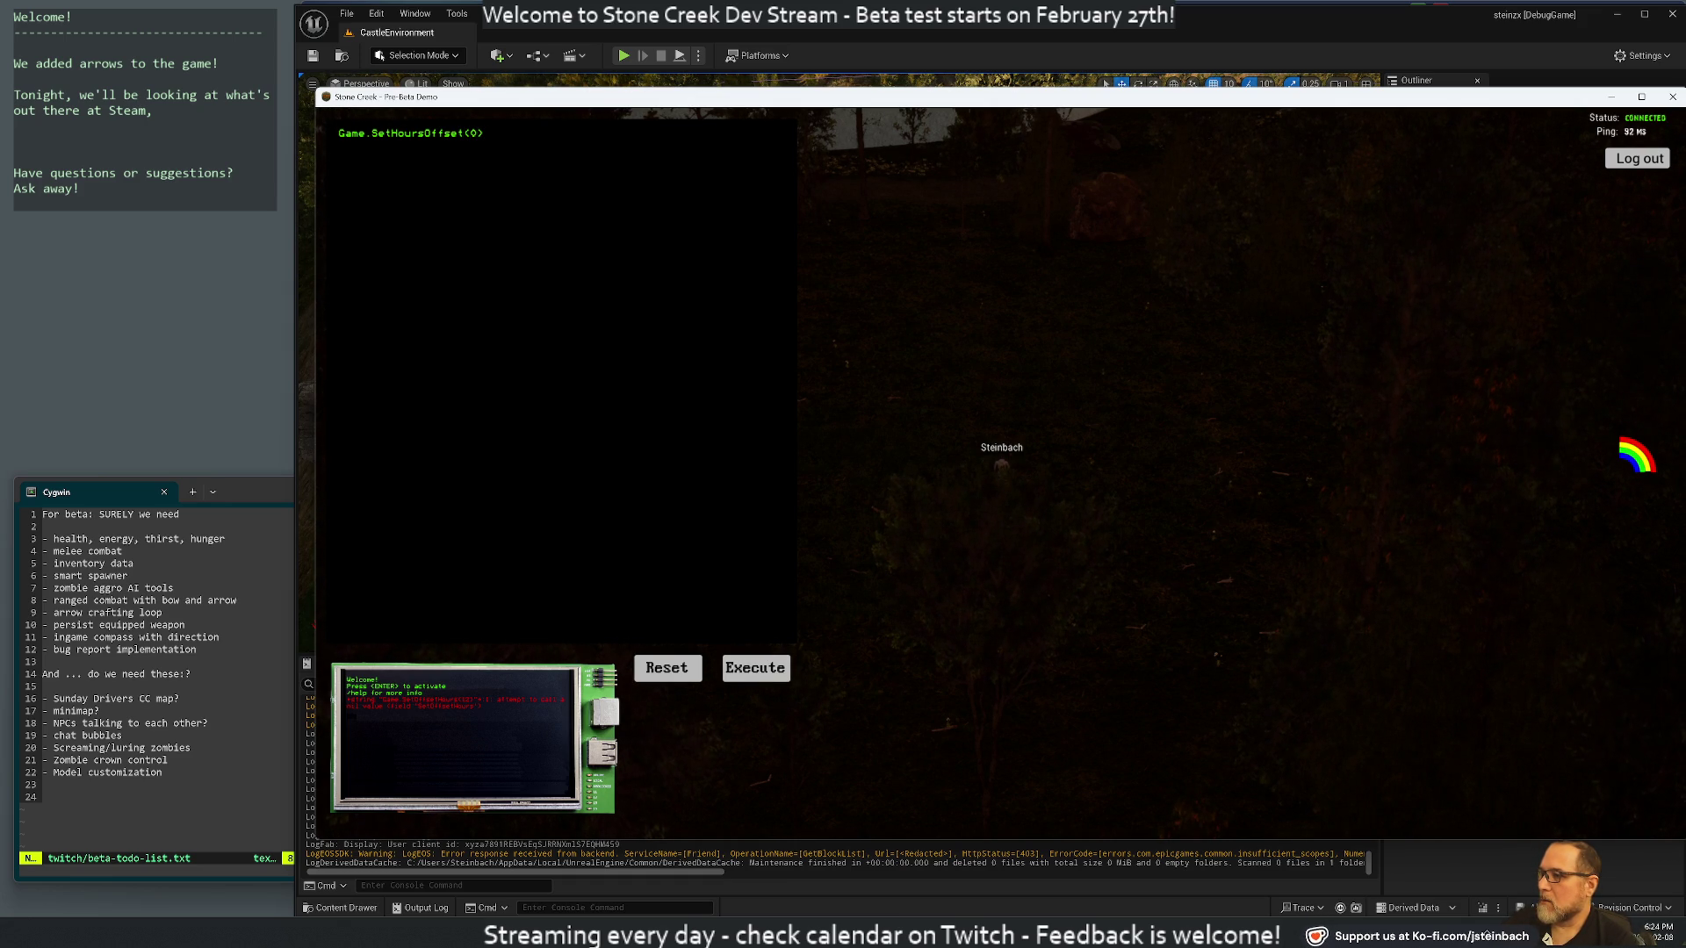
{"action": "left_click", "coordinate": [766, 671]}
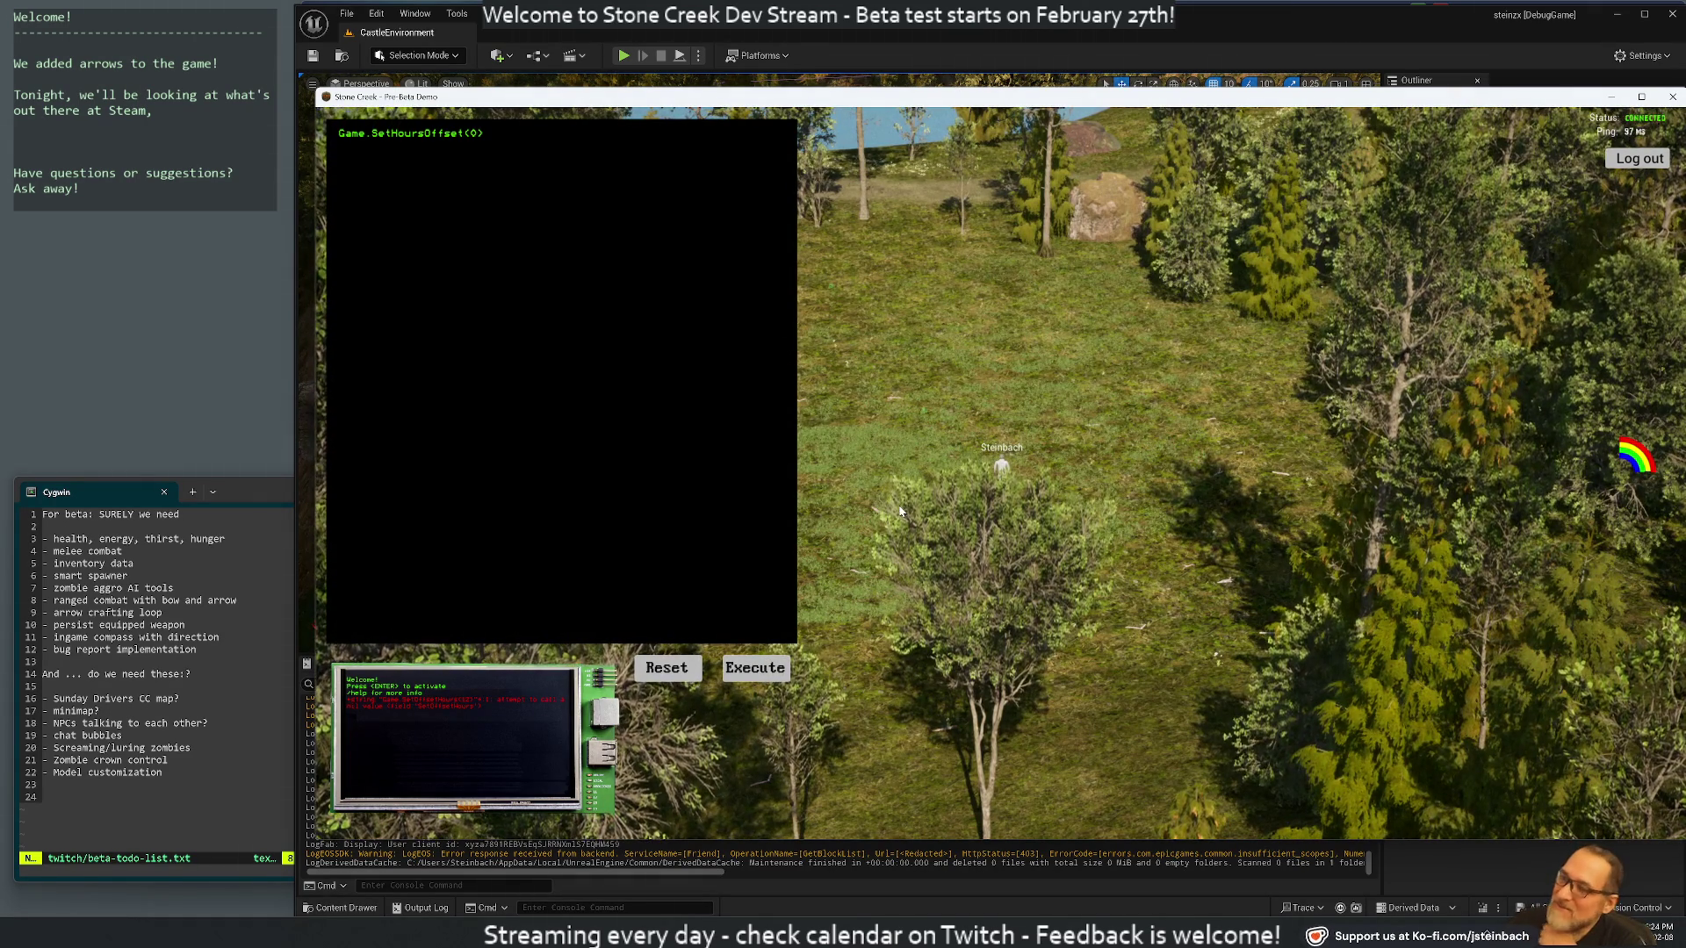
Close the console and walk Steinbach across the meadow and down the lakeshore to the tents
{"action": "key", "text": "Escape"}
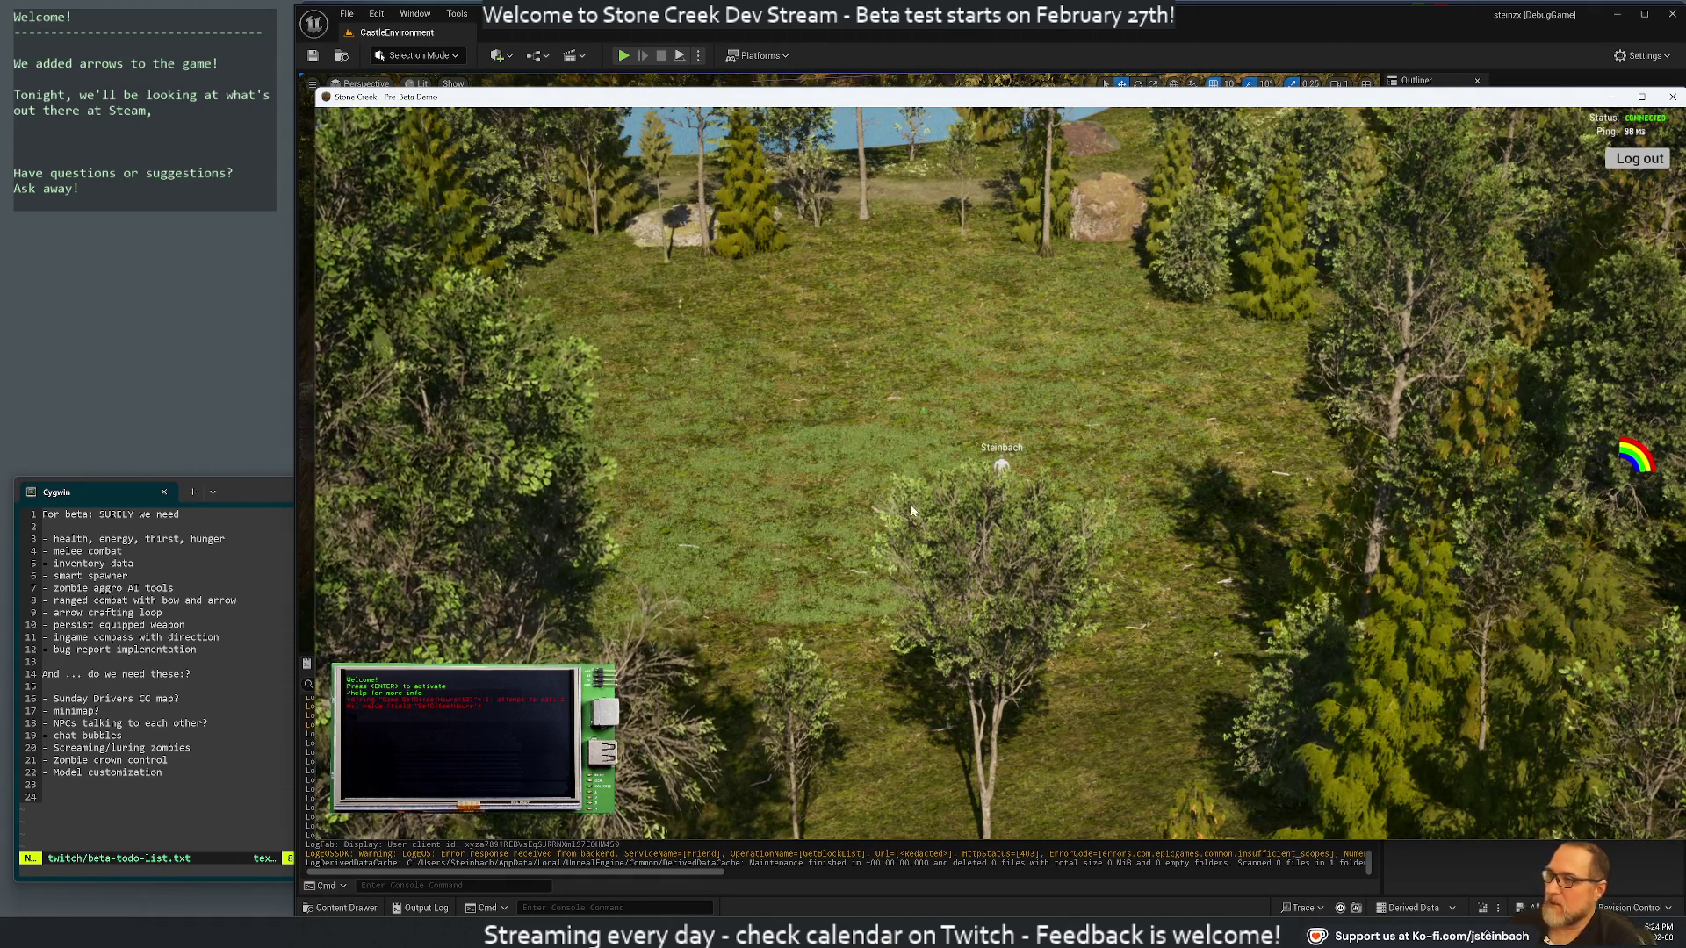
{"action": "key", "text": "w"}
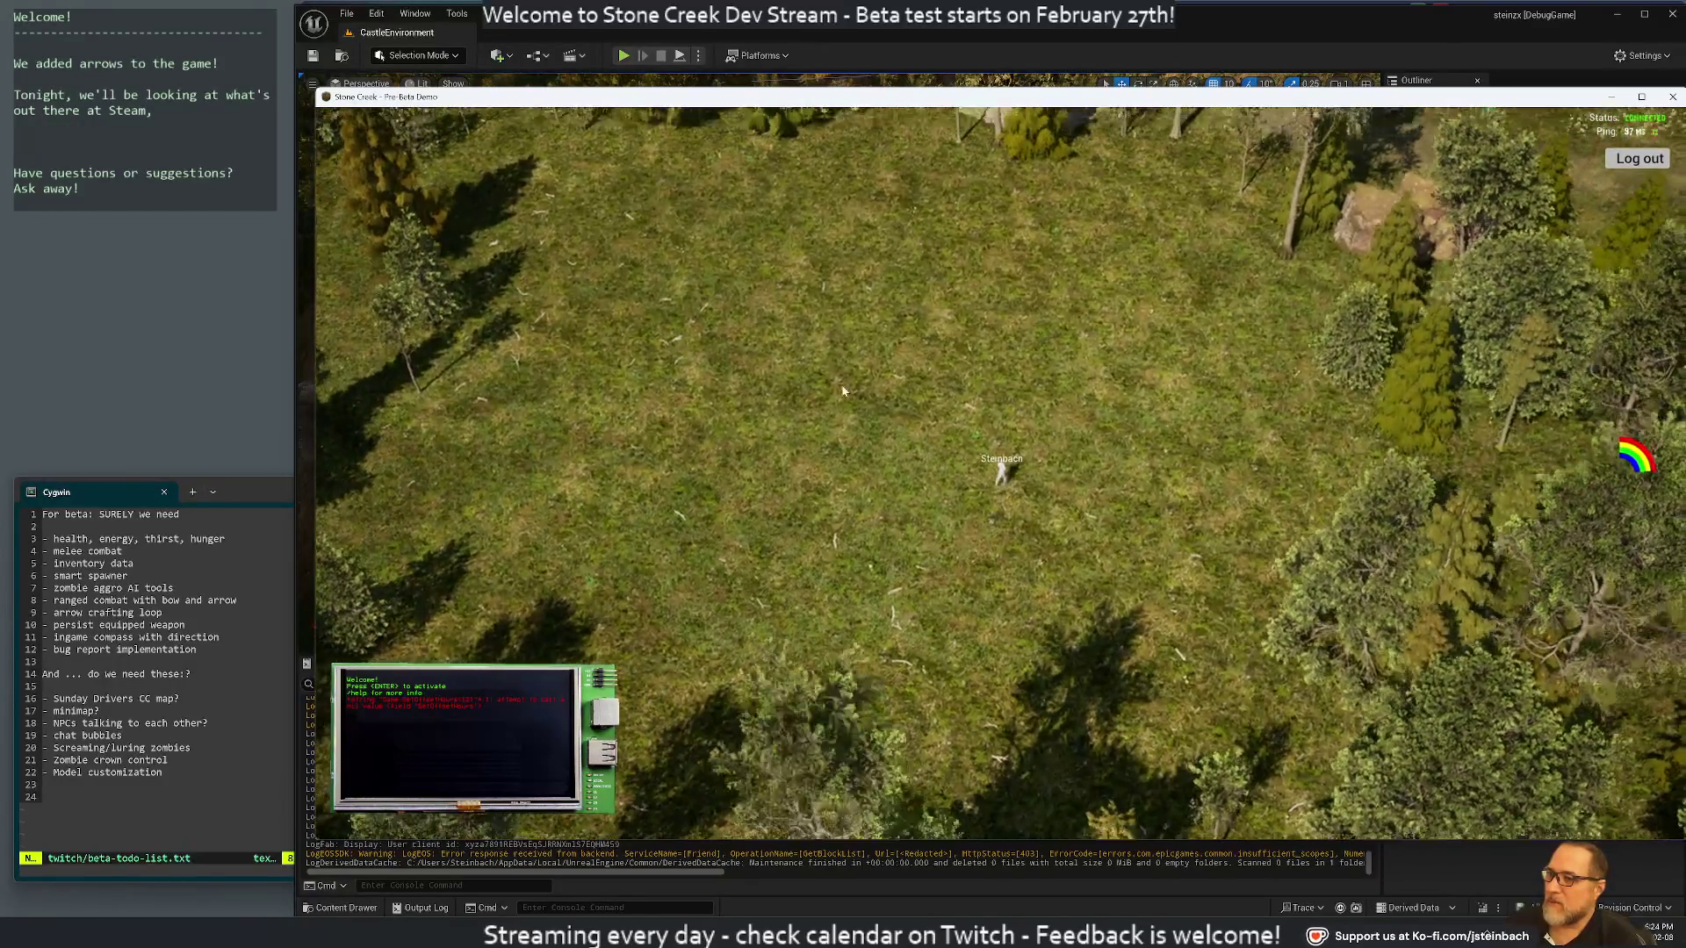
{"action": "left_click_drag", "start_coordinate": [843, 391], "coordinate": [635, 250]}
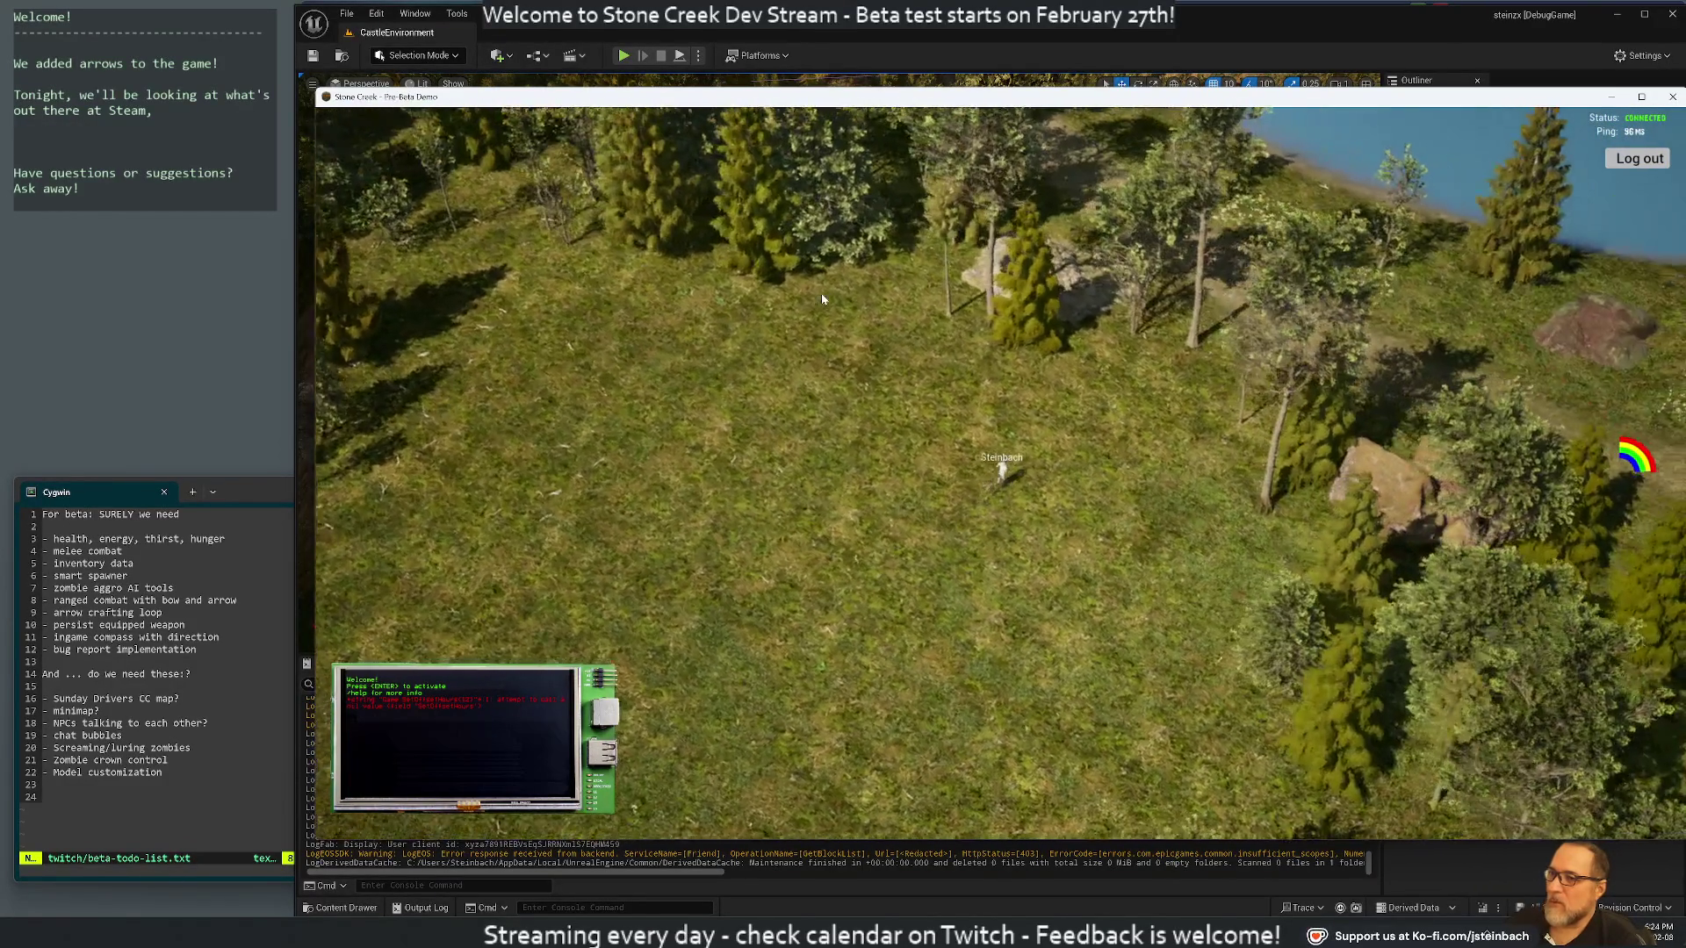
{"action": "key", "text": "i"}
{"action": "mouse_move", "coordinate": [822, 299]}
{"action": "left_mouse_down"}
{"action": "mouse_move", "coordinate": [381, 245]}
{"action": "mouse_move", "coordinate": [878, 363]}
{"action": "mouse_move", "coordinate": [642, 328]}
{"action": "mouse_move", "coordinate": [630, 311]}
{"action": "mouse_move", "coordinate": [987, 330]}
{"action": "mouse_move", "coordinate": [1077, 246]}
{"action": "mouse_move", "coordinate": [876, 258]}
{"action": "left_mouse_up"}
{"action": "key", "text": "i"}
{"action": "key", "text": "s"}
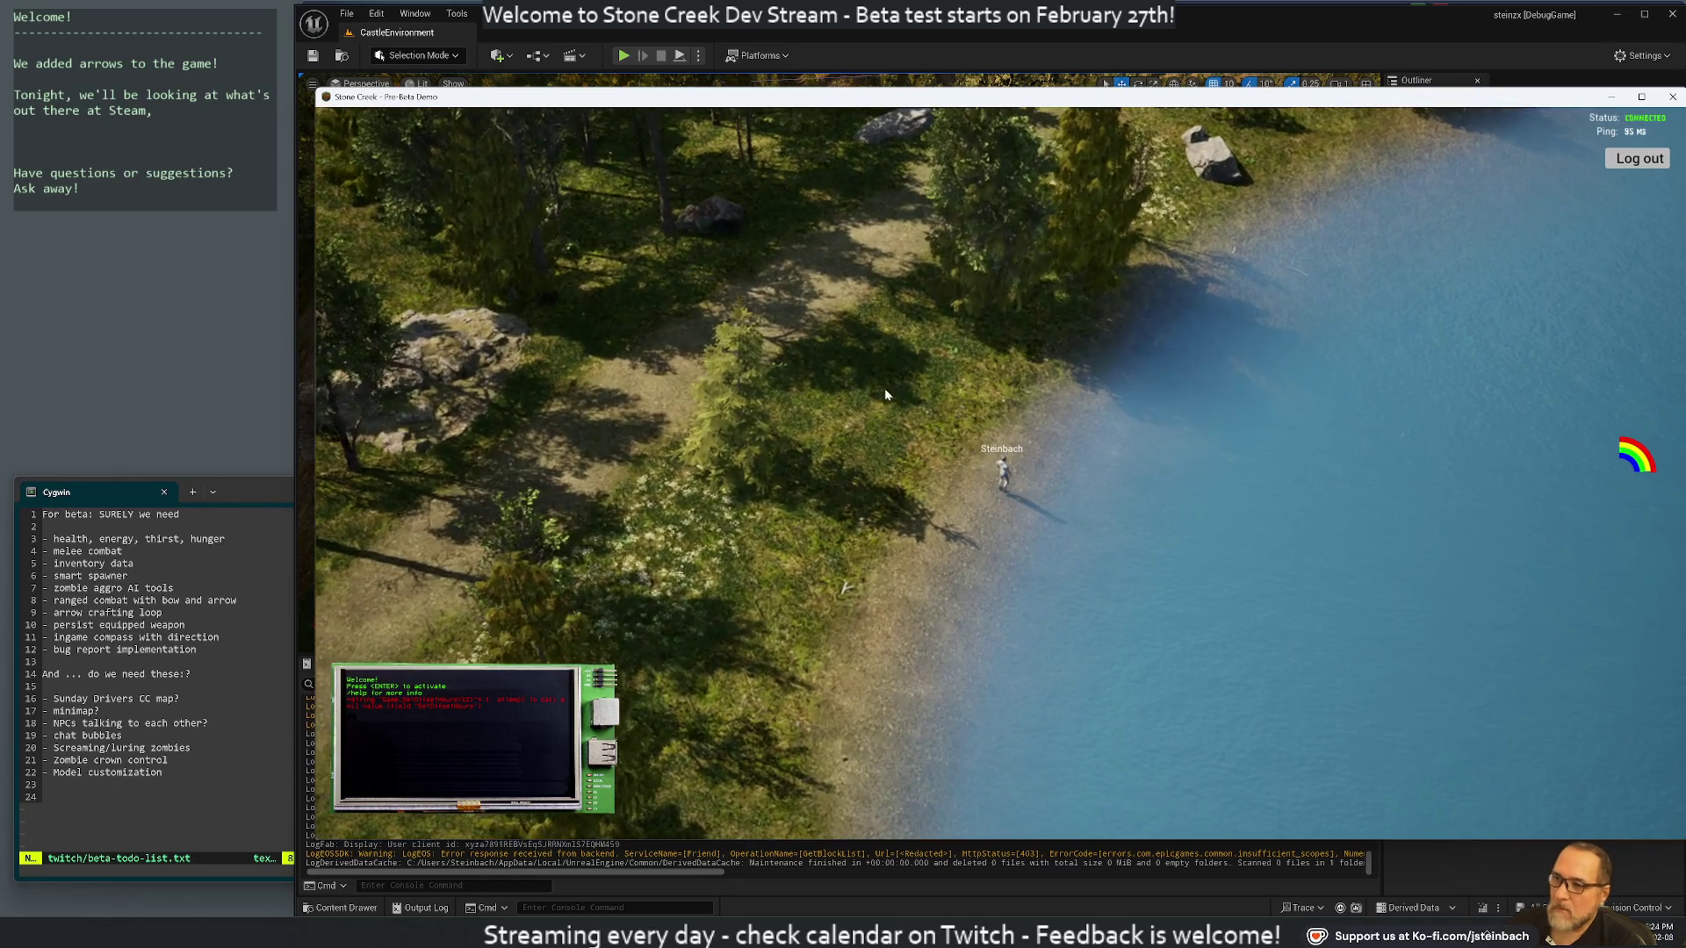
{"action": "scroll", "coordinate": [1001, 452], "scroll_direction": "up", "scroll_amount": 2}
{"action": "scroll", "coordinate": [1018, 475], "scroll_direction": "down", "scroll_amount": 3}
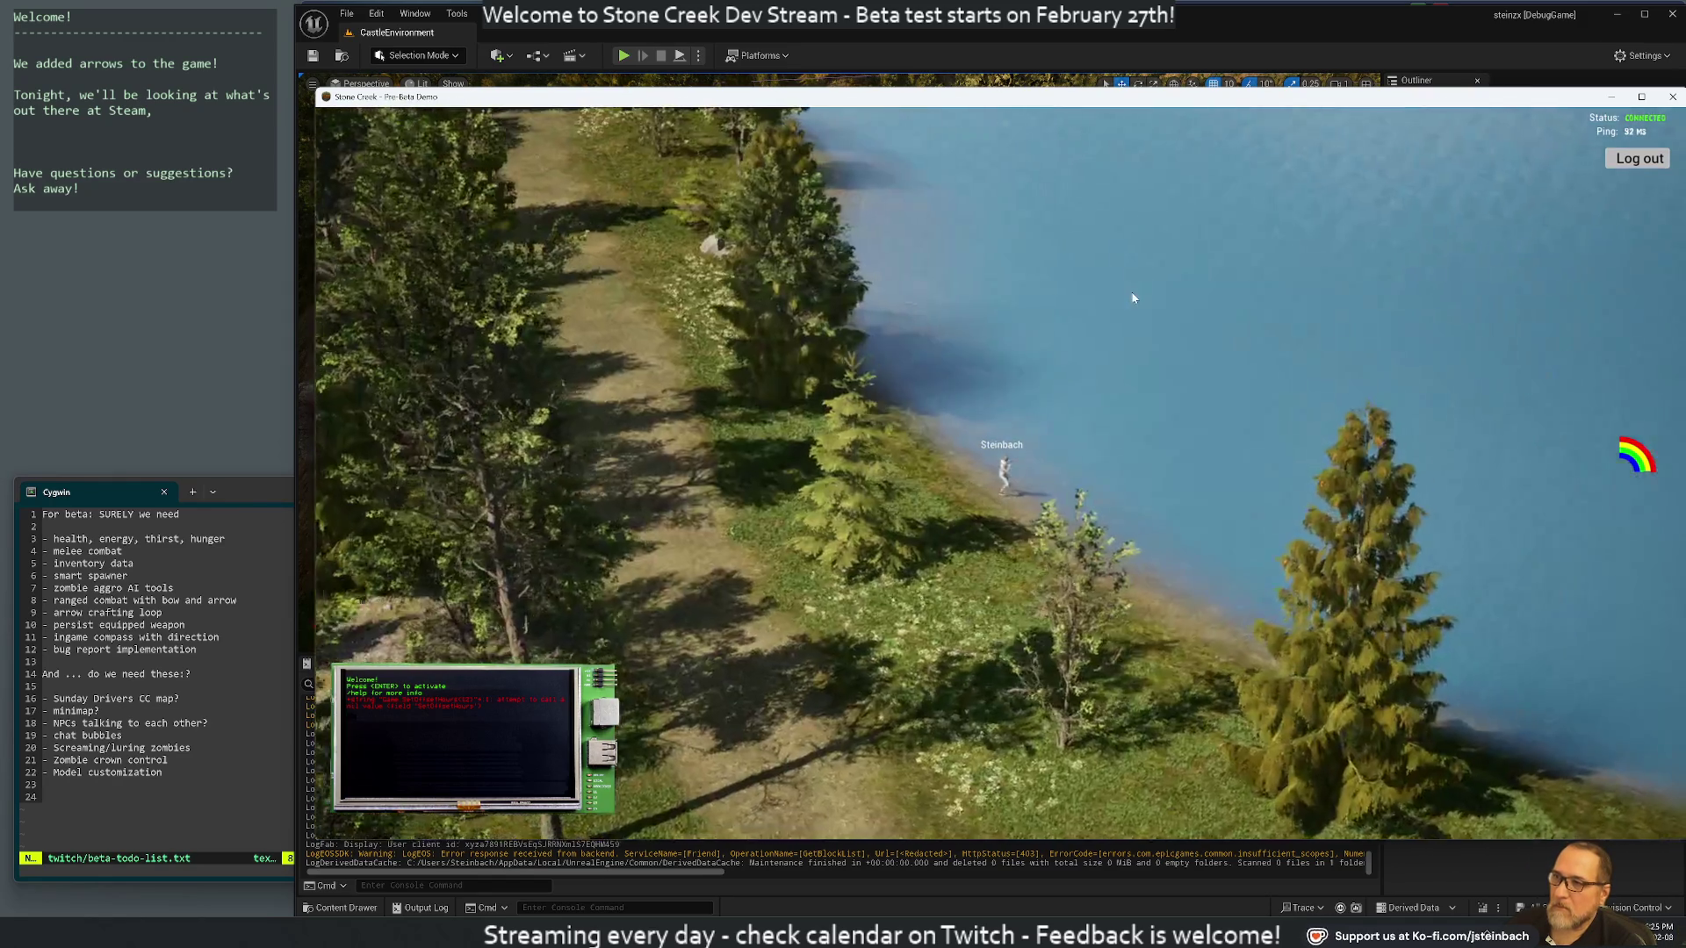
{"action": "mouse_move", "coordinate": [1132, 298]}
{"action": "left_mouse_down"}
{"action": "mouse_move", "coordinate": [489, 442]}
{"action": "mouse_move", "coordinate": [471, 489]}
{"action": "mouse_move", "coordinate": [488, 233]}
{"action": "mouse_move", "coordinate": [398, 165]}
{"action": "mouse_move", "coordinate": [400, 210]}
{"action": "mouse_move", "coordinate": [387, 181]}
{"action": "mouse_move", "coordinate": [456, 82]}
{"action": "mouse_move", "coordinate": [602, 124]}
{"action": "mouse_move", "coordinate": [704, 120]}
{"action": "mouse_move", "coordinate": [672, 43]}
{"action": "left_mouse_up"}
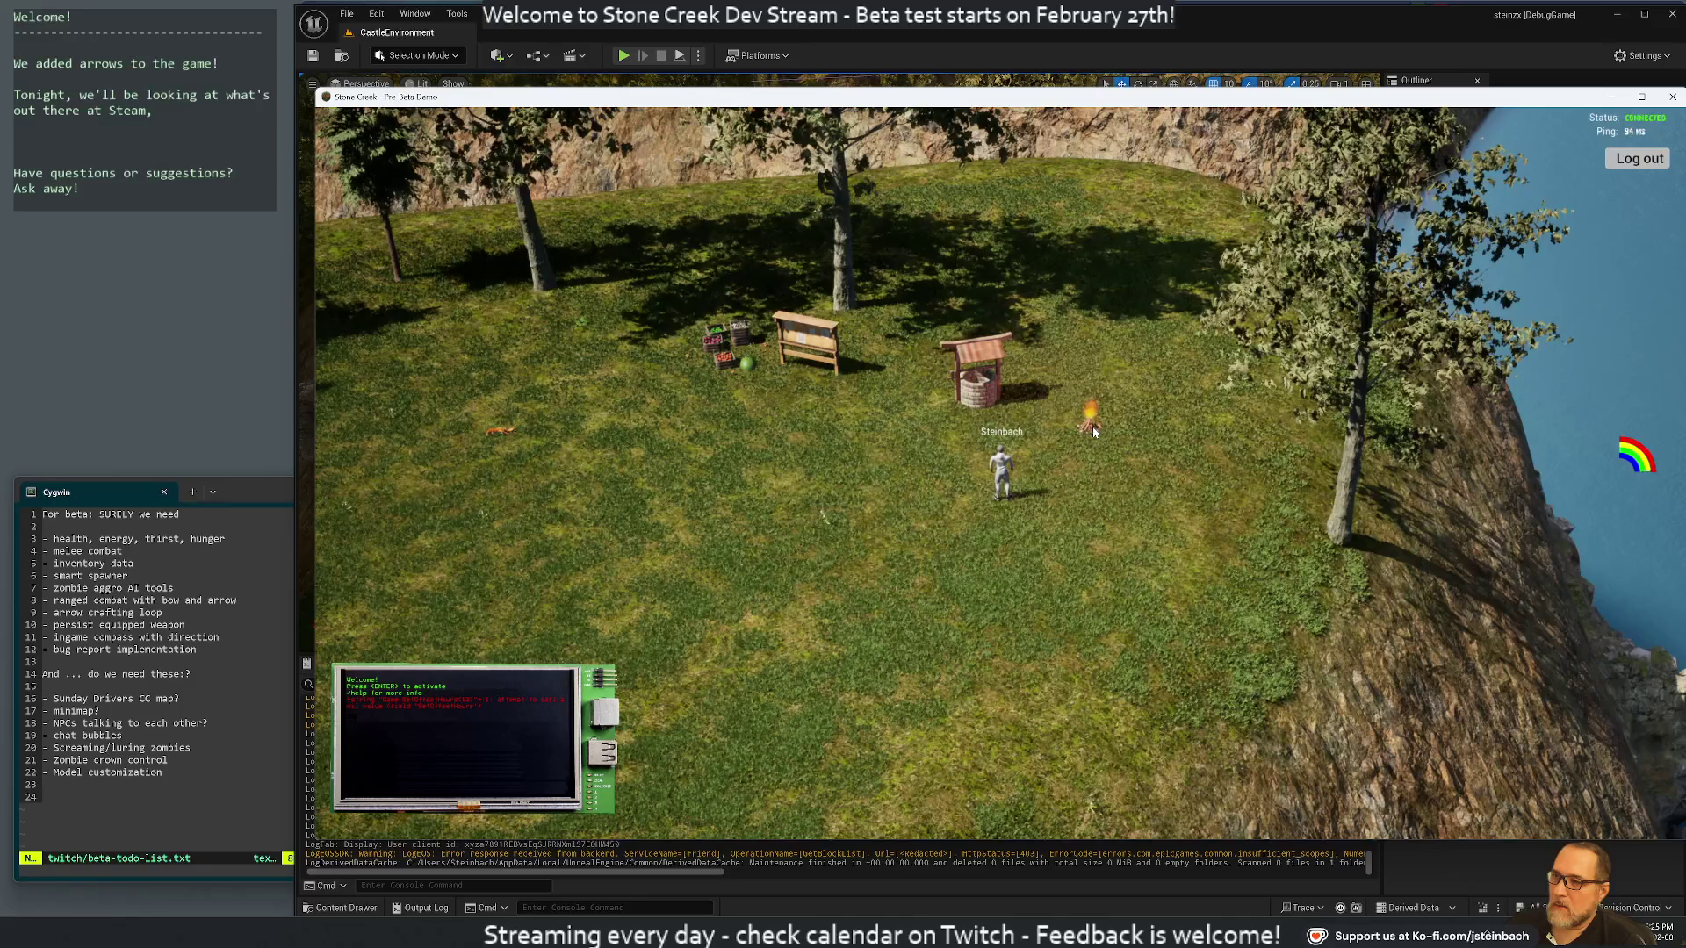
Walk Steinbach to the burnt-out campfire and pick an action from its menu
{"action": "mouse_move", "coordinate": [1093, 432]}
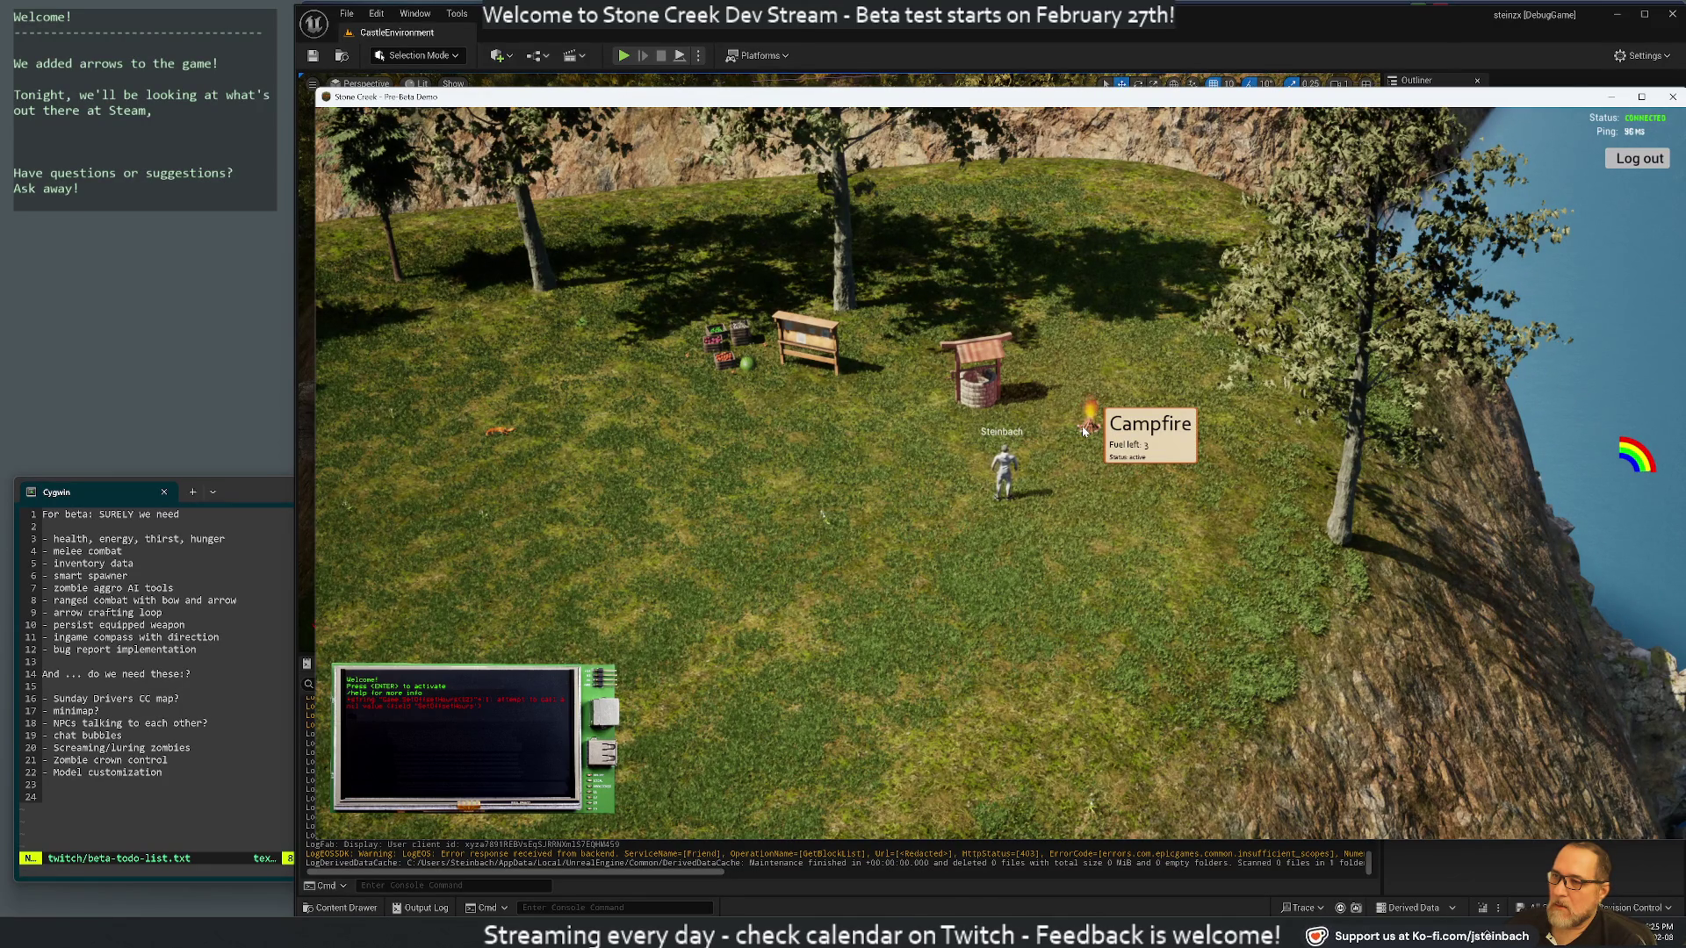
{"action": "left_click", "coordinate": [1084, 430]}
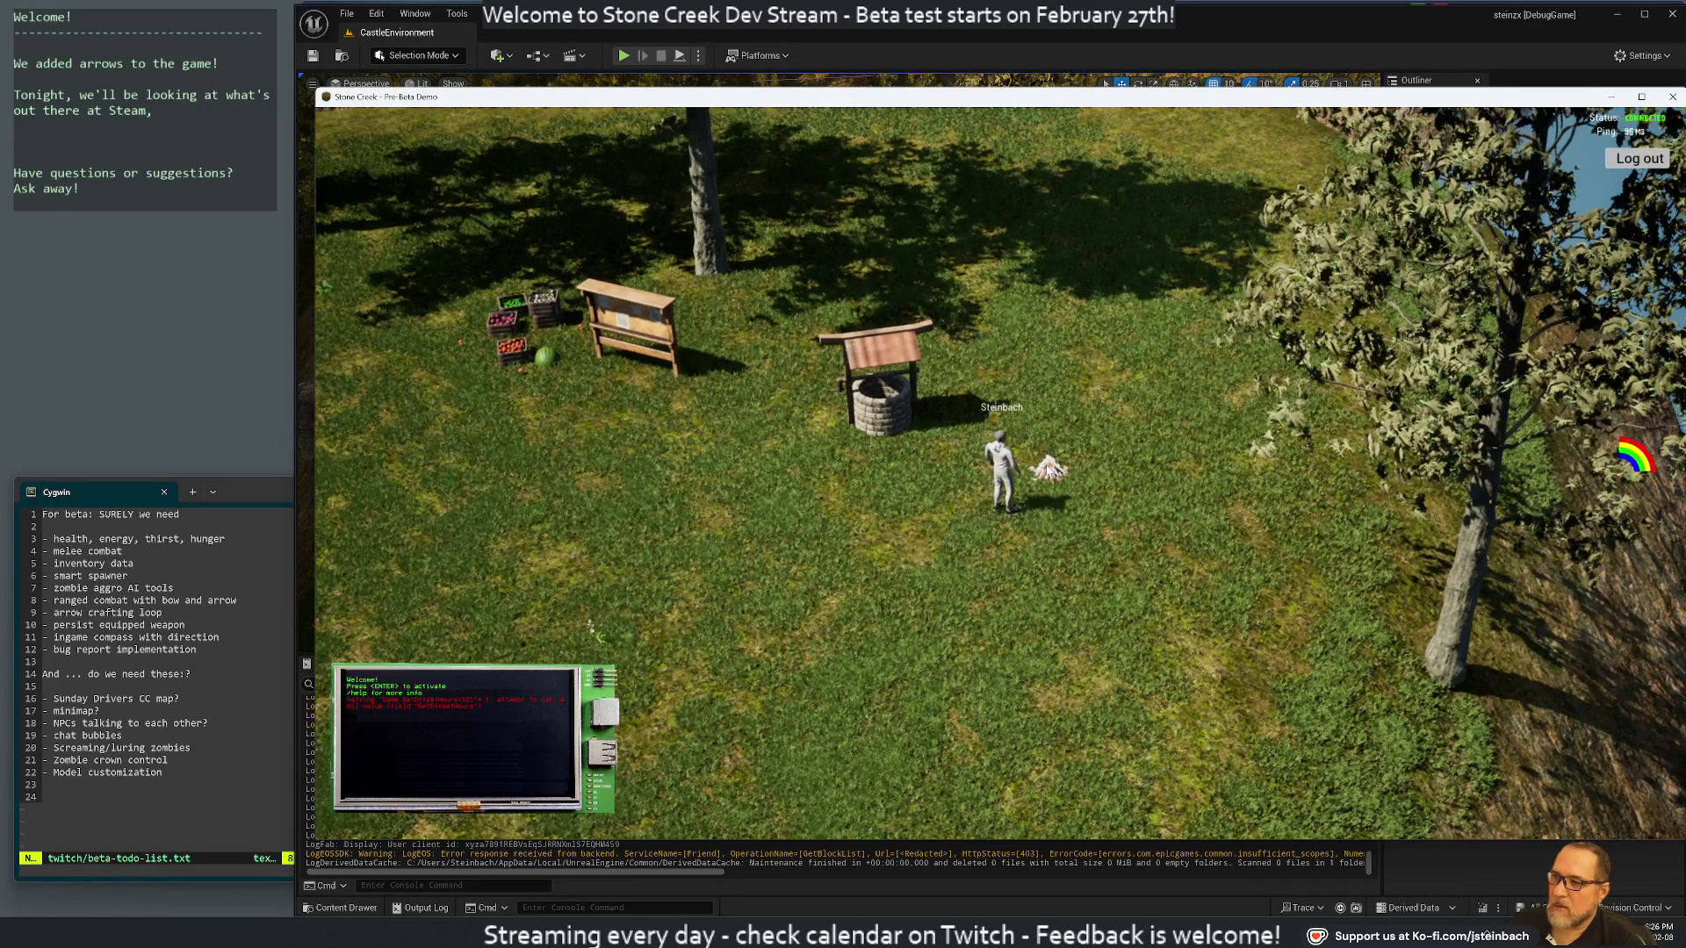
{"action": "right_click", "coordinate": [1047, 477]}
{"action": "left_click", "coordinate": [1053, 478]}
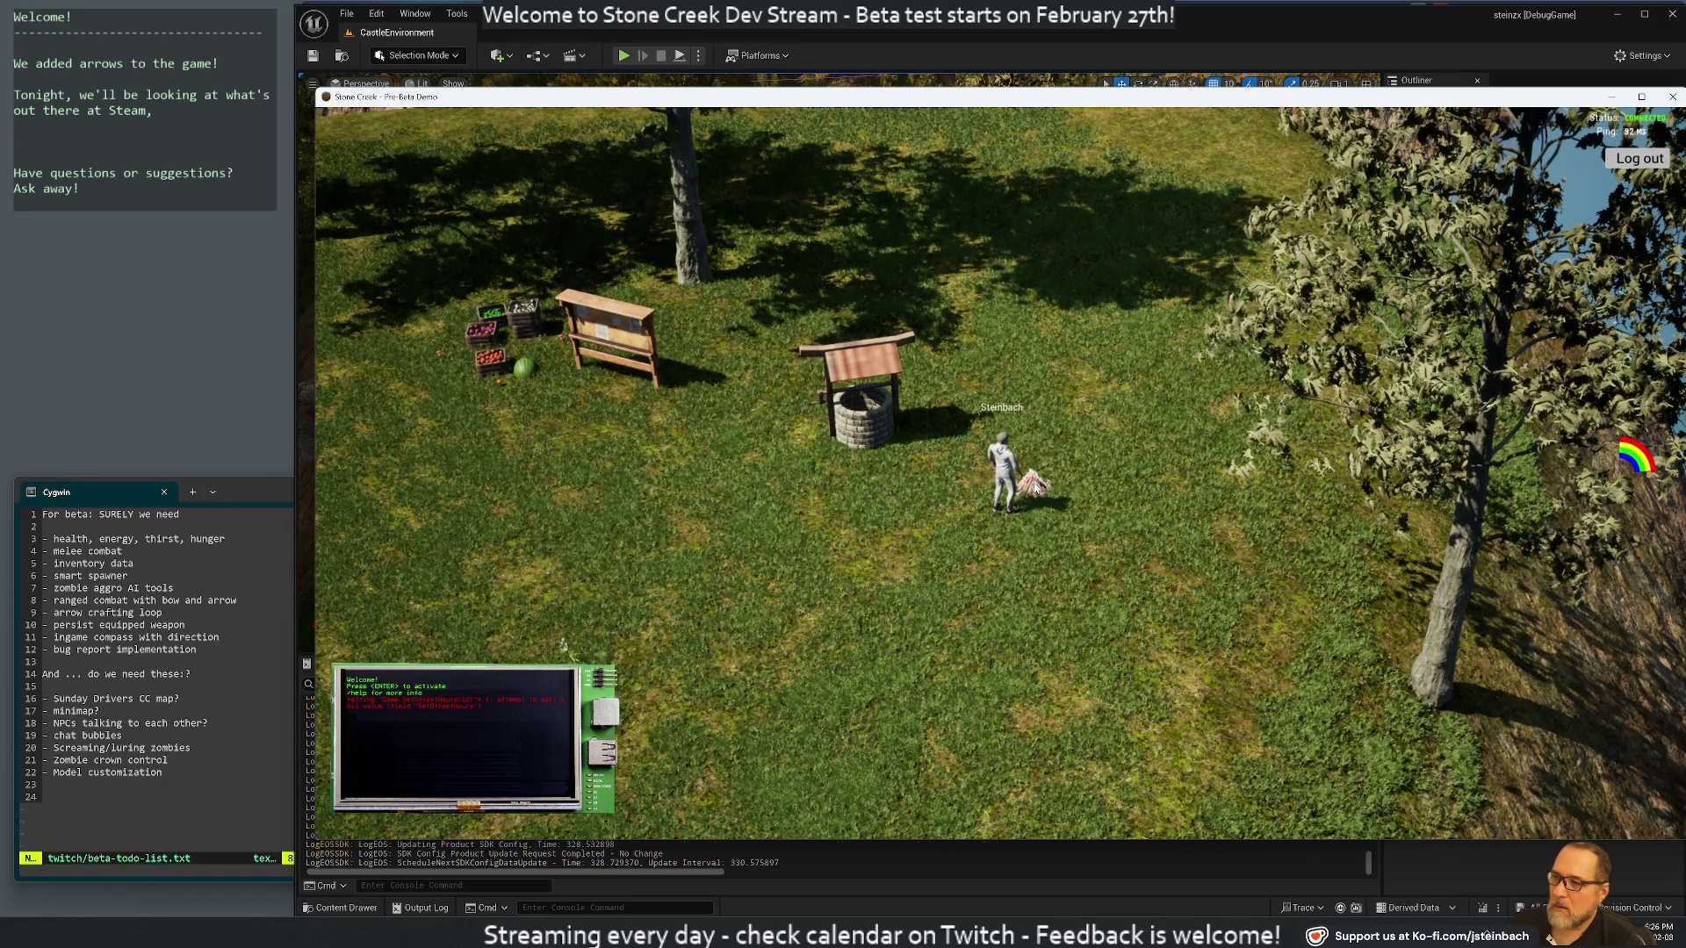
{"action": "mouse_move", "coordinate": [1035, 488]}
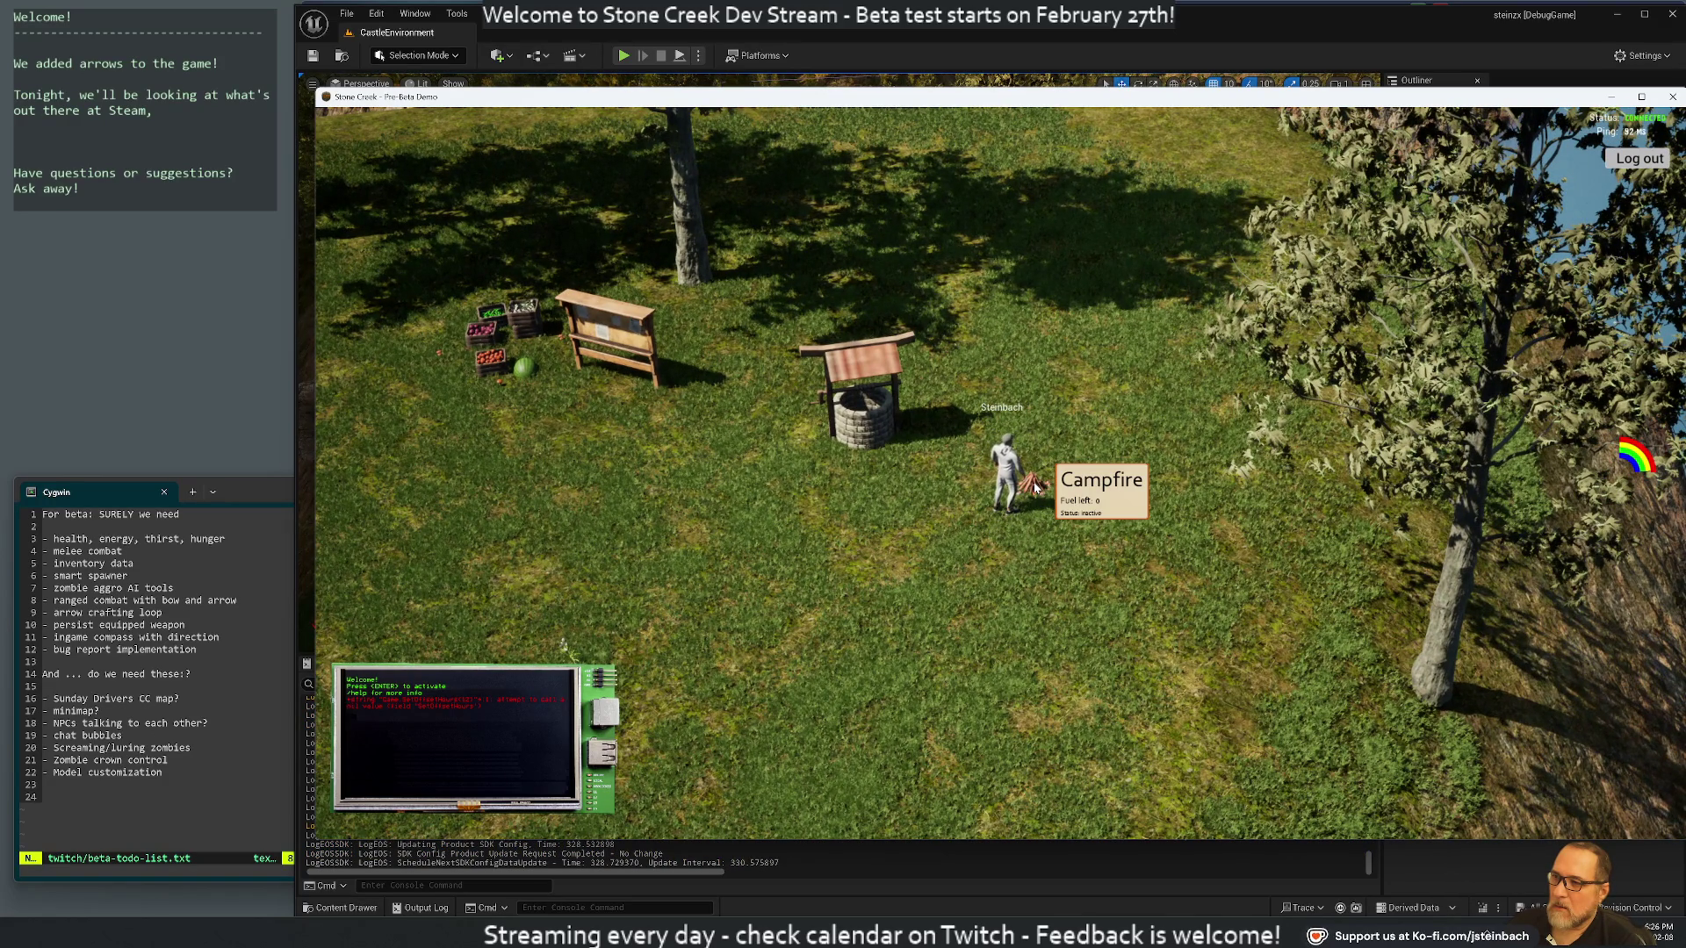
Try chopping the trees by the log pile, then run into the clearing and open the inventory
{"action": "mouse_move", "coordinate": [922, 506]}
{"action": "left_mouse_down"}
{"action": "mouse_move", "coordinate": [746, 451]}
{"action": "mouse_move", "coordinate": [912, 453]}
{"action": "left_mouse_up"}
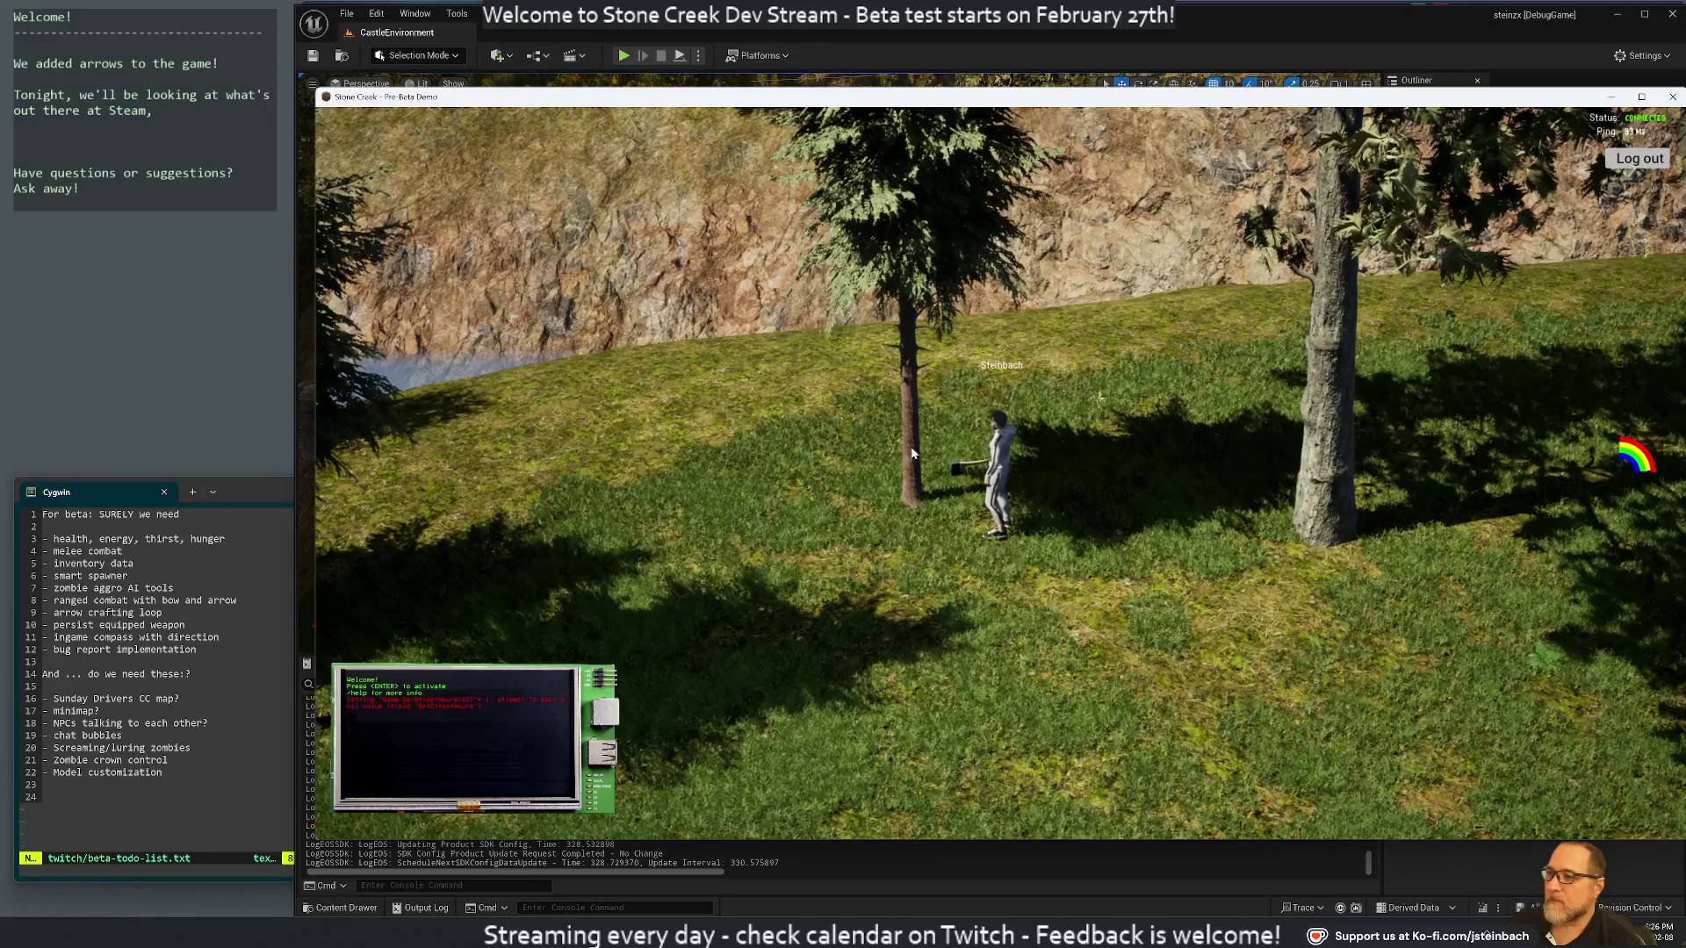
{"action": "left_click", "coordinate": [909, 482]}
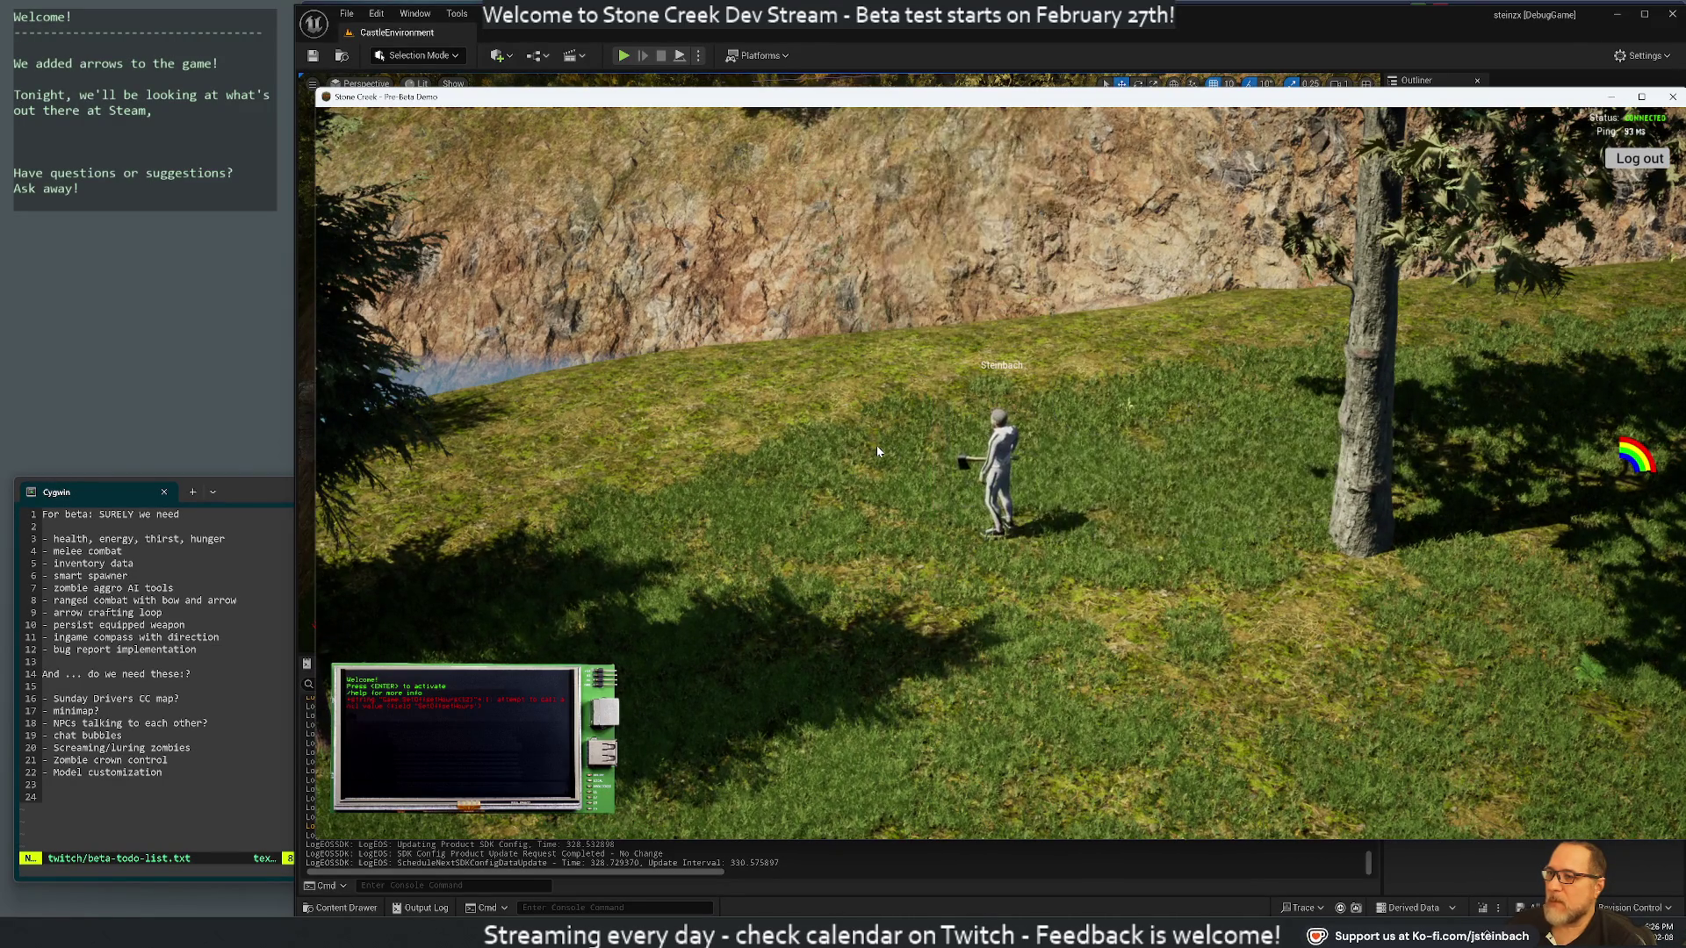
{"action": "mouse_move", "coordinate": [893, 455]}
{"action": "left_mouse_down"}
{"action": "mouse_move", "coordinate": [565, 440]}
{"action": "mouse_move", "coordinate": [664, 425]}
{"action": "mouse_move", "coordinate": [925, 482]}
{"action": "left_mouse_up"}
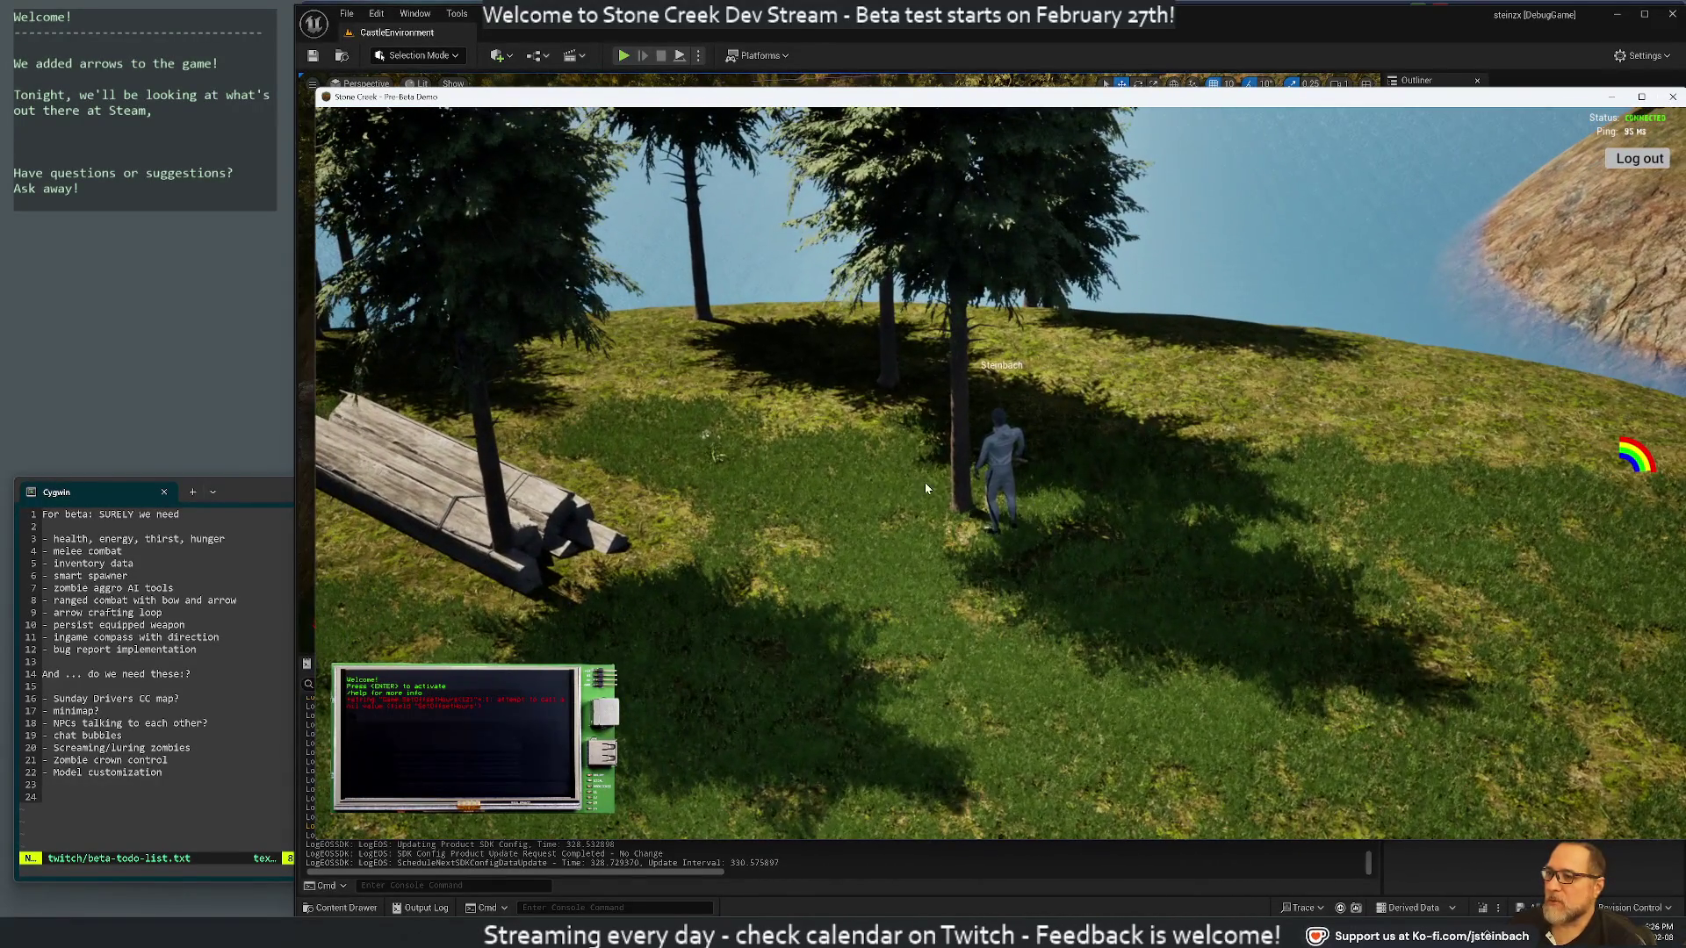
{"action": "left_click", "coordinate": [974, 479]}
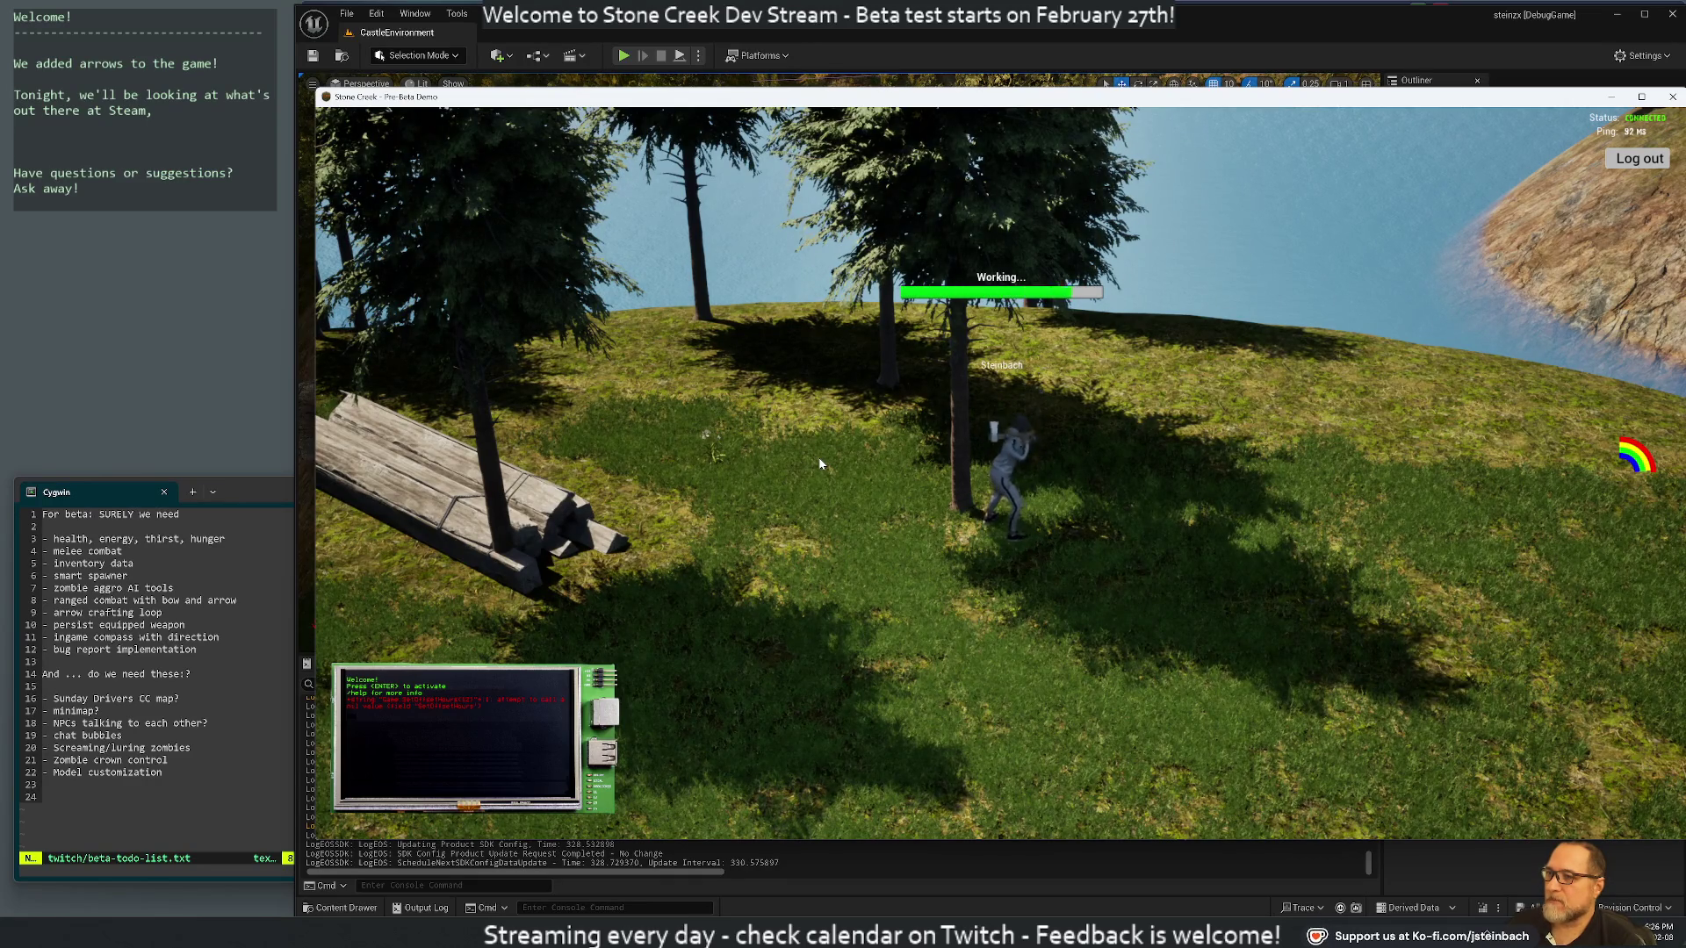
{"action": "key", "text": "w"}
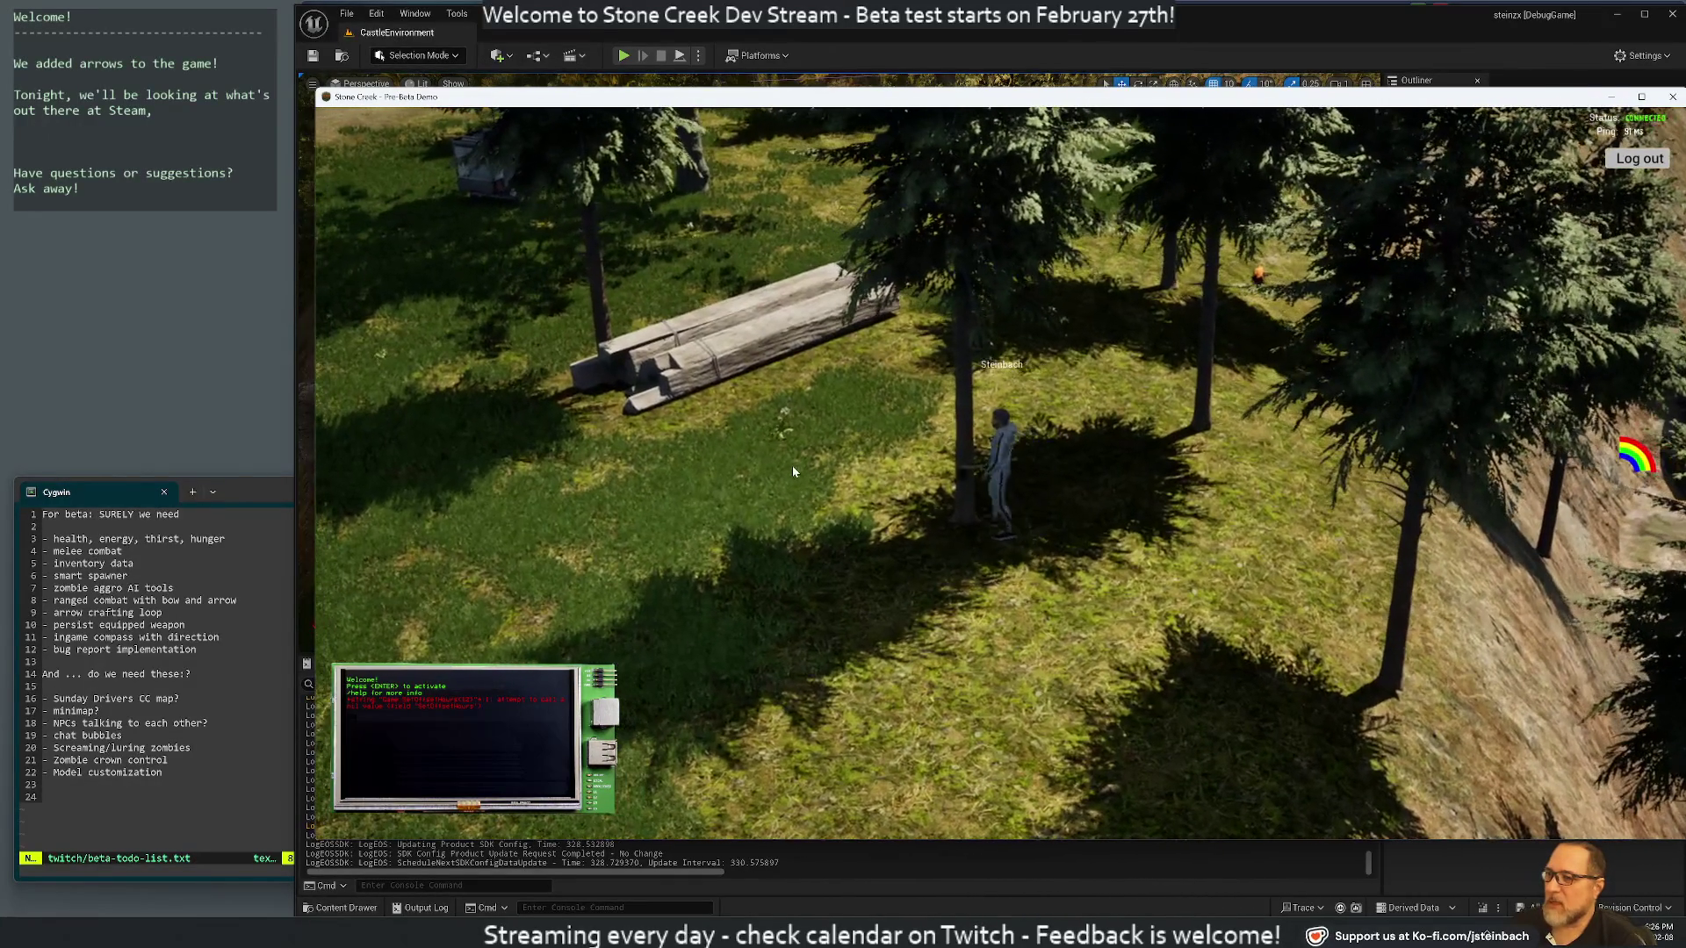
{"action": "left_click", "coordinate": [977, 475]}
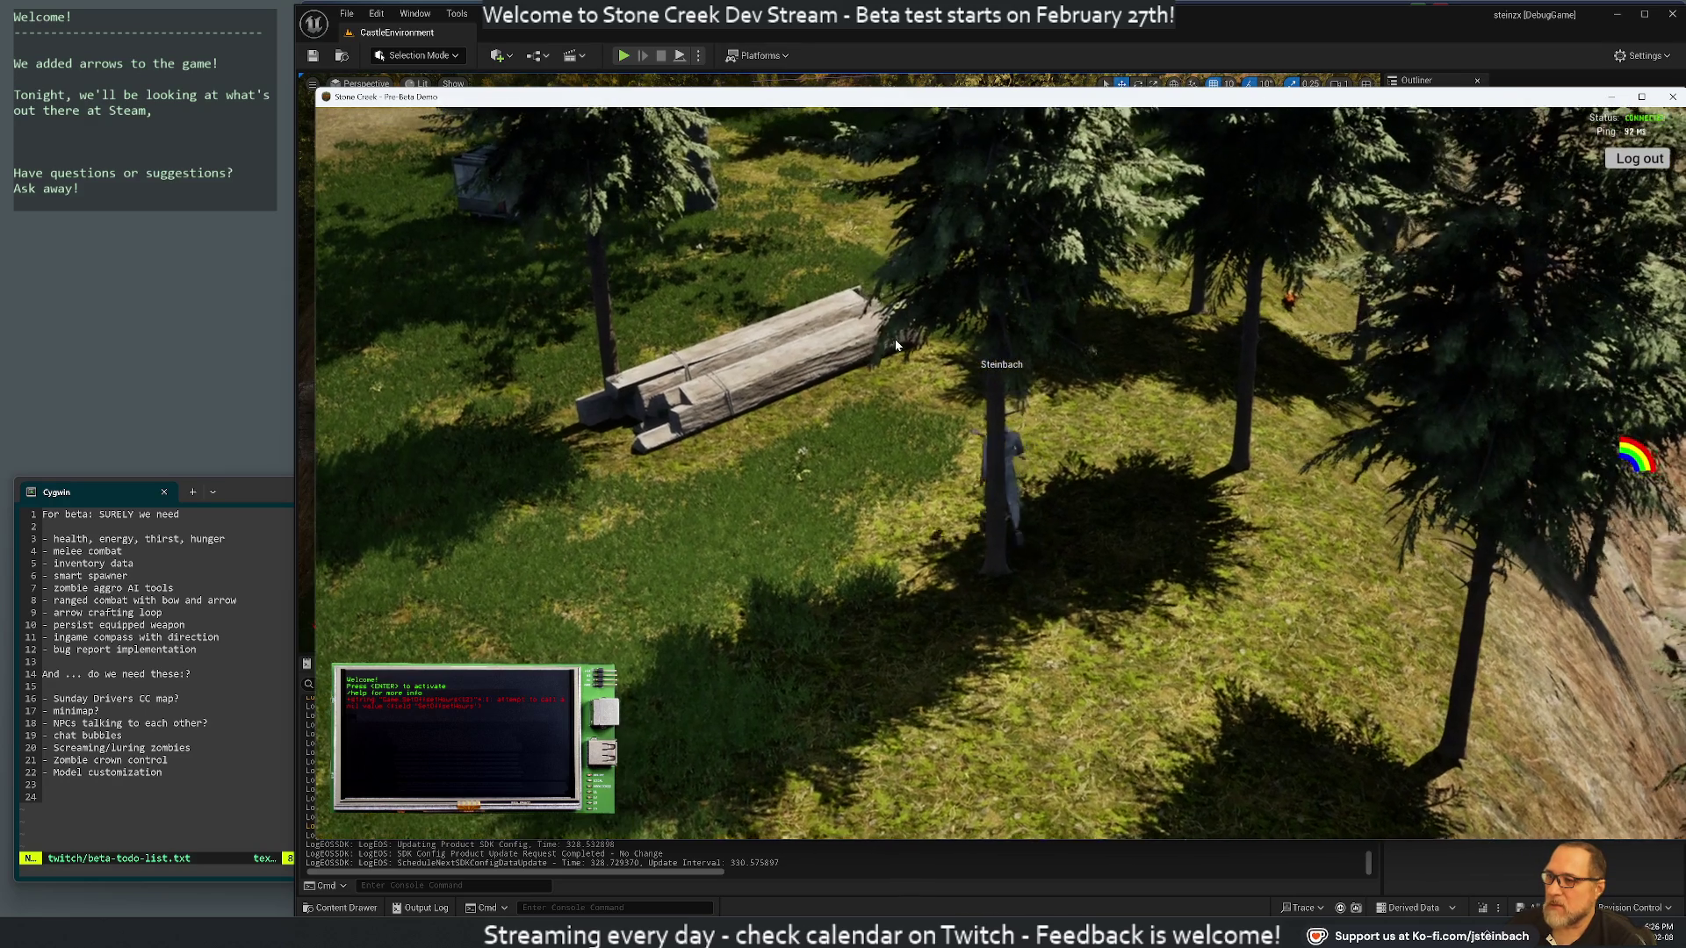
{"action": "key", "text": "w"}
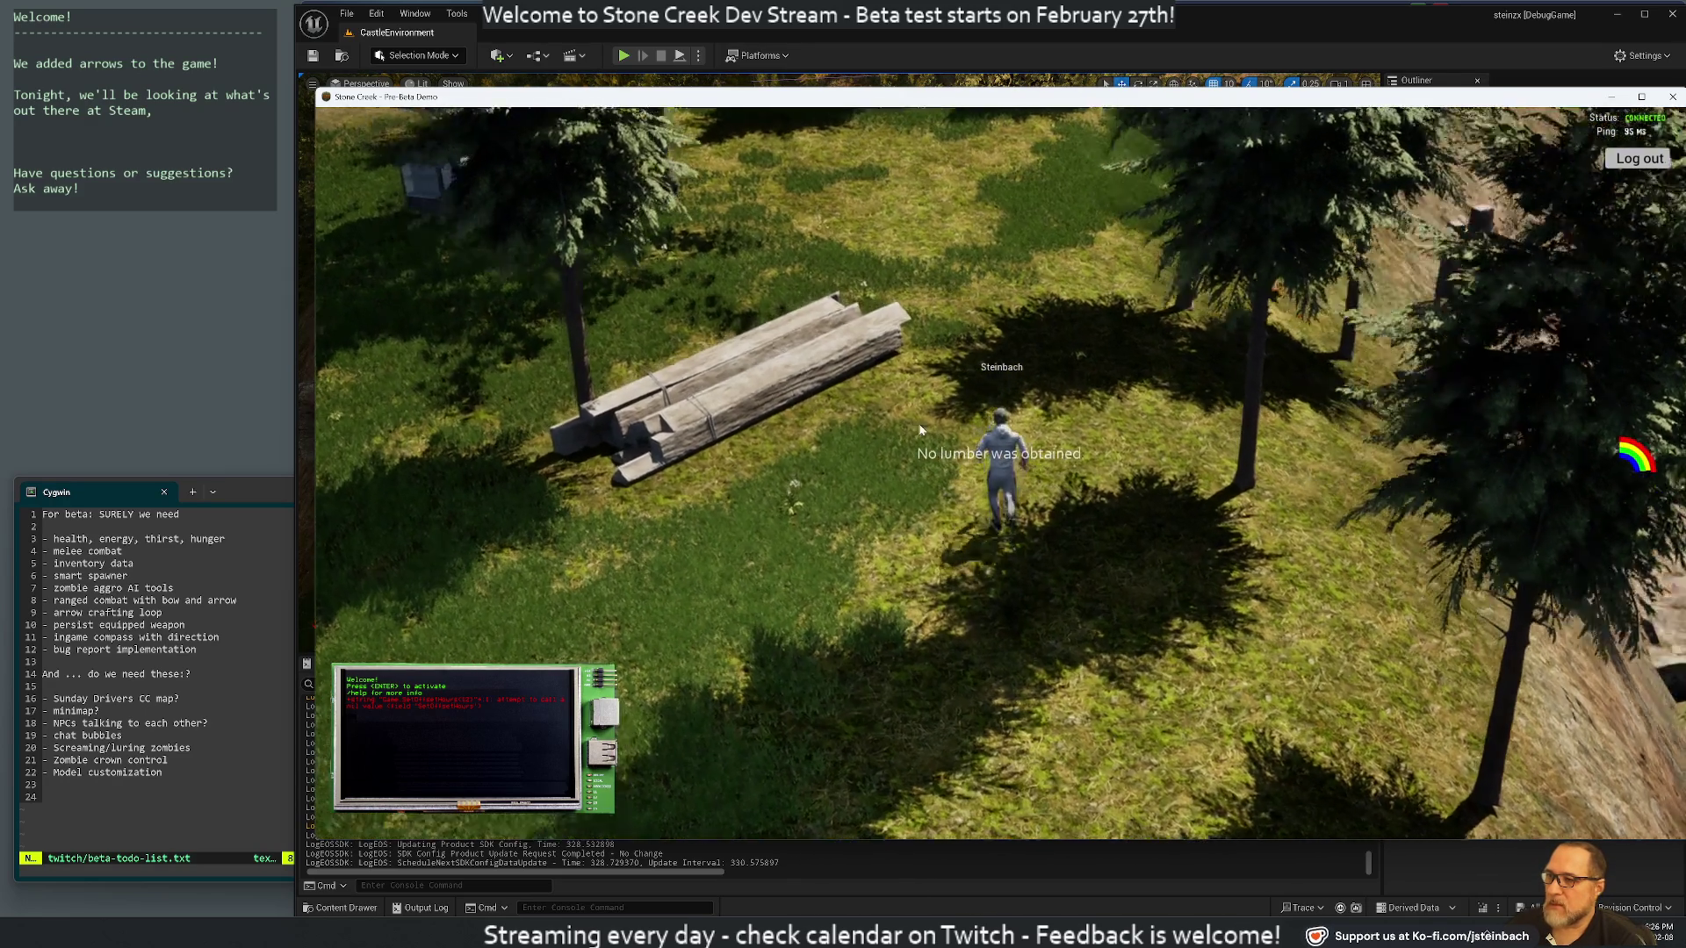
{"action": "key", "text": "i"}
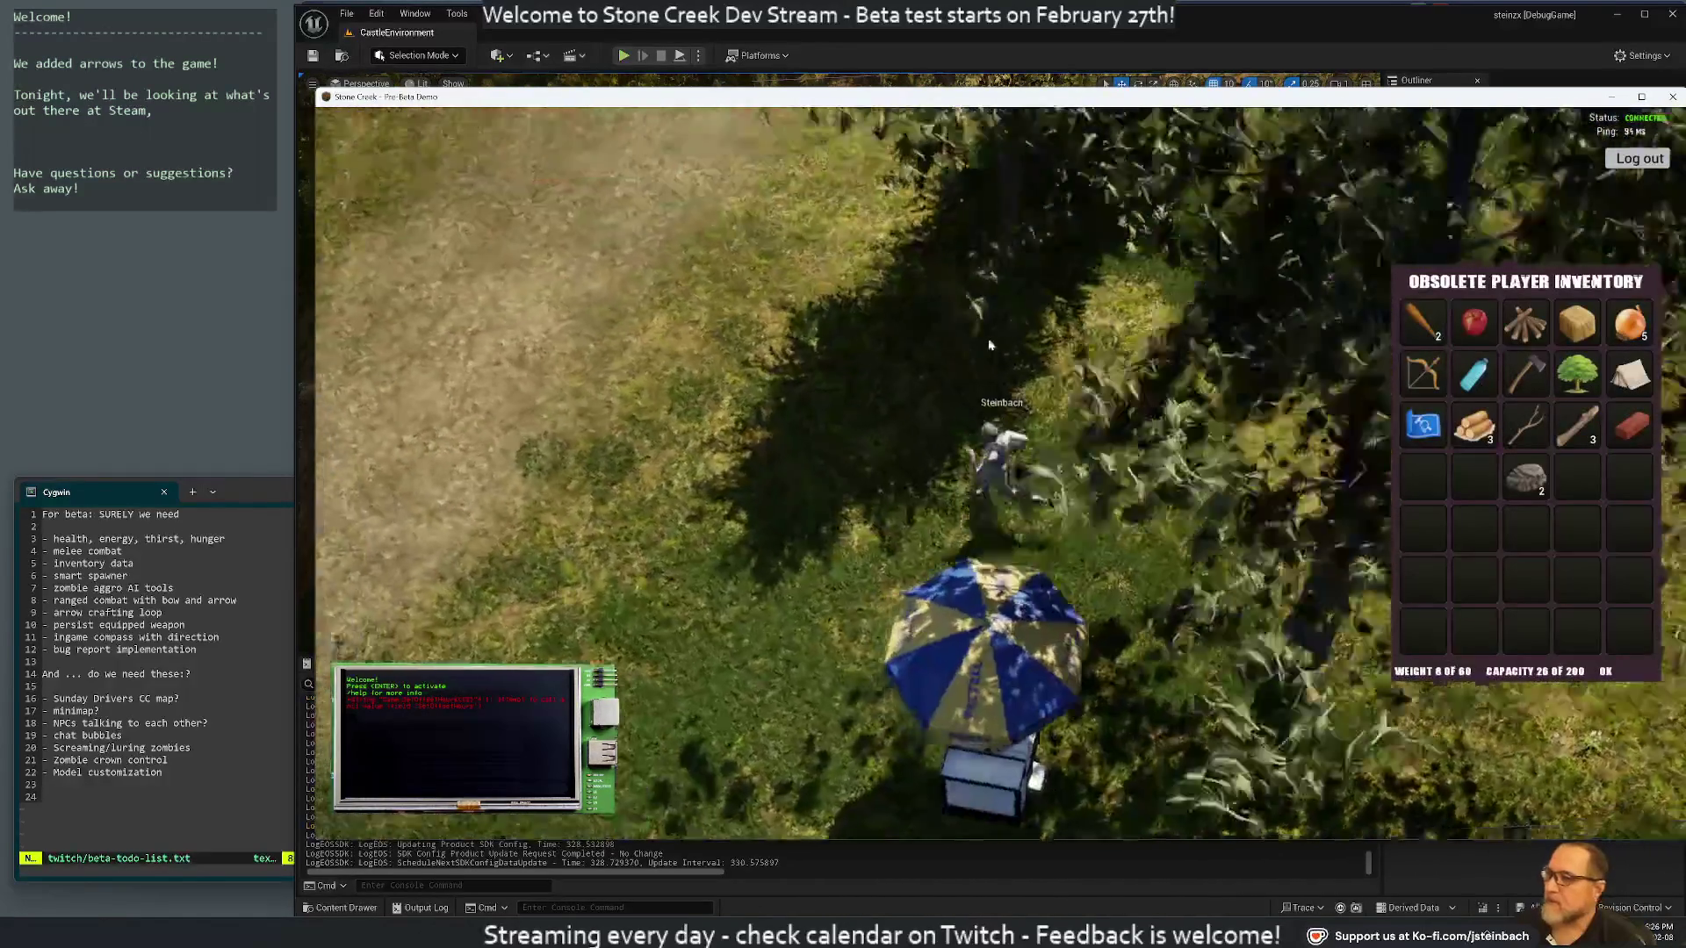
Close the inventory and view the Firewood recipe in the Blueprints crafting panel
{"action": "key", "text": "i"}
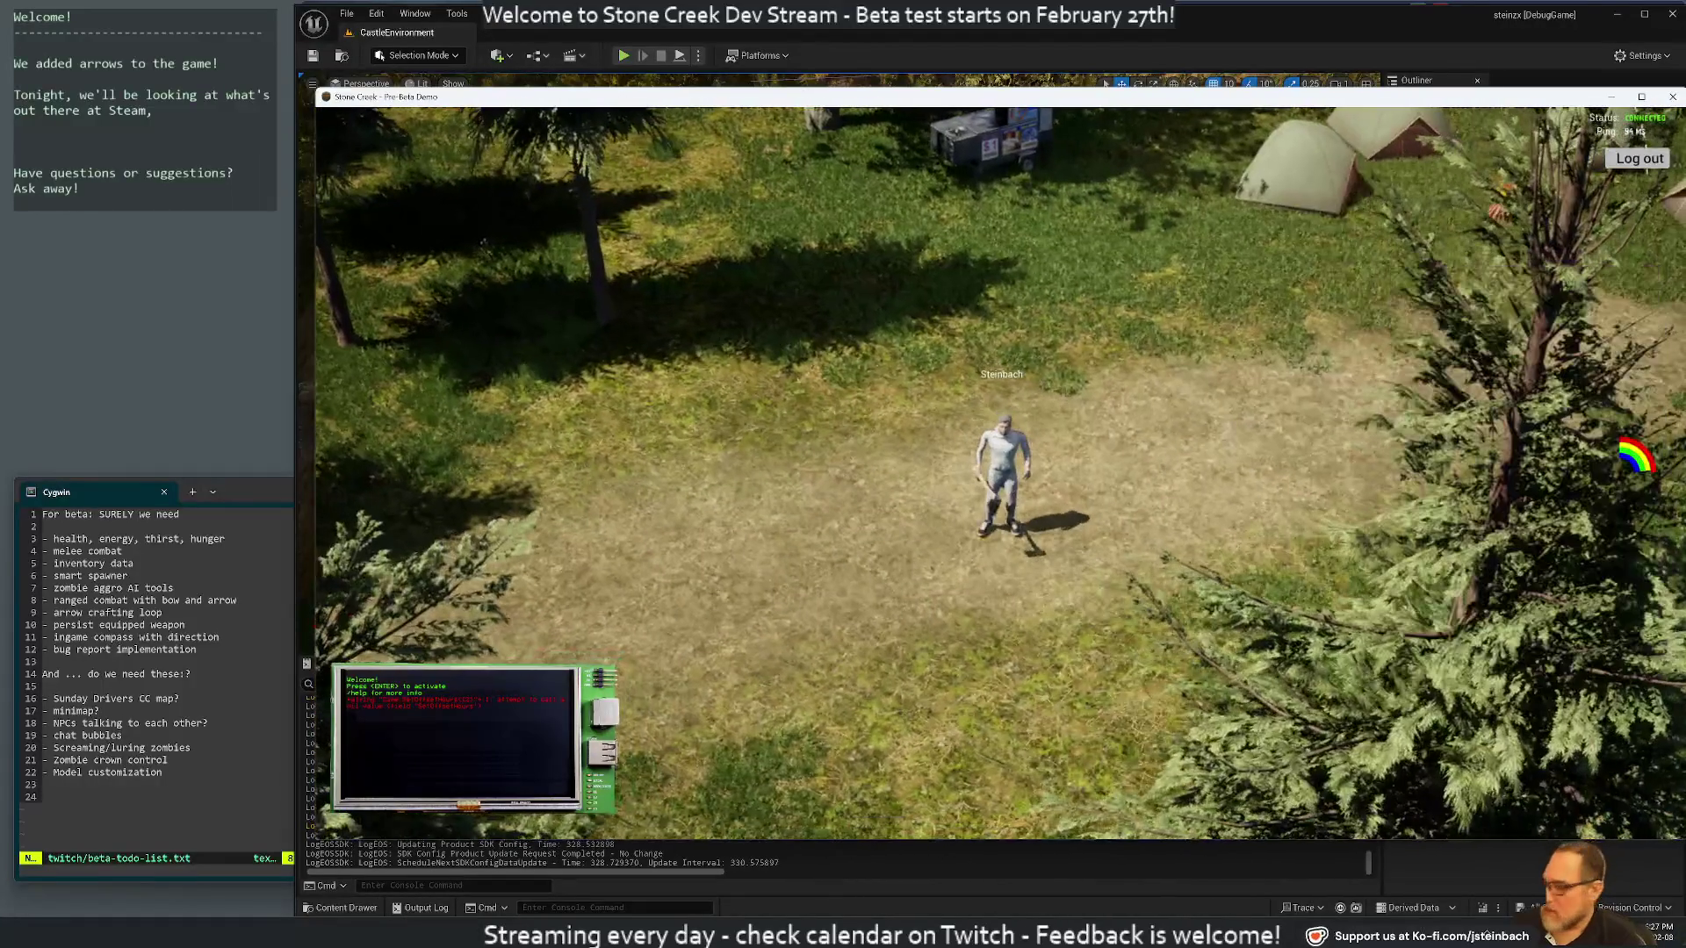
{"action": "key", "text": "c"}
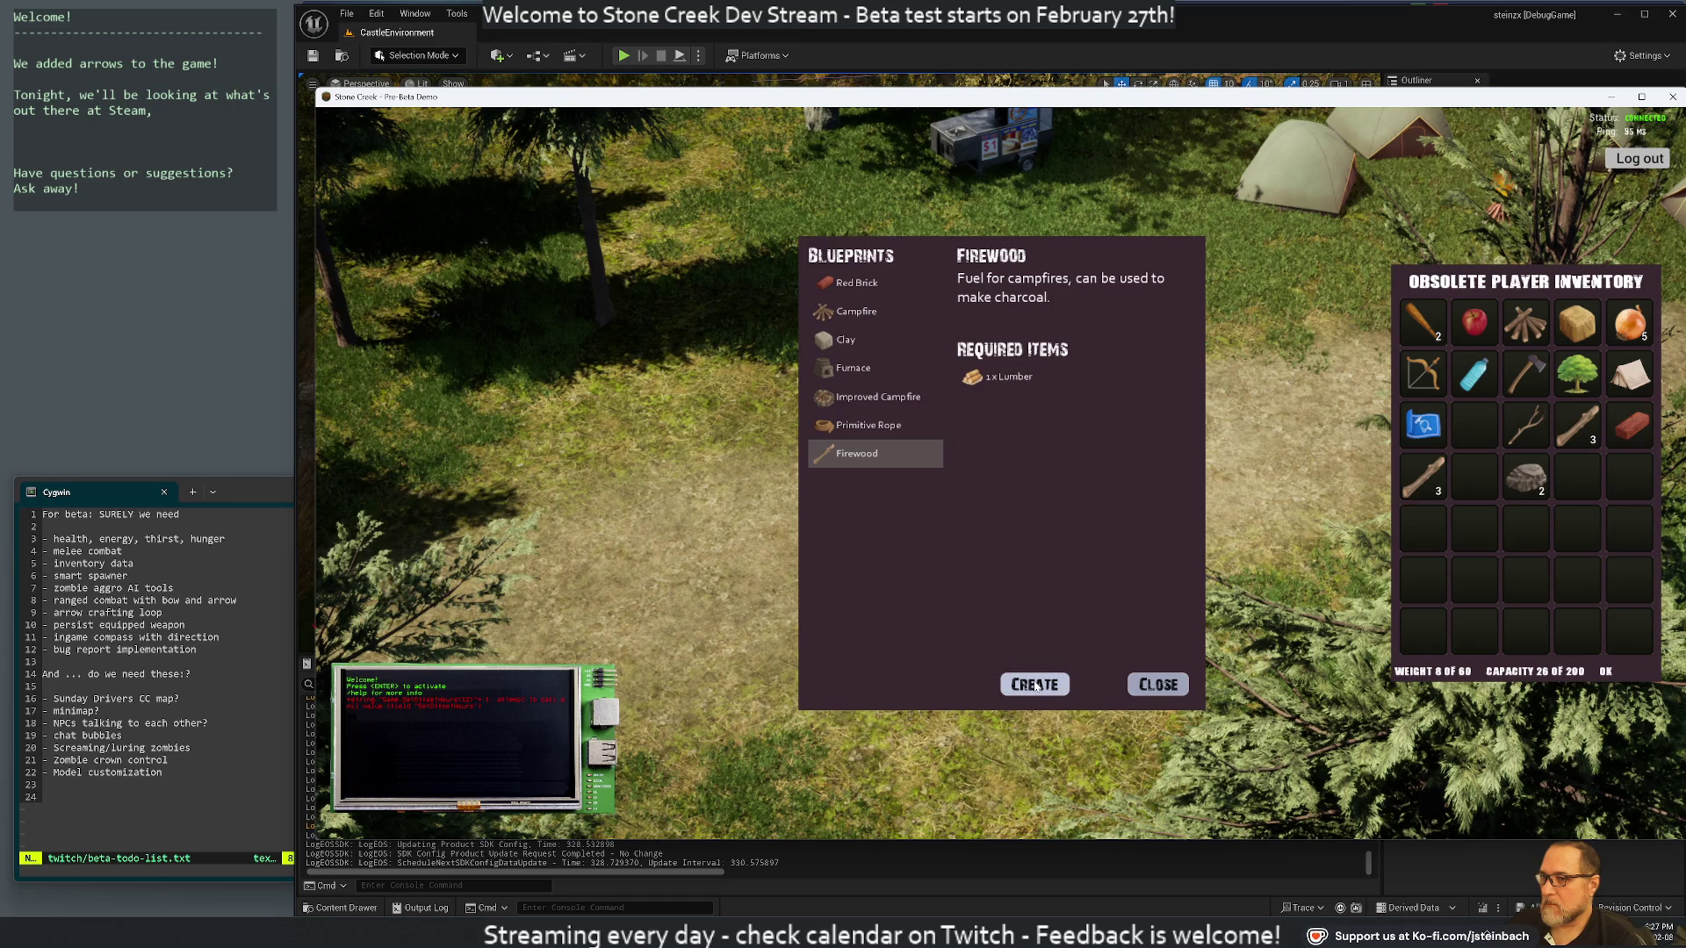
{"action": "left_click", "coordinate": [1132, 688]}
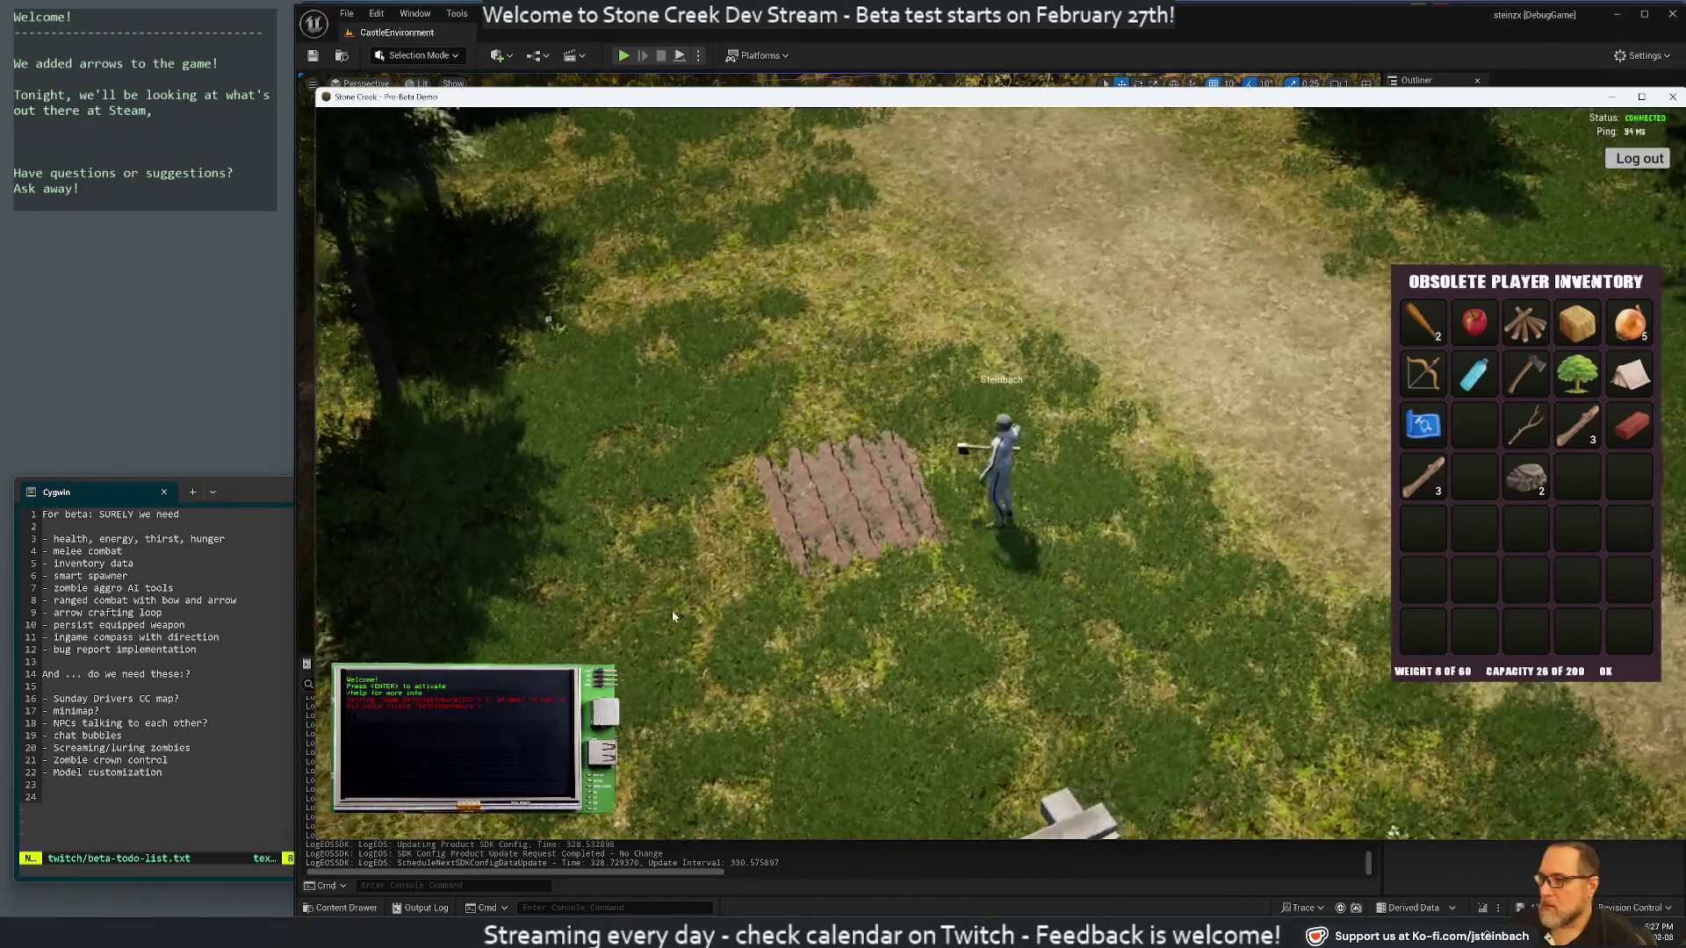
Run onto the tilled onion plot and back across the grass, zooming the camera
{"action": "scroll", "coordinate": [816, 670], "scroll_direction": "up", "scroll_amount": 5}
{"action": "left_click", "coordinate": [817, 670]}
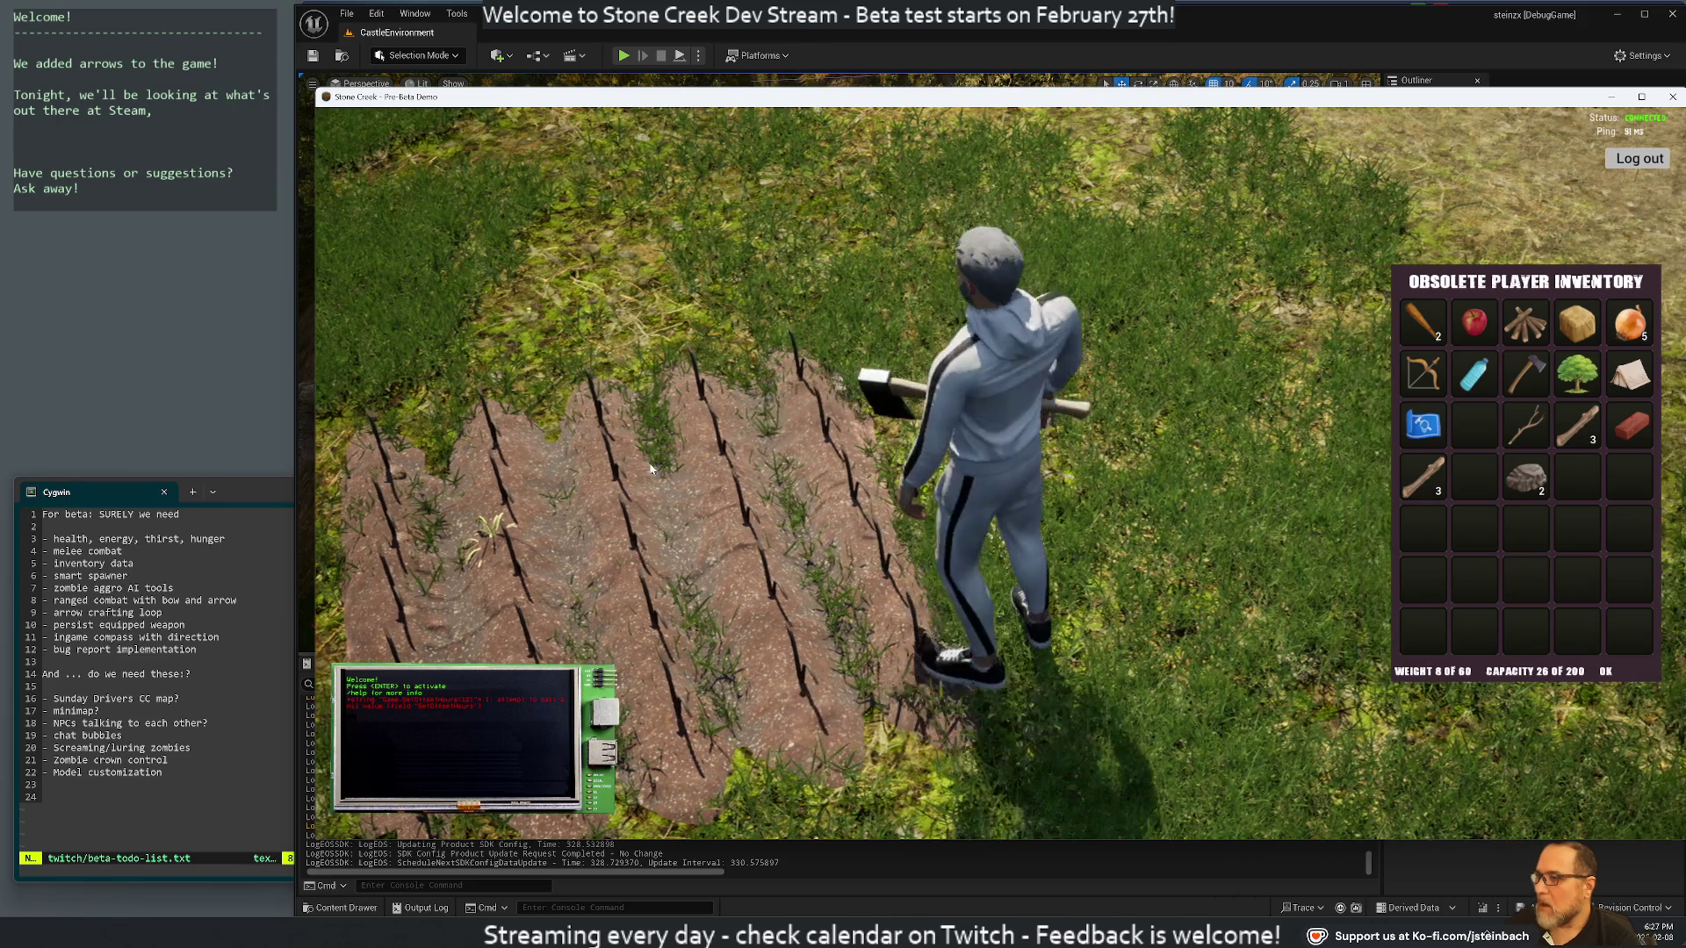
{"action": "left_click", "coordinate": [757, 593]}
{"action": "scroll", "coordinate": [709, 515], "scroll_direction": "down", "scroll_amount": 5}
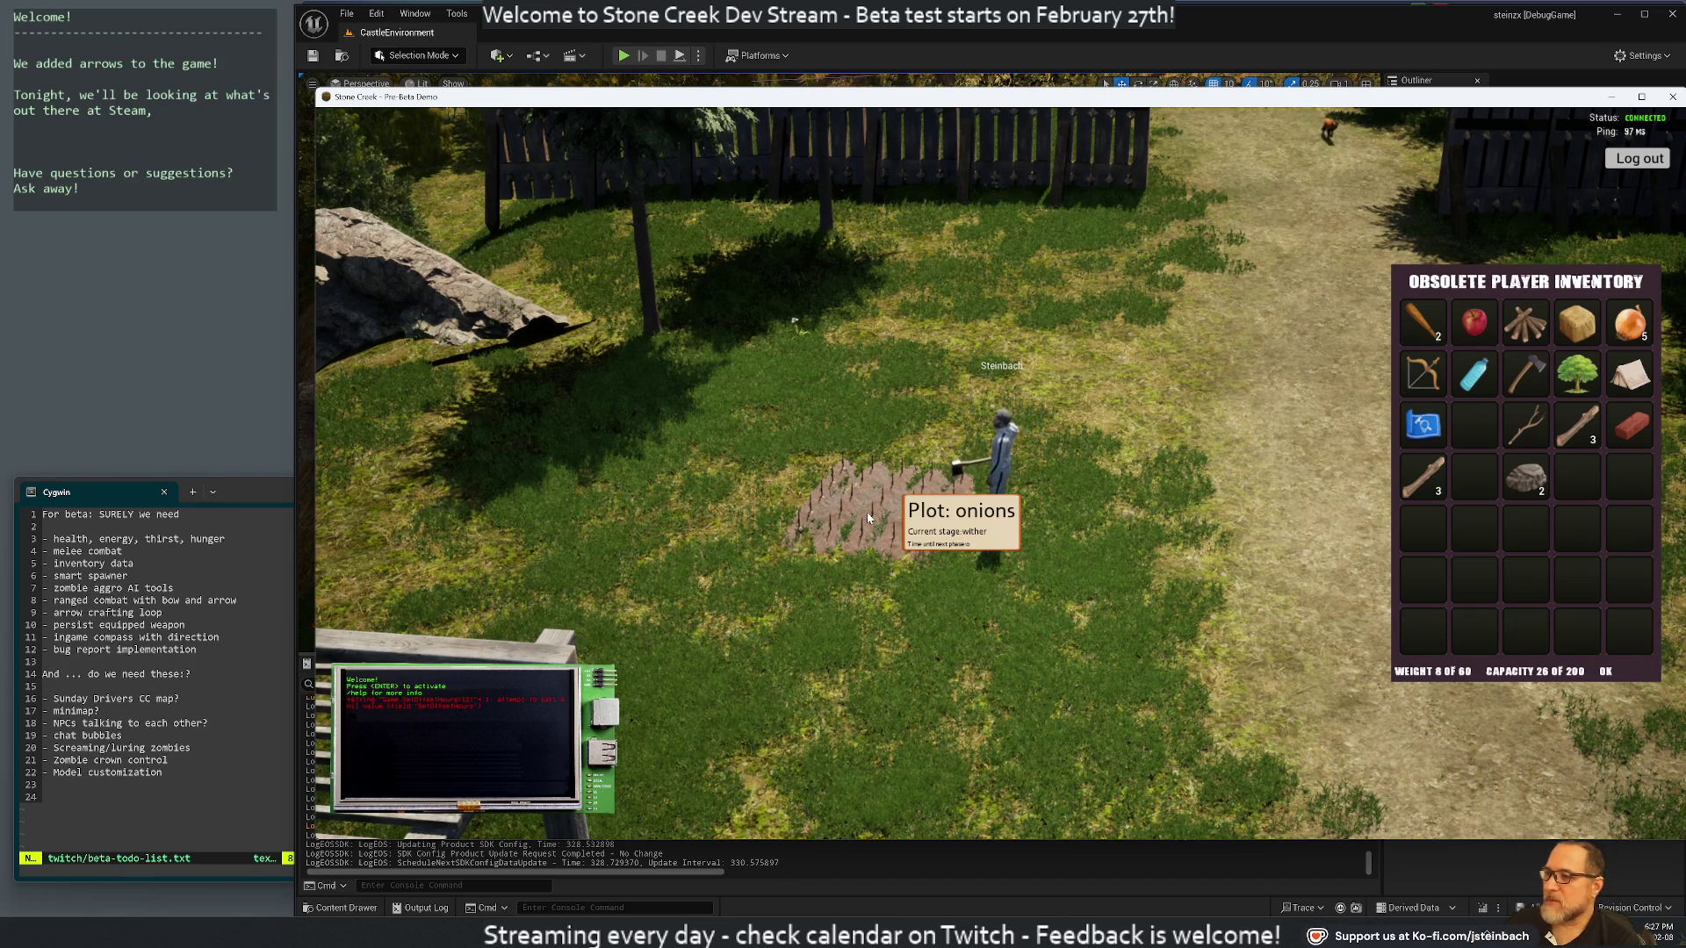
Run to the campfire by the well and feed it the Firewood, dropping carried weight to 7.5/60
{"action": "key", "text": "w"}
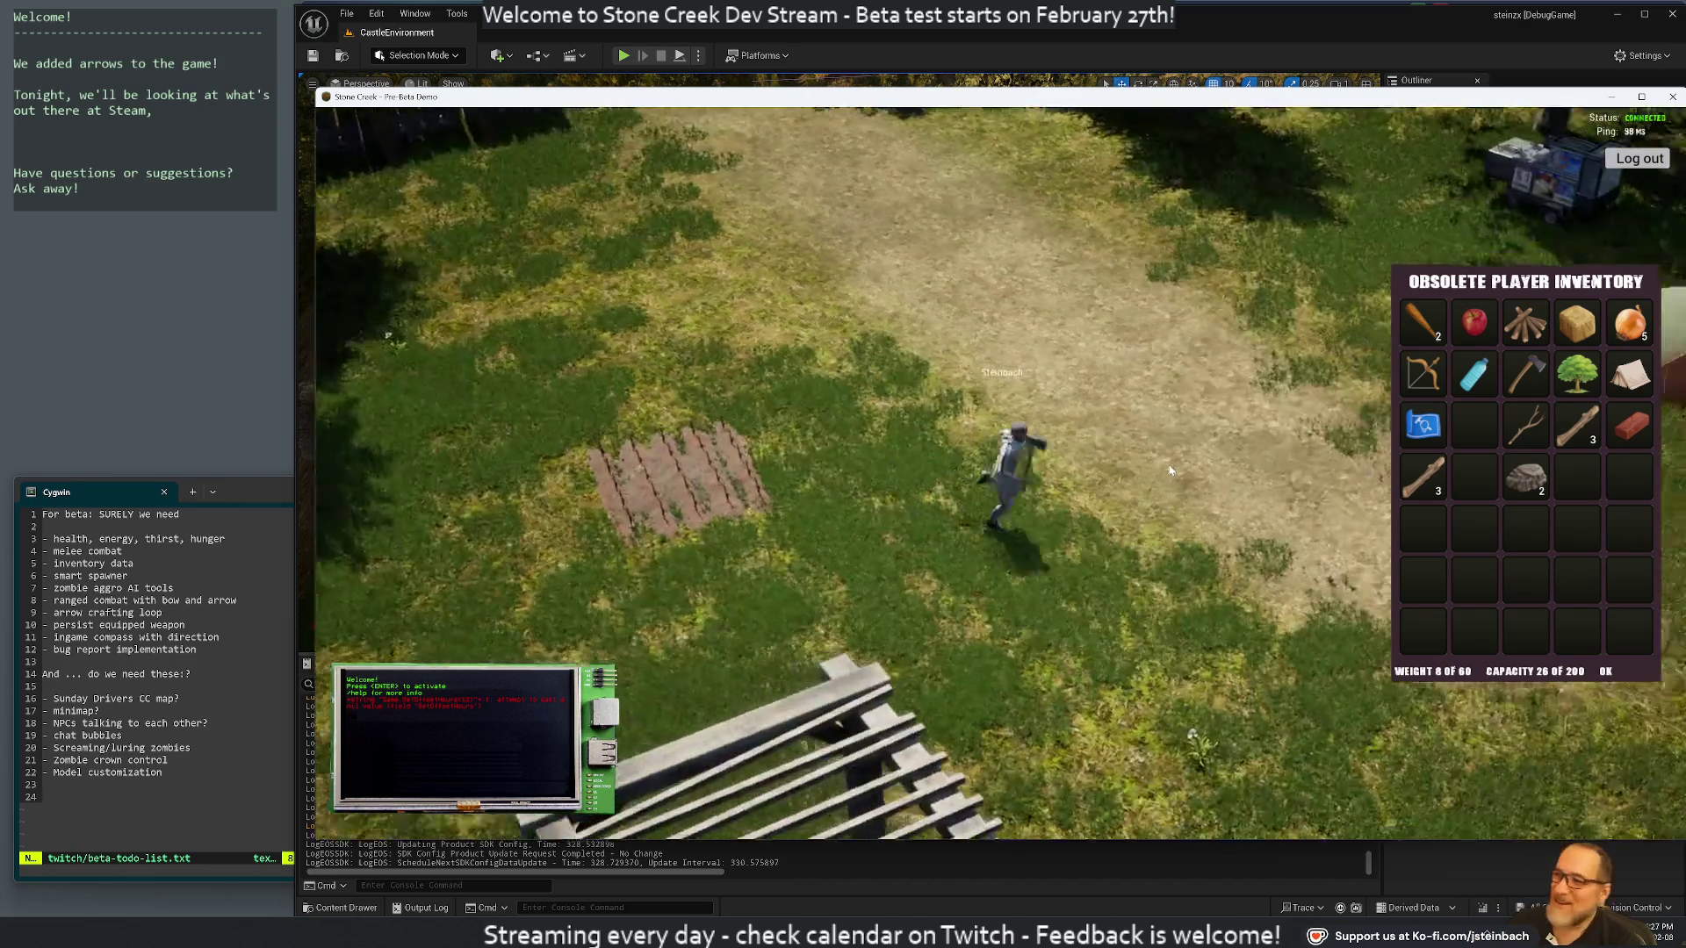
{"action": "key", "text": "w"}
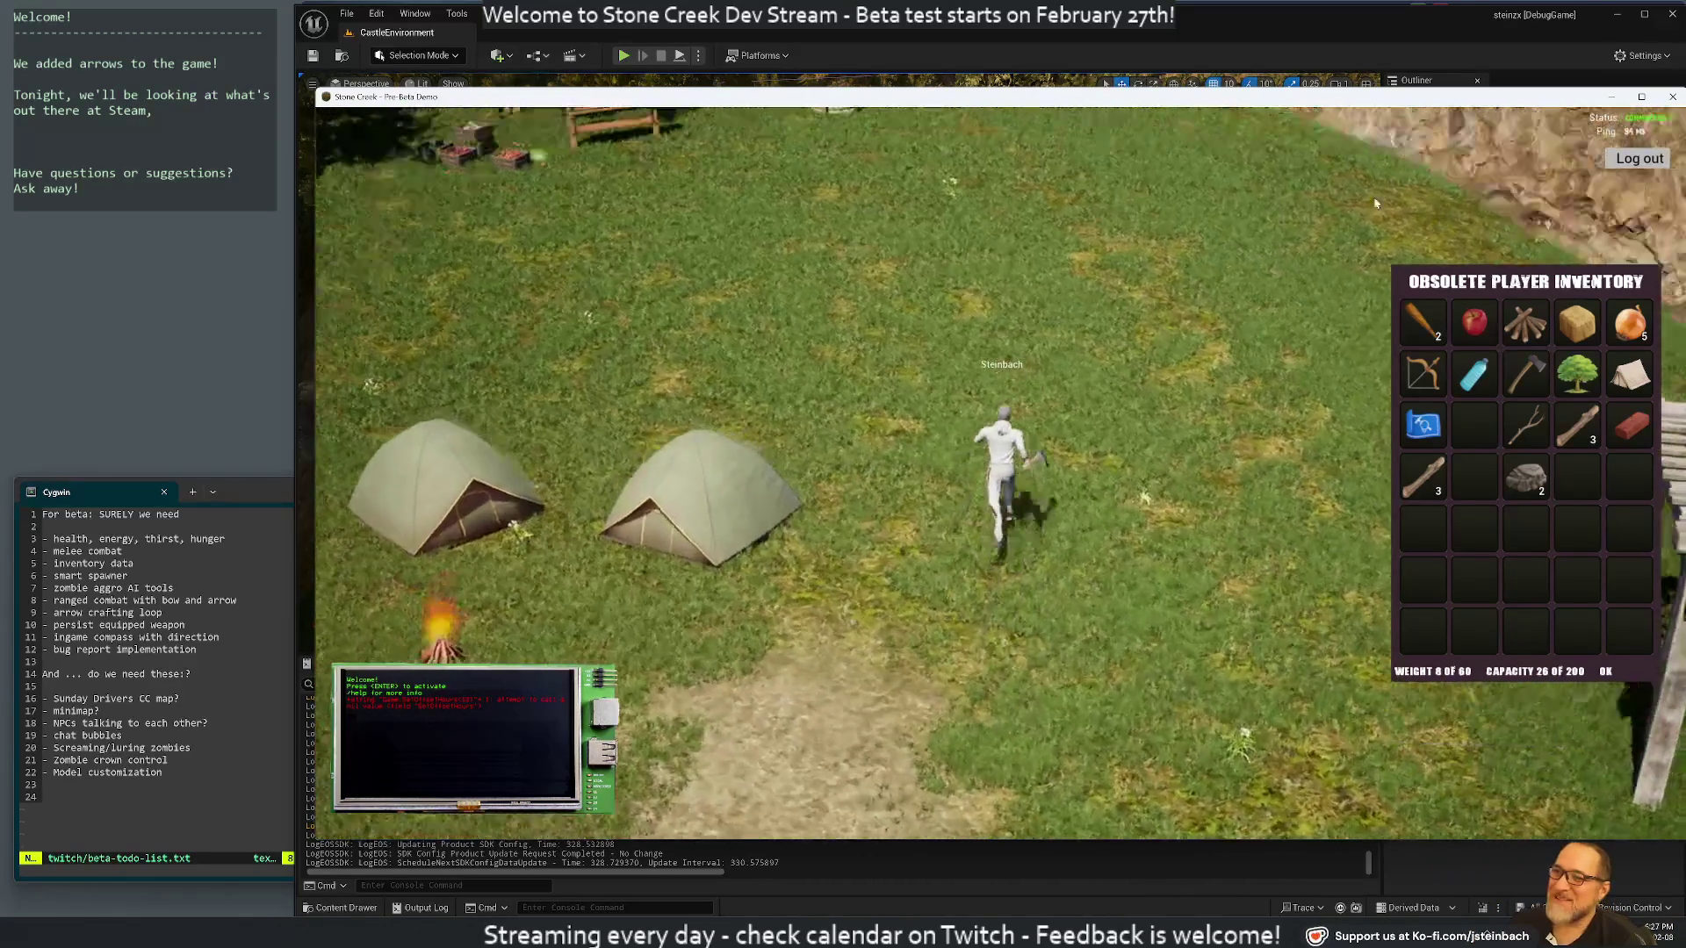
{"action": "key", "text": "w"}
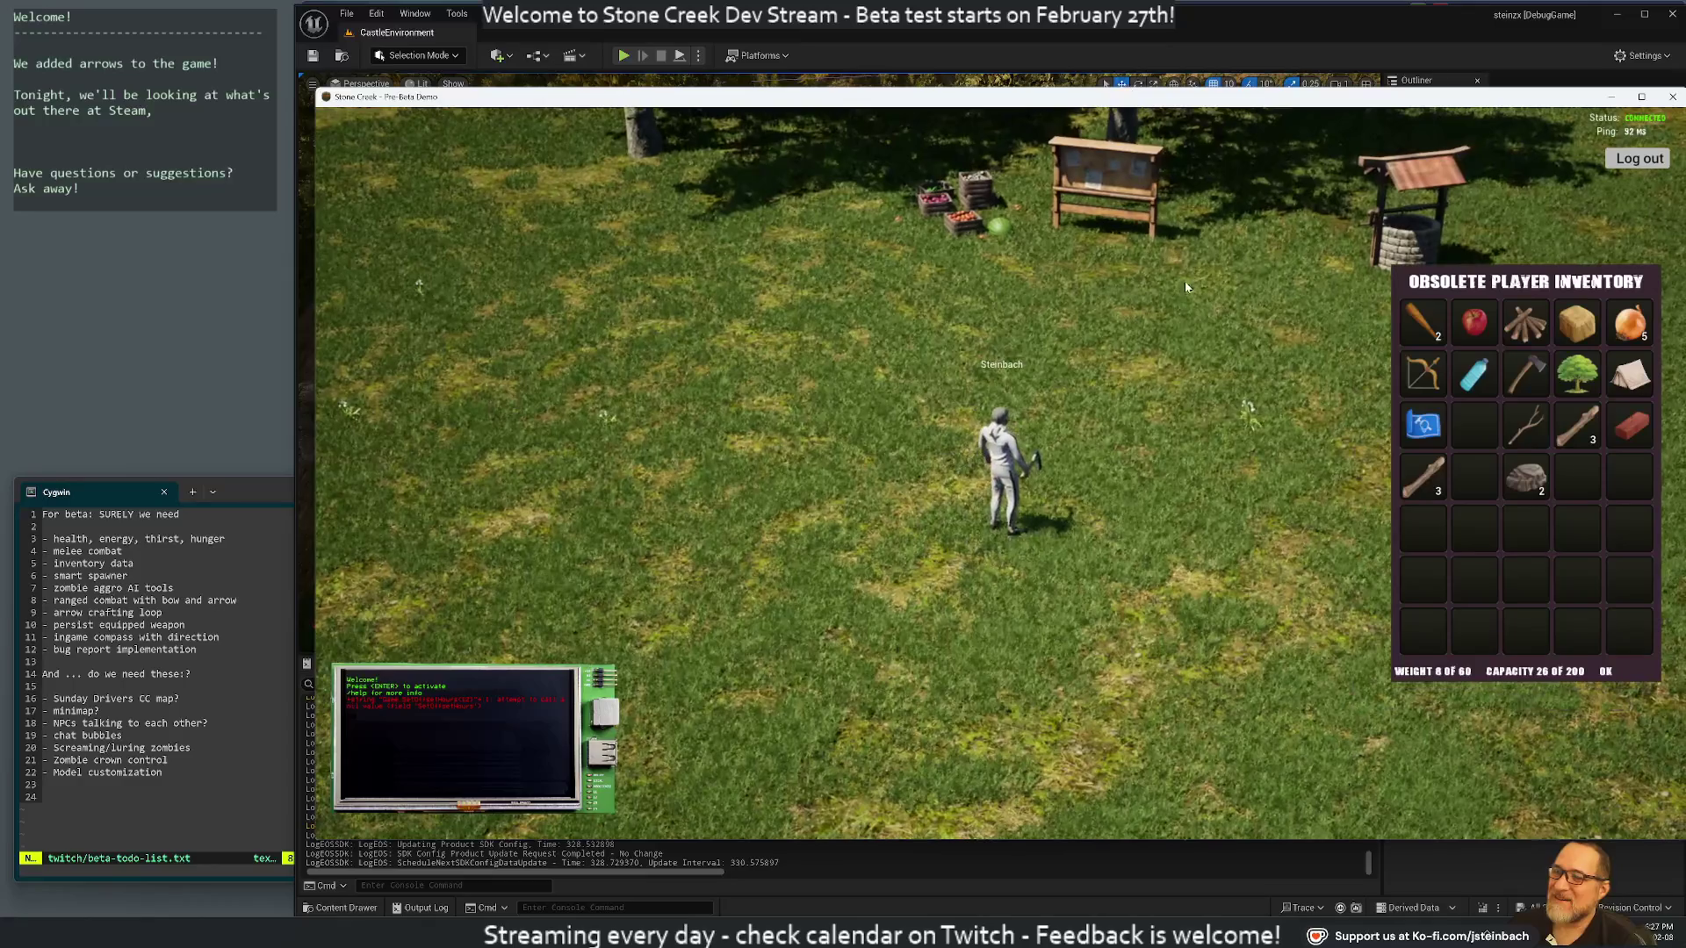
{"action": "key", "text": "d"}
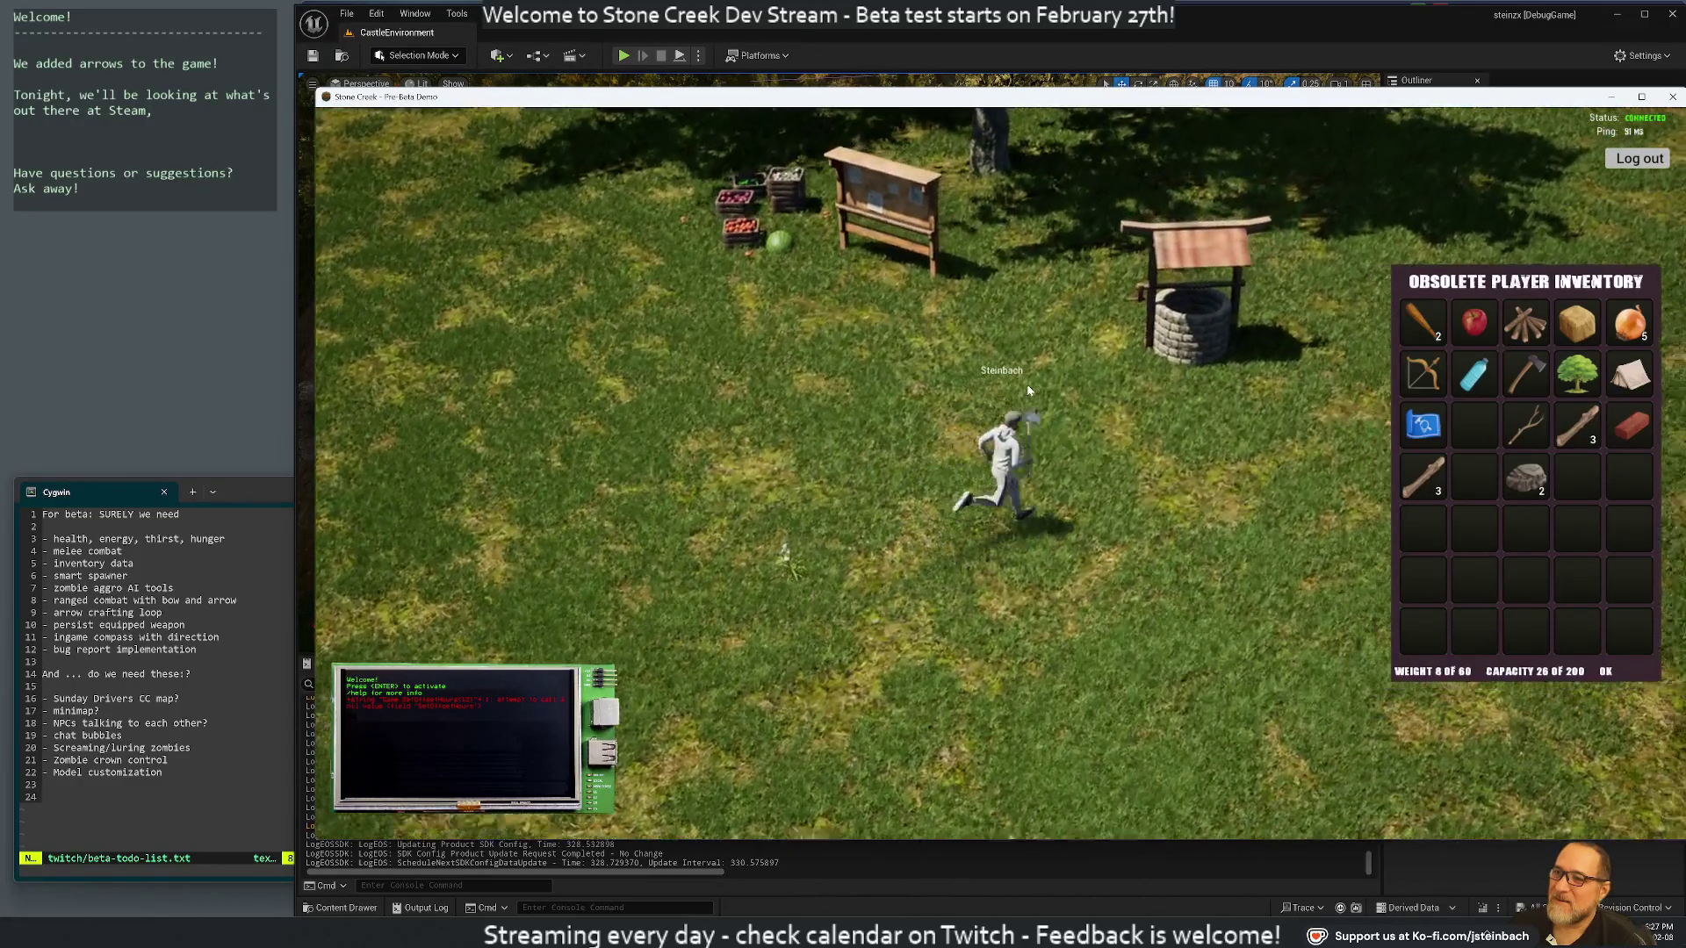
{"action": "key", "text": "d"}
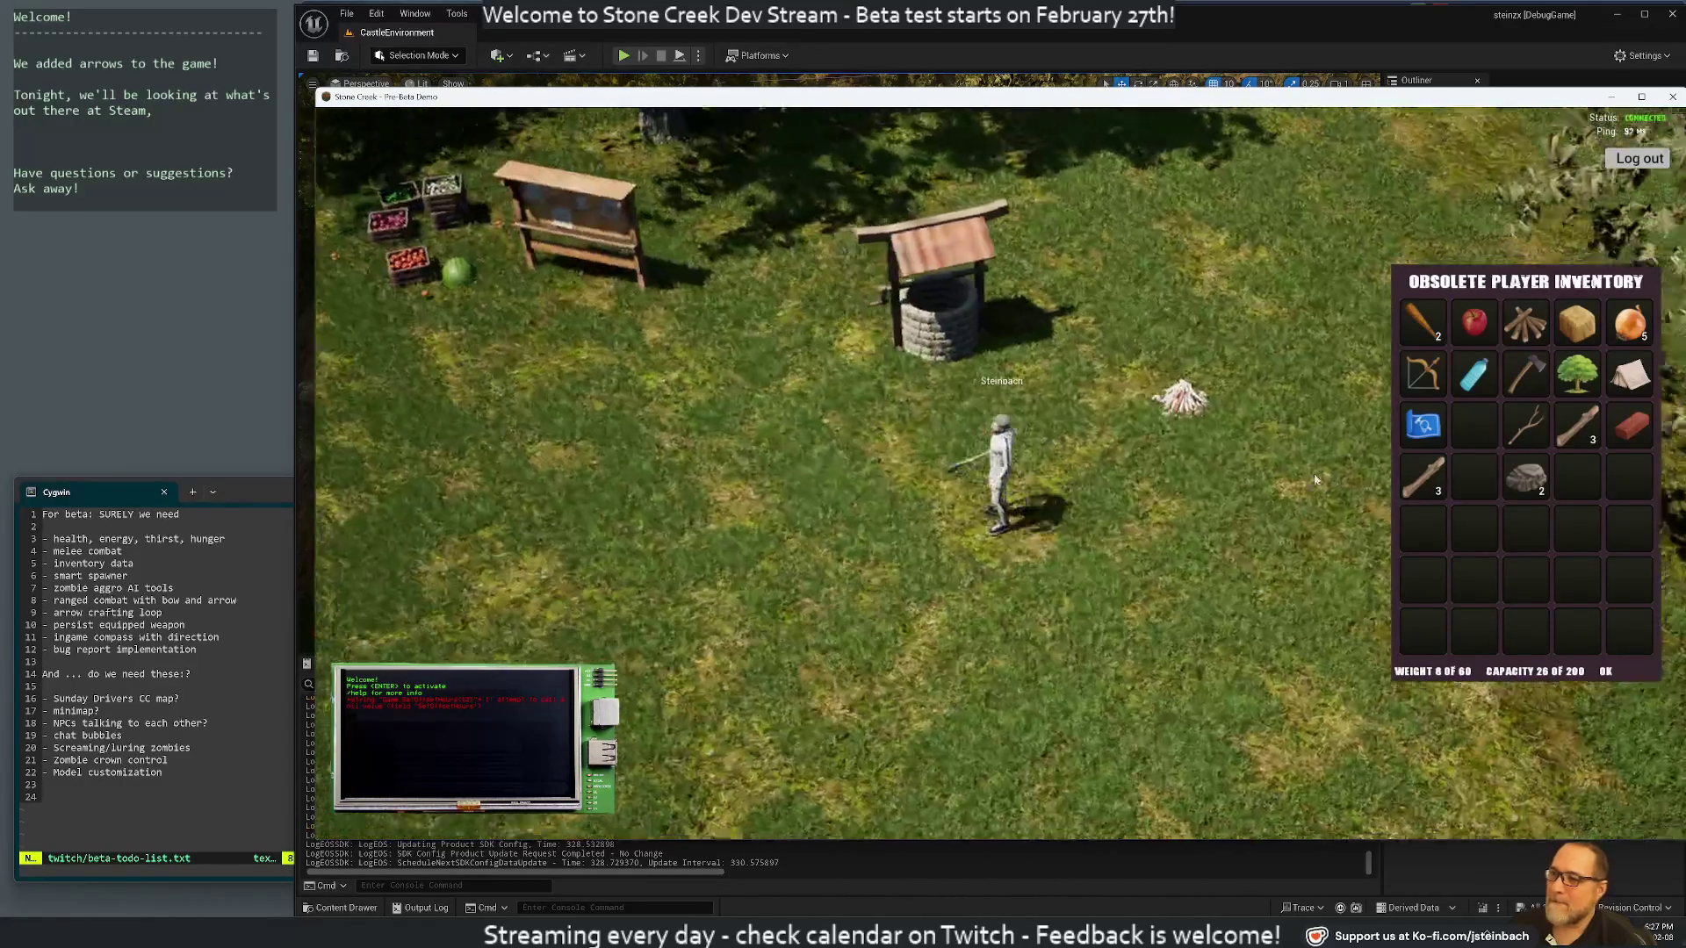
{"action": "key", "text": "d"}
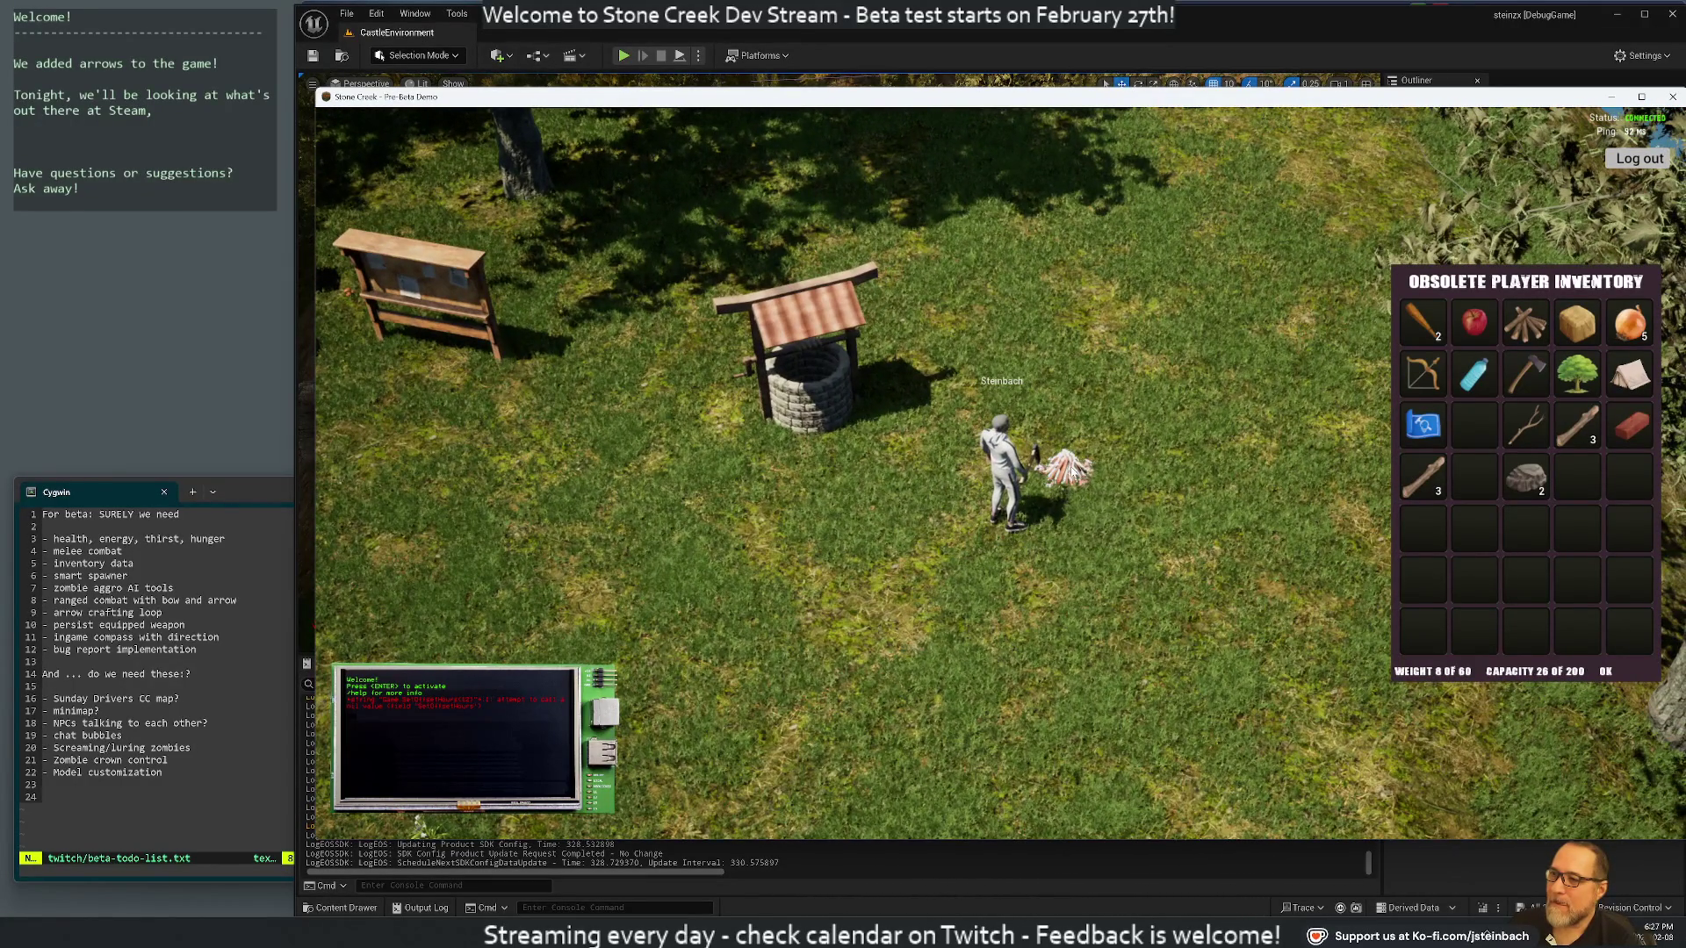
{"action": "key", "text": "e"}
{"action": "left_click", "coordinate": [1435, 477]}
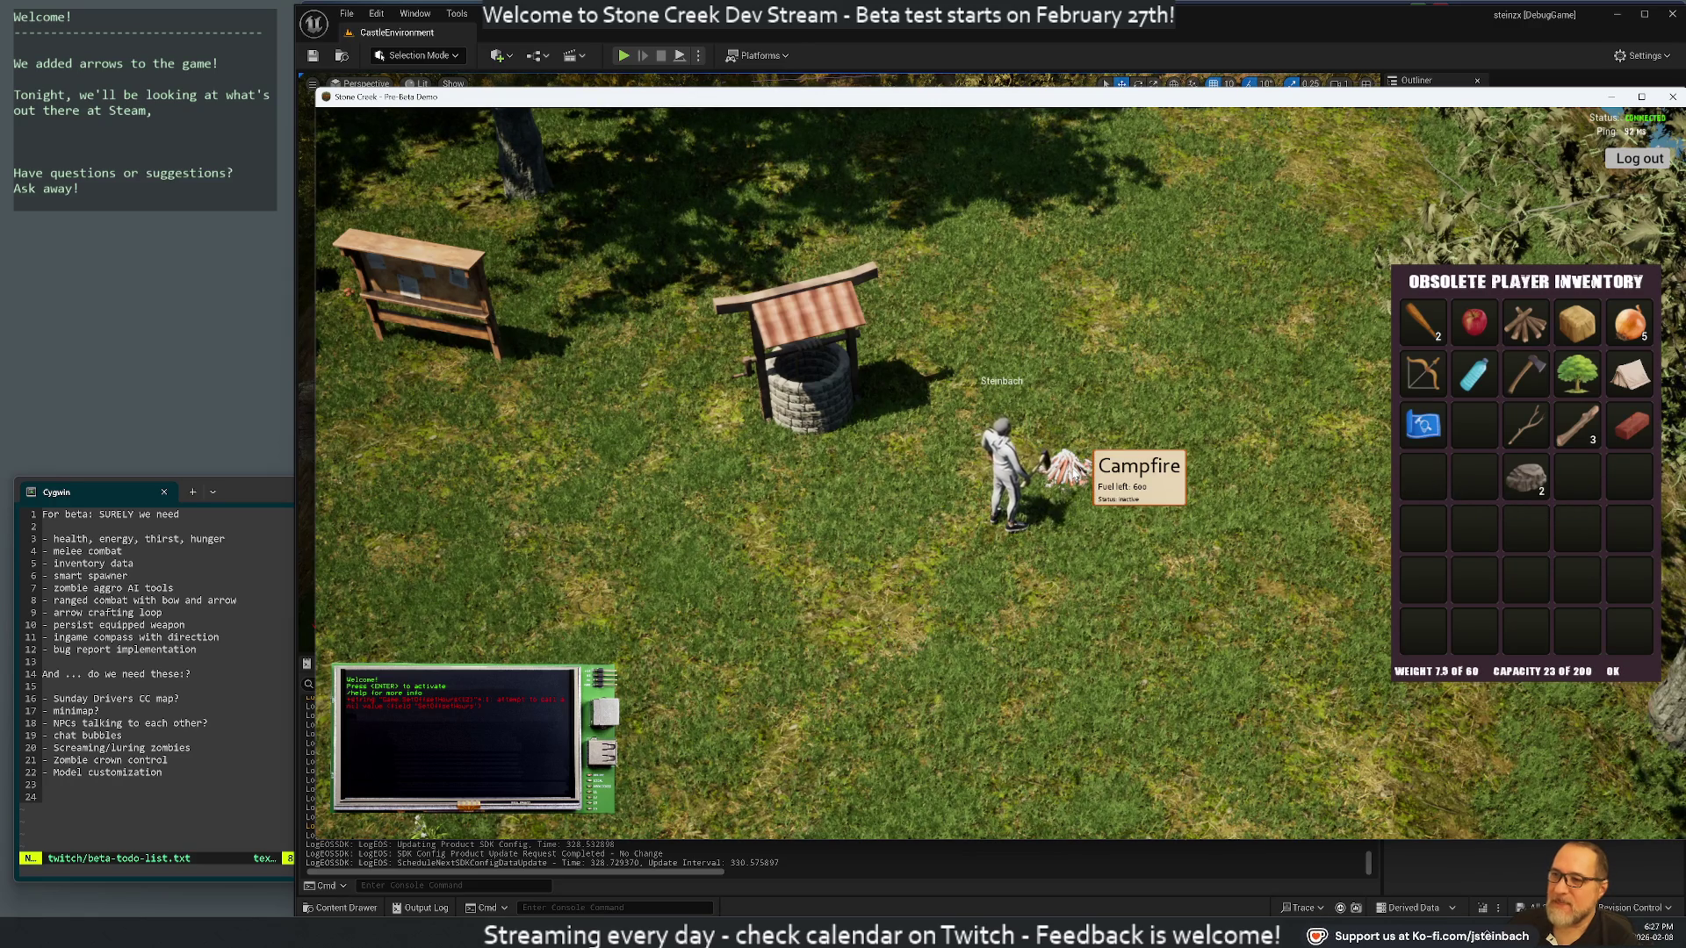
Run left past the campsite tents and orbit the camera so the fenced path runs vertically
{"action": "key", "text": "a"}
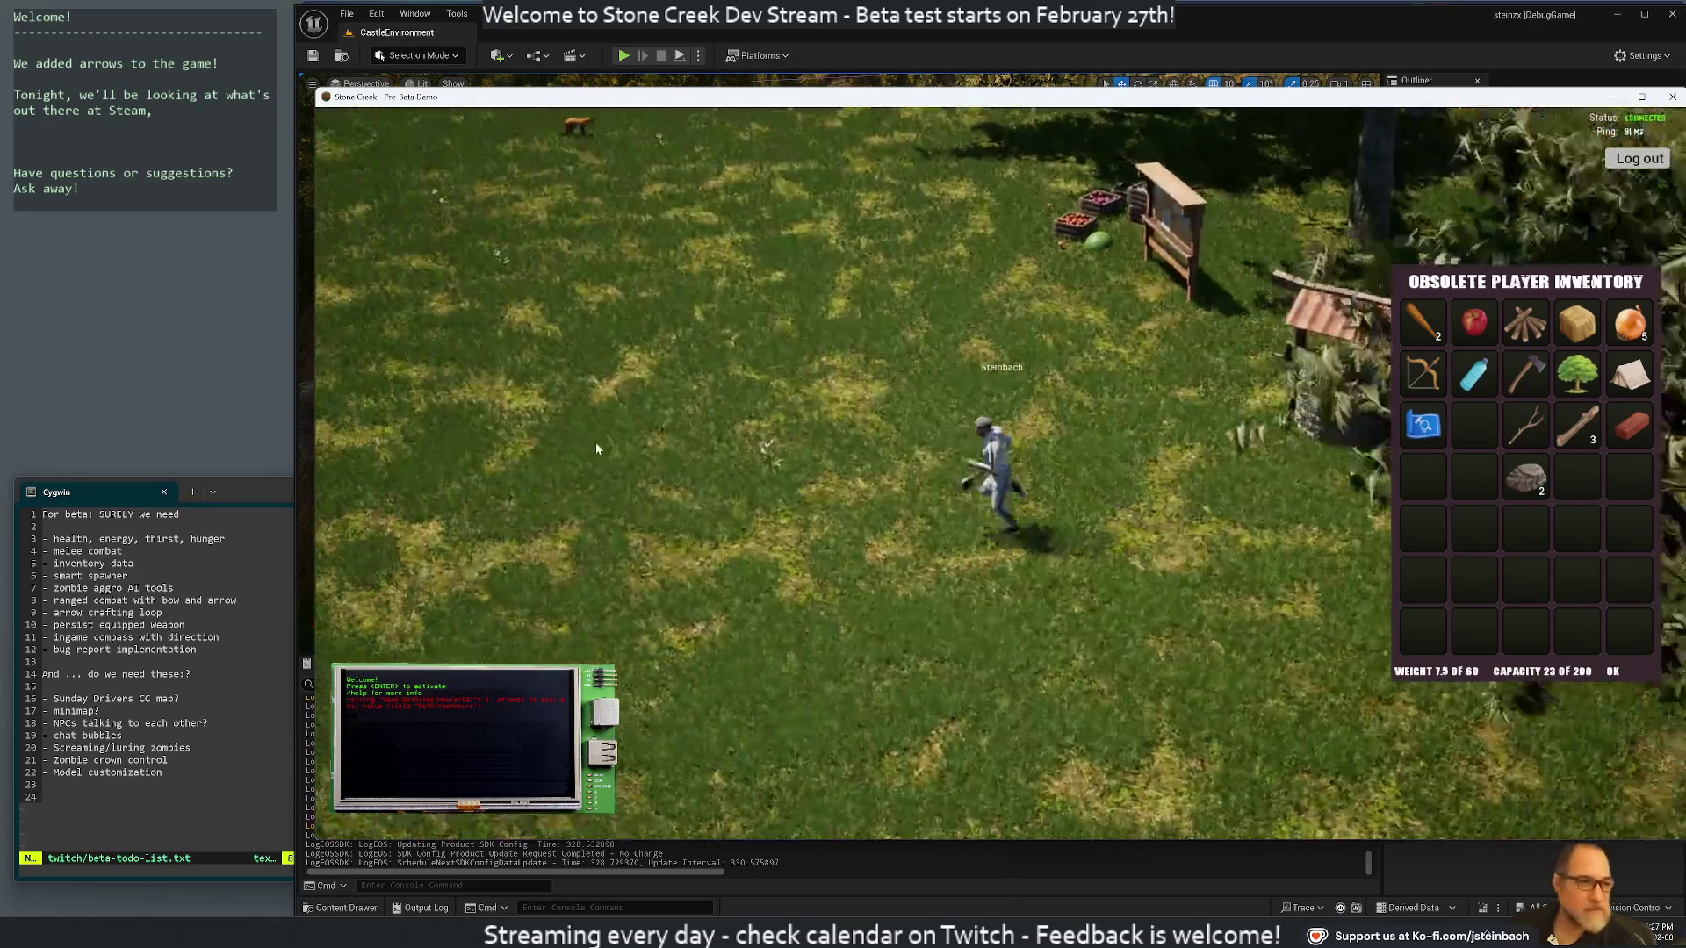
{"action": "key", "text": "w"}
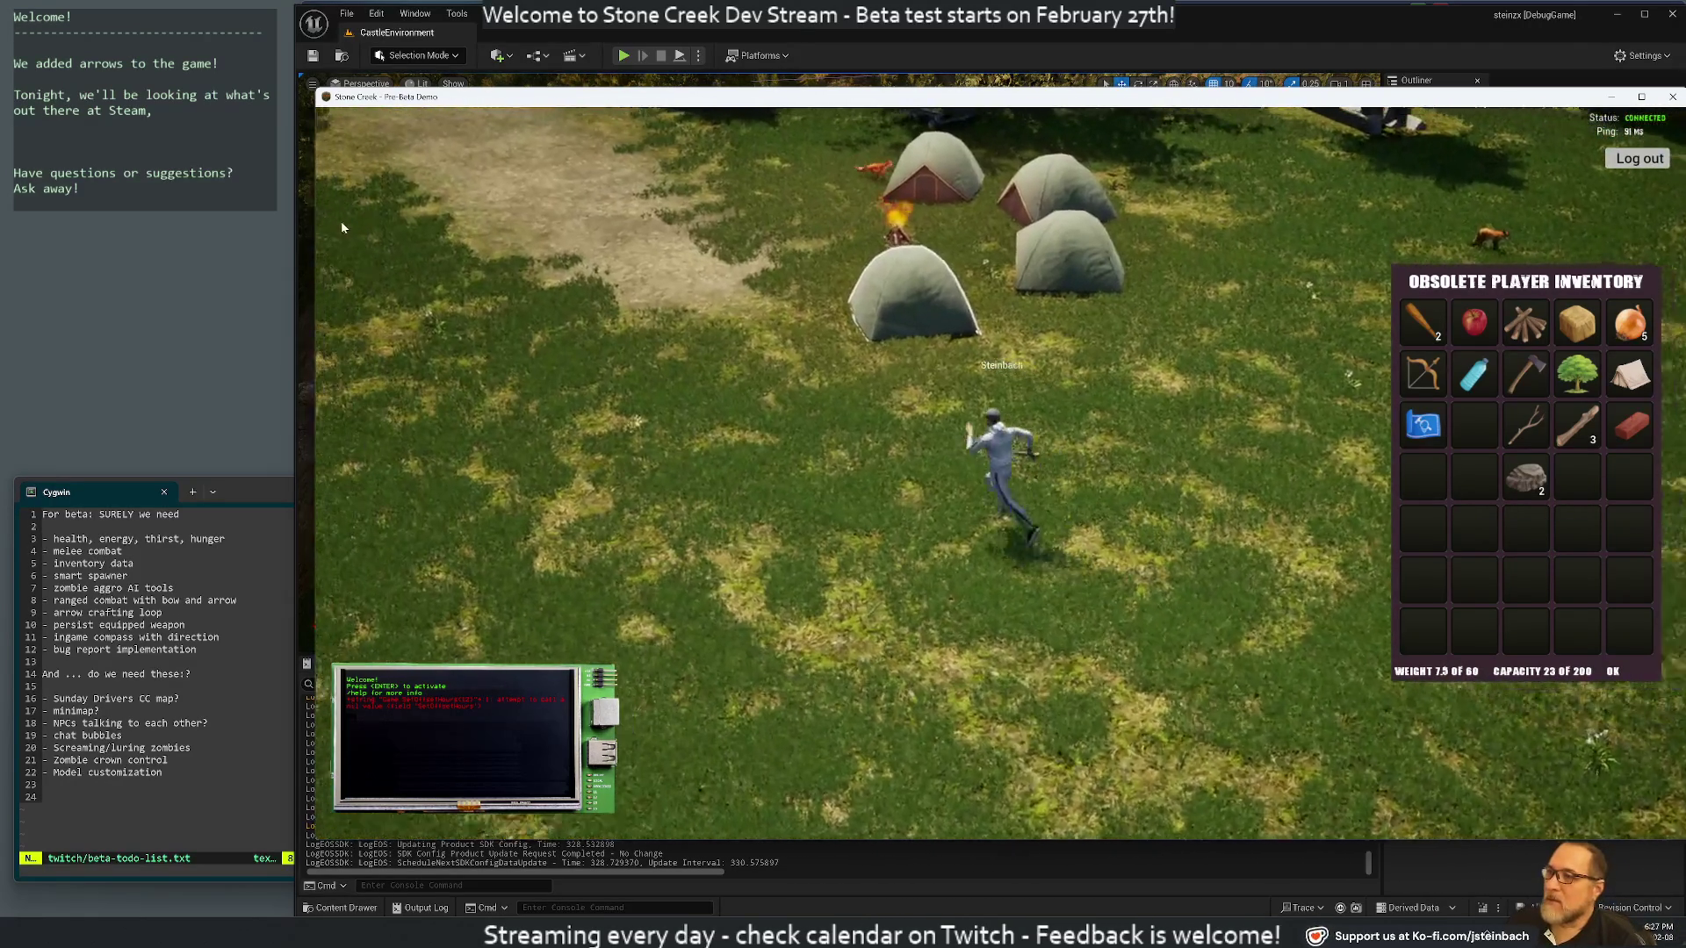
{"action": "key", "text": "a"}
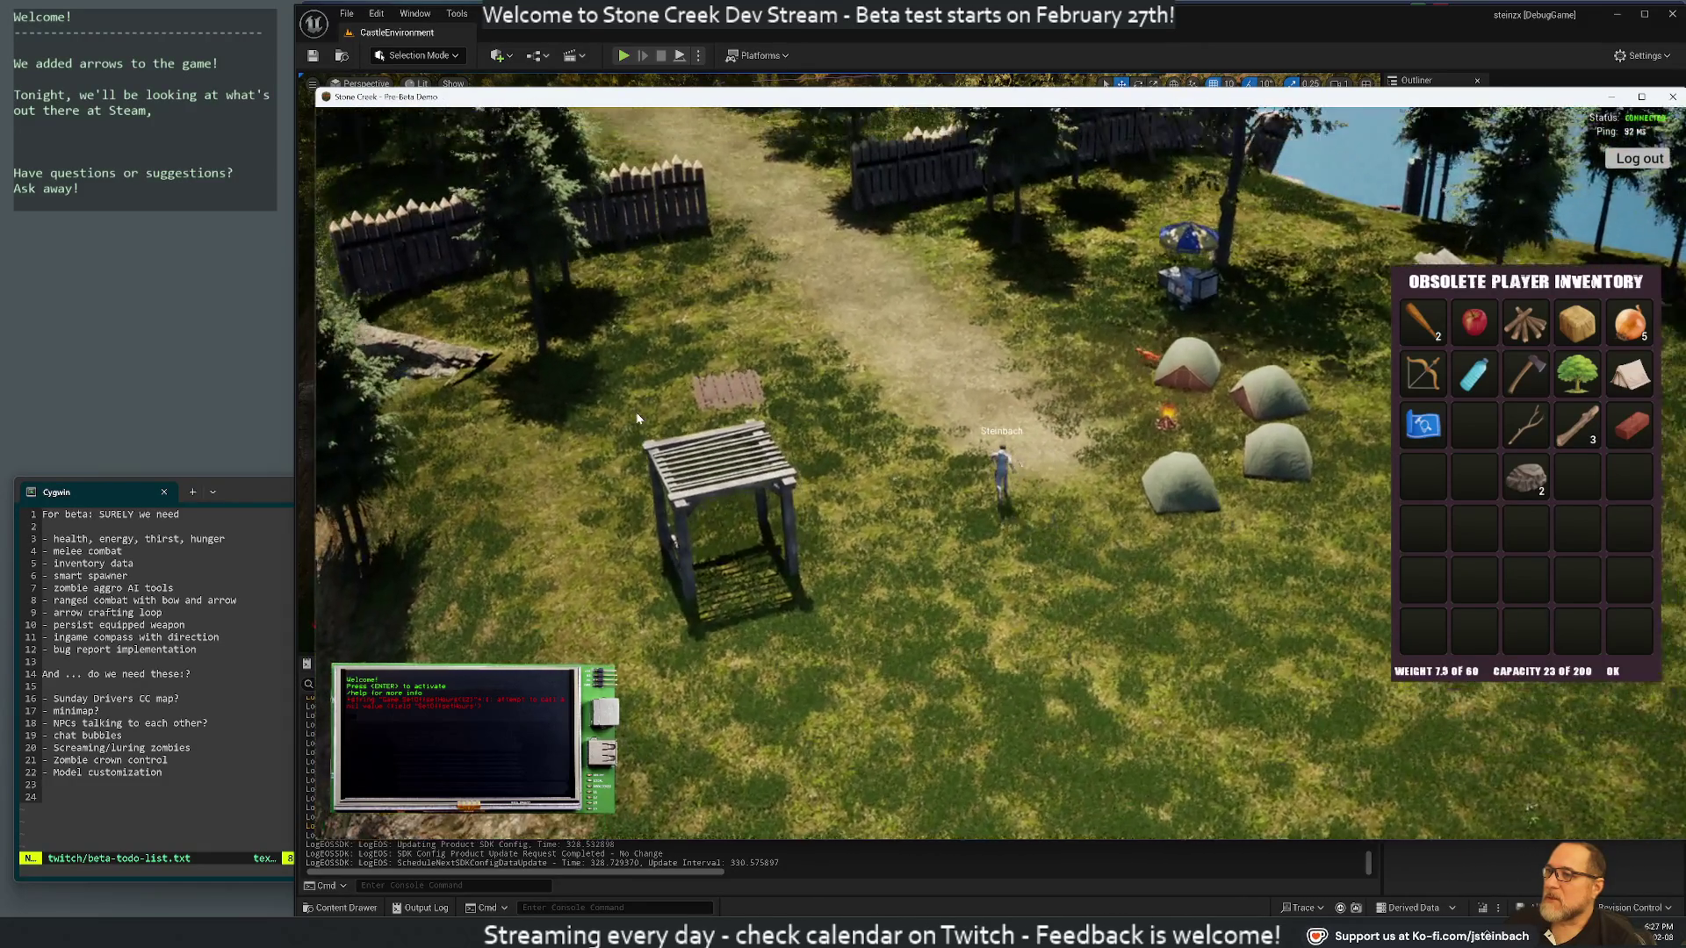
{"action": "mouse_move", "coordinate": [636, 413]}
{"action": "left_mouse_down"}
{"action": "mouse_move", "coordinate": [1023, 446]}
{"action": "mouse_move", "coordinate": [919, 424]}
{"action": "mouse_move", "coordinate": [1157, 405]}
{"action": "left_mouse_up"}
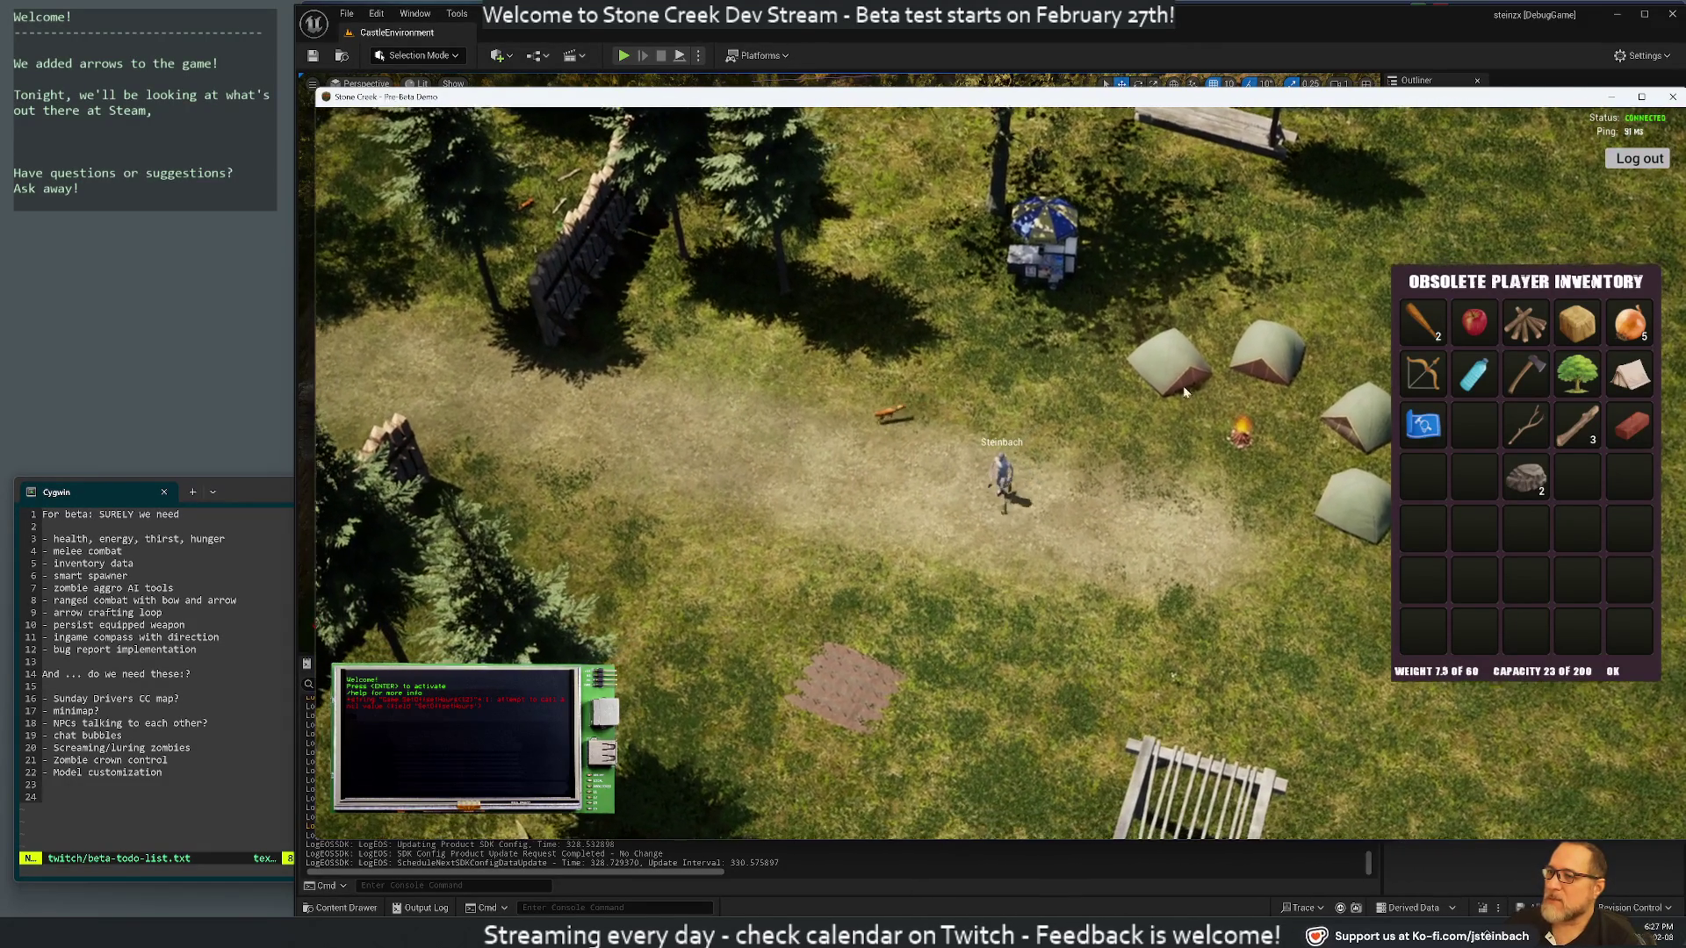
{"action": "mouse_move", "coordinate": [1078, 349]}
{"action": "left_mouse_down"}
{"action": "mouse_move", "coordinate": [809, 379]}
{"action": "mouse_move", "coordinate": [997, 456]}
{"action": "mouse_move", "coordinate": [930, 373]}
{"action": "mouse_move", "coordinate": [940, 450]}
{"action": "mouse_move", "coordinate": [793, 392]}
{"action": "mouse_move", "coordinate": [816, 392]}
{"action": "mouse_move", "coordinate": [749, 420]}
{"action": "mouse_move", "coordinate": [764, 386]}
{"action": "mouse_move", "coordinate": [621, 345]}
{"action": "left_mouse_up"}
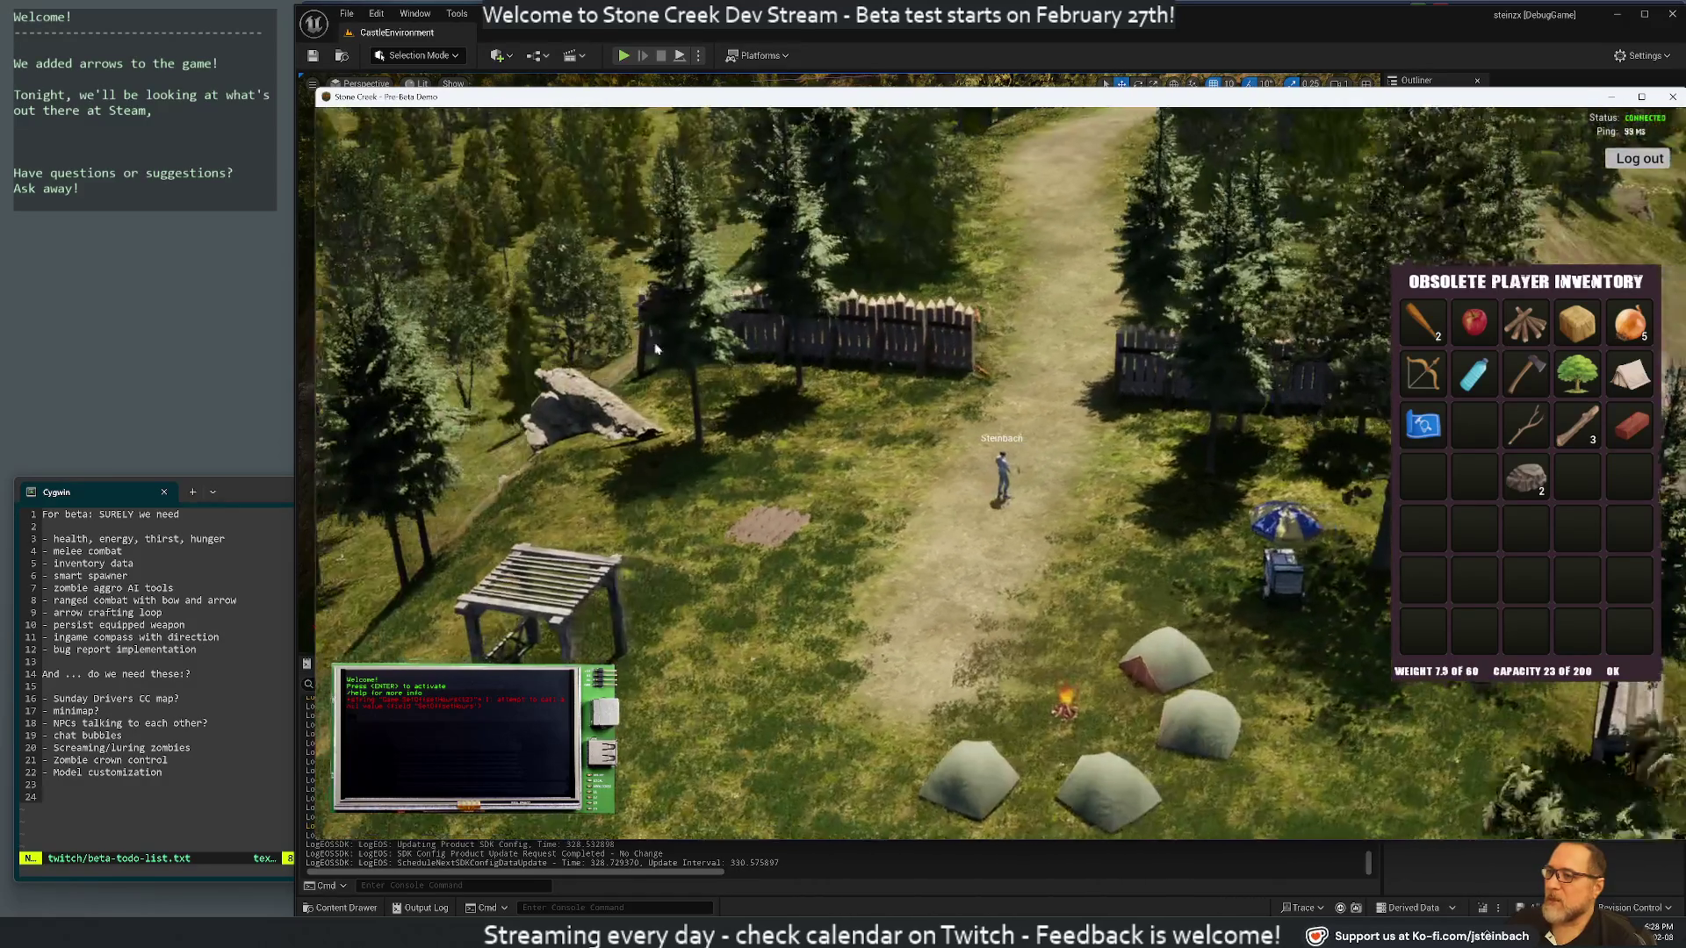
{"action": "mouse_move", "coordinate": [862, 387]}
{"action": "left_mouse_down"}
{"action": "mouse_move", "coordinate": [1093, 430]}
{"action": "mouse_move", "coordinate": [1116, 404]}
{"action": "mouse_move", "coordinate": [894, 446]}
{"action": "mouse_move", "coordinate": [946, 330]}
{"action": "mouse_move", "coordinate": [921, 372]}
{"action": "left_mouse_up"}
Walk up the forest path with the bow, swinging the camera and adjusting the zoom
{"action": "key", "text": "w"}
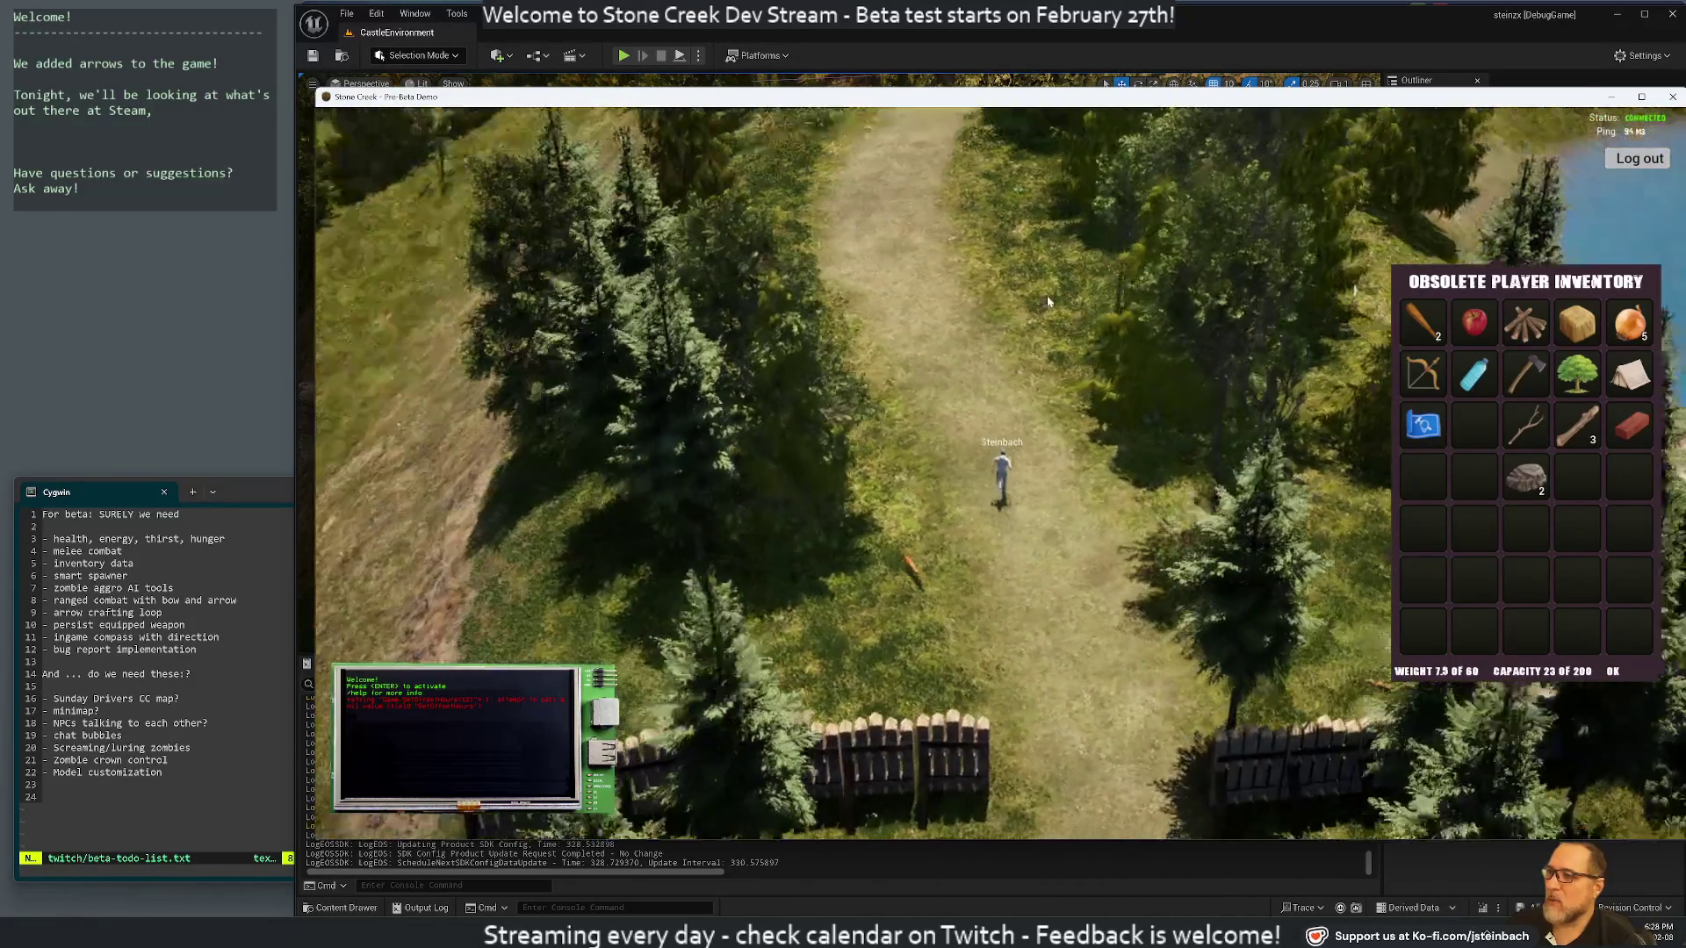
{"action": "key", "text": "w"}
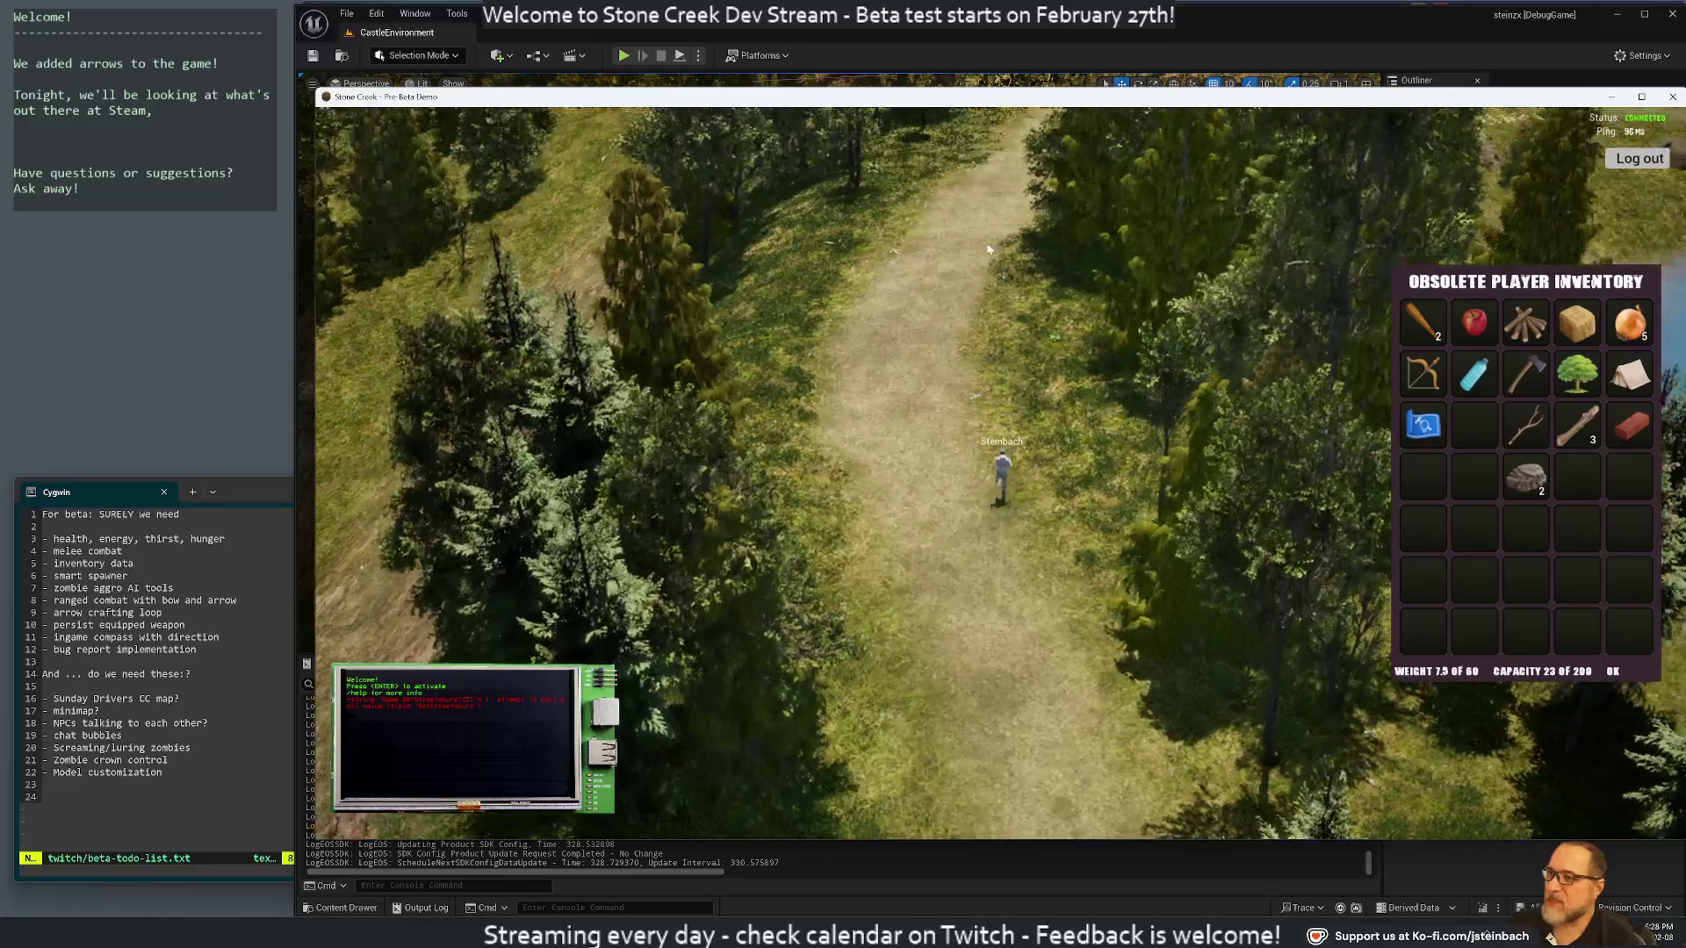
{"action": "mouse_move", "coordinate": [989, 250]}
{"action": "left_mouse_down"}
{"action": "mouse_move", "coordinate": [1331, 280]}
{"action": "mouse_move", "coordinate": [614, 307]}
{"action": "mouse_move", "coordinate": [1184, 293]}
{"action": "mouse_move", "coordinate": [589, 331]}
{"action": "mouse_move", "coordinate": [1080, 339]}
{"action": "mouse_move", "coordinate": [773, 351]}
{"action": "mouse_move", "coordinate": [884, 363]}
{"action": "mouse_move", "coordinate": [486, 332]}
{"action": "mouse_move", "coordinate": [1226, 397]}
{"action": "mouse_move", "coordinate": [534, 381]}
{"action": "mouse_move", "coordinate": [693, 427]}
{"action": "mouse_move", "coordinate": [969, 443]}
{"action": "left_mouse_up"}
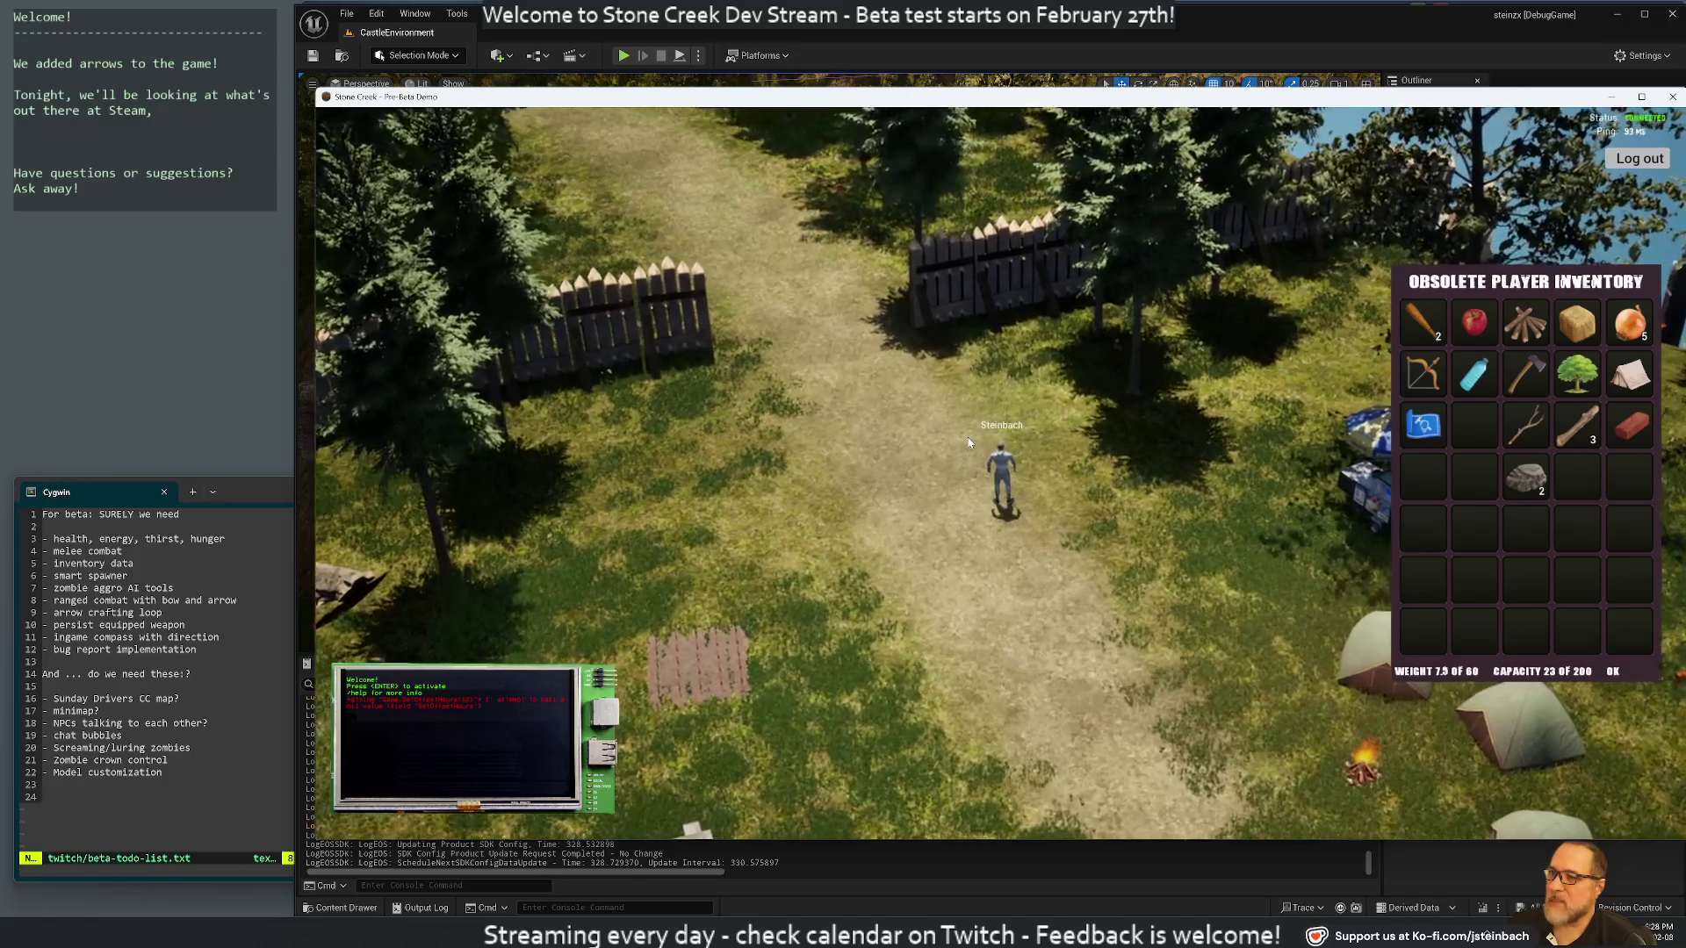
{"action": "scroll", "coordinate": [969, 443], "scroll_direction": "down", "scroll_amount": 5}
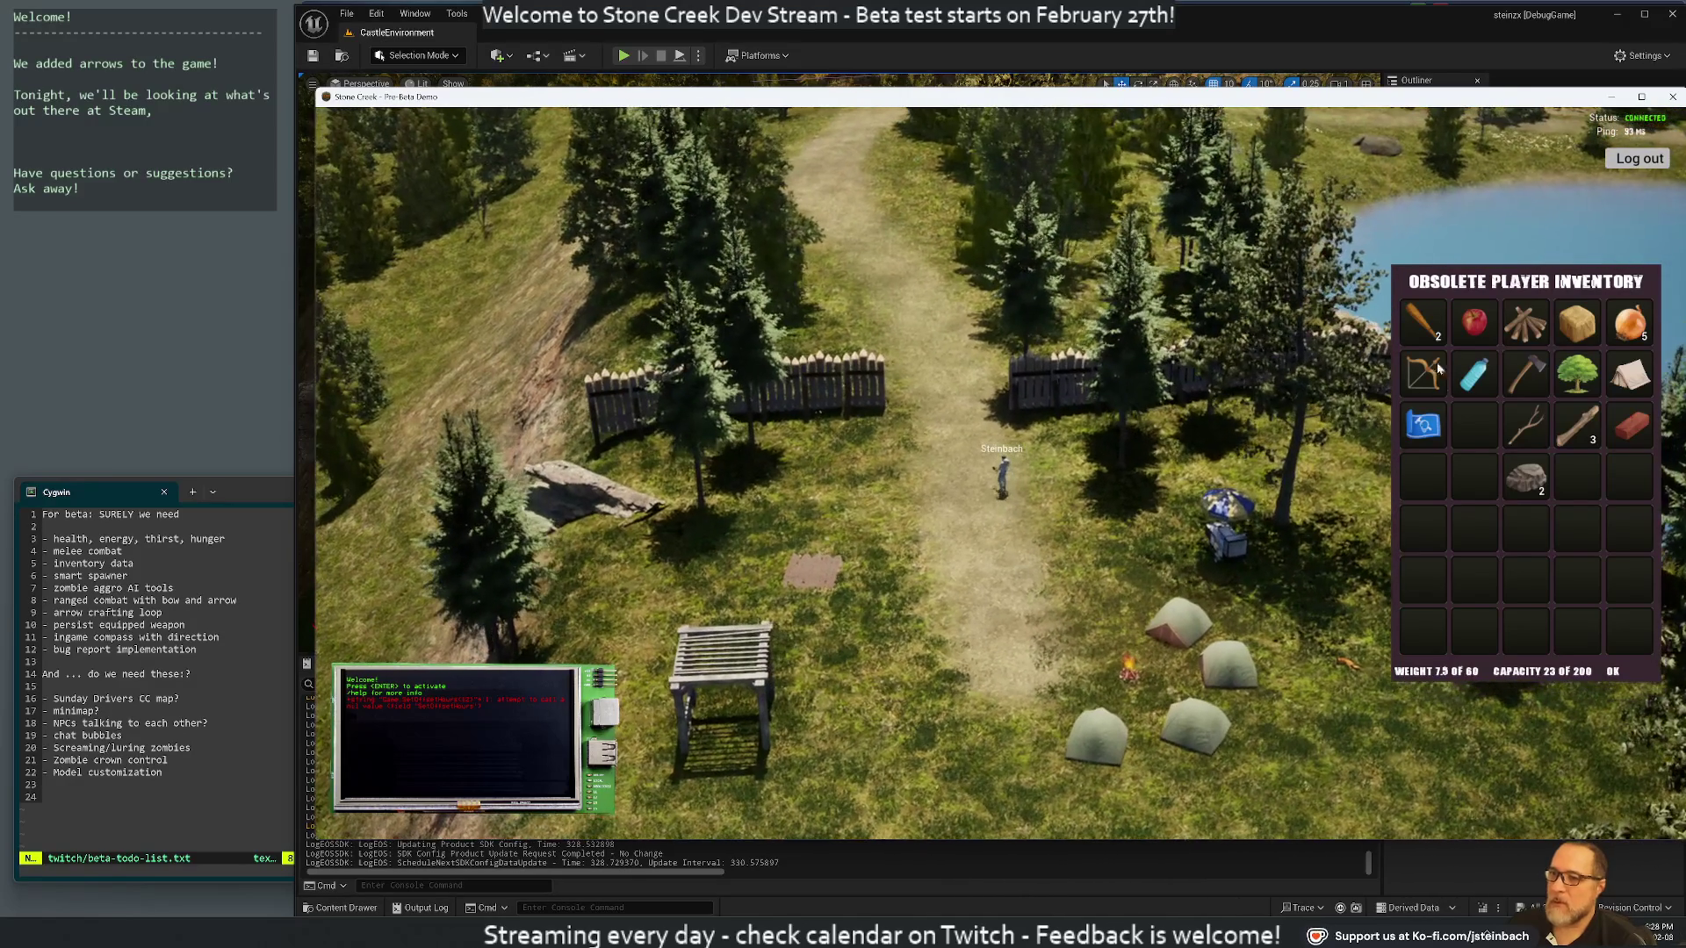
{"action": "scroll", "coordinate": [1177, 479], "scroll_direction": "up", "scroll_amount": 5}
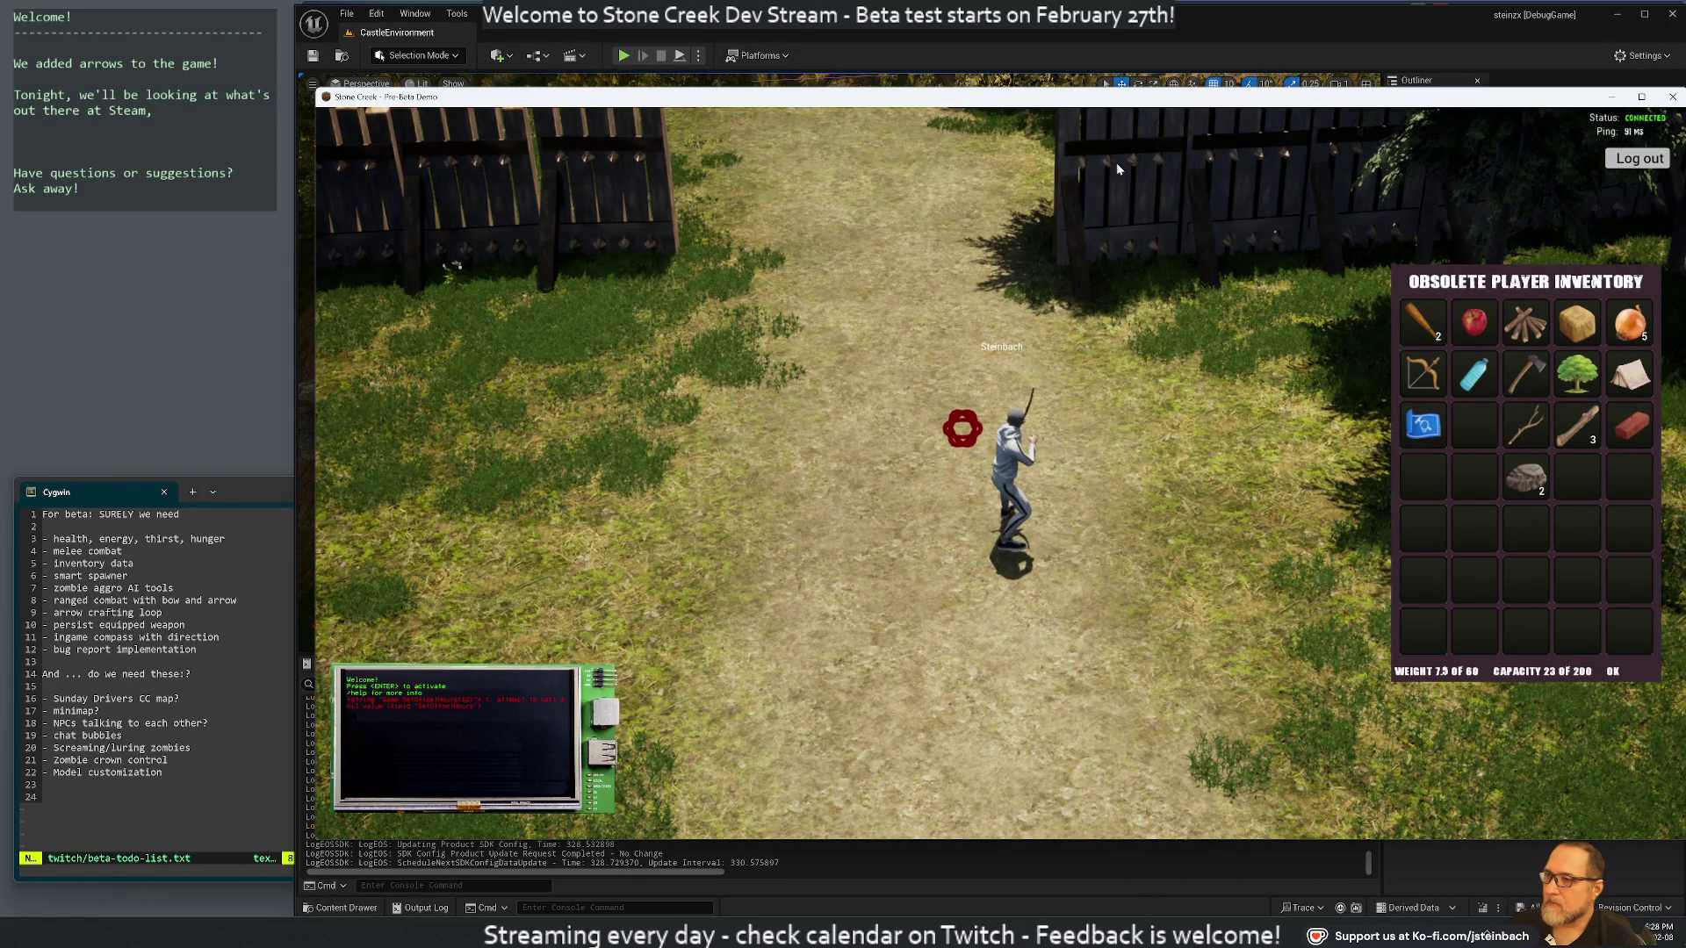
Aim the bow while walking left and then right along the fenced dirt path
{"action": "scroll", "coordinate": [1014, 161], "scroll_direction": "down", "scroll_amount": 3}
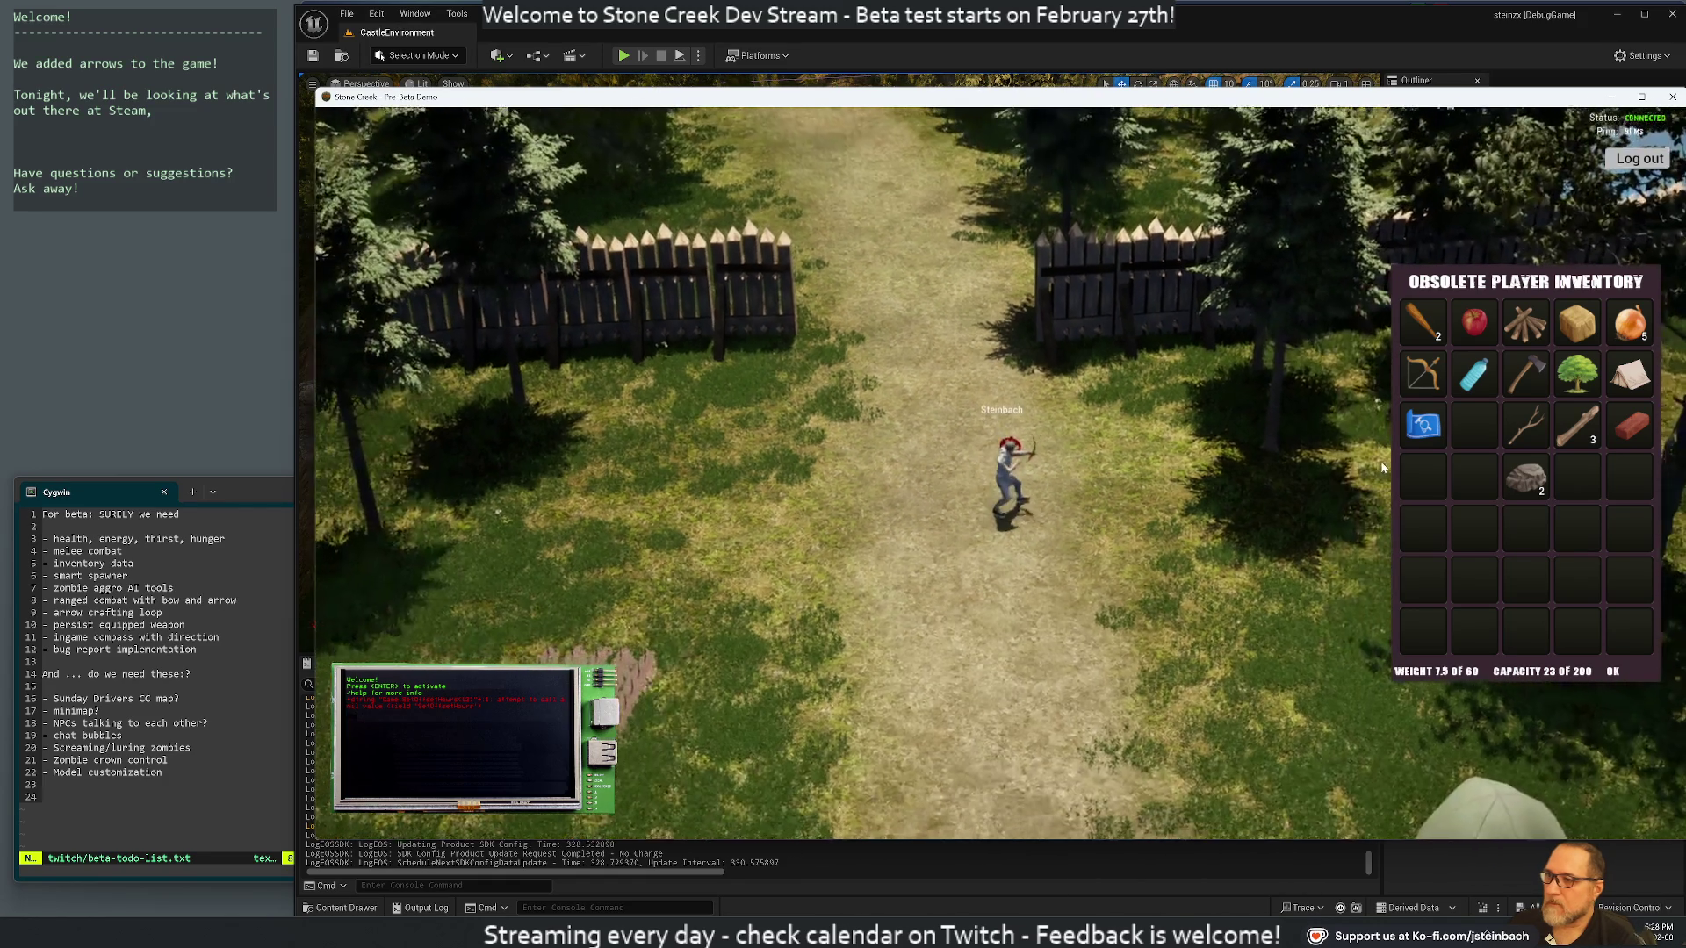
{"action": "key", "text": "a"}
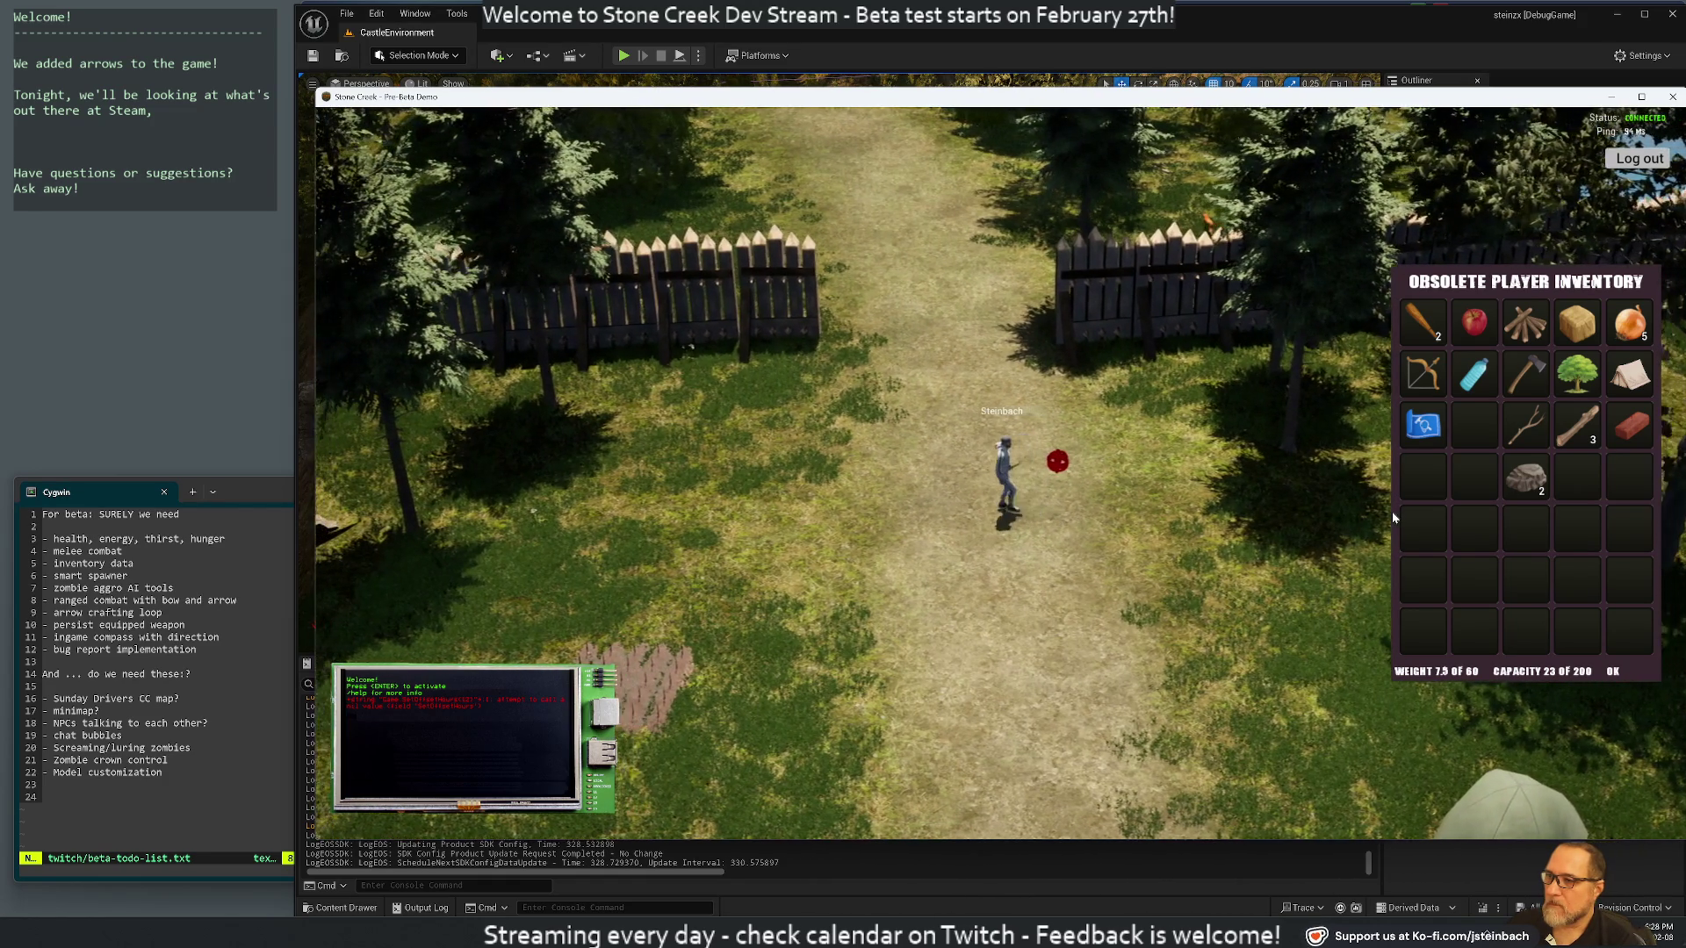
{"action": "key", "text": "a"}
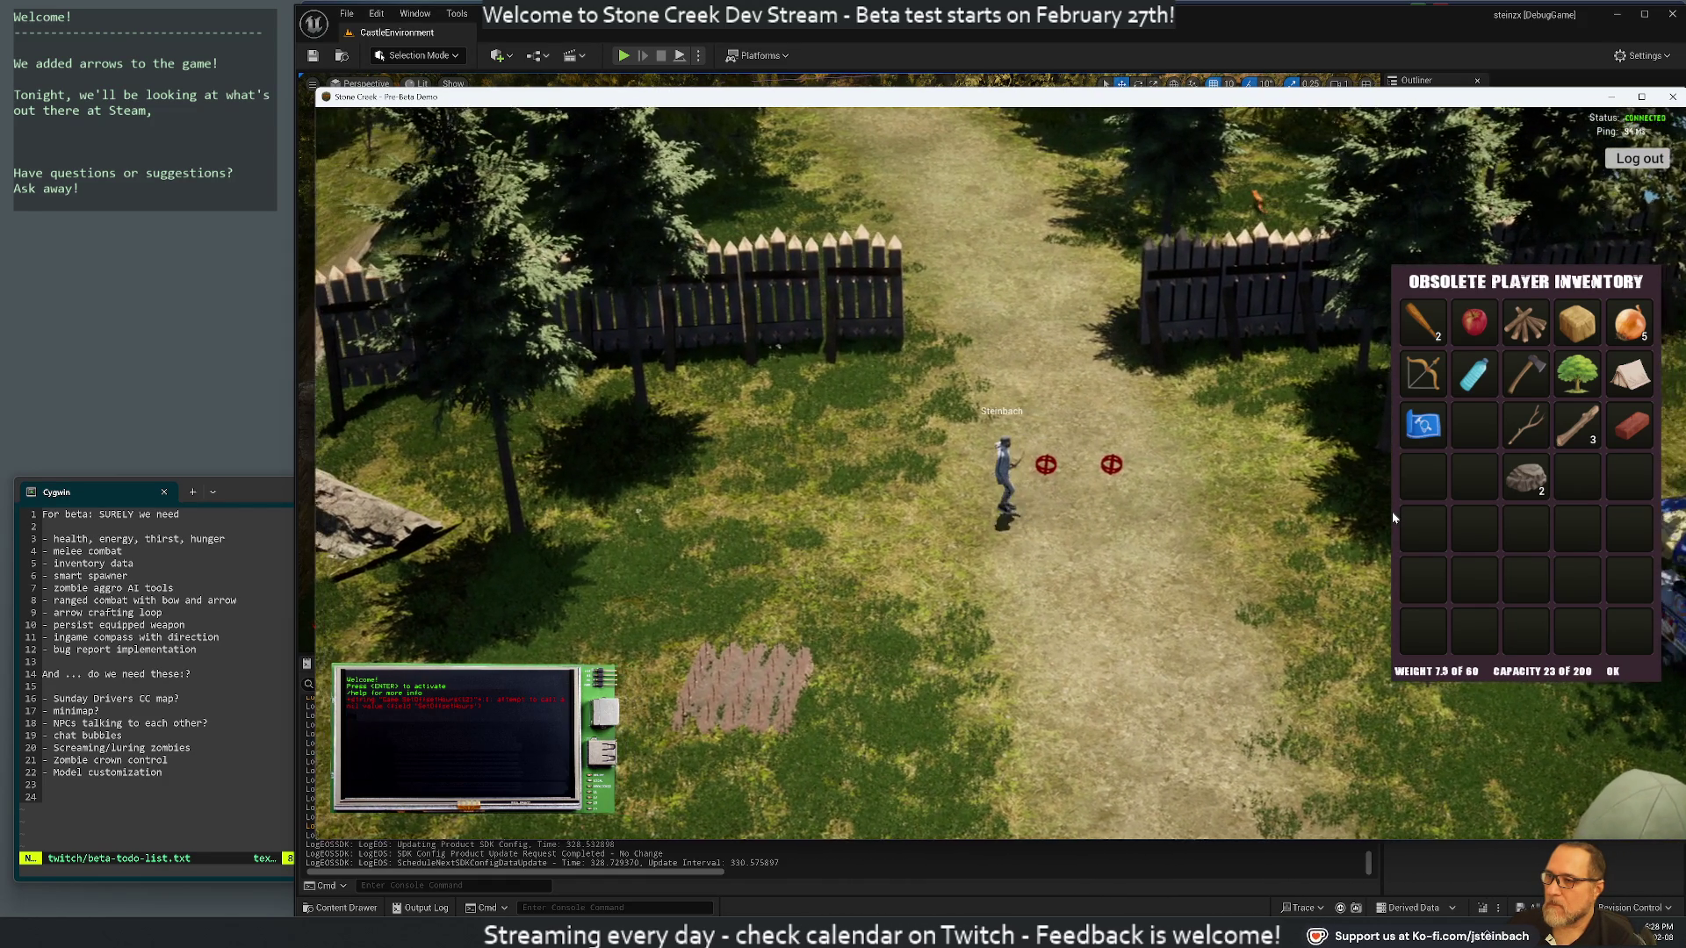
{"action": "key", "text": "d"}
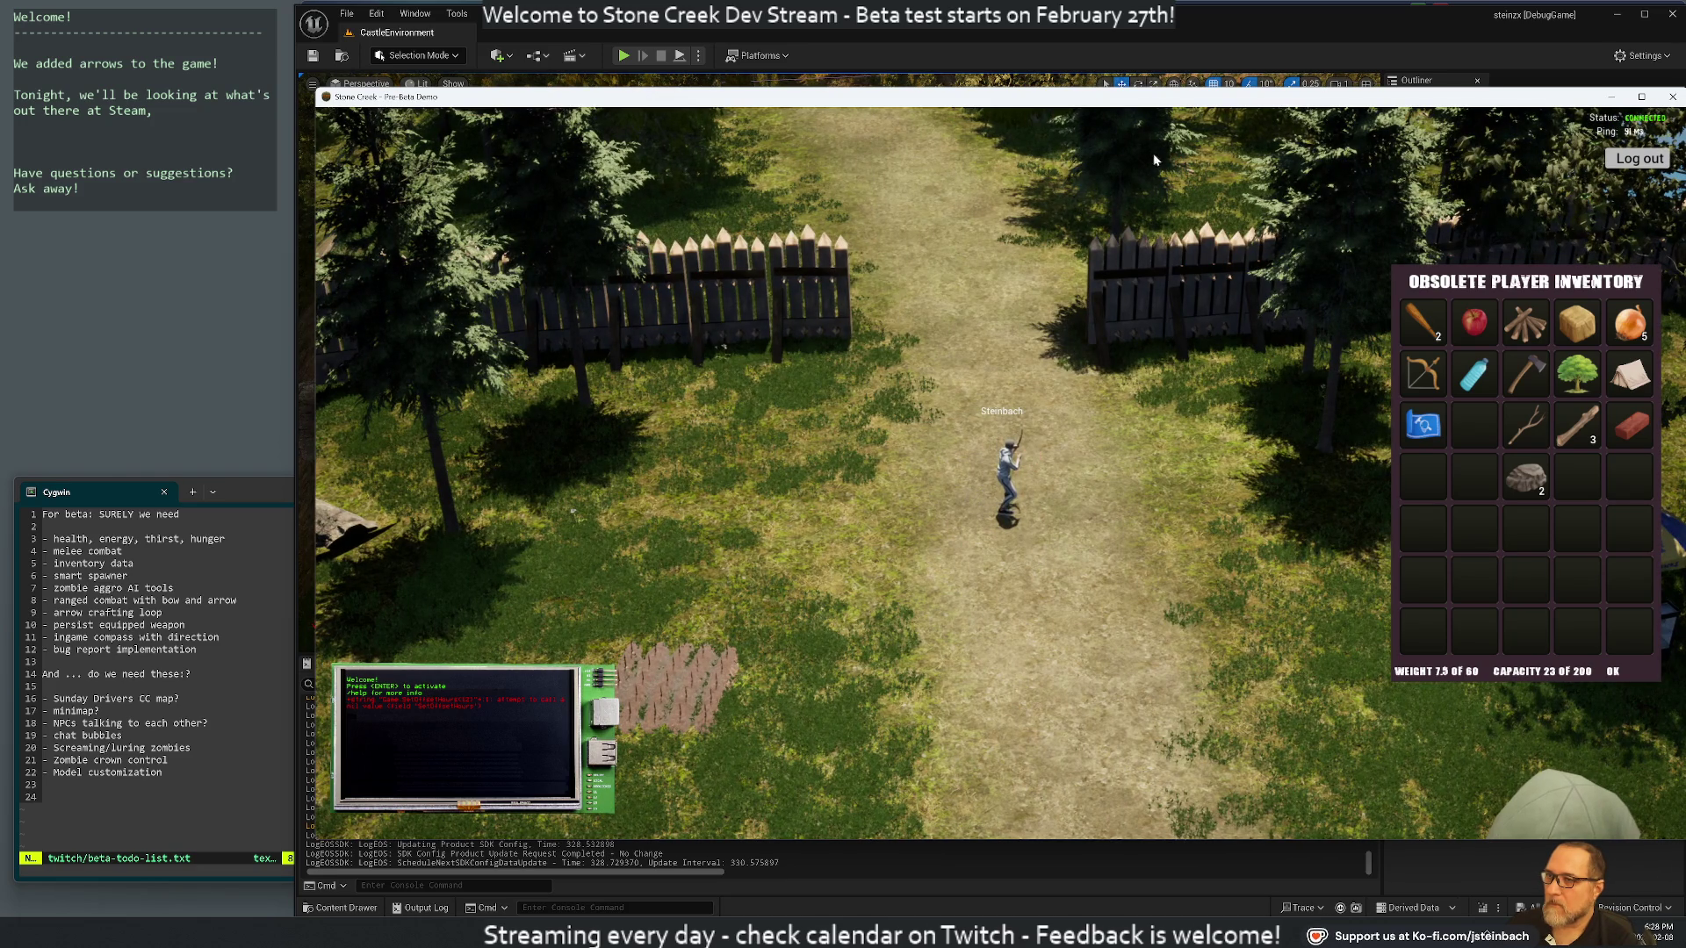
Run right past the tents and campfire, then up past the umbrella into the meadow
{"action": "key", "text": "s"}
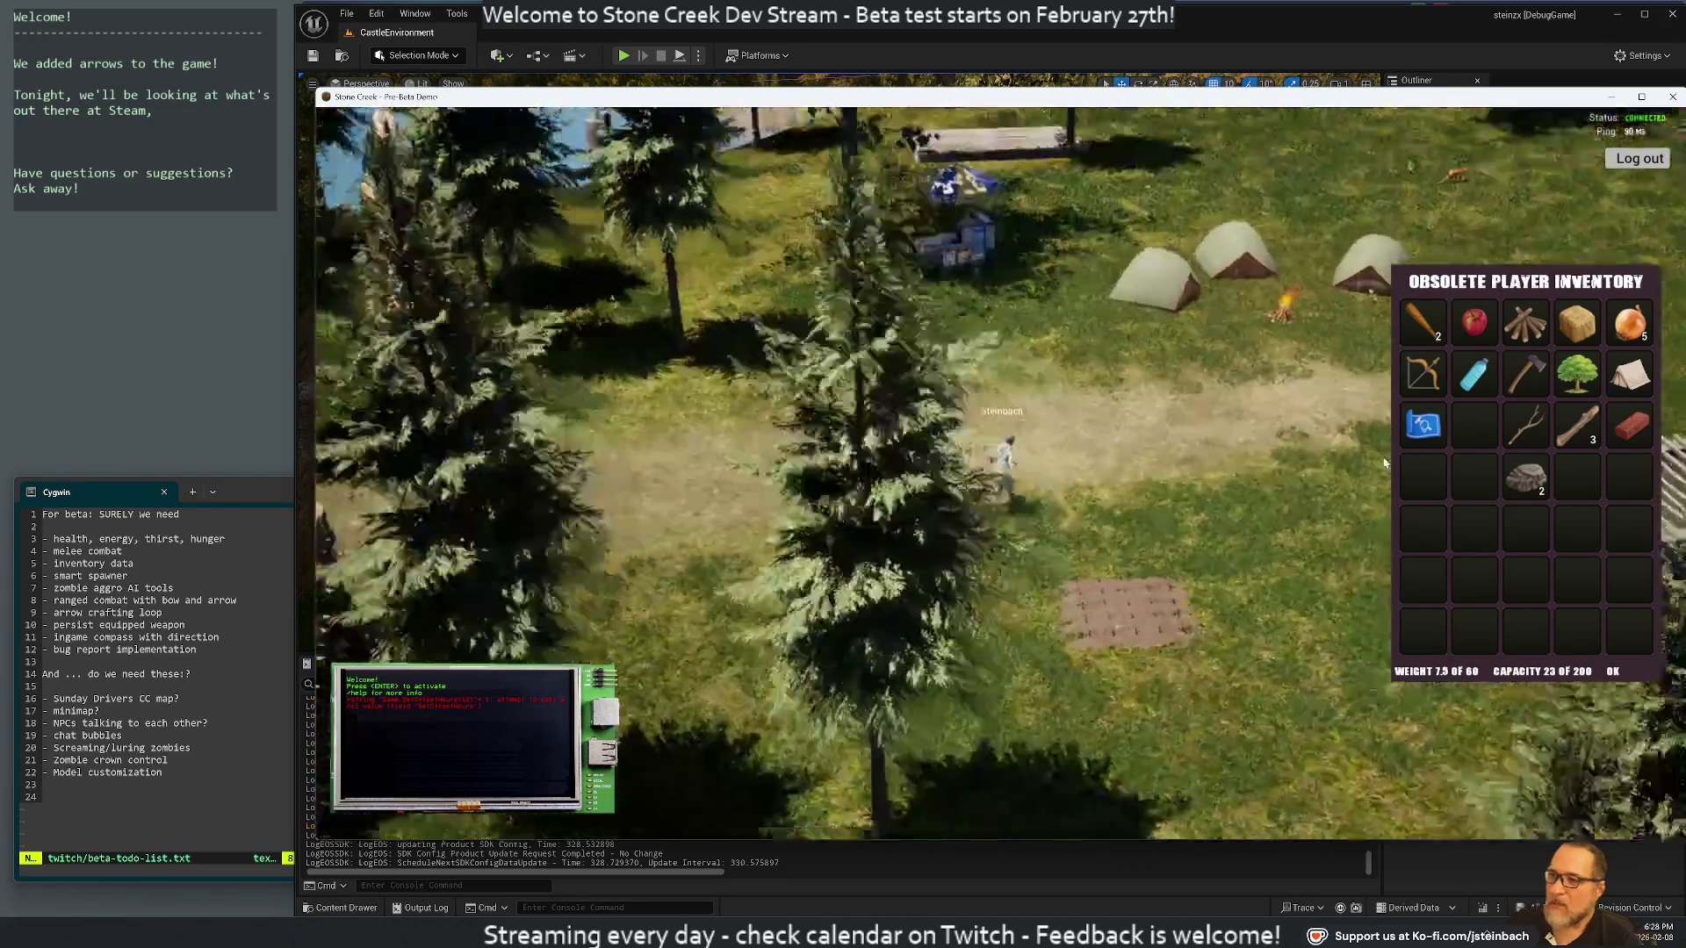
{"action": "key", "text": "d"}
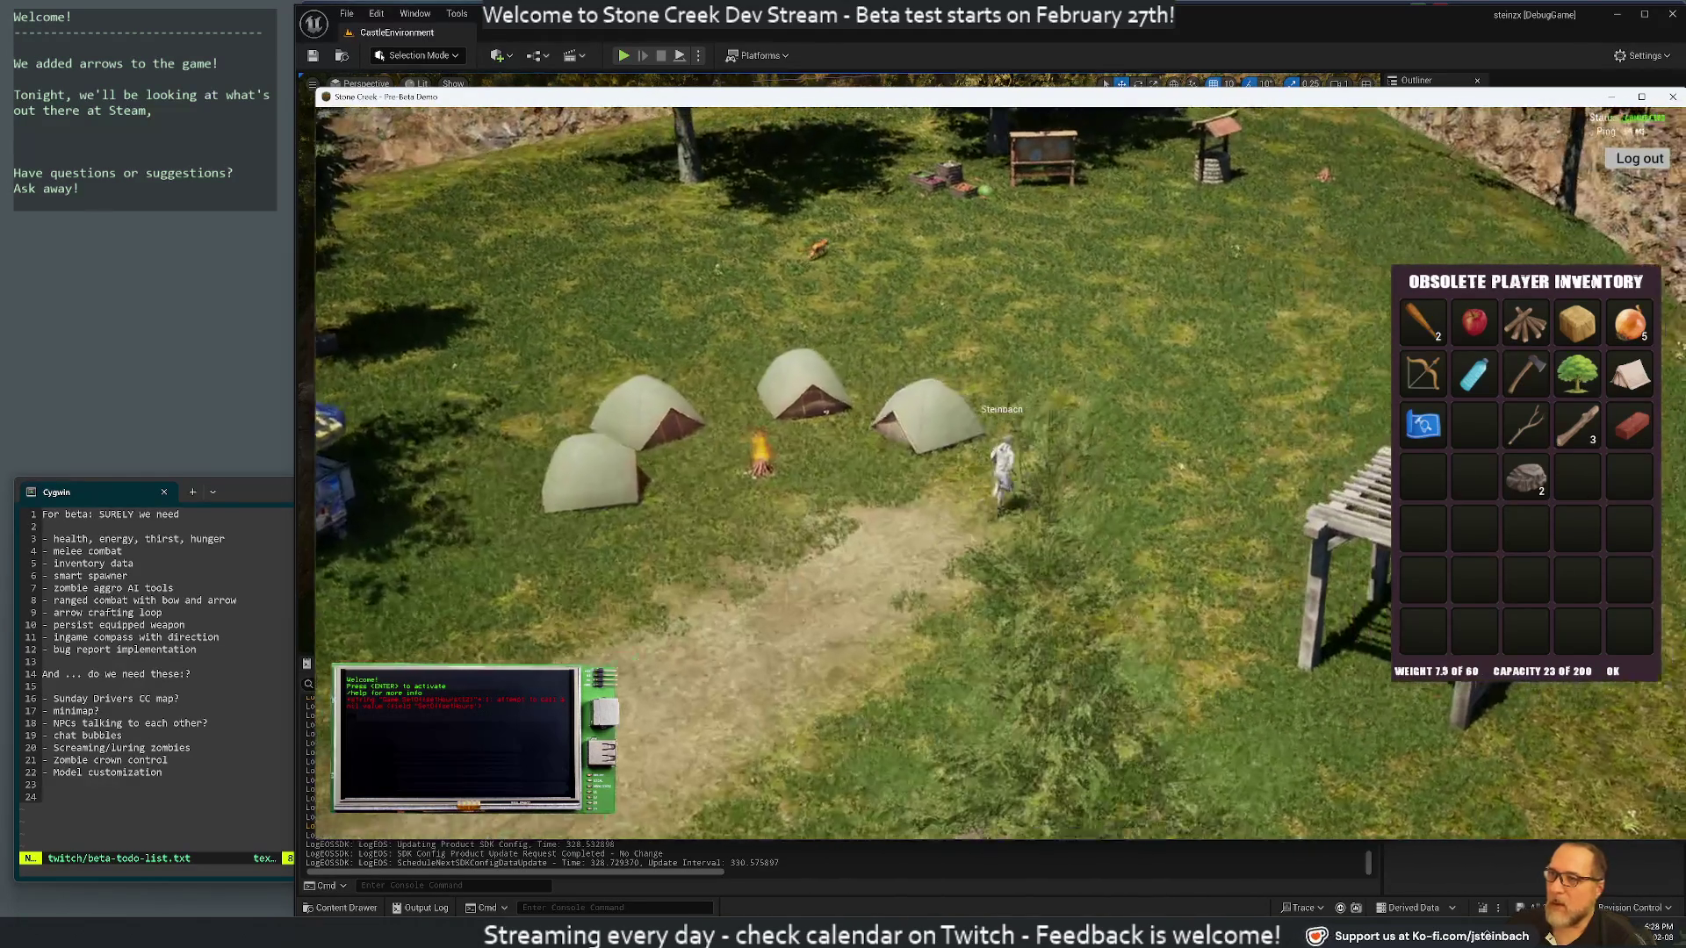
{"action": "key", "text": "w"}
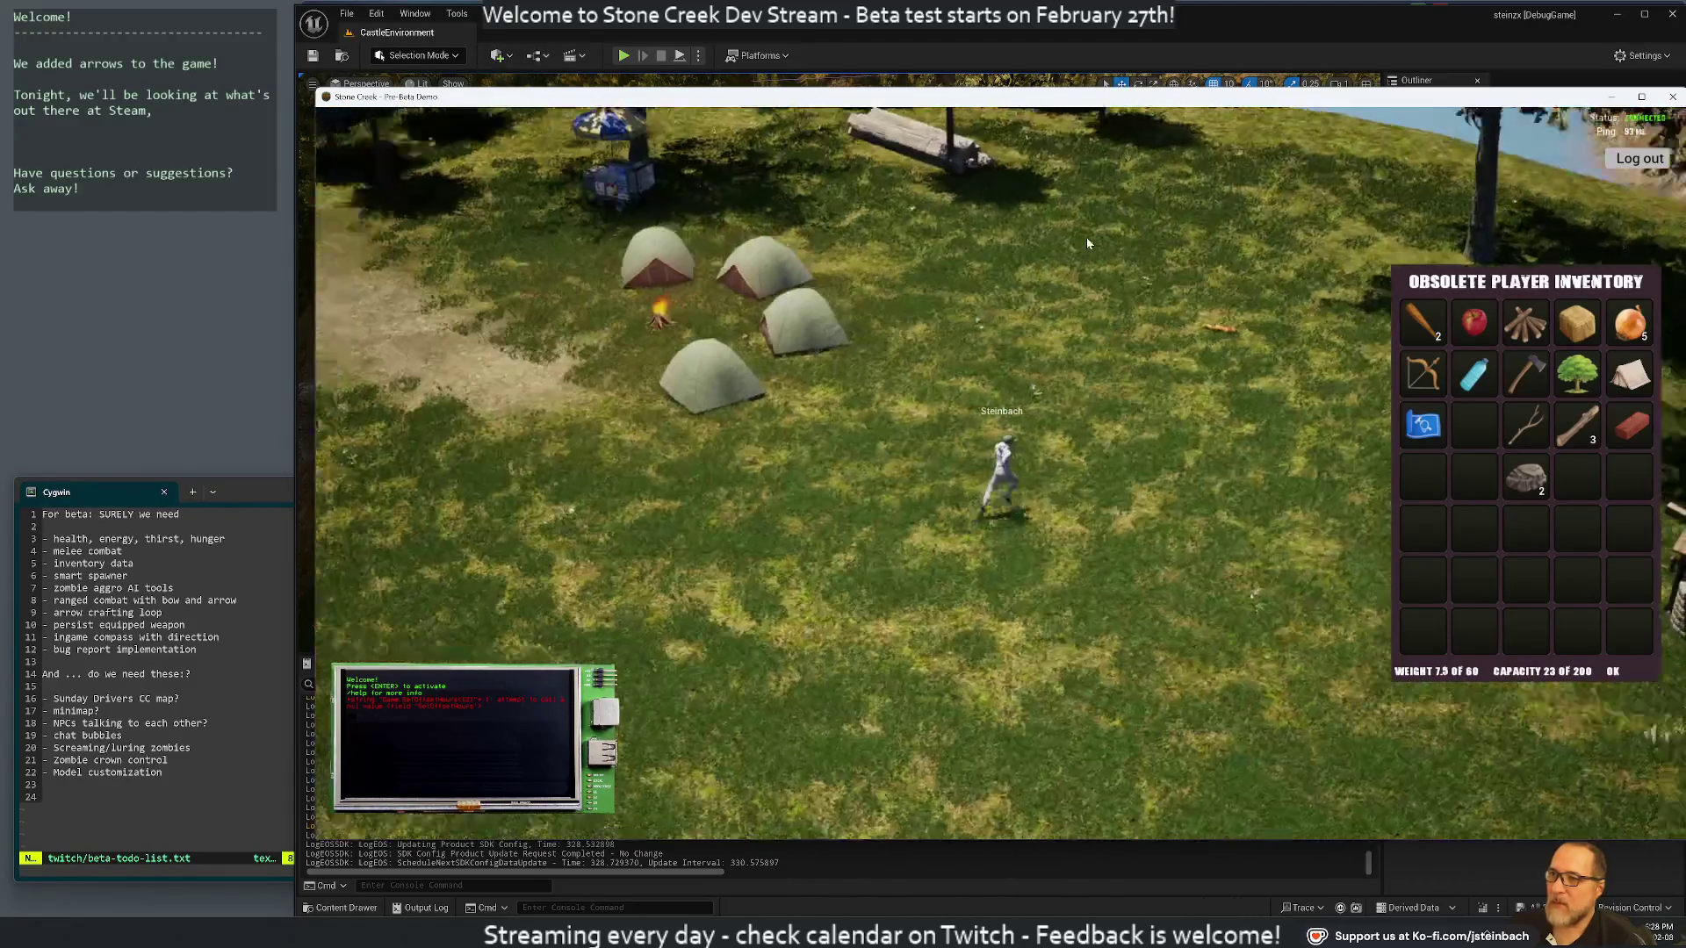
{"action": "key", "text": "w"}
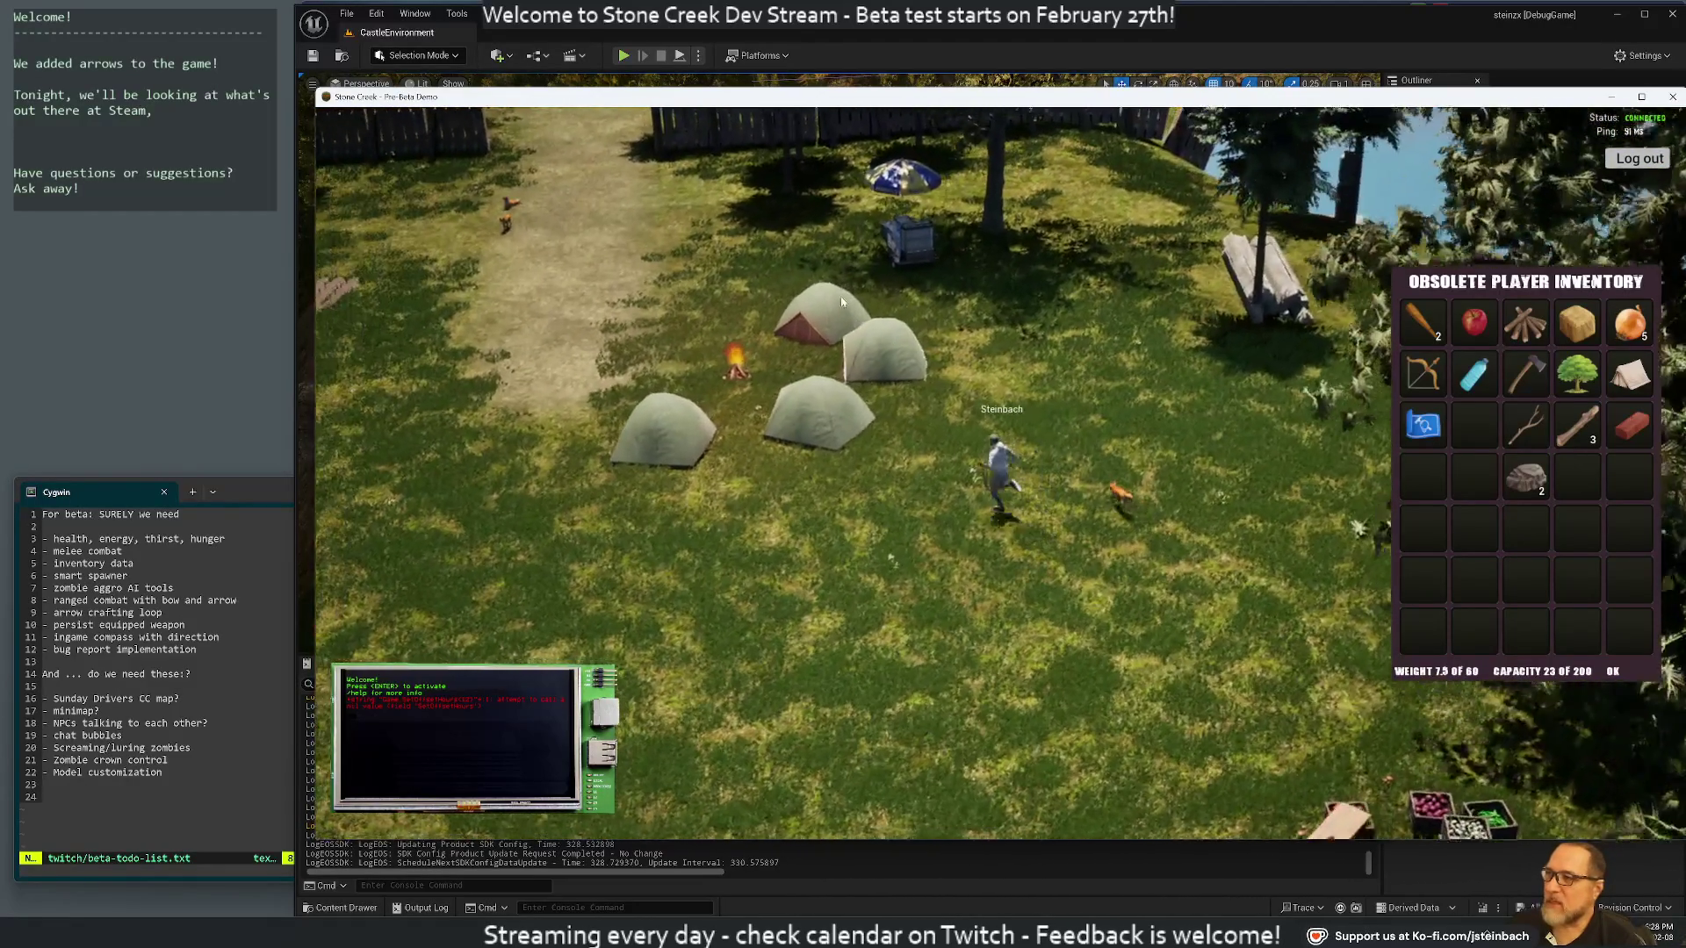
{"action": "key", "text": "w"}
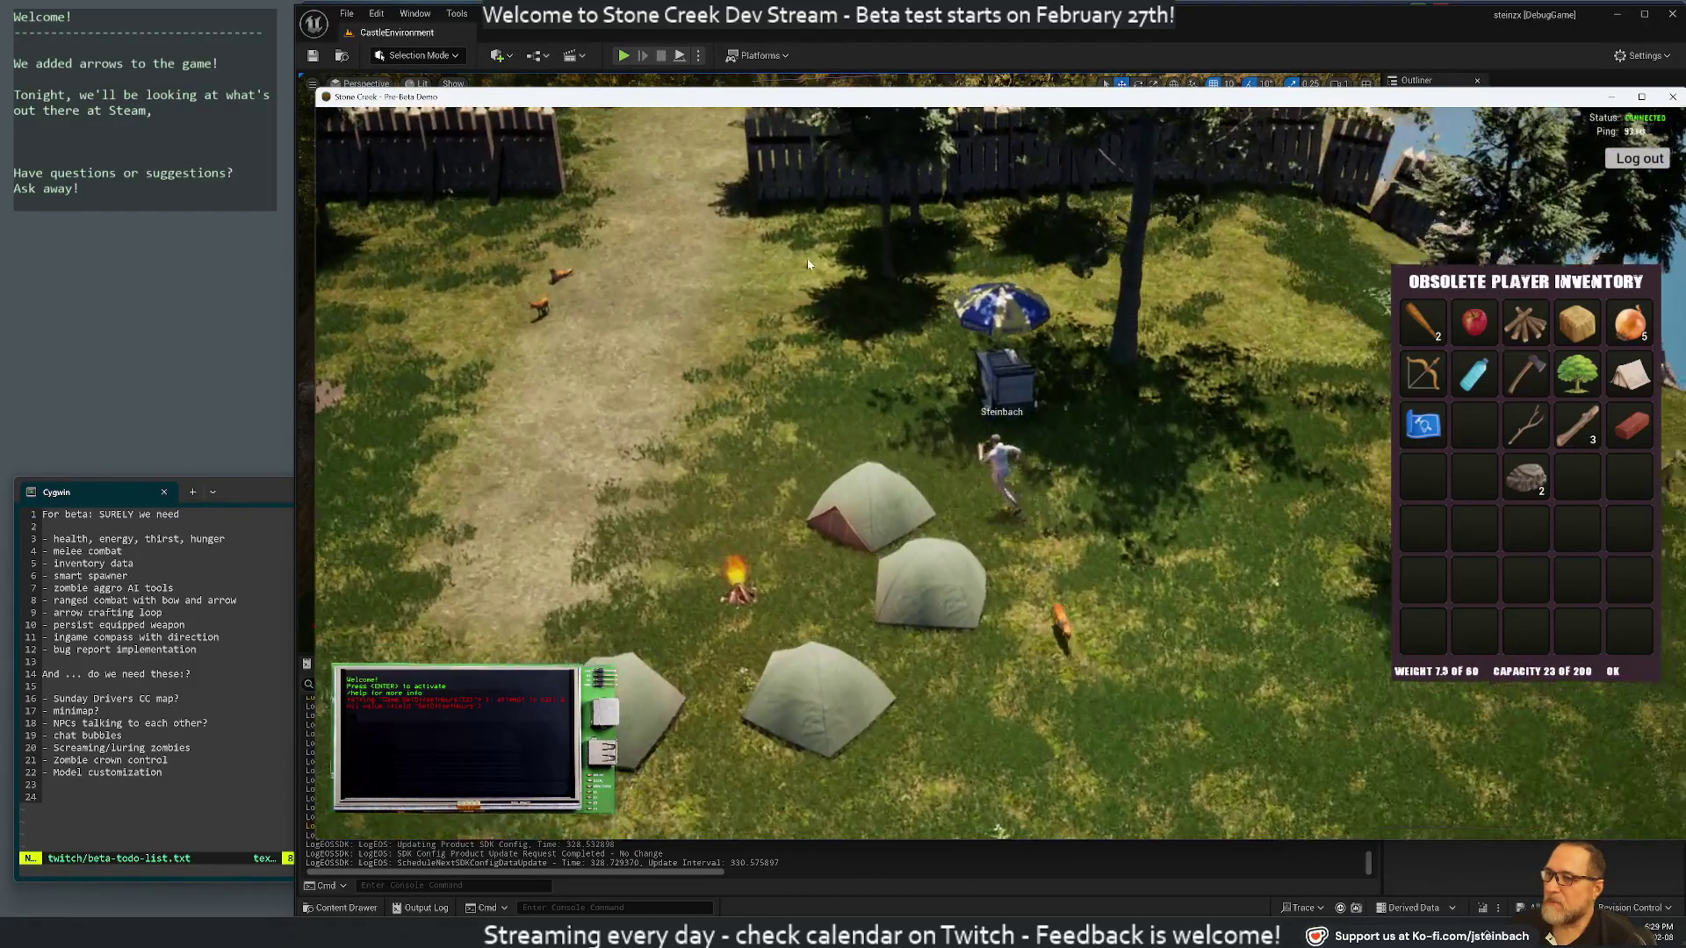
{"action": "key", "text": "w"}
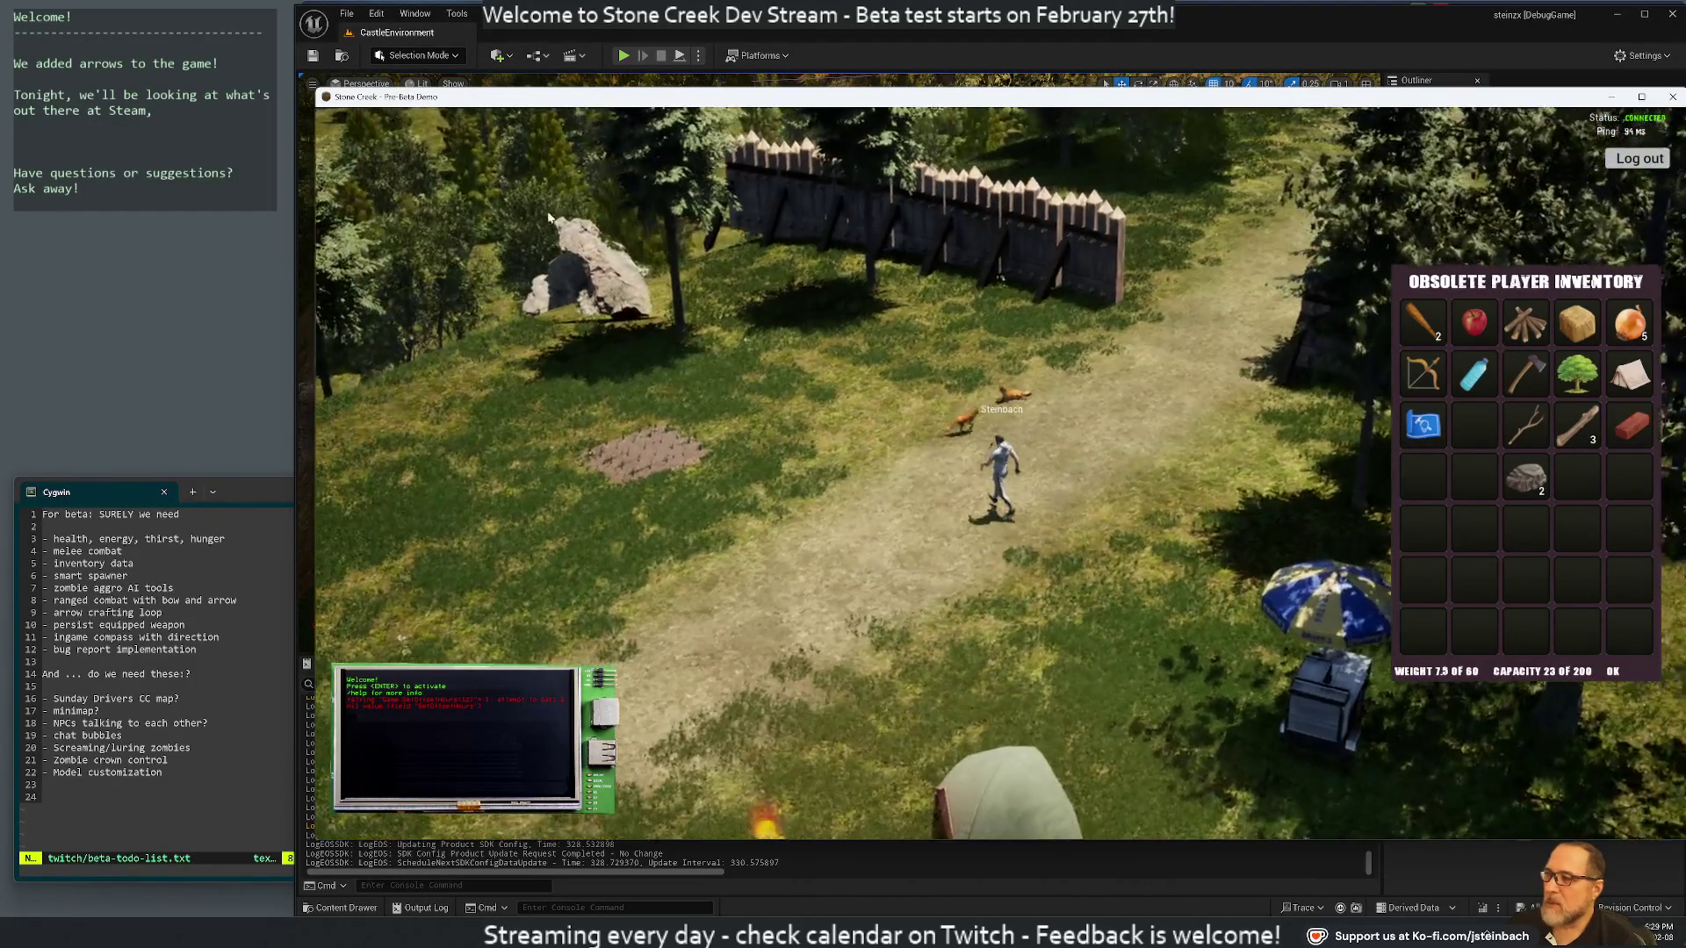
{"action": "key", "text": "w"}
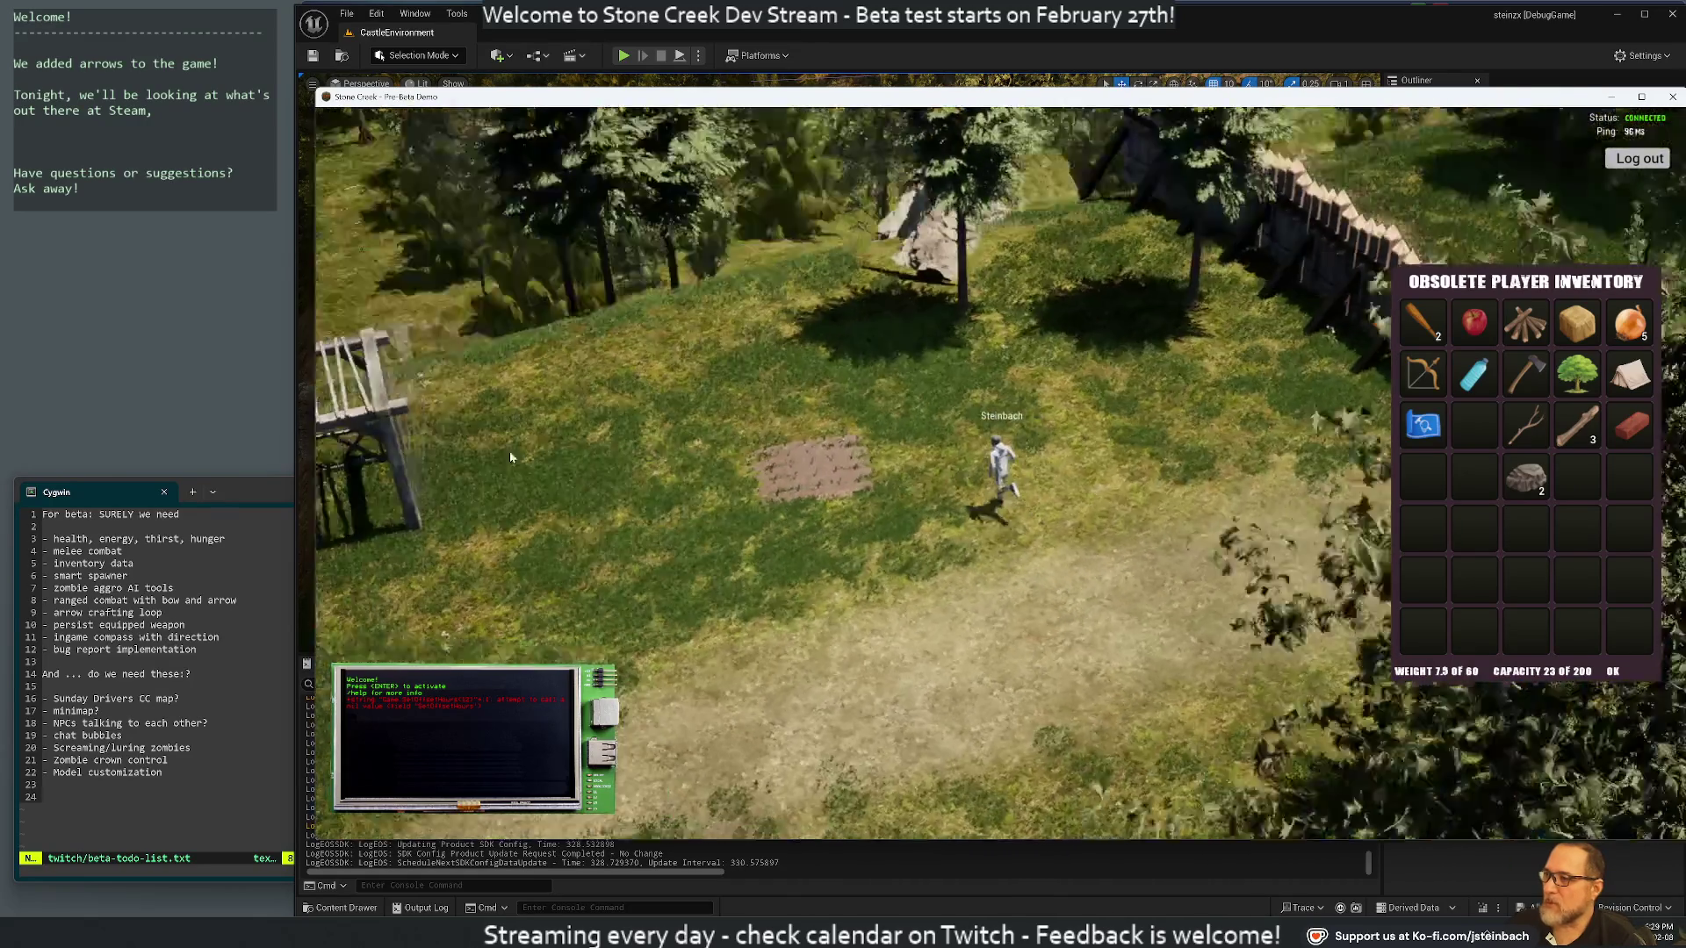
Loop past the pergola and well, then run back and stop beside the tents
{"action": "key", "text": "w"}
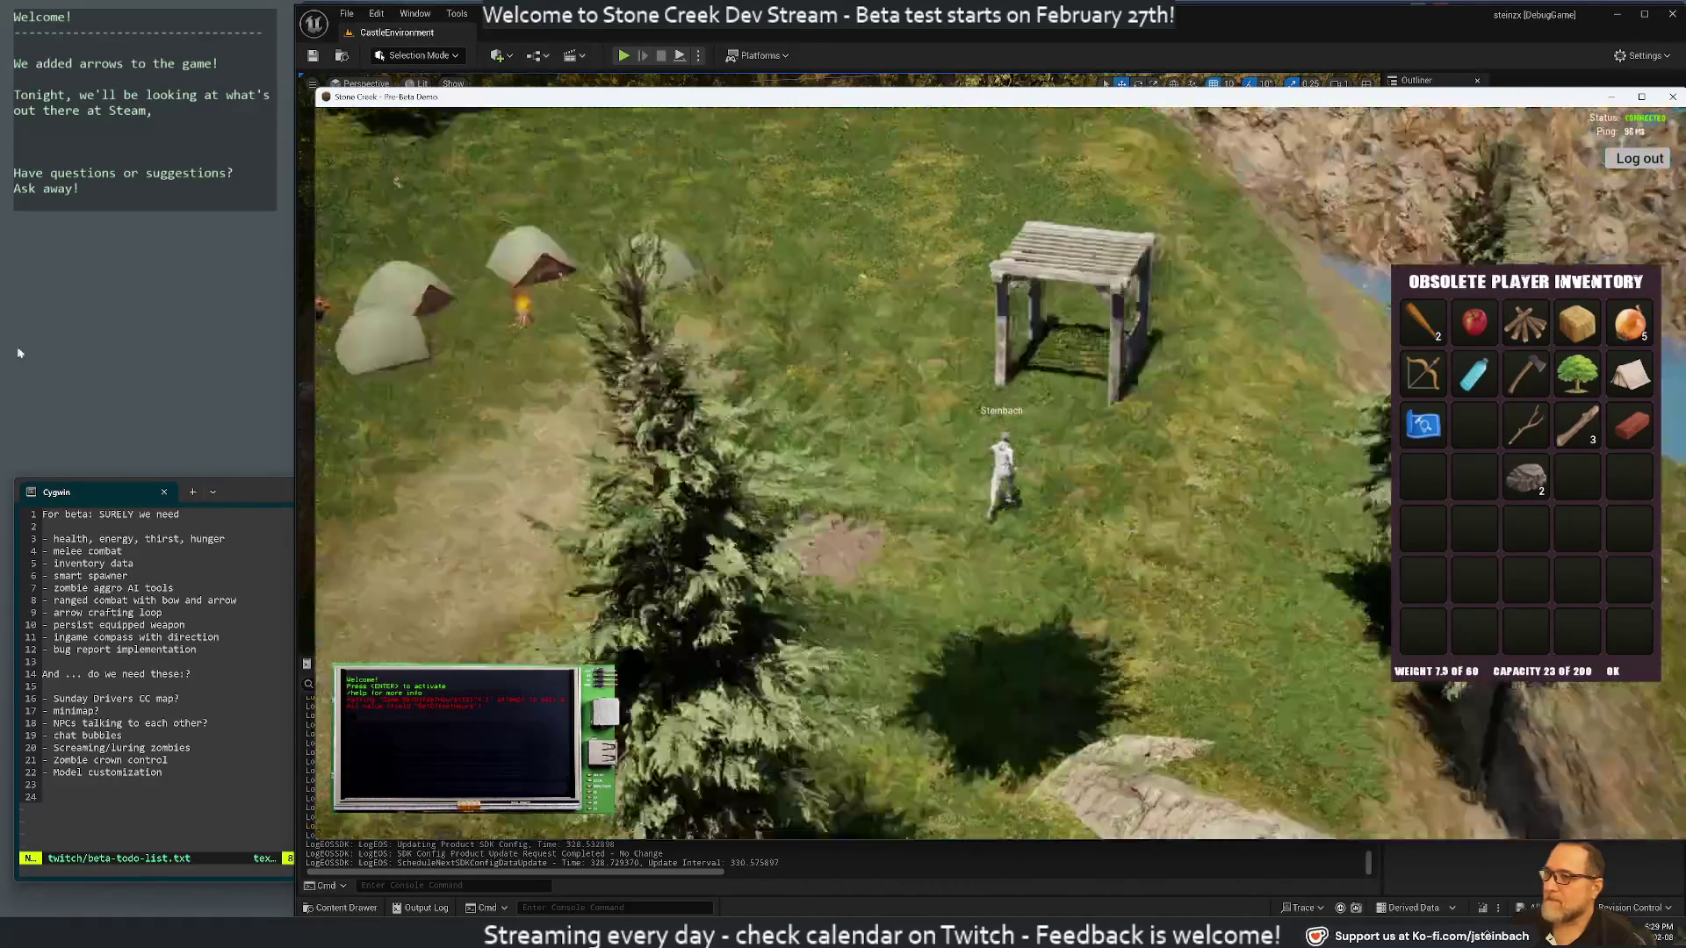
{"action": "key", "text": "w"}
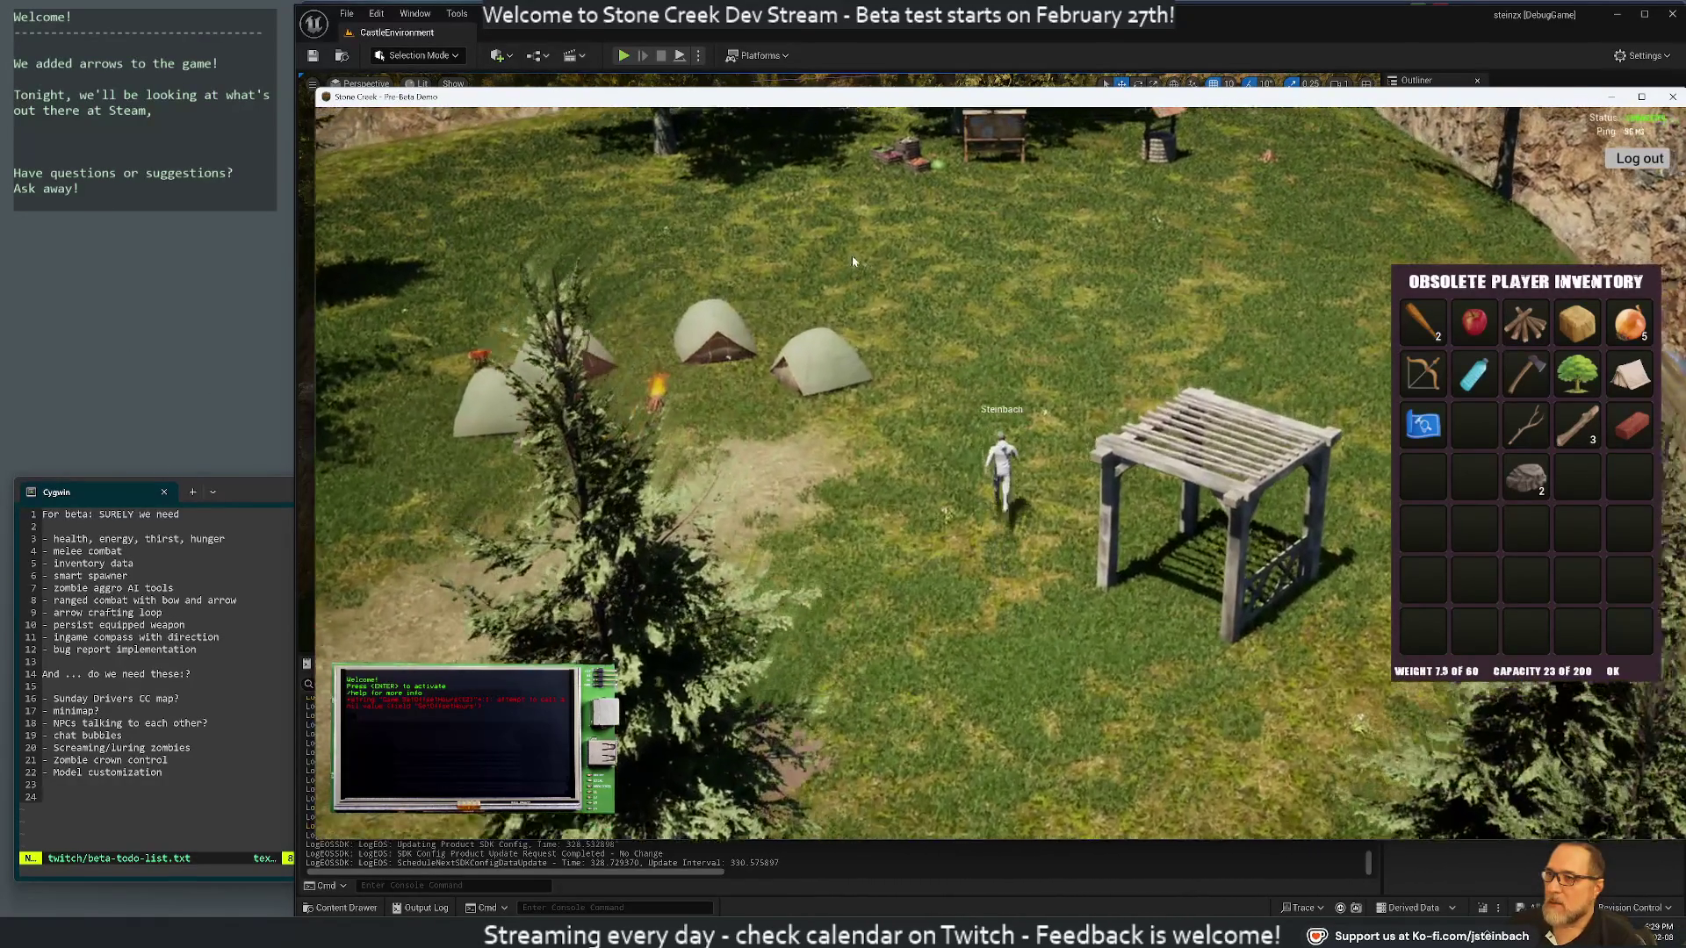
{"action": "key", "text": "w"}
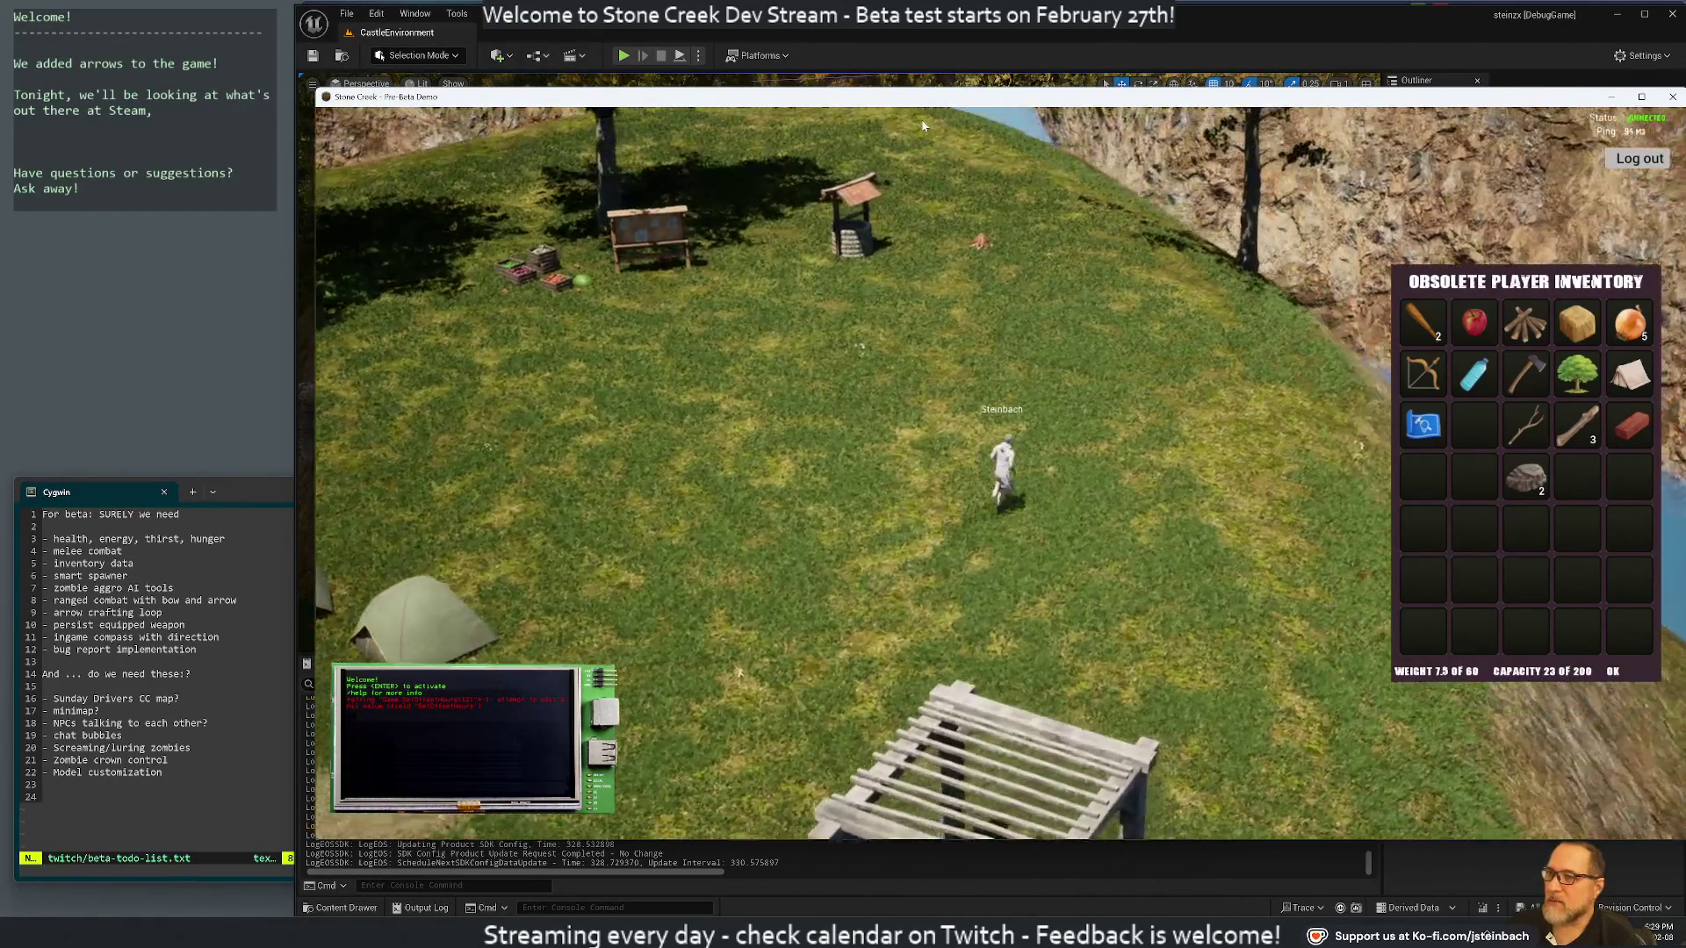
{"action": "key", "text": "a"}
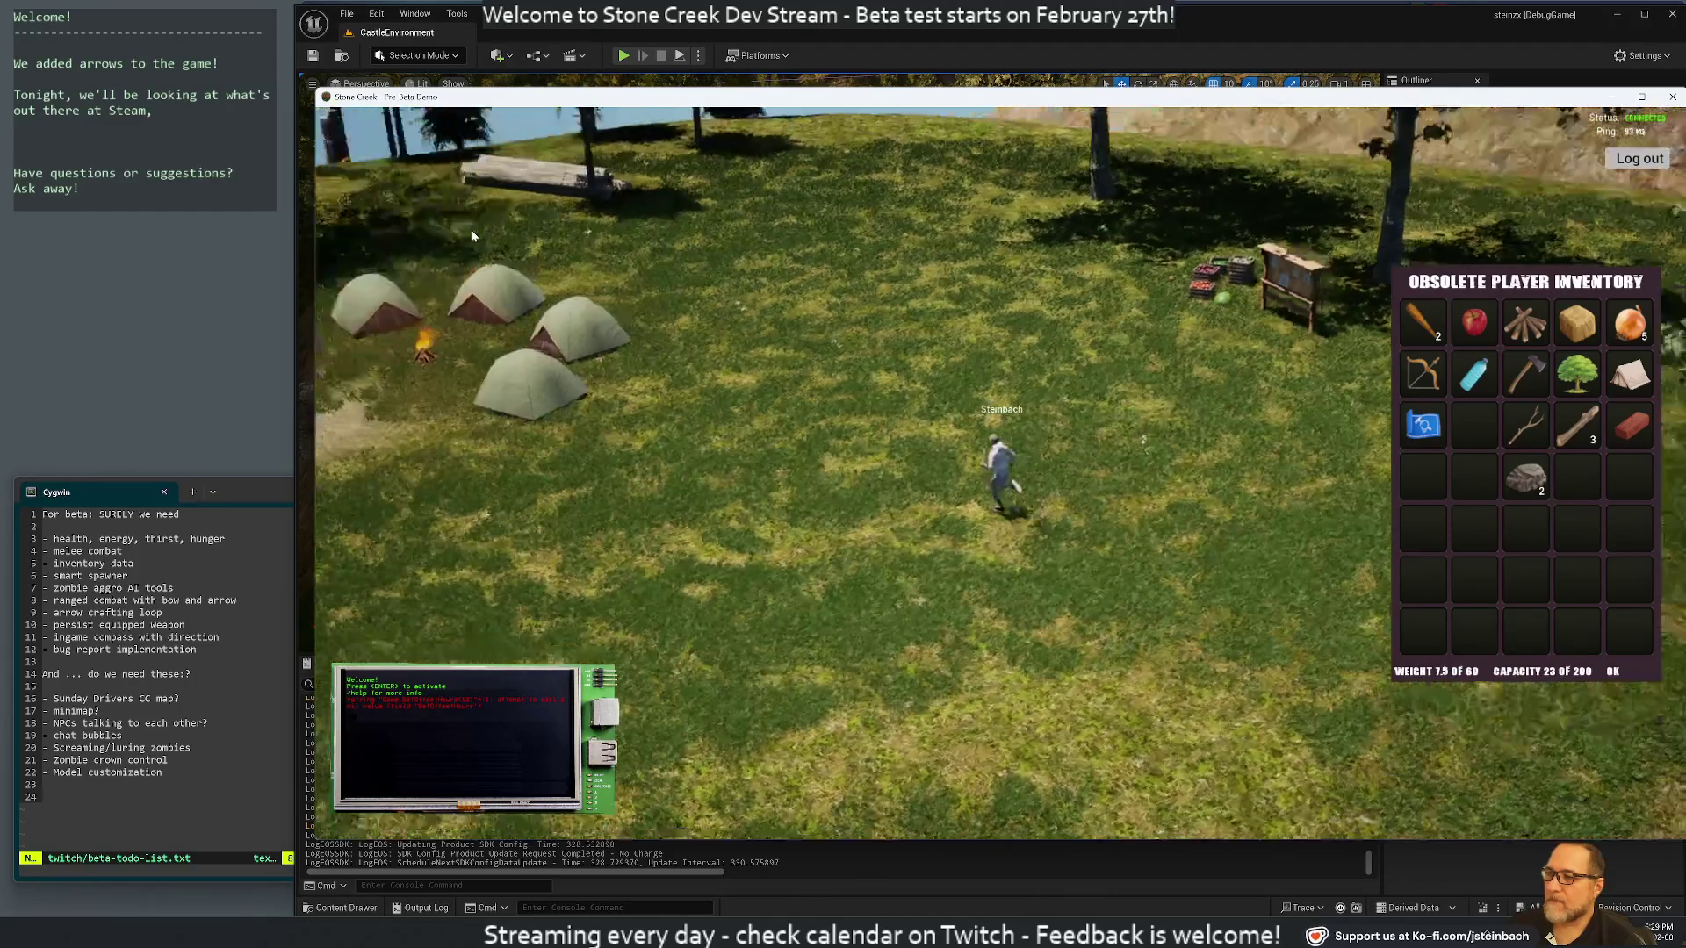
{"action": "key", "text": "w"}
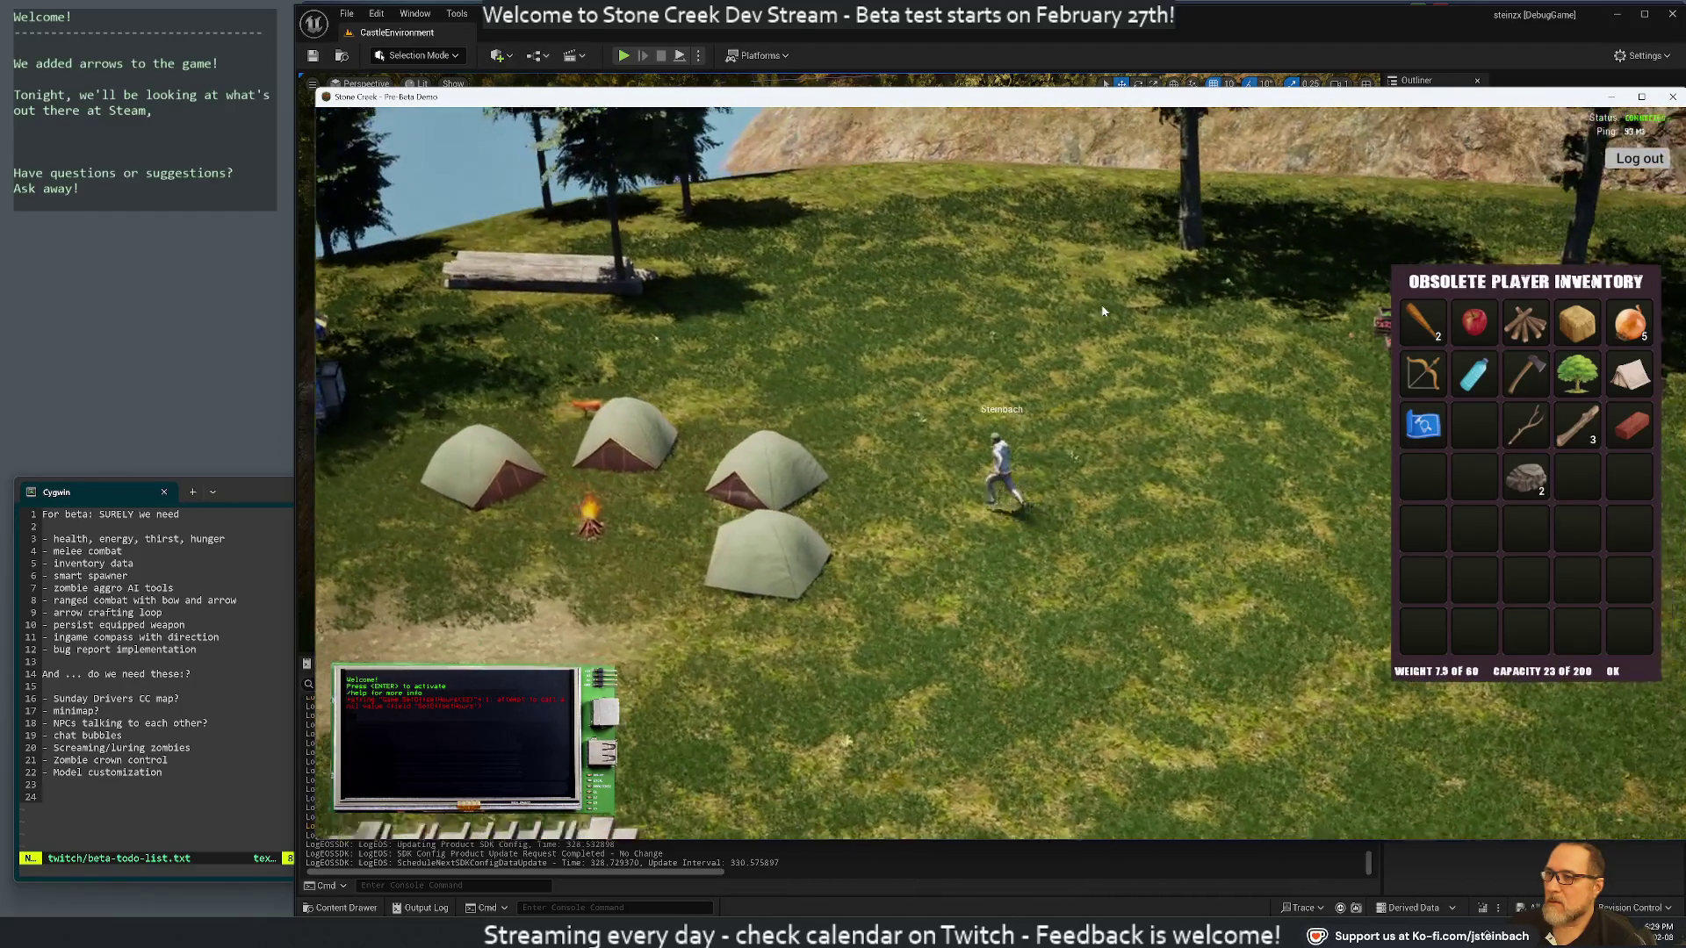
{"action": "key", "text": "w"}
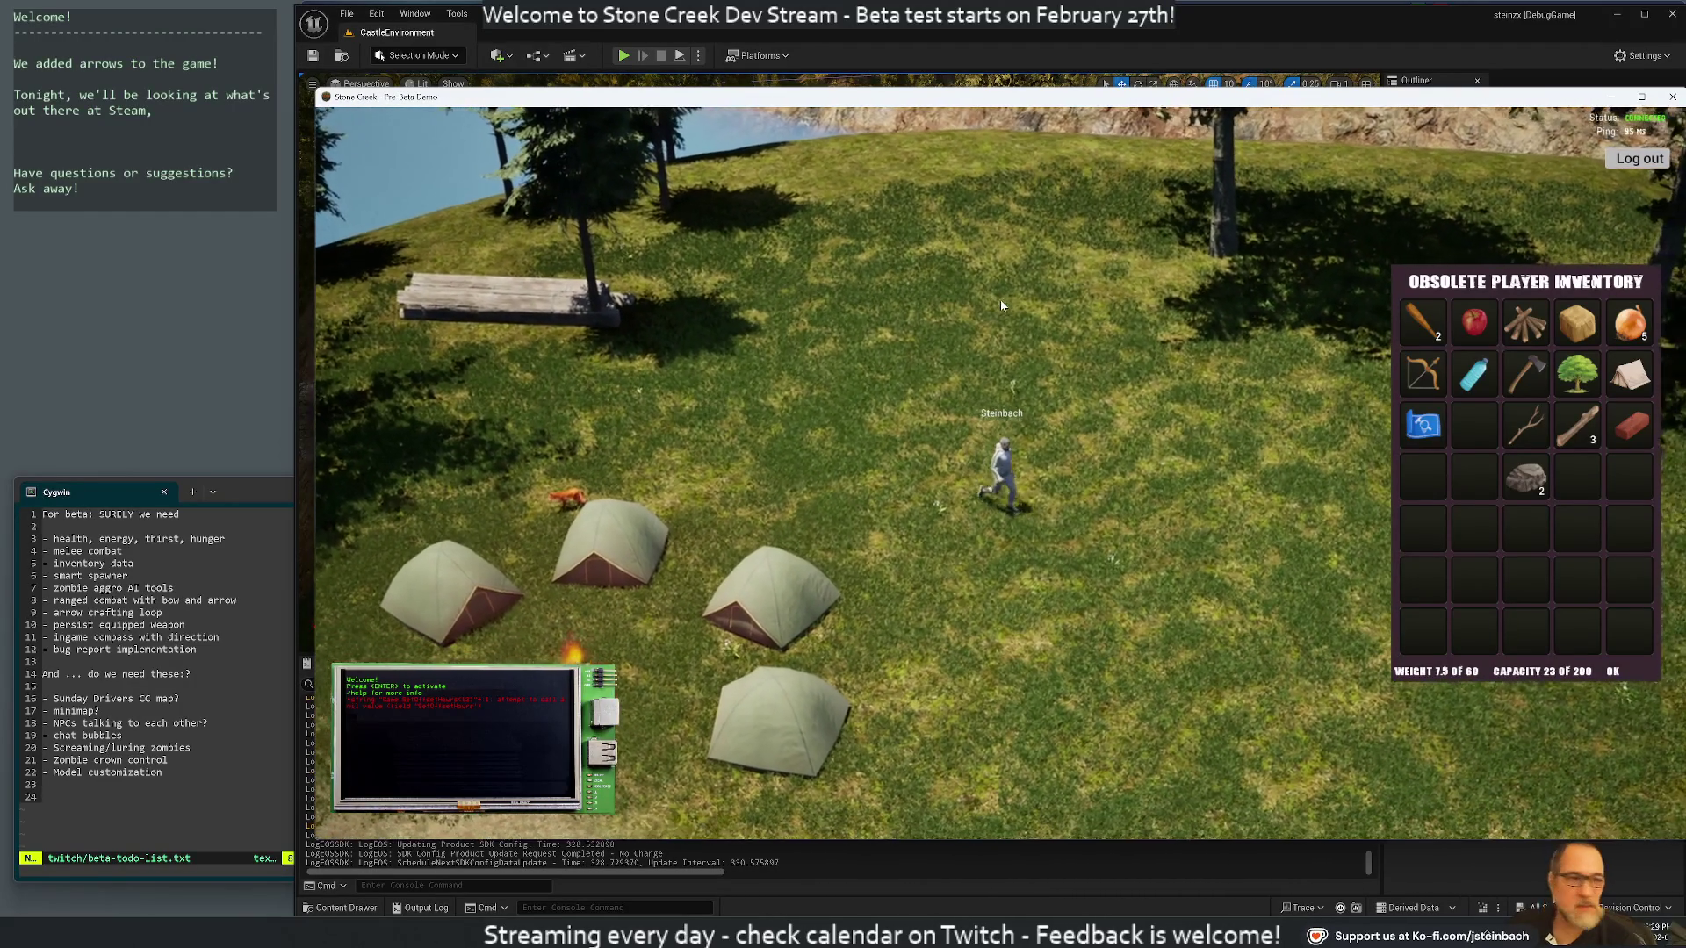
{"action": "key", "text": "w"}
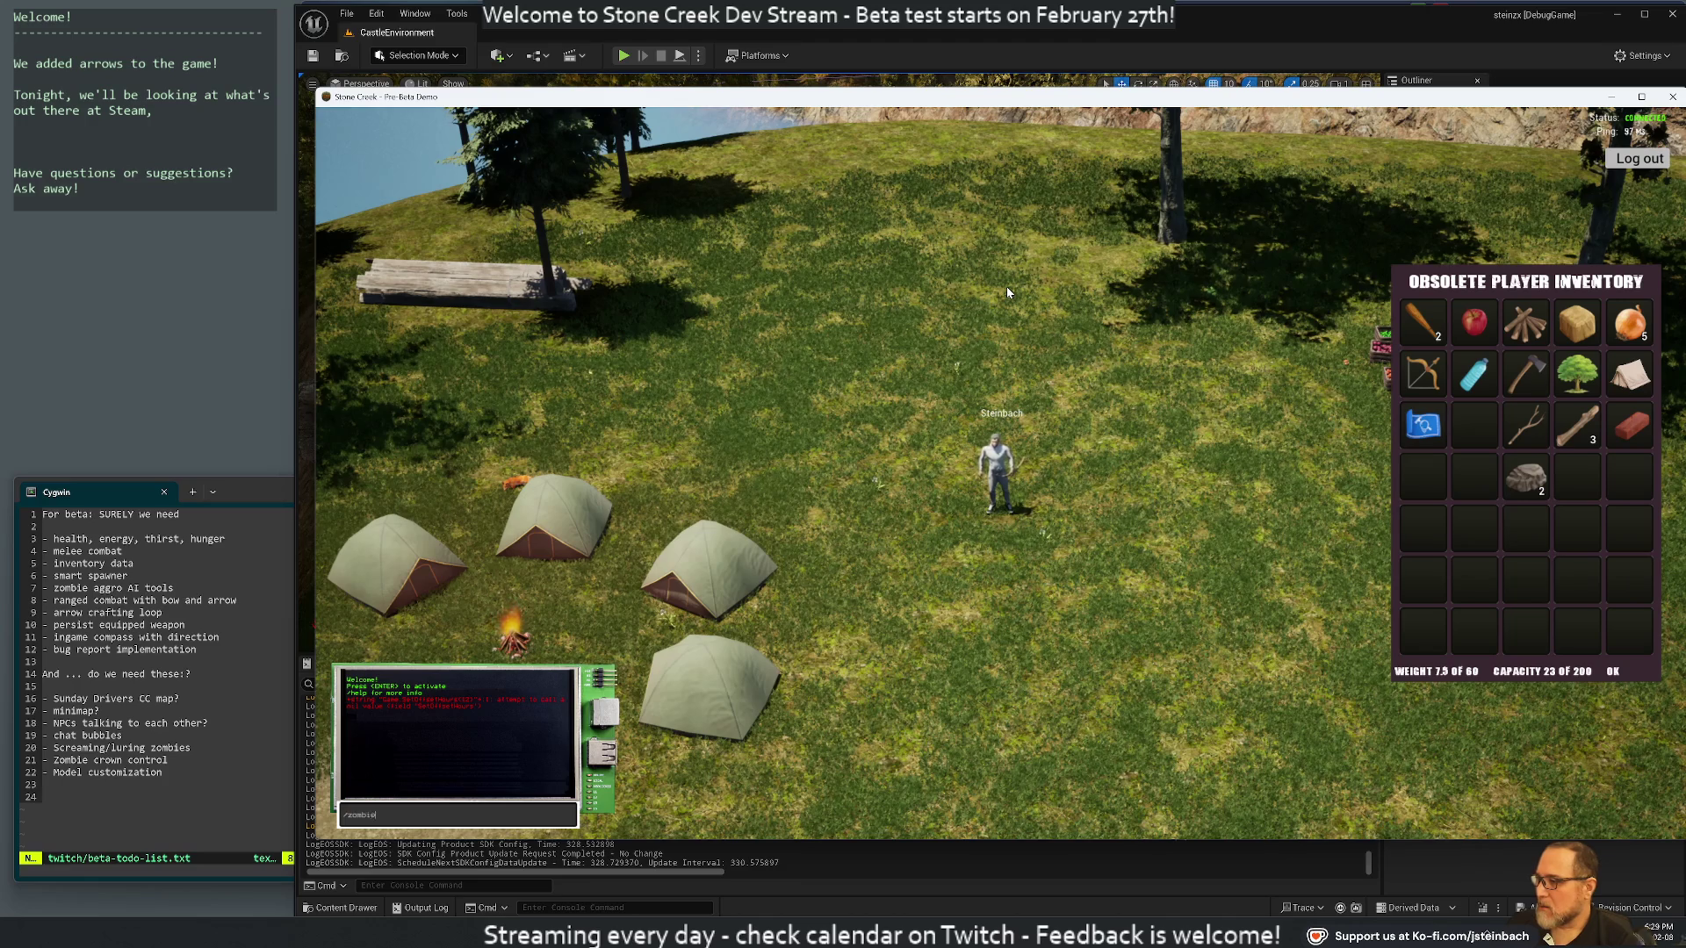
Look over the camp, run toward the tents, then log out to the login screen
{"action": "mouse_move", "coordinate": [1006, 287]}
{"action": "left_mouse_down"}
{"action": "mouse_move", "coordinate": [806, 332]}
{"action": "mouse_move", "coordinate": [624, 450]}
{"action": "left_mouse_up"}
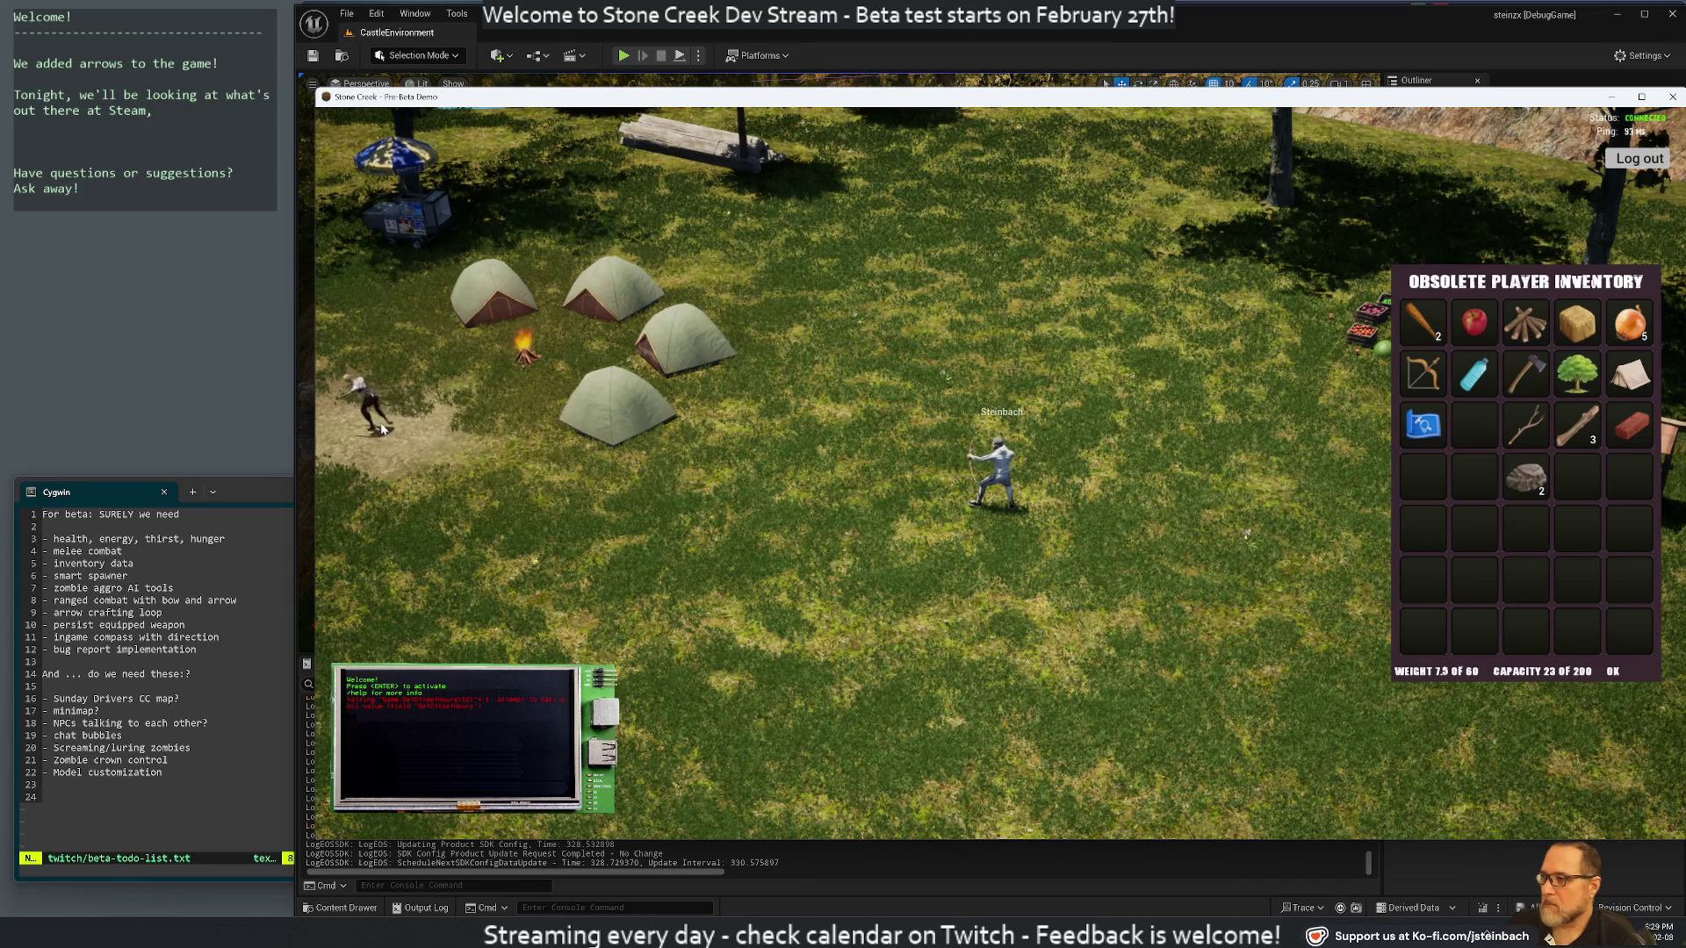
{"action": "key", "text": "a"}
{"action": "key", "text": "a"}
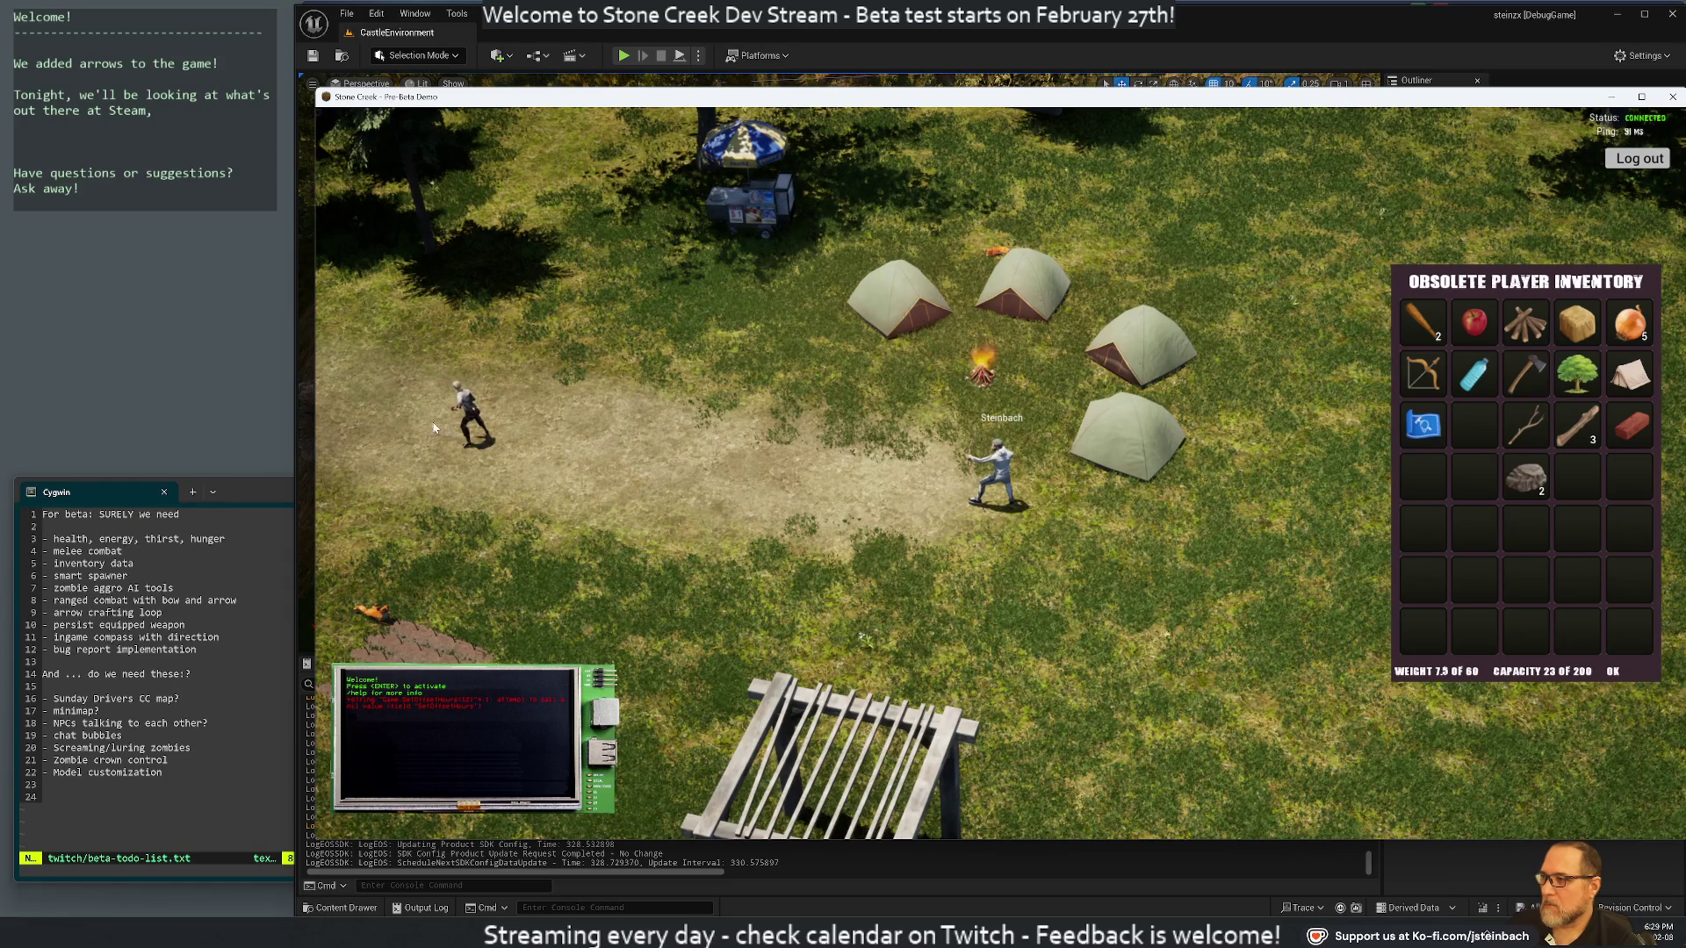
{"action": "key", "text": "q"}
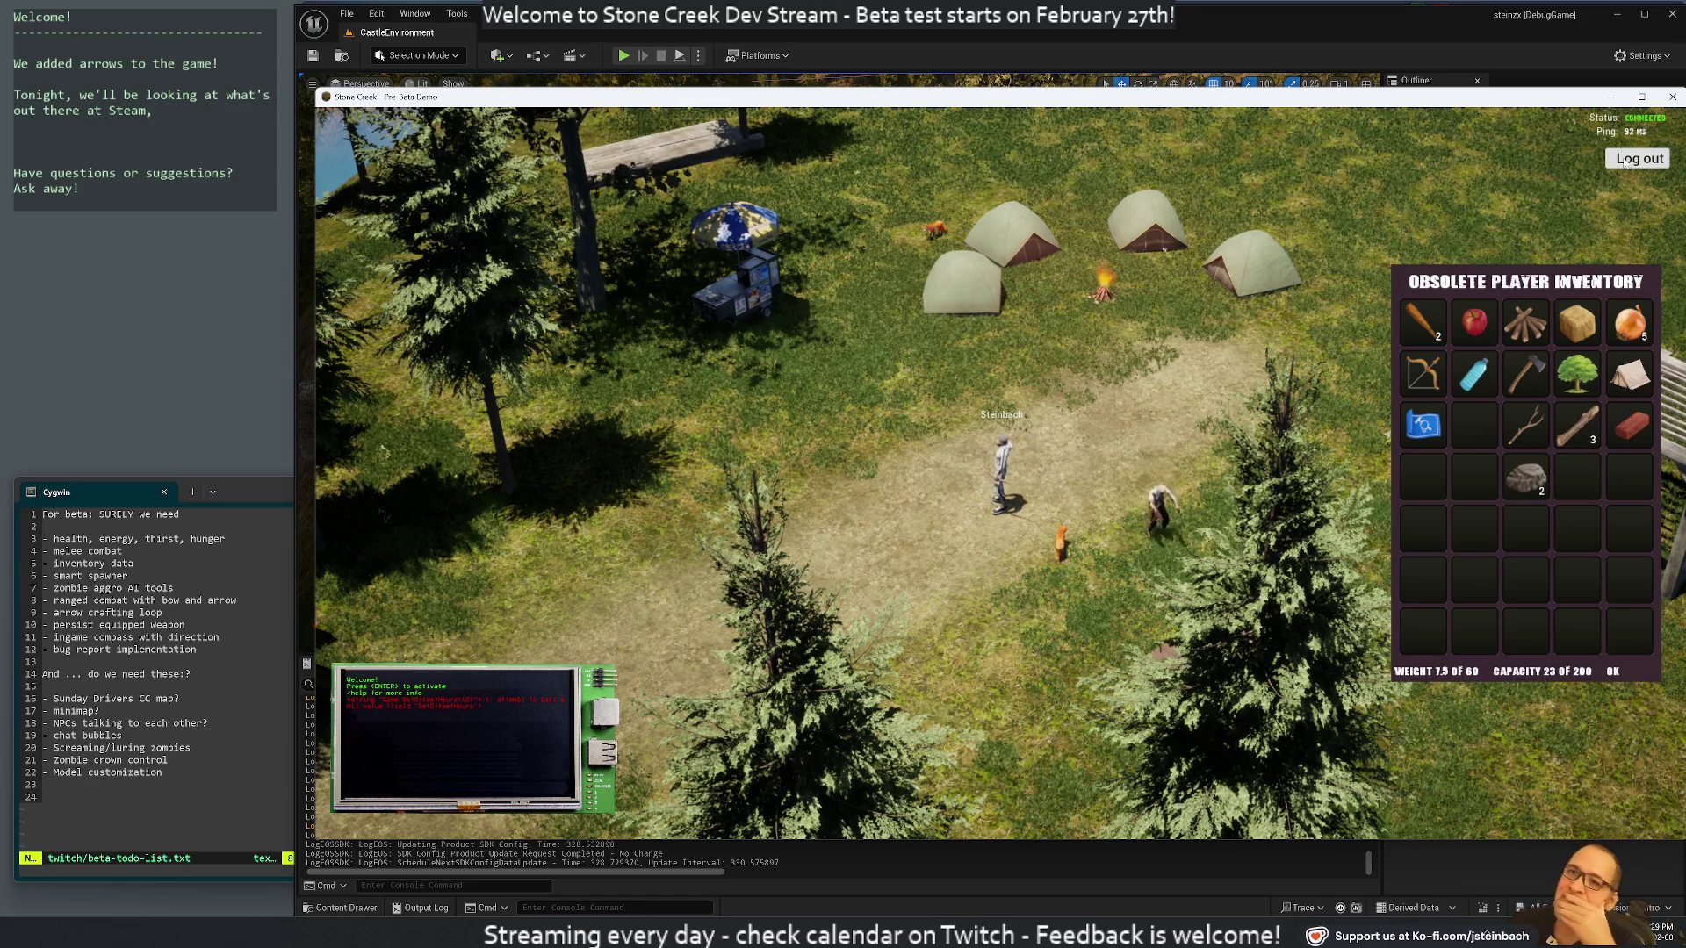
{"action": "left_click", "coordinate": [1626, 165]}
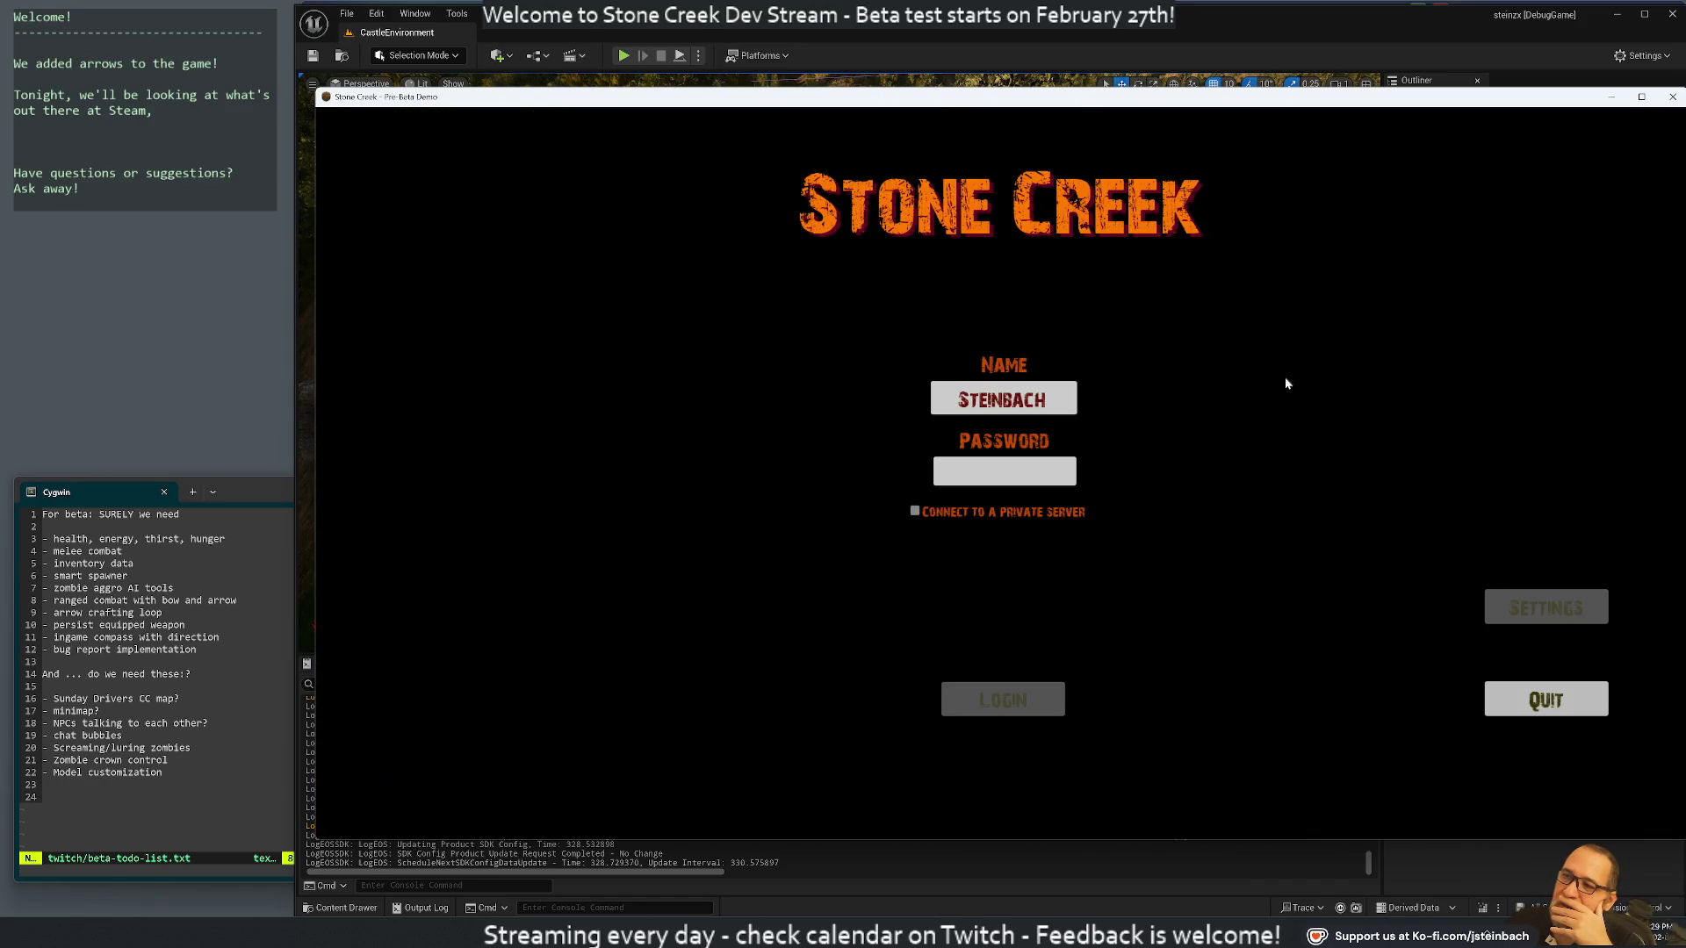
{"action": "left_click_drag", "start_coordinate": [933, 106], "coordinate": [915, 77]}
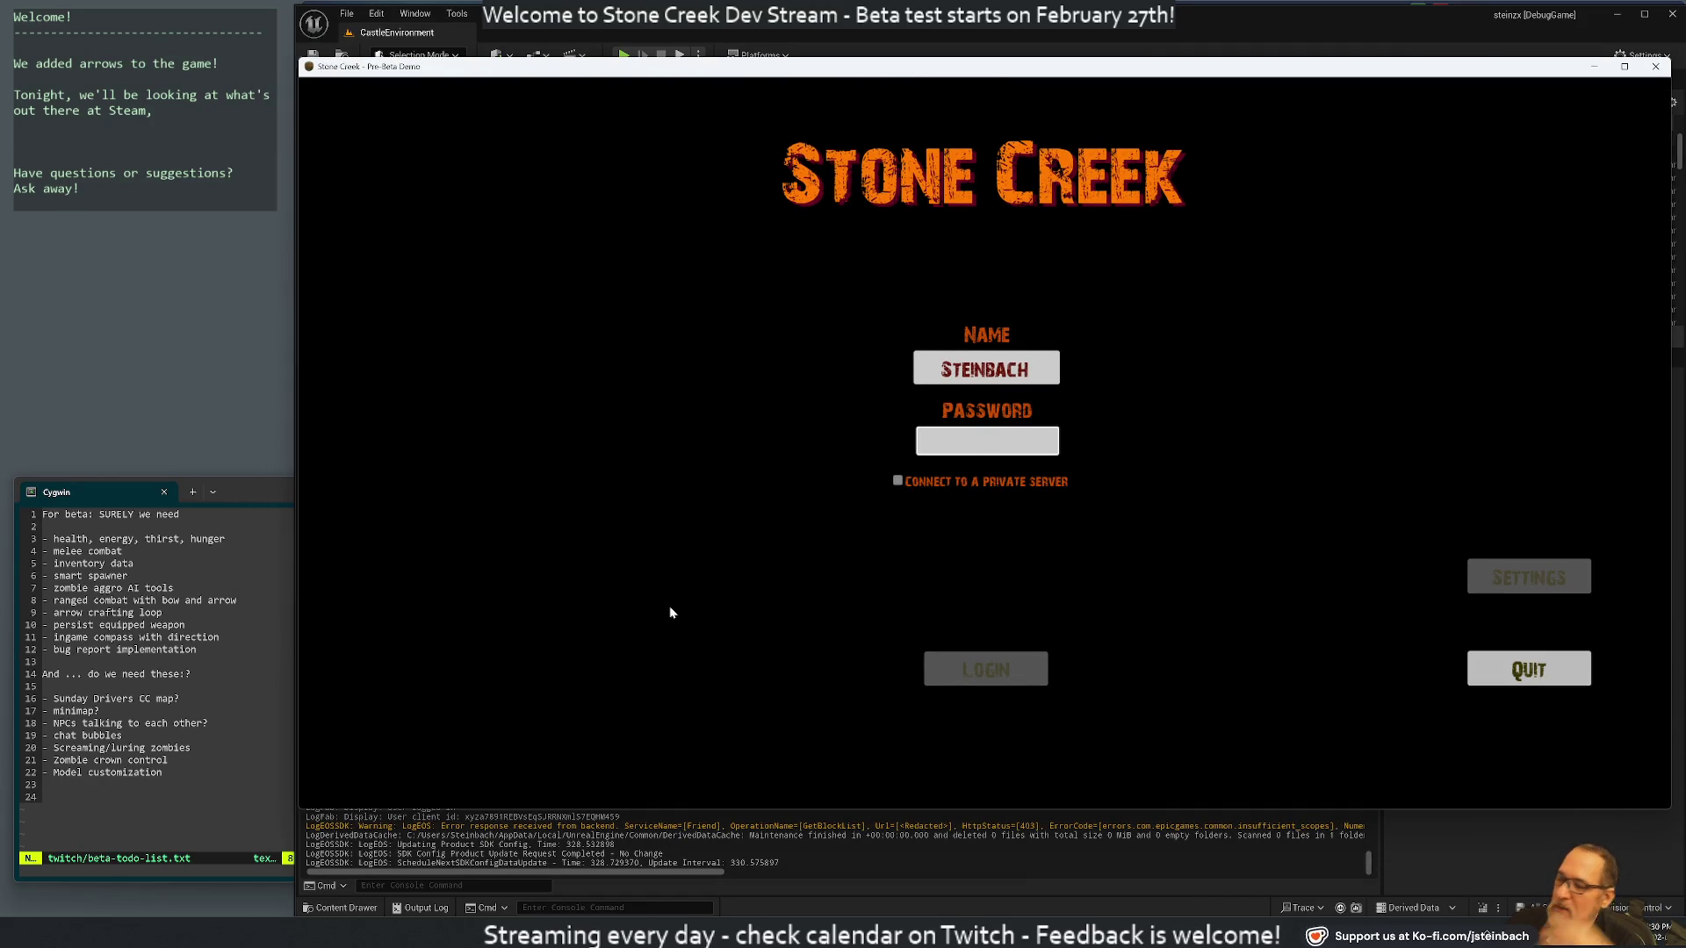
Log back in with the account password, log out again, and dismiss the Fatal error message
{"action": "type", "text": "********"}
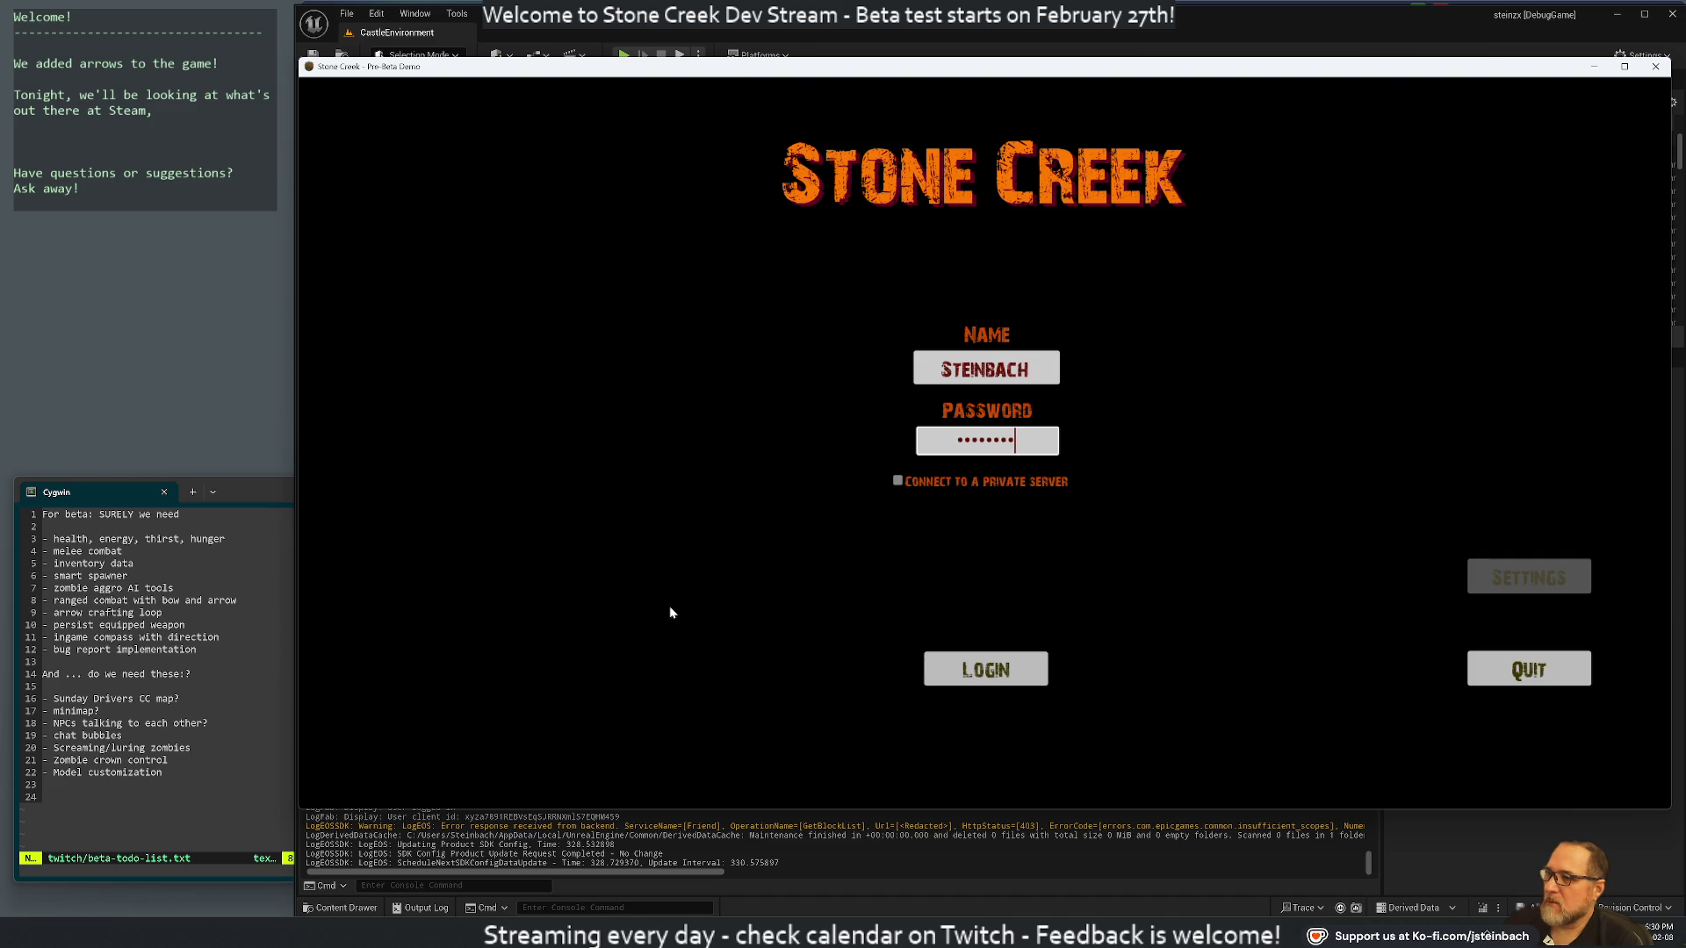
{"action": "key", "text": "Return"}
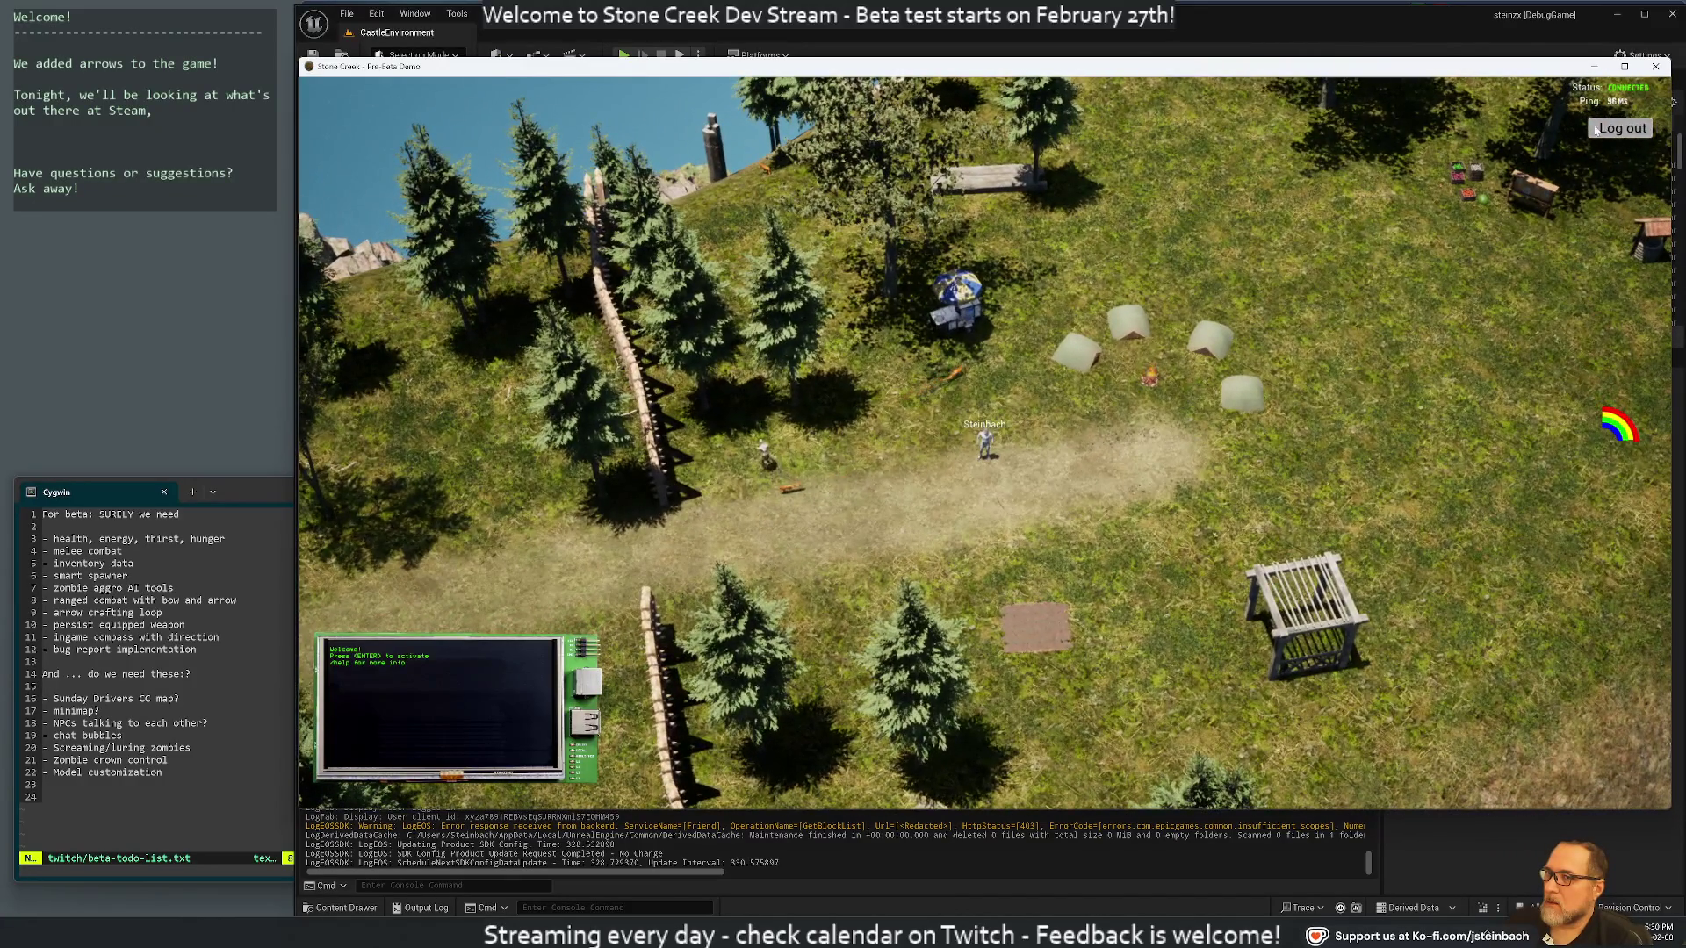
{"action": "left_click", "coordinate": [1596, 129]}
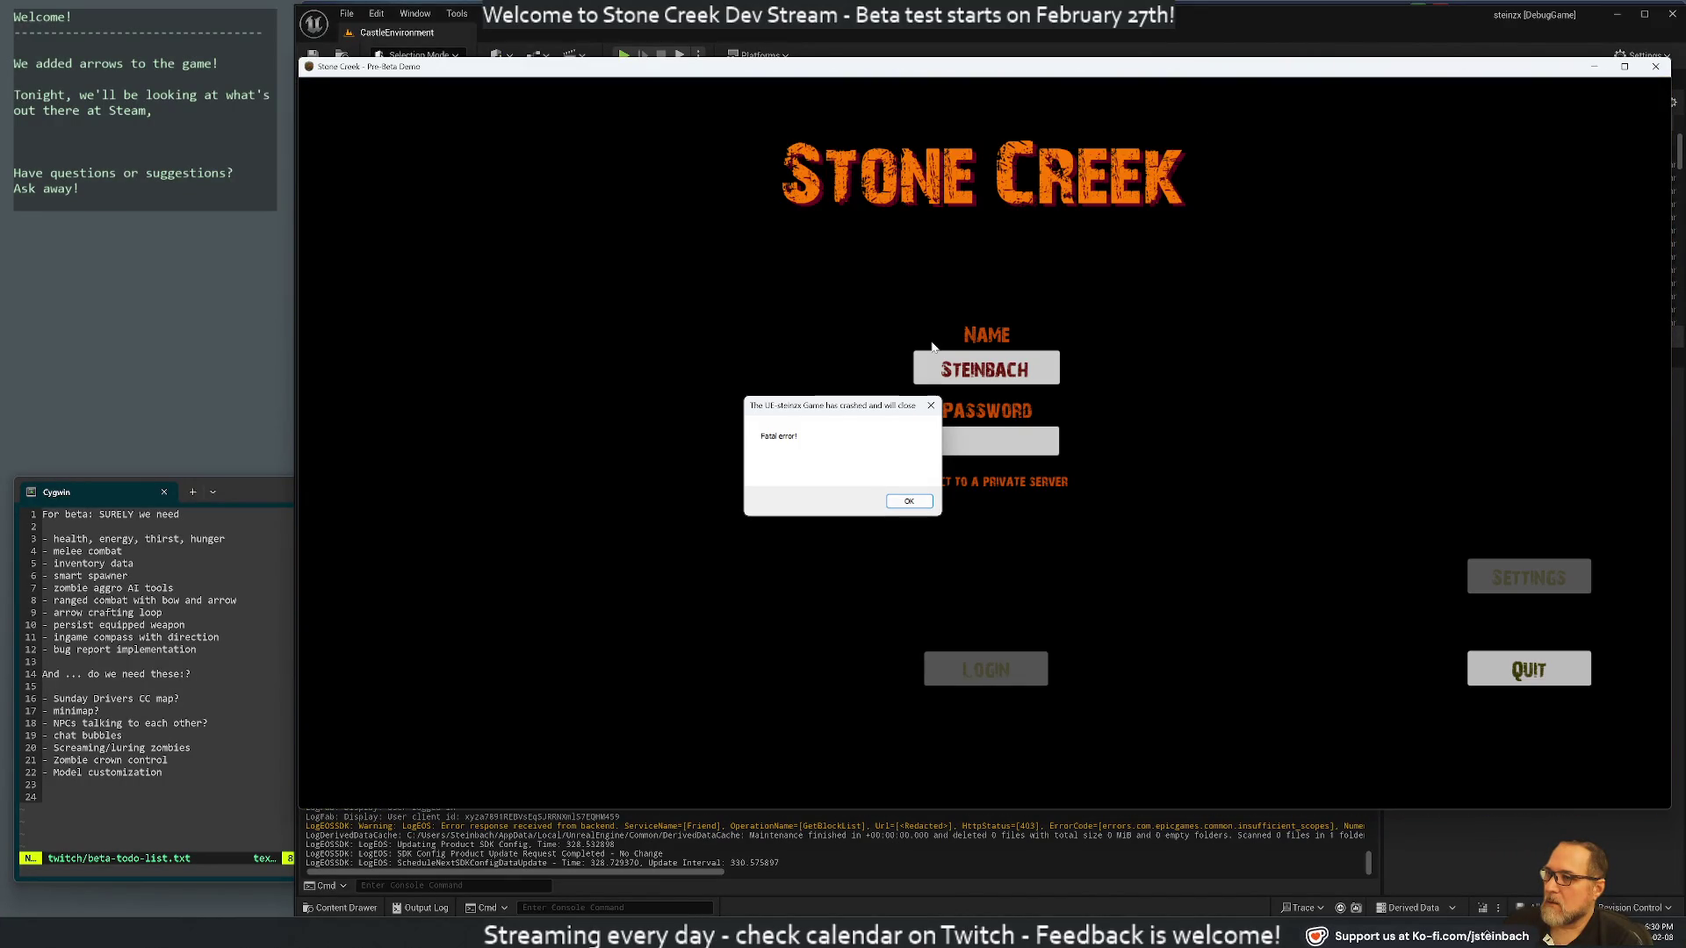
{"action": "left_click", "coordinate": [909, 502]}
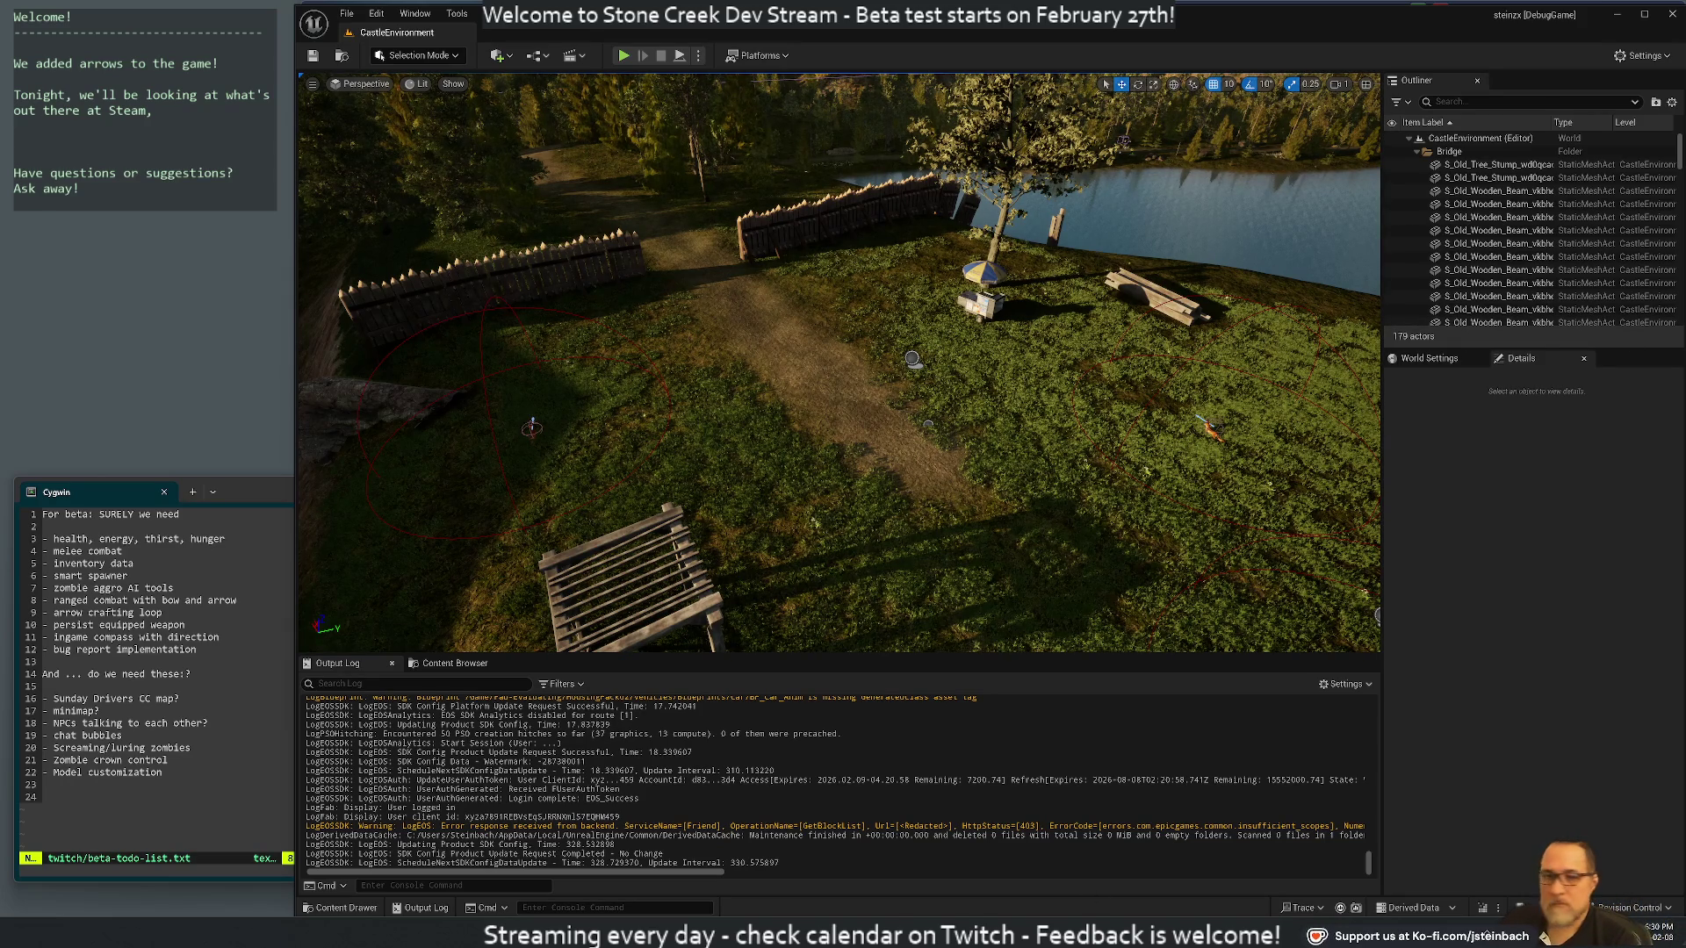
Select the Landscape in the CastleEnvironment level and bring the Cygwin to-do terminal forward
{"action": "mouse_move", "coordinate": [988, 935]}
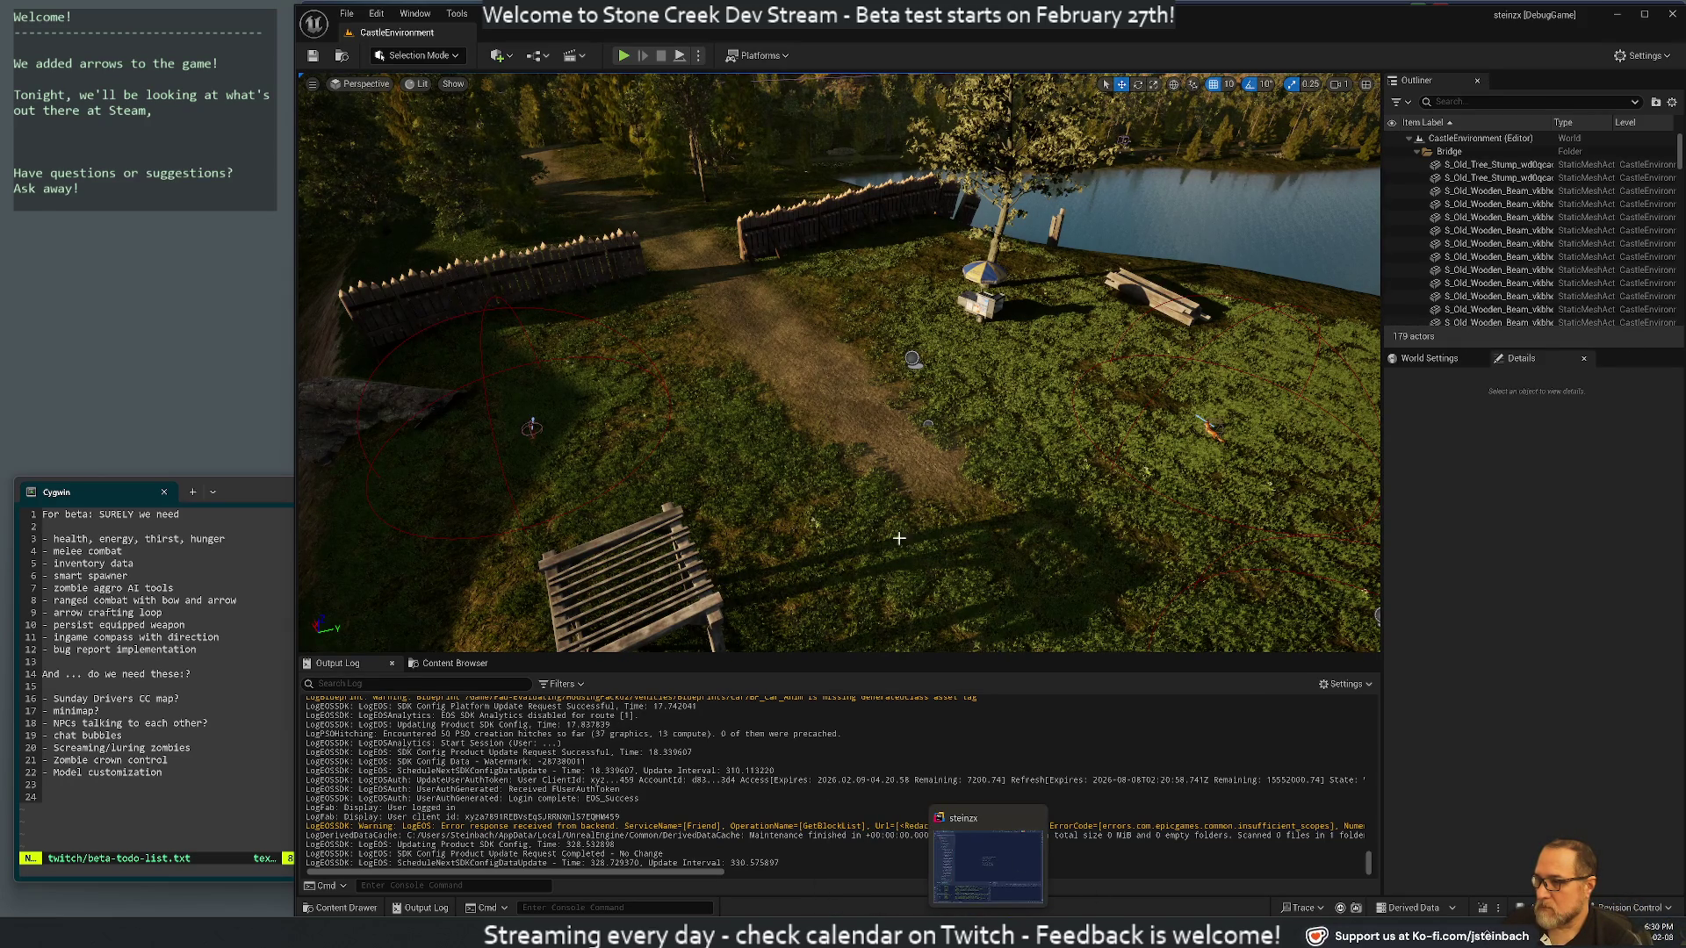
{"action": "left_click", "coordinate": [792, 427]}
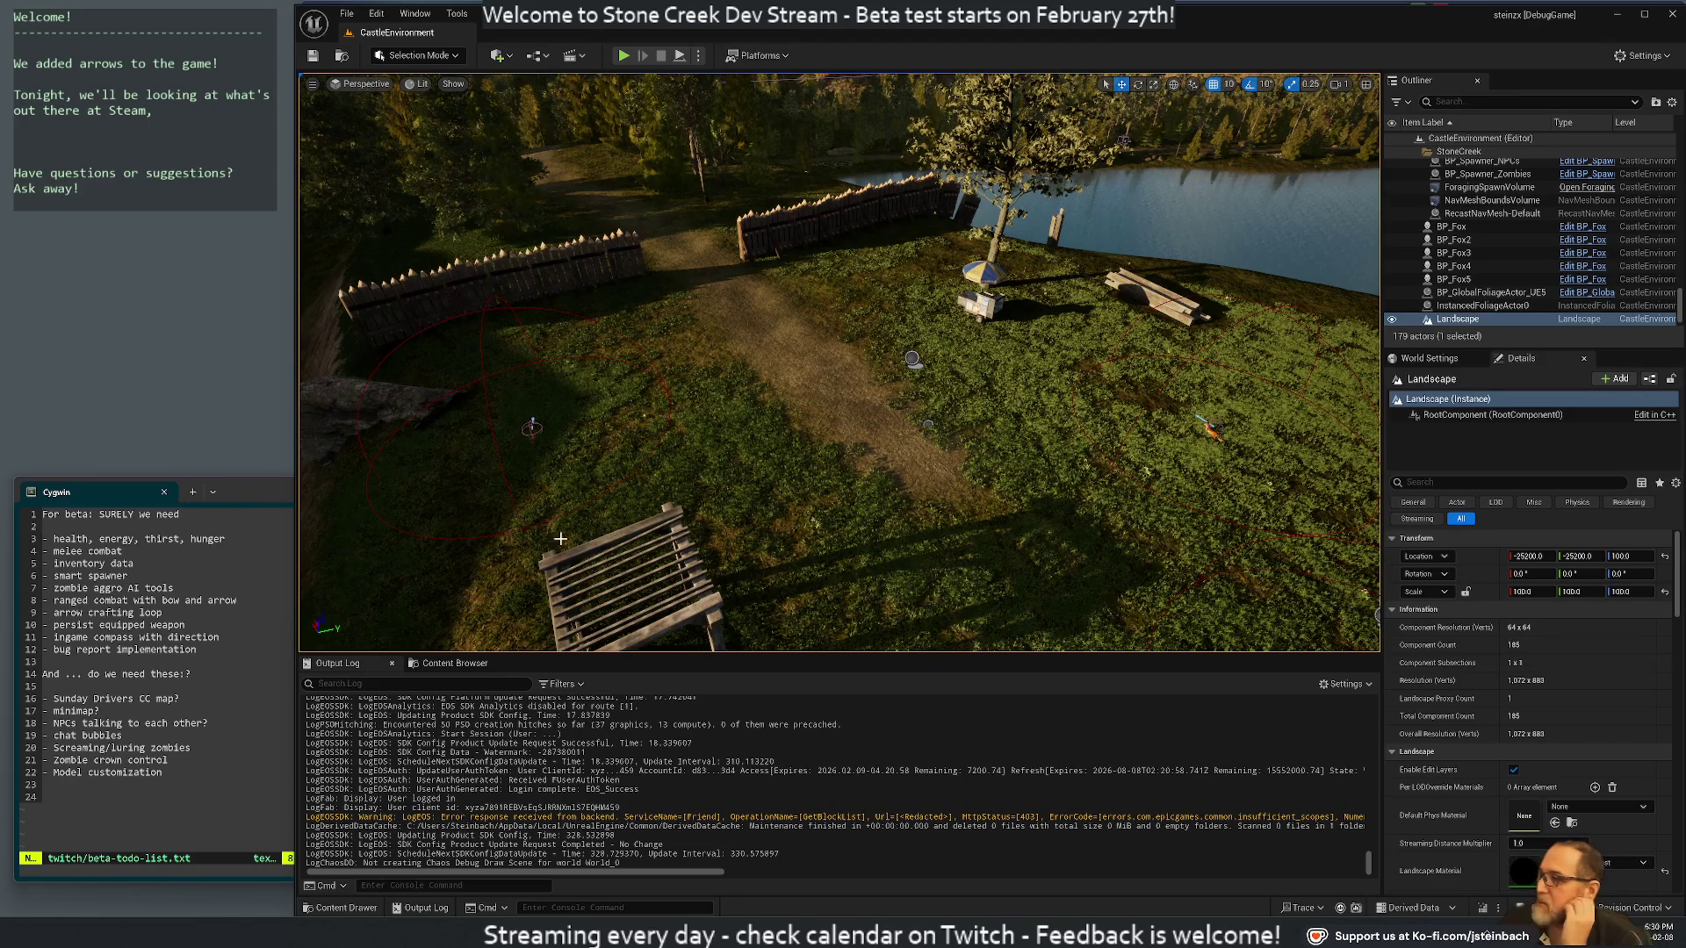
{"action": "left_click", "coordinate": [243, 509]}
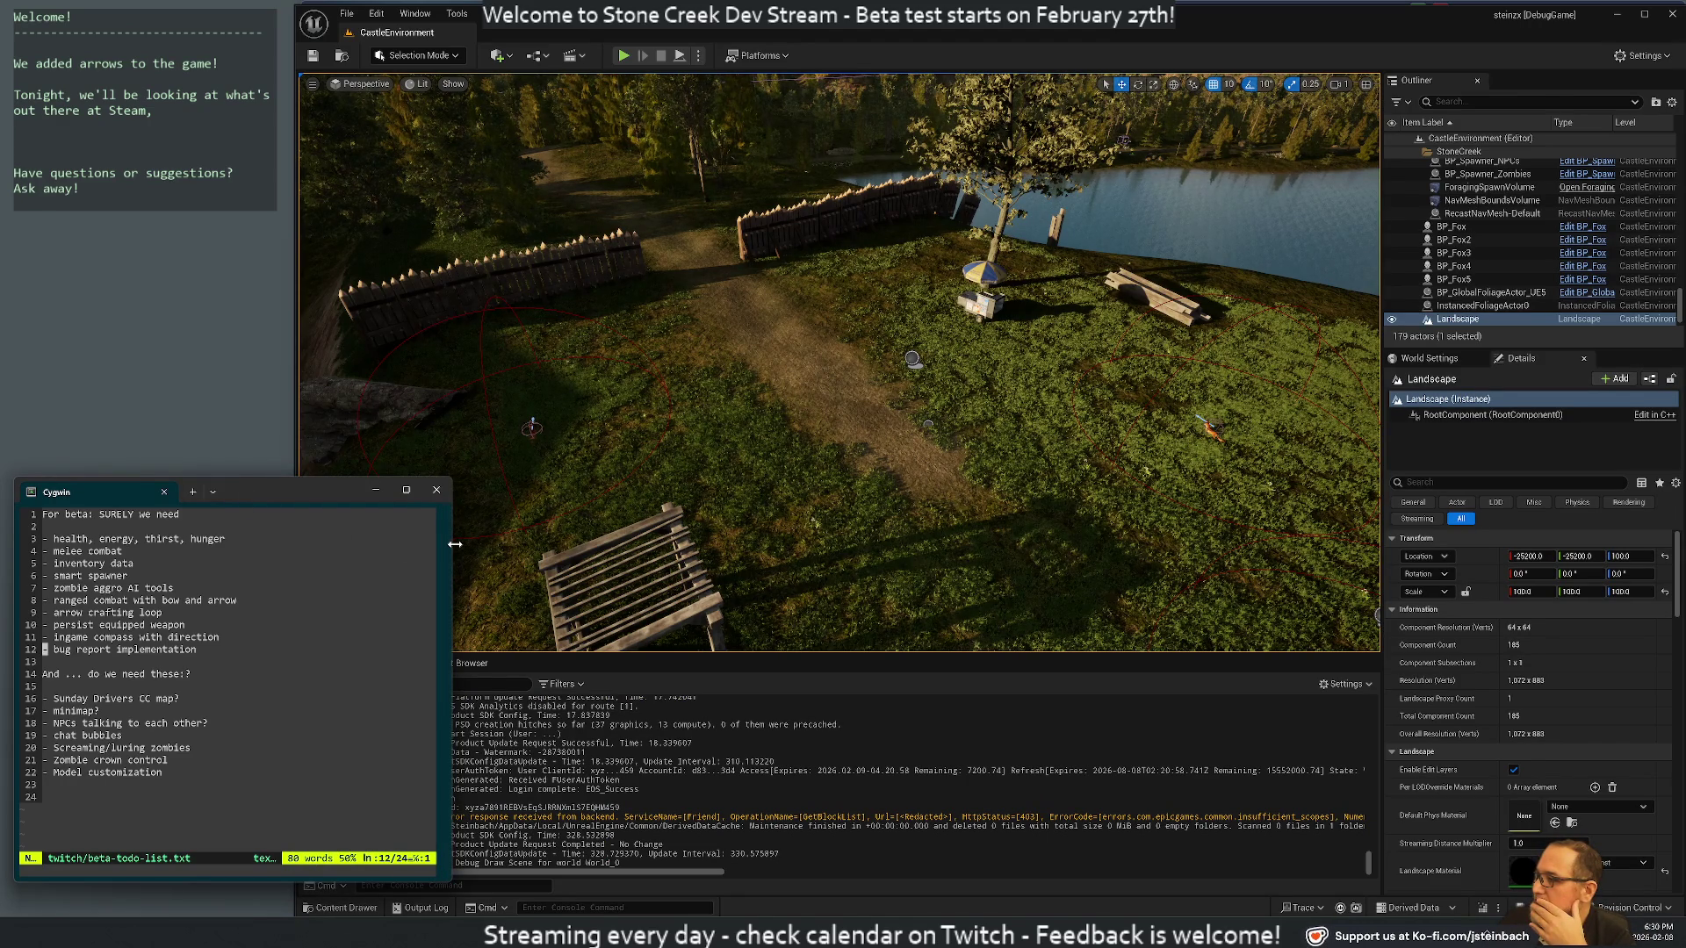
Narrow, recentre and enlarge the Cygwin terminal window
{"action": "left_click_drag", "start_coordinate": [455, 544], "coordinate": [307, 548]}
{"action": "mouse_move", "coordinate": [207, 492]}
{"action": "left_mouse_down"}
{"action": "mouse_move", "coordinate": [192, 490]}
{"action": "mouse_move", "coordinate": [1064, 237]}
{"action": "mouse_move", "coordinate": [924, 186]}
{"action": "left_mouse_up"}
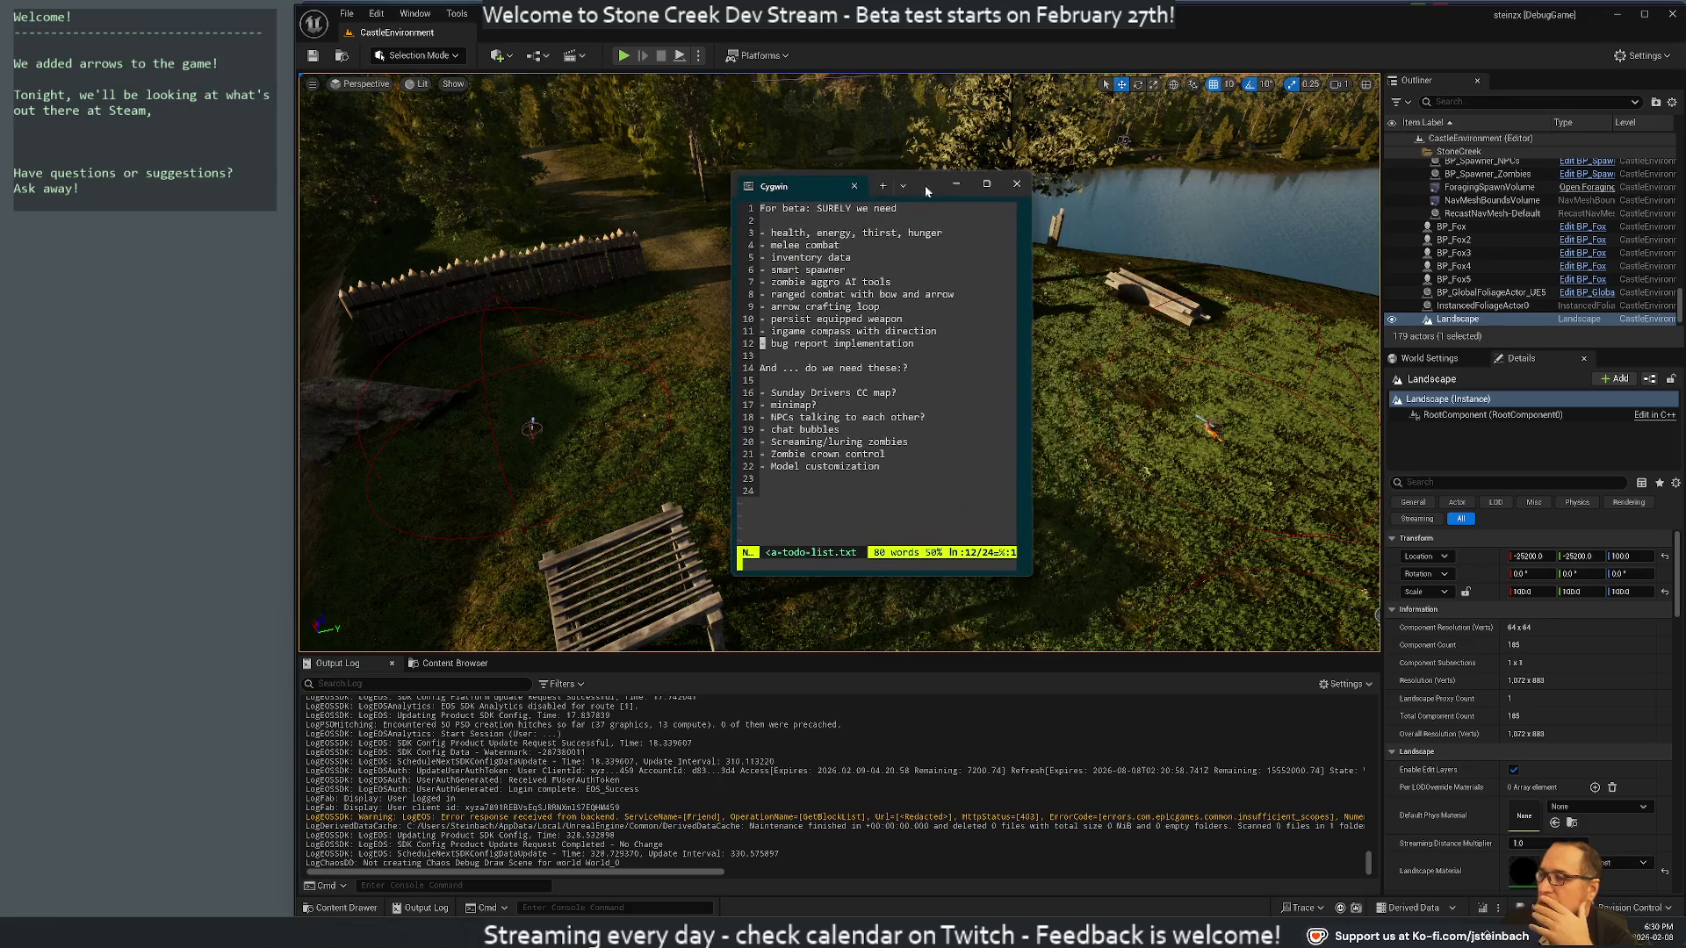
{"action": "mouse_move", "coordinate": [1031, 578]}
{"action": "left_mouse_down"}
{"action": "mouse_move", "coordinate": [1144, 696]}
{"action": "mouse_move", "coordinate": [1213, 734]}
{"action": "left_mouse_up"}
Check lines 15, 12 and 3 of the beta to-do list, then save and quit vim
{"action": "left_click", "coordinate": [946, 383]}
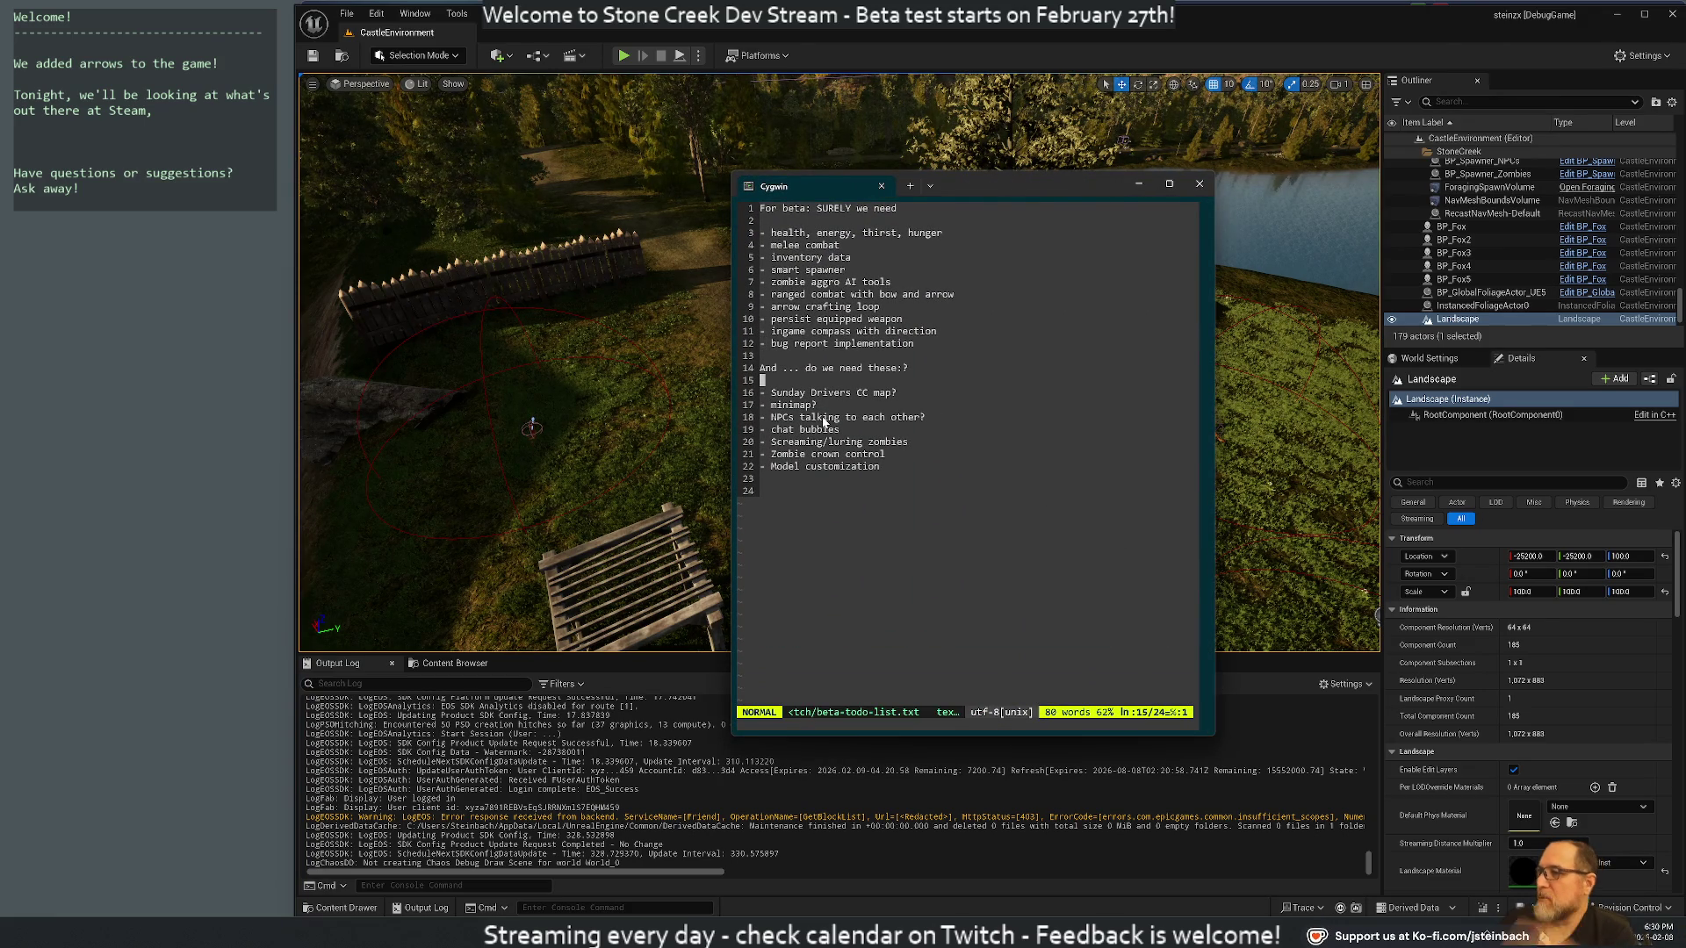
{"action": "left_click", "coordinate": [911, 344]}
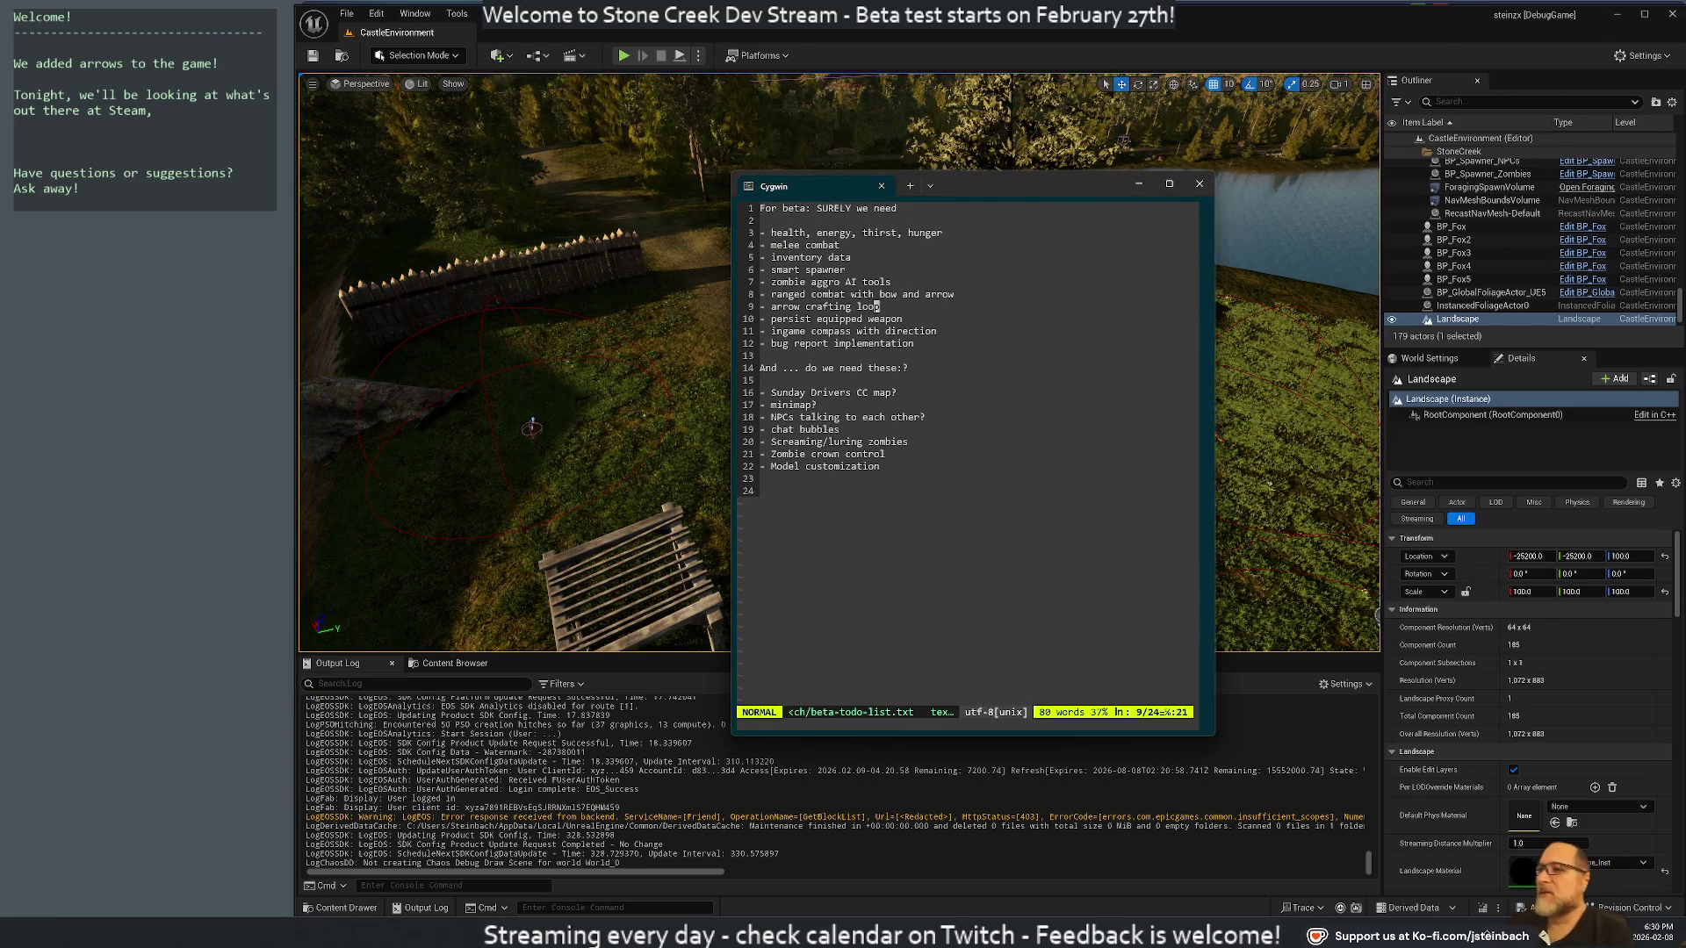
{"action": "left_click", "coordinate": [939, 232]}
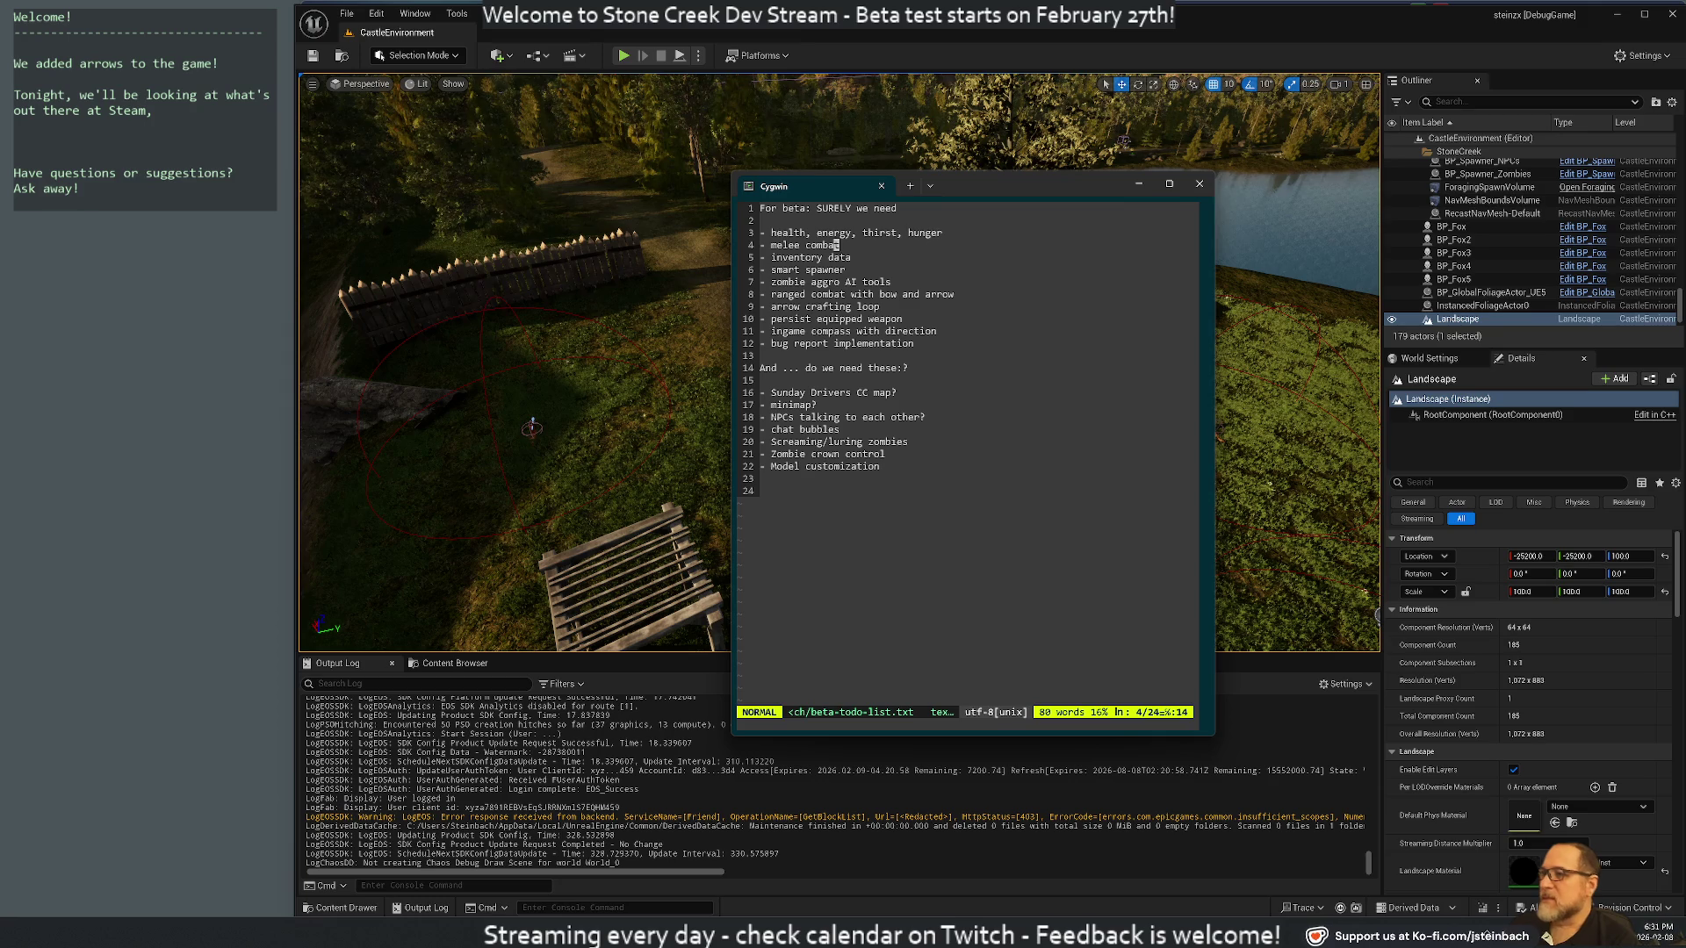
{"action": "type", "text": ":wq"}
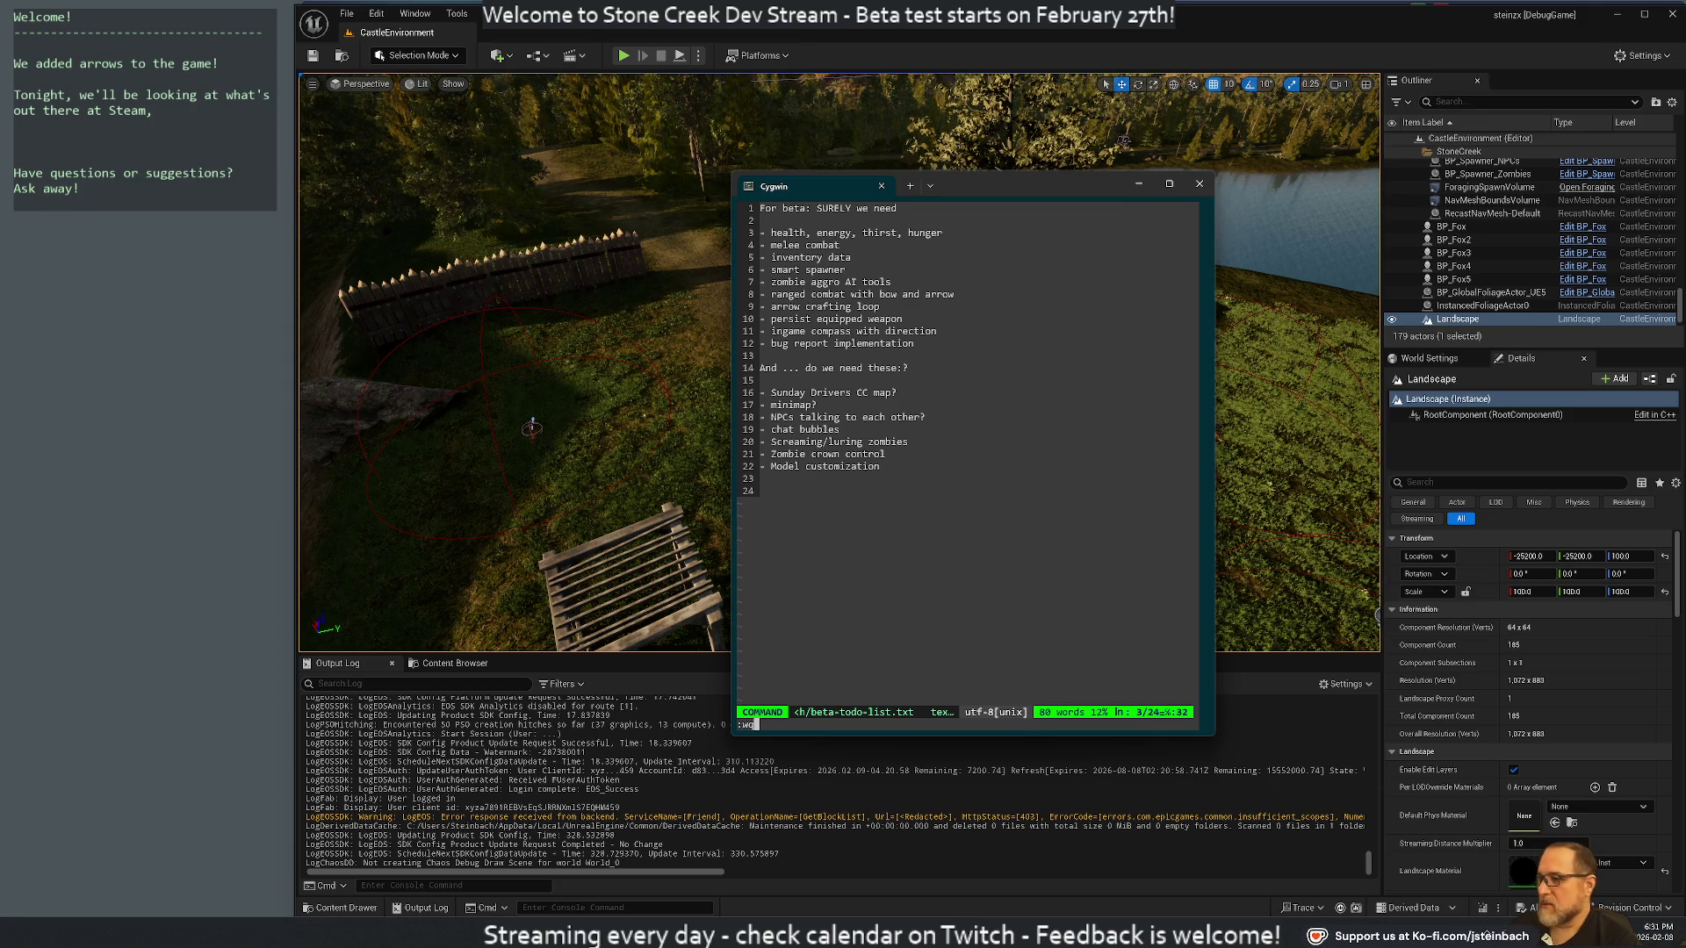
{"action": "key", "text": "Return"}
Prepare the command cat /beta-todo-list.txt at the shell prompt
{"action": "key", "text": "ctrl+r"}
{"action": "type", "text": "scra"}
{"action": "key", "text": "ctrl+c"}
{"action": "type", "text": "cat twitchs"}
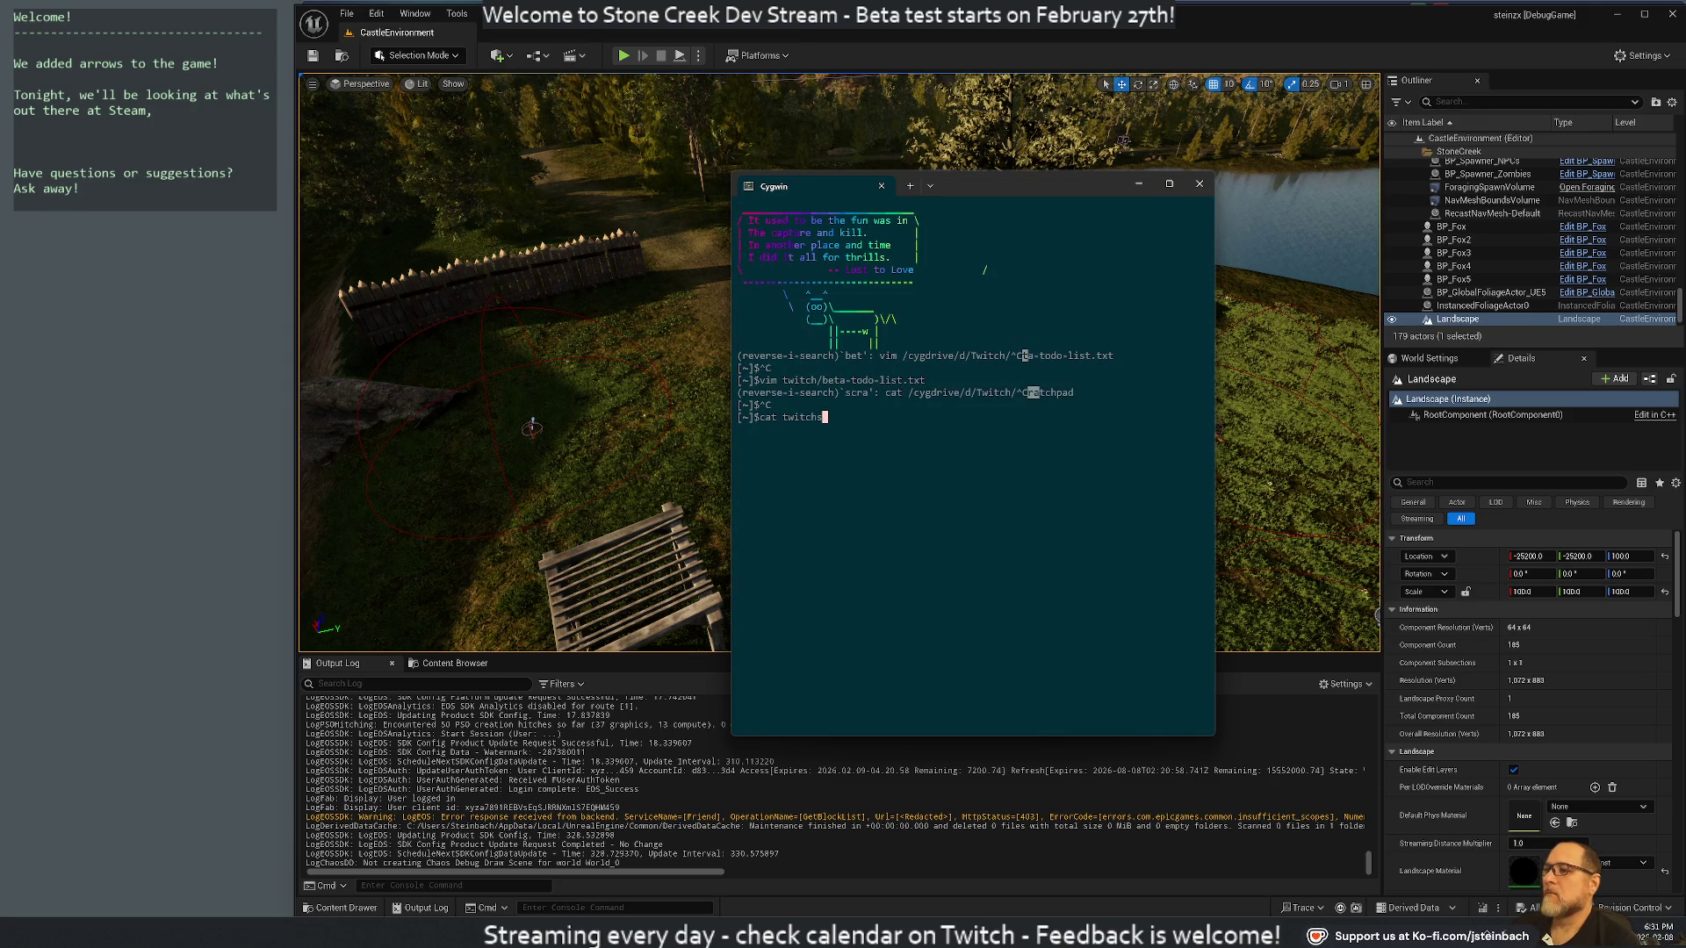
{"action": "type", "text": "/beta-todo-list.txt"}
Print the weekly notes file with cat, briefly select the ✗✓ line, and refocus the terminal
{"action": "key", "text": "Return"}
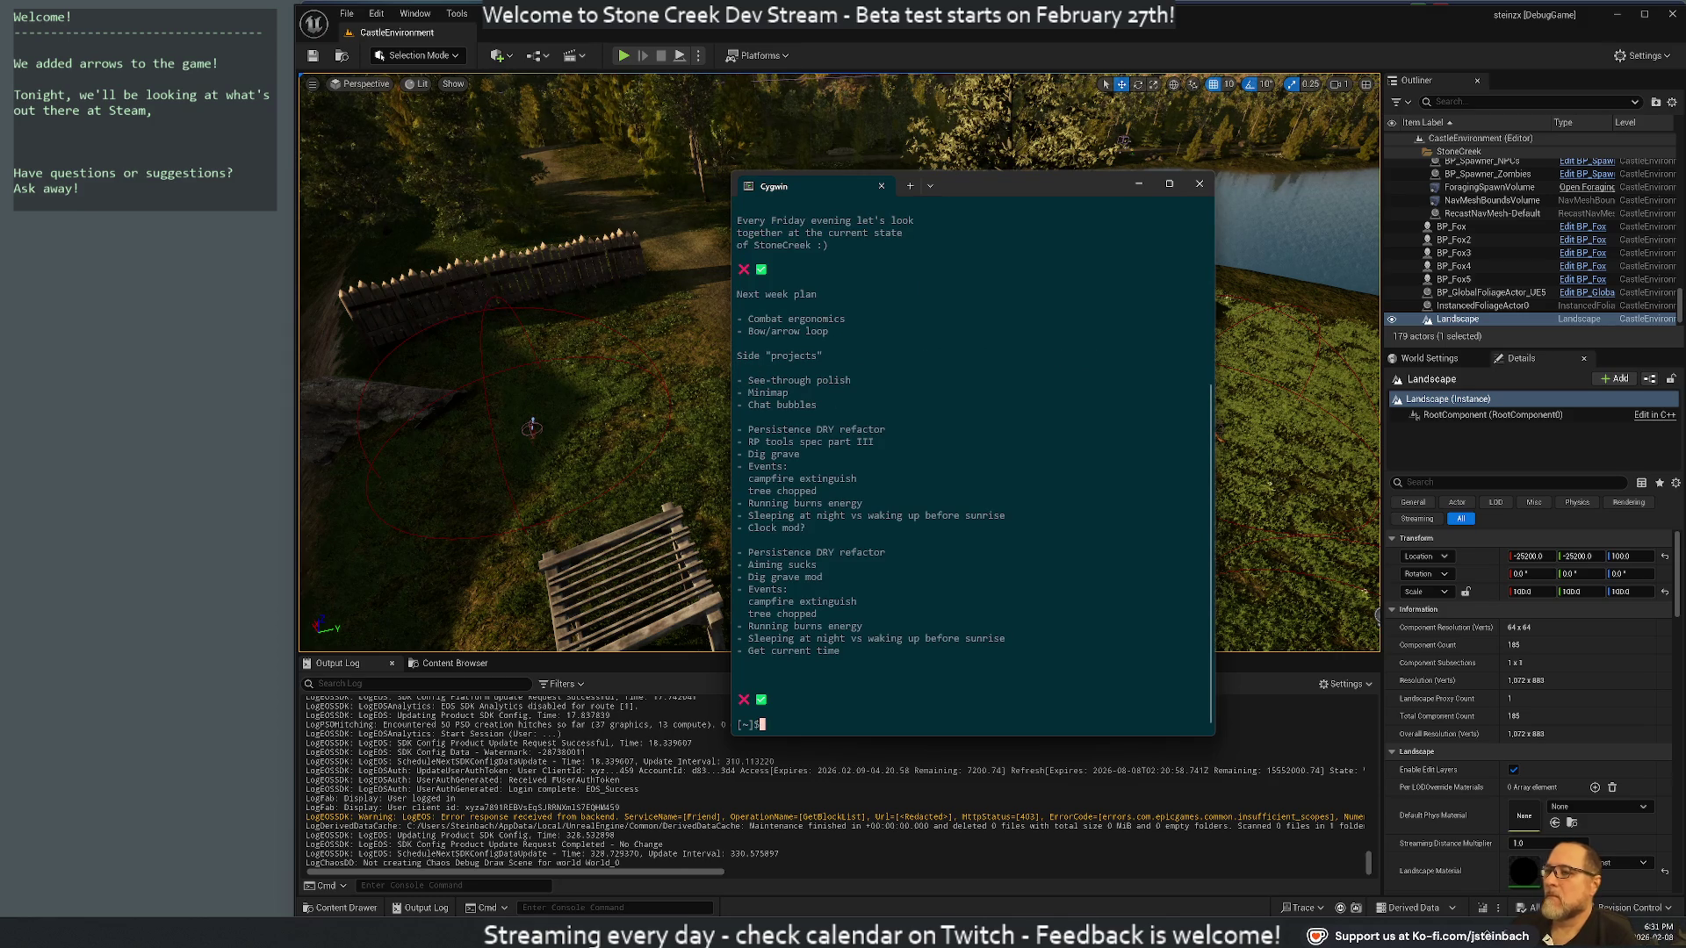
{"action": "triple_click", "coordinate": [760, 269]}
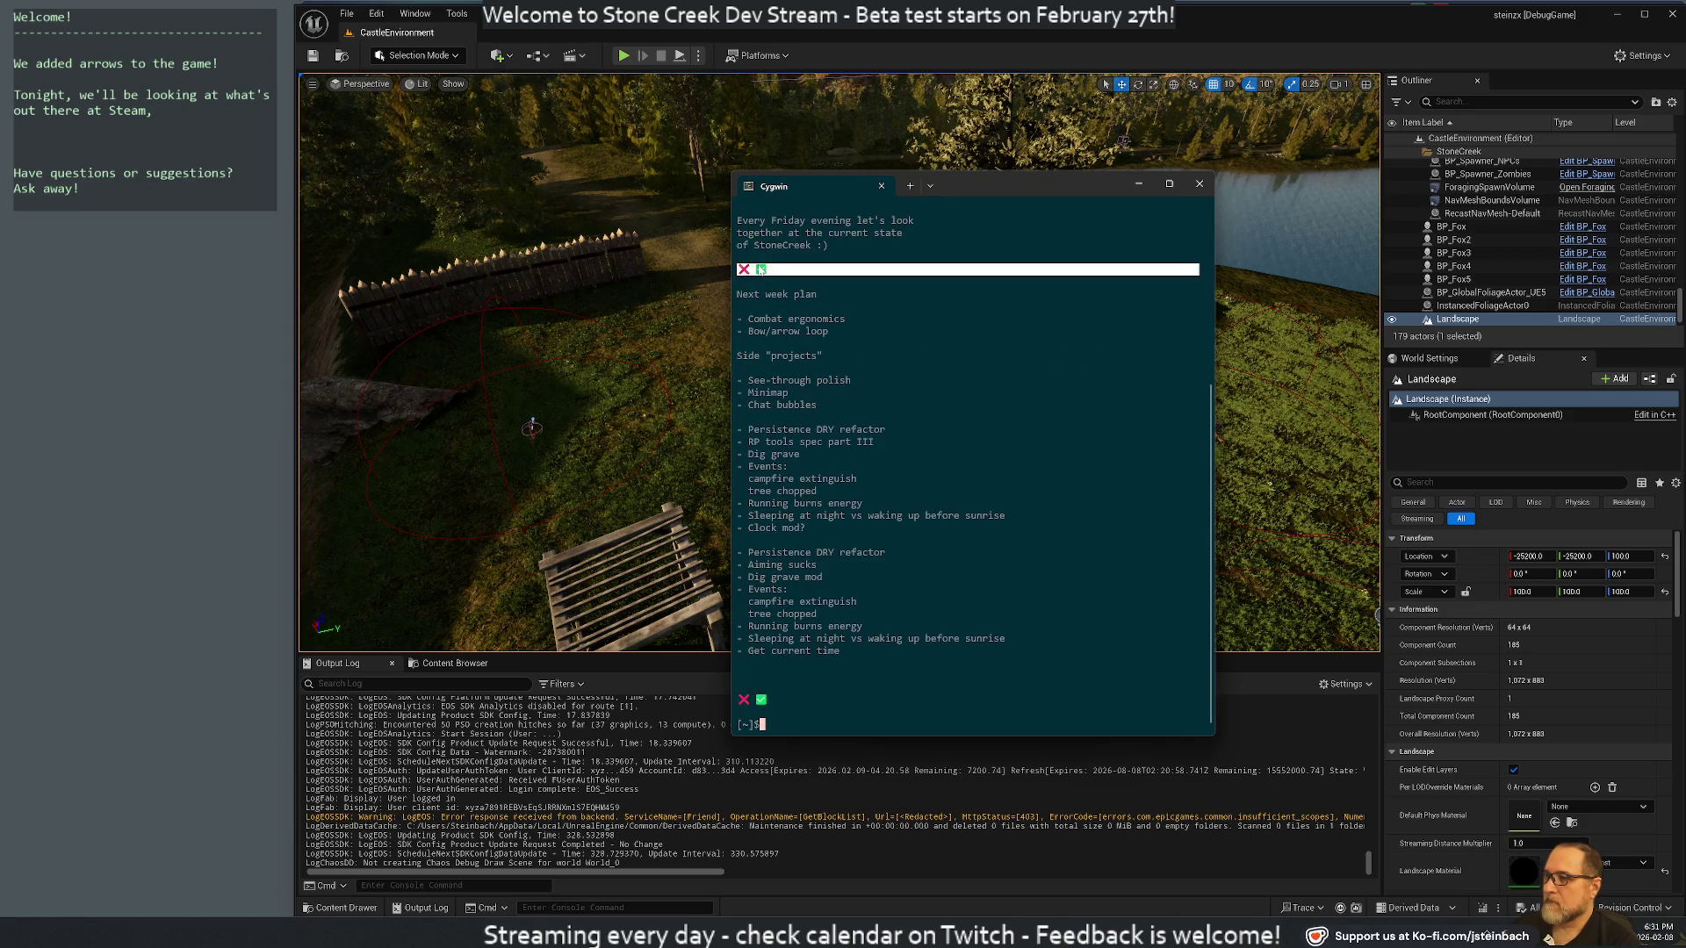
{"action": "left_click", "coordinate": [874, 365]}
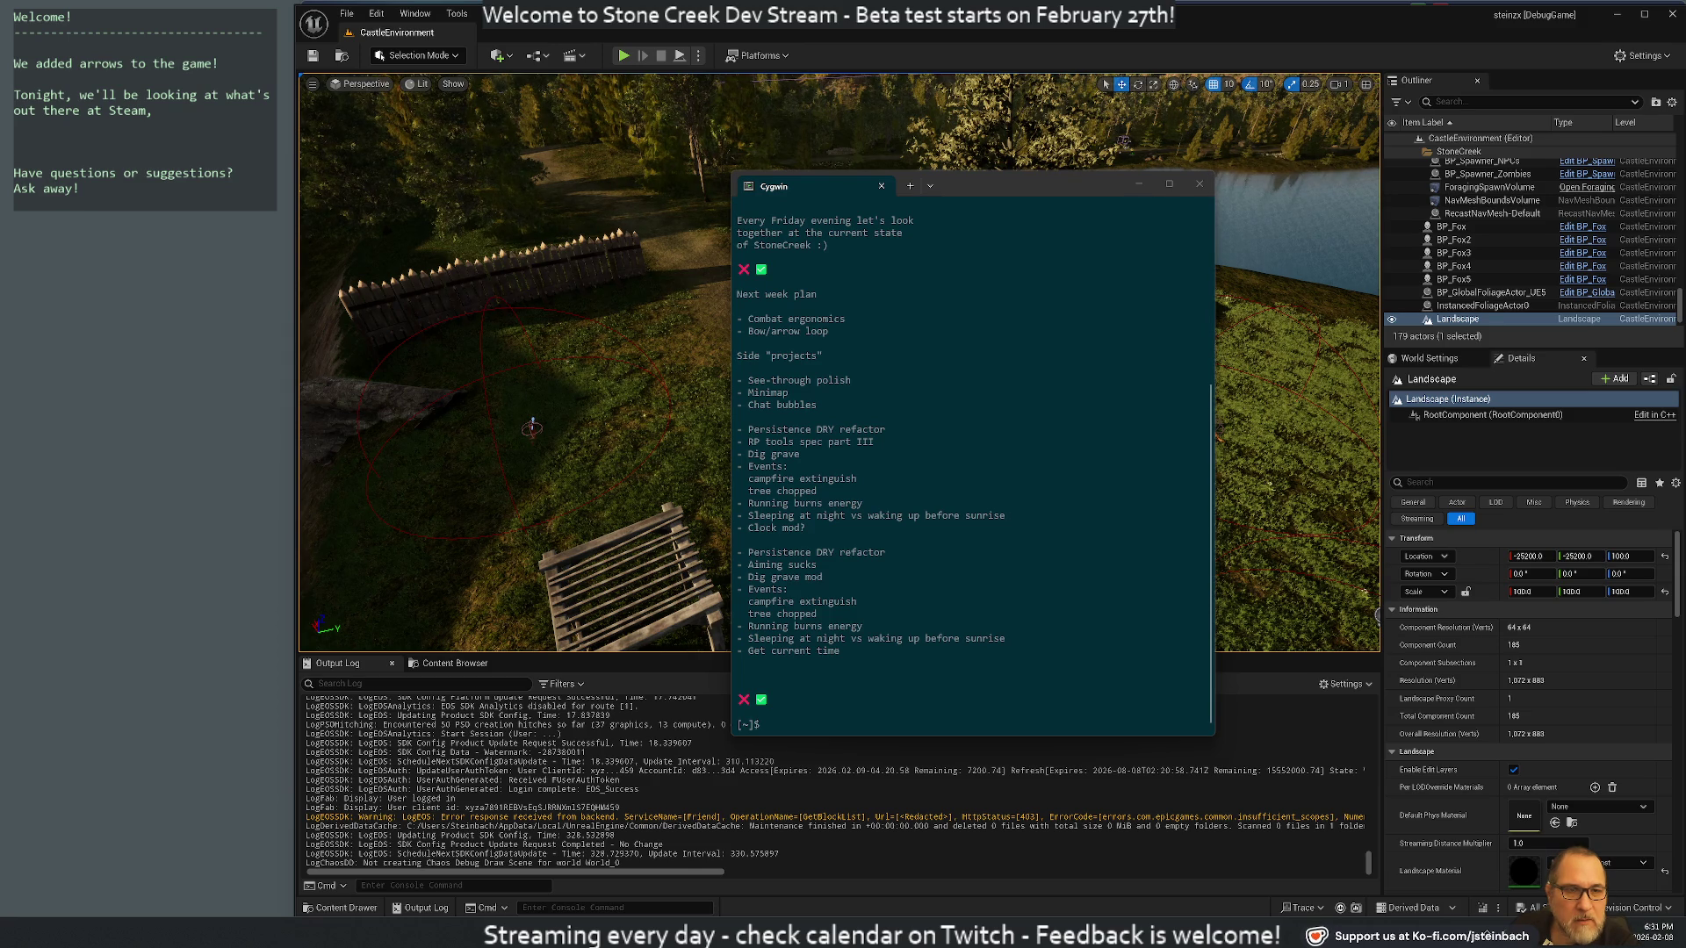
{"action": "left_click", "coordinate": [966, 439]}
Open twitch/beta-todo-list.txt in vim and flag the hunger and melee combat lines with 🚩
{"action": "type", "text": "vim twitch/beta-todo-list.txt"}
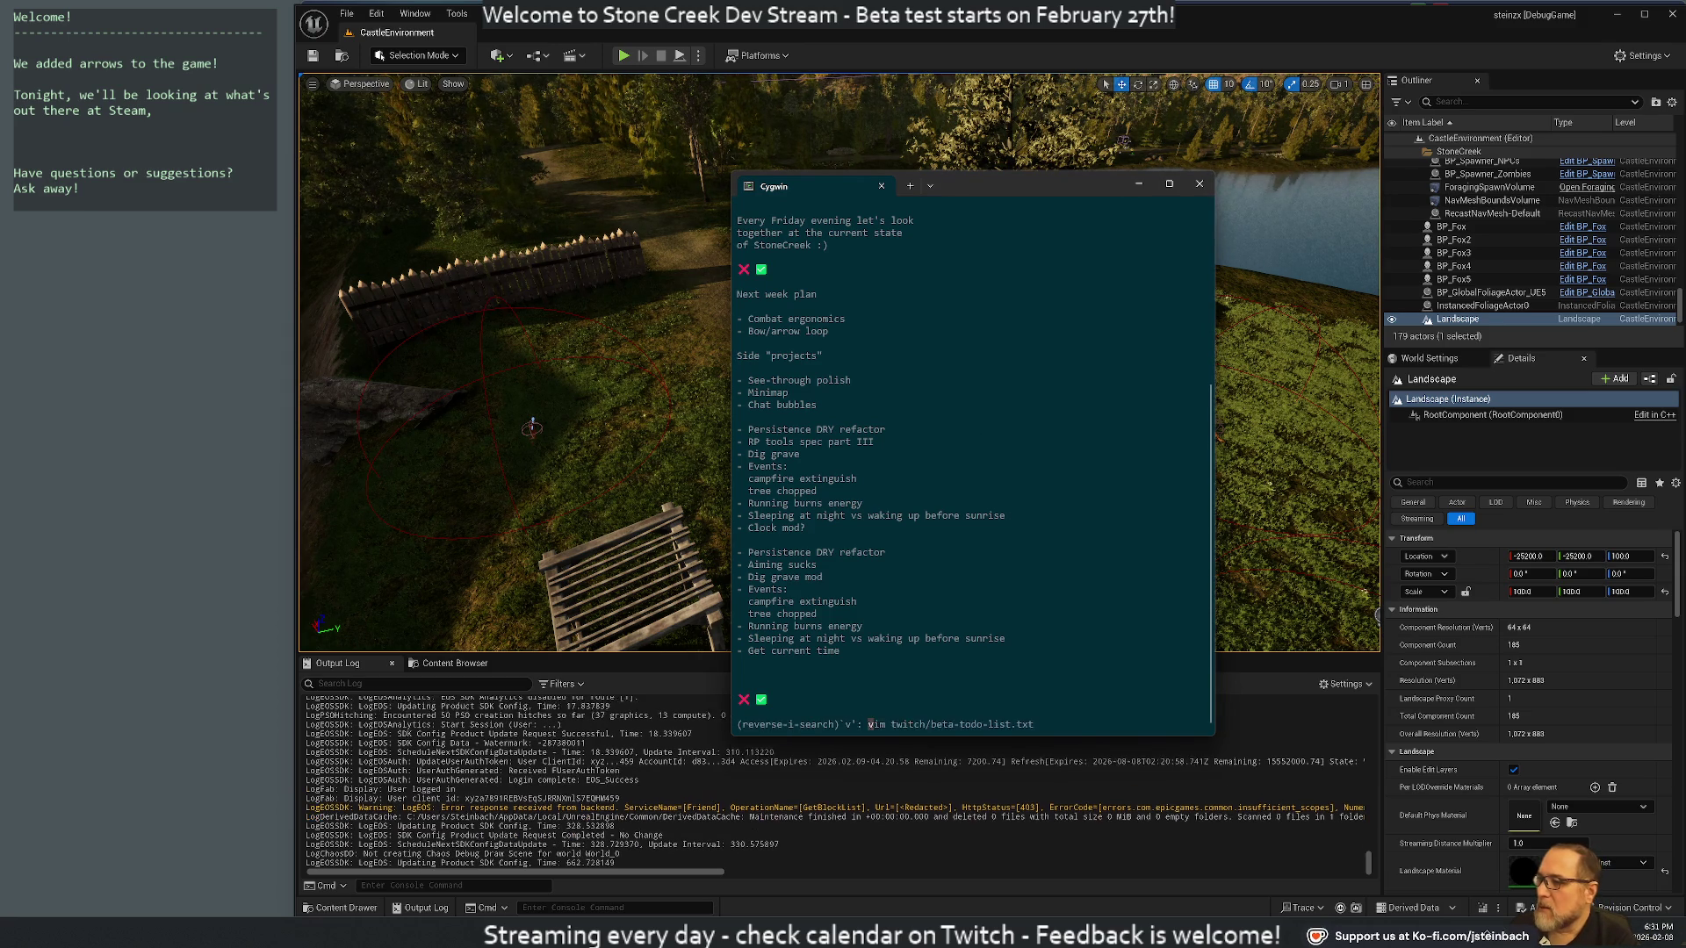
{"action": "key", "text": "Return"}
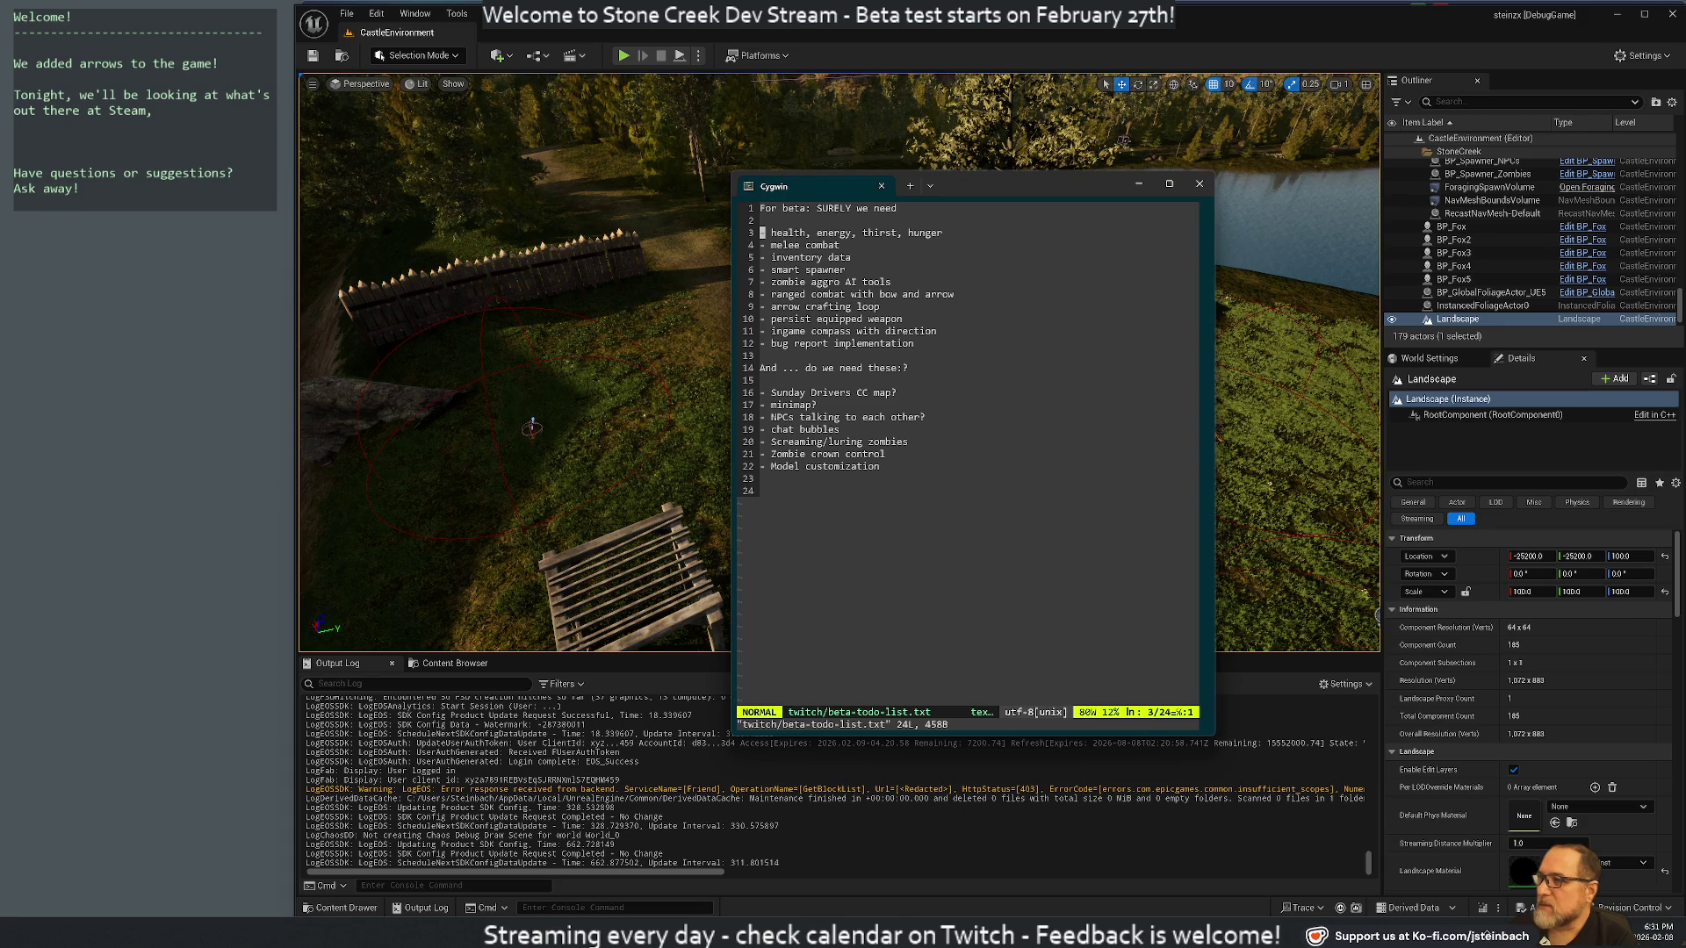
{"action": "key", "text": "A"}
{"action": "key", "text": "Escape"}
{"action": "key", "text": "j"}
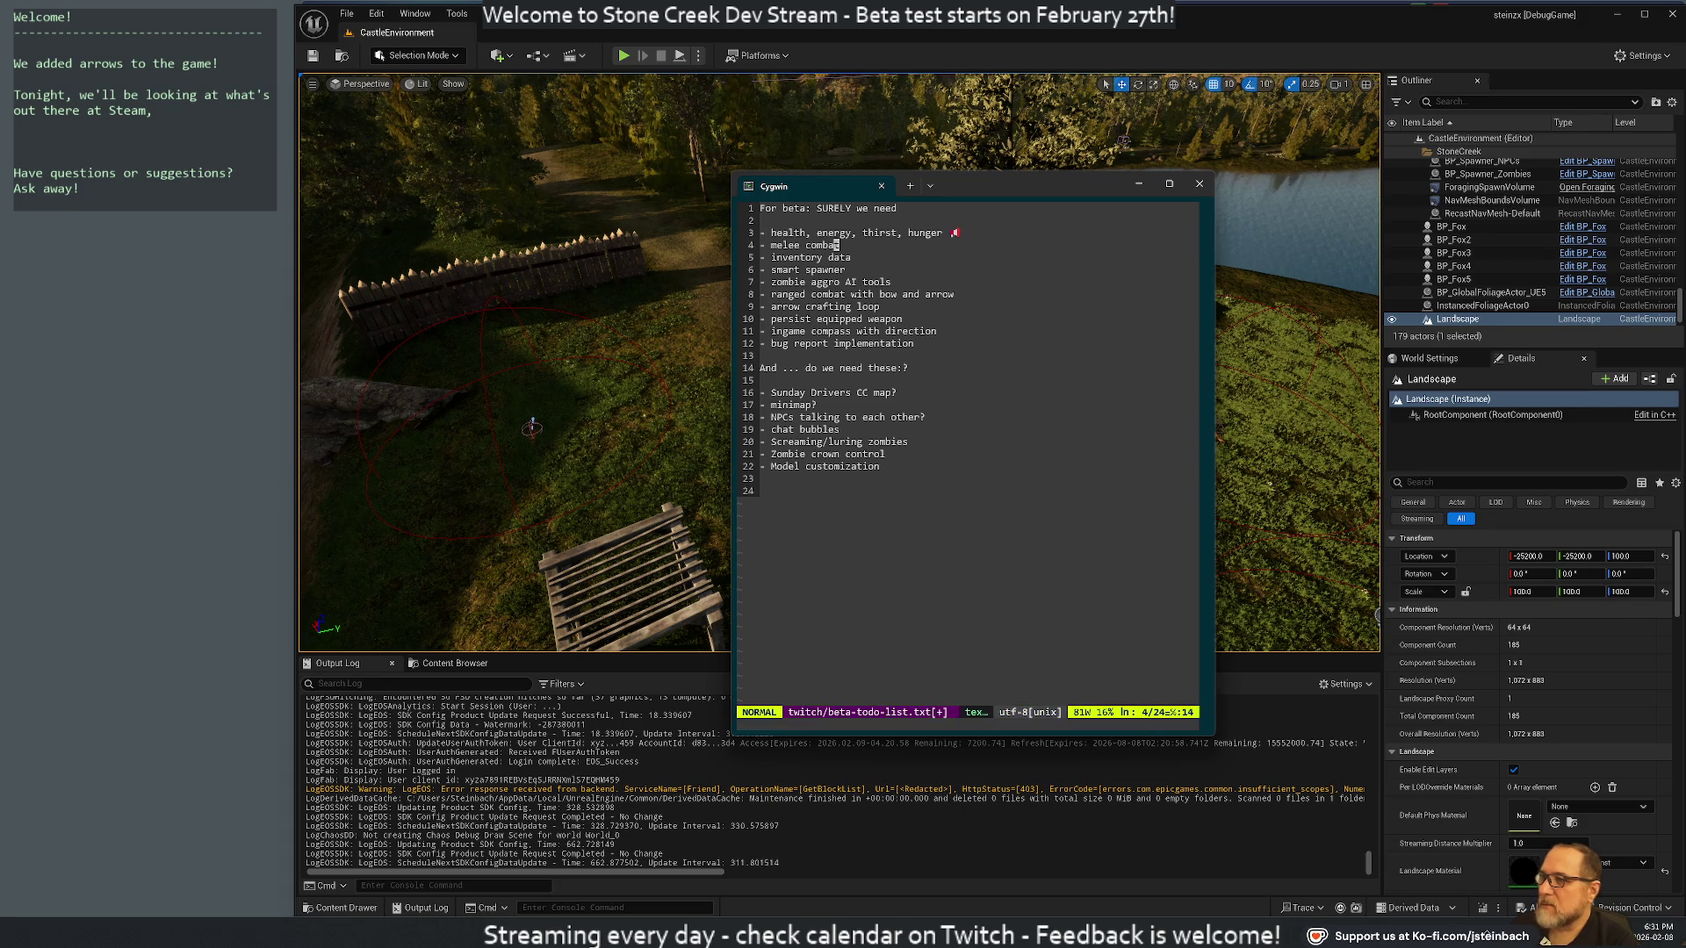
{"action": "type", "text": "jA"}
{"action": "key", "text": "Escape"}
{"action": "key", "text": "j"}
{"action": "key", "text": "A"}
{"action": "key", "text": "Escape"}
Add '🚩 - Priority, hopefully Friday 13th' as the list's final line
{"action": "key", "text": "shift+g"}
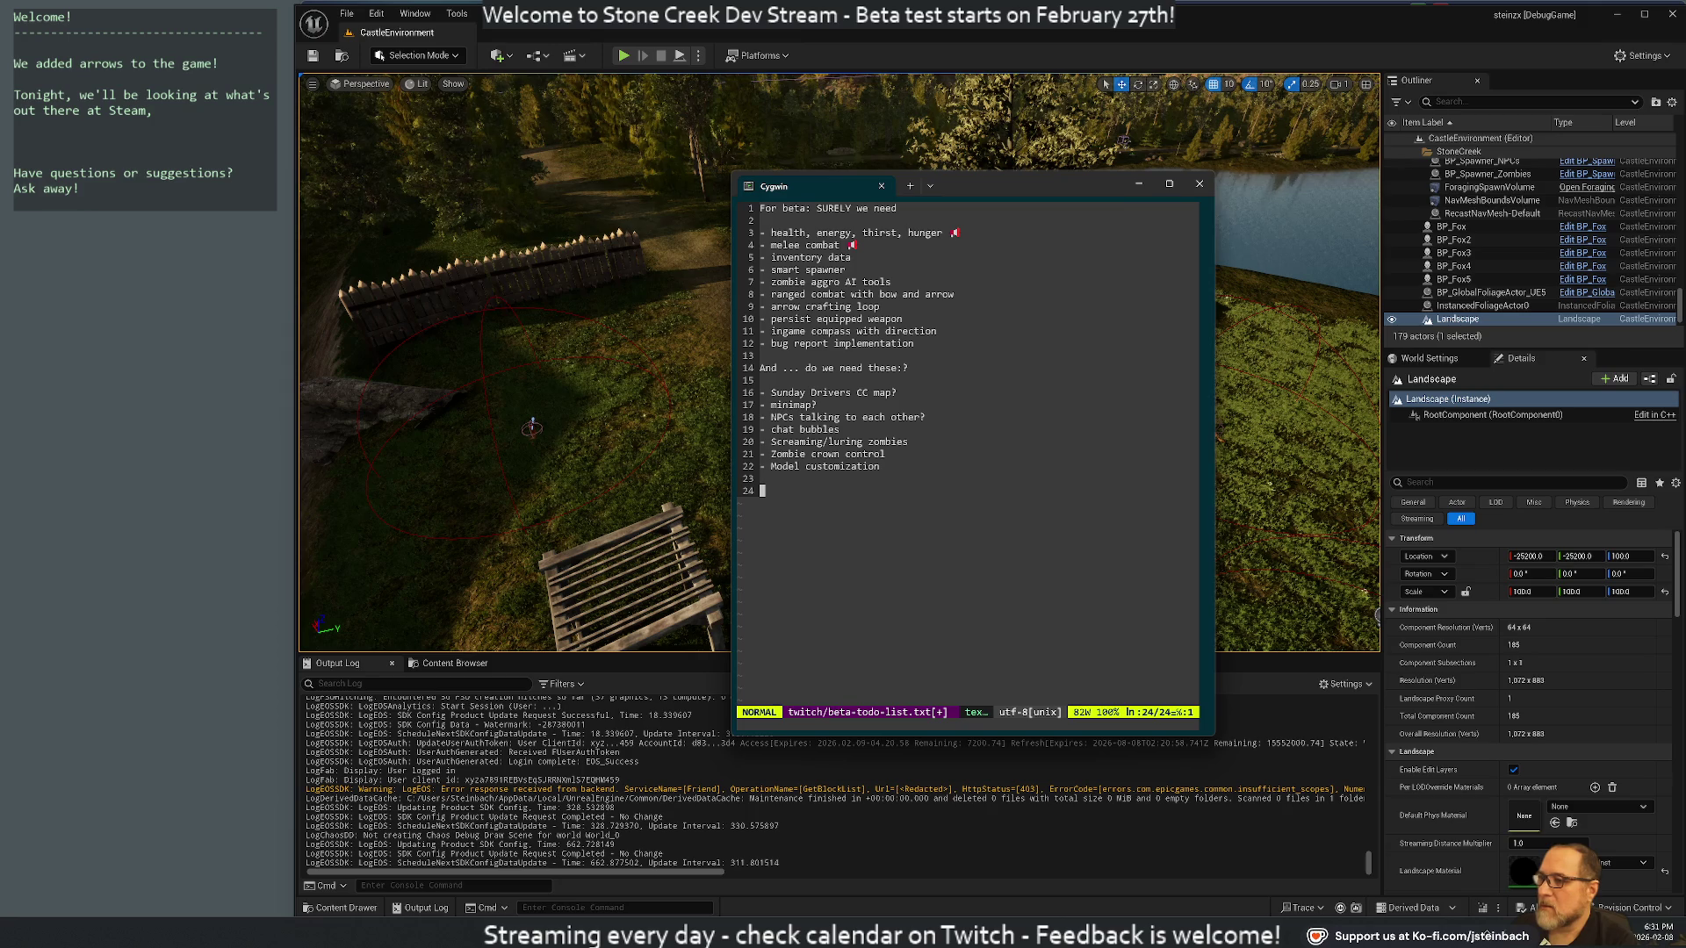
{"action": "type", "text": "A"}
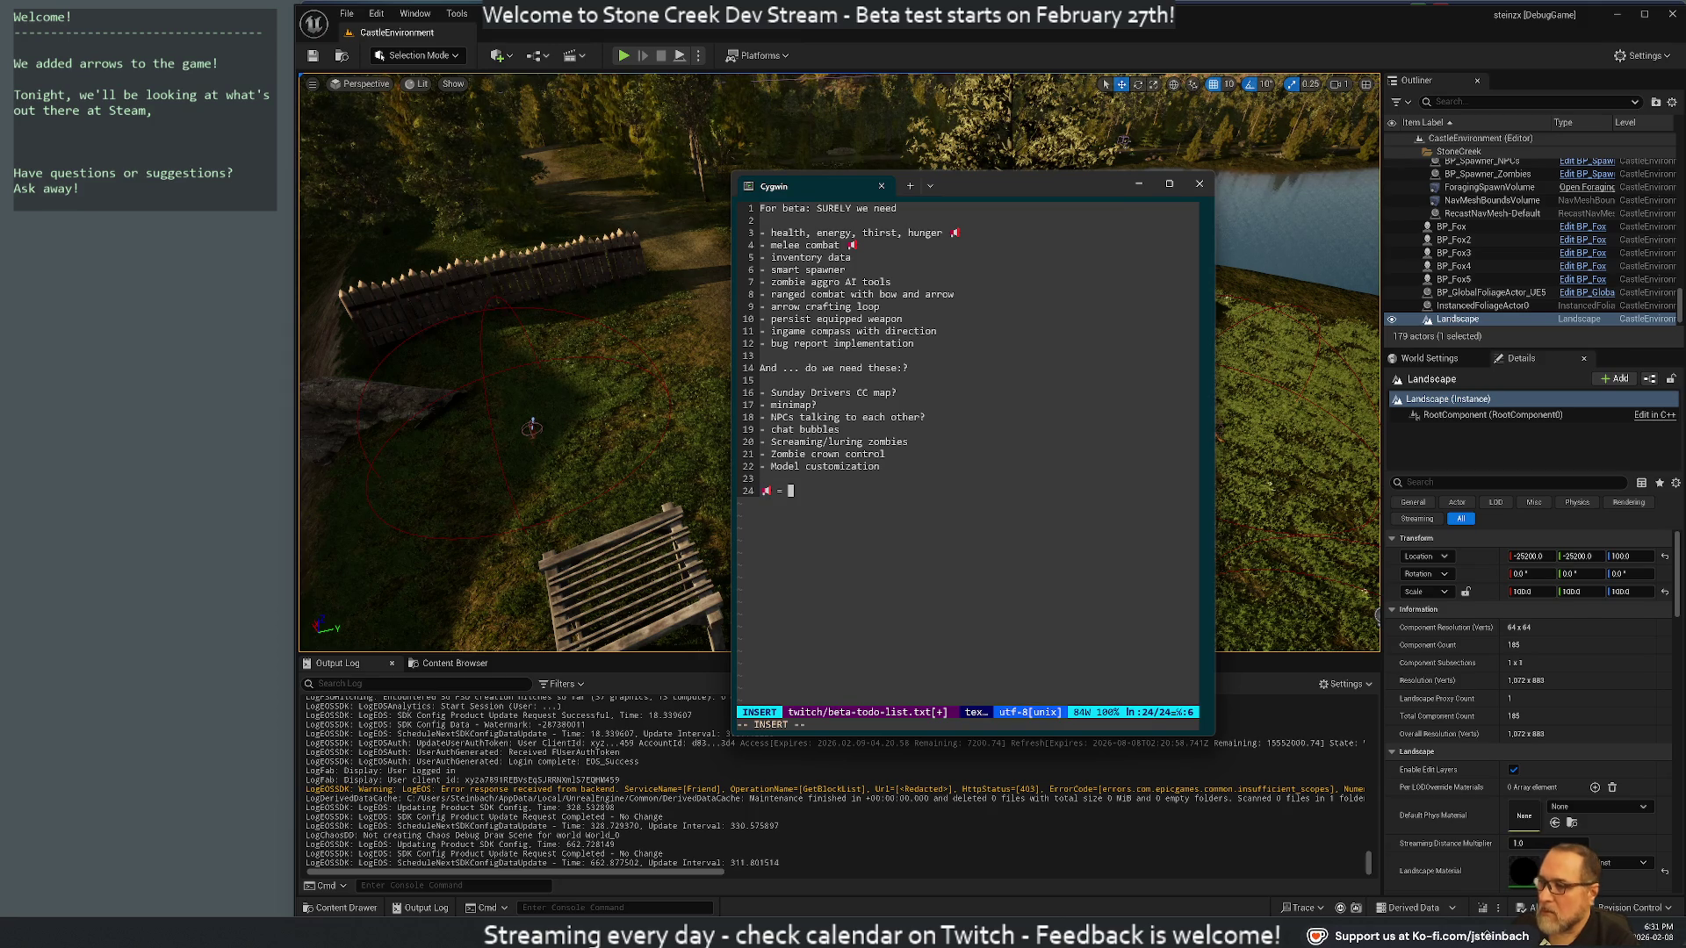
{"action": "type", "text": " Pri"}
{"action": "type", "text": "ority, hopefully ne"}
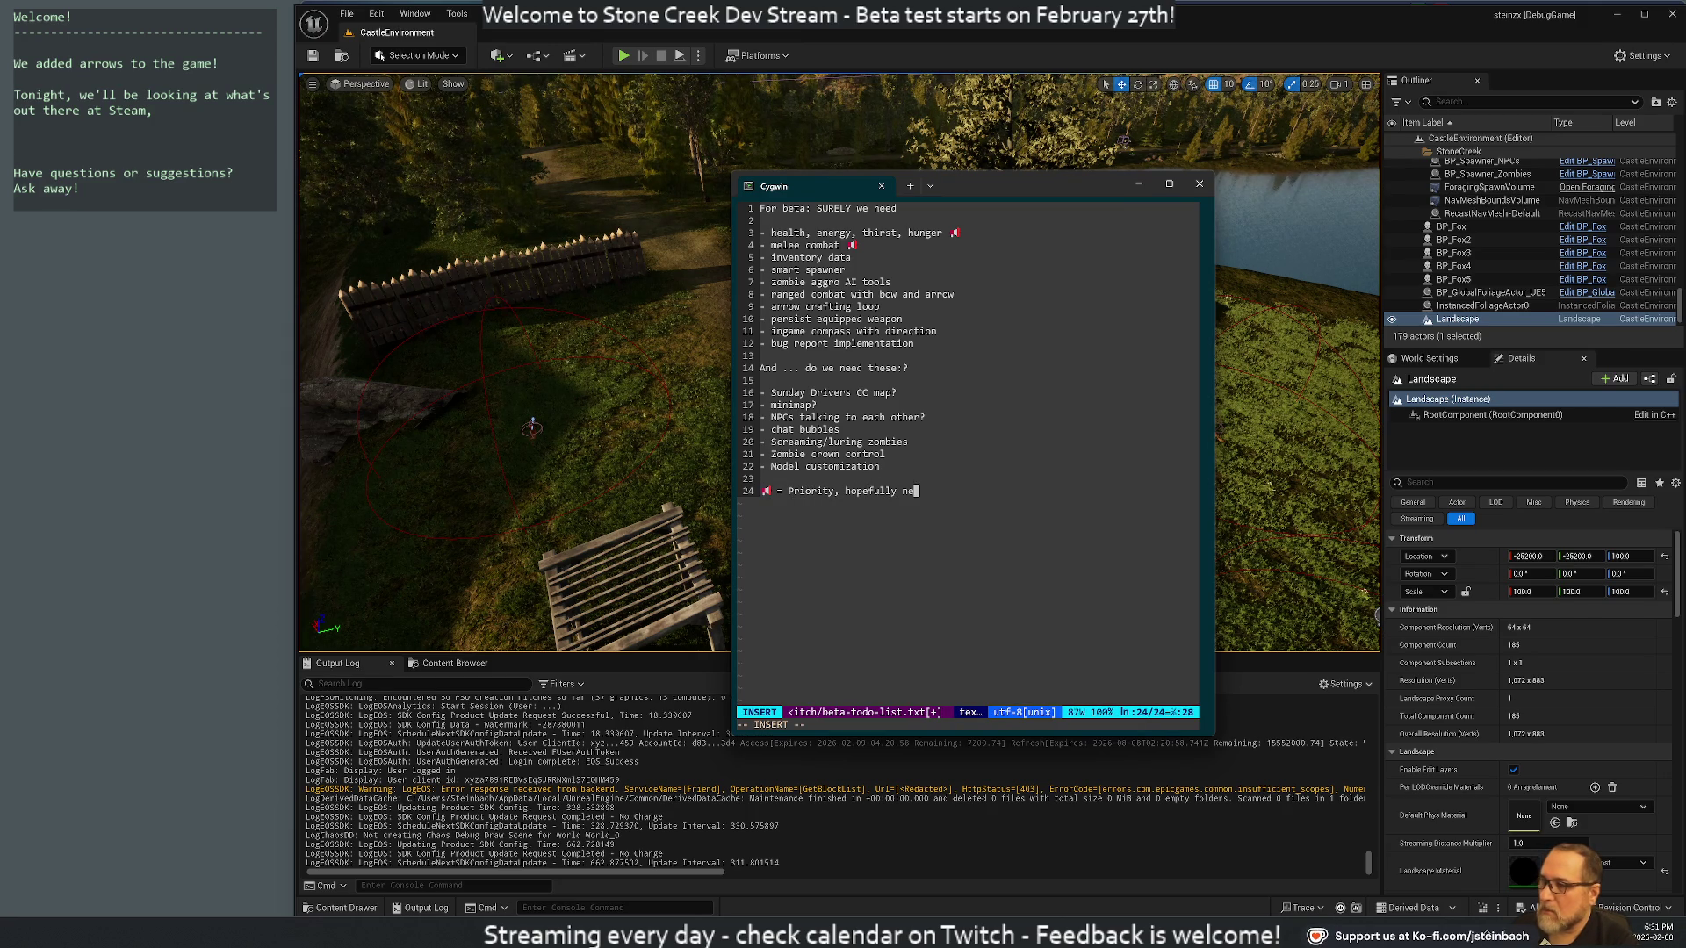
{"action": "key", "text": "BackSpace"}
{"action": "key", "text": "BackSpace"}
{"action": "type", "text": "Friday "}
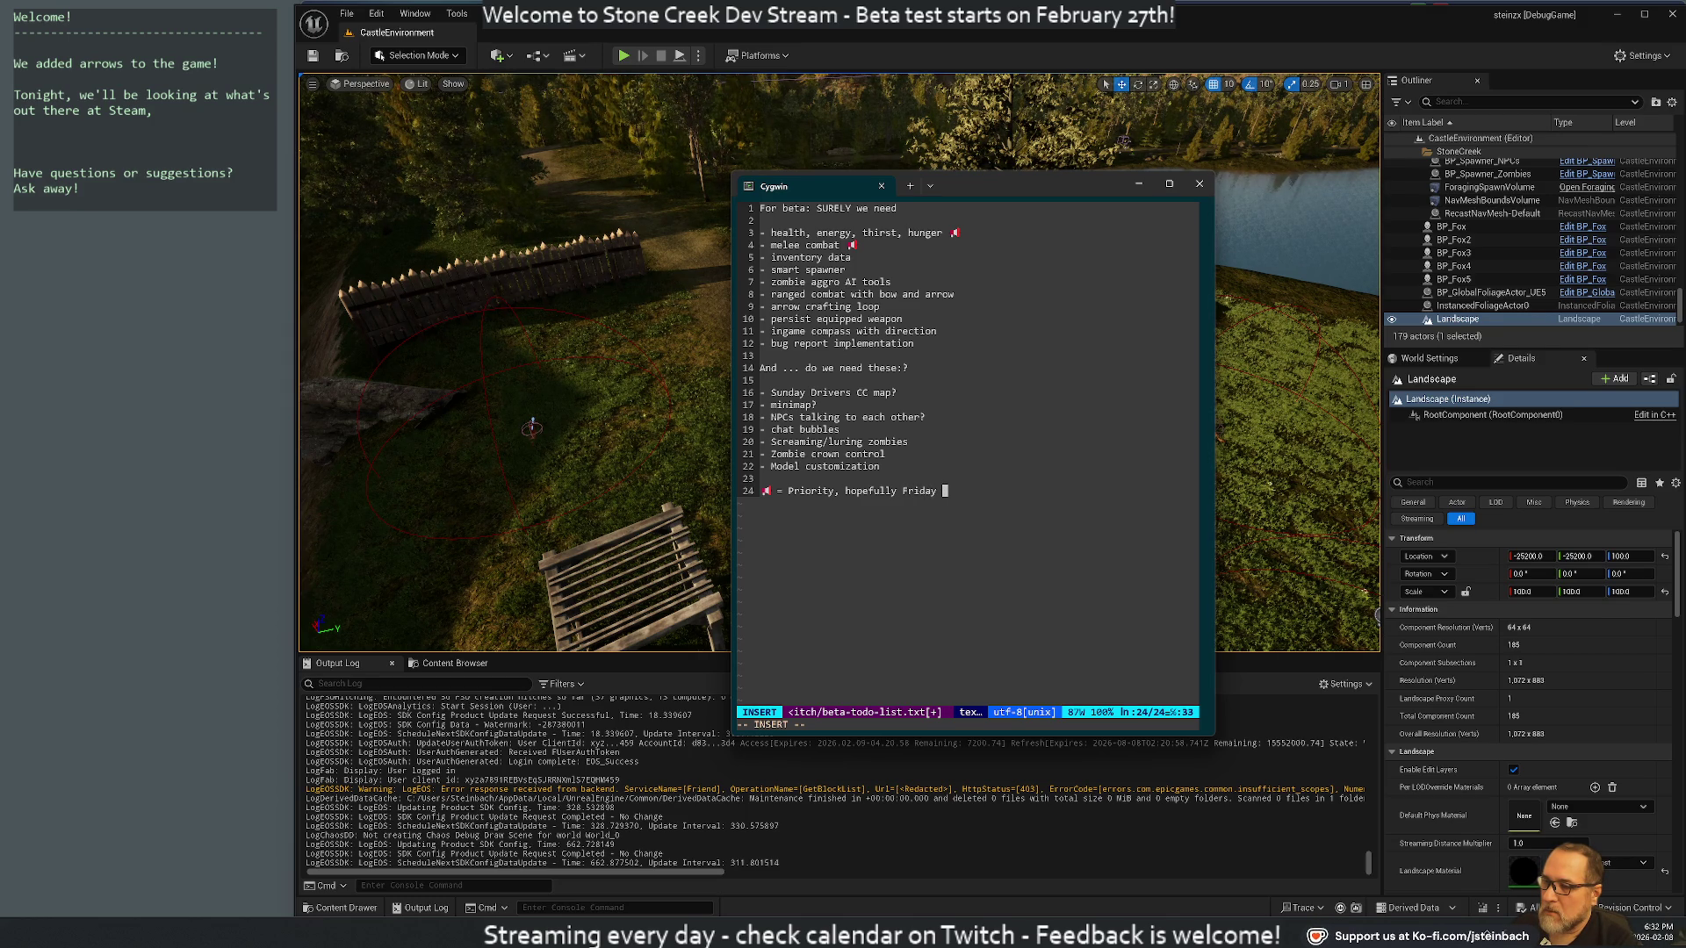
{"action": "type", "text": "13th"}
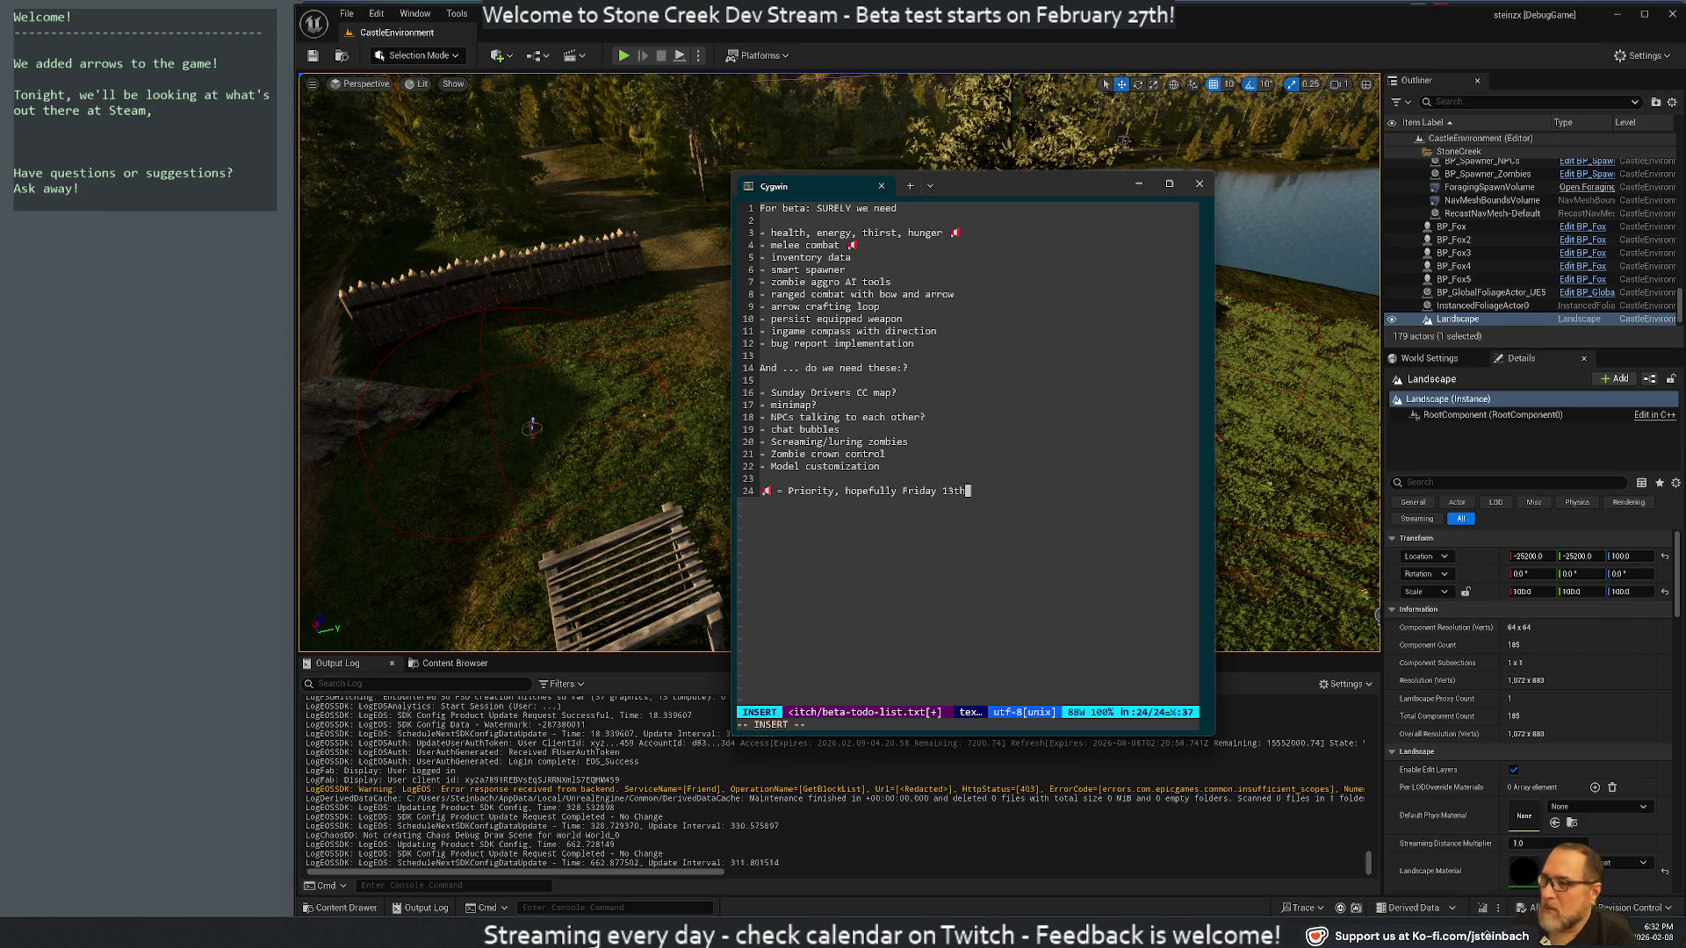
{"action": "key", "text": "Escape"}
{"action": "key", "text": "k"}
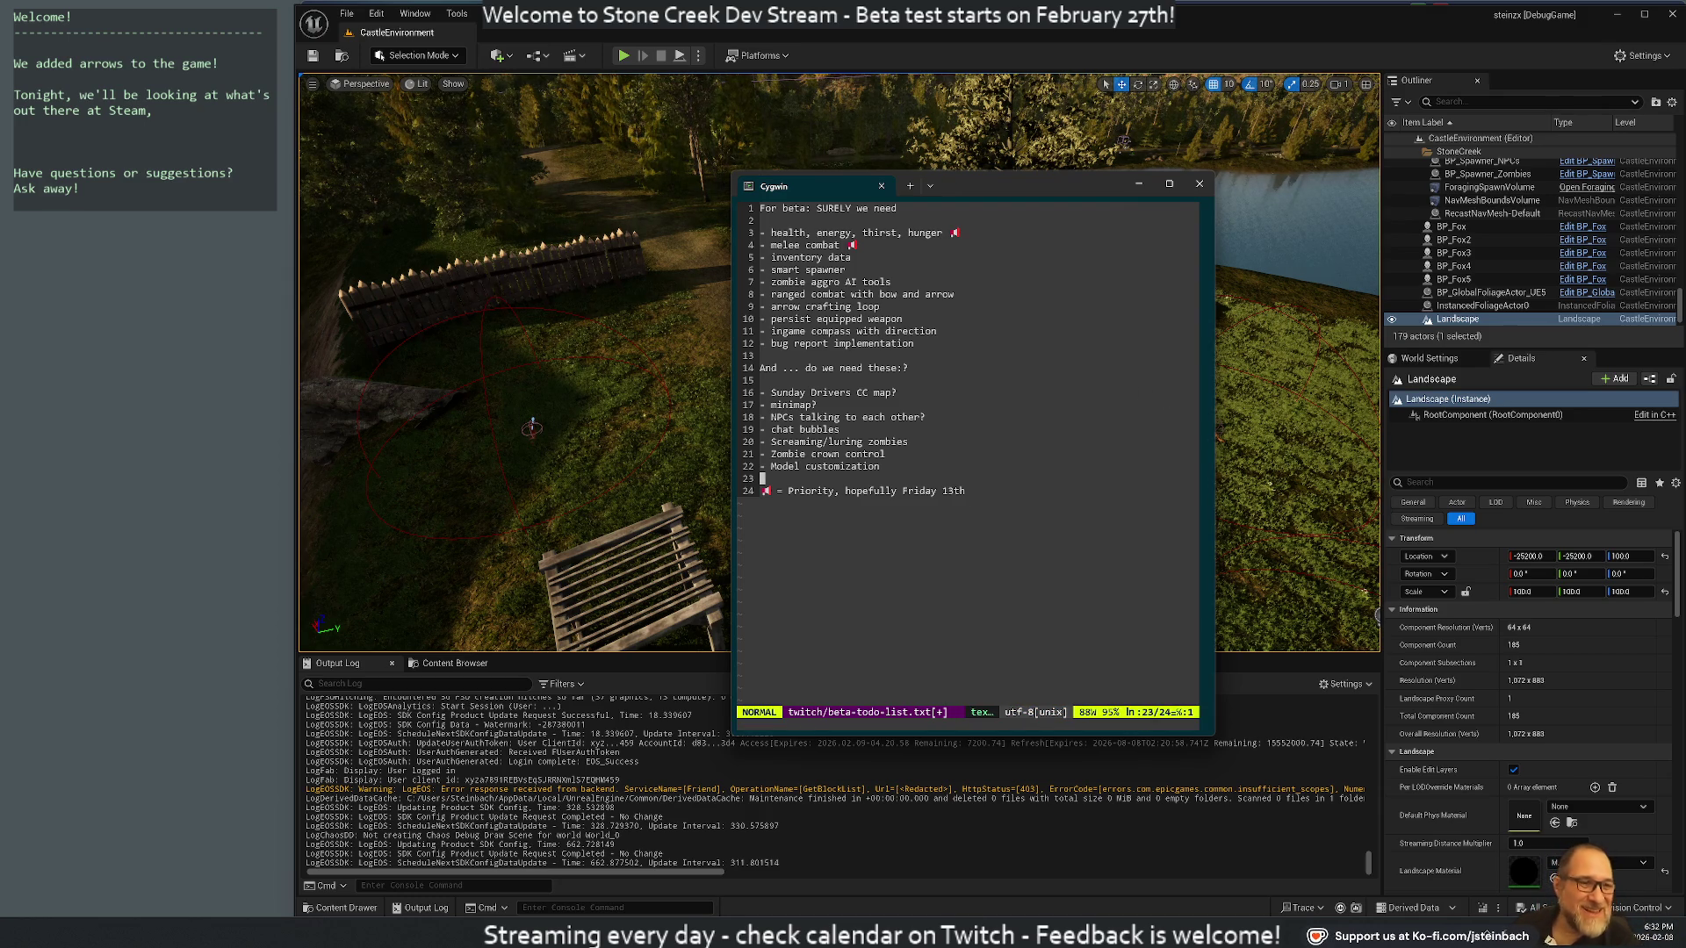
Return to the to-do list in vim and jump to the end of line 6, the smart spawner line
{"action": "key", "text": "alt+Tab"}
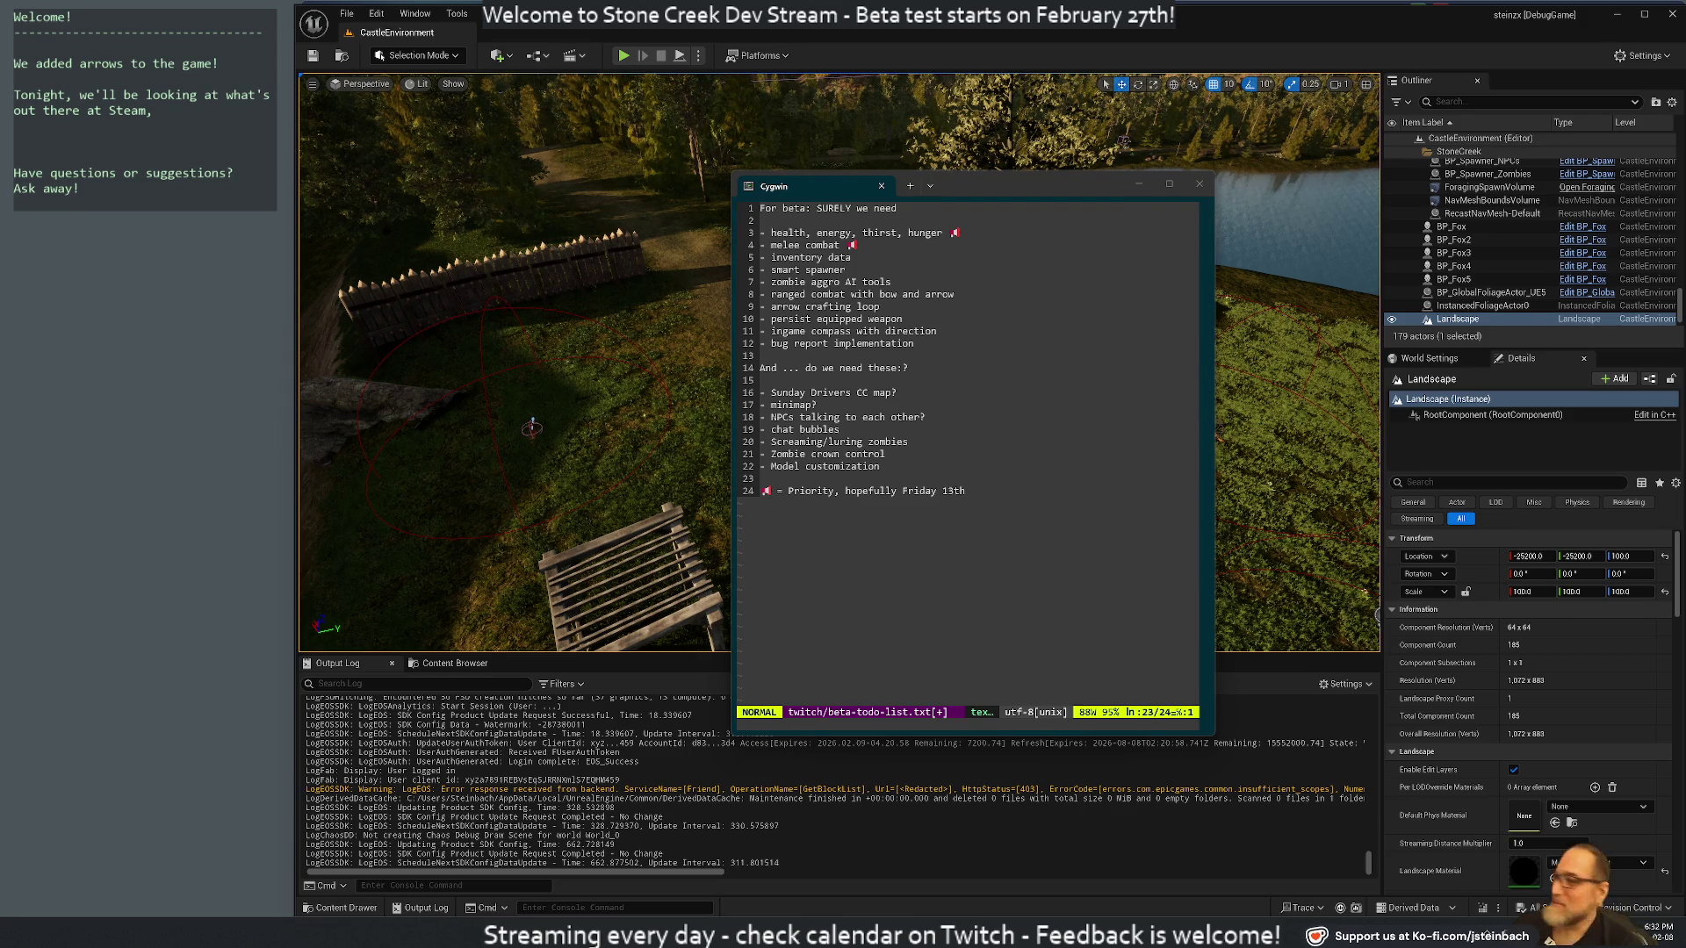
{"action": "left_click", "coordinate": [1055, 300]}
{"action": "key", "text": "6"}
{"action": "key", "text": "shift+g"}
{"action": "key", "text": "shift+4"}
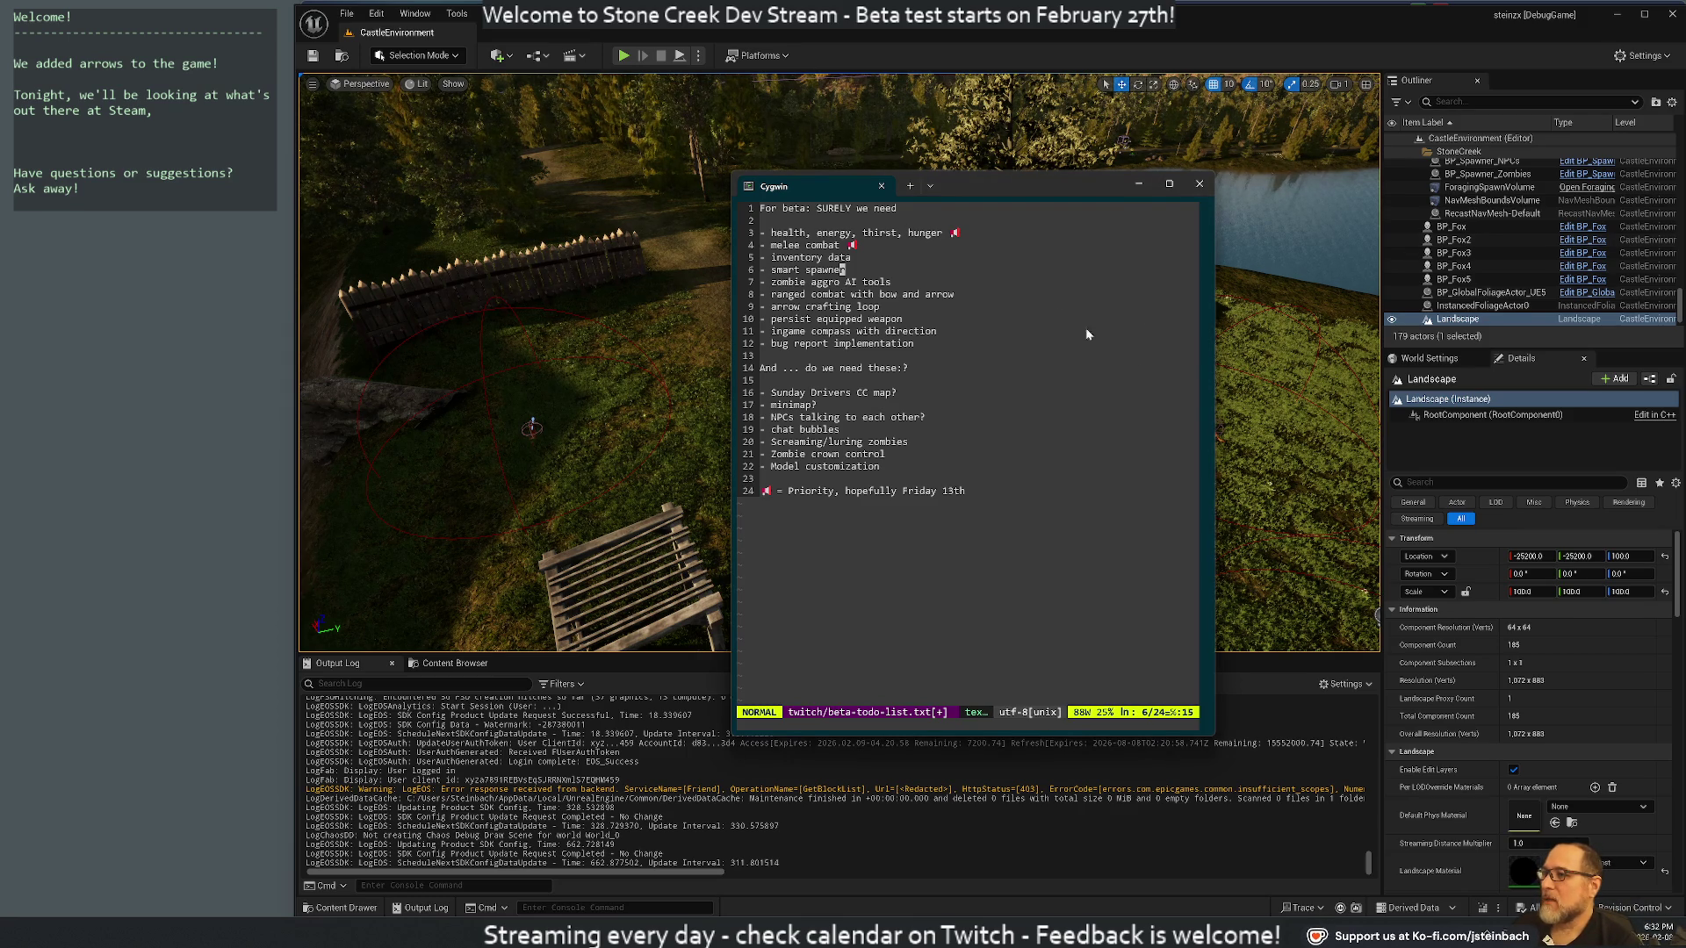
Flag the smart spawner to-do item as a priority with a 🚩 at the end of its line
{"action": "key", "text": "shift+a"}
{"action": "key", "text": "Escape"}
{"action": "key", "text": "j"}
{"action": "key", "text": "shift+a"}
{"action": "type", "text": "🚩"}
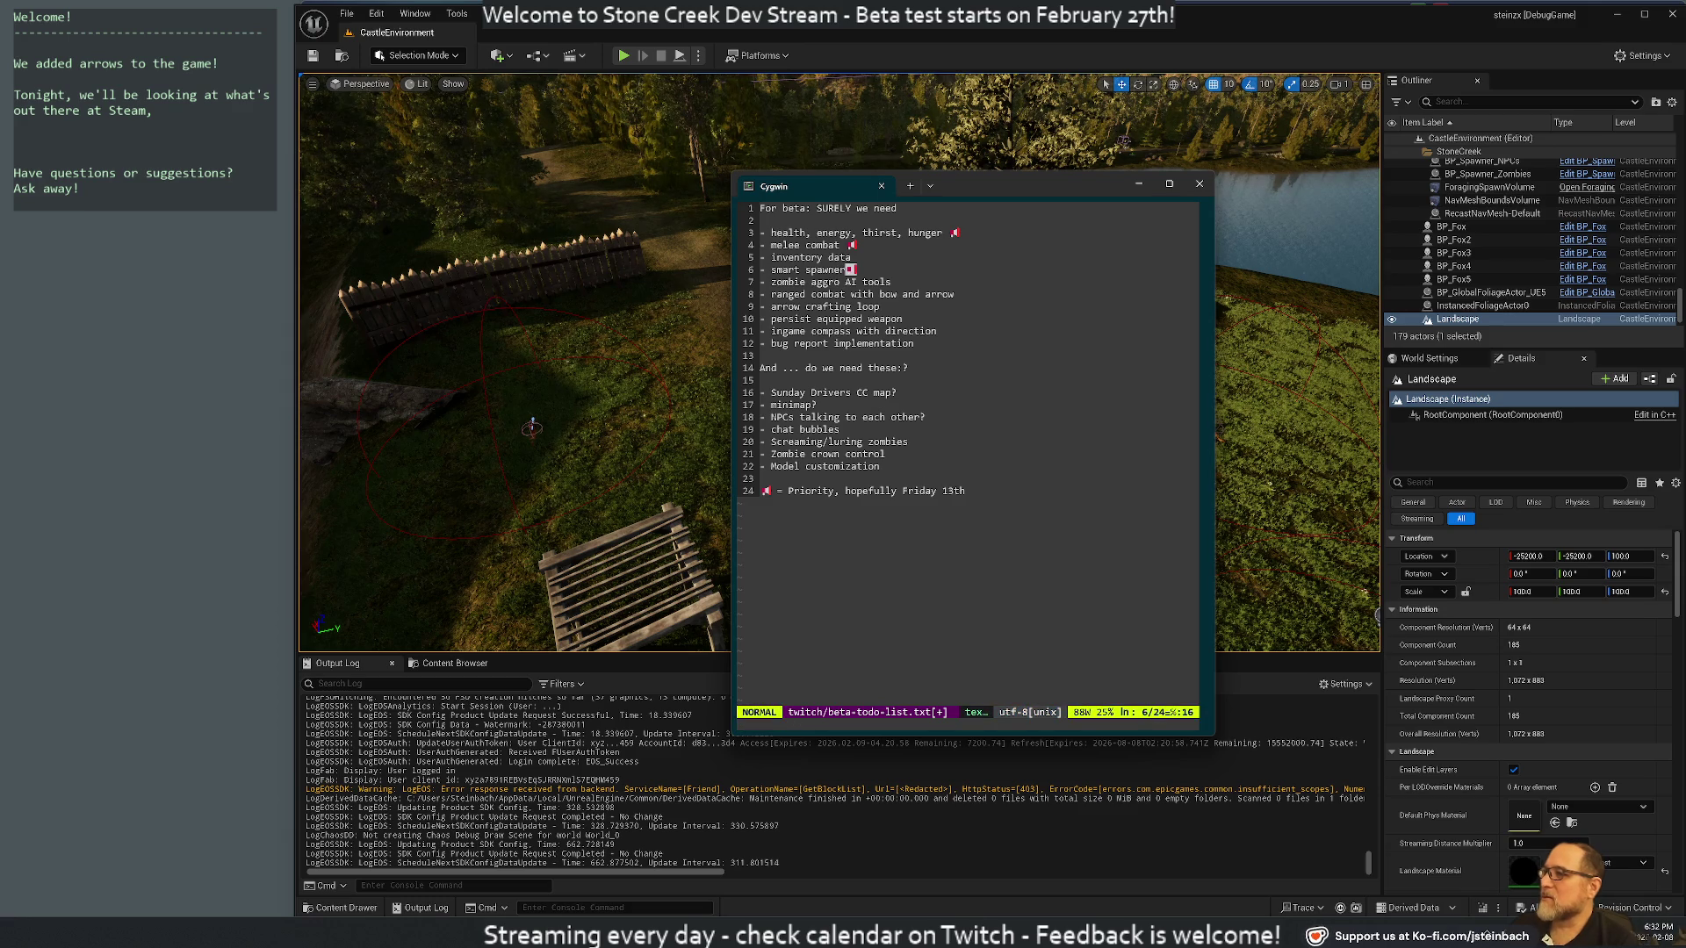
{"action": "key", "text": "Escape"}
Move down toward the arrow crafting loop line, undoing and restoring the recent flag edits
{"action": "key", "text": "j"}
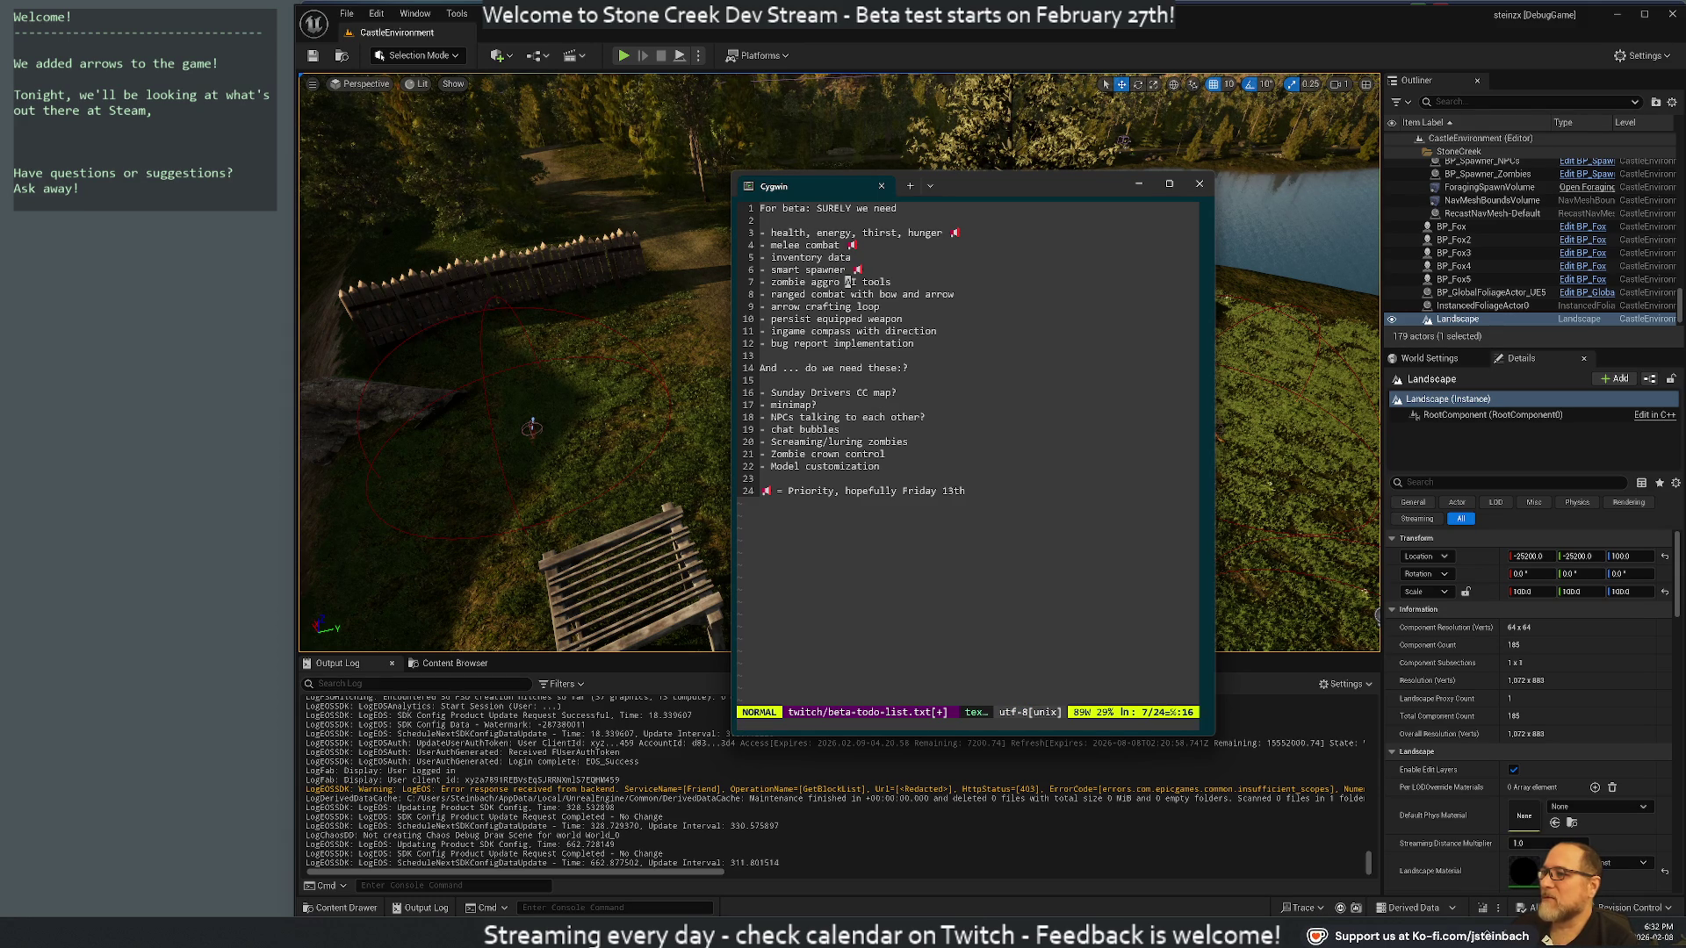
{"action": "key", "text": "j"}
{"action": "key", "text": "j"}
{"action": "key", "text": "dollar"}
{"action": "key", "text": "u"}
{"action": "key", "text": "u"}
{"action": "key", "text": "u"}
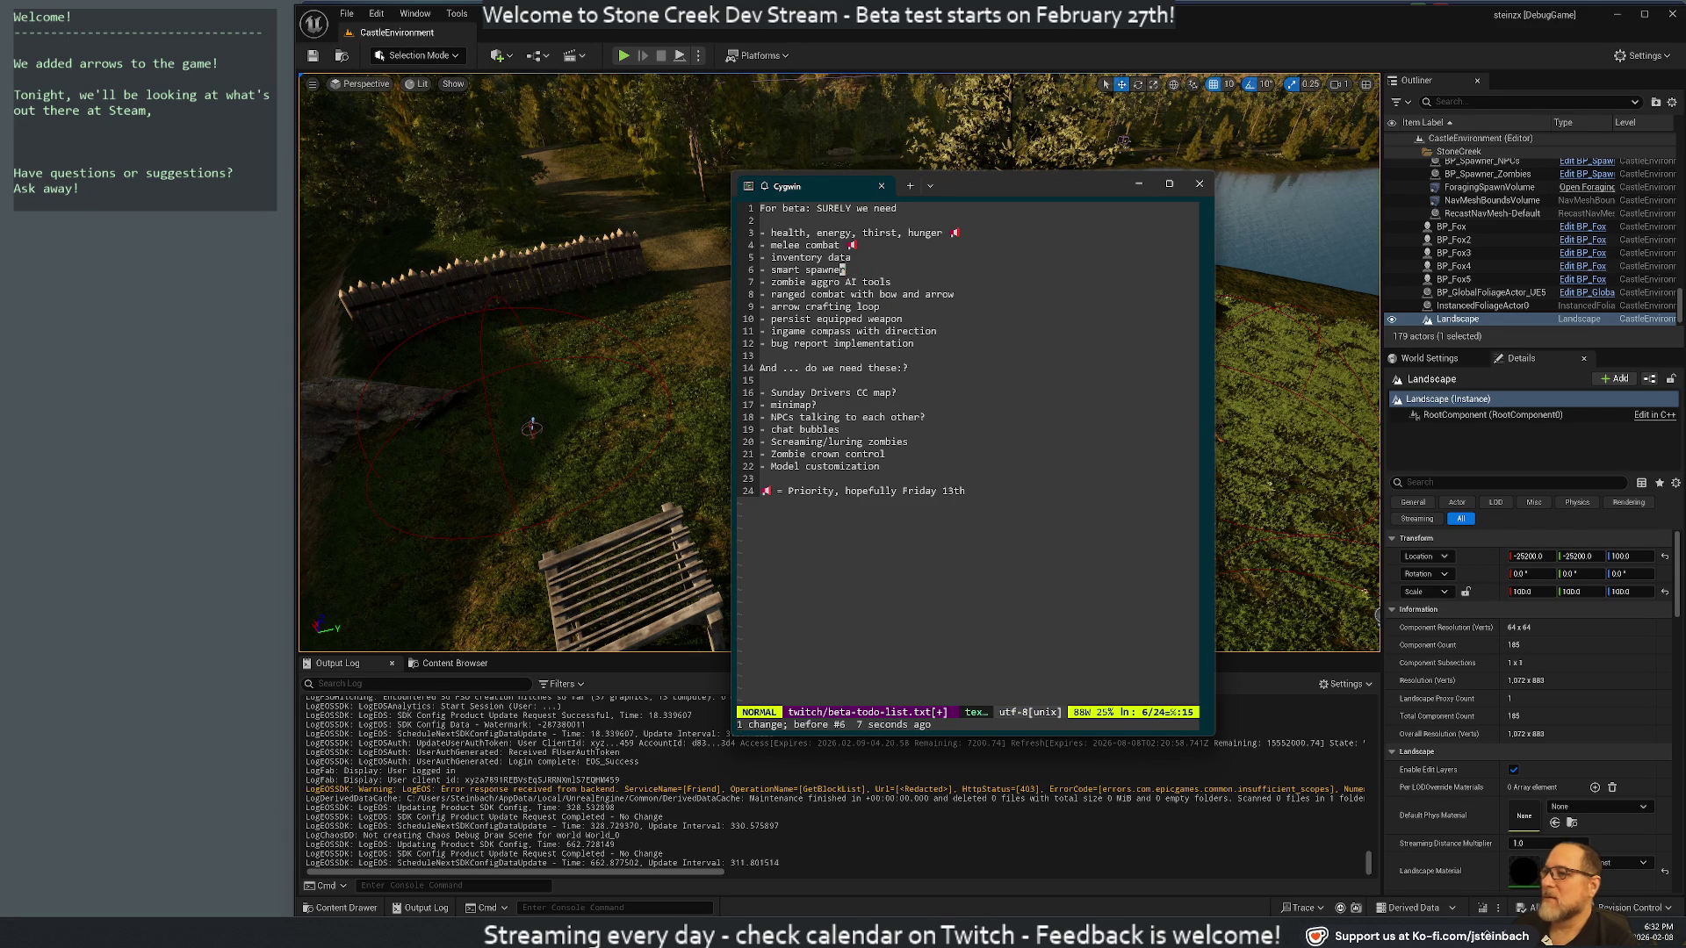
{"action": "key", "text": "ctrl+r"}
{"action": "key", "text": "ctrl+r"}
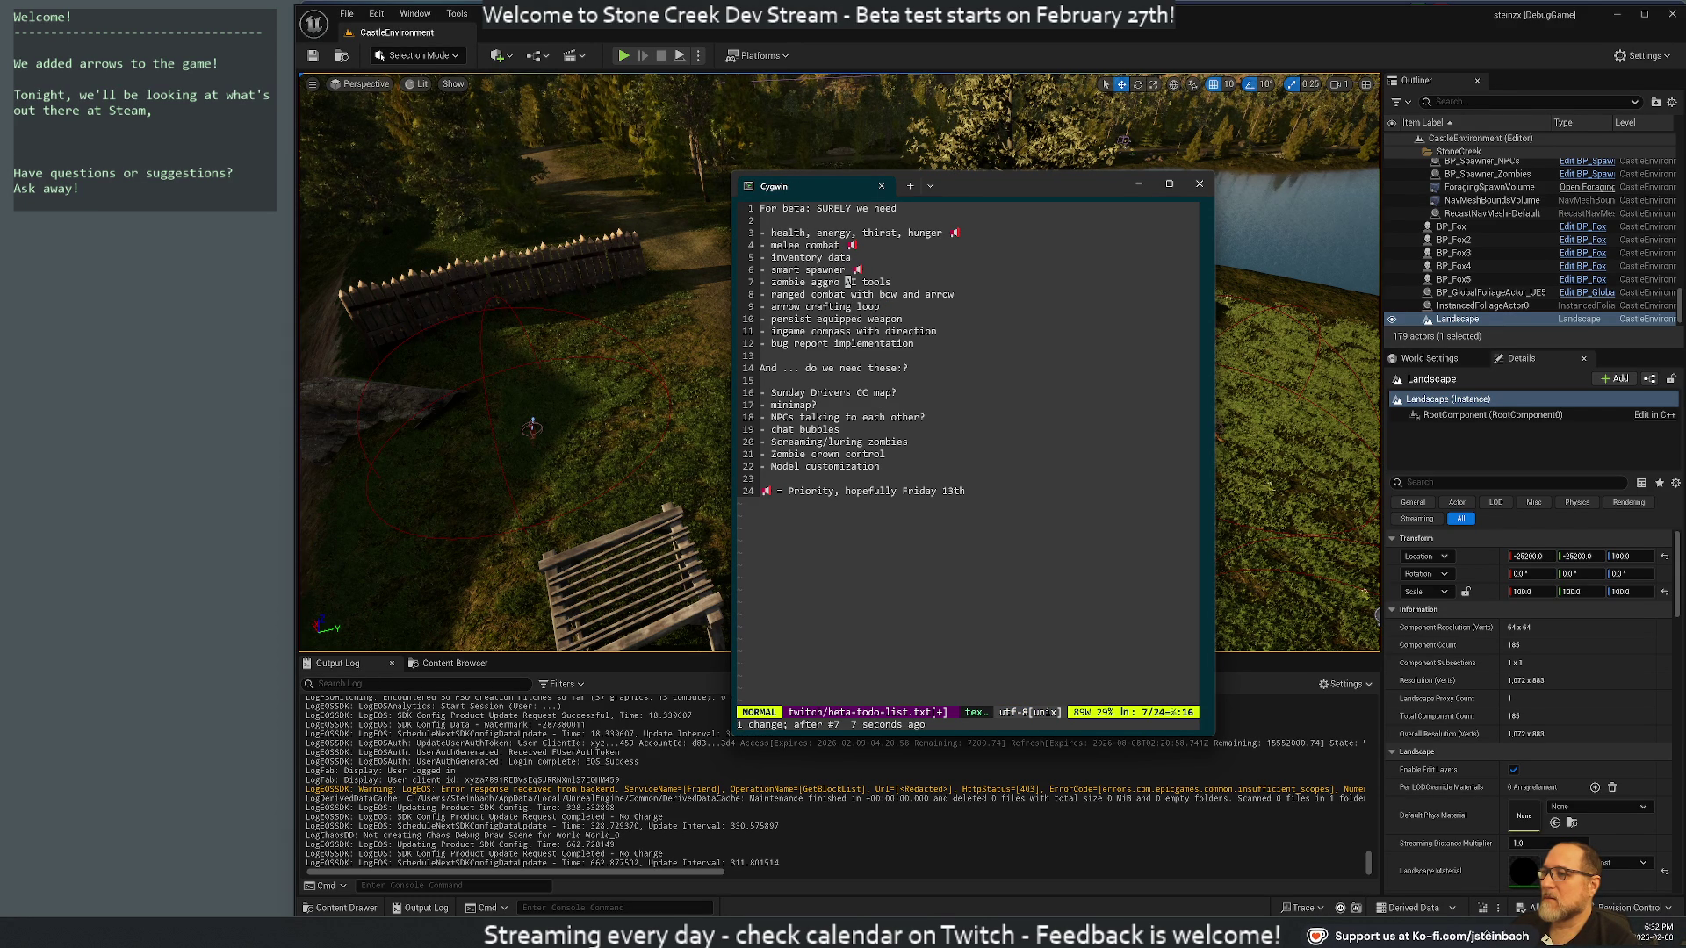
{"action": "key", "text": "j"}
{"action": "key", "text": "j"}
{"action": "key", "text": "j"}
{"action": "key", "text": "j"}
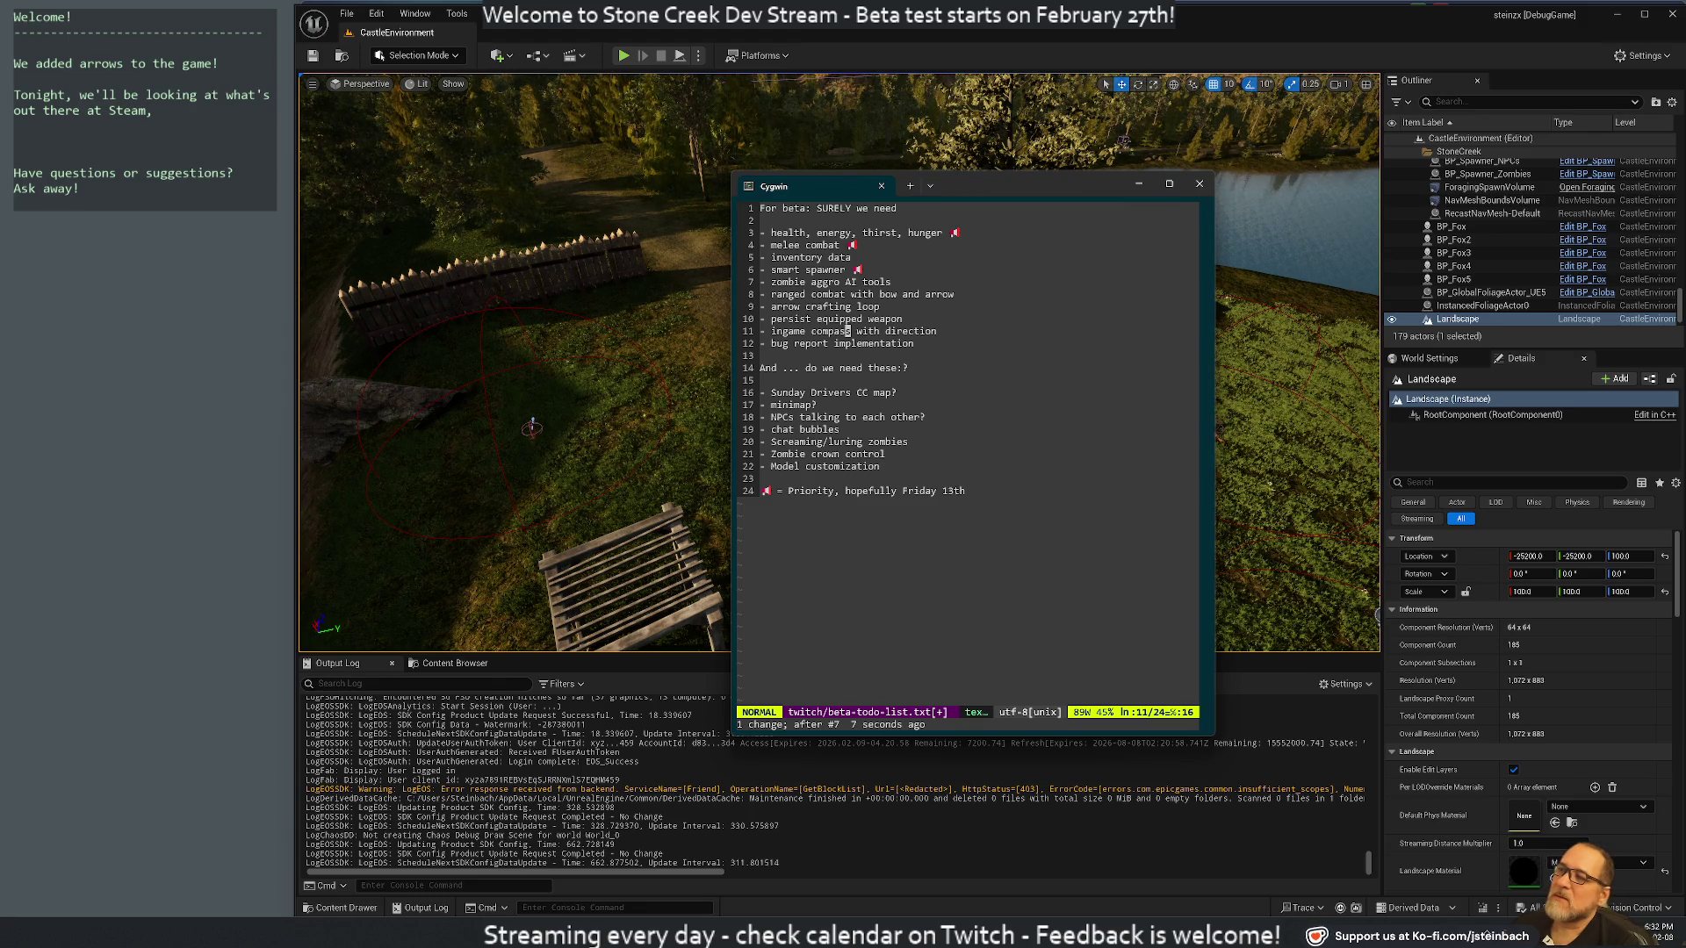
{"action": "key", "text": "k"}
{"action": "key", "text": "k"}
{"action": "key", "text": "k"}
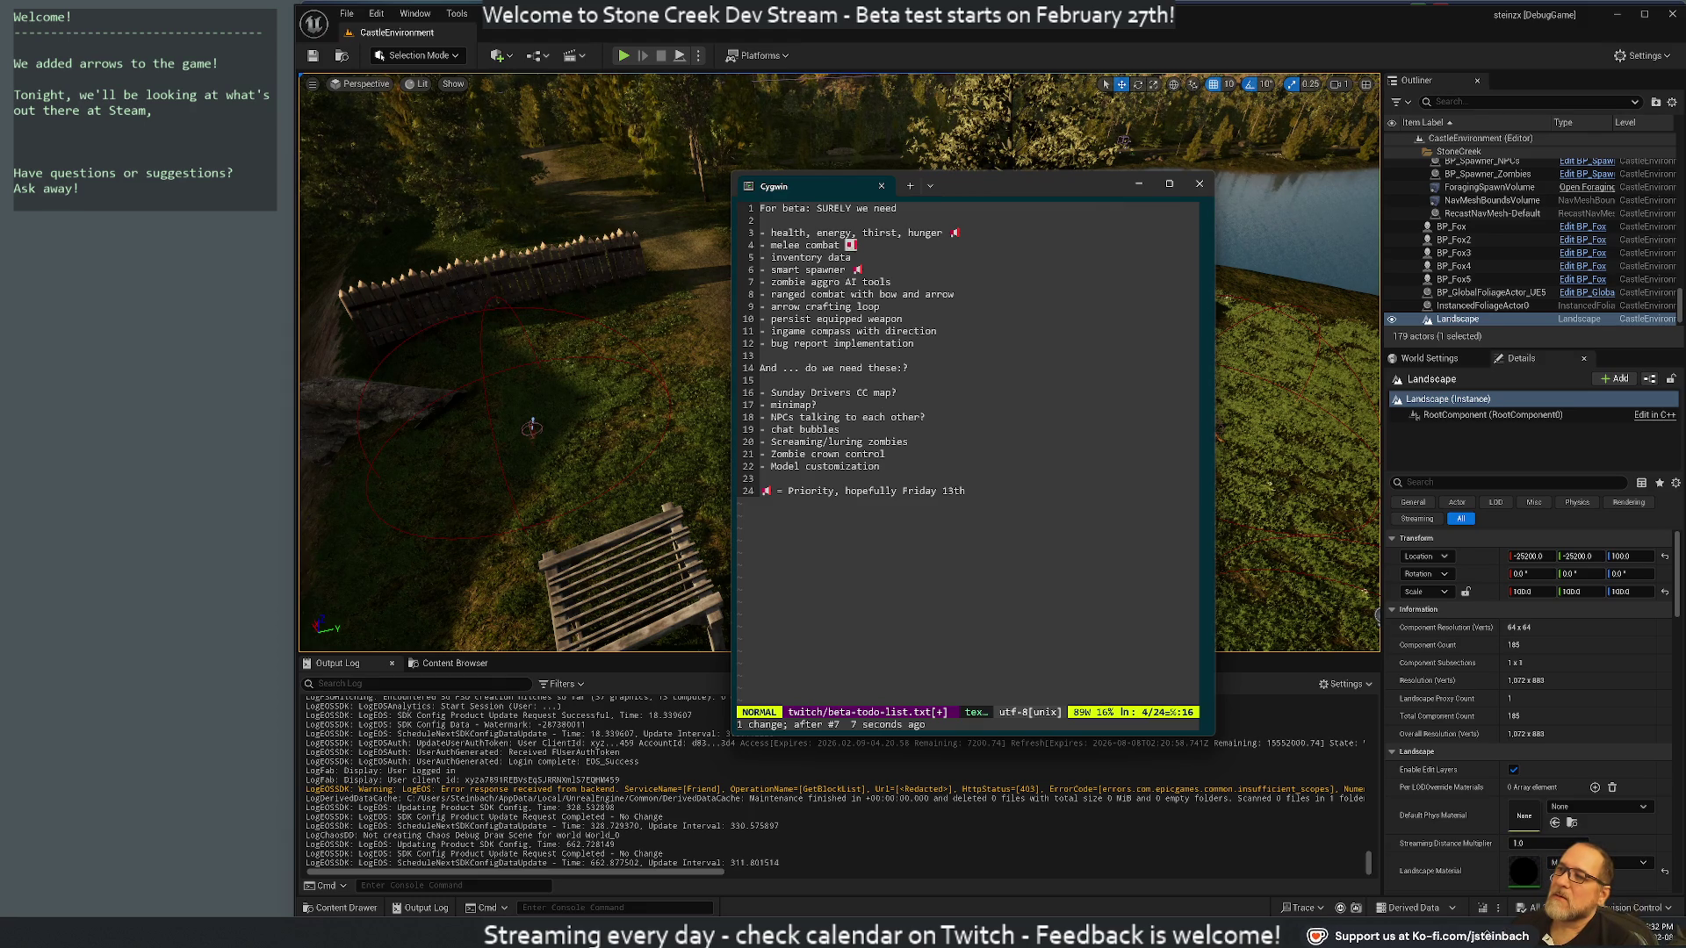
Move the melee combat line below smart spawner and remove its priority flag
{"action": "key", "text": "j"}
{"action": "key", "text": "d"}
{"action": "key", "text": "d"}
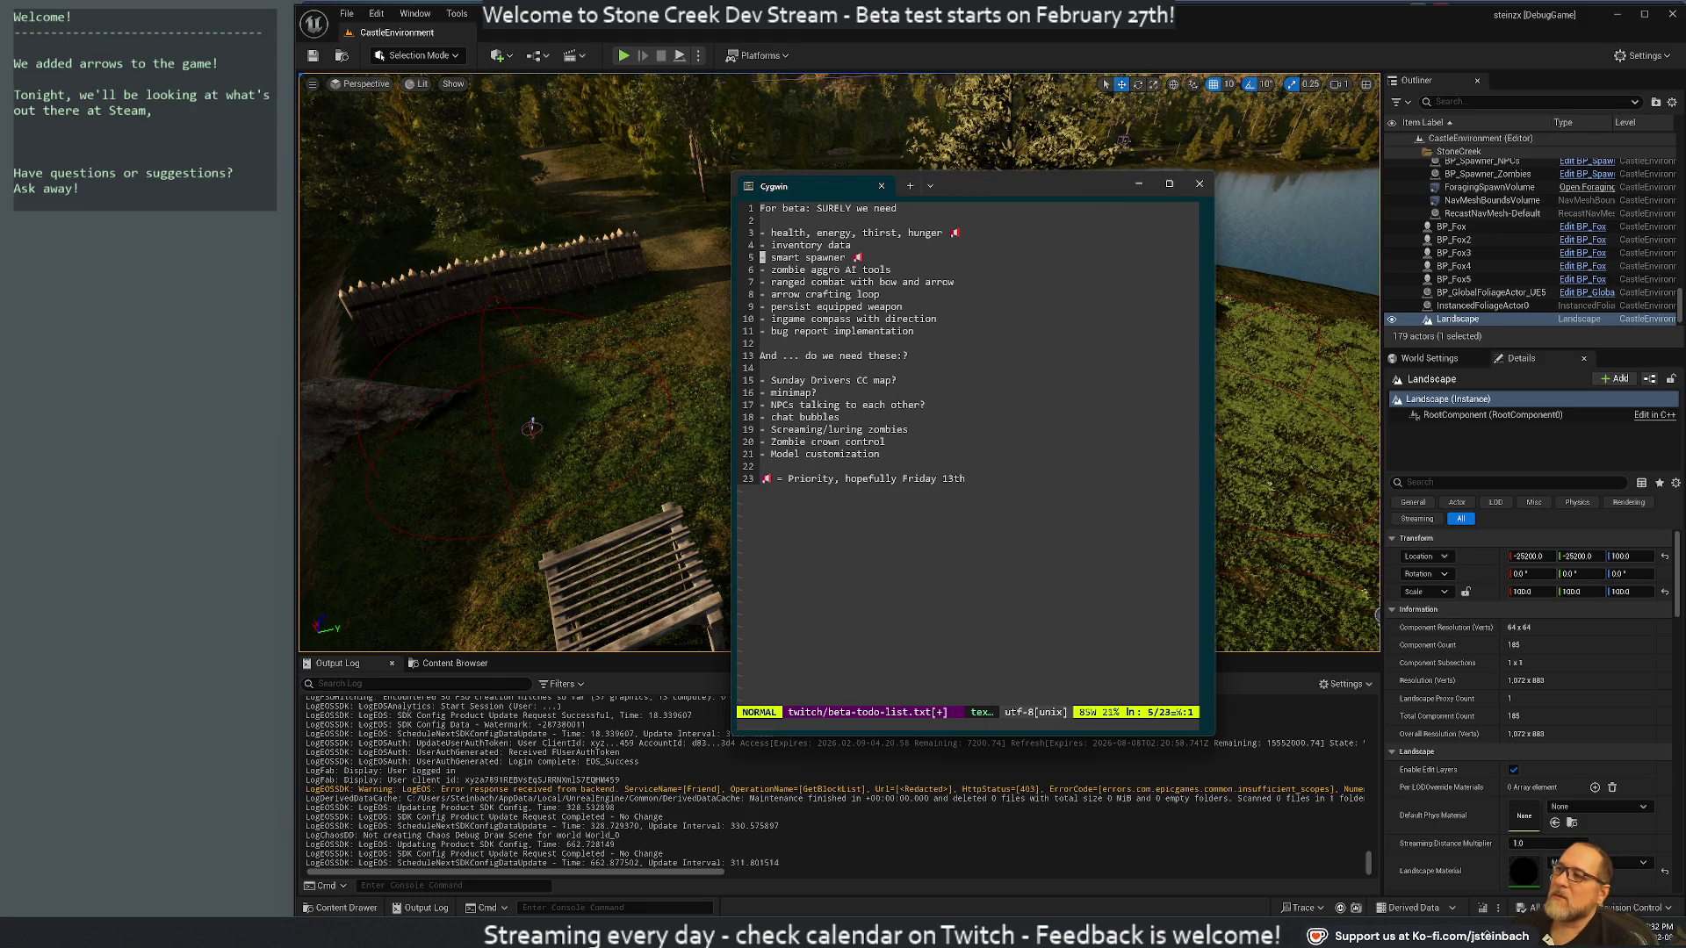
{"action": "key", "text": "p"}
{"action": "key", "text": "$"}
{"action": "key", "text": "x"}
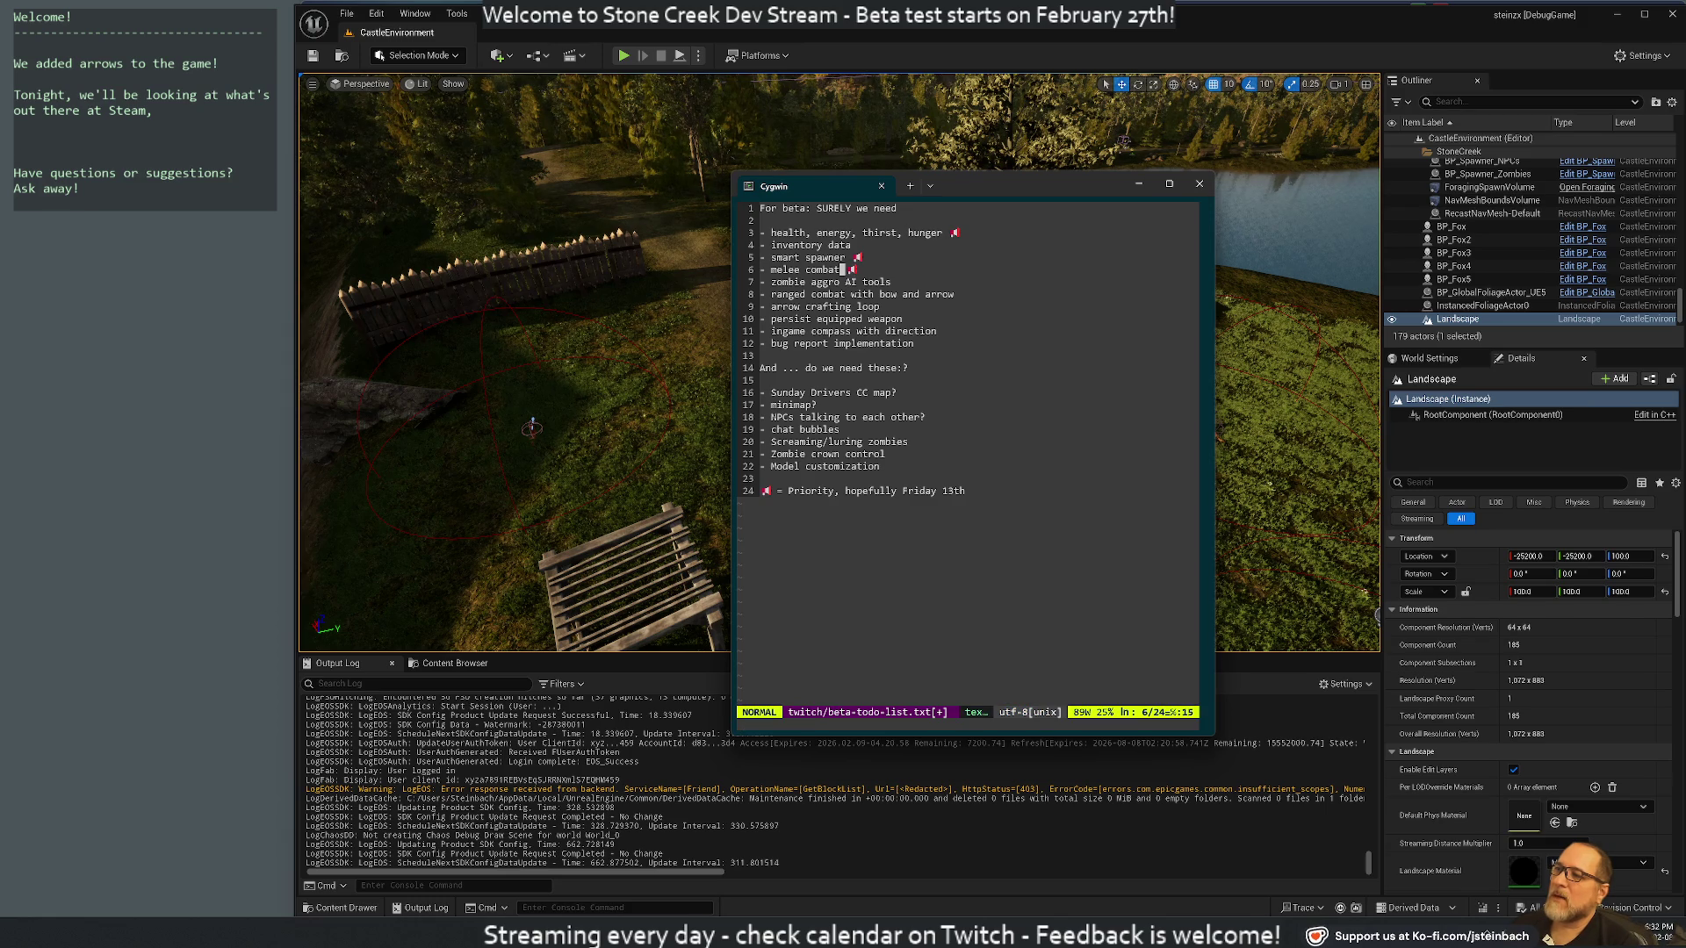
{"action": "key", "text": "x"}
{"action": "key", "text": "j"}
{"action": "key", "text": "j"}
{"action": "key", "text": "j"}
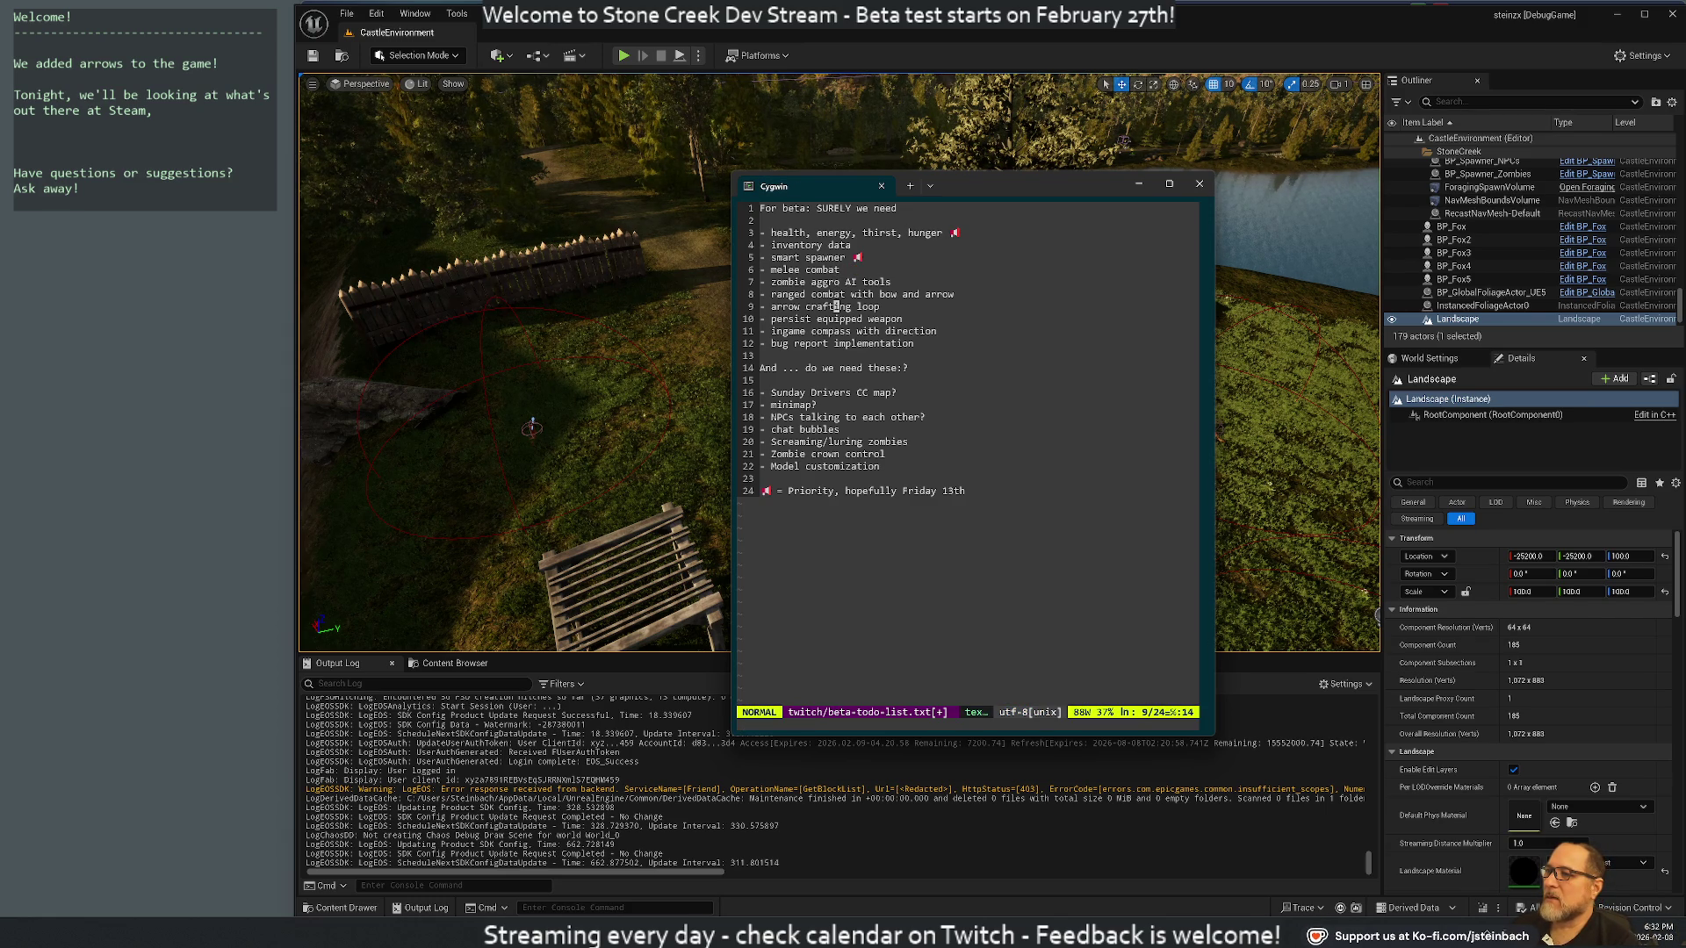
Move zombie aggro AI tools above melee combat and add a blank line separating the priority group
{"action": "key", "text": "k"}
{"action": "key", "text": "k"}
{"action": "key", "text": "d"}
{"action": "key", "text": "d"}
{"action": "key", "text": "k"}
{"action": "key", "text": "shift+p"}
{"action": "key", "text": "o"}
{"action": "key", "text": "Escape"}
Copy the 🚩 flag from smart spawner onto the zombie aggro AI tools line
{"action": "key", "text": "k"}
{"action": "key", "text": "k"}
{"action": "key", "text": "dollar"}
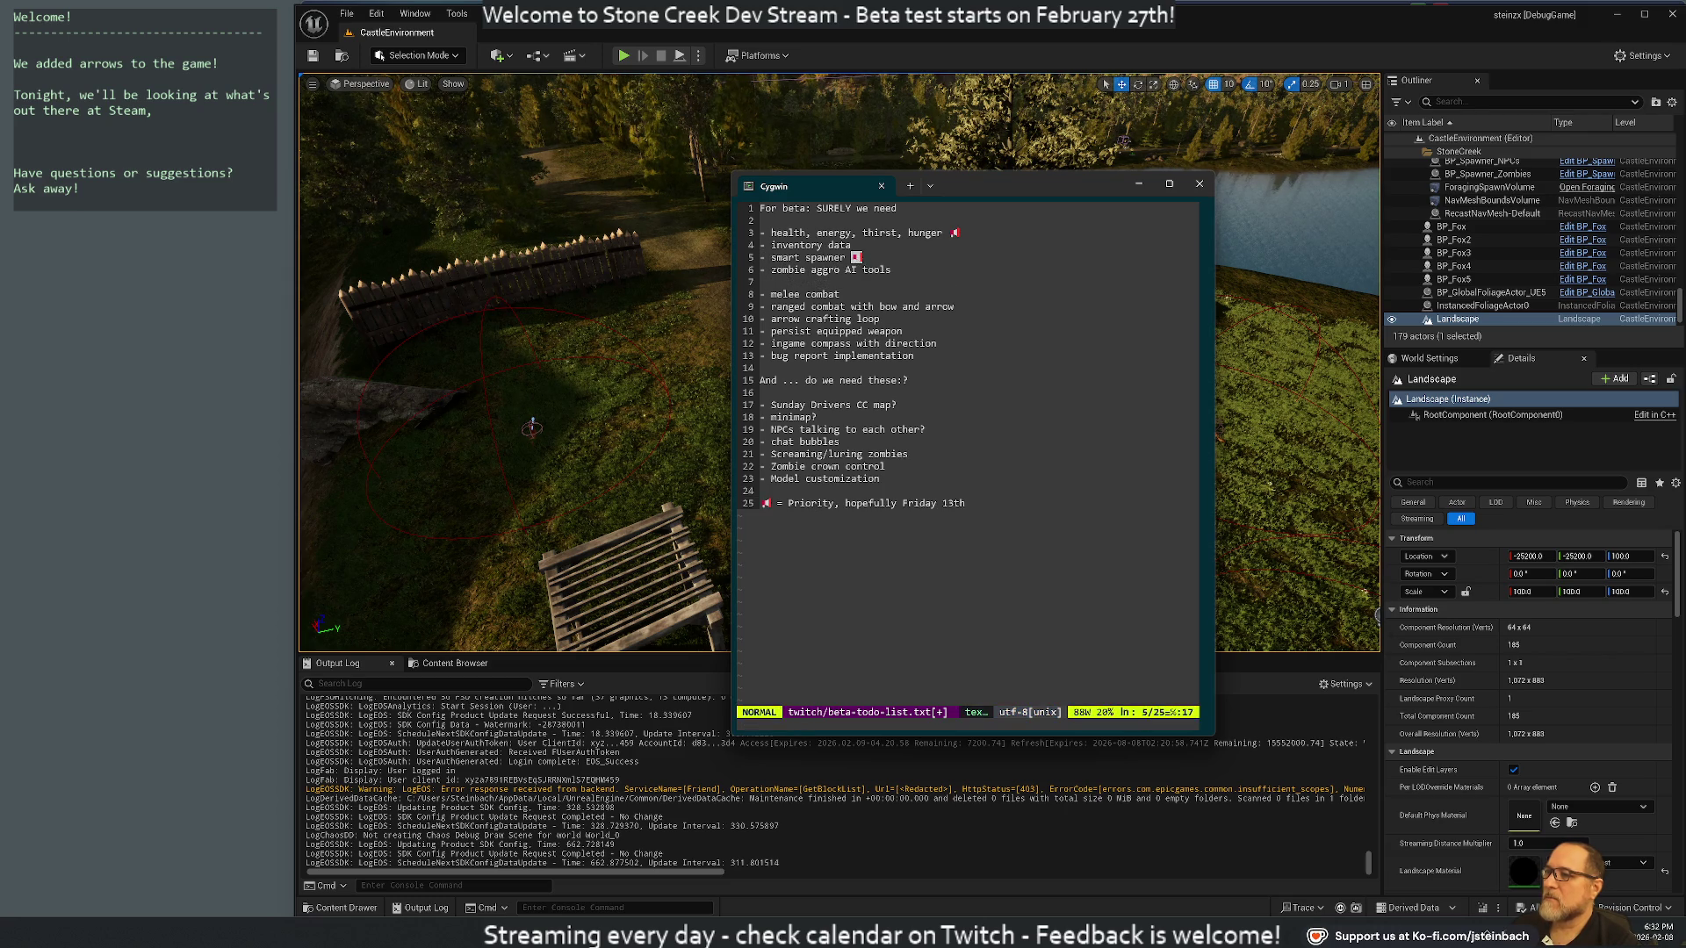
{"action": "key", "text": "y"}
{"action": "key", "text": "dollar"}
{"action": "key", "text": "j"}
{"action": "key", "text": "dollar"}
{"action": "key", "text": "p"}
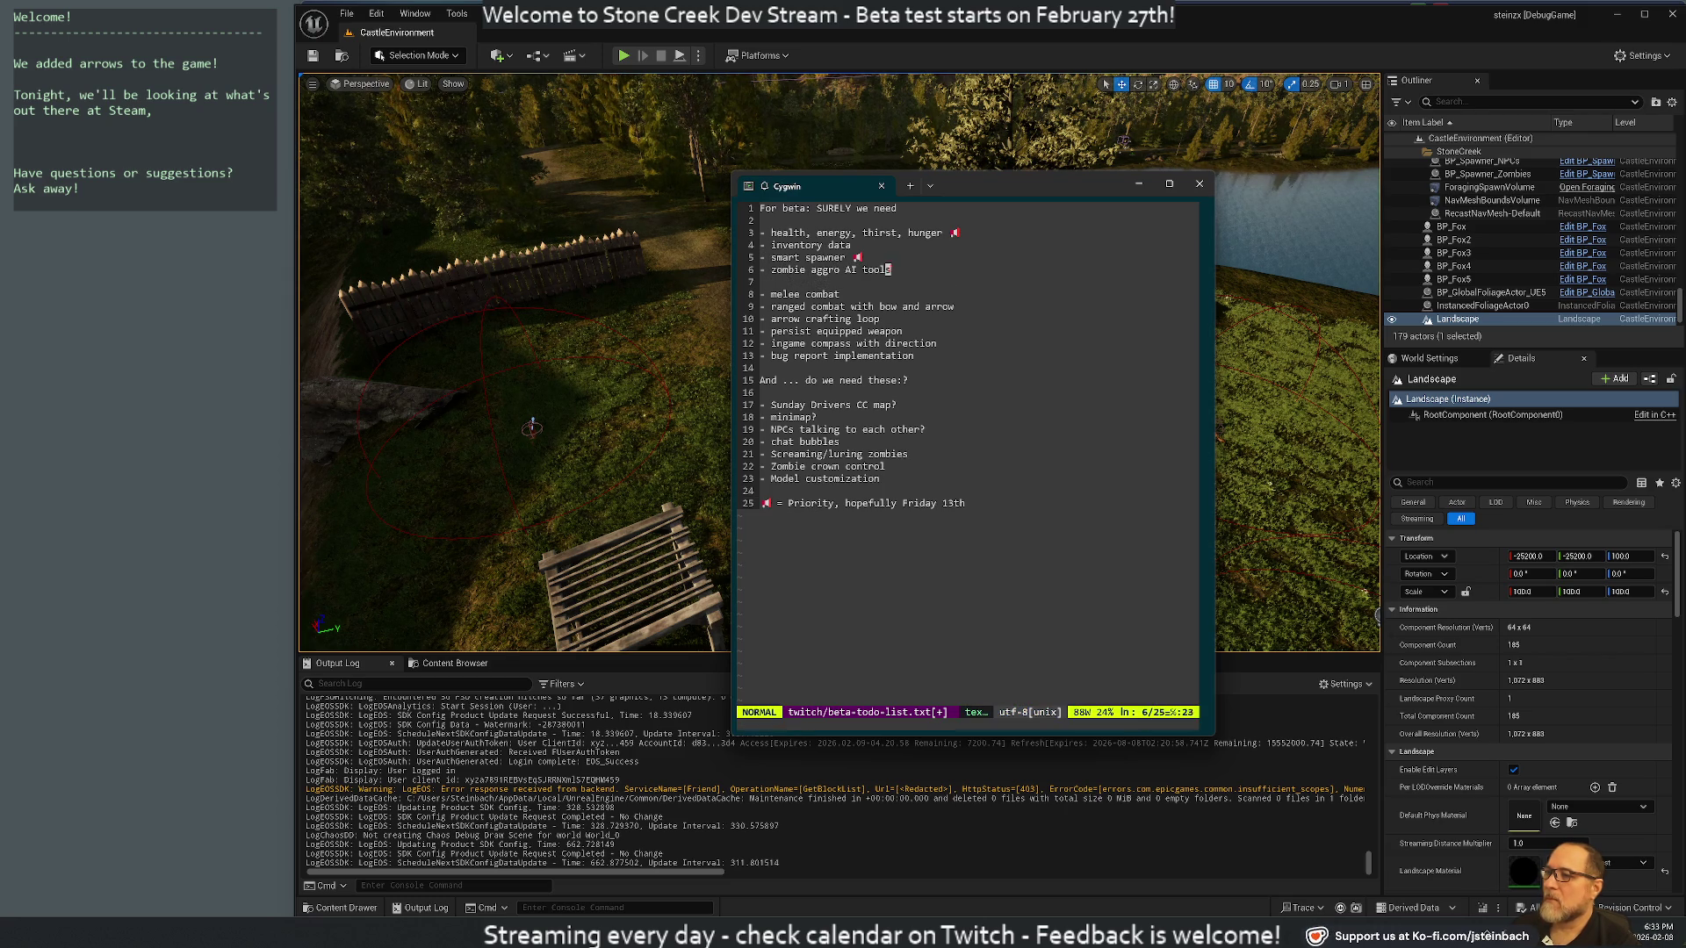
{"action": "key", "text": "i"}
{"action": "key", "text": "Escape"}
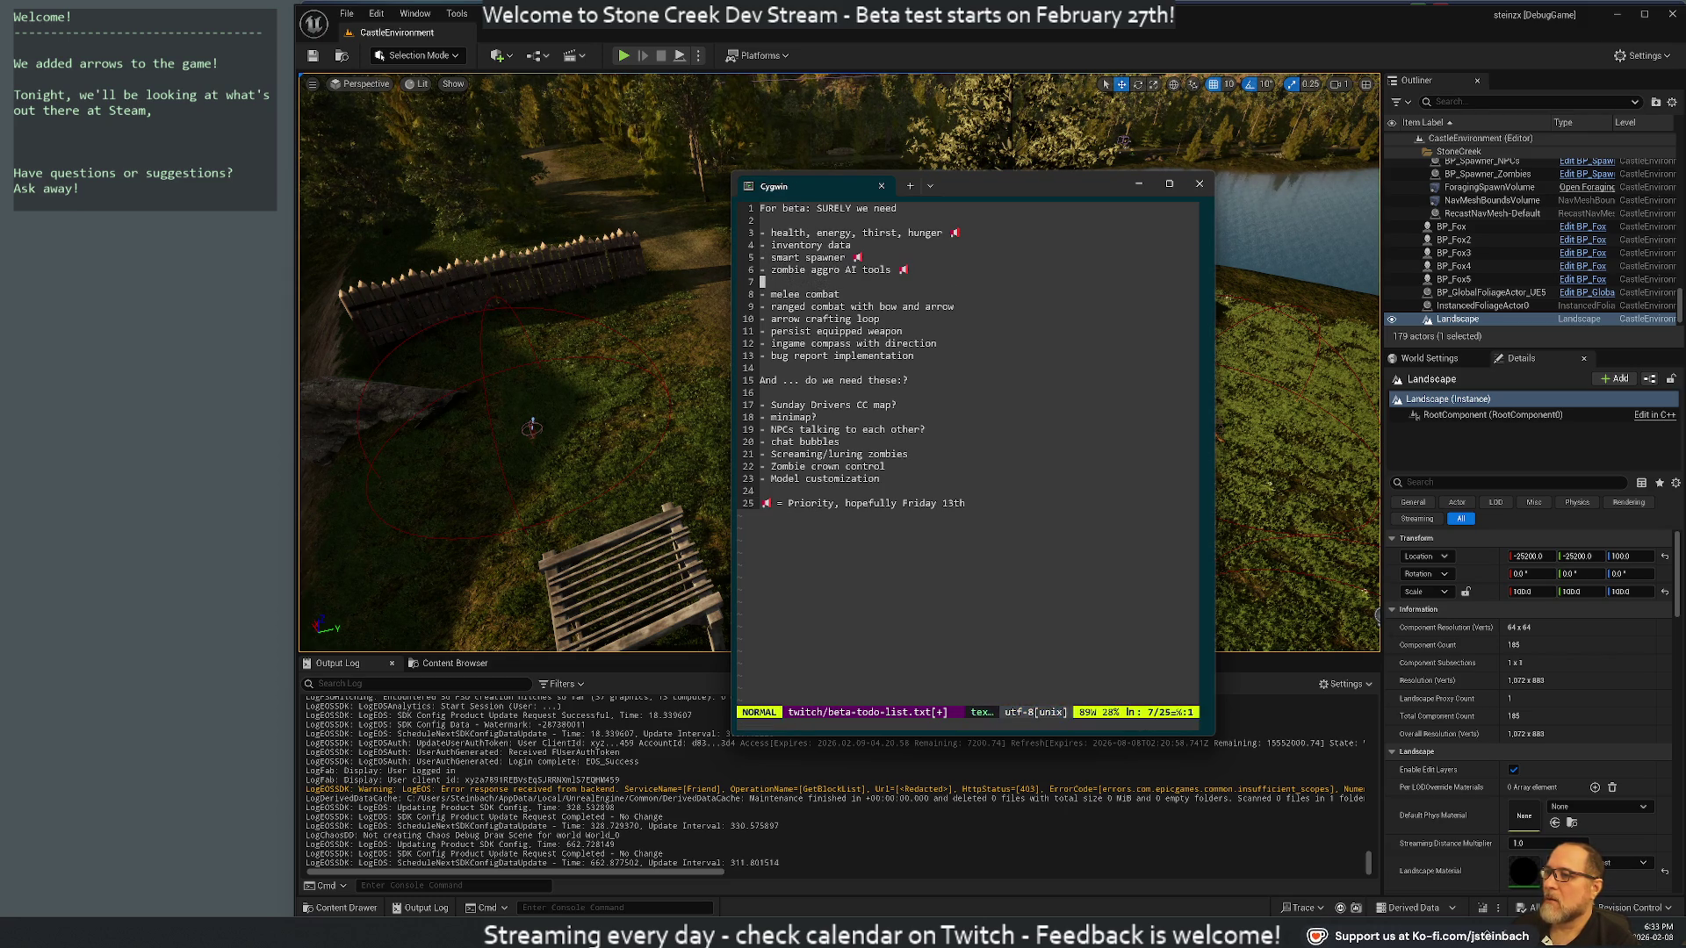
{"action": "key", "text": "u"}
Flag the ranged combat with bow and arrow line, cleaning up an accidental duplicate line
{"action": "key", "text": "j"}
{"action": "key", "text": "j"}
{"action": "key", "text": "j"}
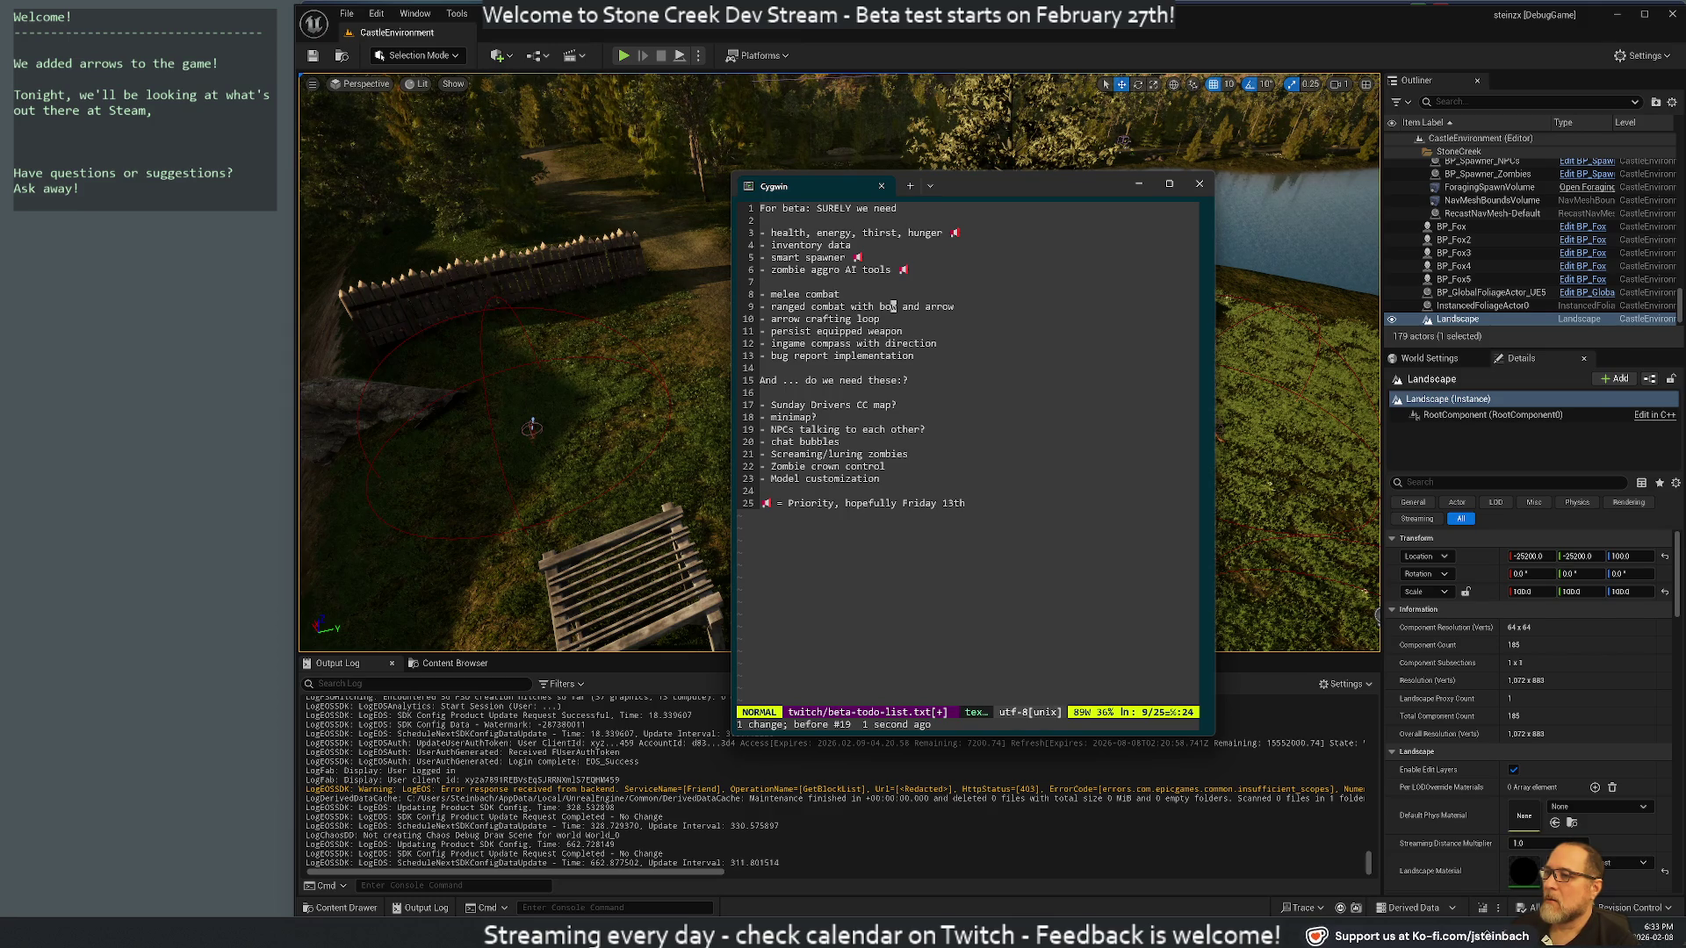
{"action": "key", "text": "dollar"}
{"action": "key", "text": "p"}
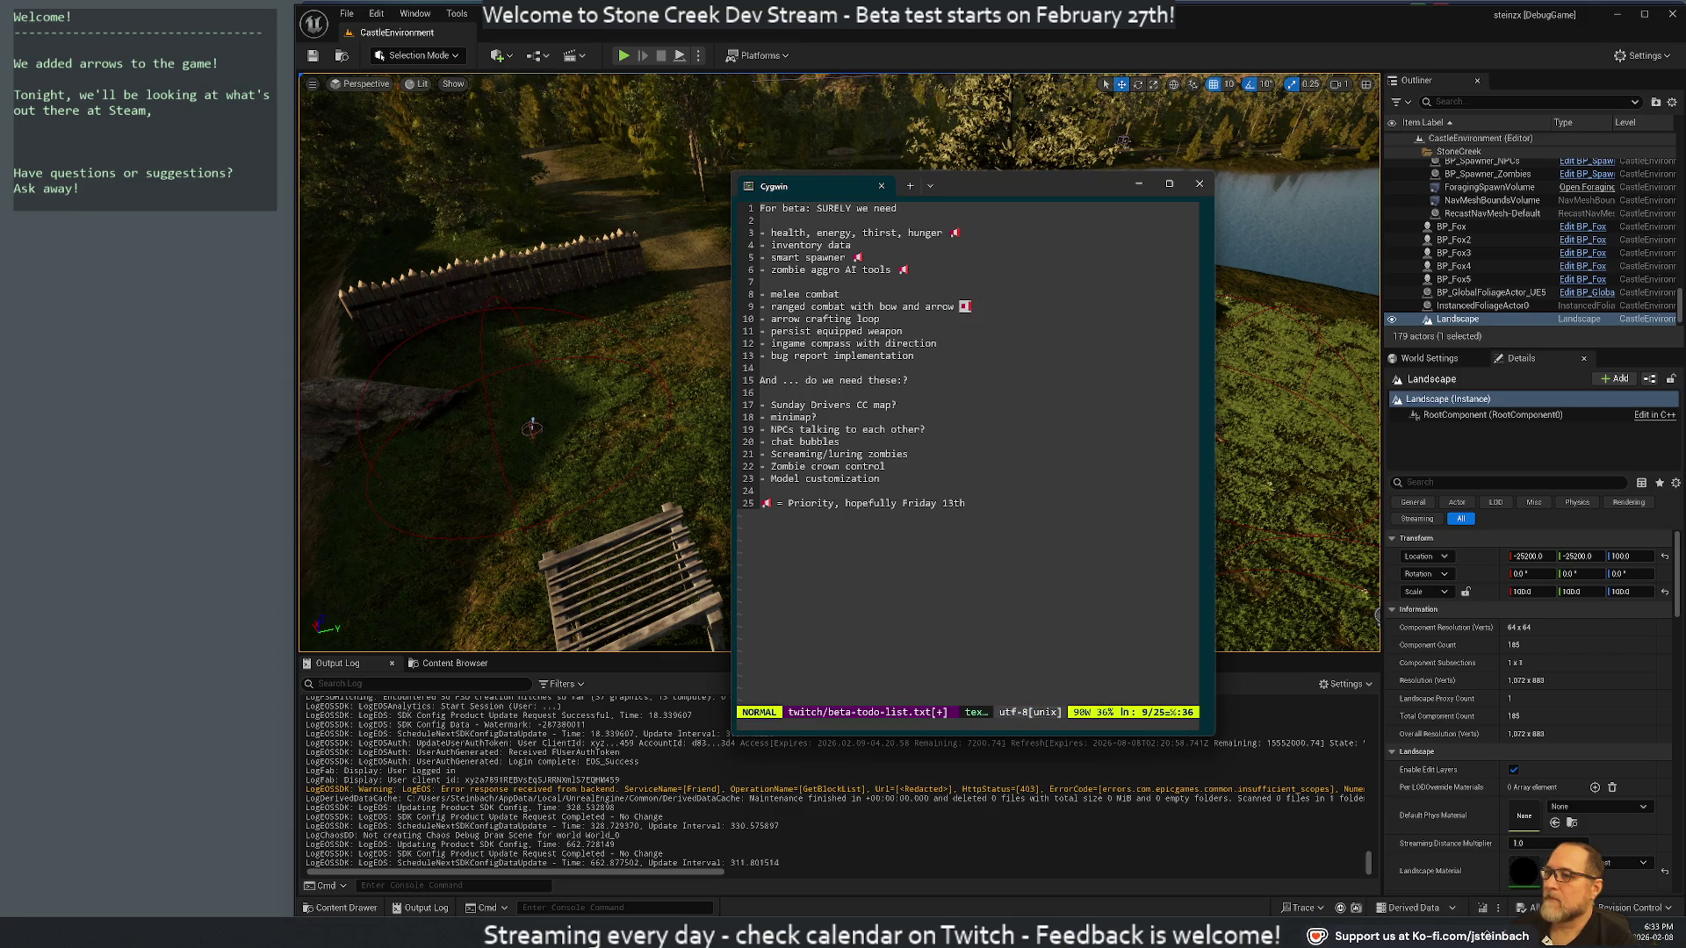
{"action": "key", "text": "k"}
{"action": "key", "text": "d"}
{"action": "key", "text": "d"}
{"action": "key", "text": "k"}
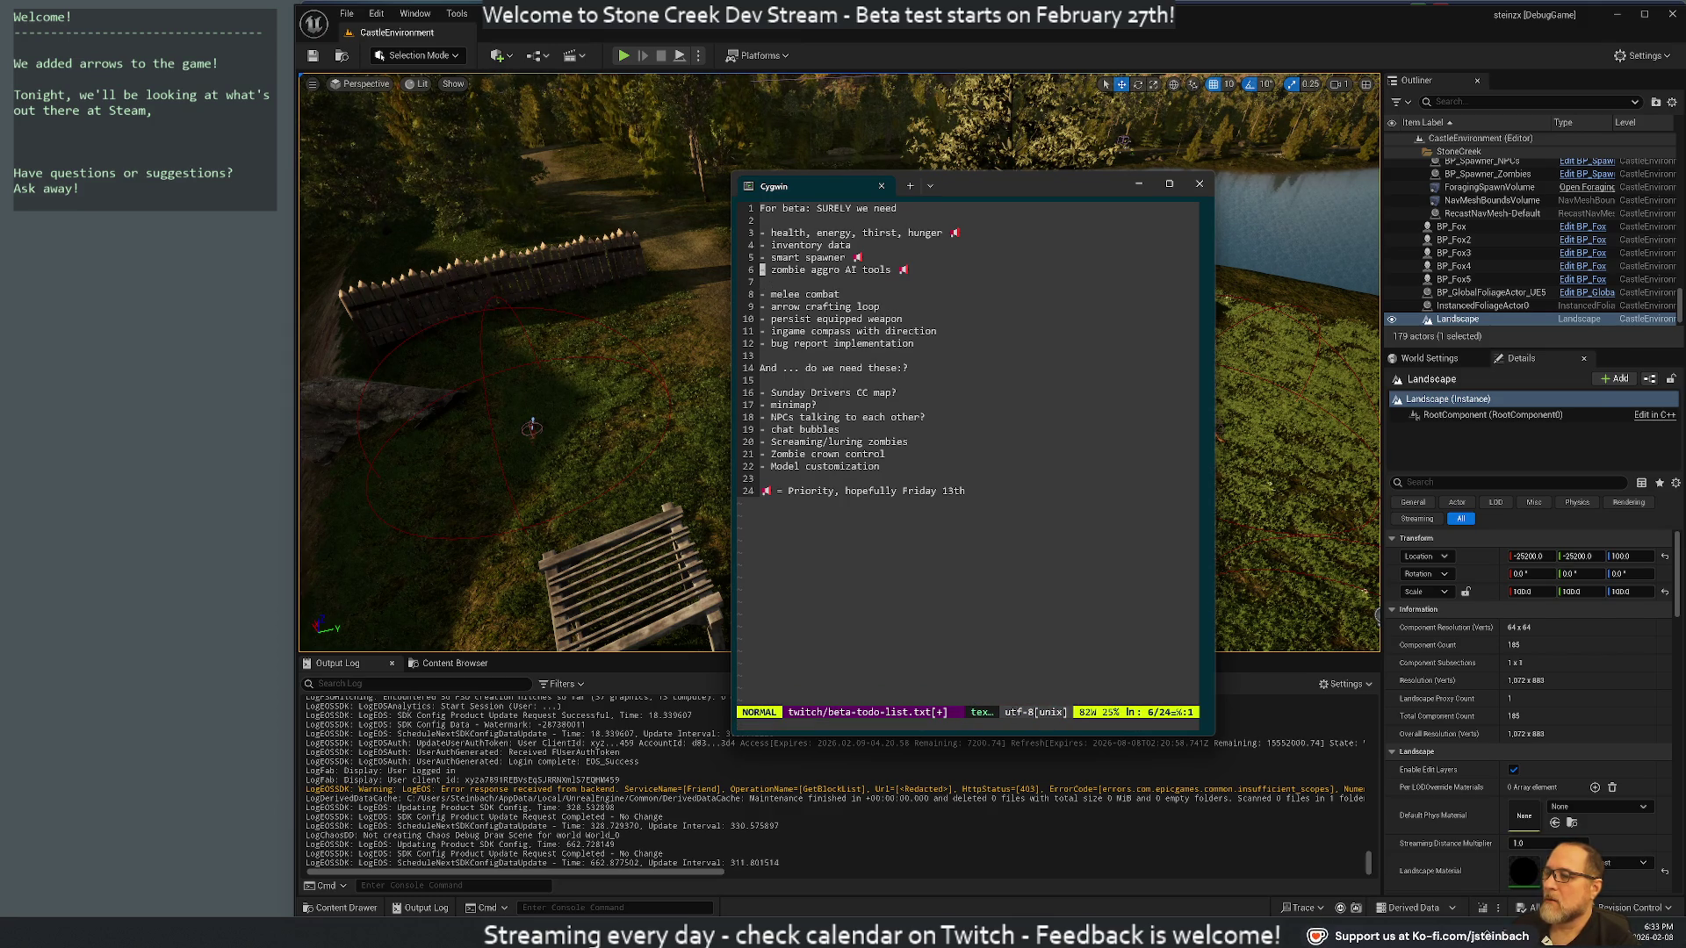
{"action": "key", "text": "u"}
{"action": "key", "text": "u"}
{"action": "key", "text": "p"}
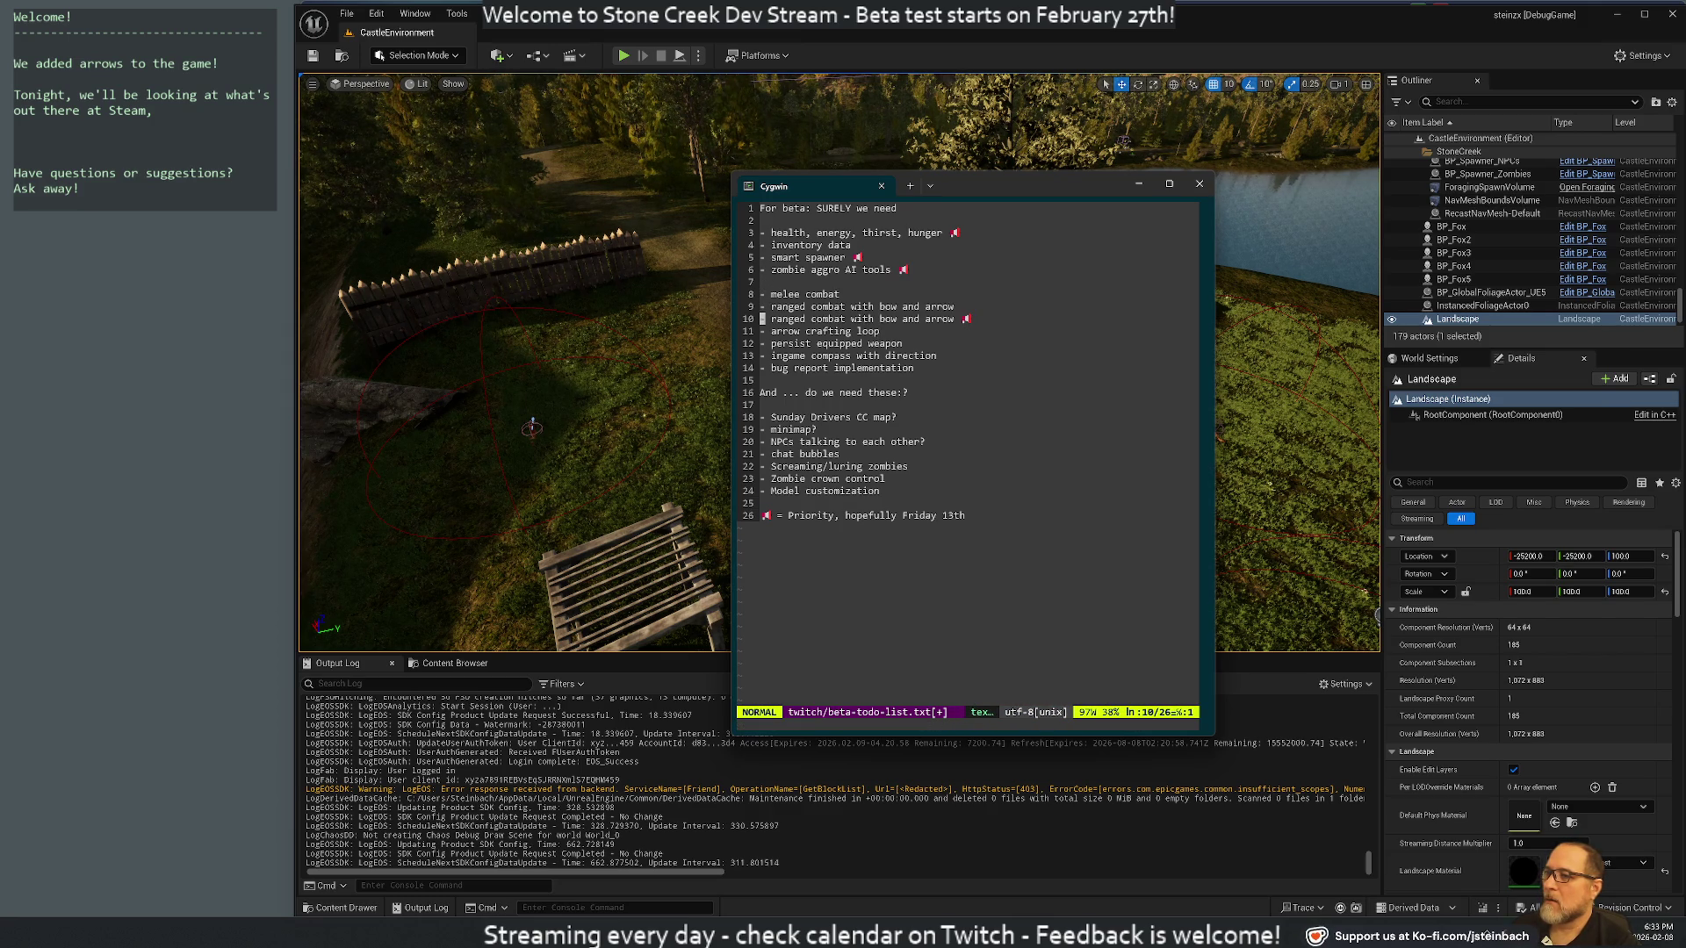
{"action": "key", "text": "u"}
{"action": "key", "text": "u"}
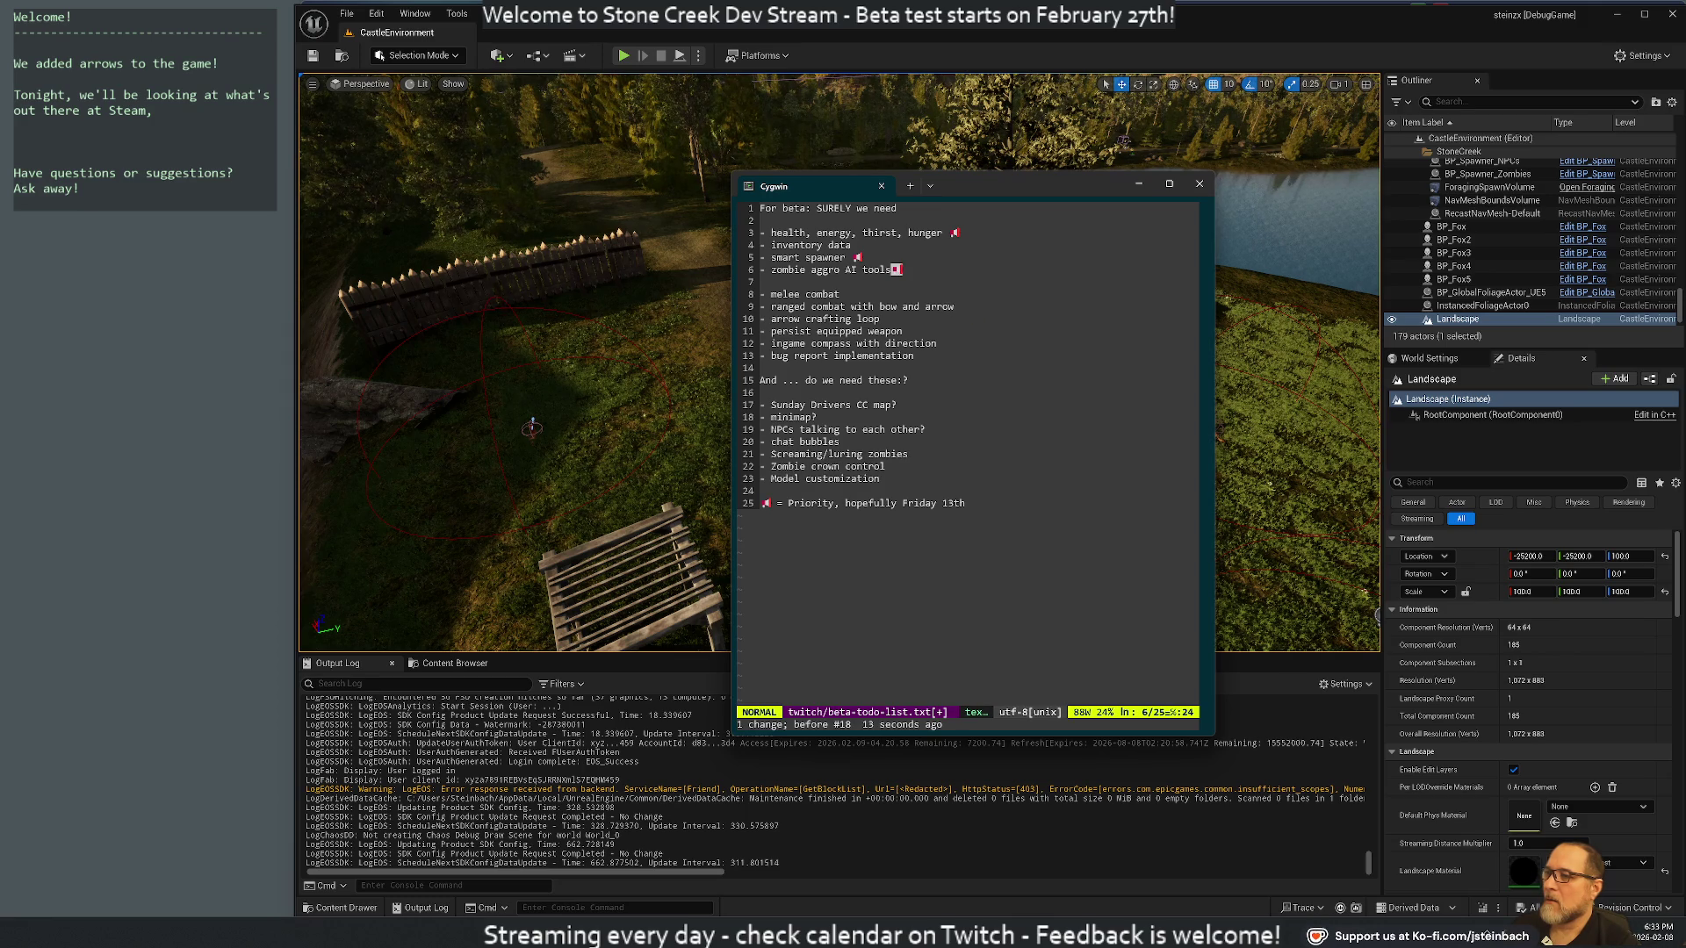
{"action": "key", "text": "ctrl+r"}
{"action": "key", "text": "ctrl+r"}
{"action": "key", "text": "ctrl+r"}
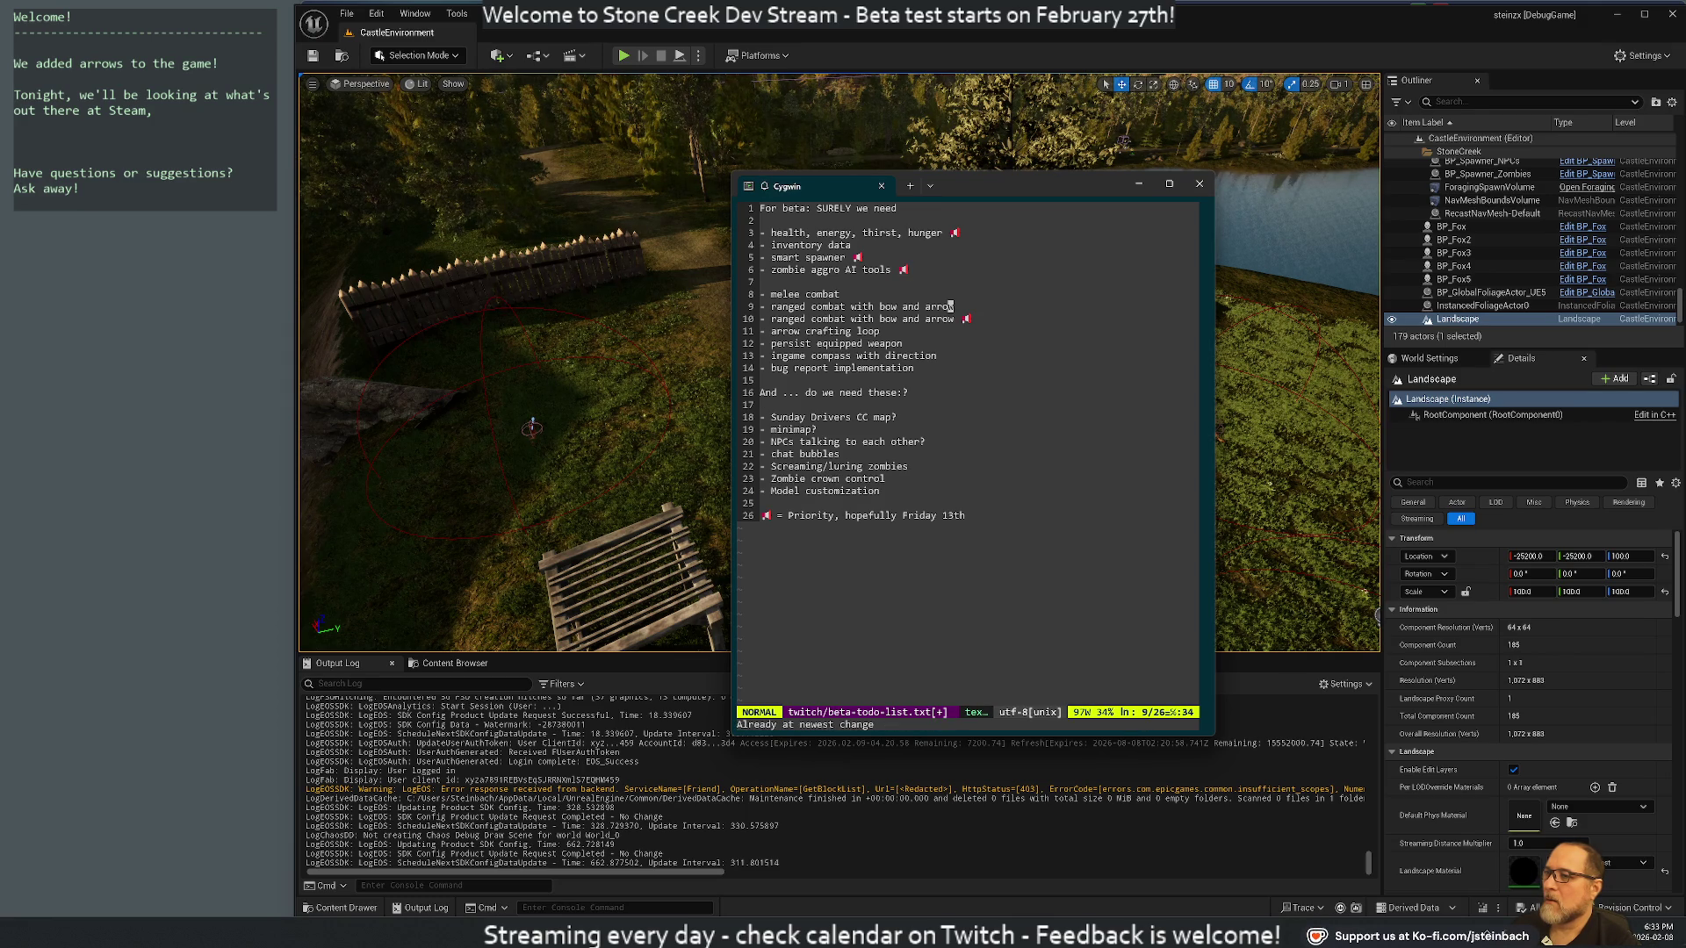
{"action": "key", "text": "d"}
{"action": "key", "text": "d"}
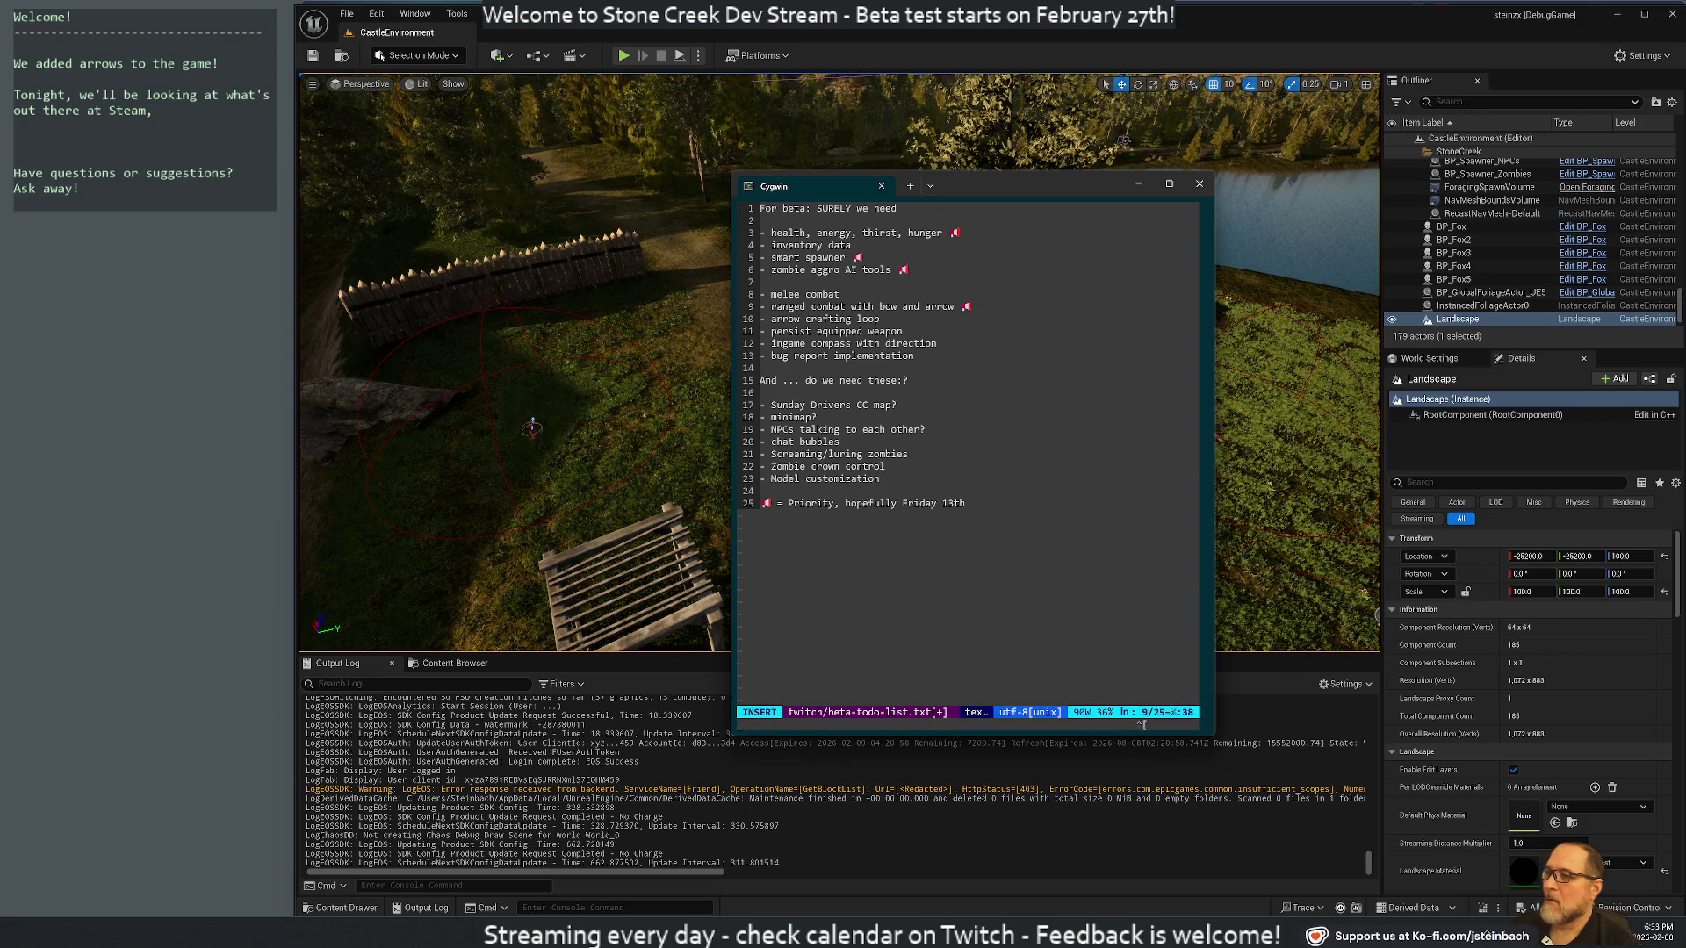
{"action": "key", "text": "u"}
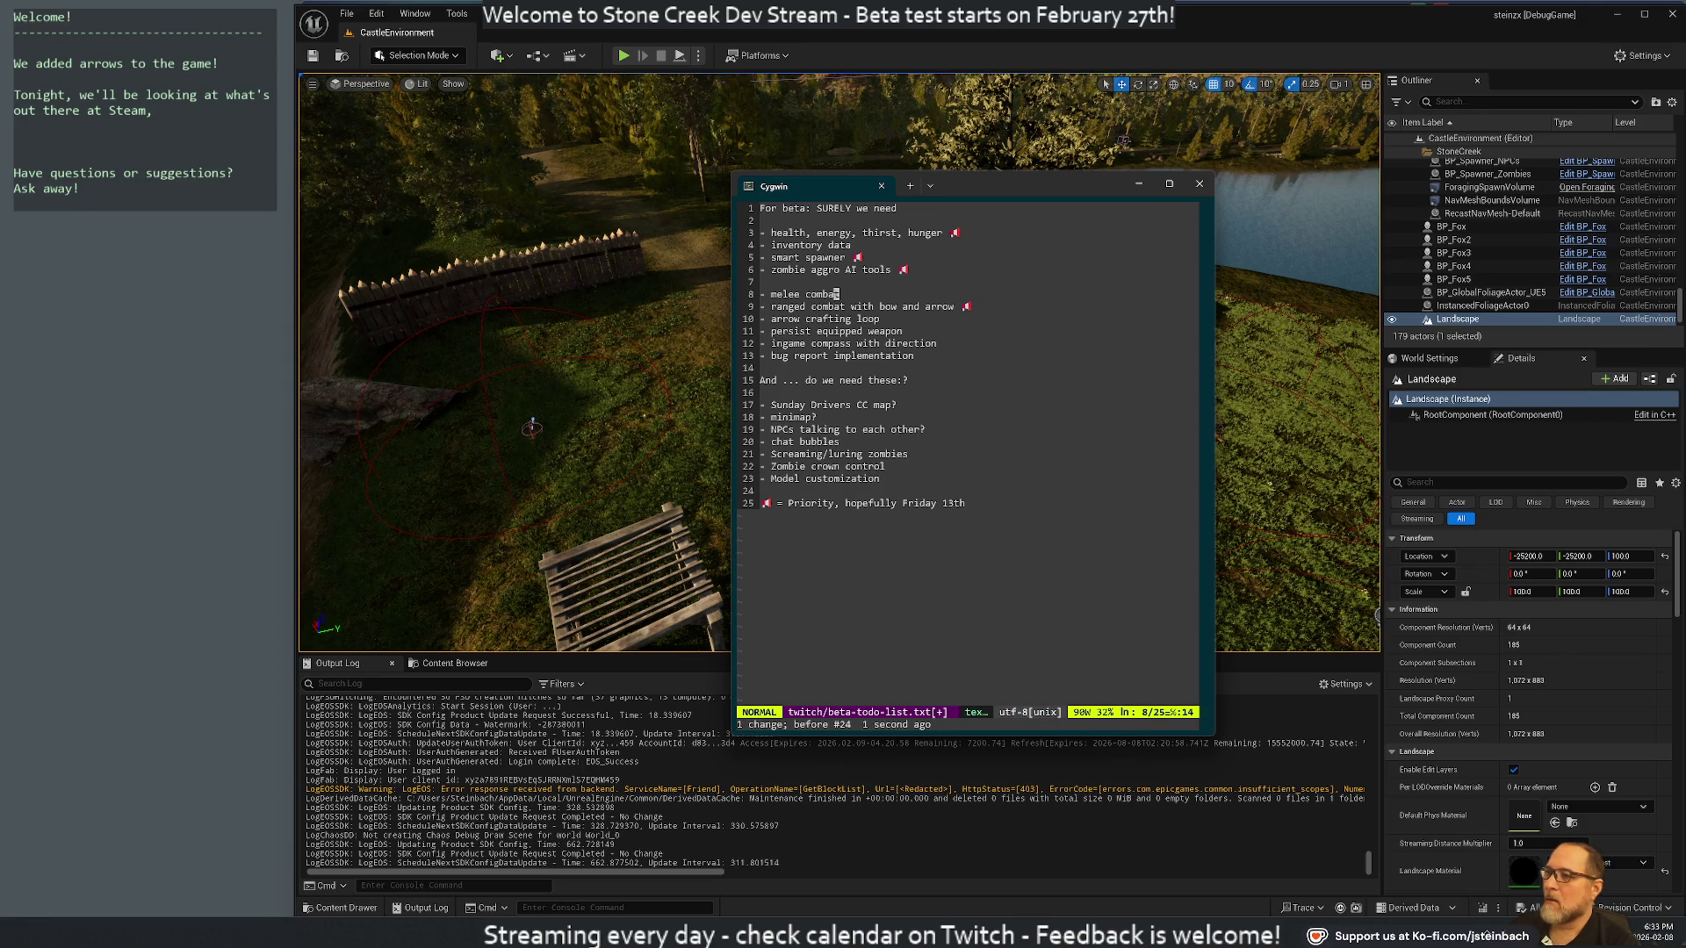
Flag the arrow crafting loop line as a priority too
{"action": "key", "text": "j"}
{"action": "key", "text": "."}
{"action": "key", "text": "j"}
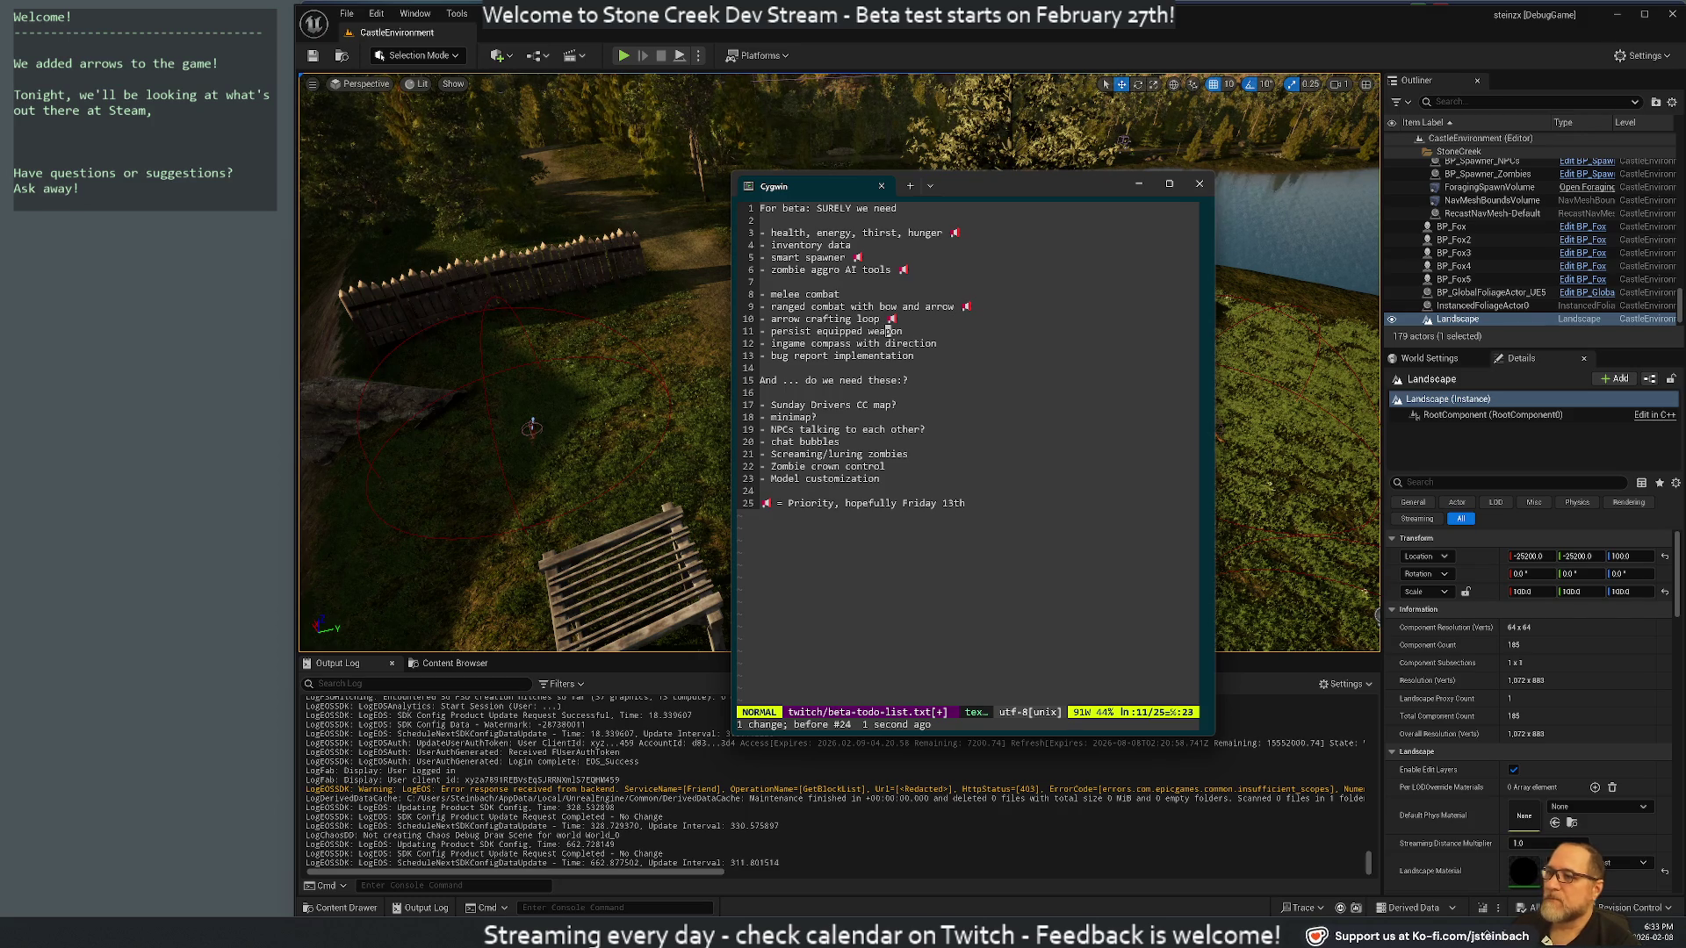
{"action": "key", "text": "j"}
{"action": "key", "text": "j"}
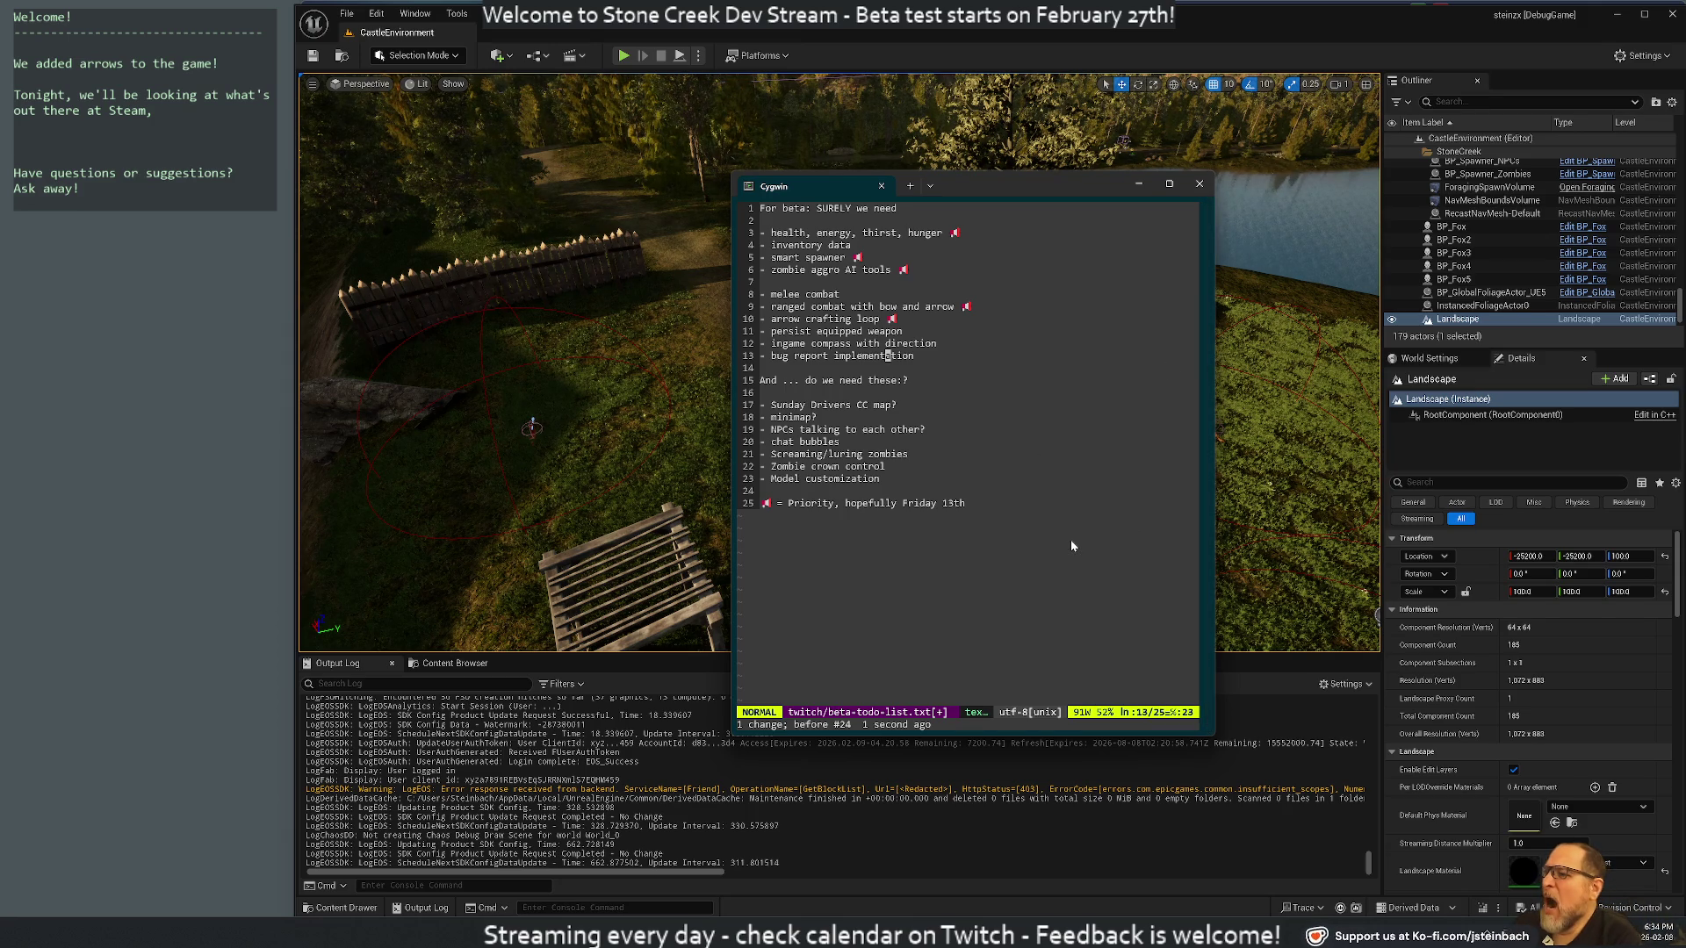
Move ranged combat with bow and arrow under health, with arrow crafting loop right below it
{"action": "key", "text": "k"}
{"action": "key", "text": "k"}
{"action": "key", "text": "k"}
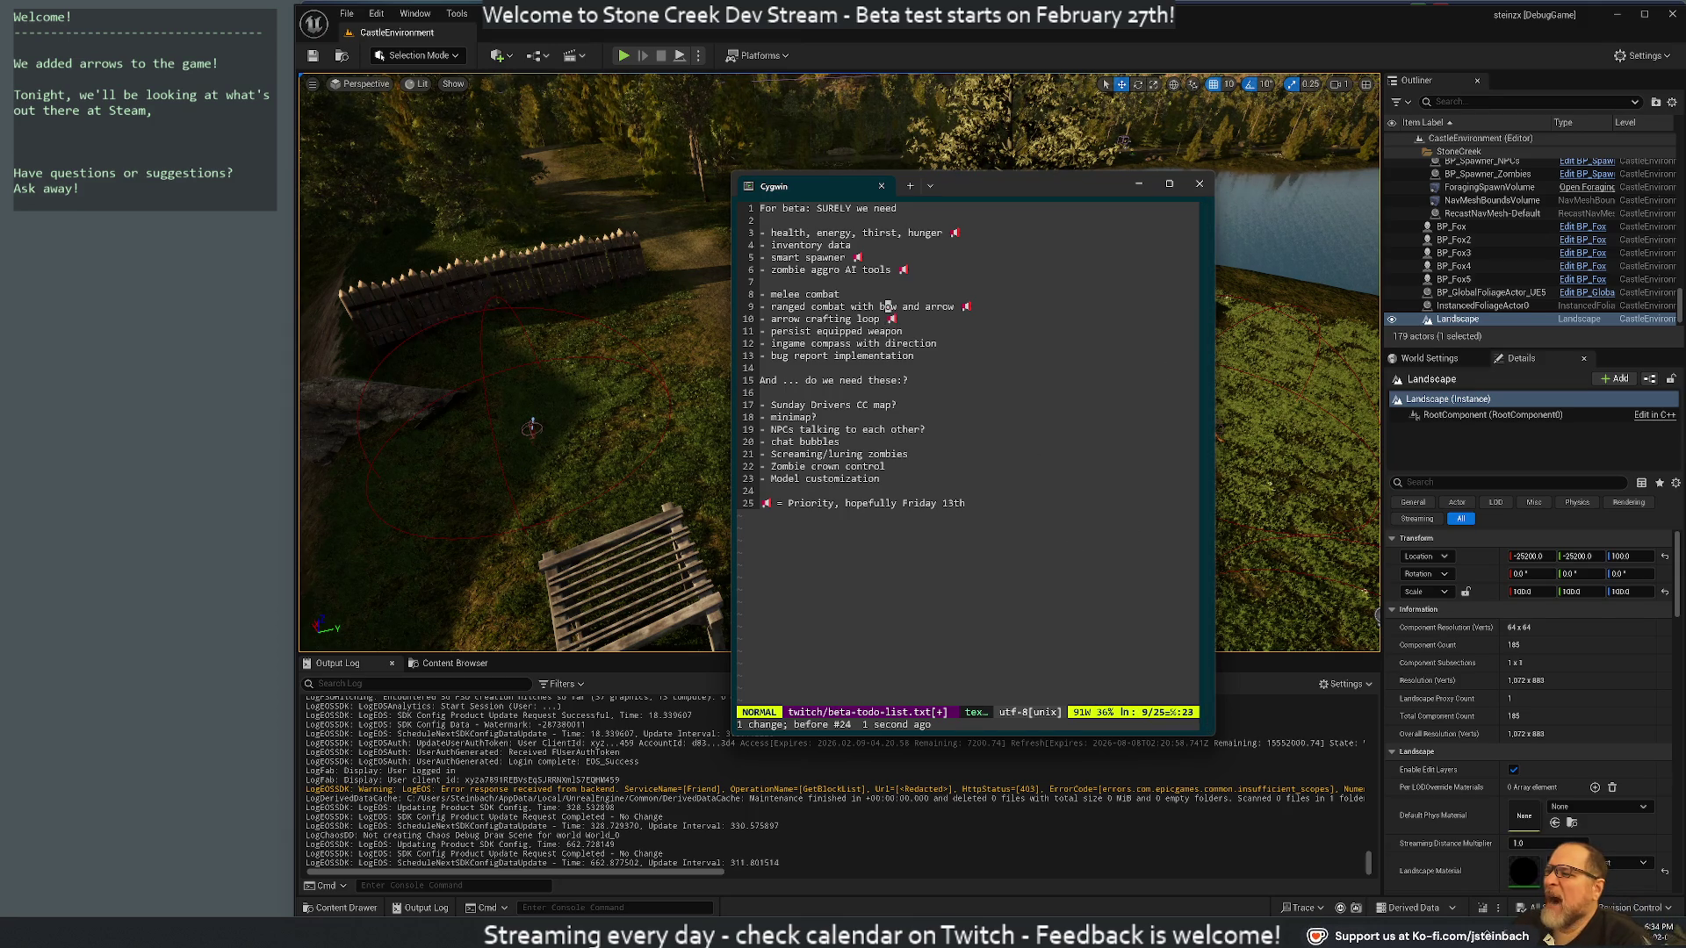
{"action": "key", "text": "d"}
{"action": "key", "text": "d"}
{"action": "key", "text": "k"}
{"action": "key", "text": "k"}
{"action": "key", "text": "k"}
{"action": "key", "text": "p"}
{"action": "key", "text": "j"}
{"action": "key", "text": "j"}
{"action": "key", "text": "j"}
{"action": "key", "text": "d"}
{"action": "key", "text": "d"}
{"action": "key", "text": "k"}
{"action": "key", "text": "k"}
{"action": "key", "text": "k"}
{"action": "key", "text": "P"}
Move the inventory data line down to sit above melee combat
{"action": "key", "text": "k"}
{"action": "key", "text": "d"}
{"action": "key", "text": "d"}
{"action": "key", "text": "j"}
{"action": "key", "text": "j"}
{"action": "key", "text": "j"}
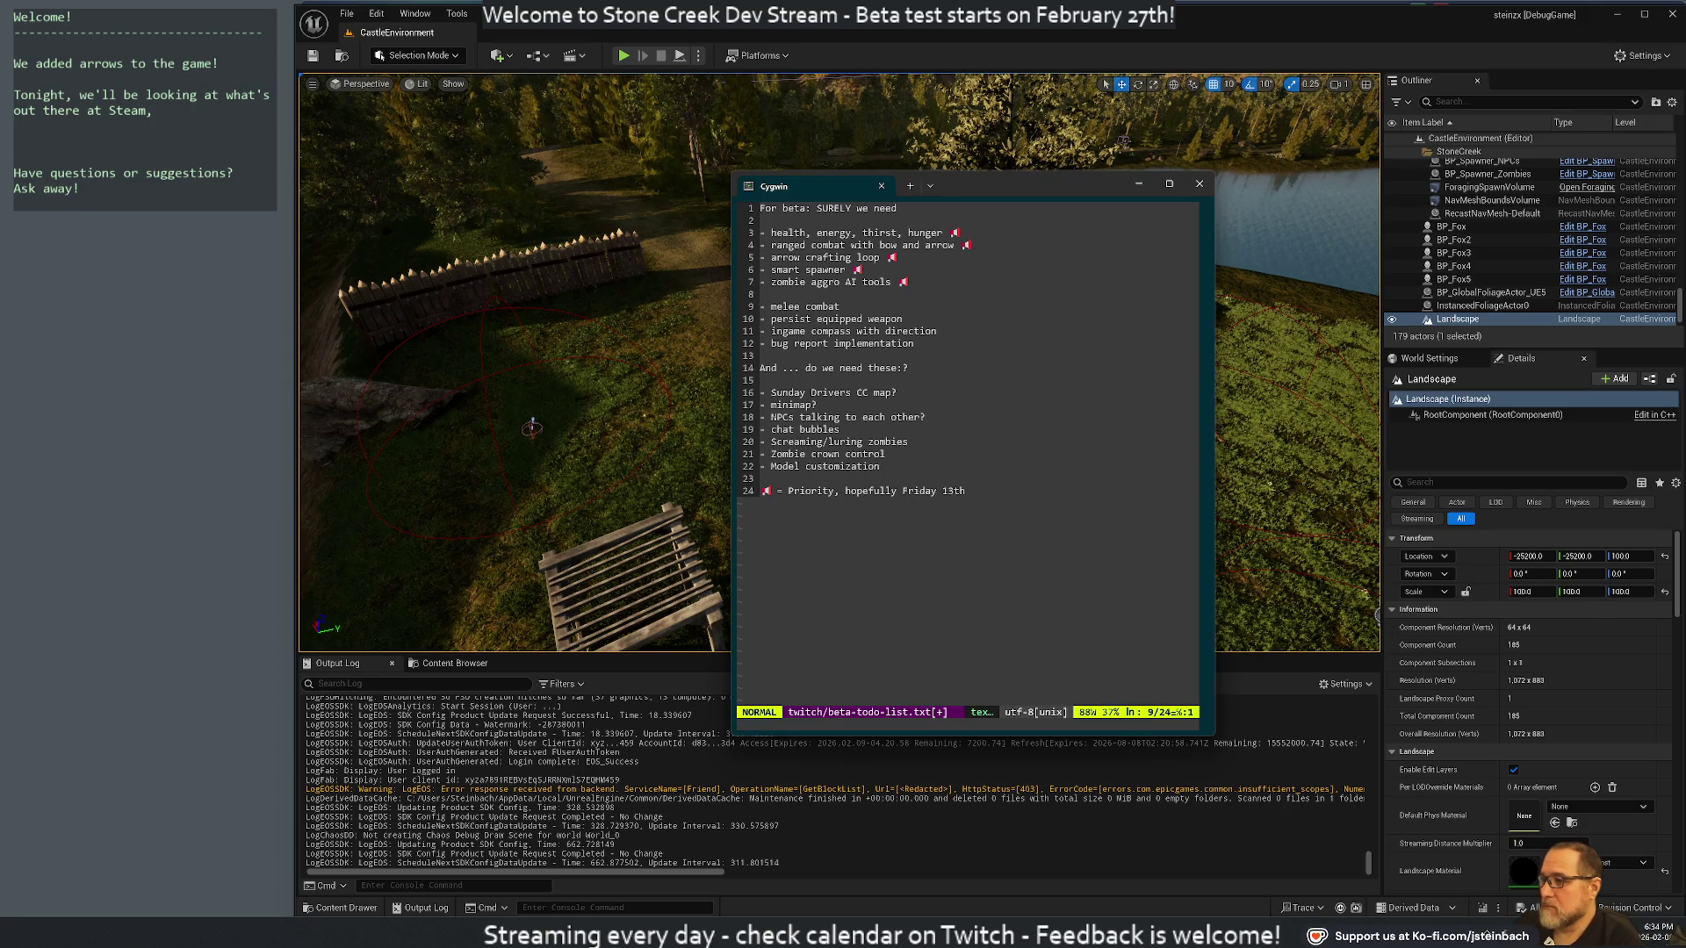
{"action": "key", "text": "P"}
{"action": "key", "text": "j"}
{"action": "key", "text": "j"}
{"action": "key", "text": "j"}
{"action": "key", "text": "j"}
{"action": "key", "text": "j"}
{"action": "key", "text": "k"}
{"action": "key", "text": "k"}
{"action": "key", "text": "k"}
{"action": "key", "text": "j"}
{"action": "key", "text": "j"}
{"action": "key", "text": "j"}
Save the to-do list with :wq and shrink the Cygwin window to a narrow strip on the left
{"action": "type", "text": ":wq"}
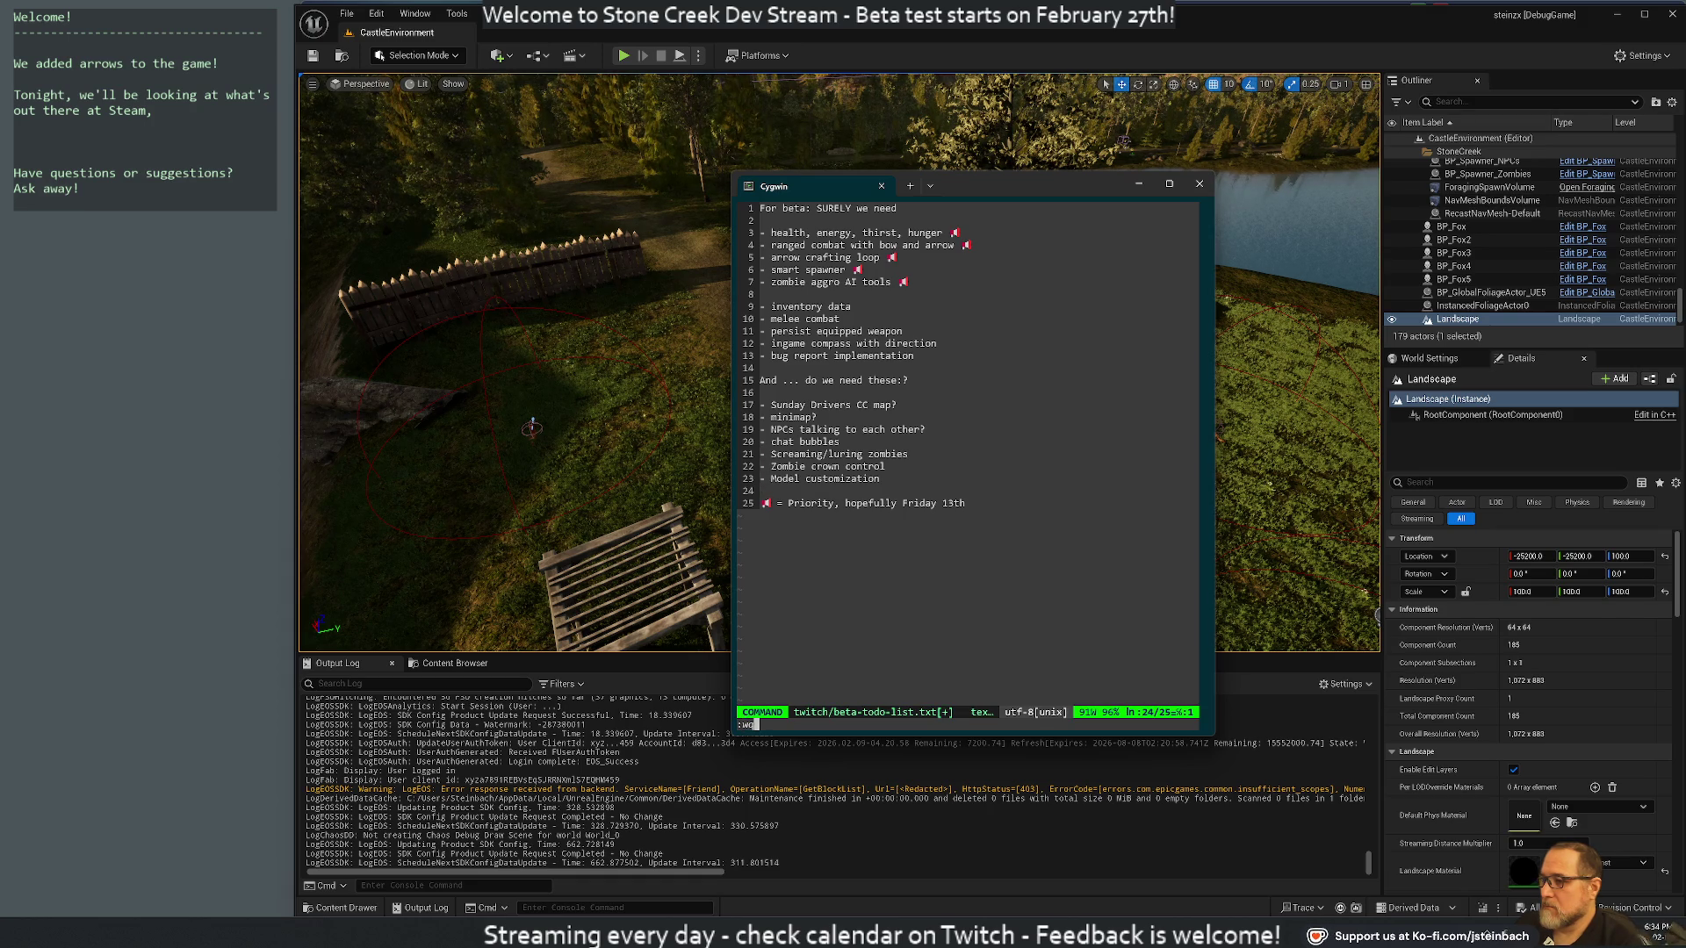
{"action": "key", "text": "Return"}
{"action": "mouse_move", "coordinate": [955, 190]}
{"action": "left_mouse_down"}
{"action": "mouse_move", "coordinate": [831, 202]}
{"action": "mouse_move", "coordinate": [205, 372]}
{"action": "mouse_move", "coordinate": [274, 356]}
{"action": "left_mouse_up"}
{"action": "left_click_drag", "start_coordinate": [482, 438], "coordinate": [272, 432]}
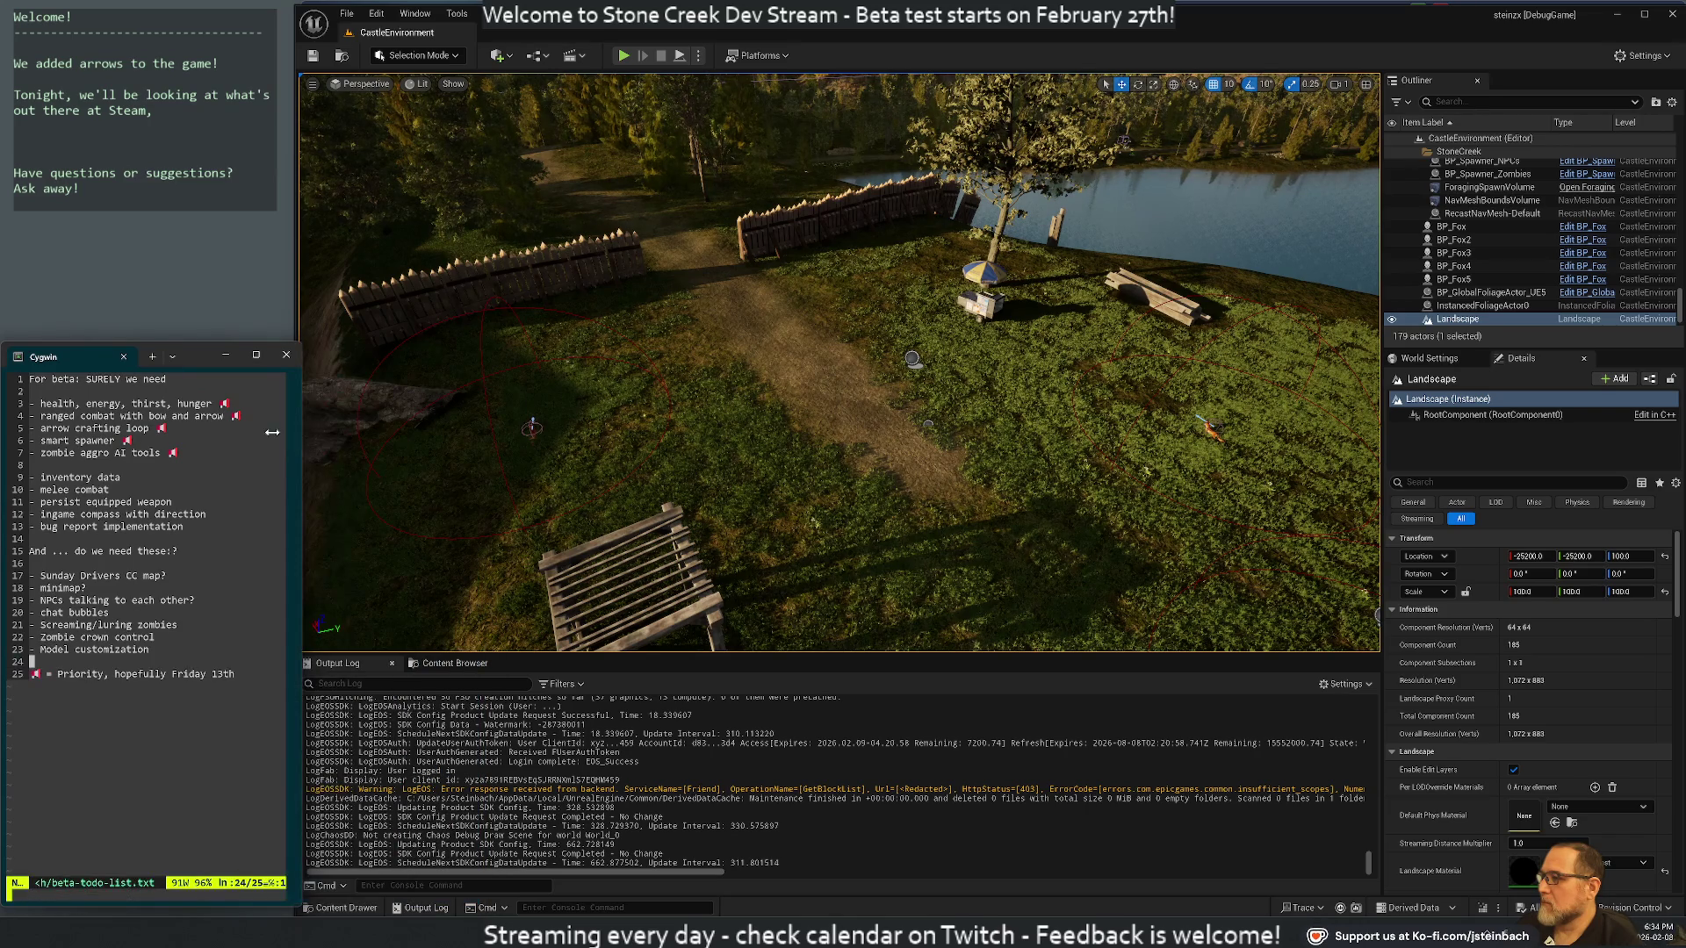
{"action": "left_click_drag", "start_coordinate": [194, 356], "coordinate": [190, 362]}
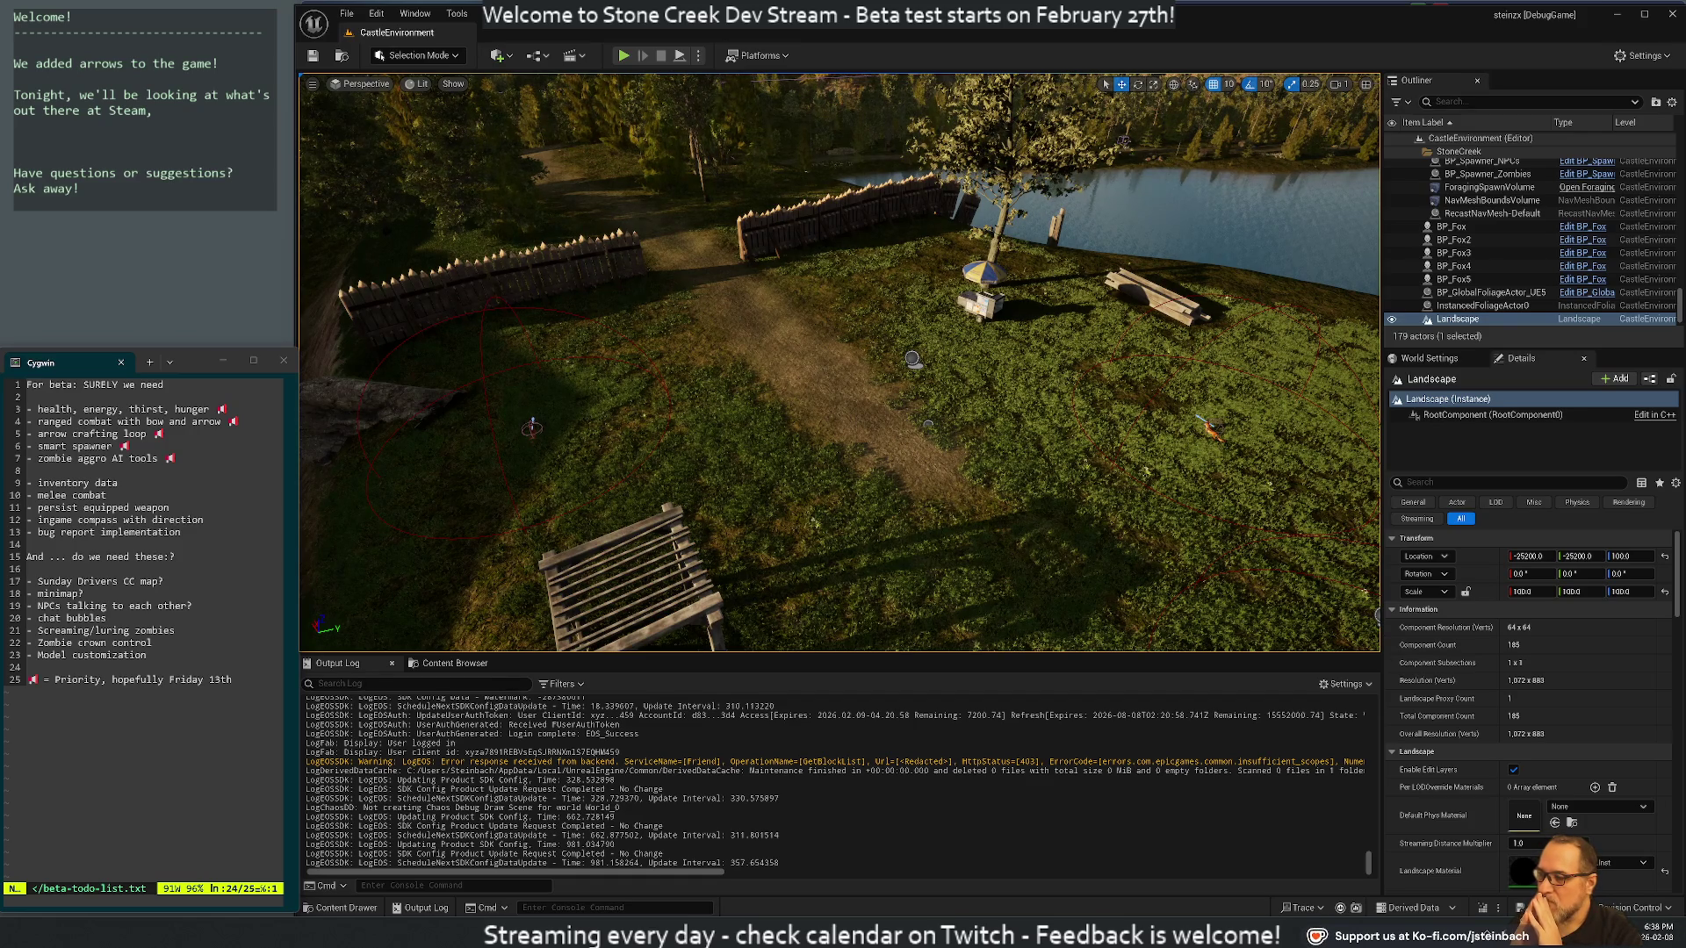
Launch Visual Studio Code by searching 'co' in the Windows Start menu
{"action": "key", "text": "super"}
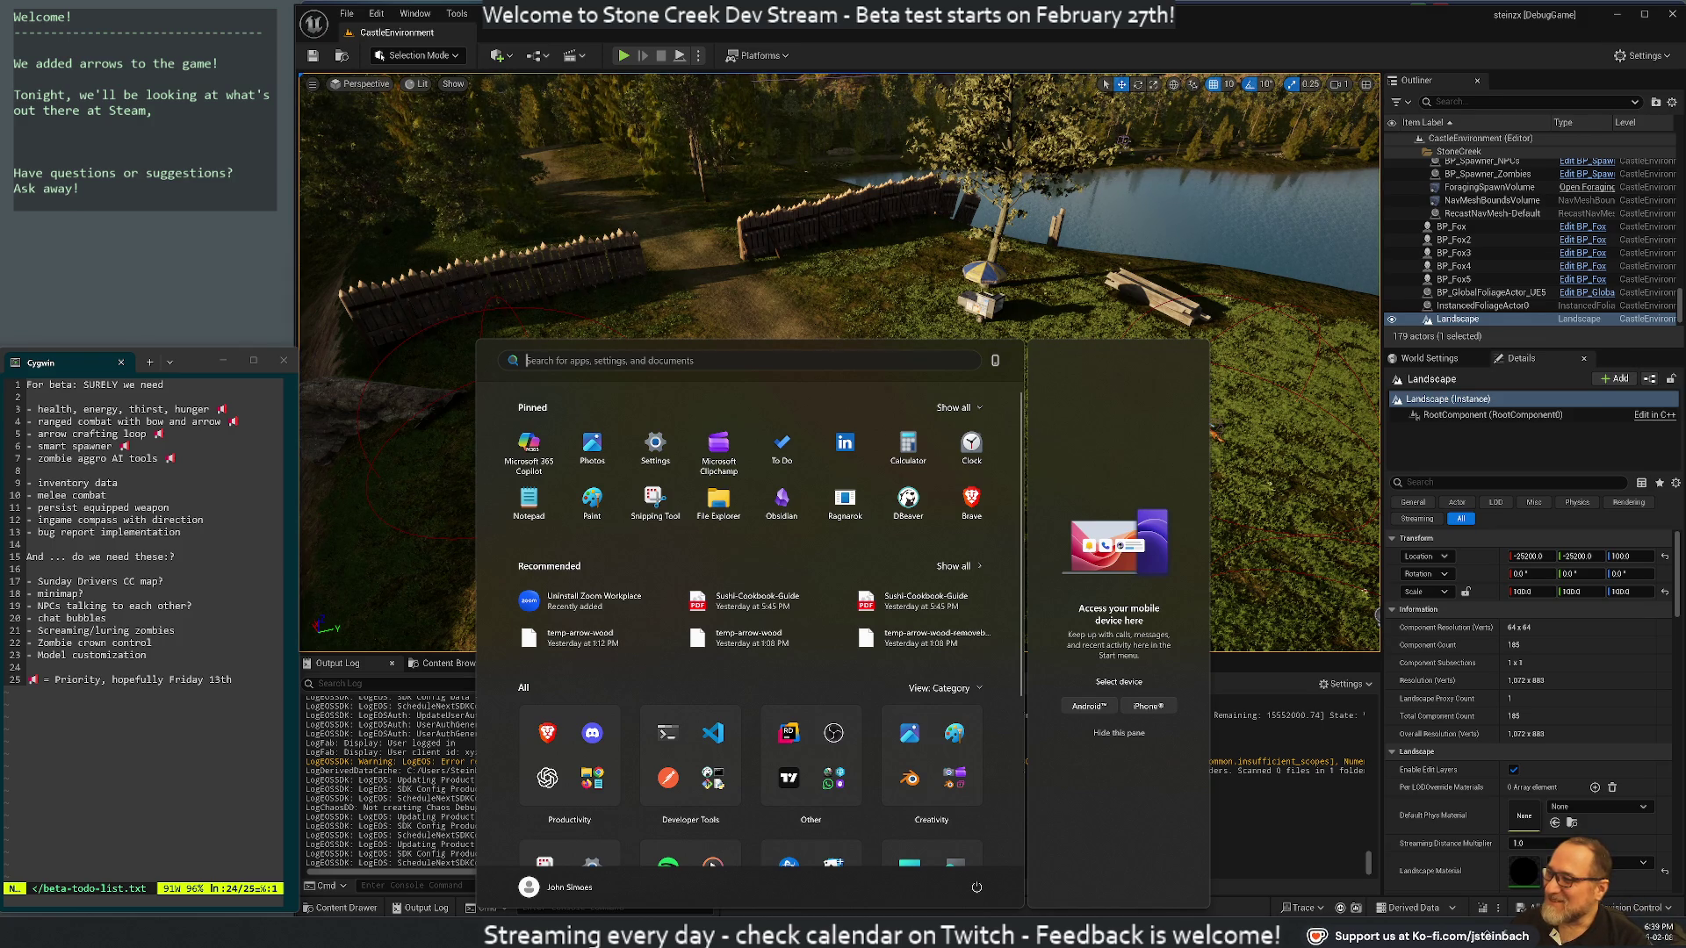
{"action": "type", "text": "co"}
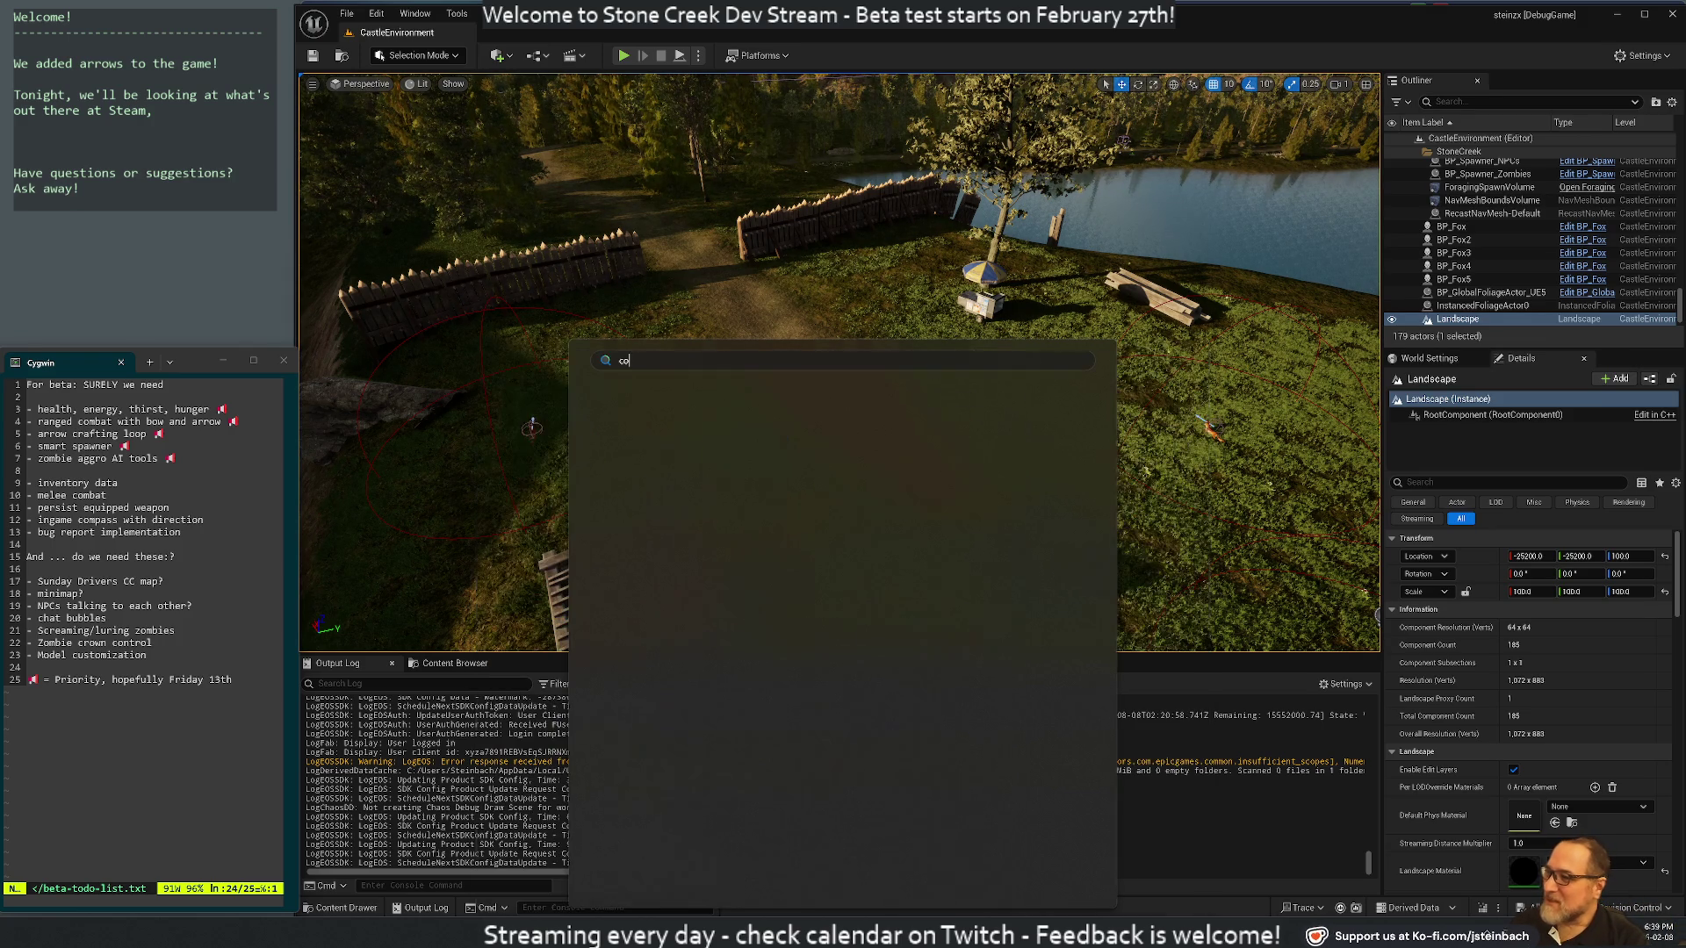
{"action": "key", "text": "Return"}
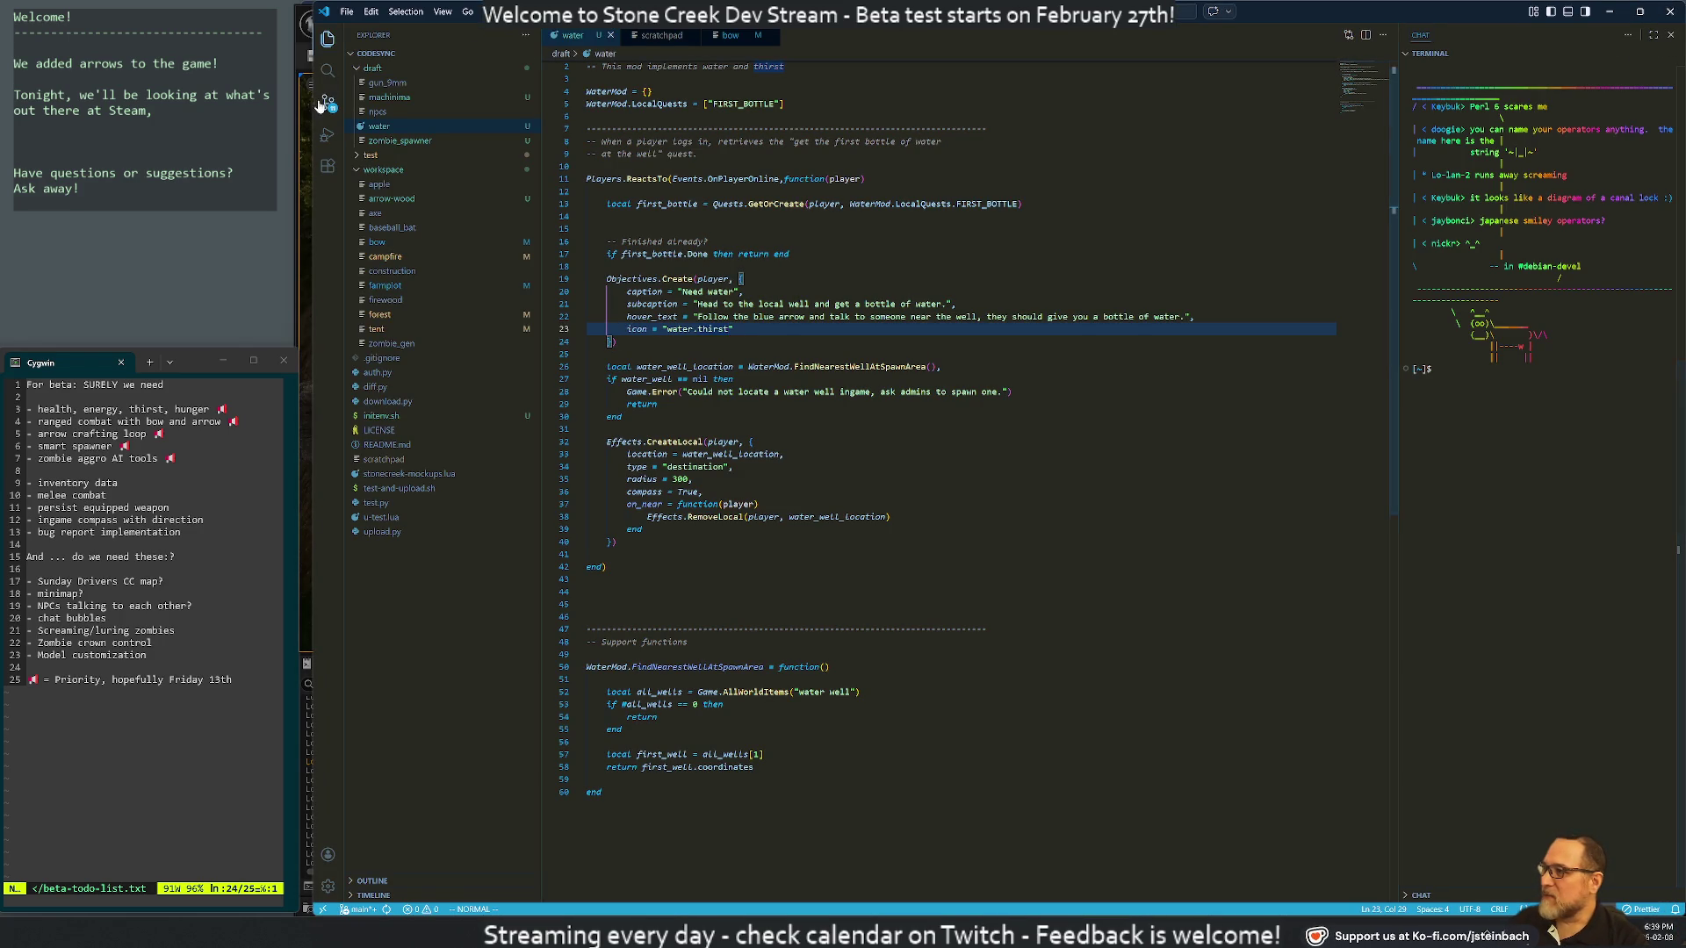
Widen the Visual Studio Code window, scroll the water script up, and bring up Windows search
{"action": "left_click_drag", "start_coordinate": [314, 139], "coordinate": [299, 140]}
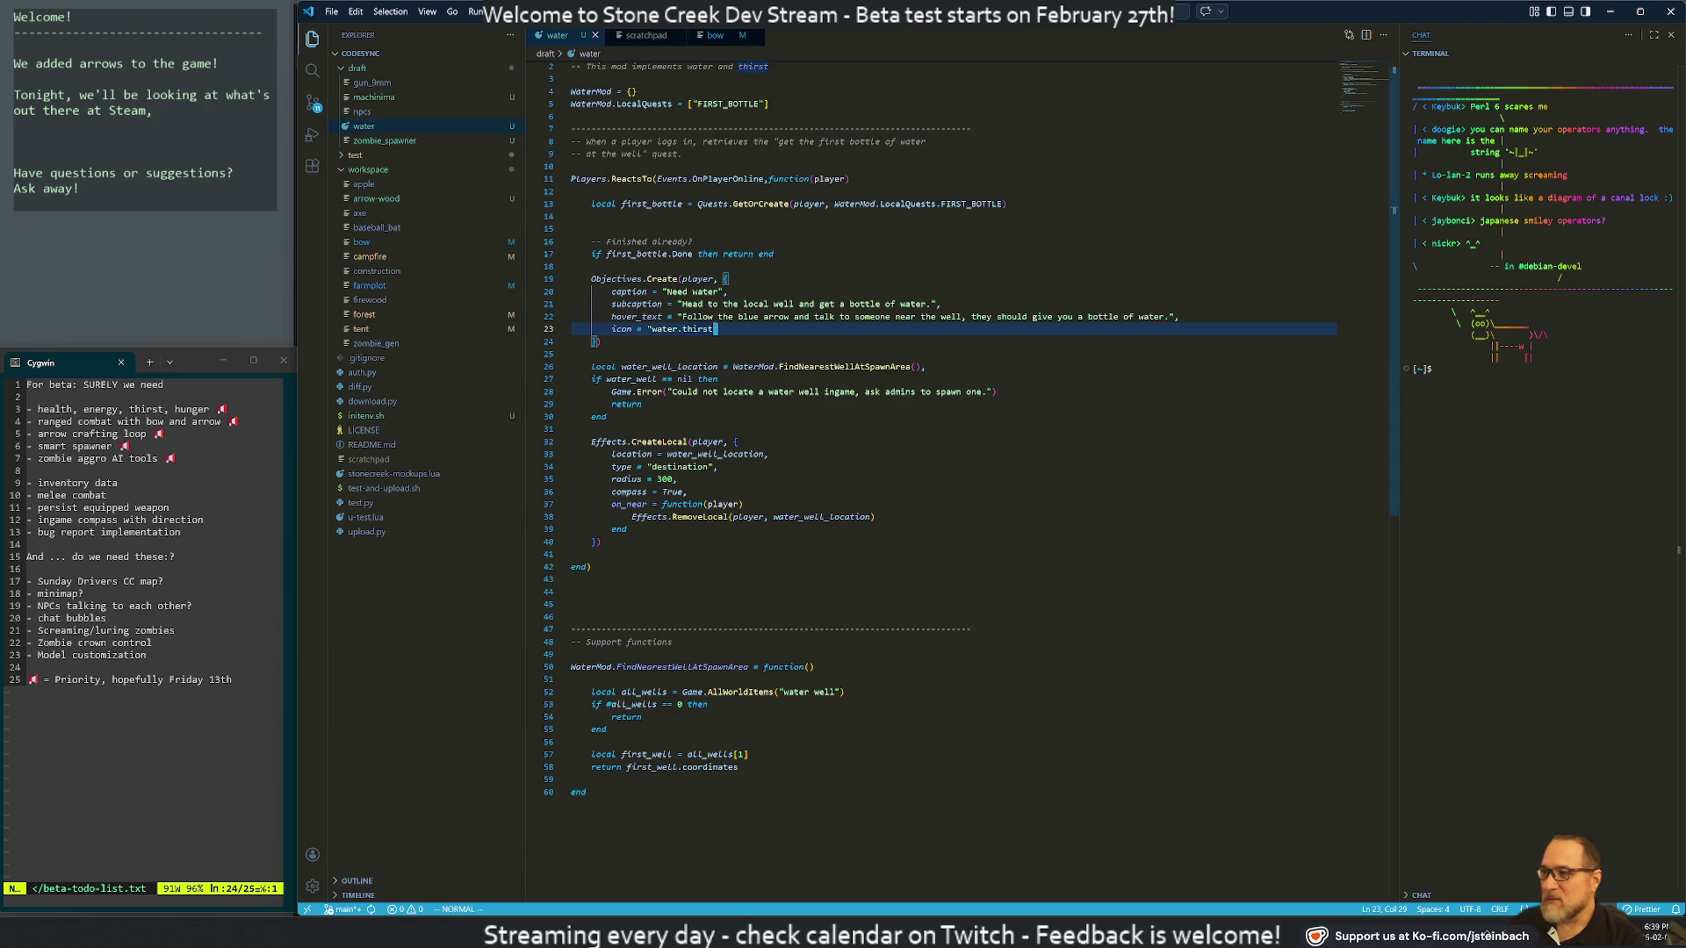
{"action": "scroll", "coordinate": [533, 102], "scroll_direction": "up", "scroll_amount": 1}
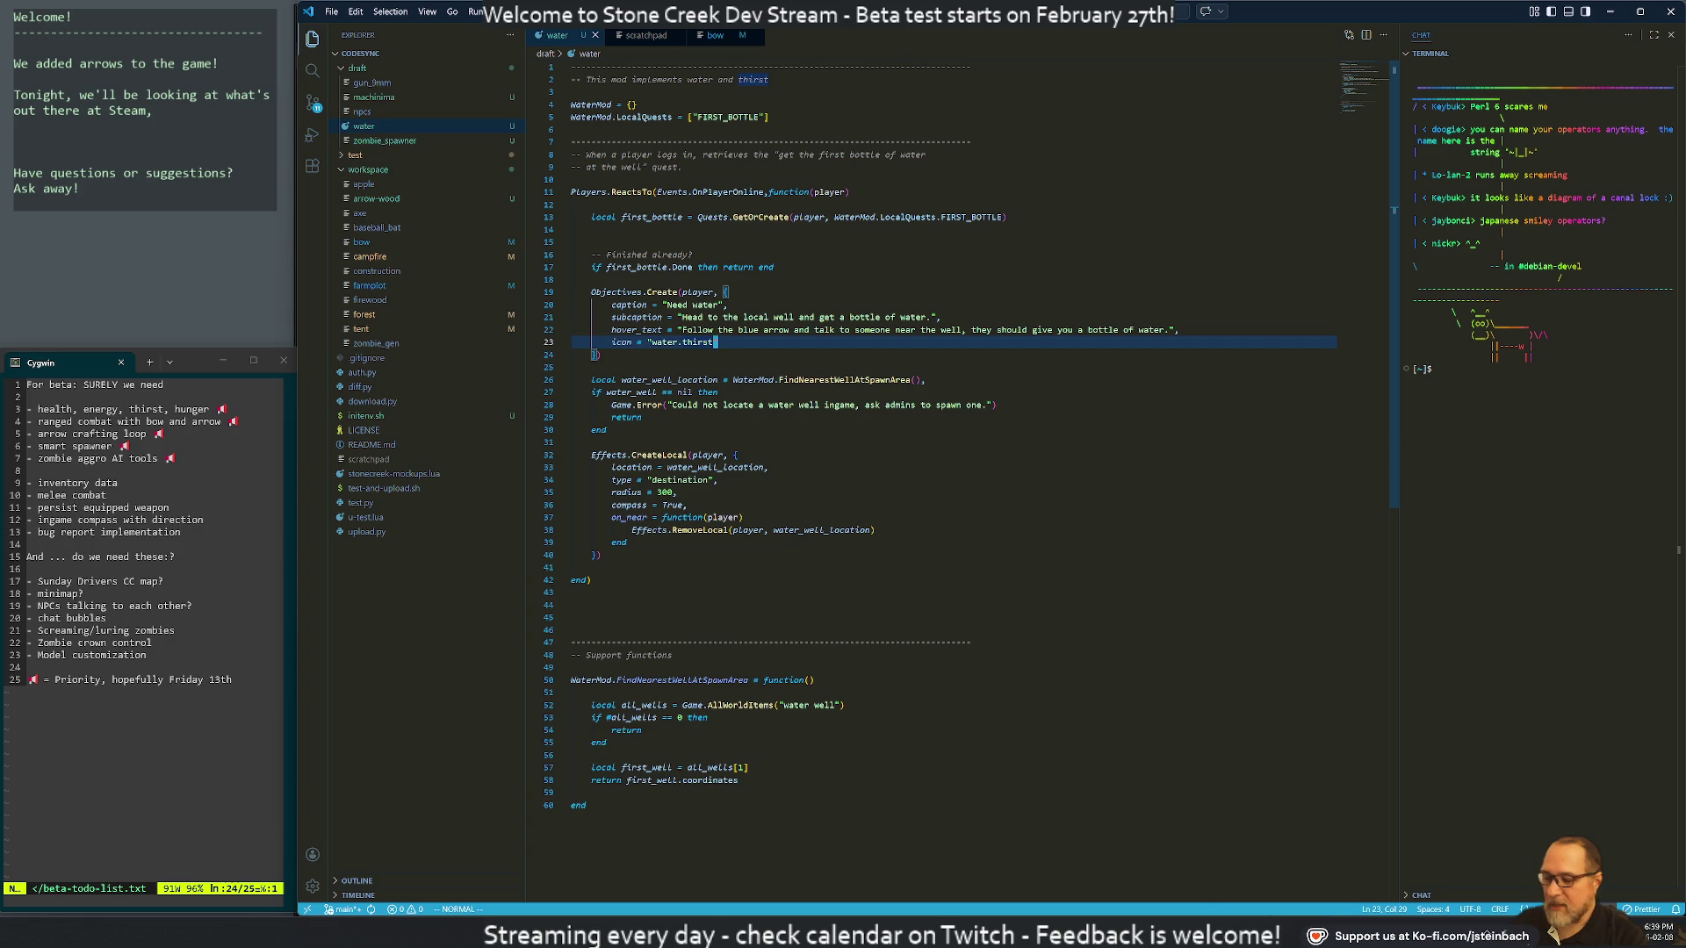
{"action": "key", "text": "super"}
Launch Chrome, go to 192.168.50.70:8080 and log in to the Stone Creek admin with saved credentials
{"action": "type", "text": "chrome"}
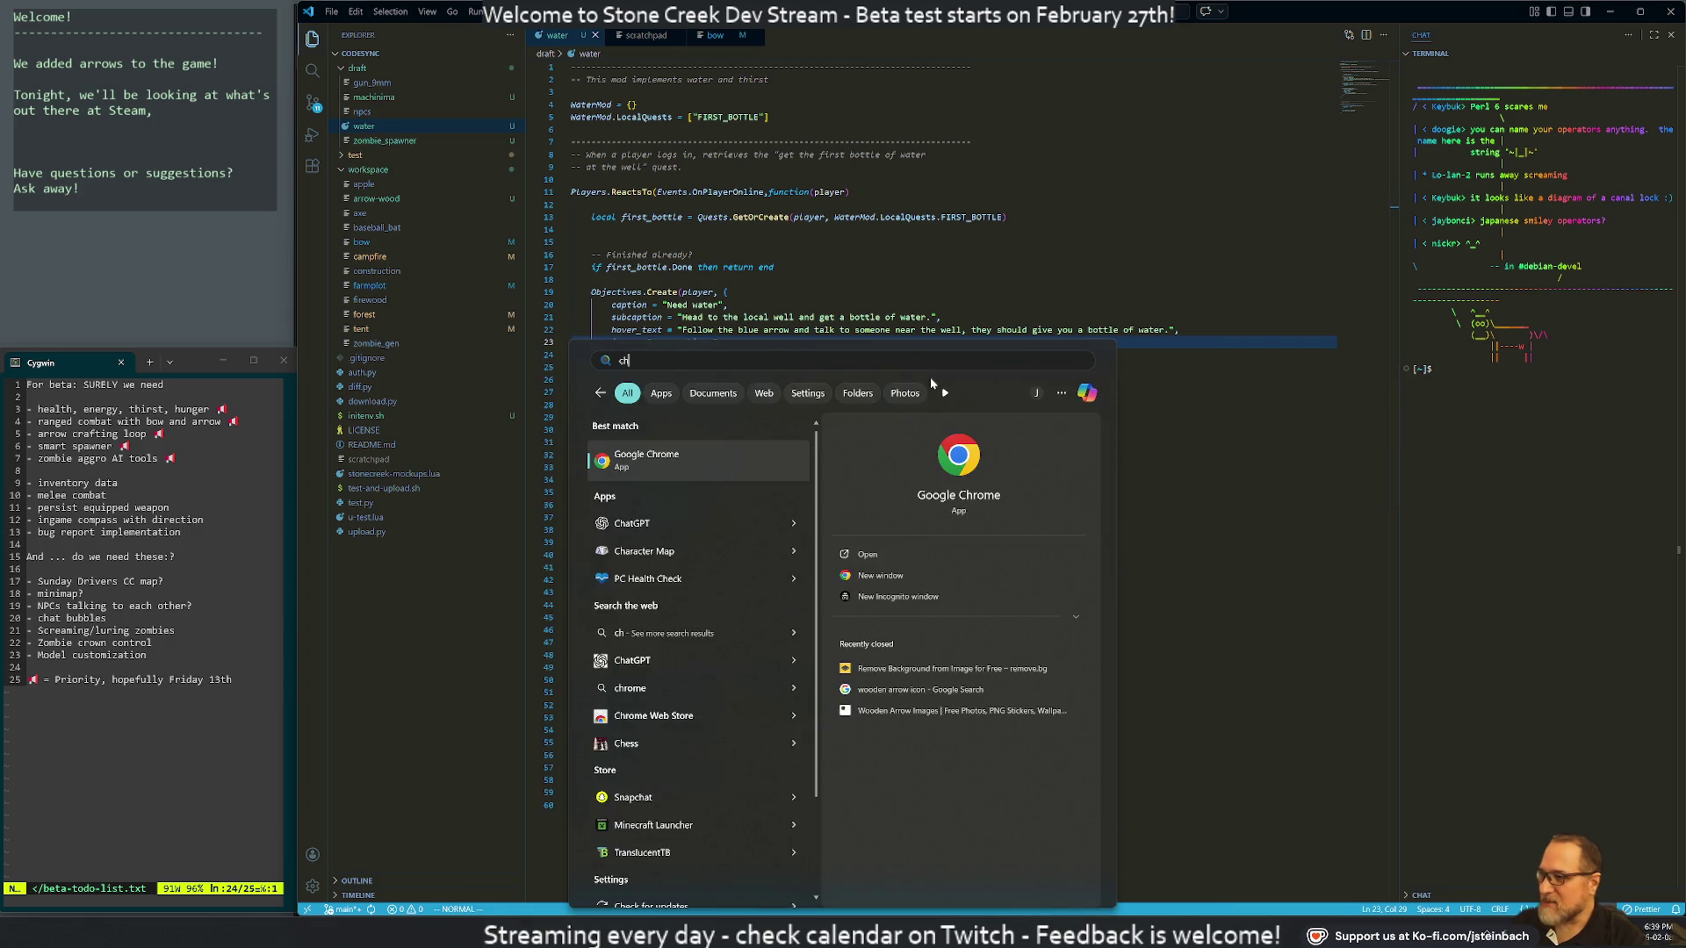
{"action": "key", "text": "Return"}
{"action": "type", "text": "192.168.50.70:8080"}
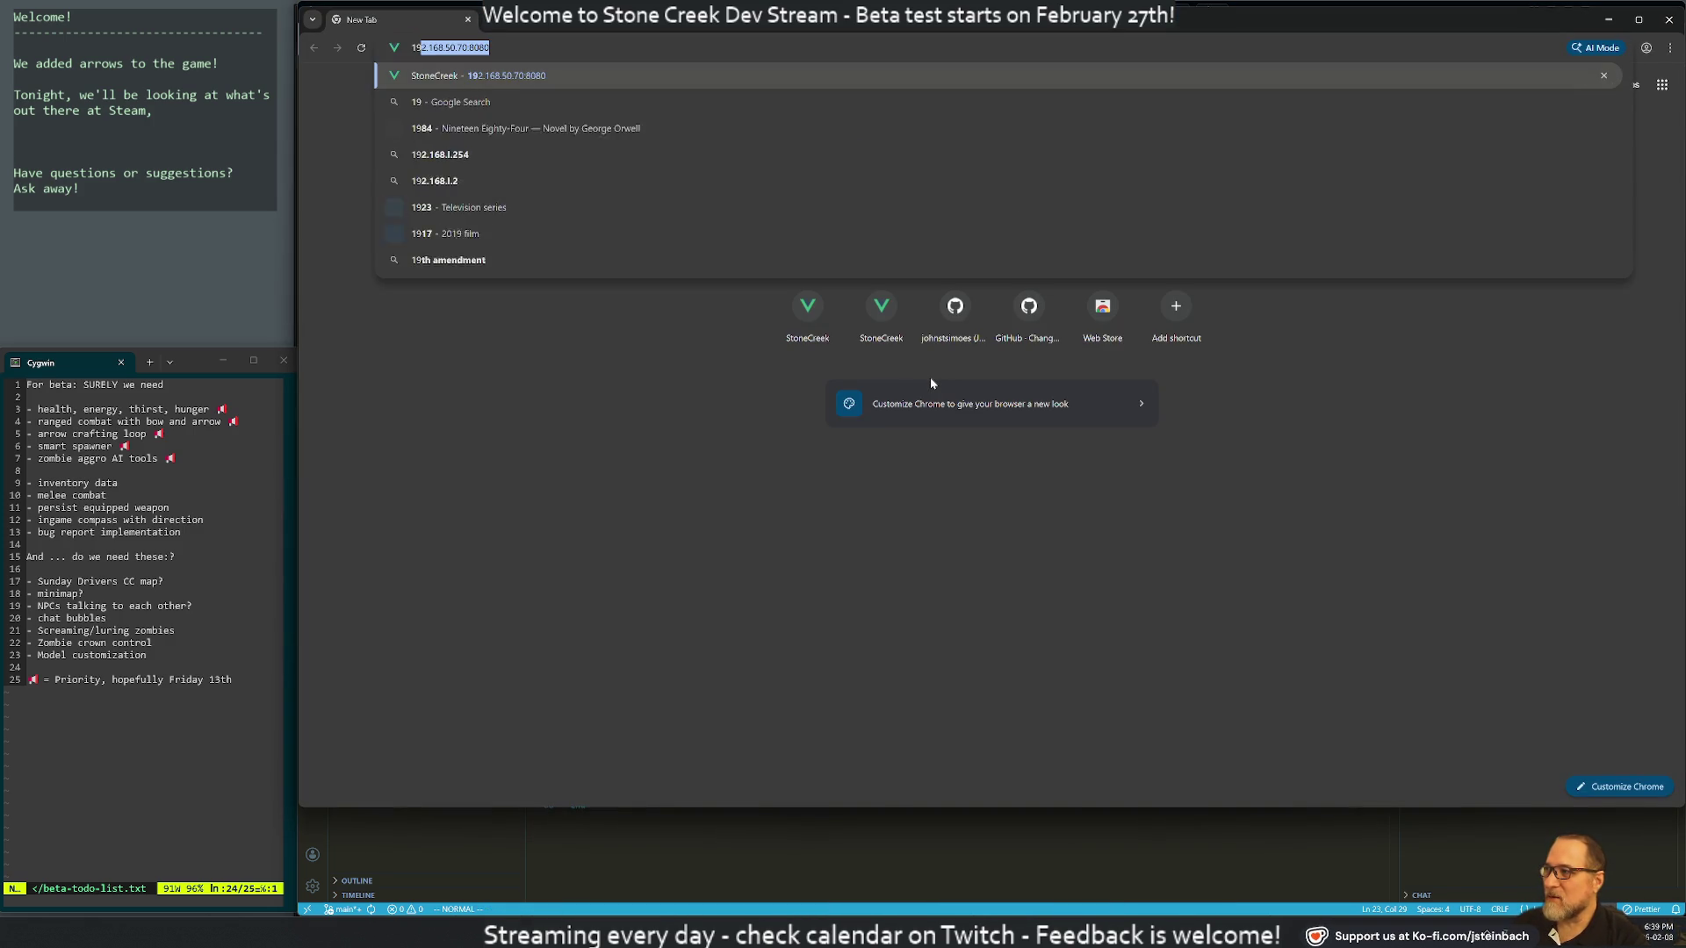
{"action": "key", "text": "Return"}
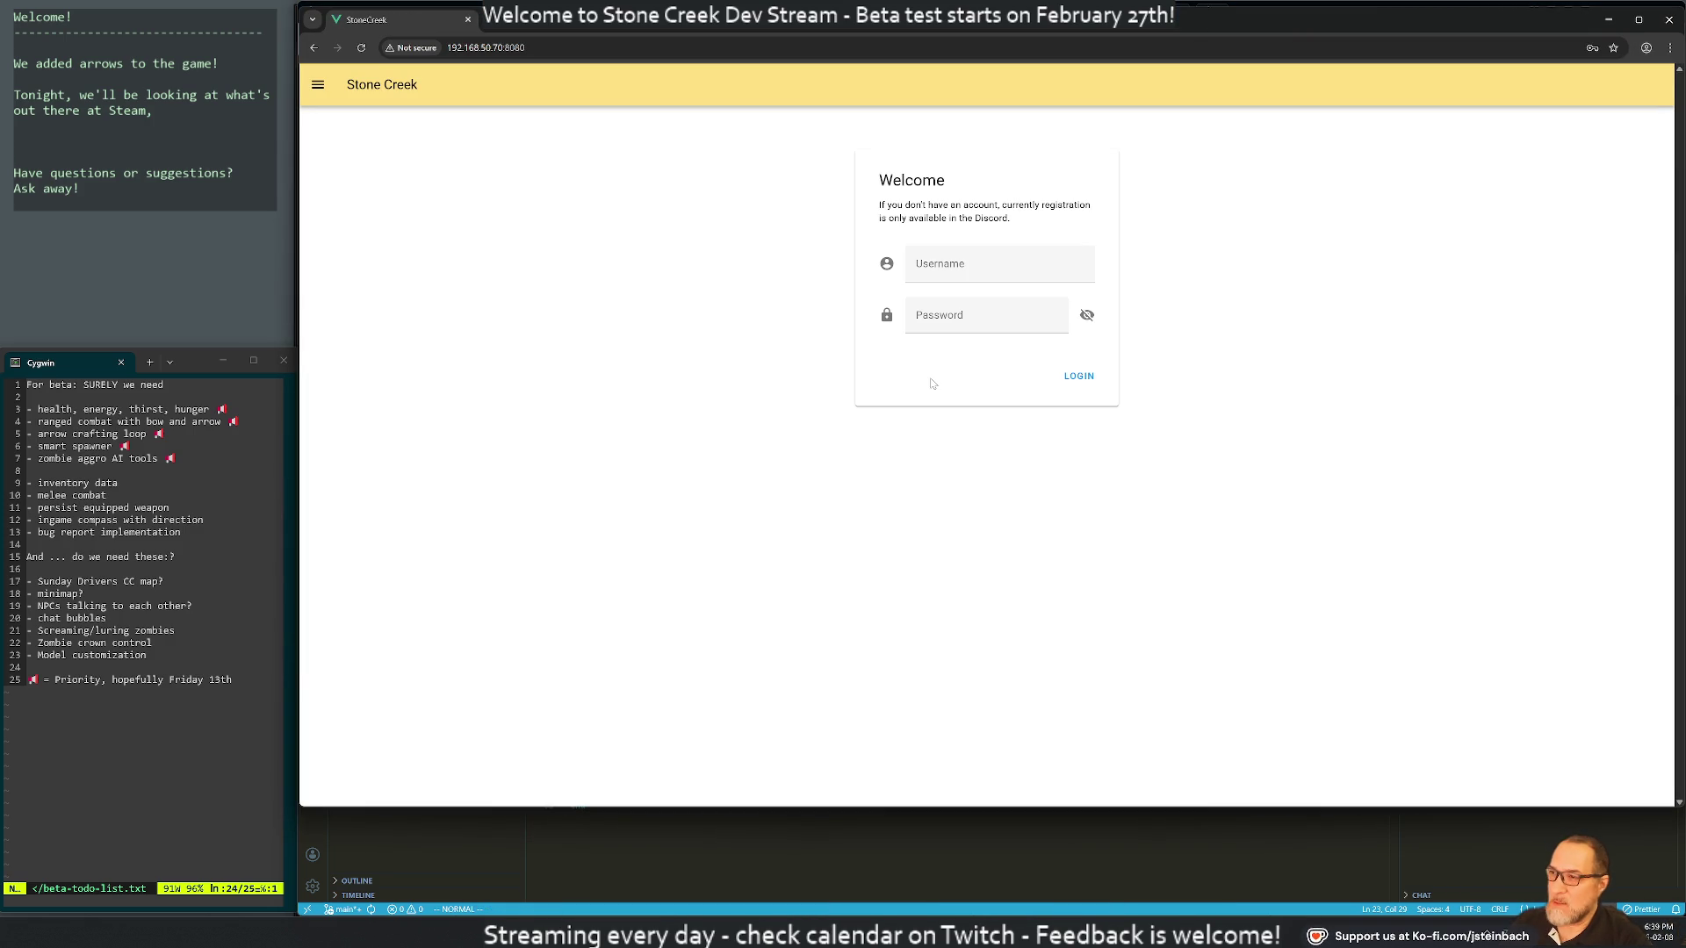
{"action": "left_click", "coordinate": [984, 267]}
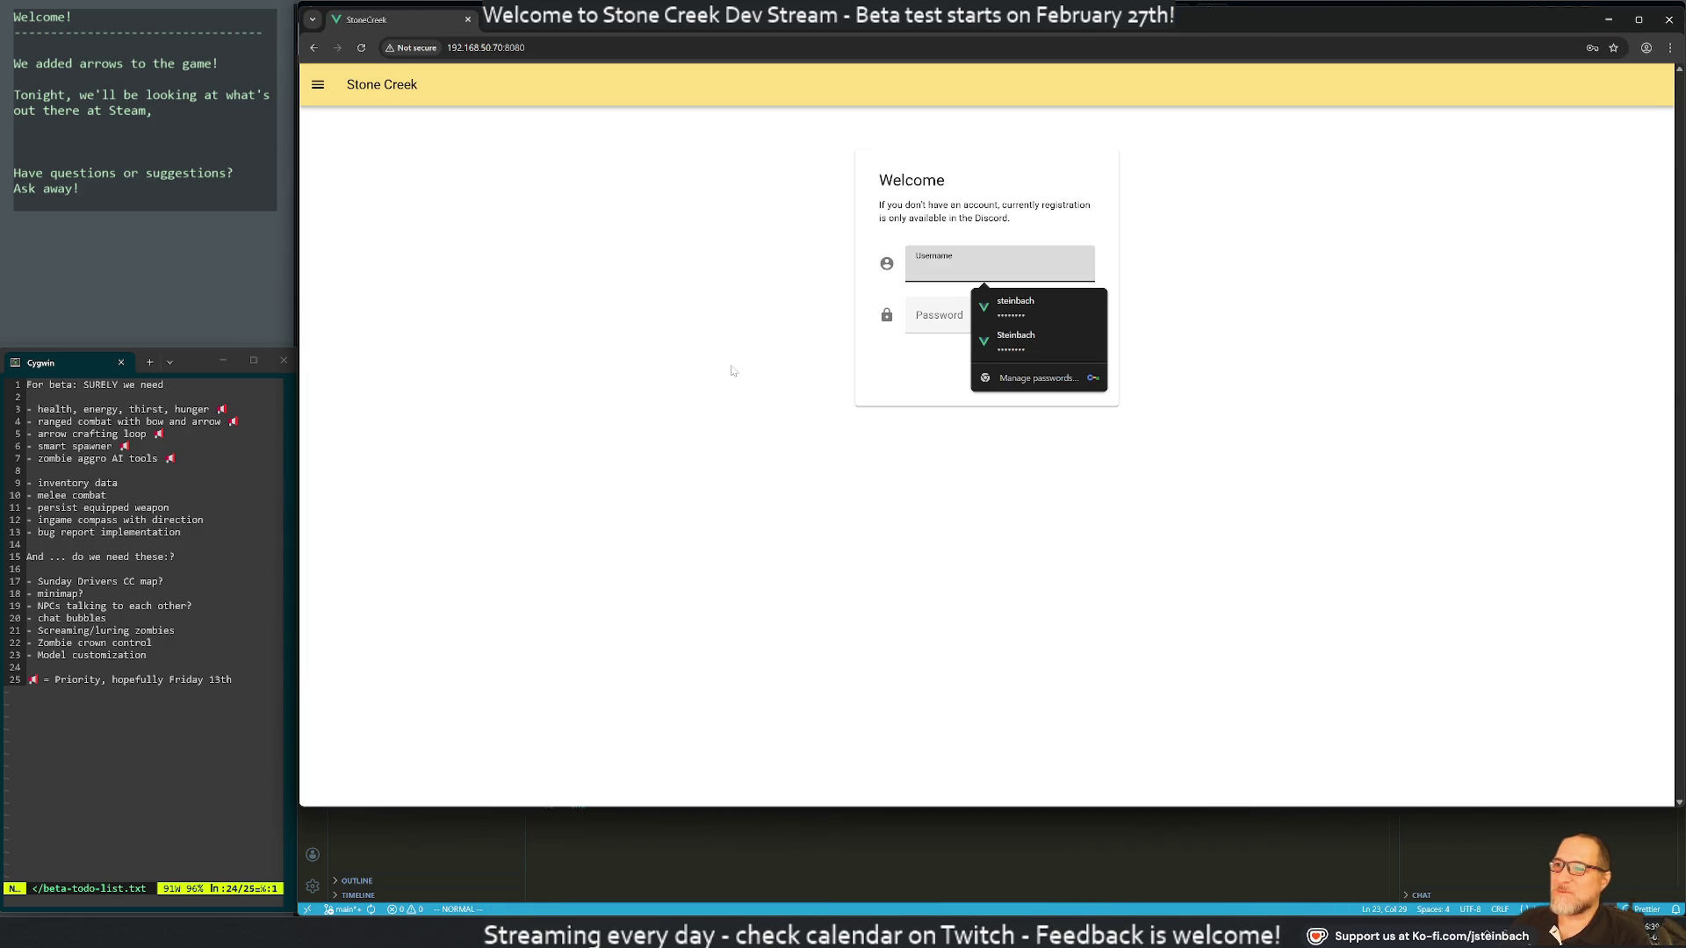
{"action": "key", "text": "Up"}
{"action": "key", "text": "Up"}
{"action": "key", "text": "Return"}
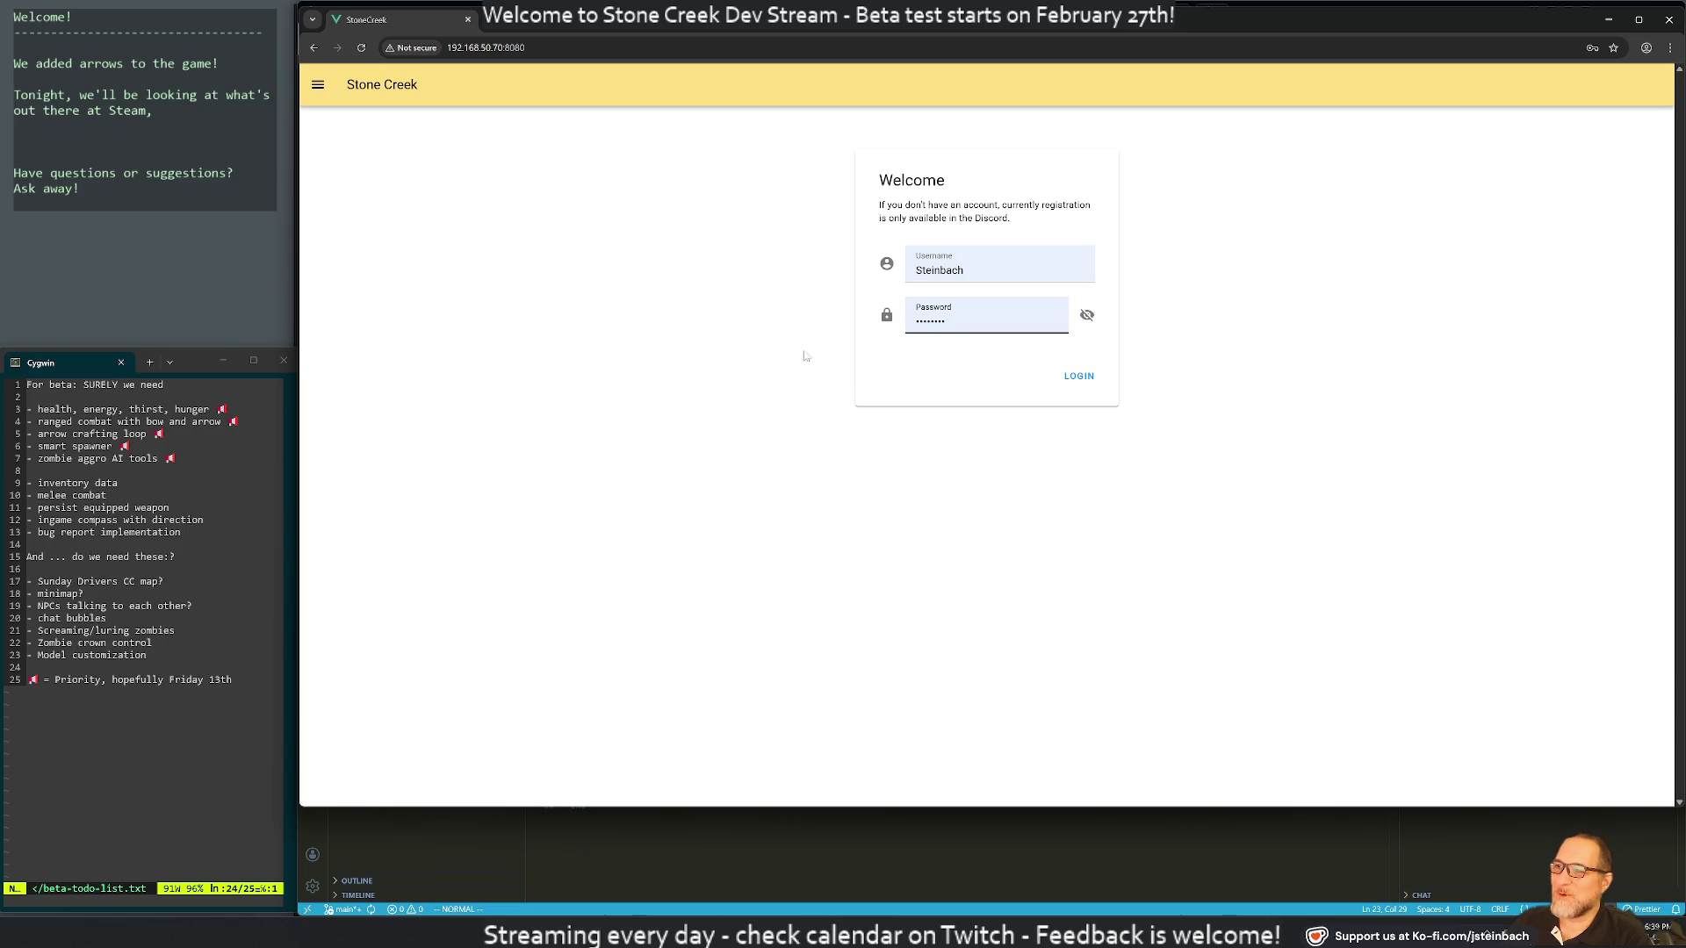
{"action": "key", "text": "Return"}
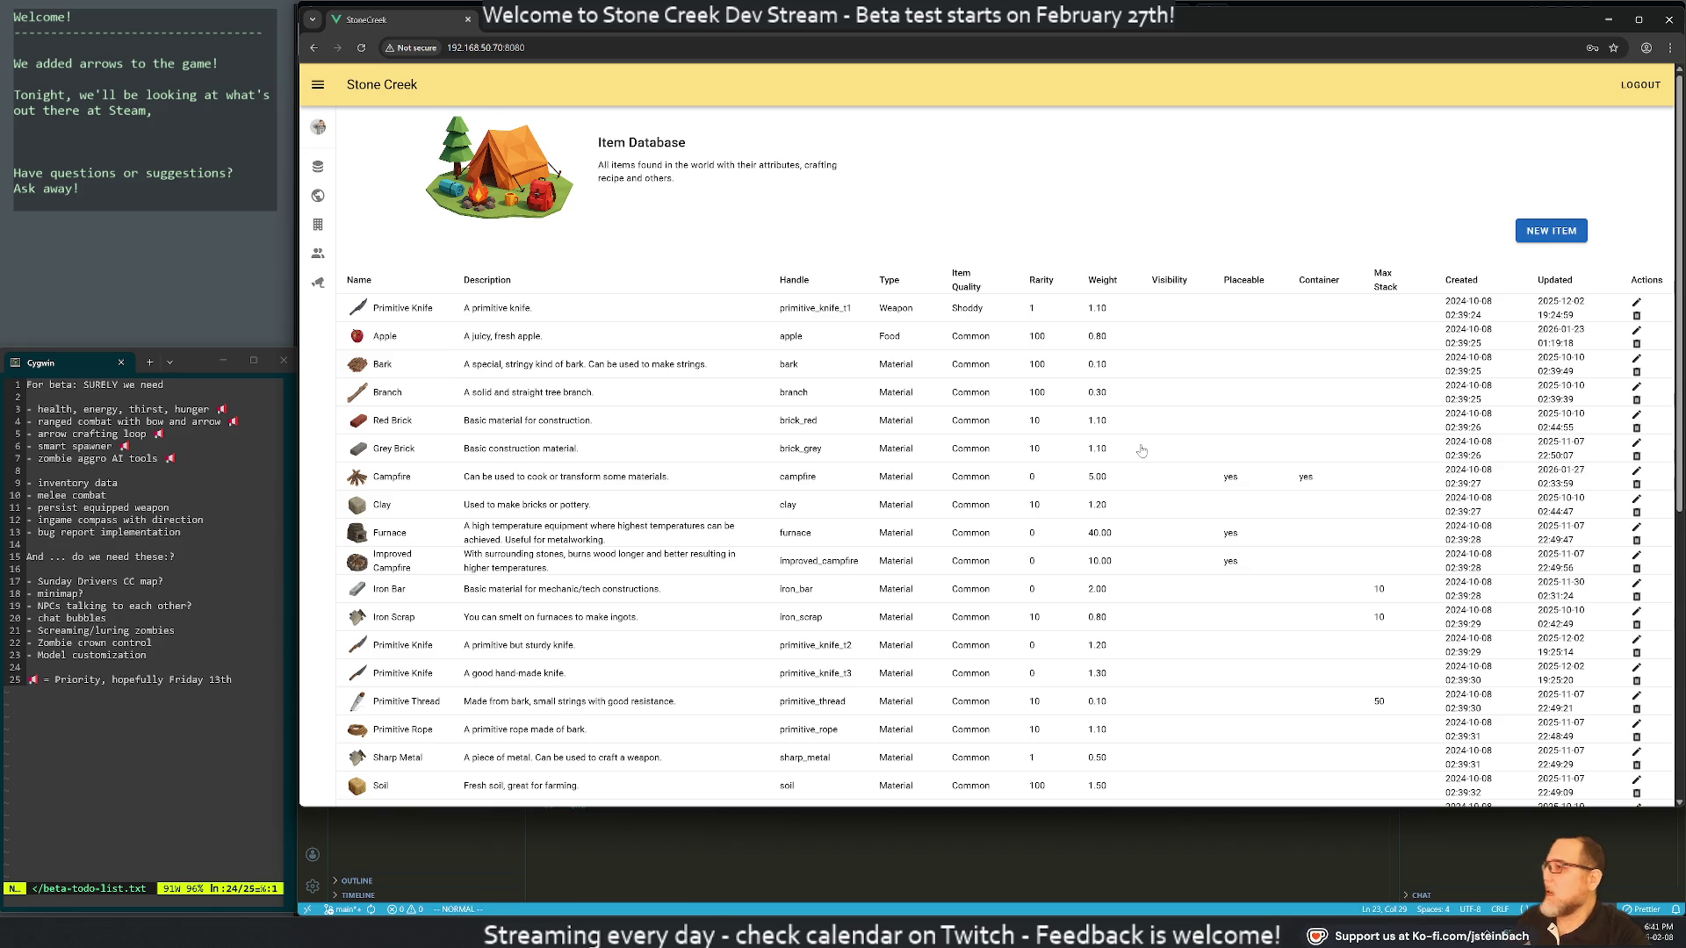
Give the Water Bottle item the code stub '-- Water bottle code', save it, and return to VS Code's terminal
{"action": "scroll", "coordinate": [448, 483], "scroll_direction": "down", "scroll_amount": 5}
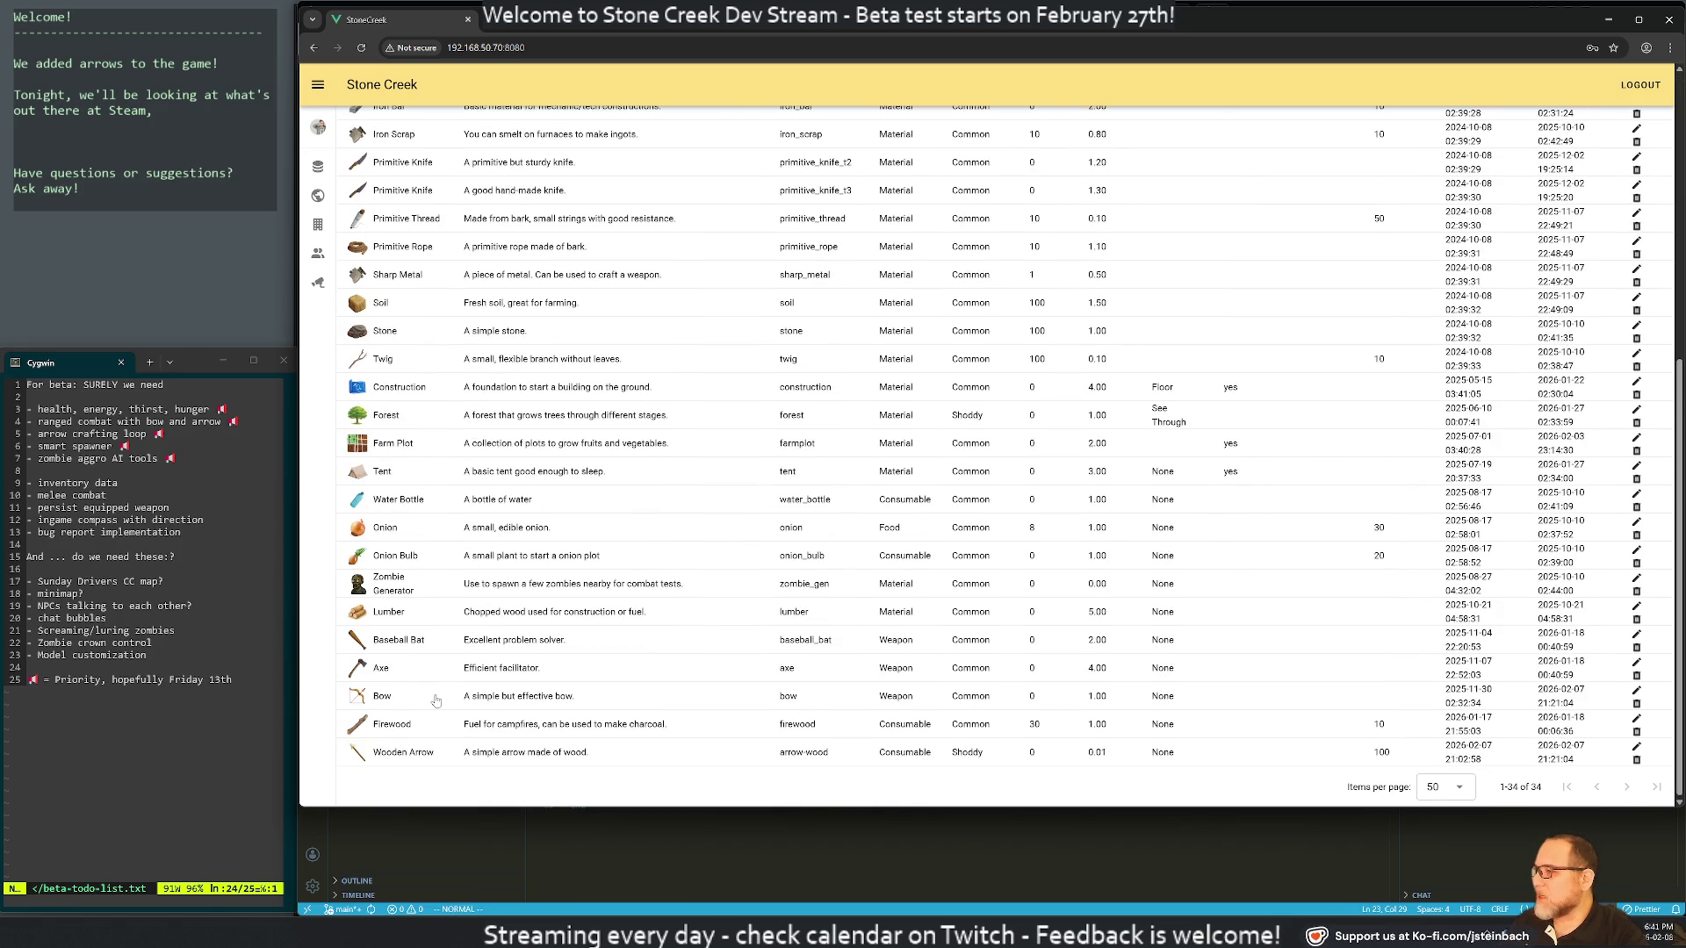
{"action": "left_click", "coordinate": [378, 508]}
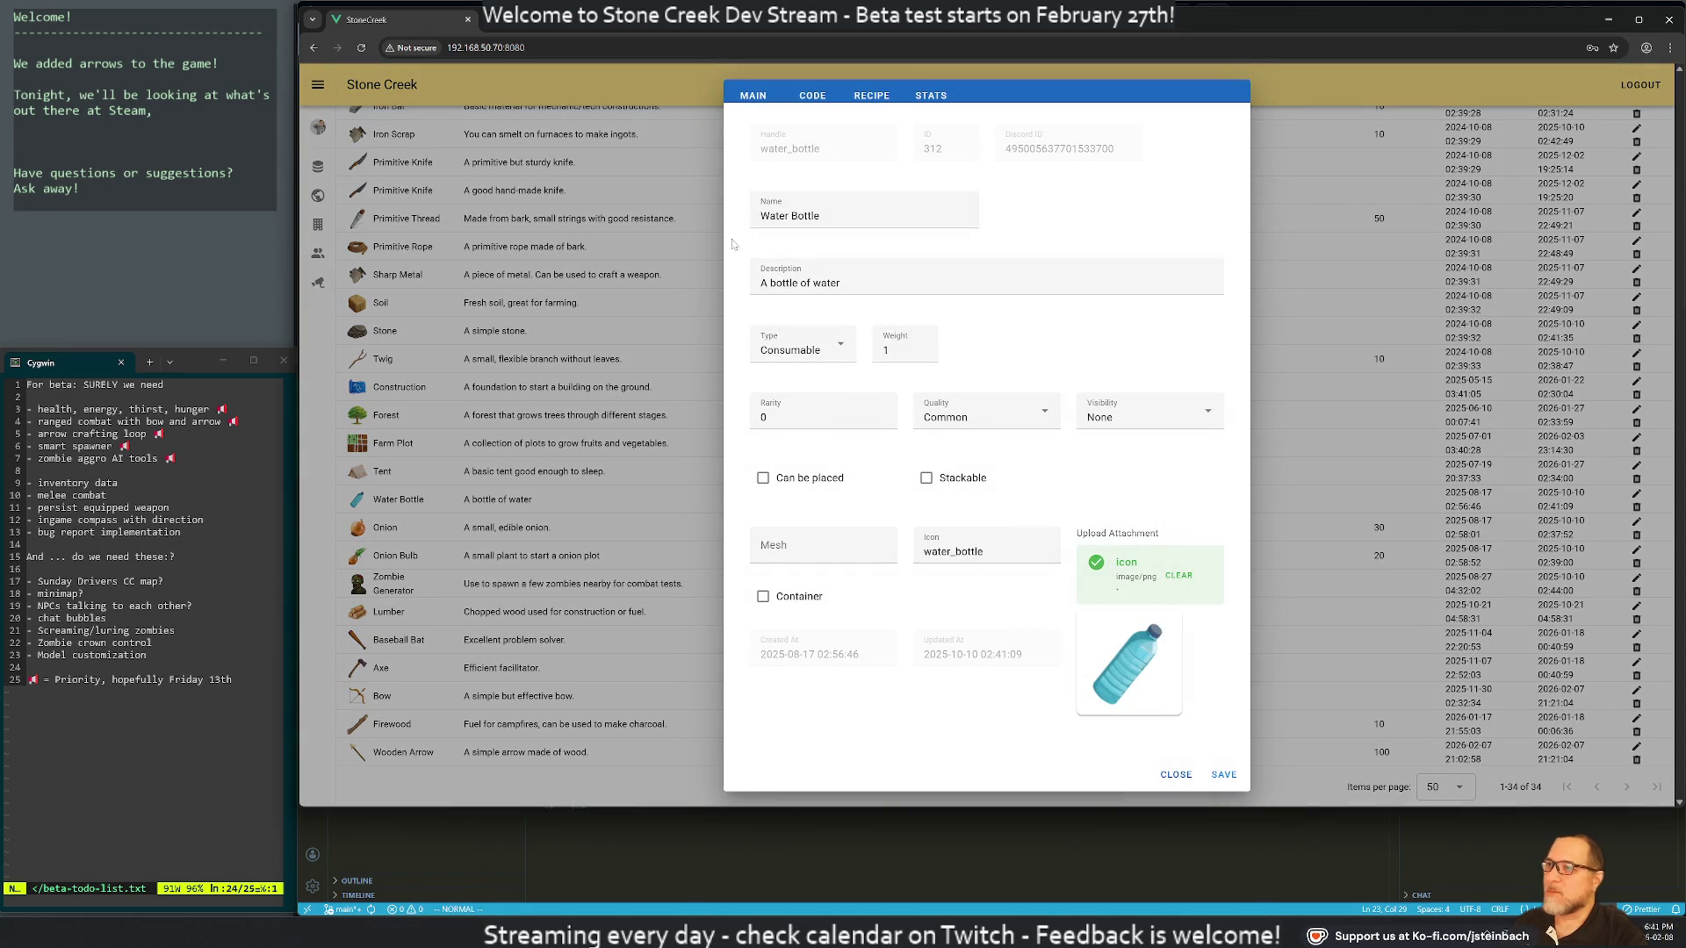
{"action": "left_click", "coordinate": [812, 95]}
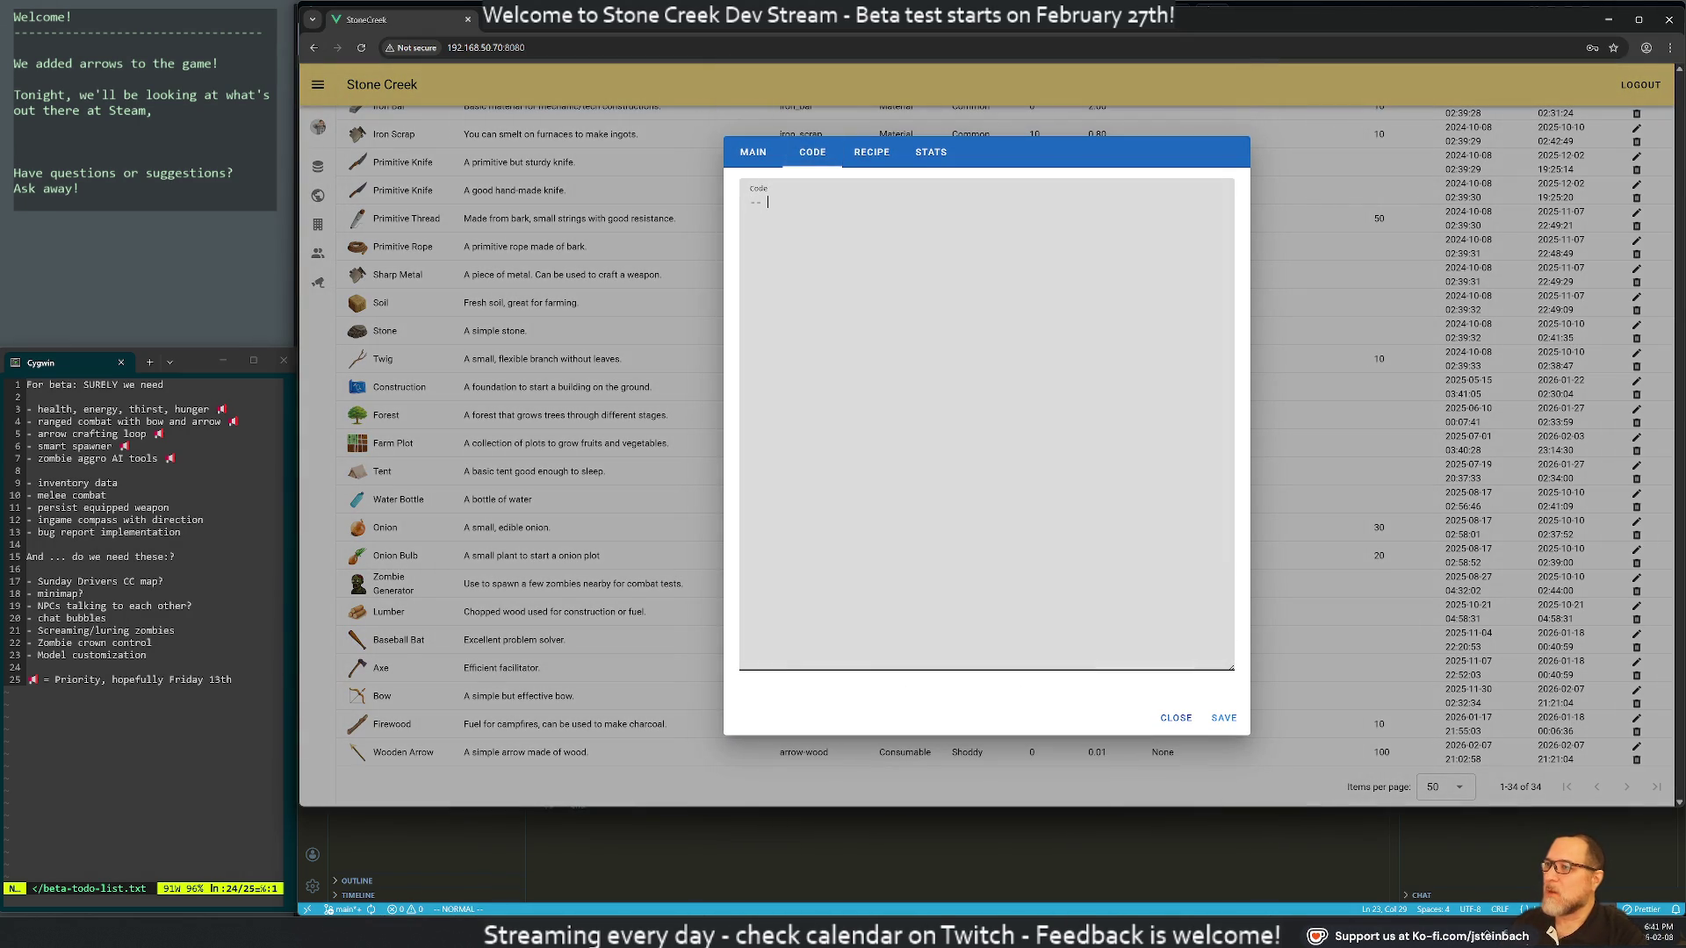
{"action": "type", "text": "Water bottle code"}
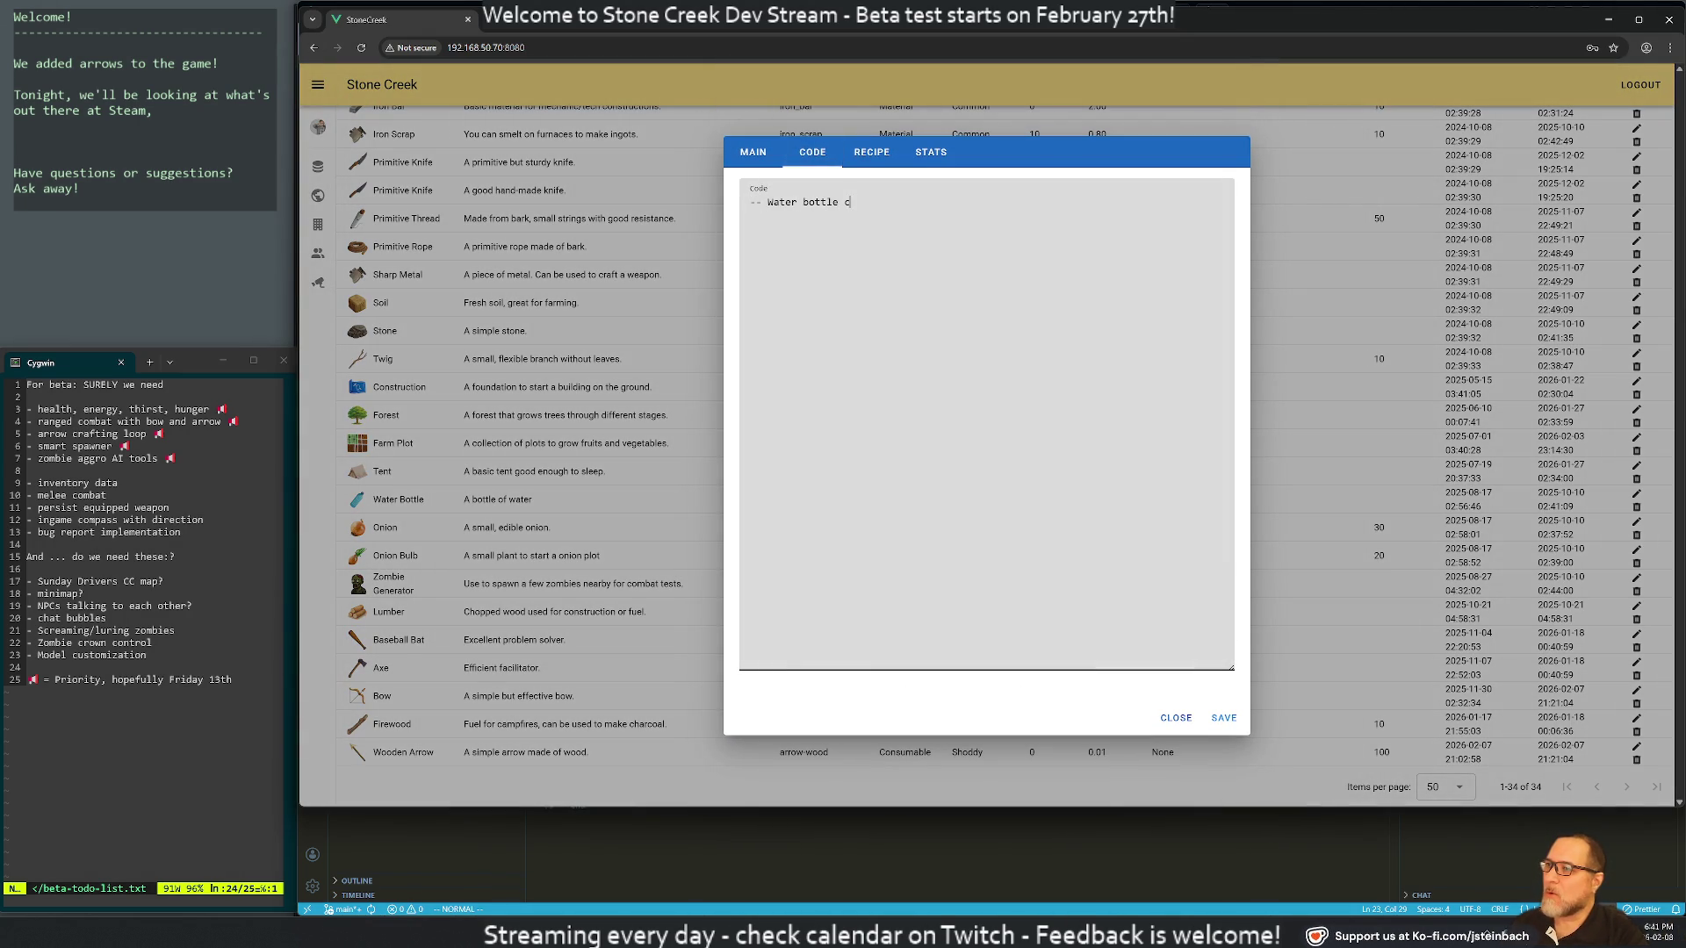
{"action": "left_click", "coordinate": [1235, 725]}
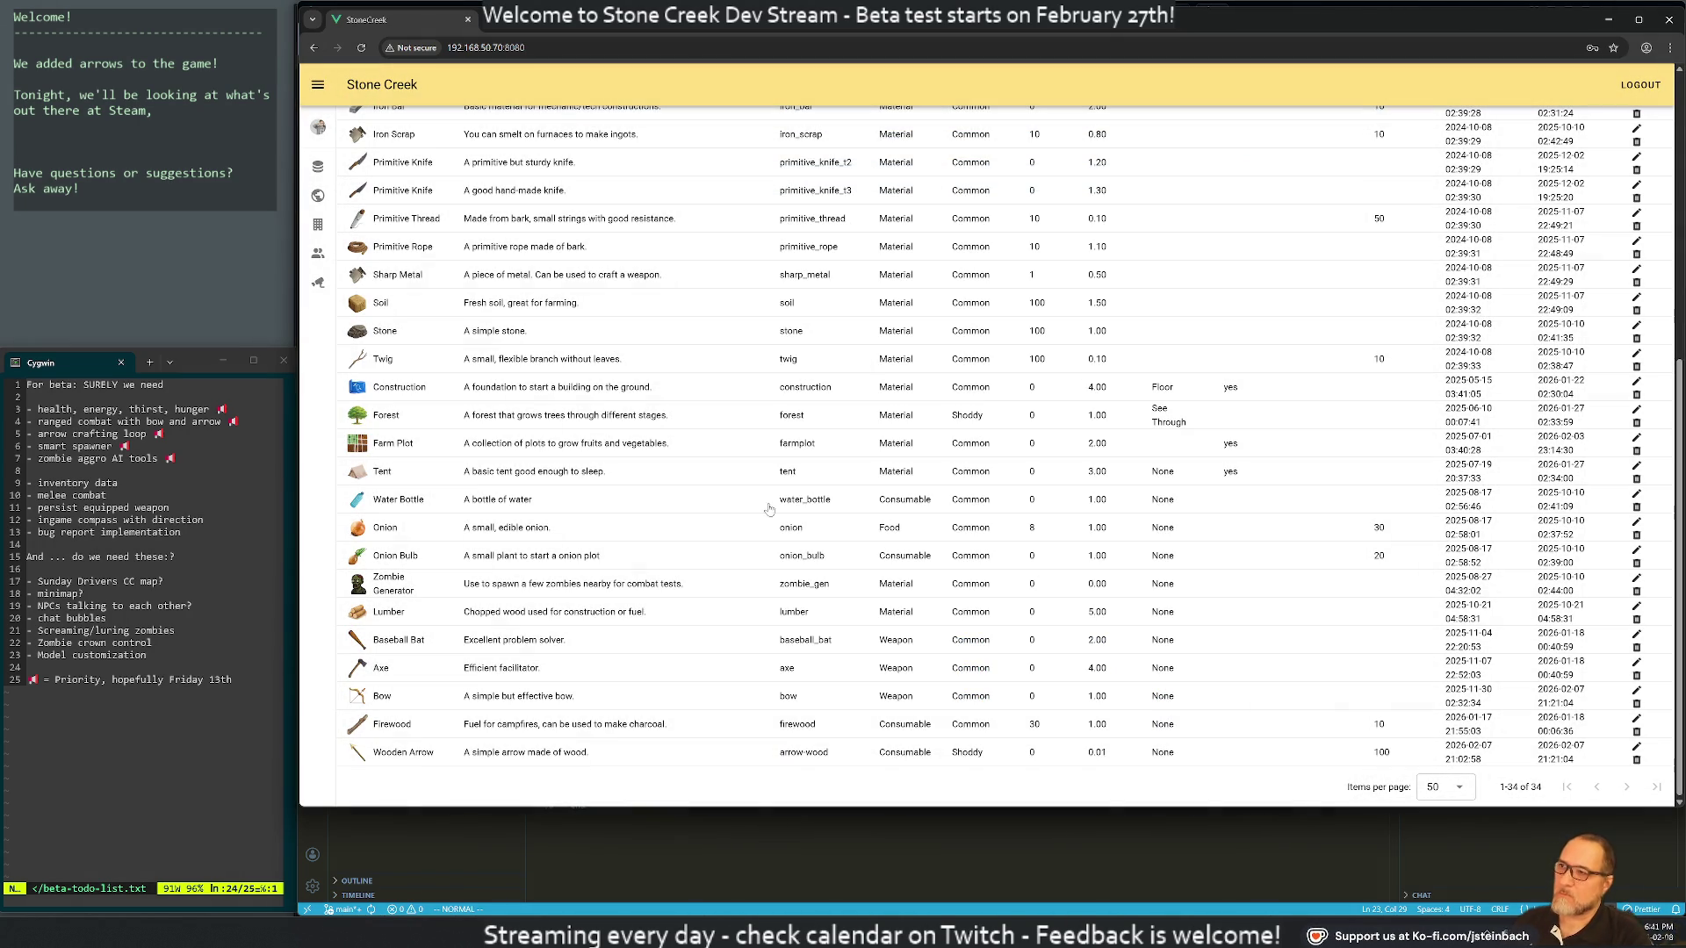
{"action": "key", "text": "alt+Tab"}
{"action": "key", "text": "ctrl+grave"}
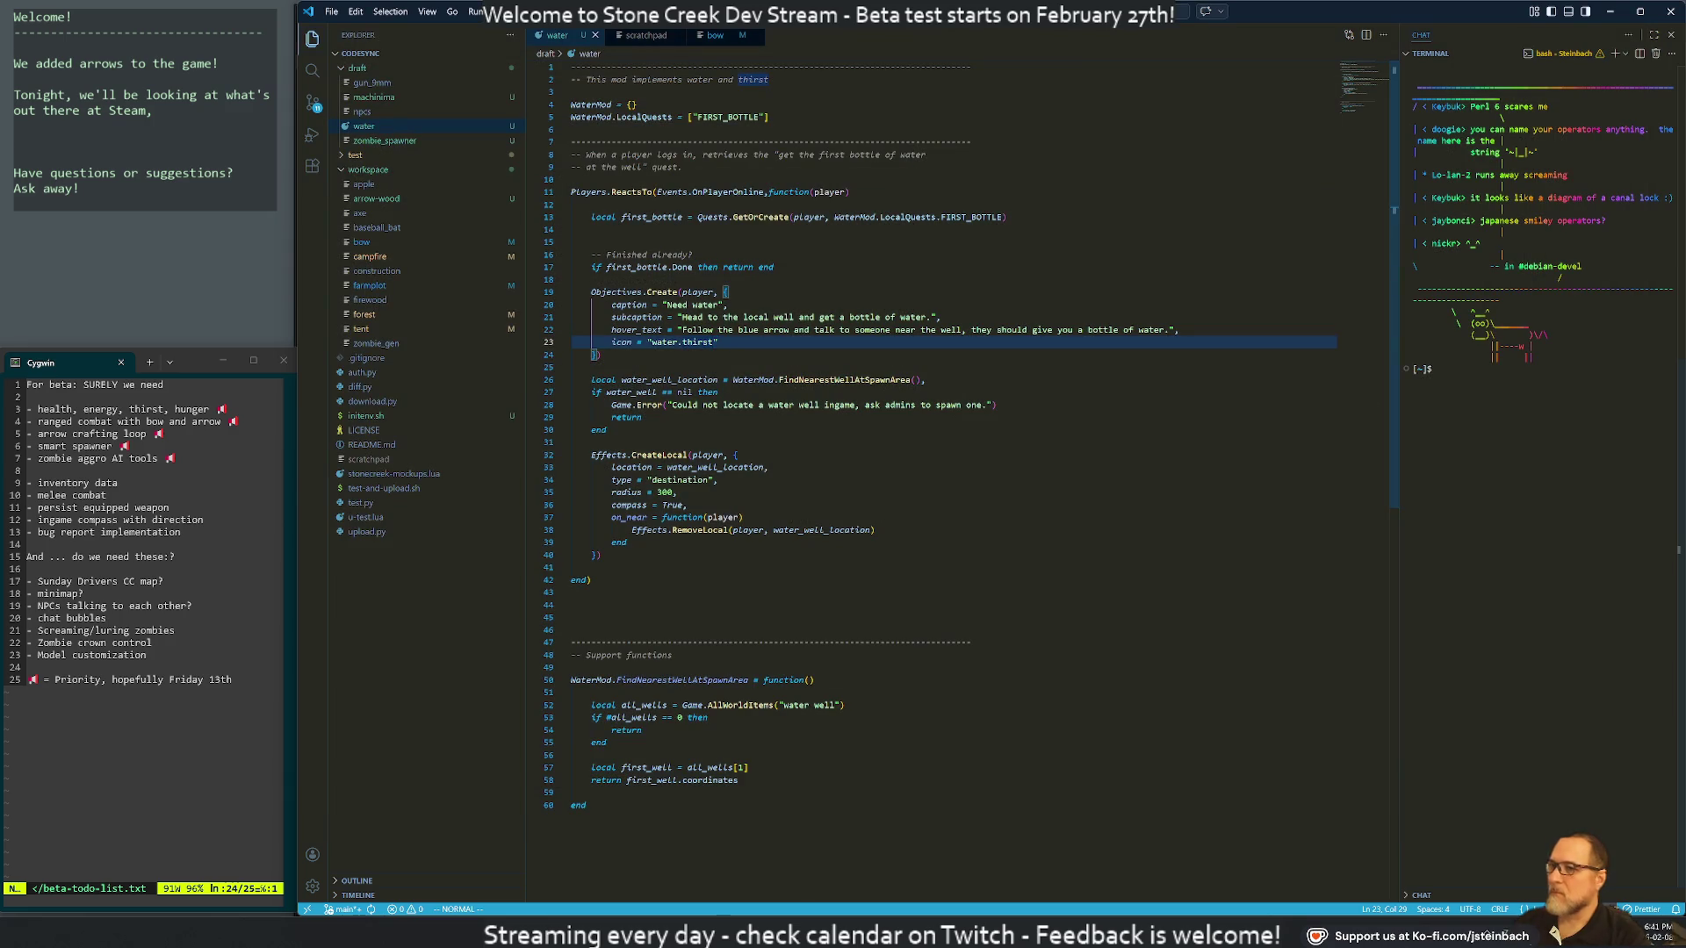
Change into the codesync folder, list its files, and source the initenv.sh script
{"action": "type", "text": "cd home/co"}
{"action": "key", "text": "Tab"}
{"action": "key", "text": "Return"}
{"action": "type", "text": "ls"}
{"action": "key", "text": "Return"}
{"action": "type", "text": "./"}
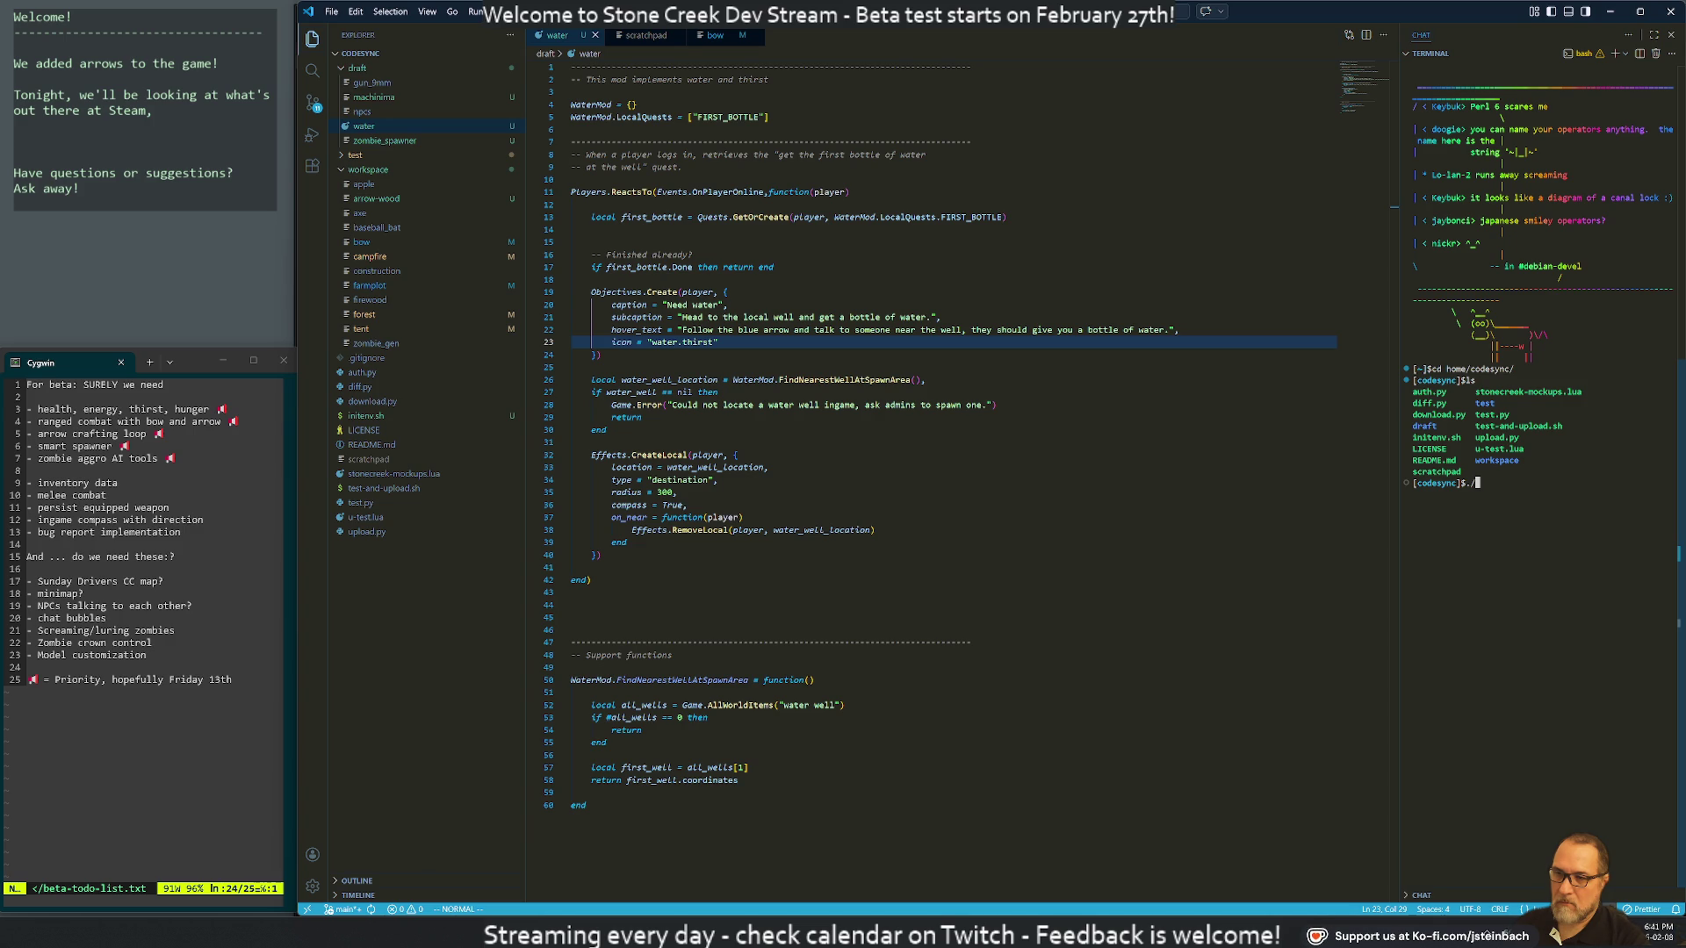
{"action": "type", "text": "ini"}
{"action": "key", "text": "Tab"}
{"action": "key", "text": "Home"}
{"action": "type", "text": "."}
{"action": "key", "text": "Return"}
{"action": "type", "text": "python3 diff.py --url=http://192.168.50.70:8088 --auth=$auth_token"}
{"action": "key", "text": "Return"}
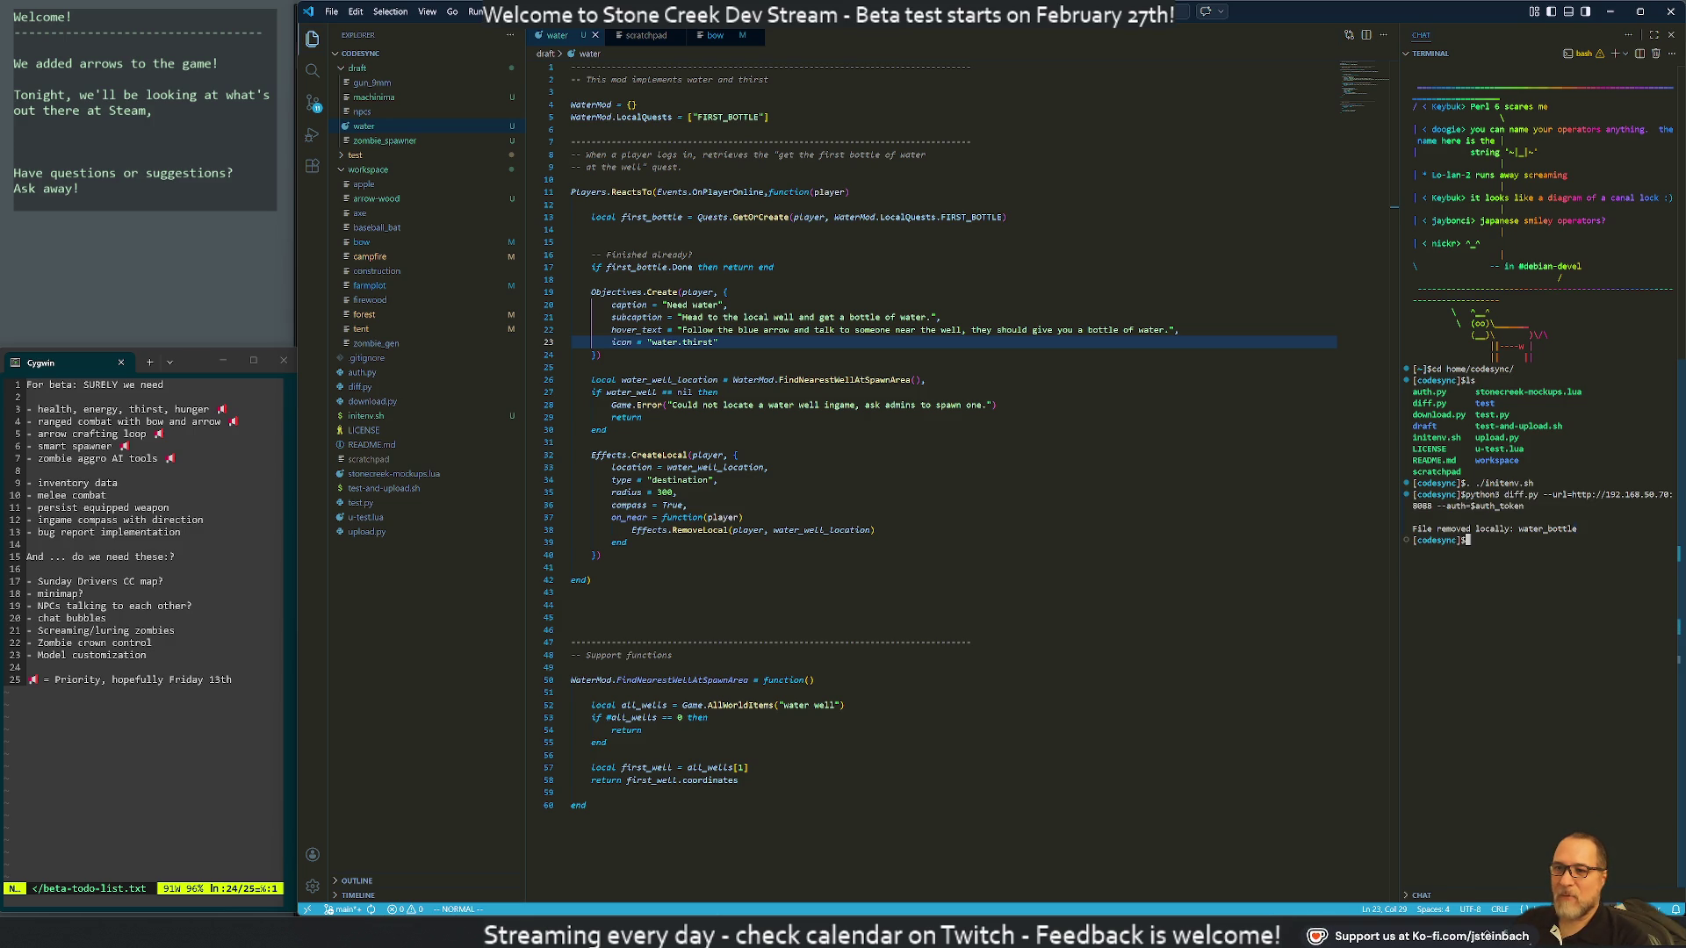
{"action": "key", "text": "Return"}
{"action": "key", "text": "ctrl+r"}
{"action": "type", "text": "dow"}
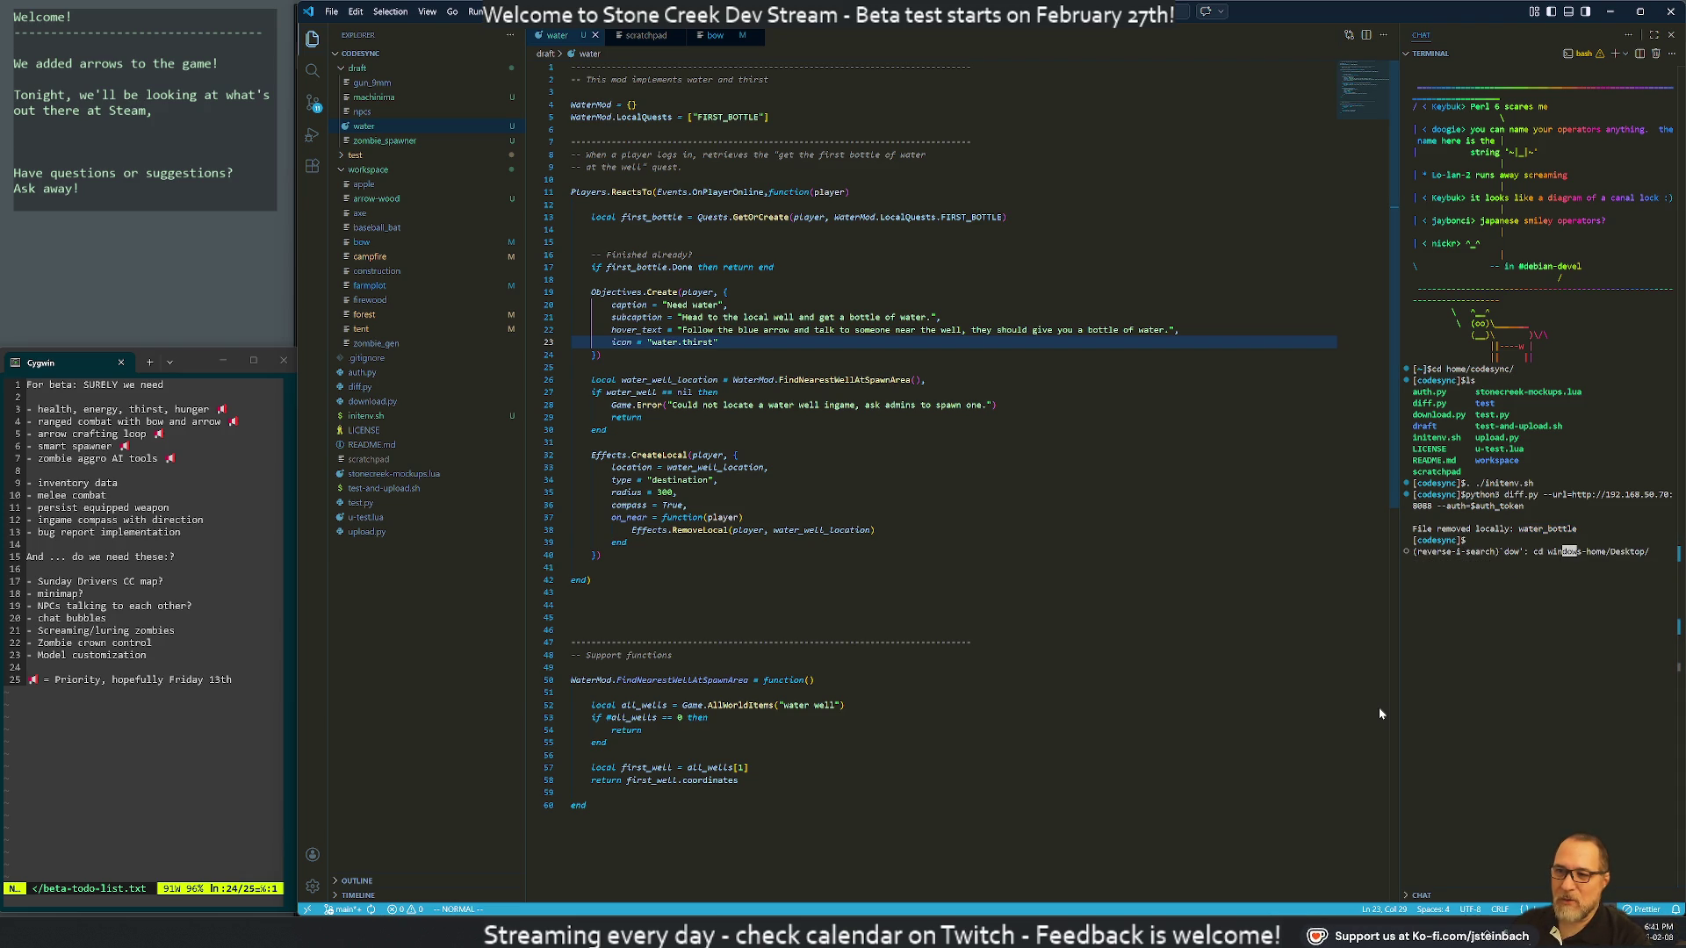
{"action": "type", "text": "n"}
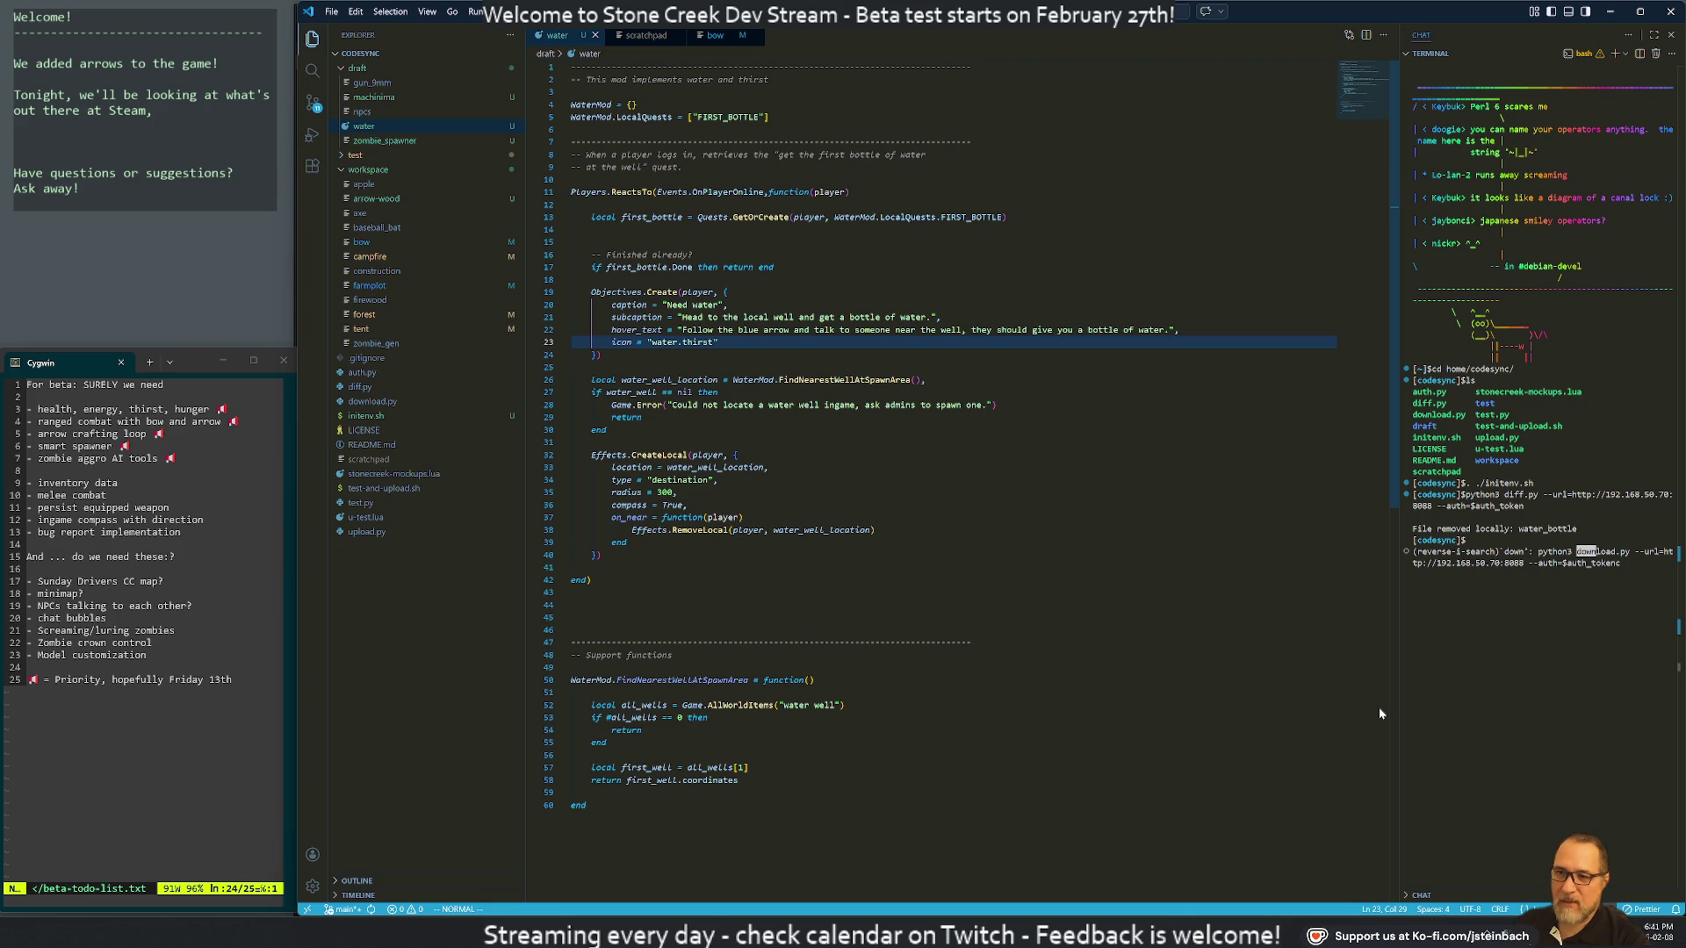
{"action": "key", "text": "Right"}
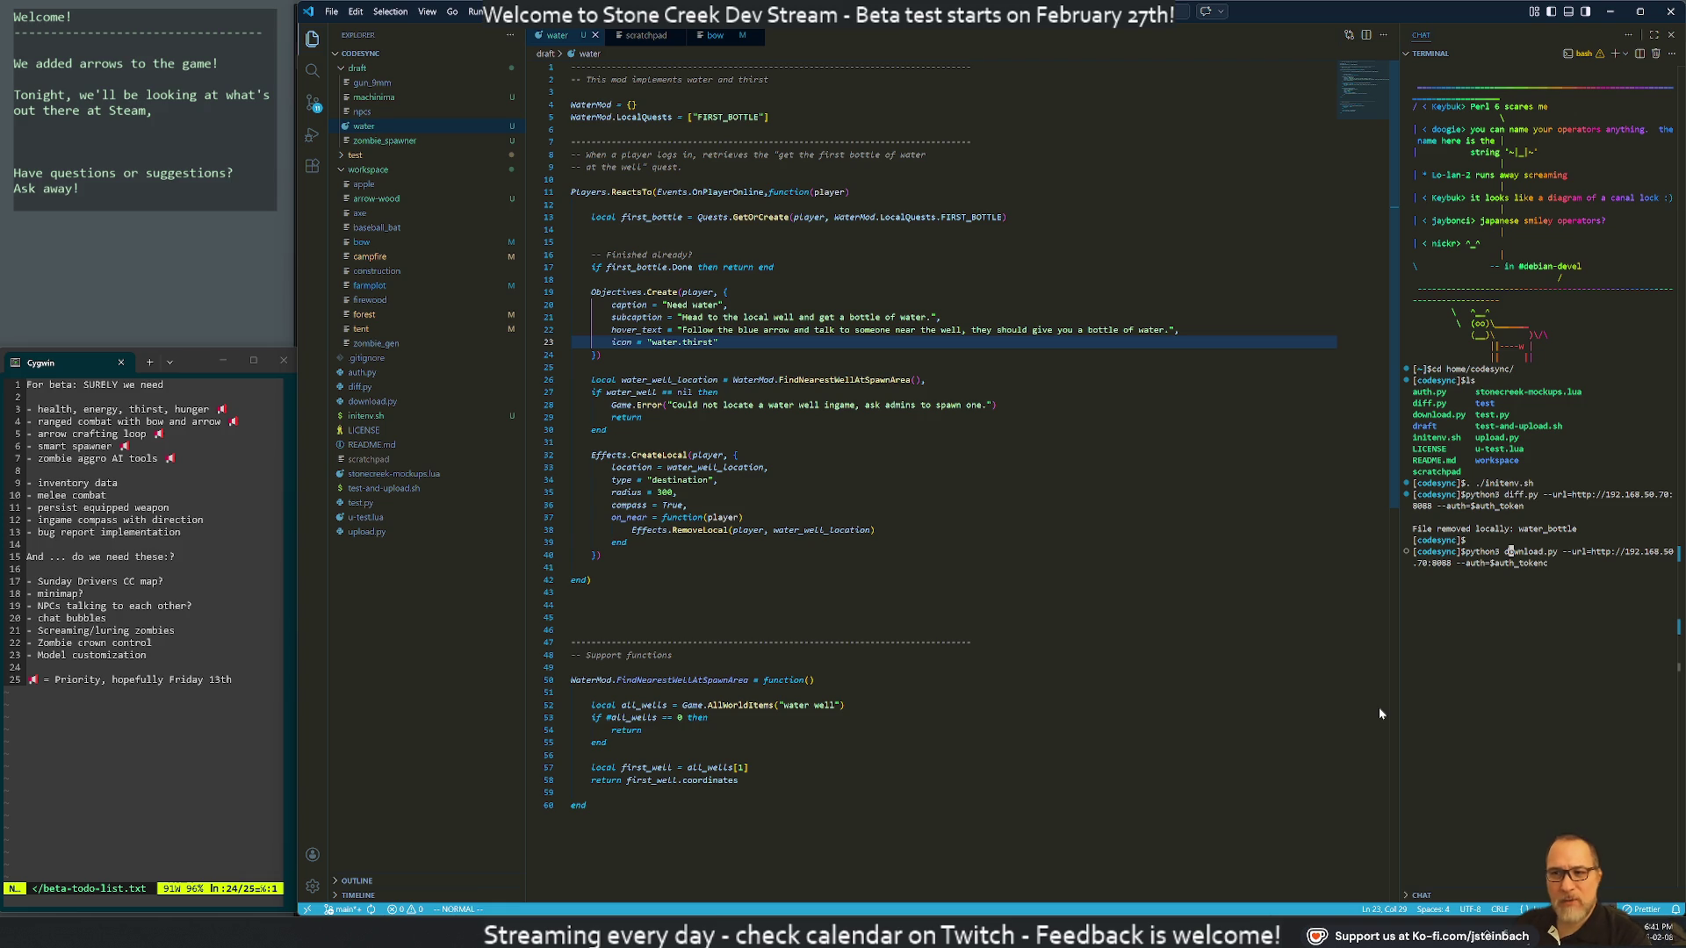
{"action": "key", "text": "Return"}
{"action": "key", "text": "Up"}
{"action": "key", "text": "Return"}
{"action": "key", "text": "Return"}
{"action": "key", "text": "Up"}
{"action": "key", "text": "Up"}
{"action": "key", "text": "Up"}
{"action": "key", "text": "Return"}
{"action": "key", "text": "Return"}
{"action": "key", "text": "Return"}
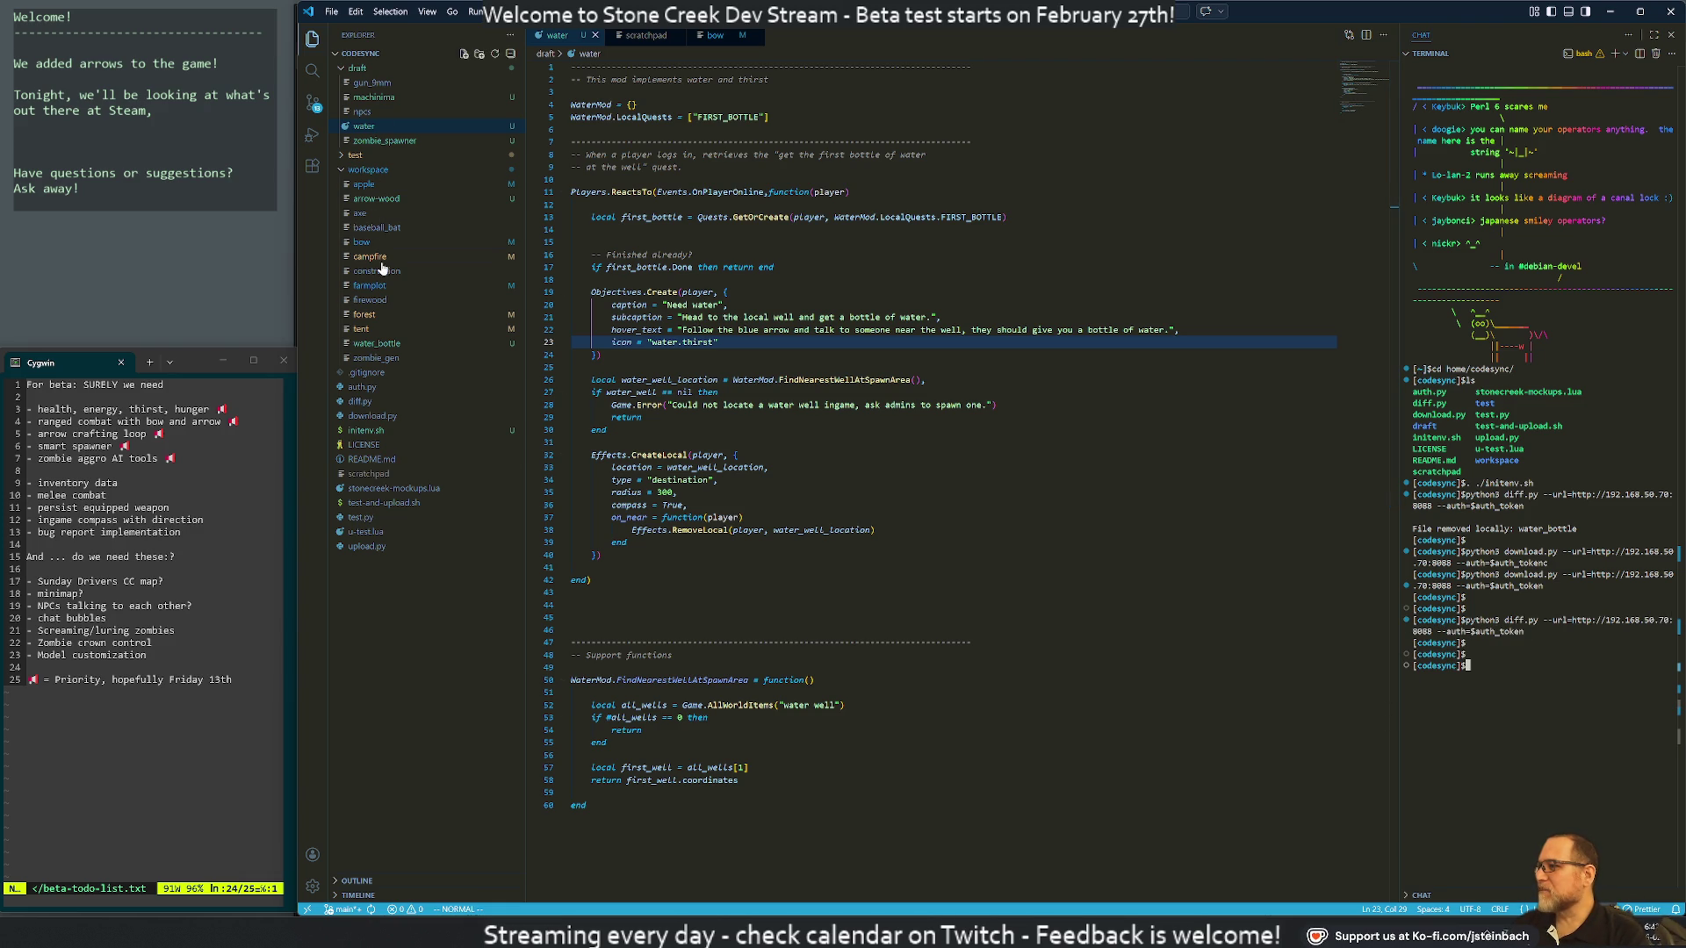
In the downloaded water_bottle file, replace the stub comment line with blank lines
{"action": "left_click", "coordinate": [410, 345]}
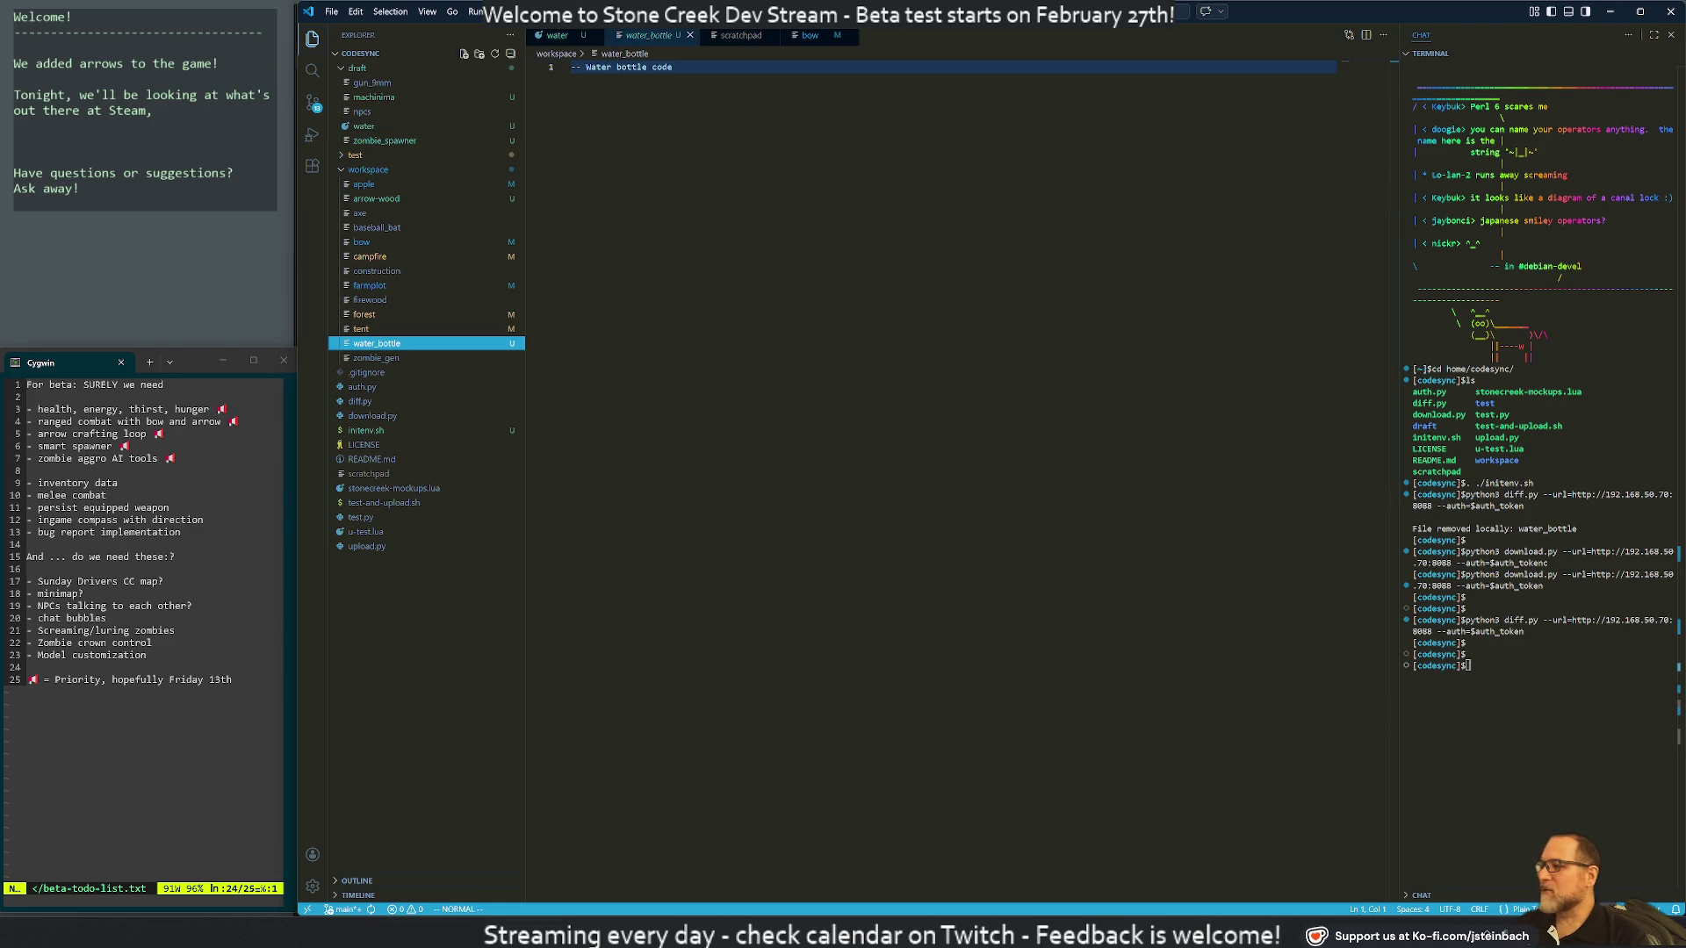
{"action": "left_click", "coordinate": [564, 456]}
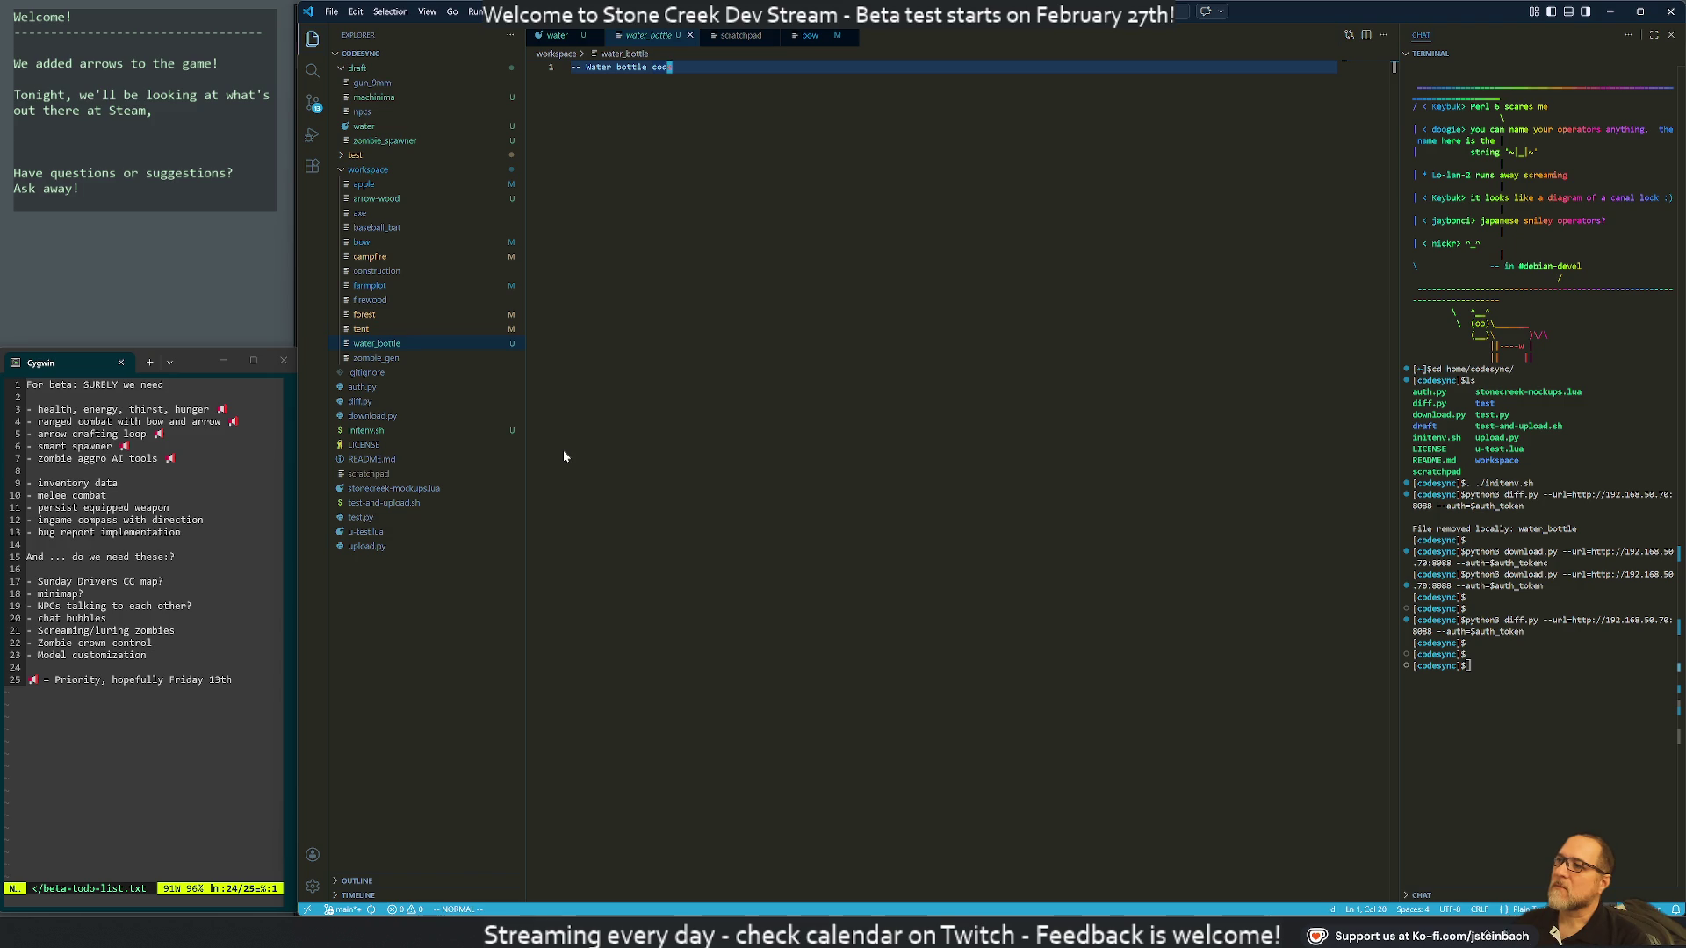
{"action": "key", "text": "d"}
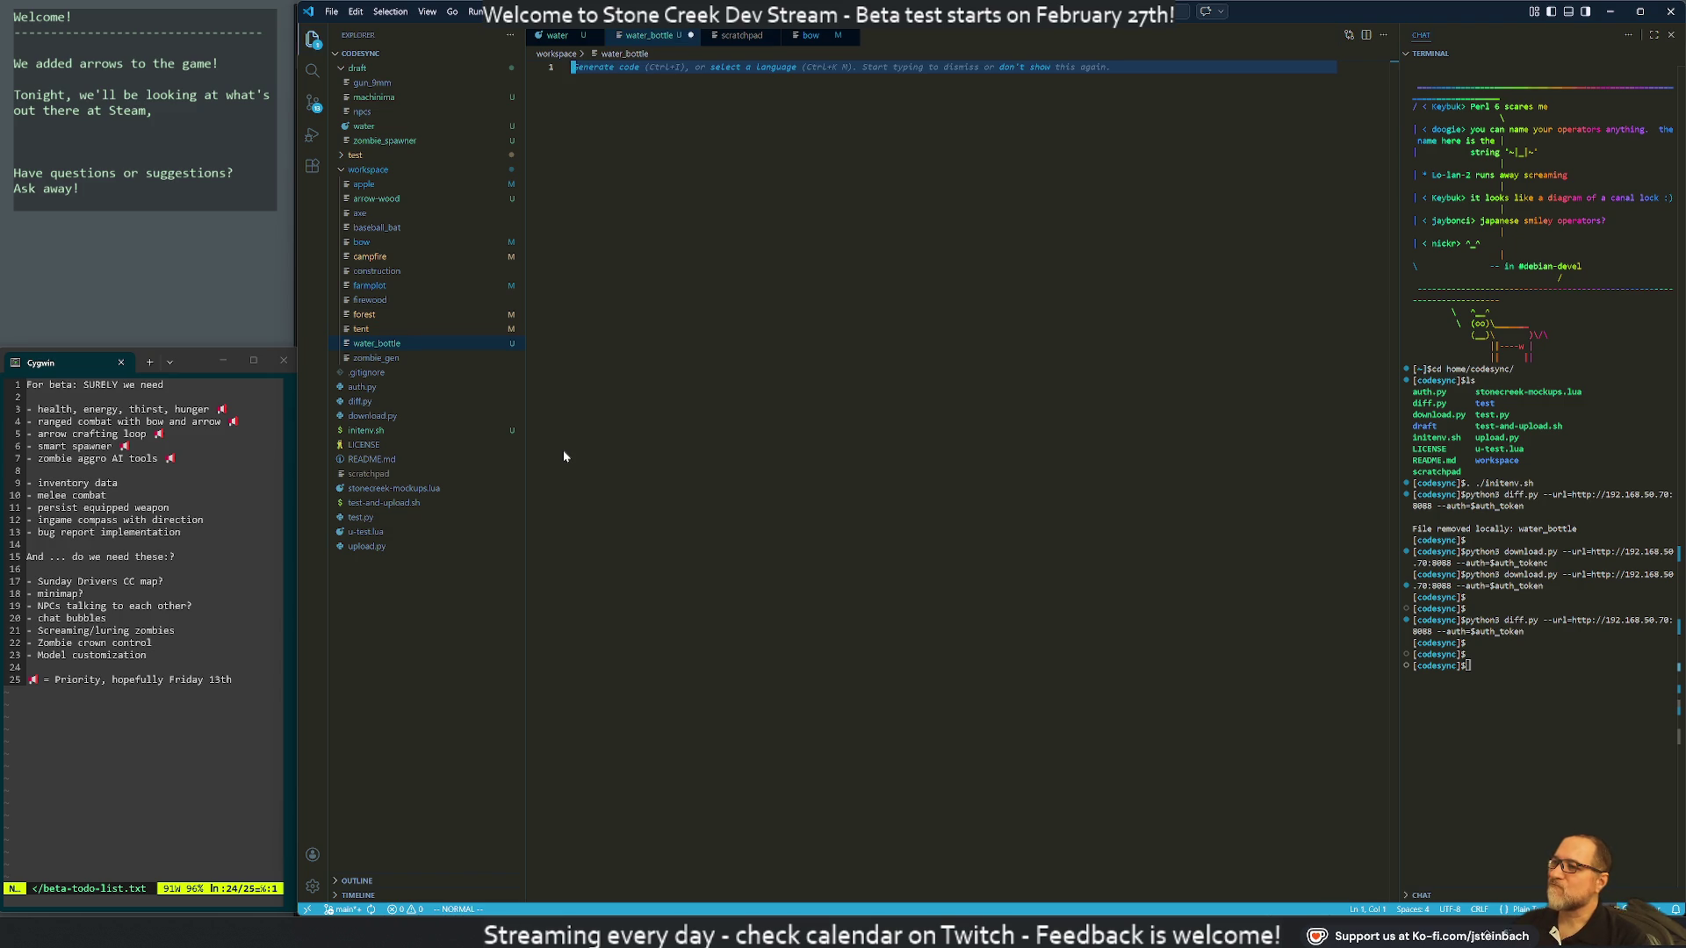
{"action": "key", "text": "i"}
{"action": "key", "text": "Return"}
{"action": "key", "text": "Return"}
{"action": "key", "text": "Return"}
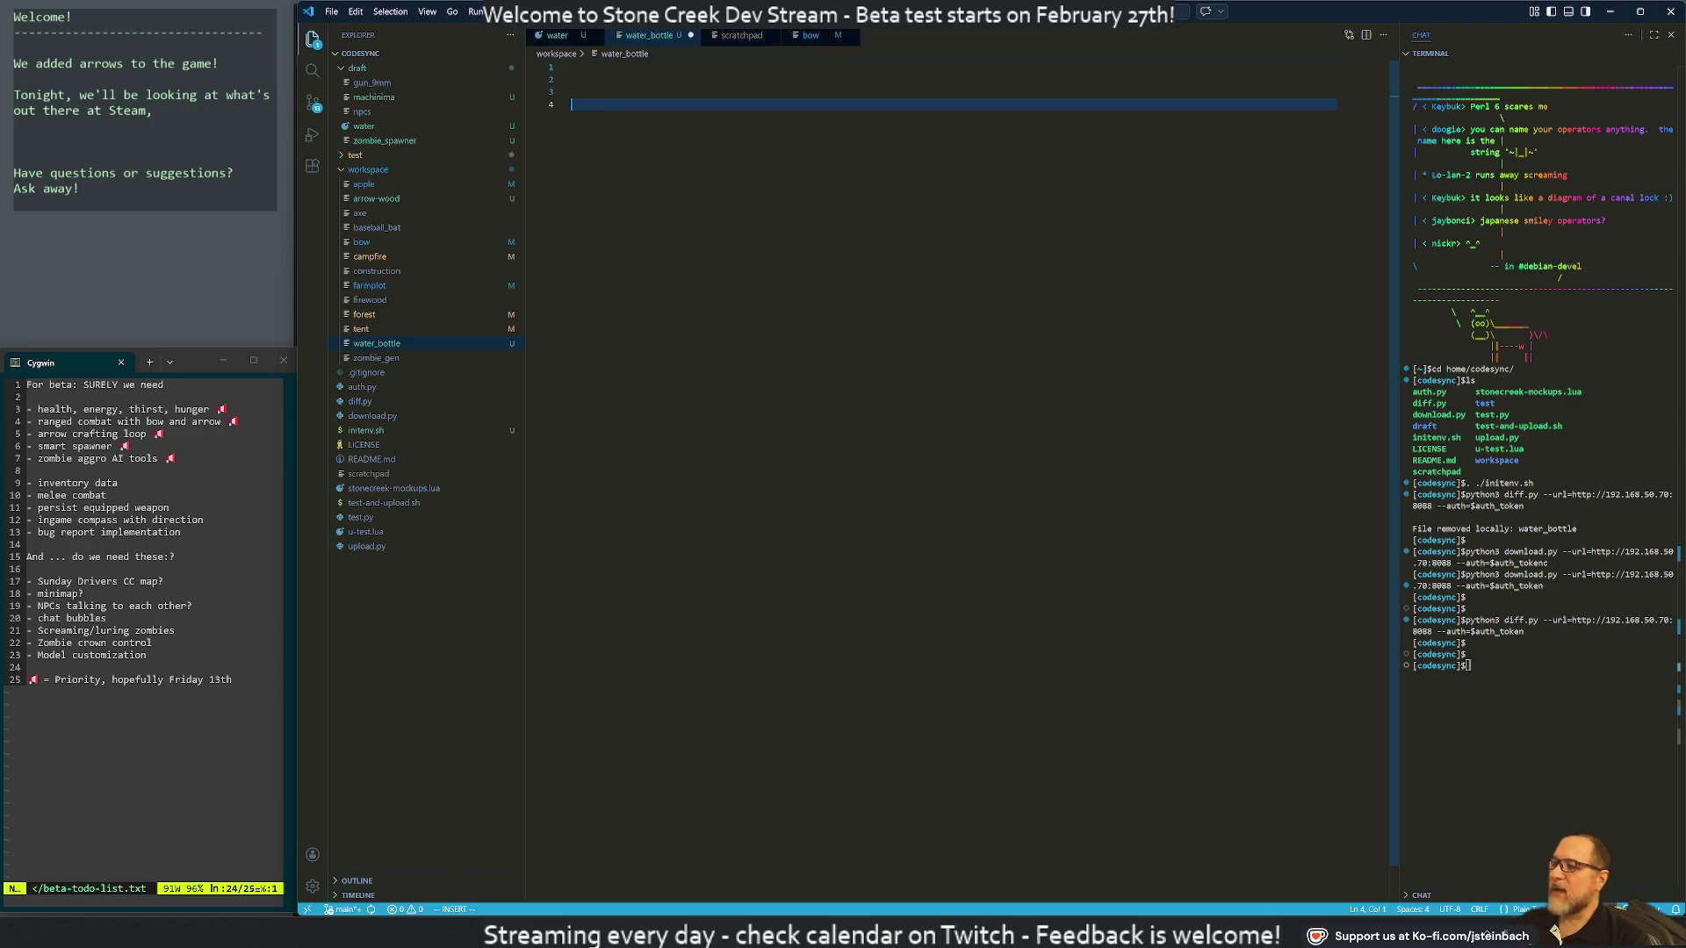
{"action": "key", "text": "alt+Tab"}
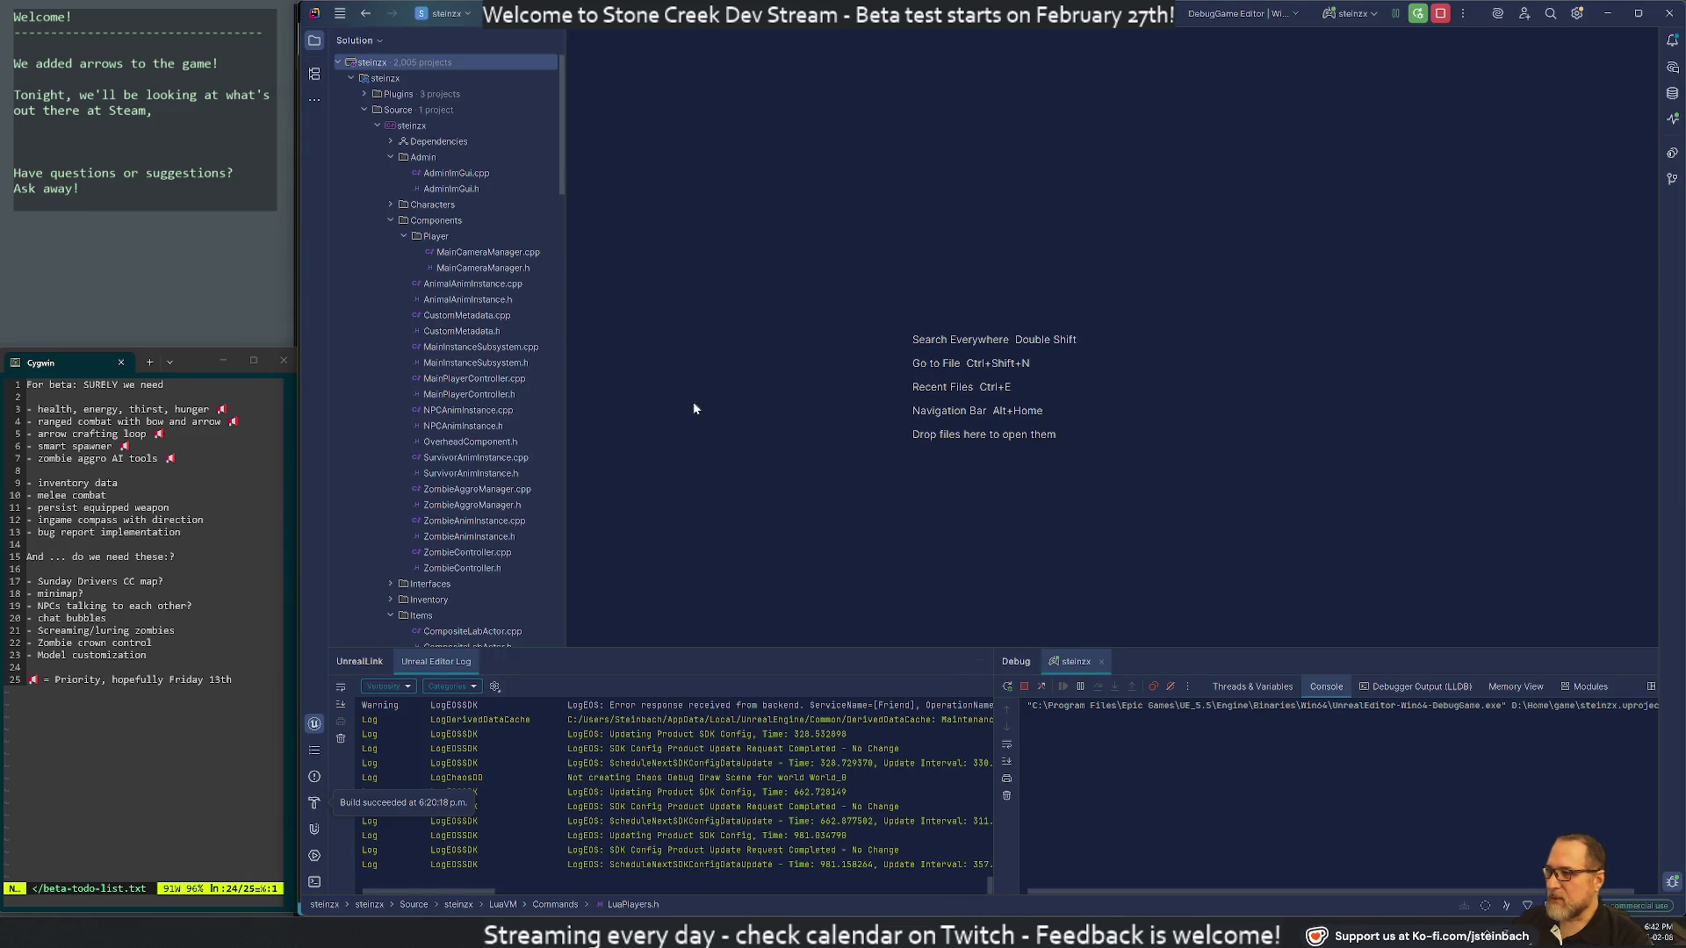
Search the project files for the regex Rect.*To, replacing the old luapla query
{"action": "key", "text": "ctrl+shift+f"}
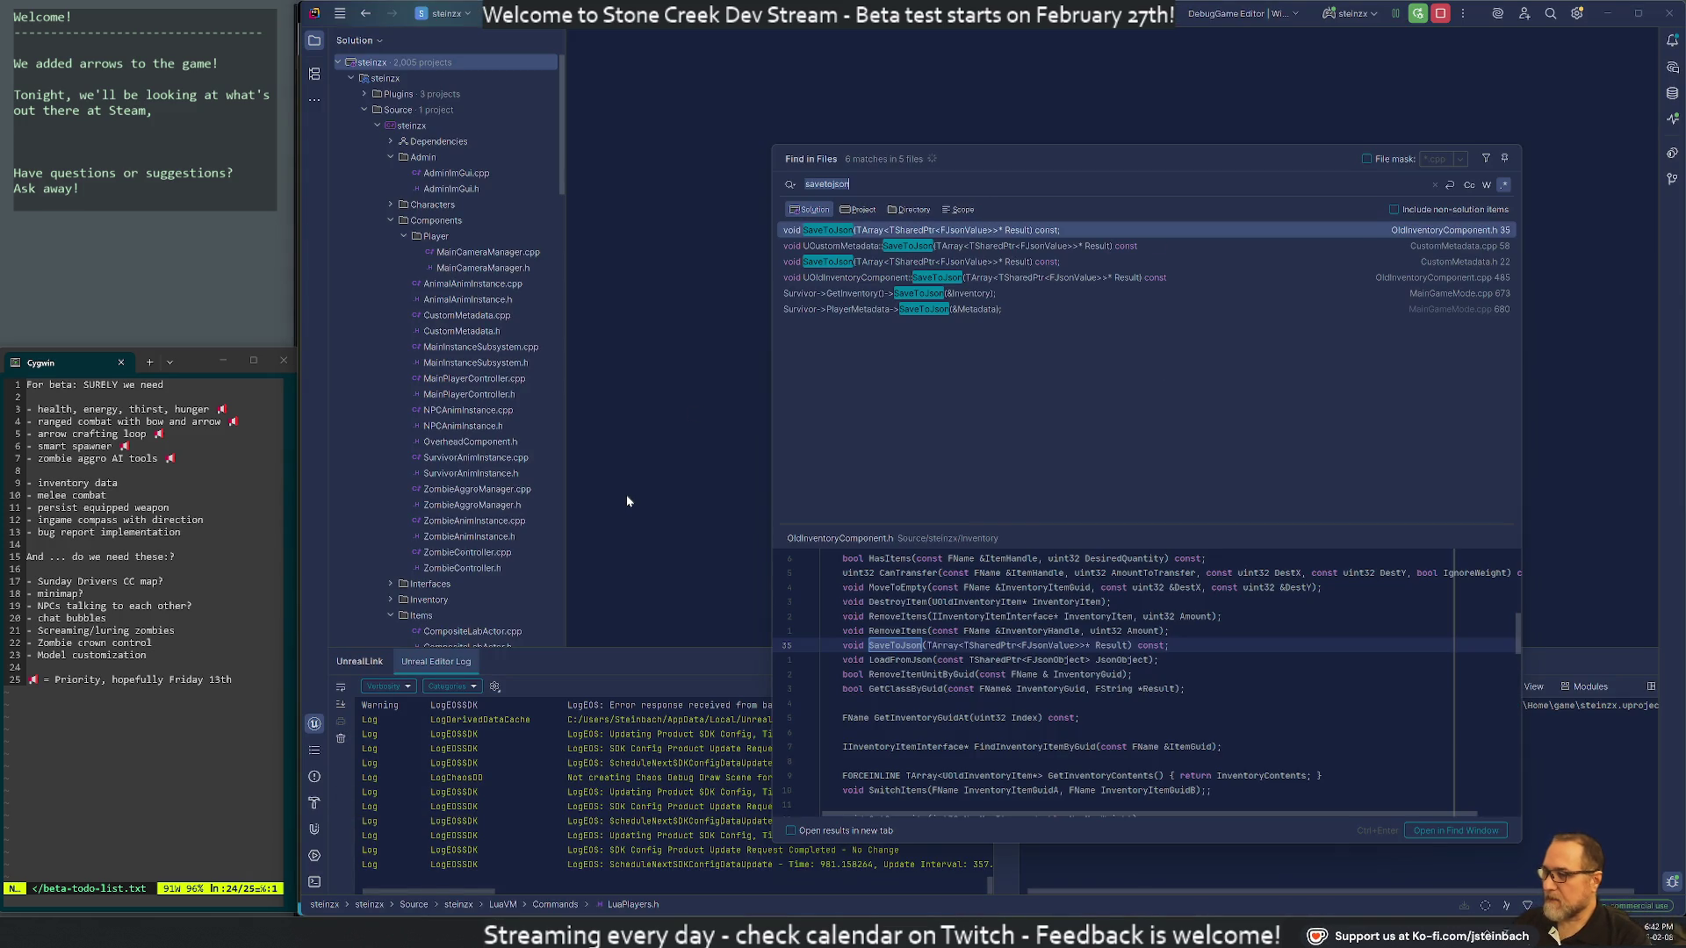
{"action": "type", "text": "luapla"}
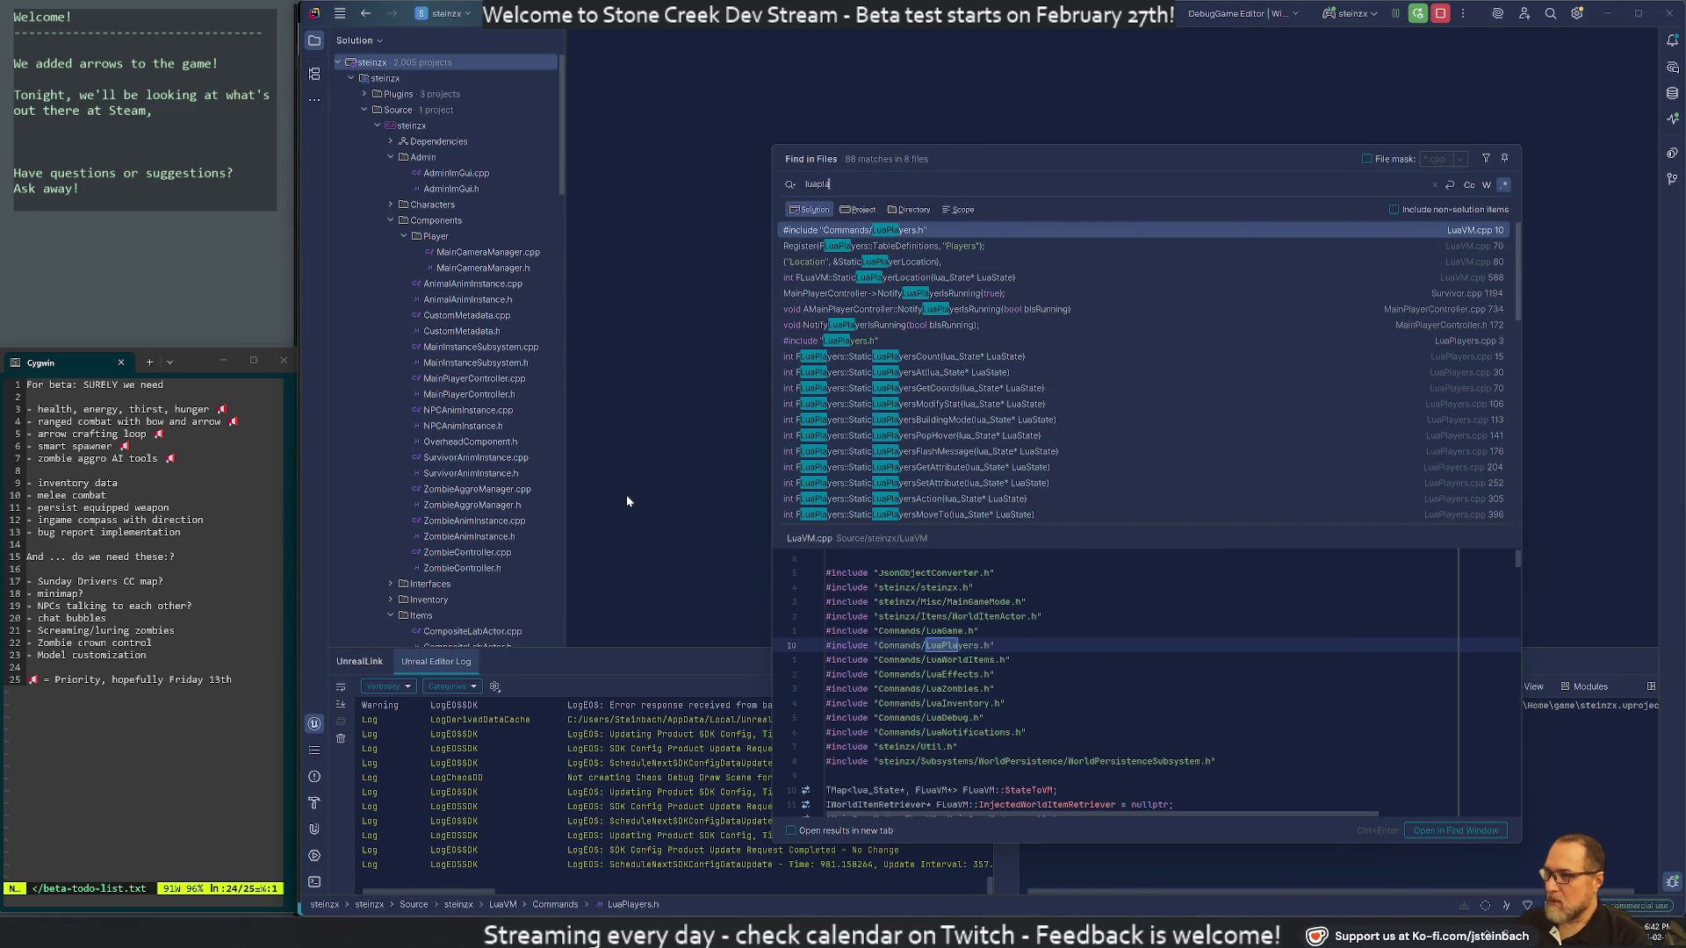
{"action": "key", "text": "ctrl+a"}
{"action": "key", "text": "BackSpace"}
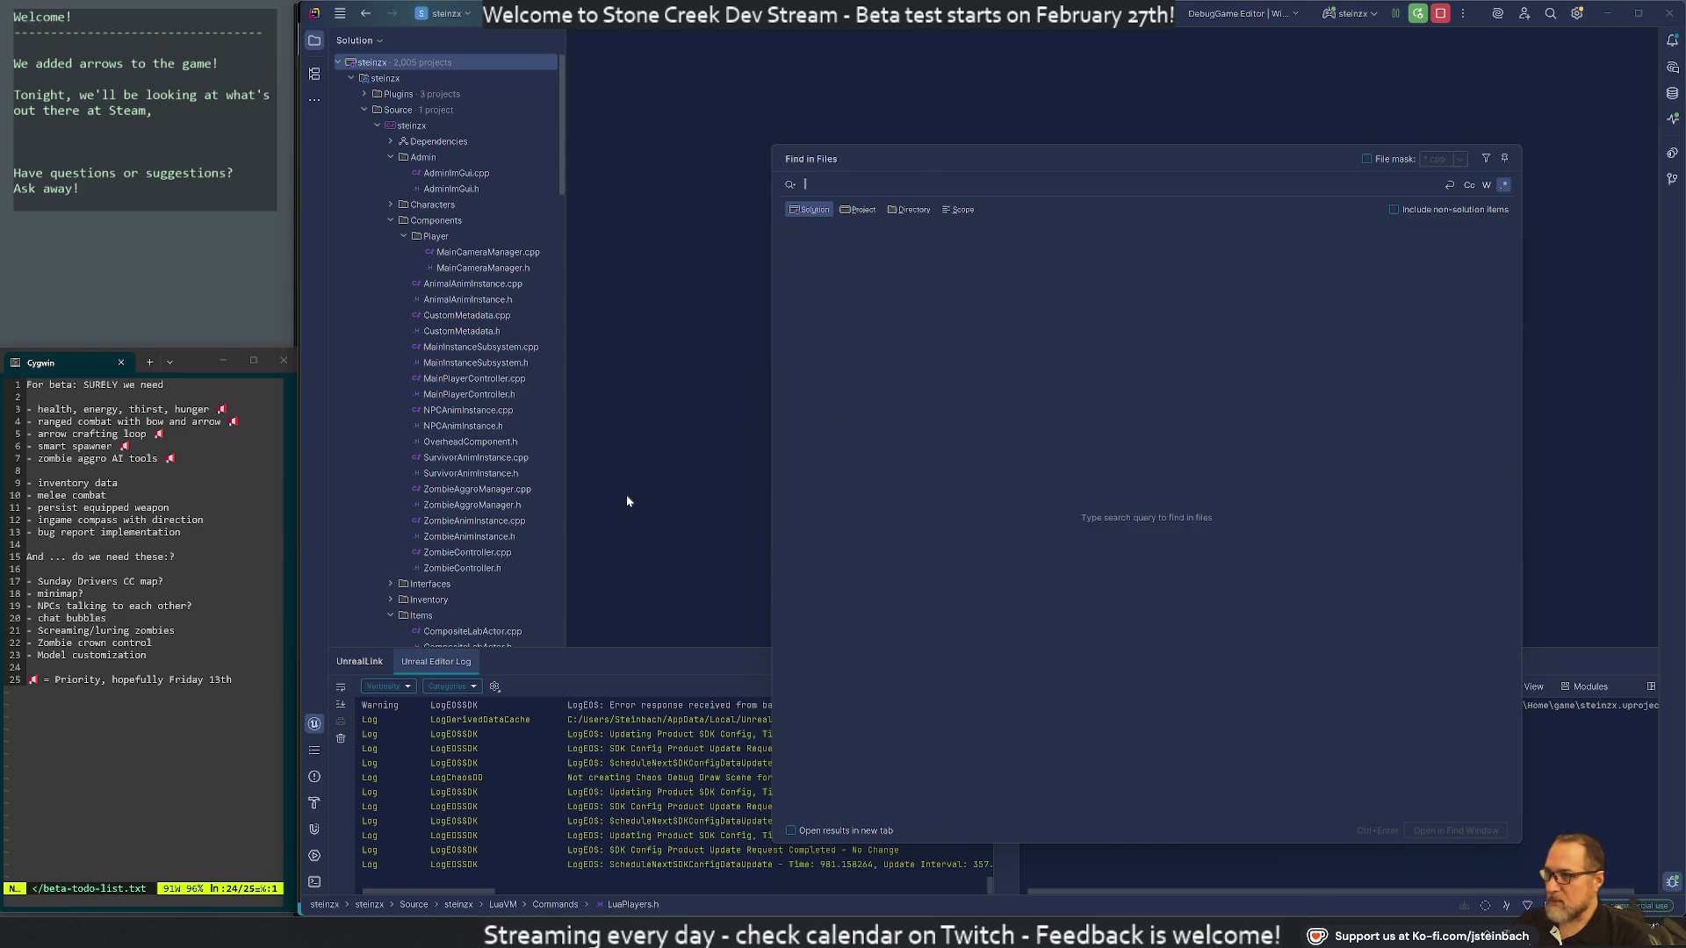
{"action": "type", "text": "Rect"}
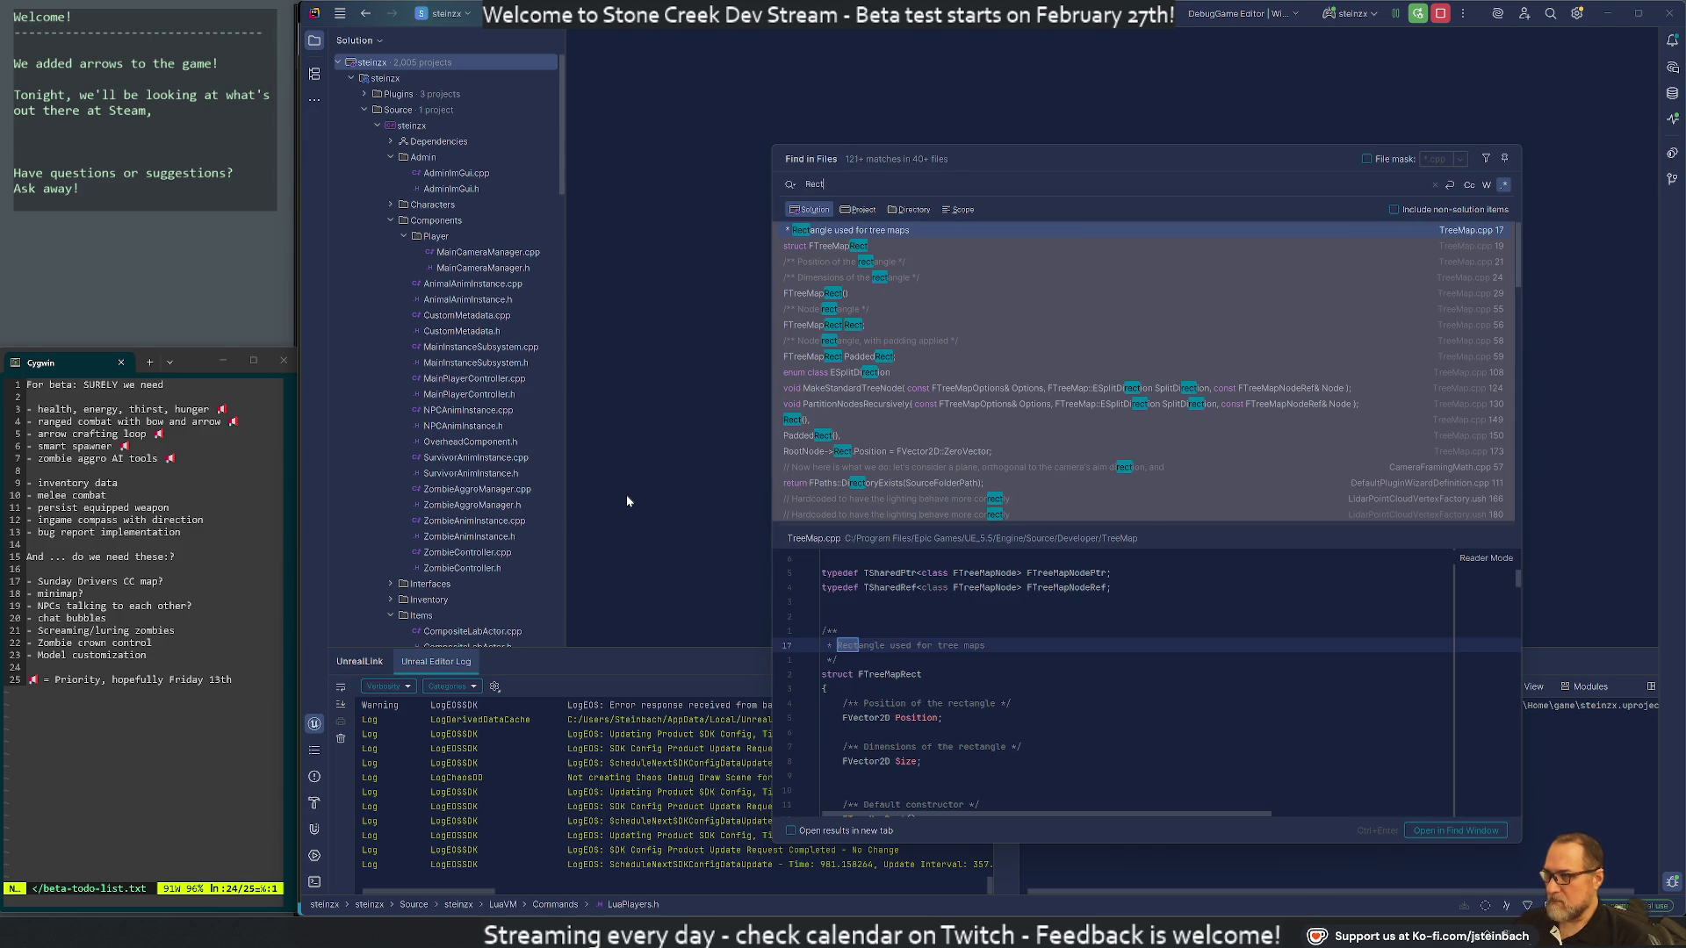
{"action": "type", "text": ".*To"}
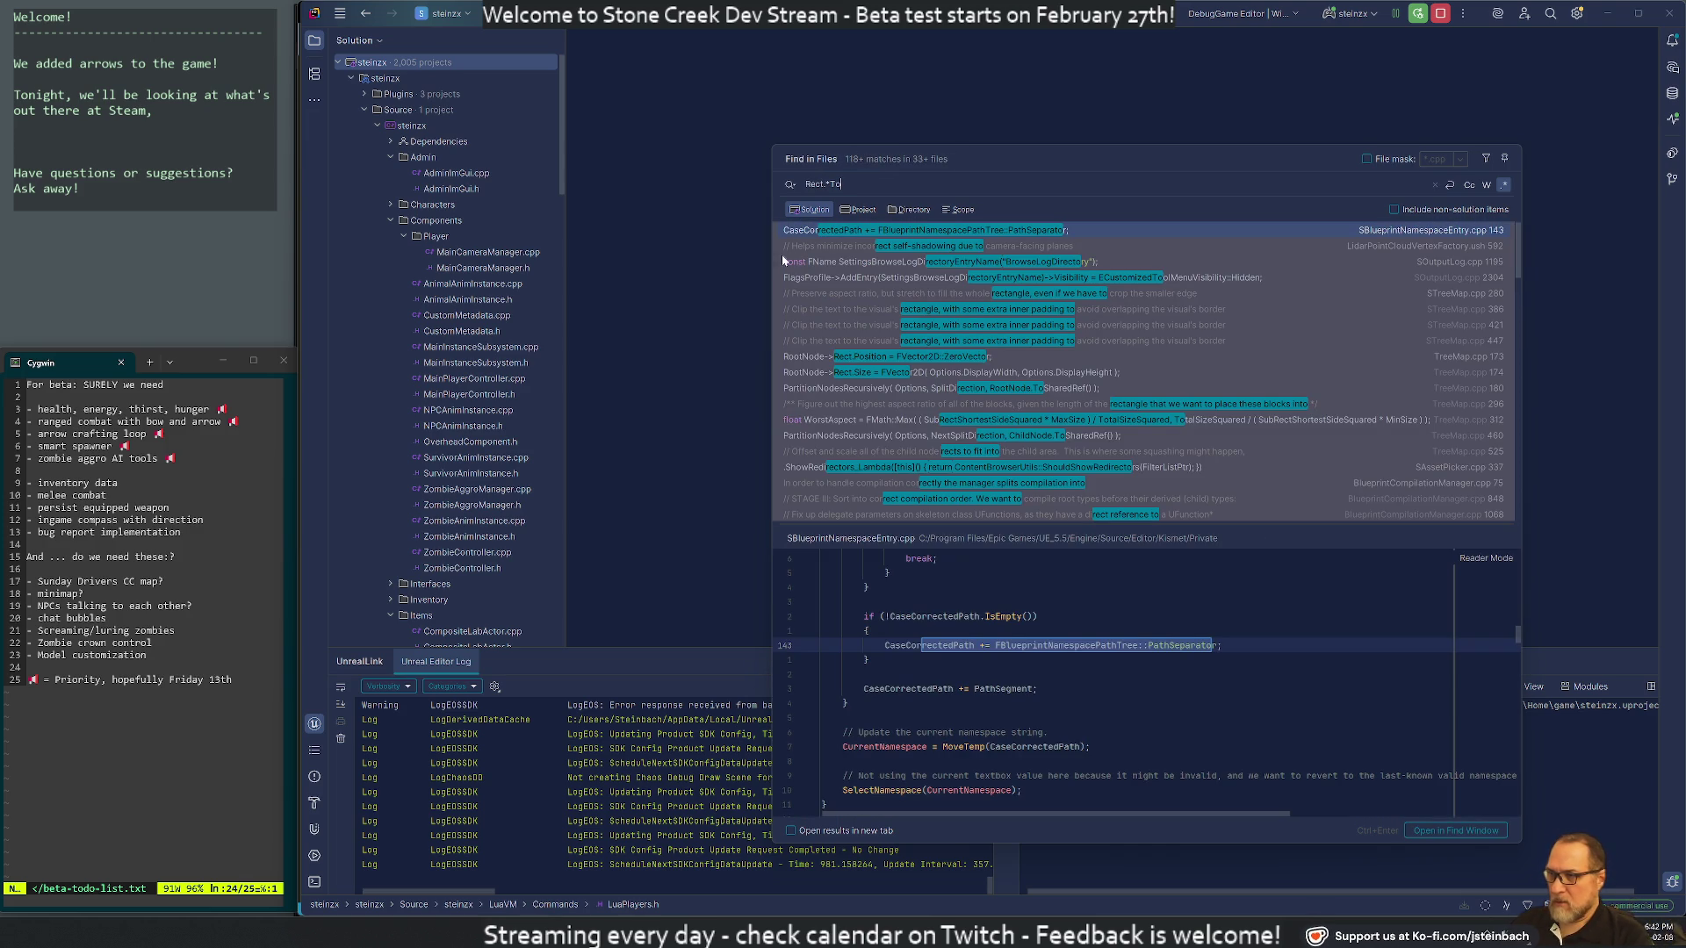
{"action": "left_click", "coordinate": [857, 209]}
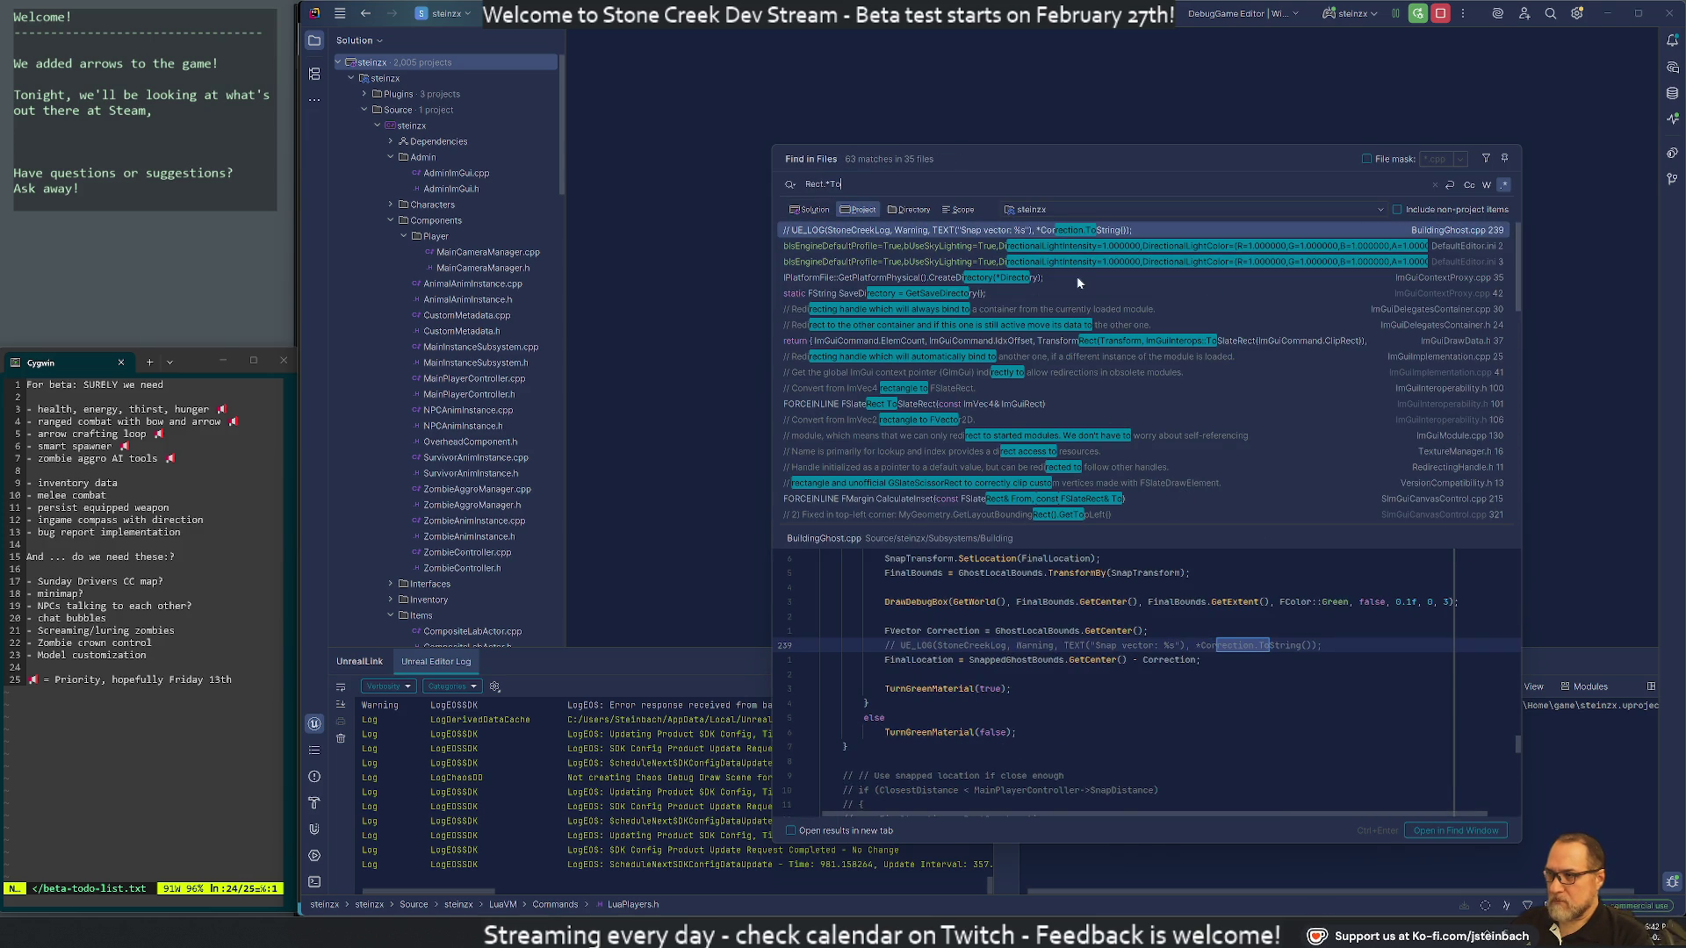
Browse the 63 matches across 35 files, then close the results and reopen Find in Files
{"action": "scroll", "coordinate": [1073, 307], "scroll_direction": "down", "scroll_amount": 15}
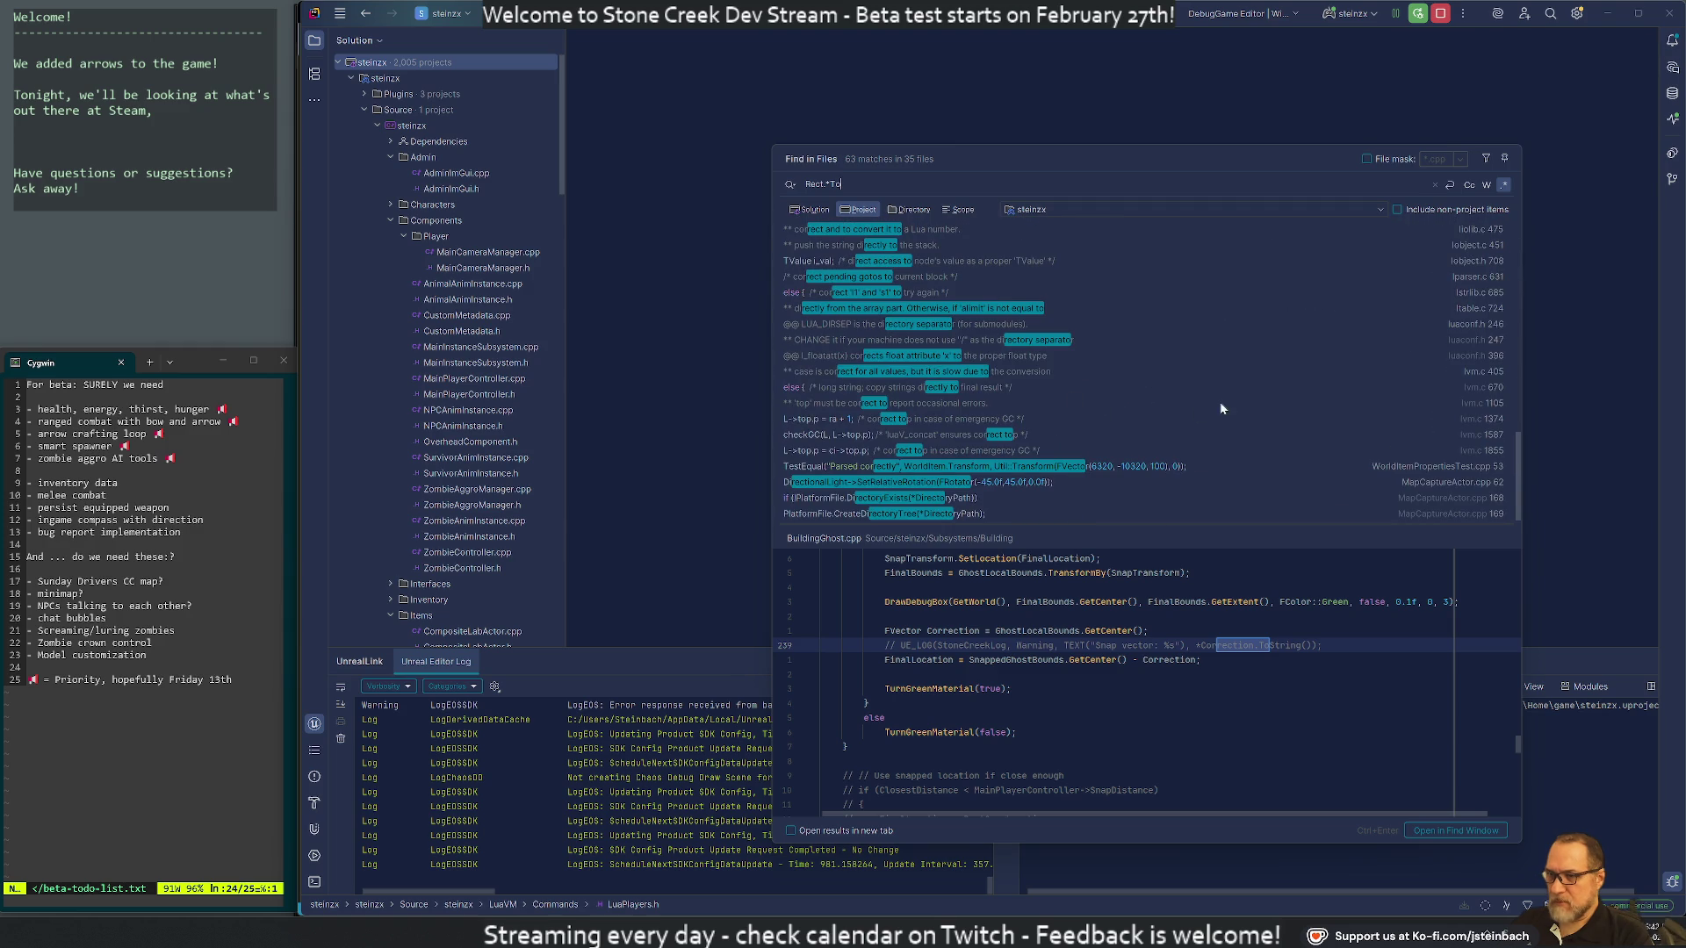
{"action": "scroll", "coordinate": [1079, 434], "scroll_direction": "up", "scroll_amount": 10}
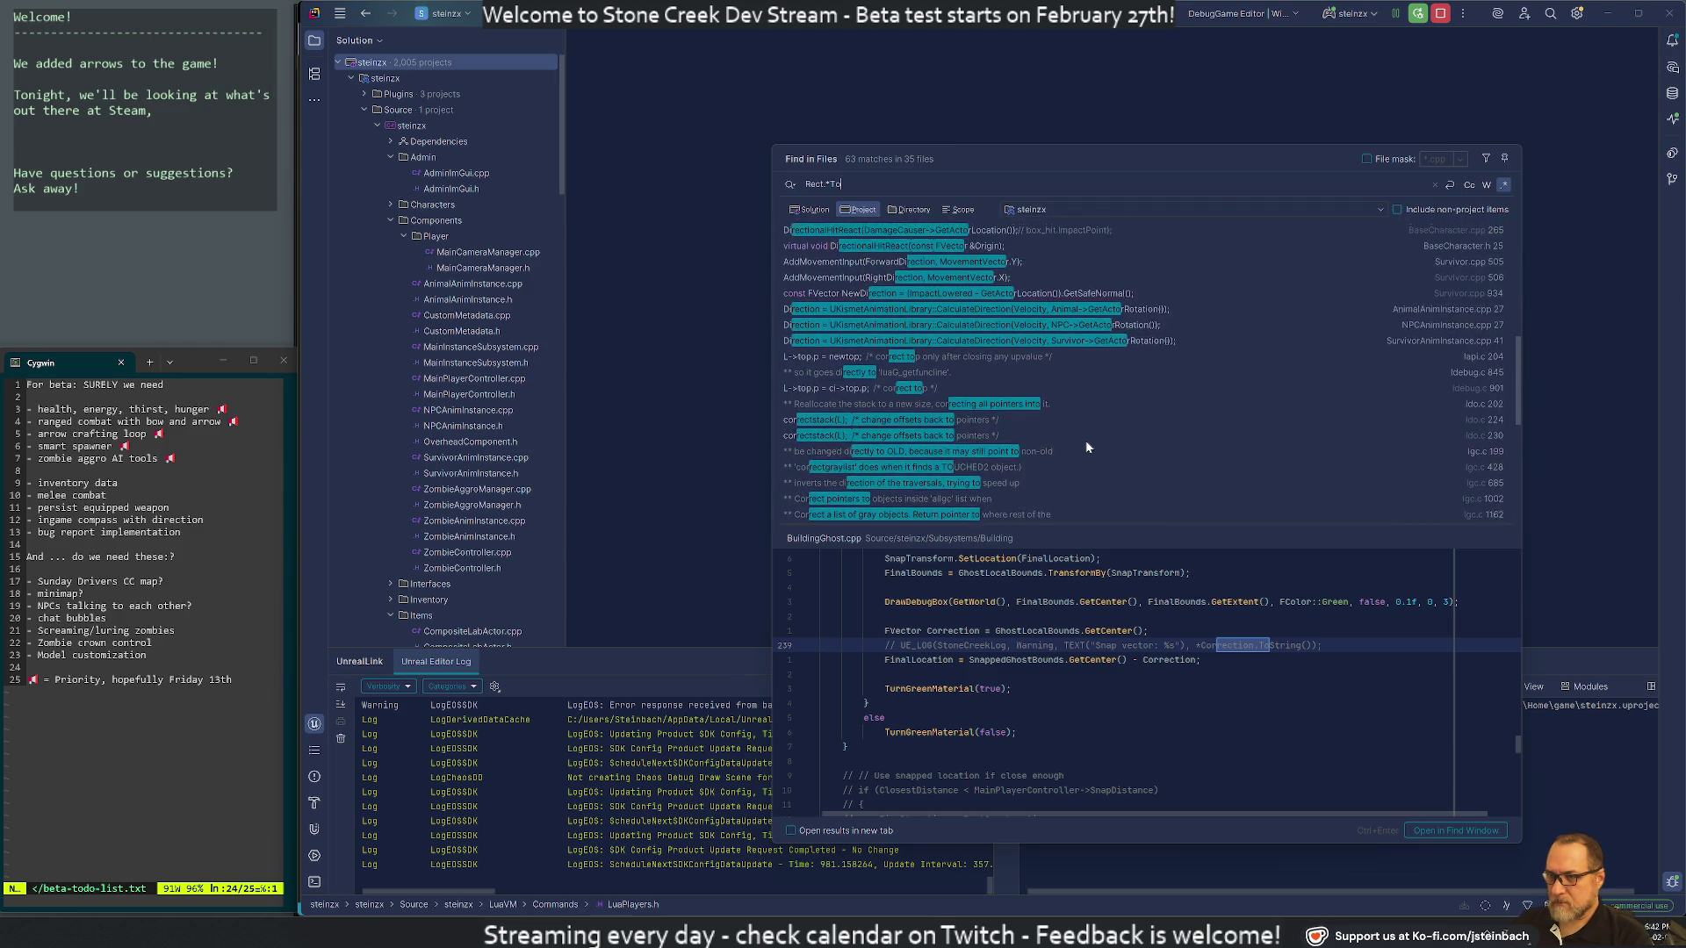
{"action": "scroll", "coordinate": [1331, 409], "scroll_direction": "up", "scroll_amount": 2}
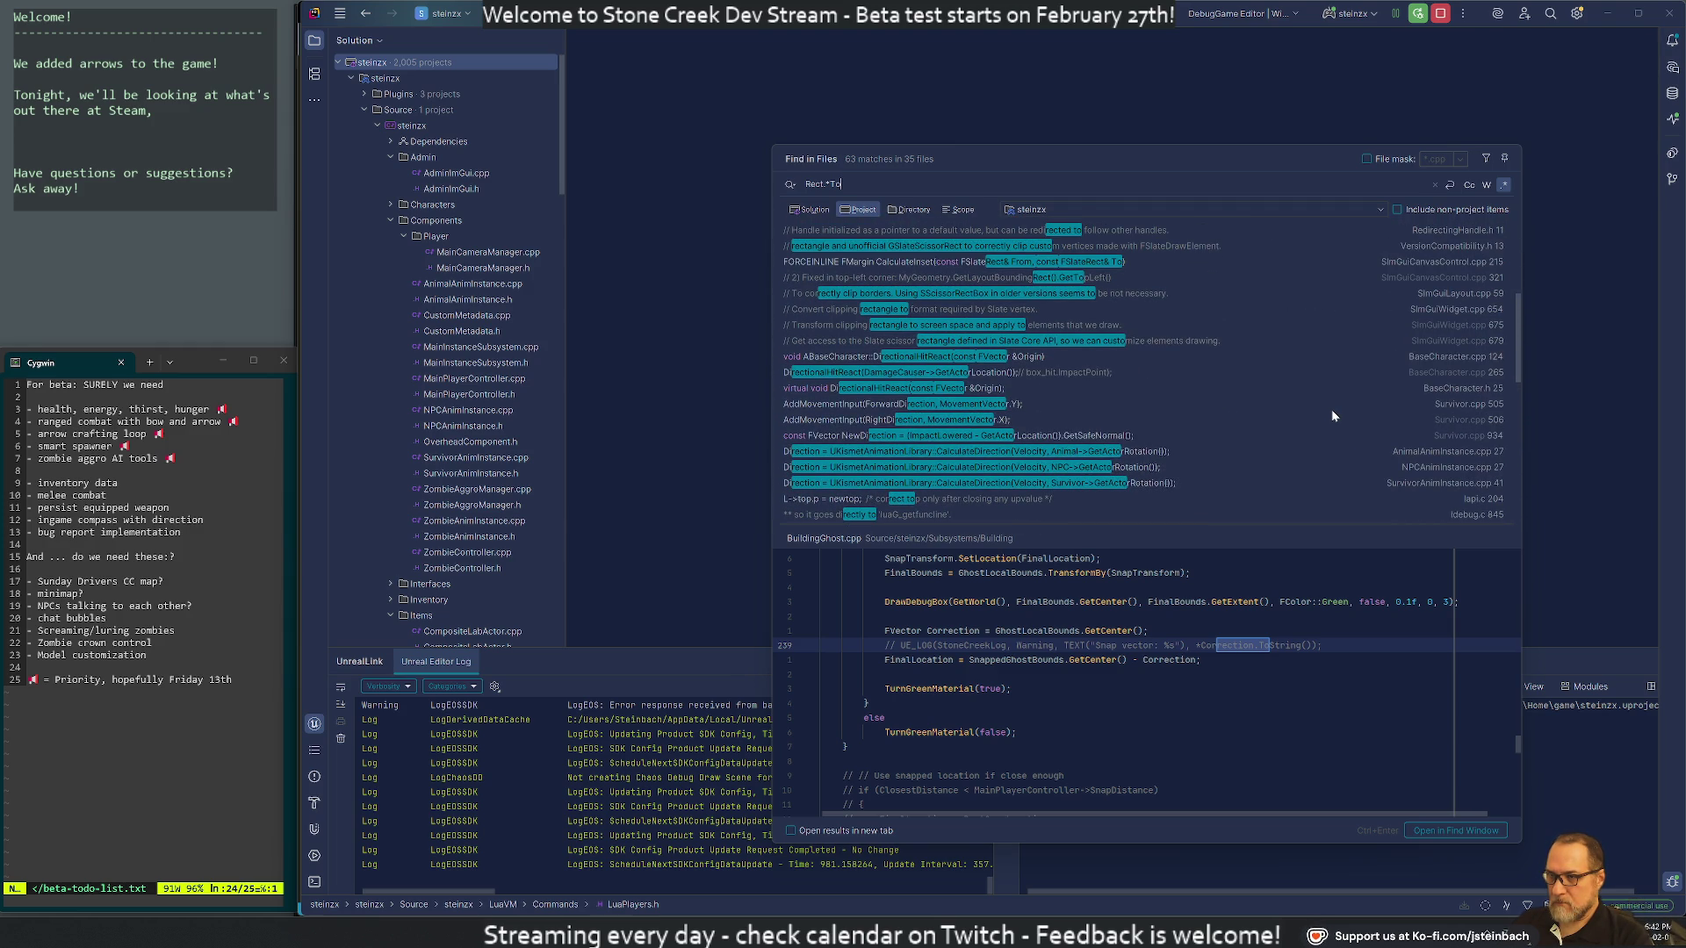
{"action": "scroll", "coordinate": [1324, 402], "scroll_direction": "up", "scroll_amount": 5}
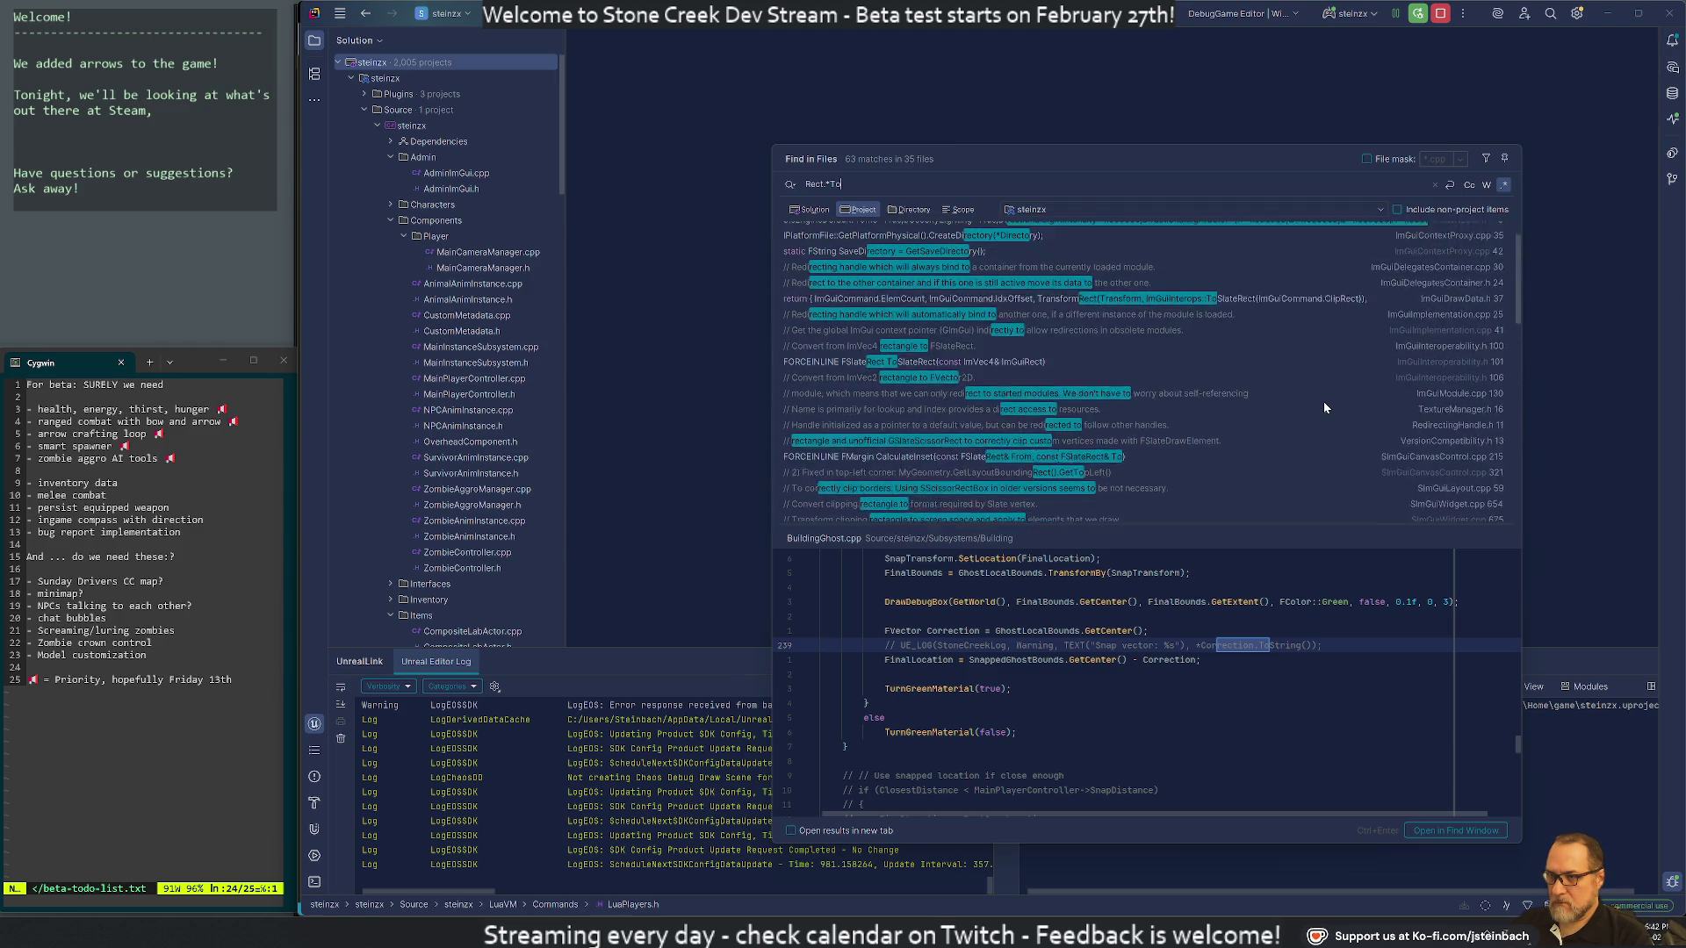
{"action": "scroll", "coordinate": [1274, 441], "scroll_direction": "down", "scroll_amount": 3}
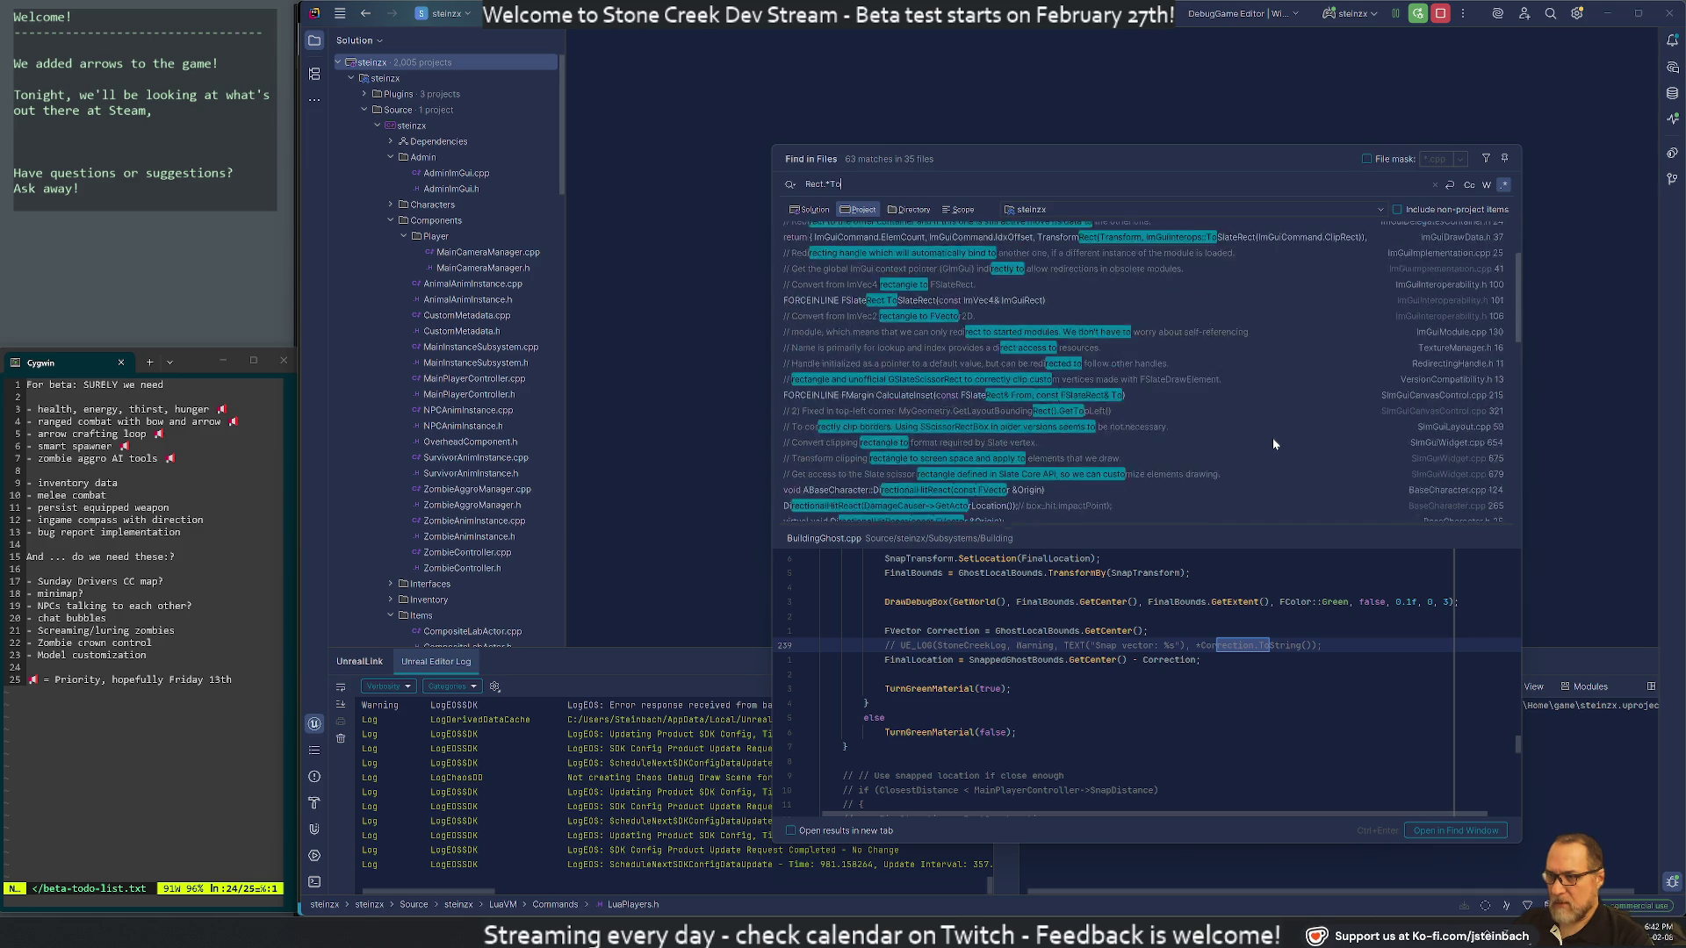
{"action": "scroll", "coordinate": [1280, 445], "scroll_direction": "down", "scroll_amount": 6}
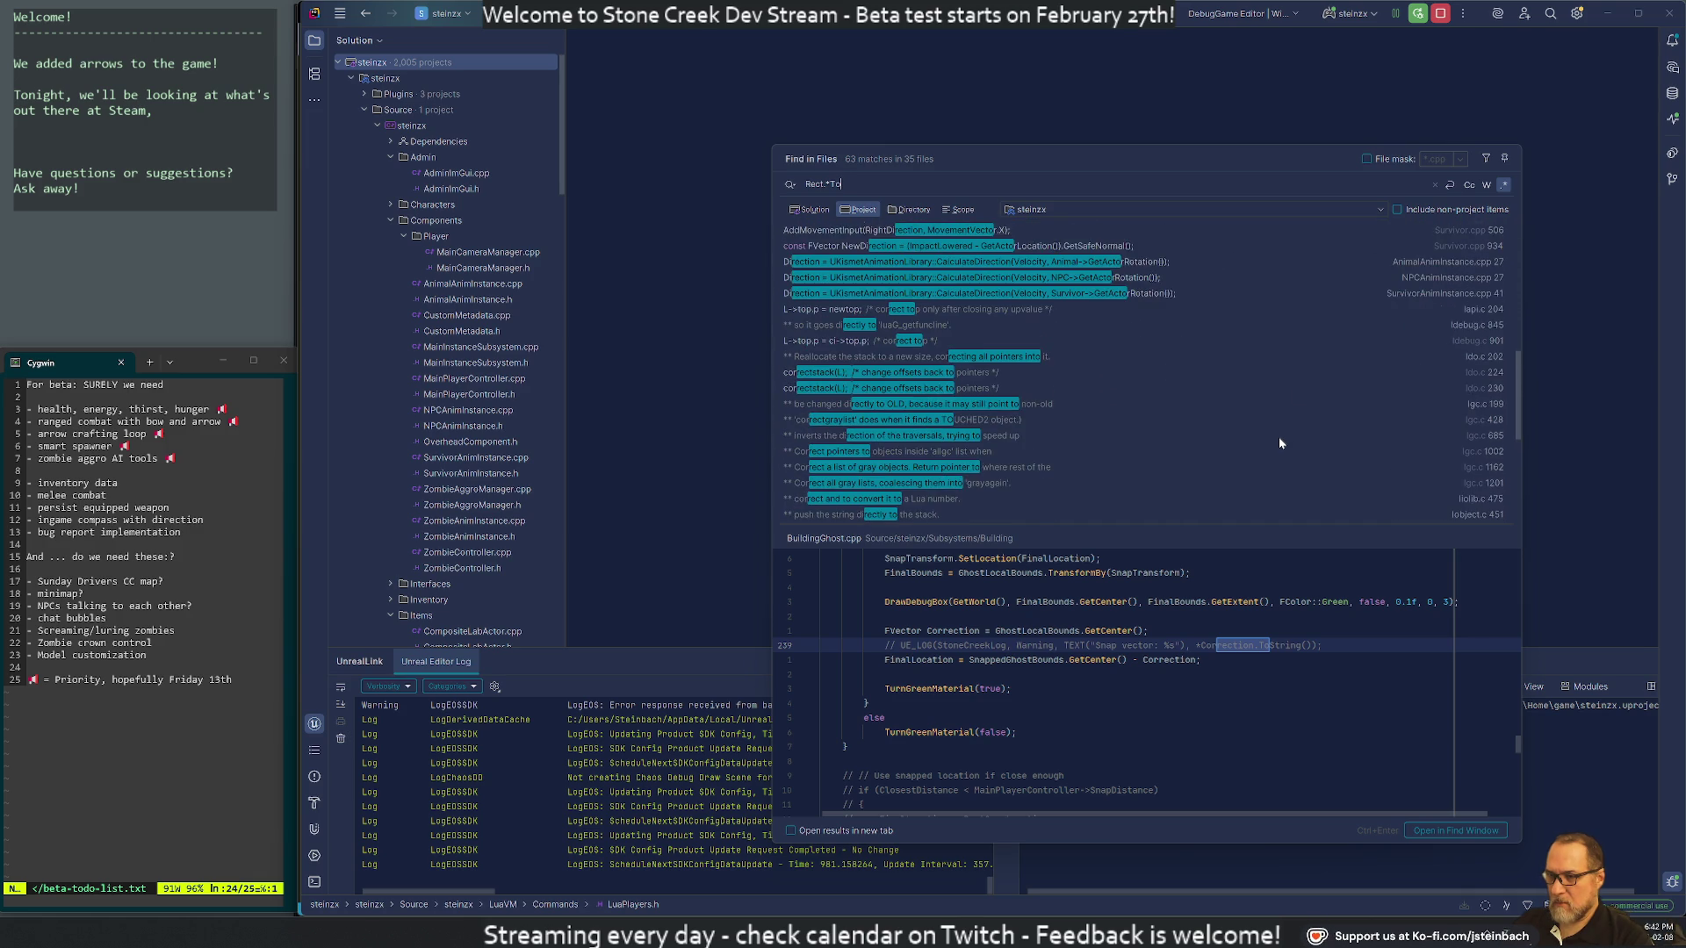
{"action": "scroll", "coordinate": [1279, 444], "scroll_direction": "down", "scroll_amount": 6}
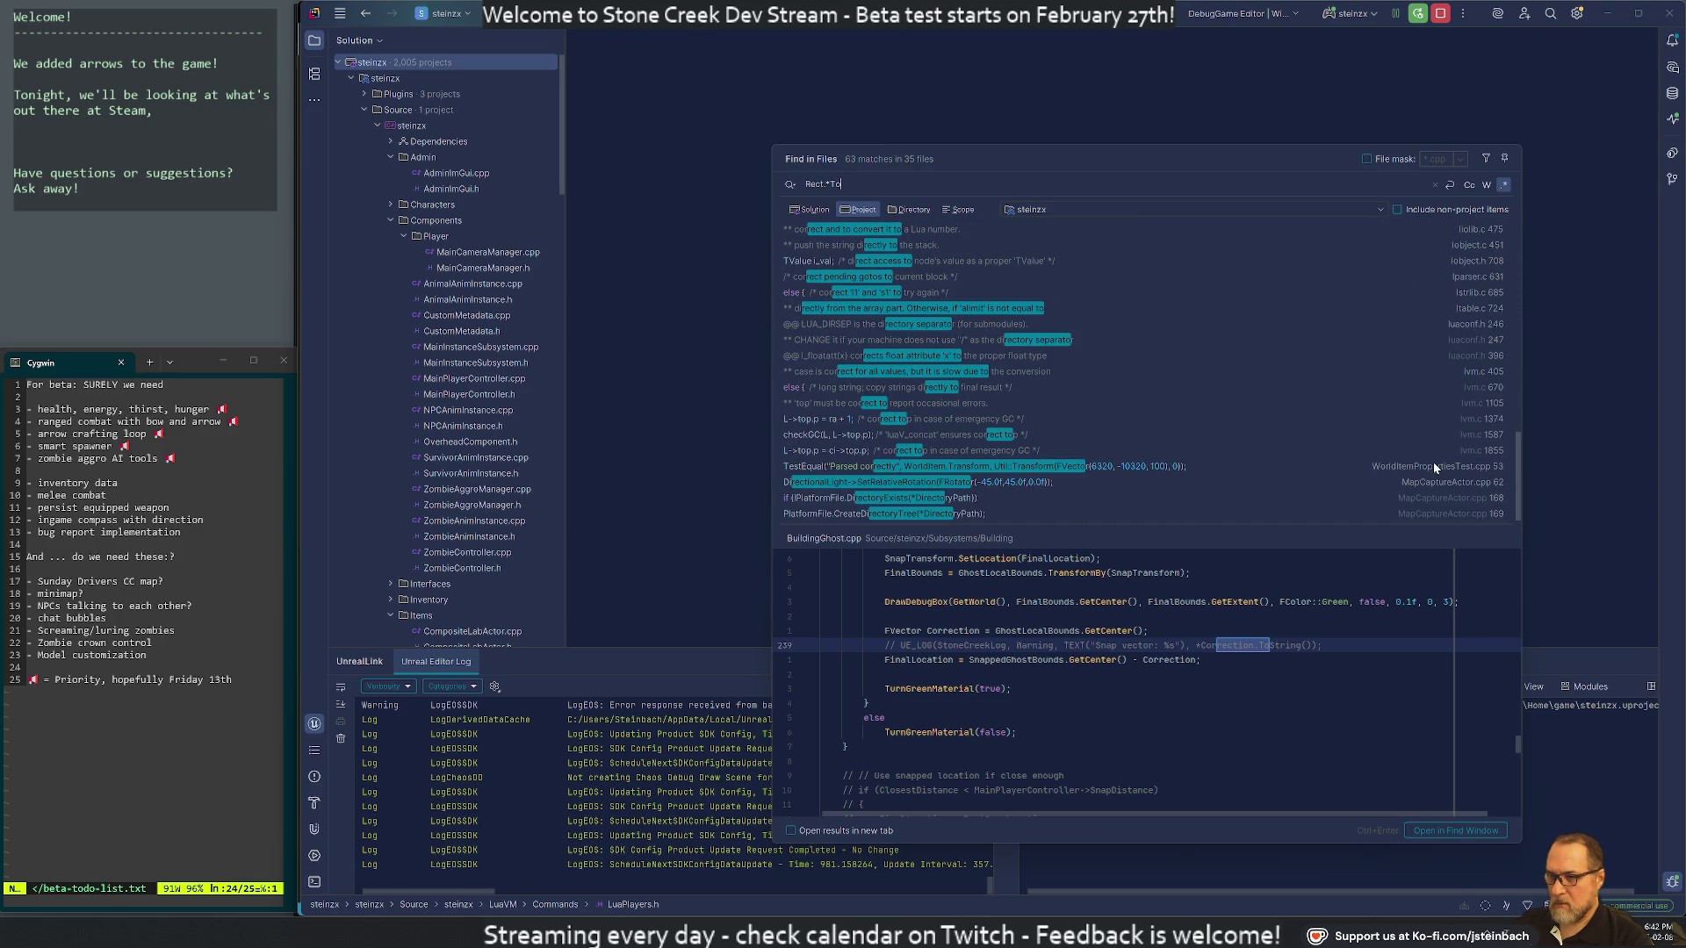
{"action": "scroll", "coordinate": [1456, 460], "scroll_direction": "up", "scroll_amount": 4}
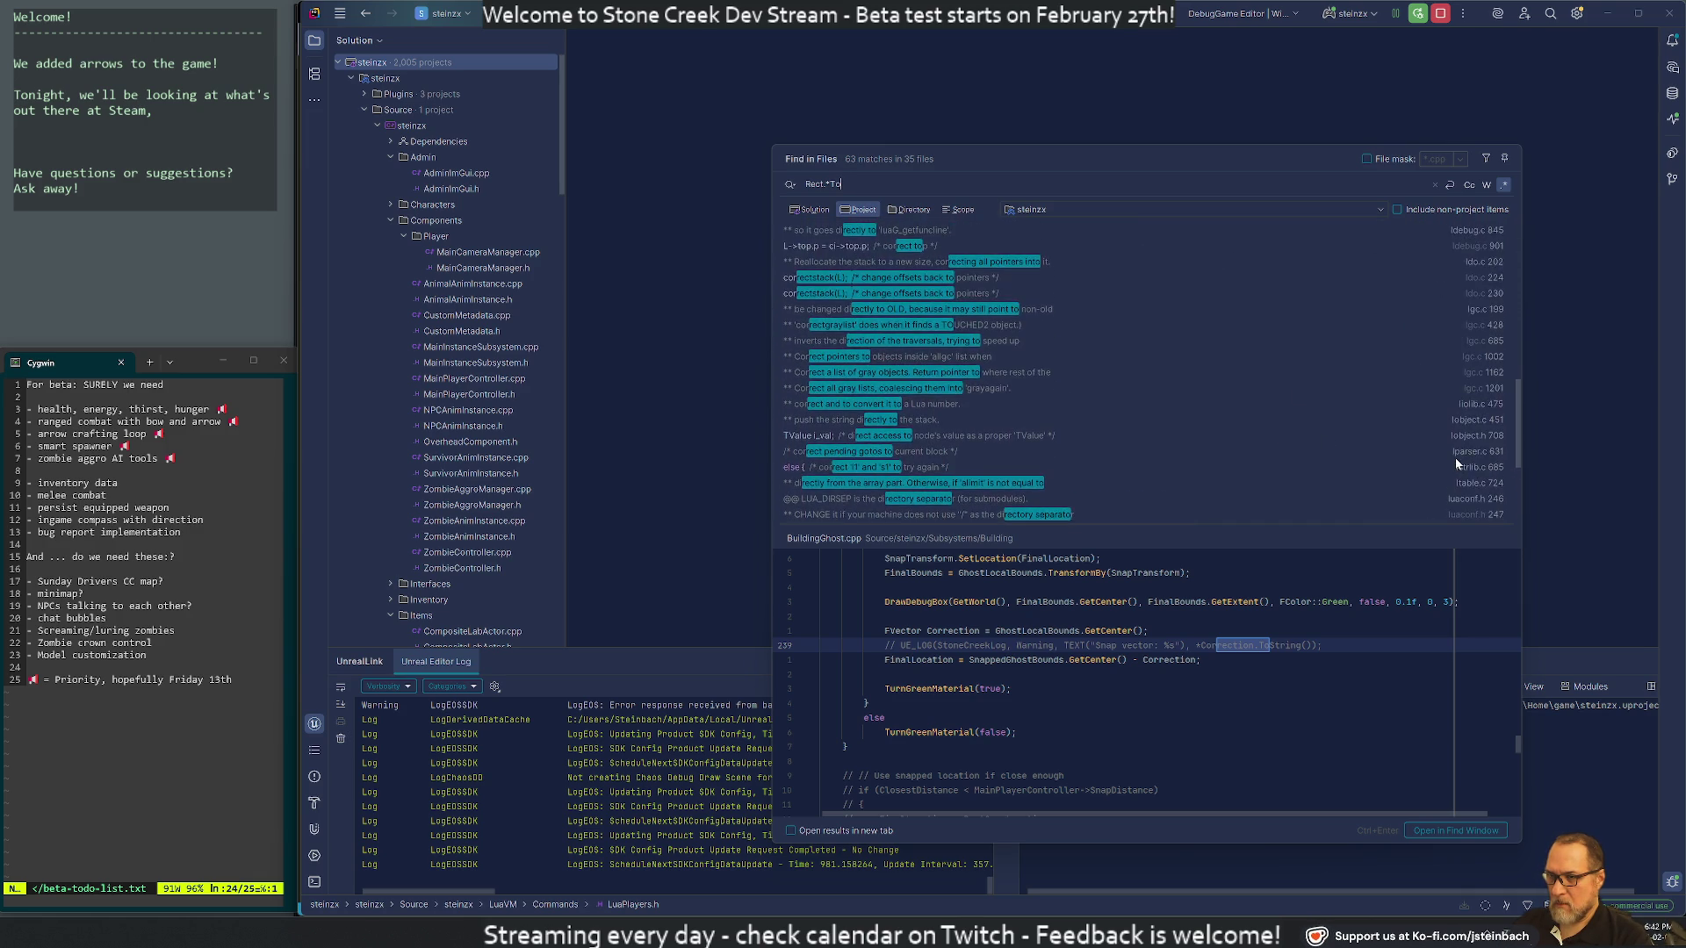
{"action": "scroll", "coordinate": [1456, 456], "scroll_direction": "up", "scroll_amount": 3}
{"action": "scroll", "coordinate": [1443, 393], "scroll_direction": "up", "scroll_amount": 2}
{"action": "scroll", "coordinate": [1445, 396], "scroll_direction": "up", "scroll_amount": 4}
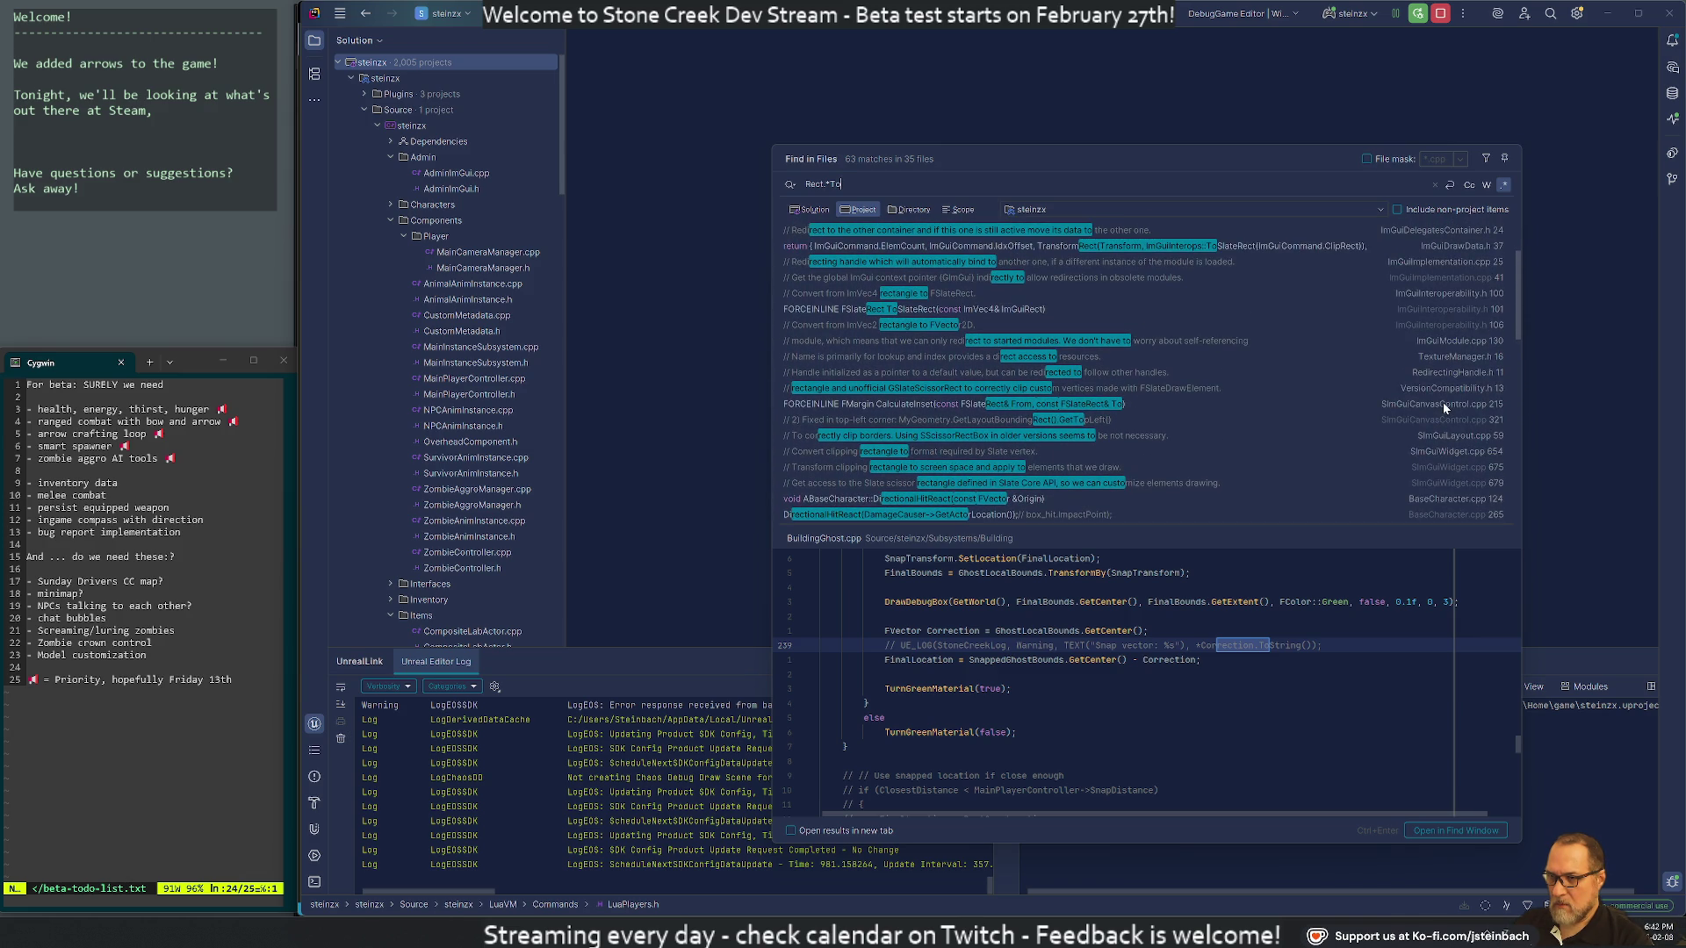
{"action": "scroll", "coordinate": [1442, 403], "scroll_direction": "up", "scroll_amount": 2}
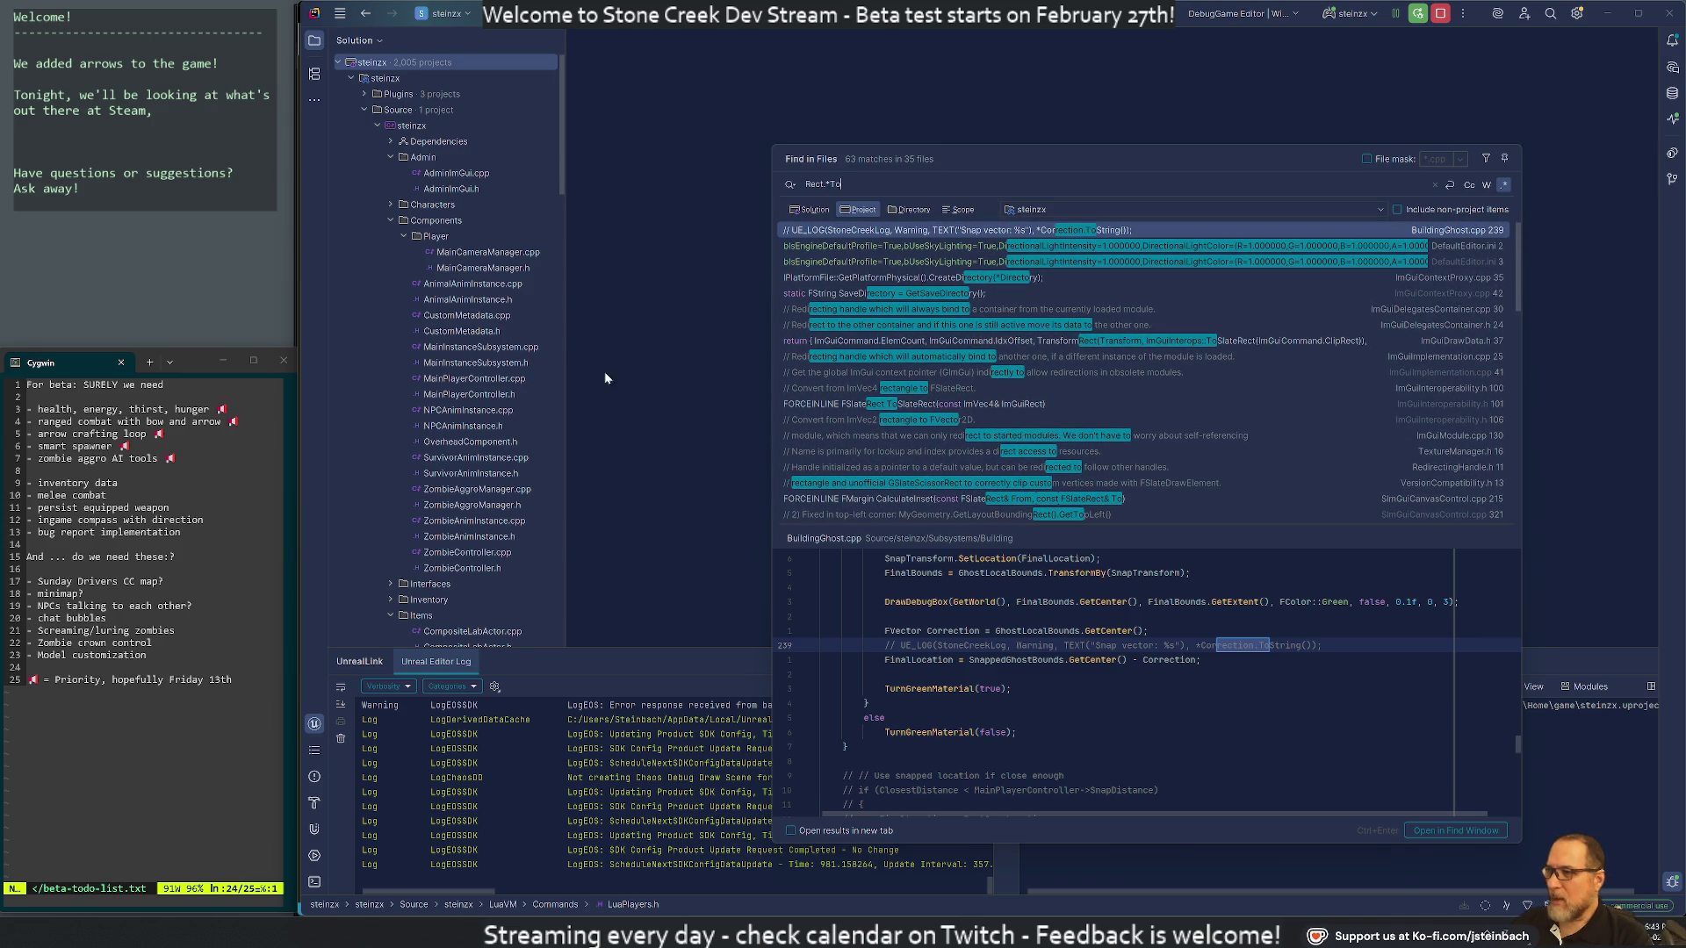
{"action": "left_click", "coordinate": [666, 360]}
{"action": "key", "text": "ctrl+shift+f"}
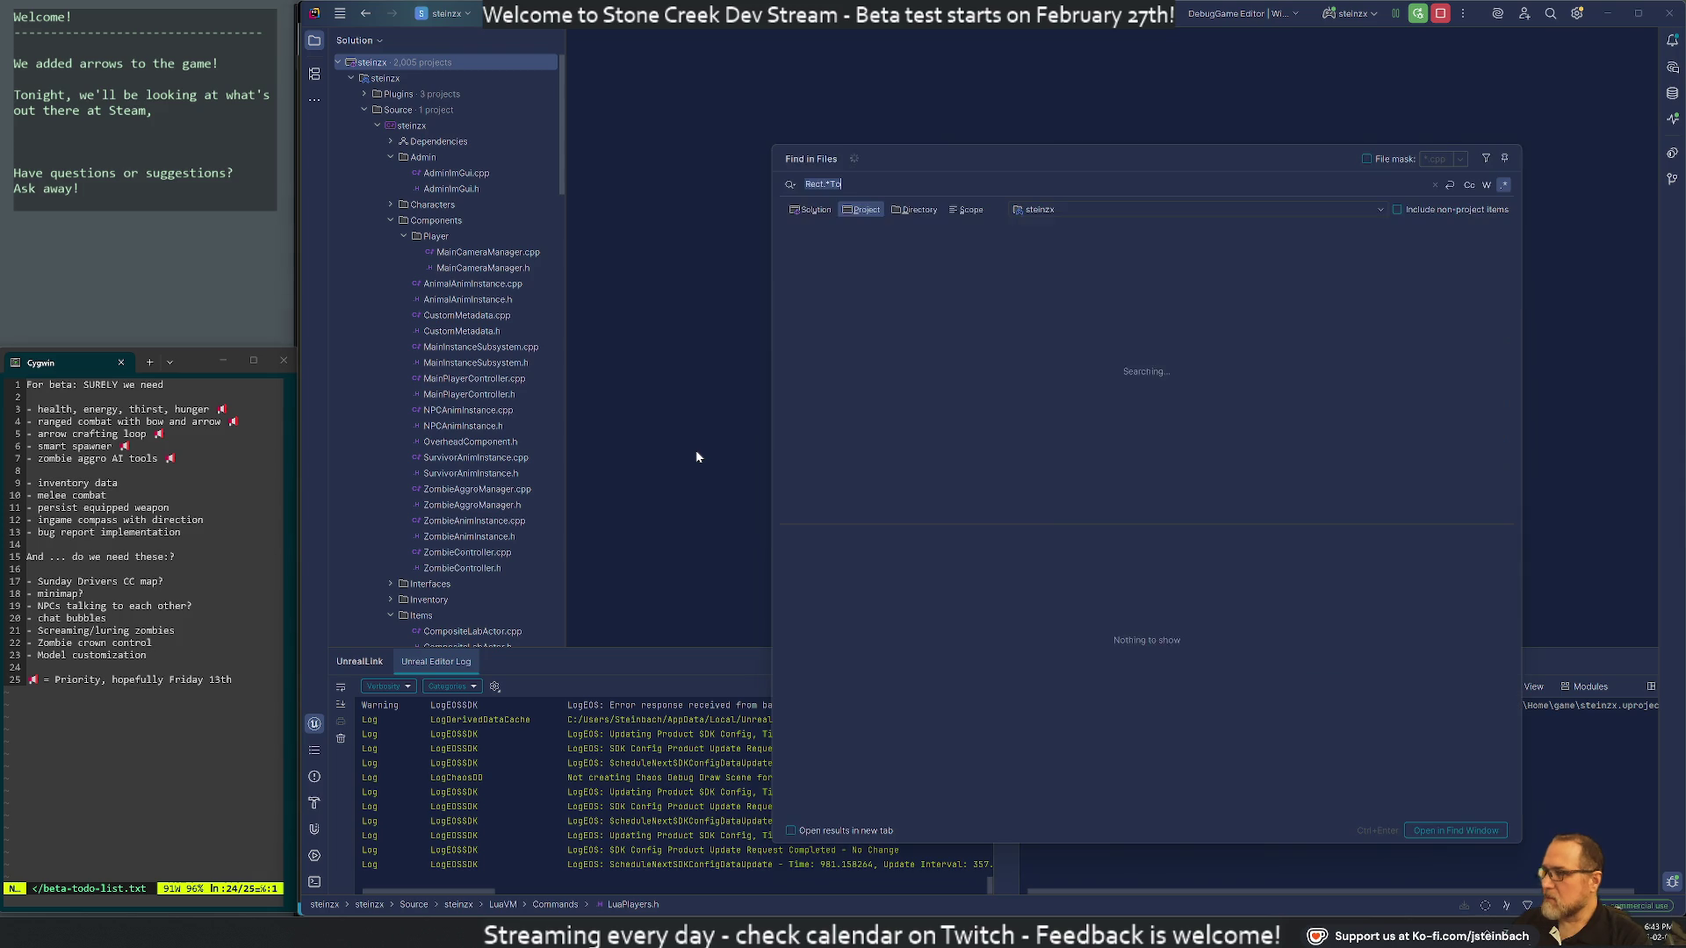
Search project files for React.*To and open the RegisterReactTo match in LuaGame.cpp
{"action": "type", "text": "Read"}
{"action": "type", "text": "t"}
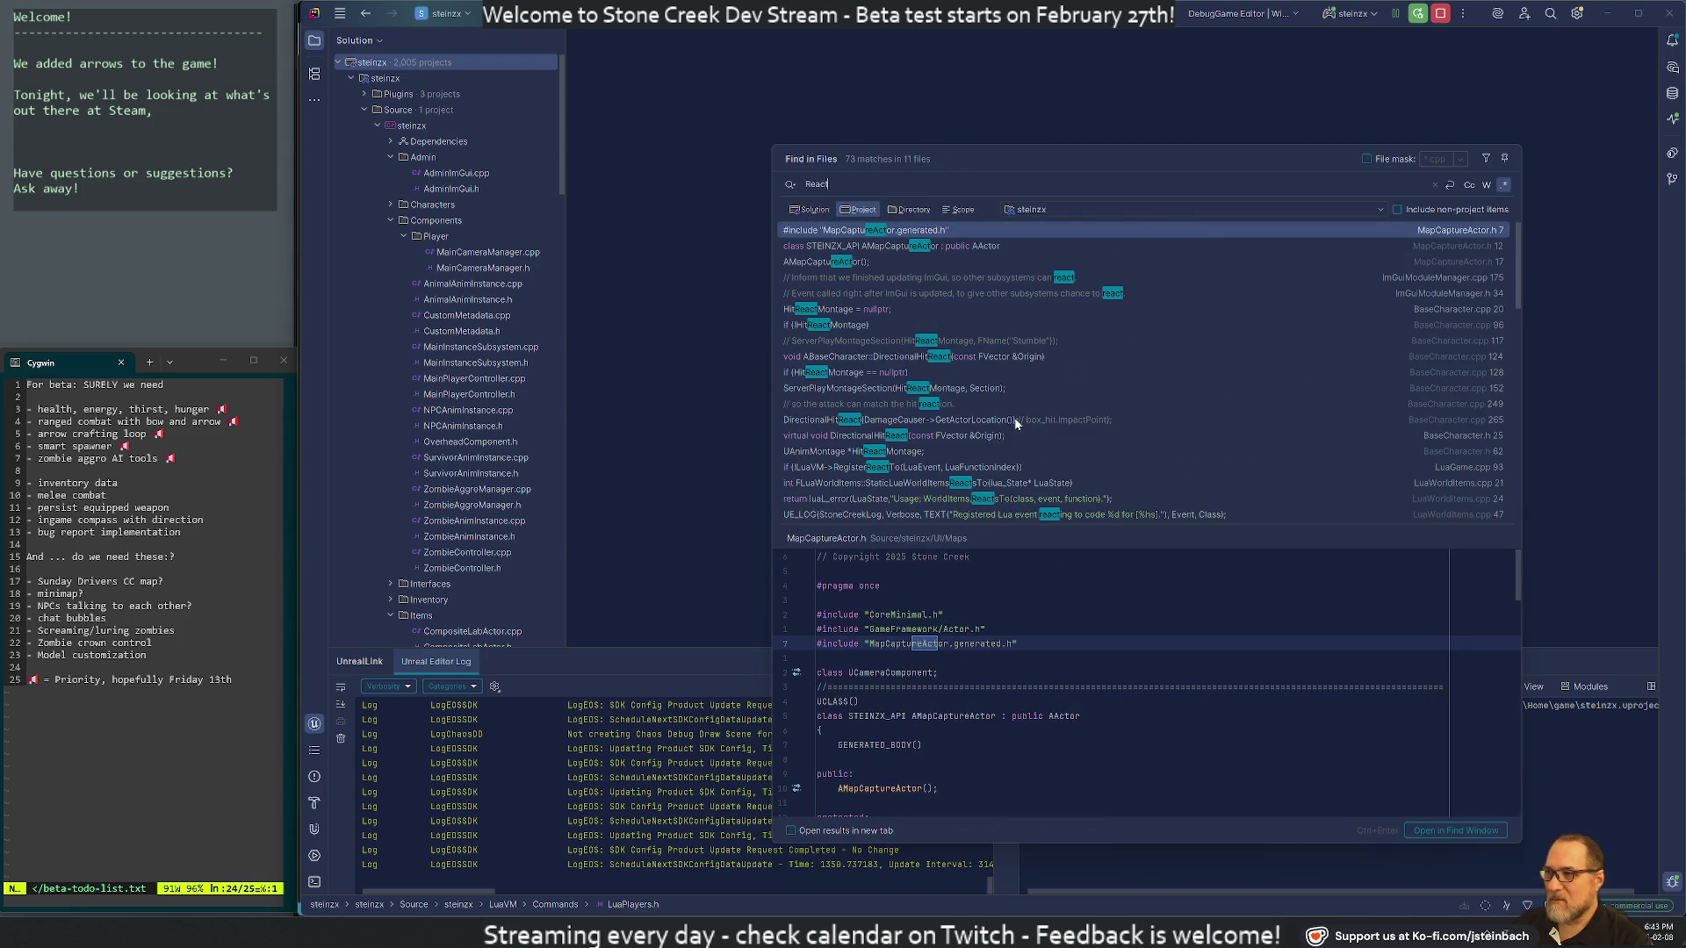
{"action": "type", "text": ".*To"}
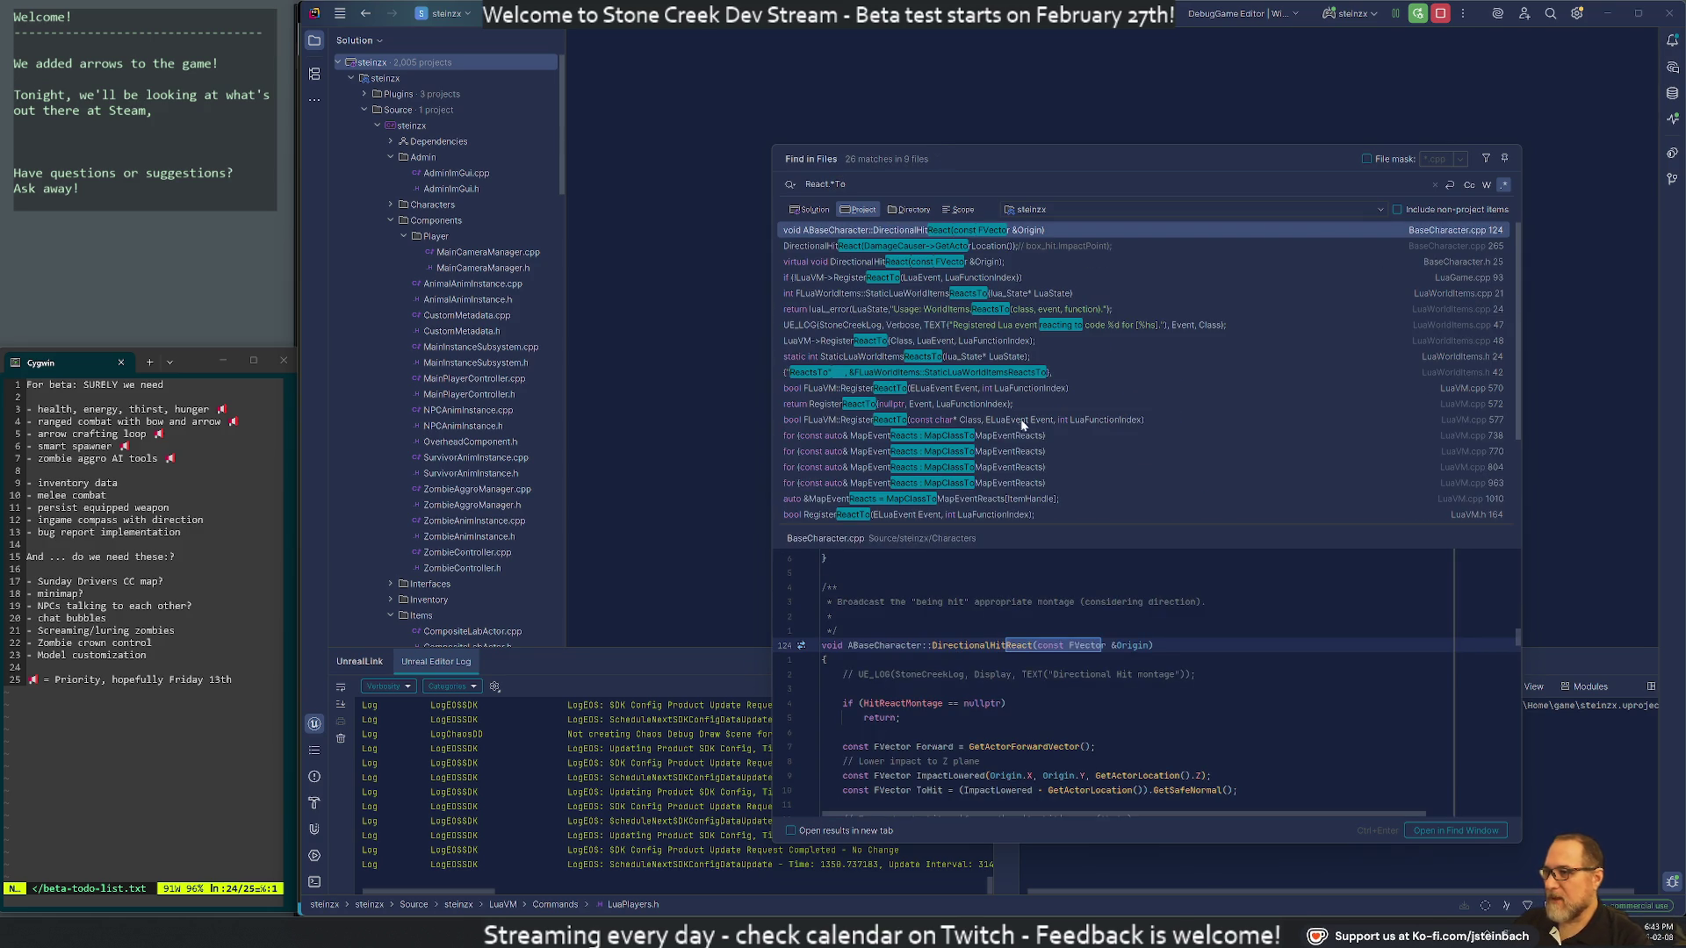
{"action": "scroll", "coordinate": [1114, 355], "scroll_direction": "down", "scroll_amount": 3}
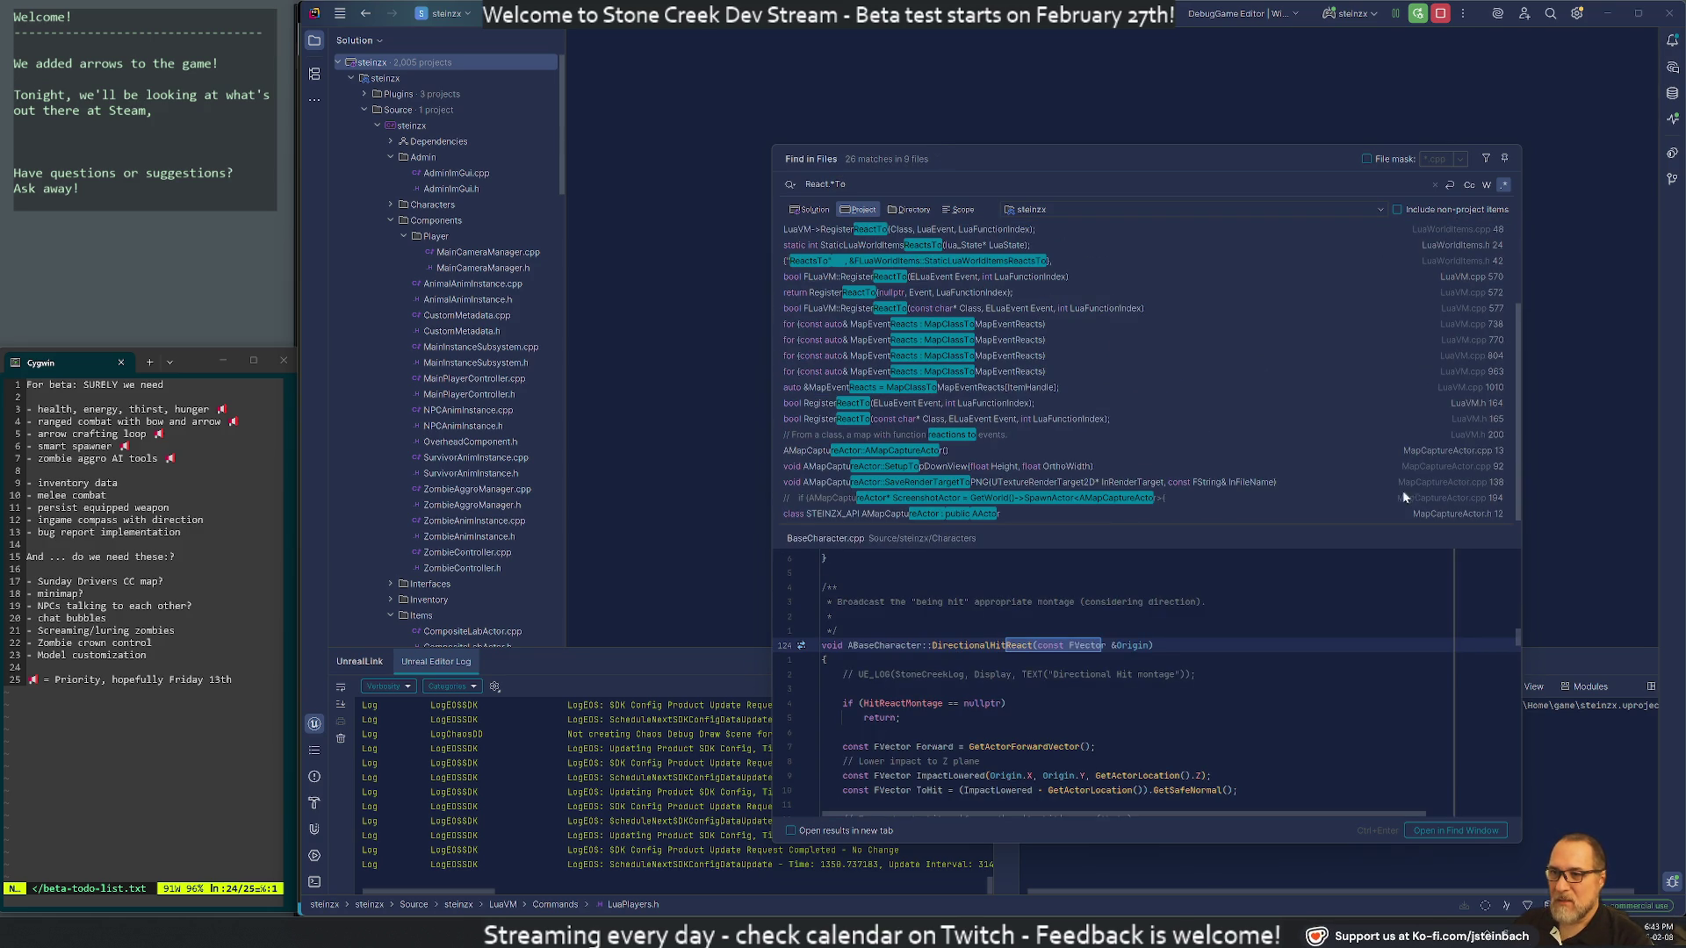
{"action": "scroll", "coordinate": [1462, 496], "scroll_direction": "up", "scroll_amount": 3}
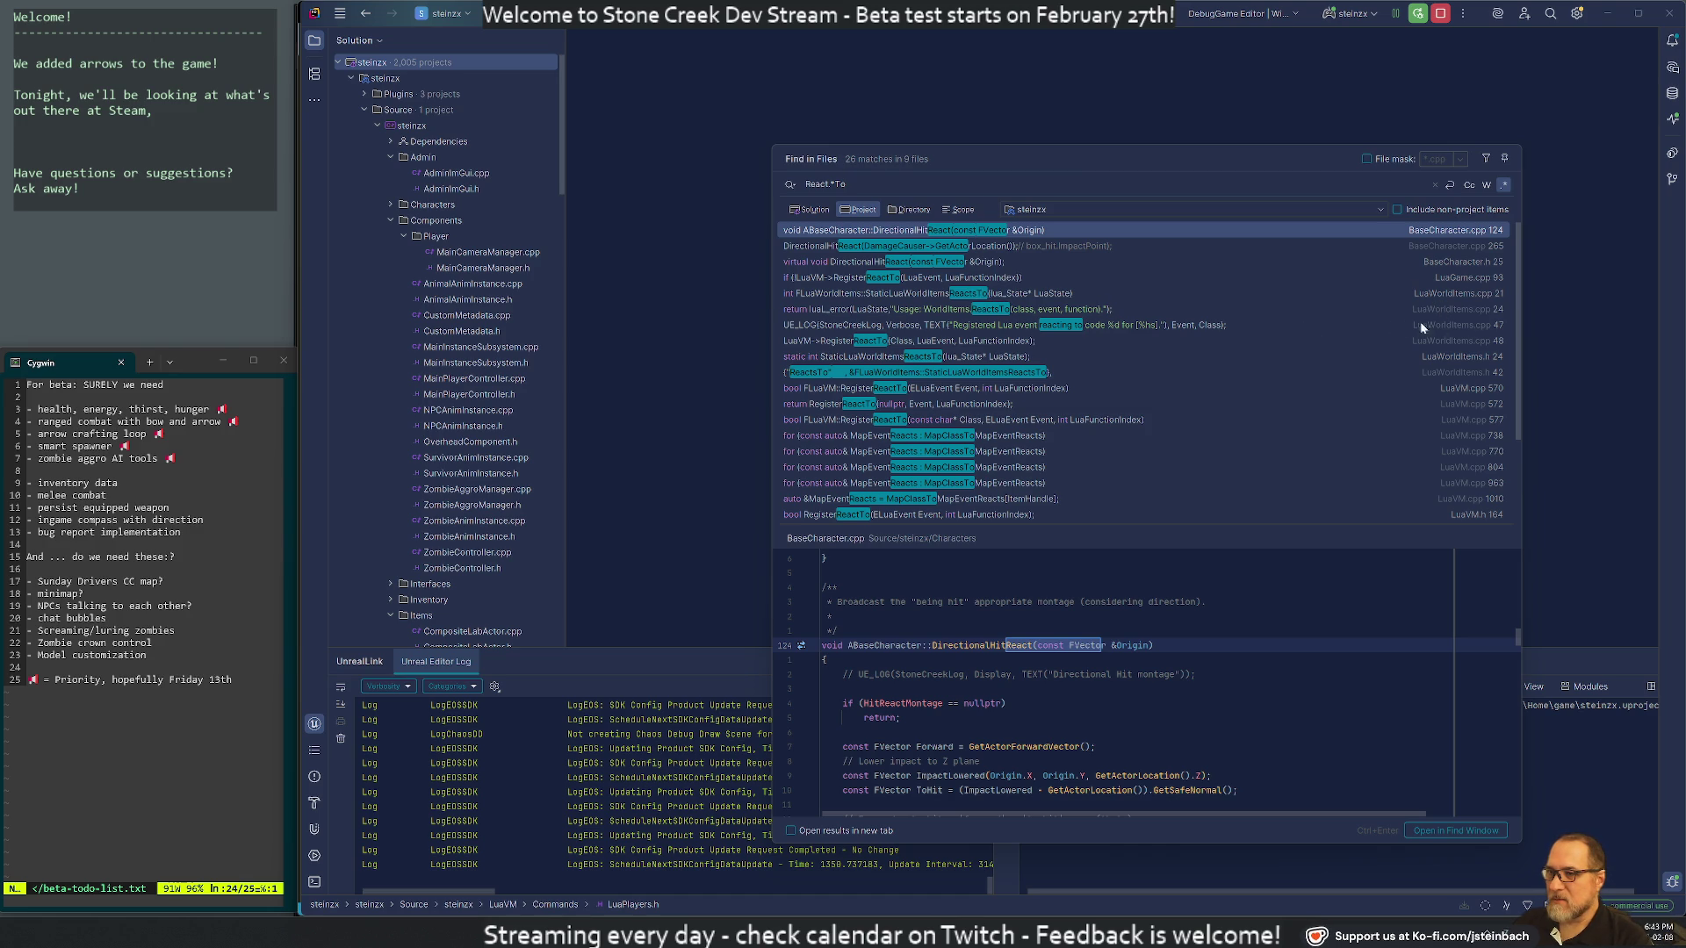
{"action": "double_click", "coordinate": [966, 277]}
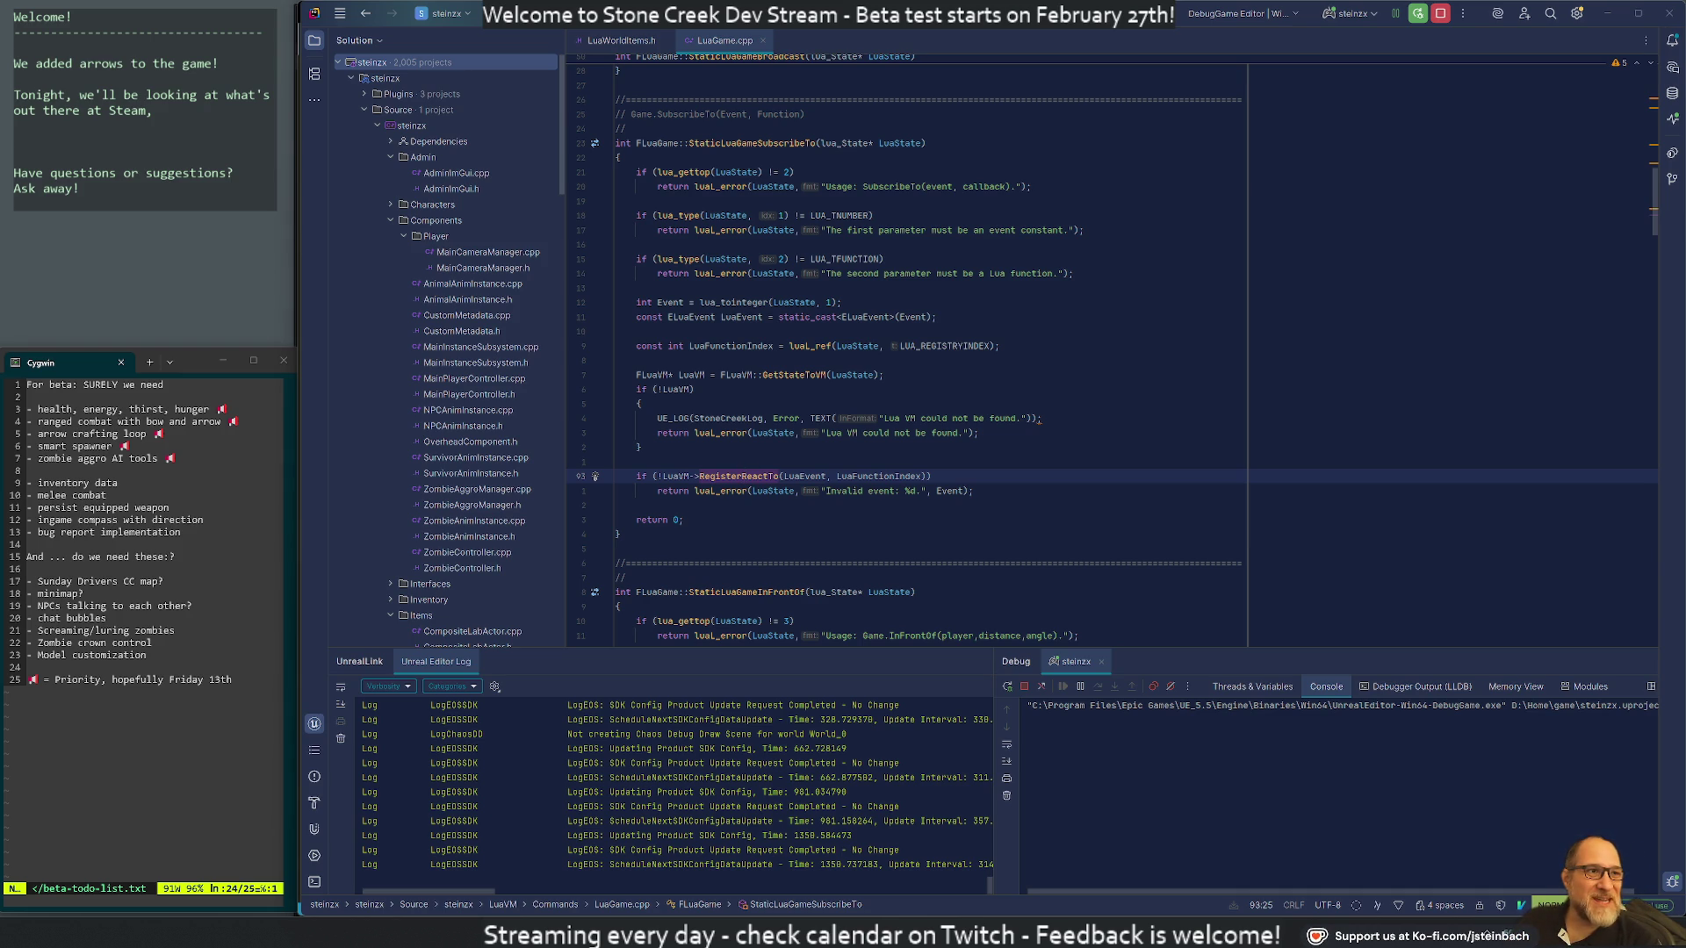
Open a new browser window, narrow it and move it right and down
{"action": "key", "text": "super+1"}
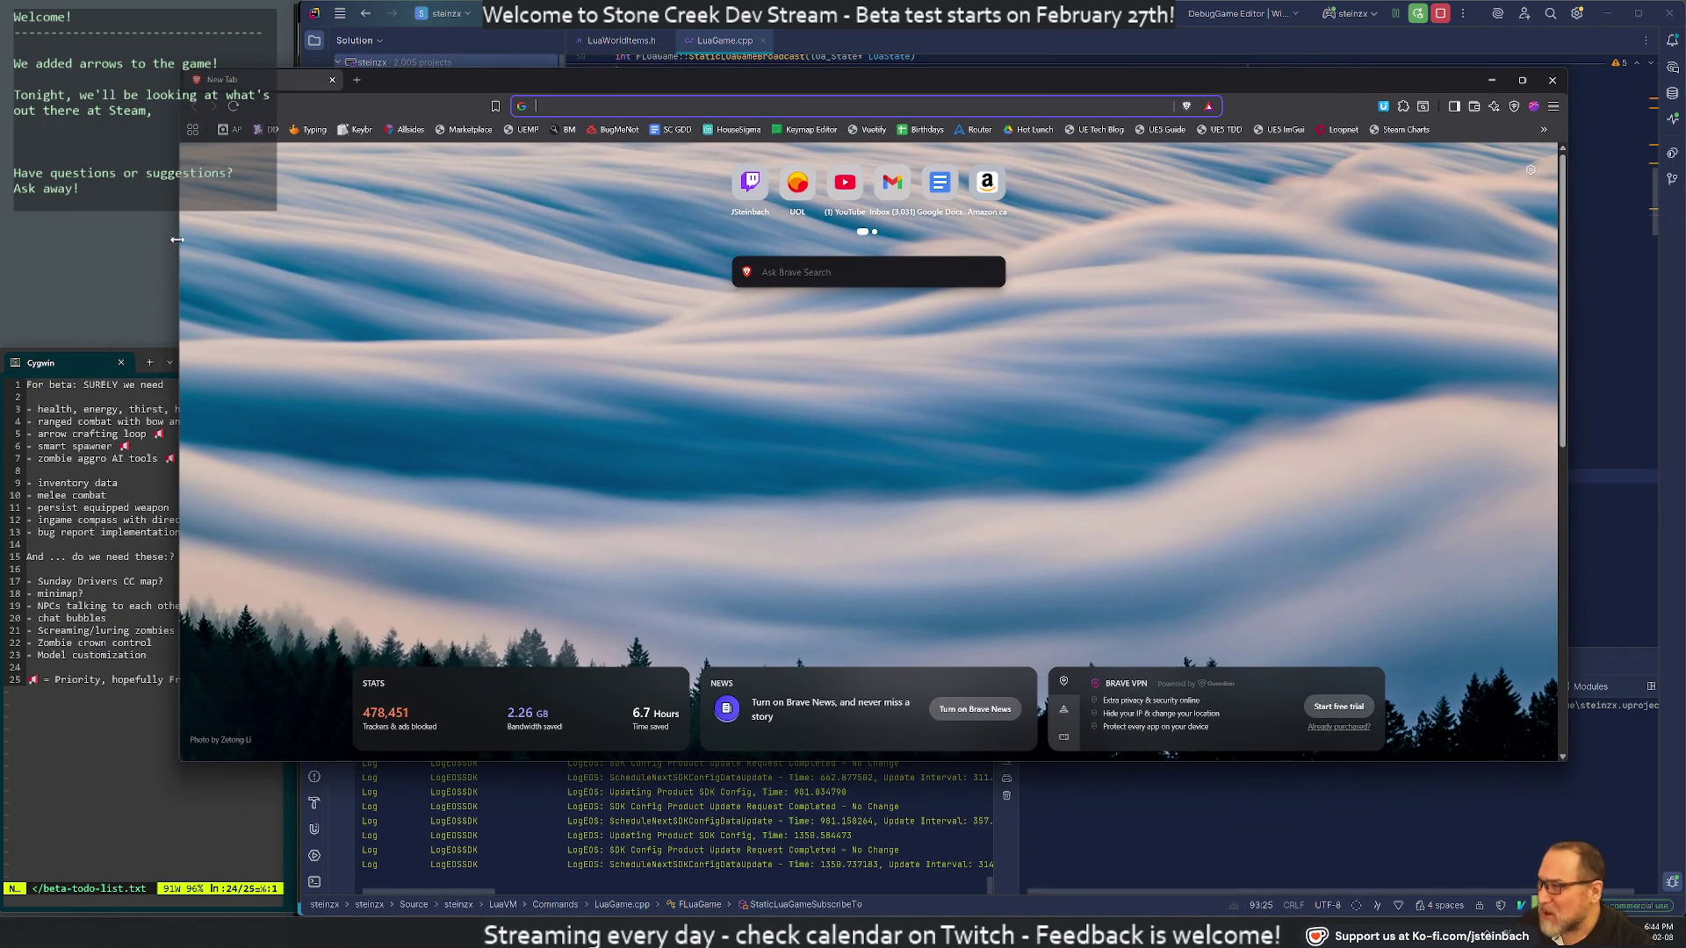
{"action": "left_click_drag", "start_coordinate": [177, 239], "coordinate": [461, 240]}
{"action": "left_click_drag", "start_coordinate": [893, 85], "coordinate": [937, 153]}
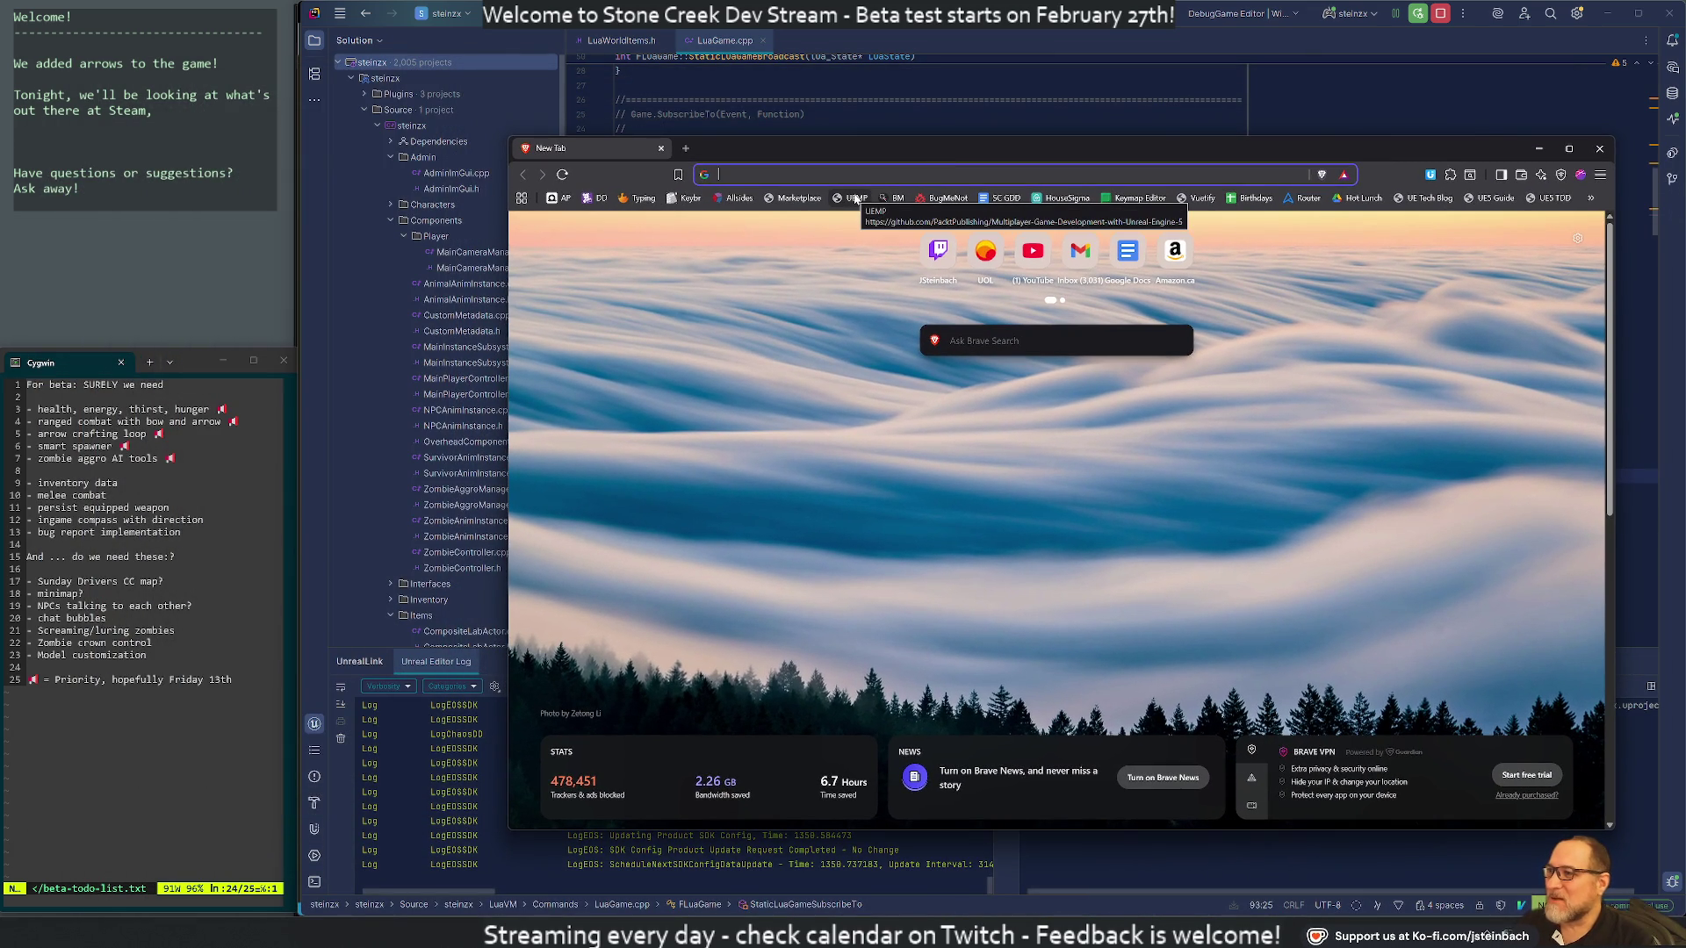
Search Maps for 'red lobster' and open the Red Star Seafood Restaurant page
{"action": "type", "text": "red lobster"}
{"action": "key", "text": "Return"}
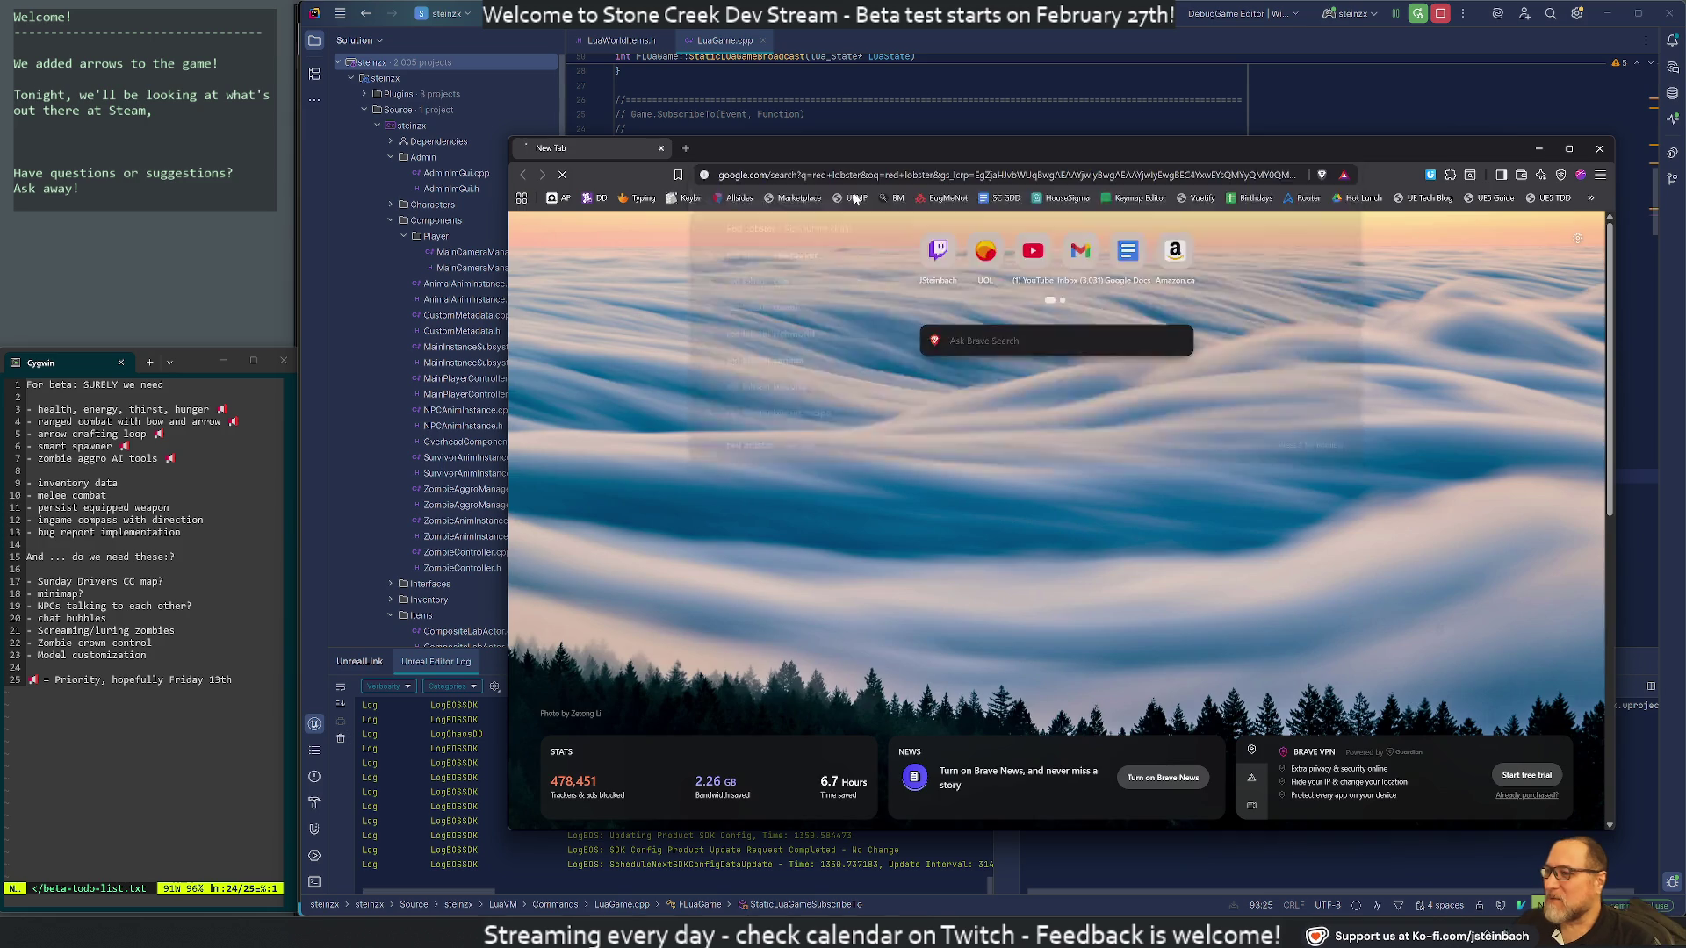
{"action": "left_click", "coordinate": [1334, 326]}
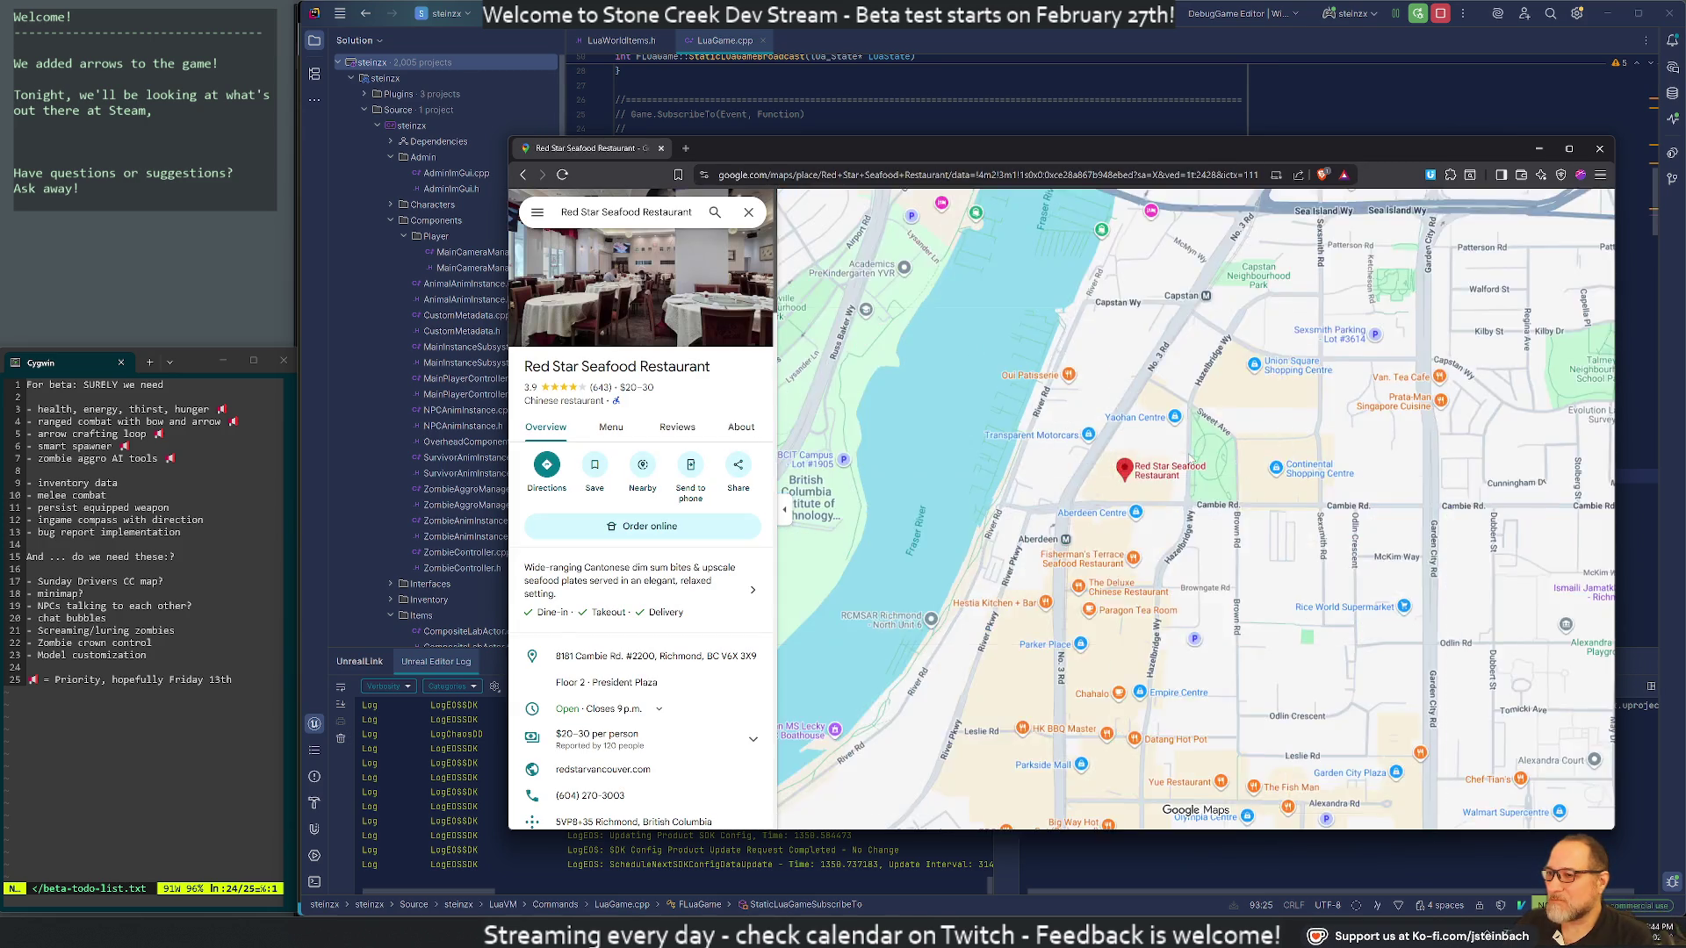
Zoom out and pan the map southeast to a regional view reaching Bellingham
{"action": "scroll", "coordinate": [1203, 455], "scroll_direction": "down", "scroll_amount": 5}
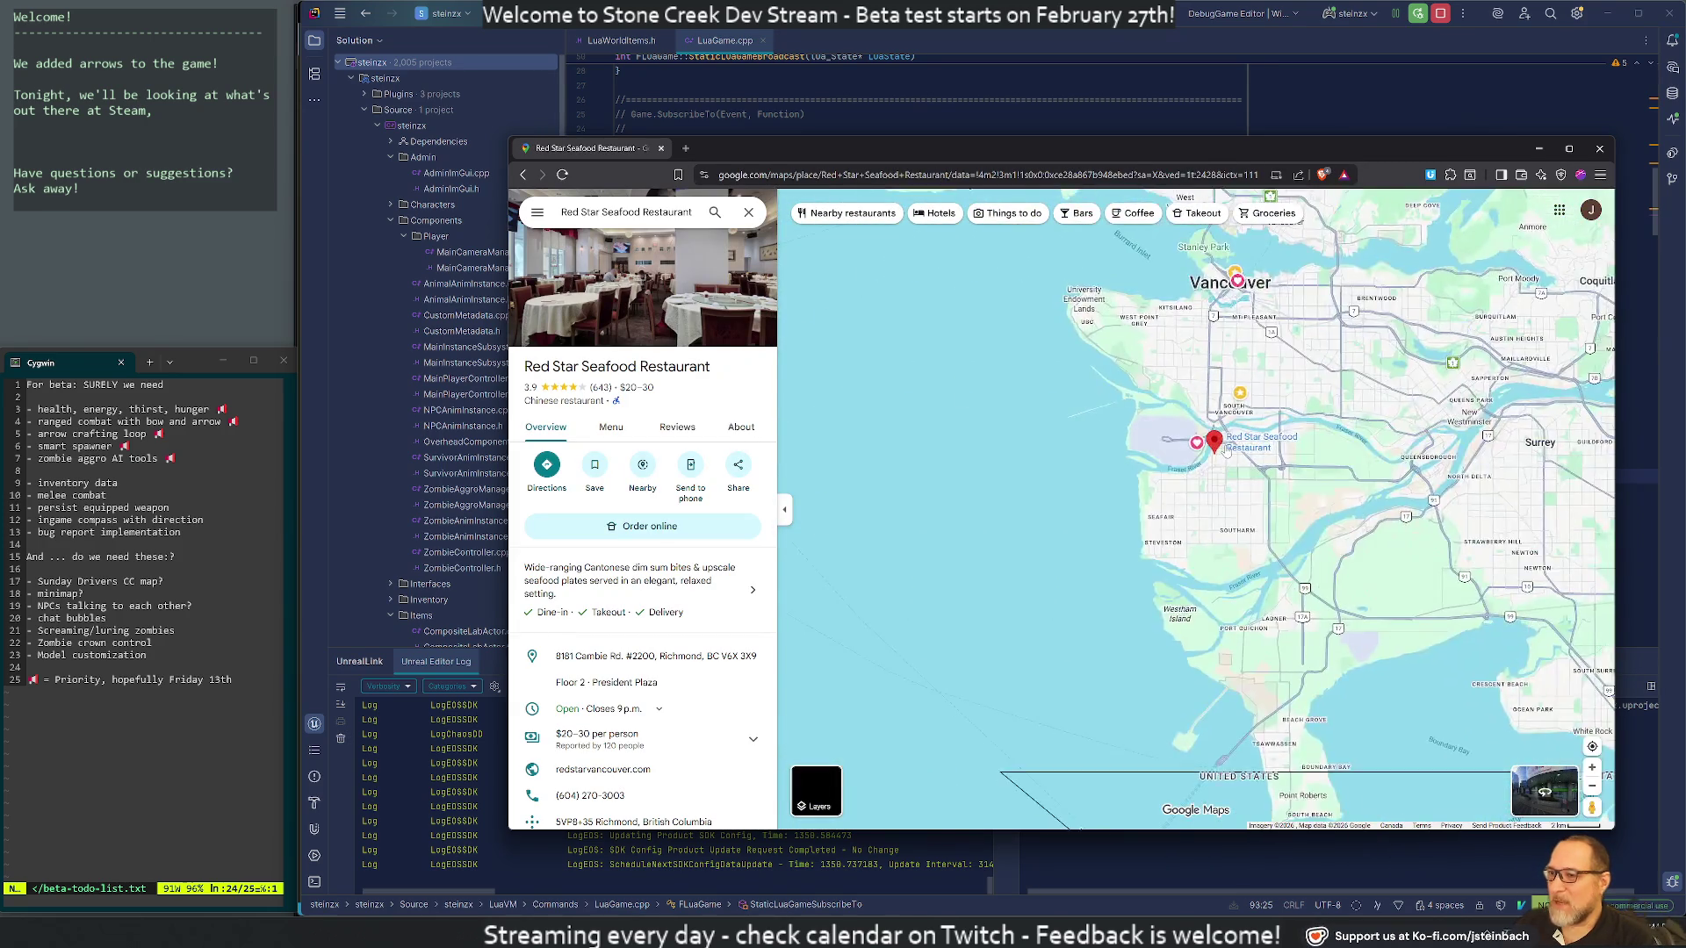
{"action": "scroll", "coordinate": [1227, 450], "scroll_direction": "up", "scroll_amount": 5}
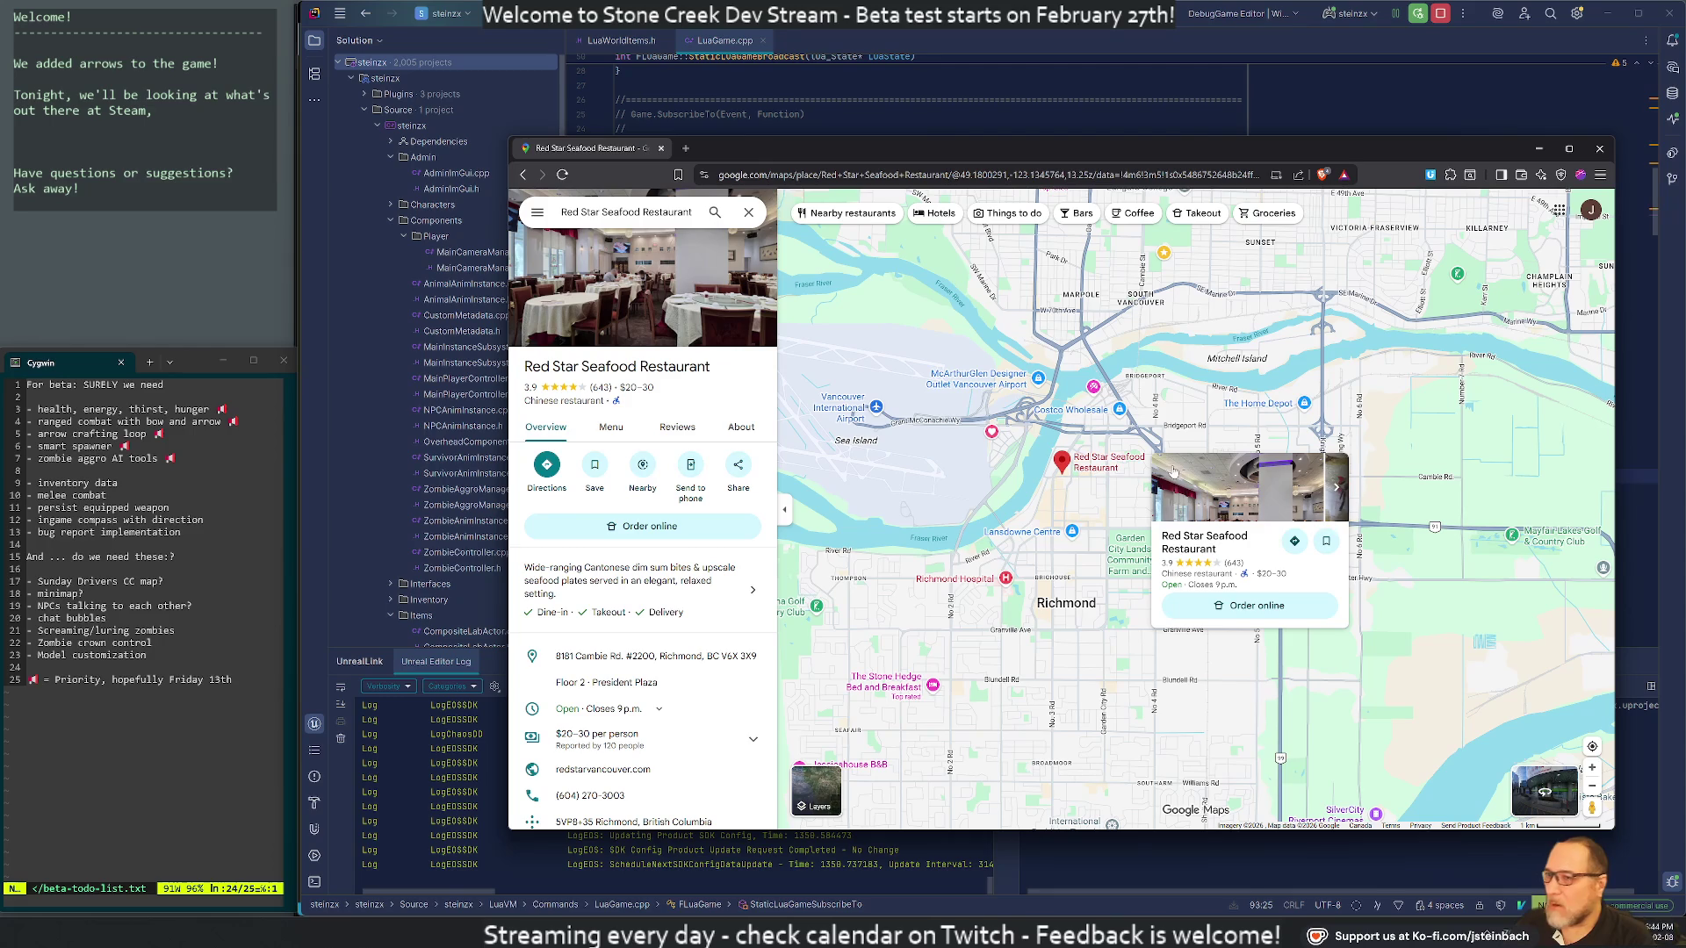
{"action": "scroll", "coordinate": [1019, 505], "scroll_direction": "down", "scroll_amount": 5}
{"action": "left_click_drag", "start_coordinate": [1142, 614], "coordinate": [990, 304]}
{"action": "double_click", "coordinate": [621, 212]}
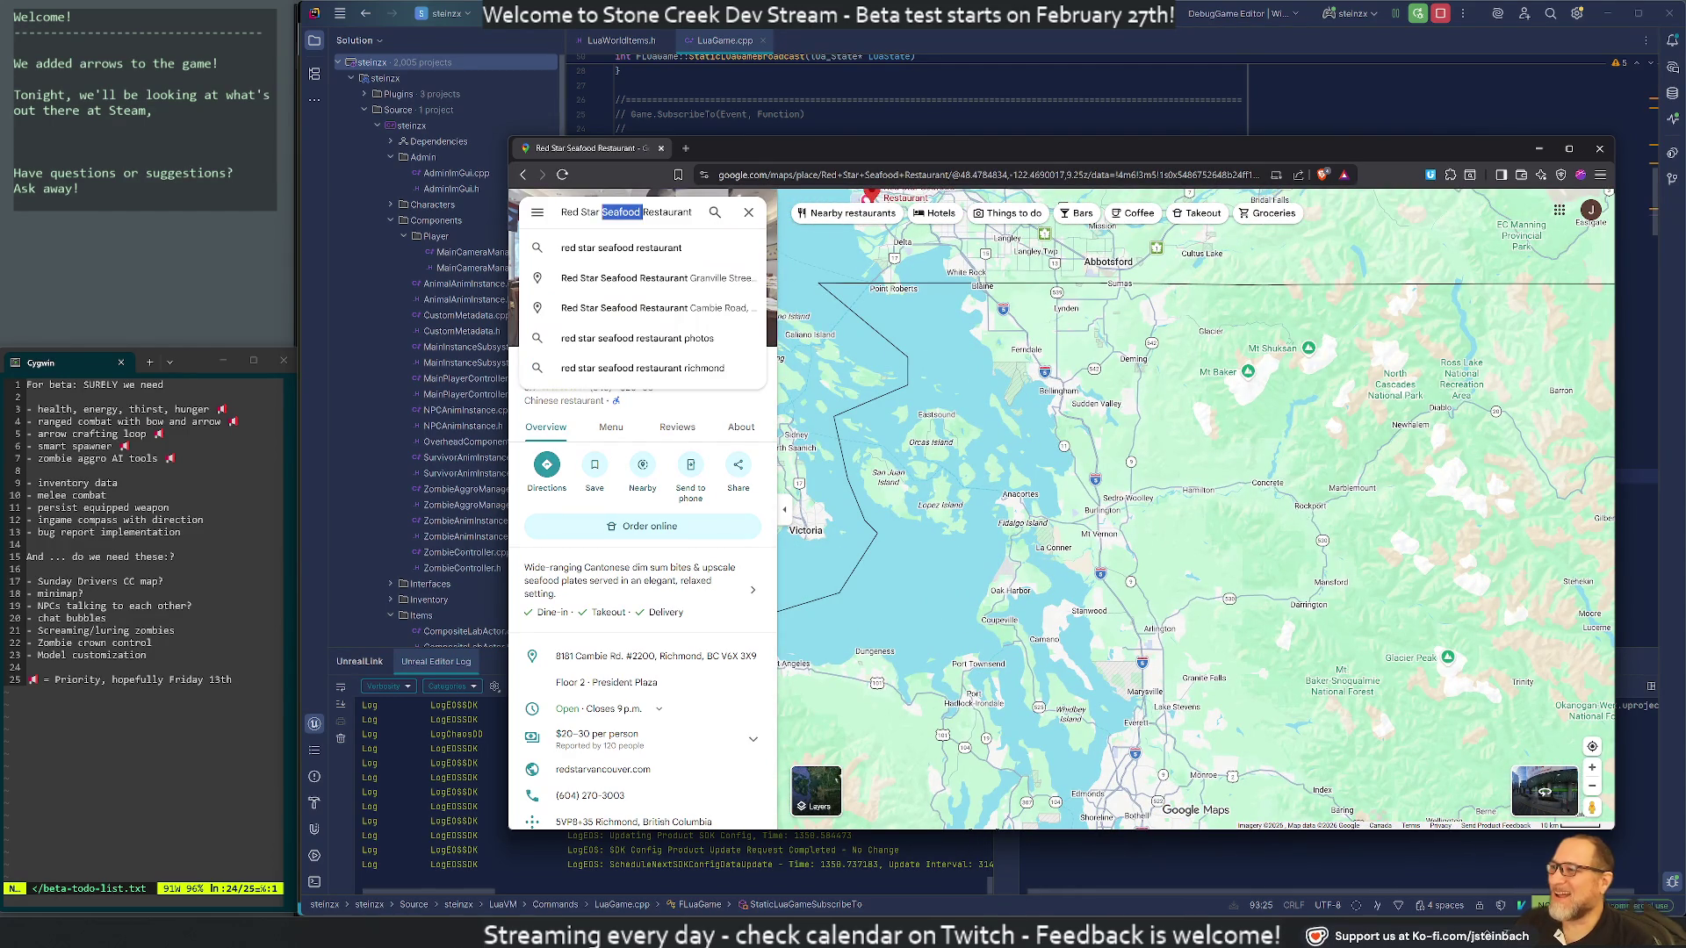
Replace the search text with 'red lobster' and run the search
{"action": "key", "text": "ctrl+a"}
{"action": "type", "text": "red lob"}
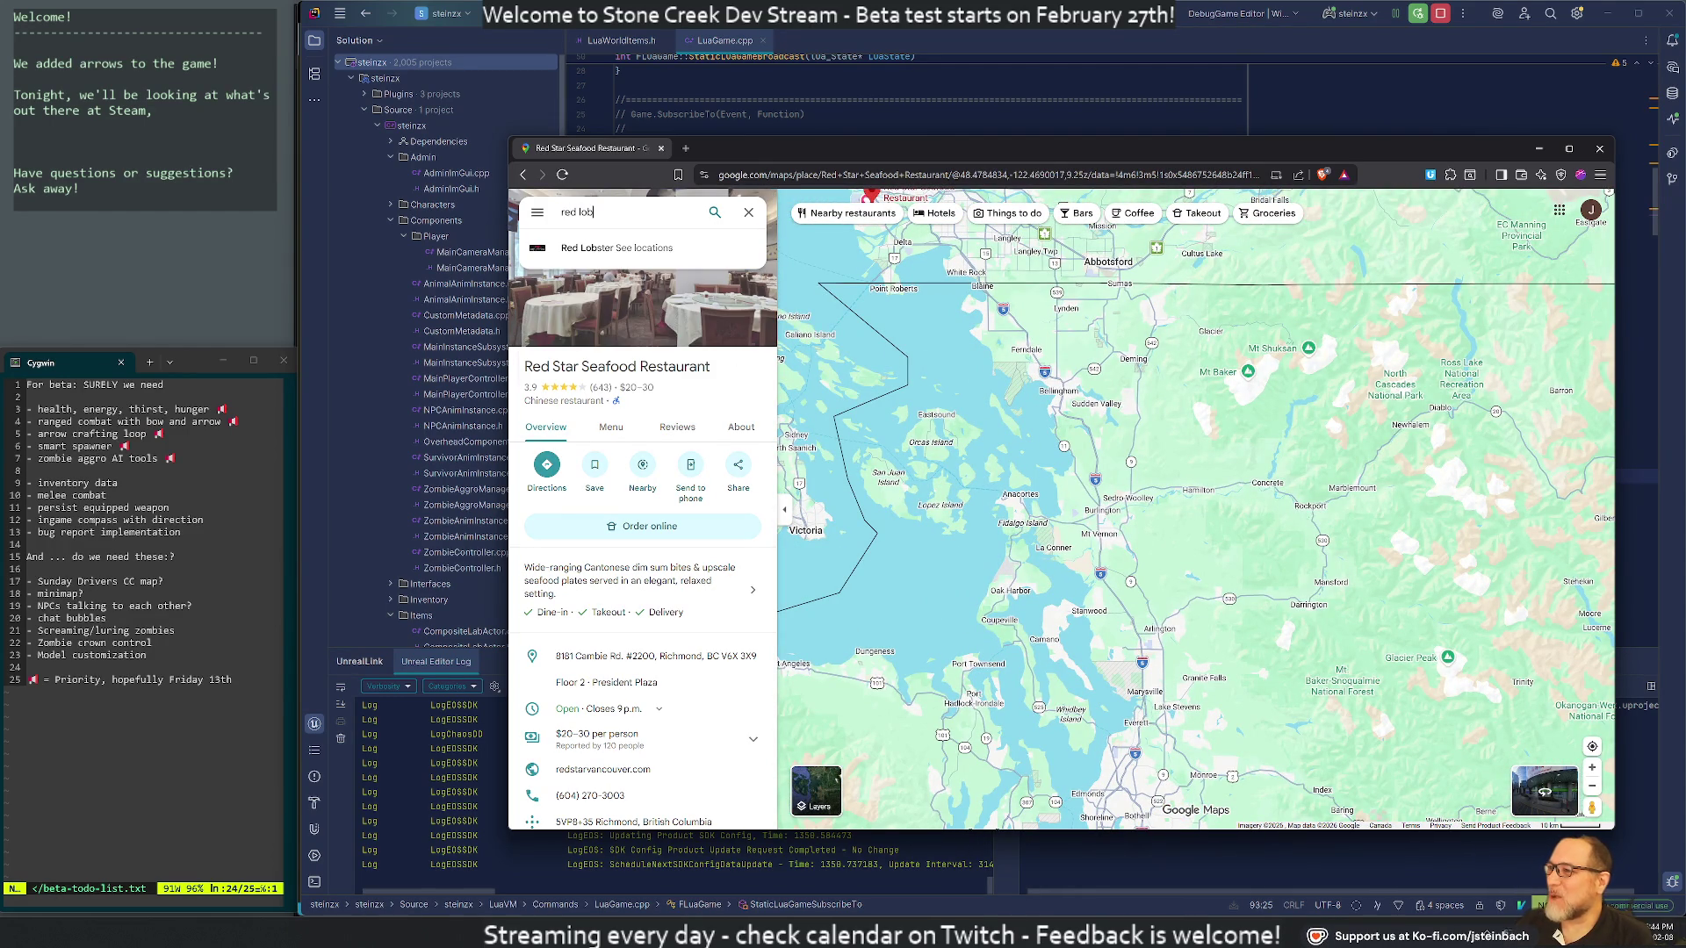
{"action": "key", "text": "Return"}
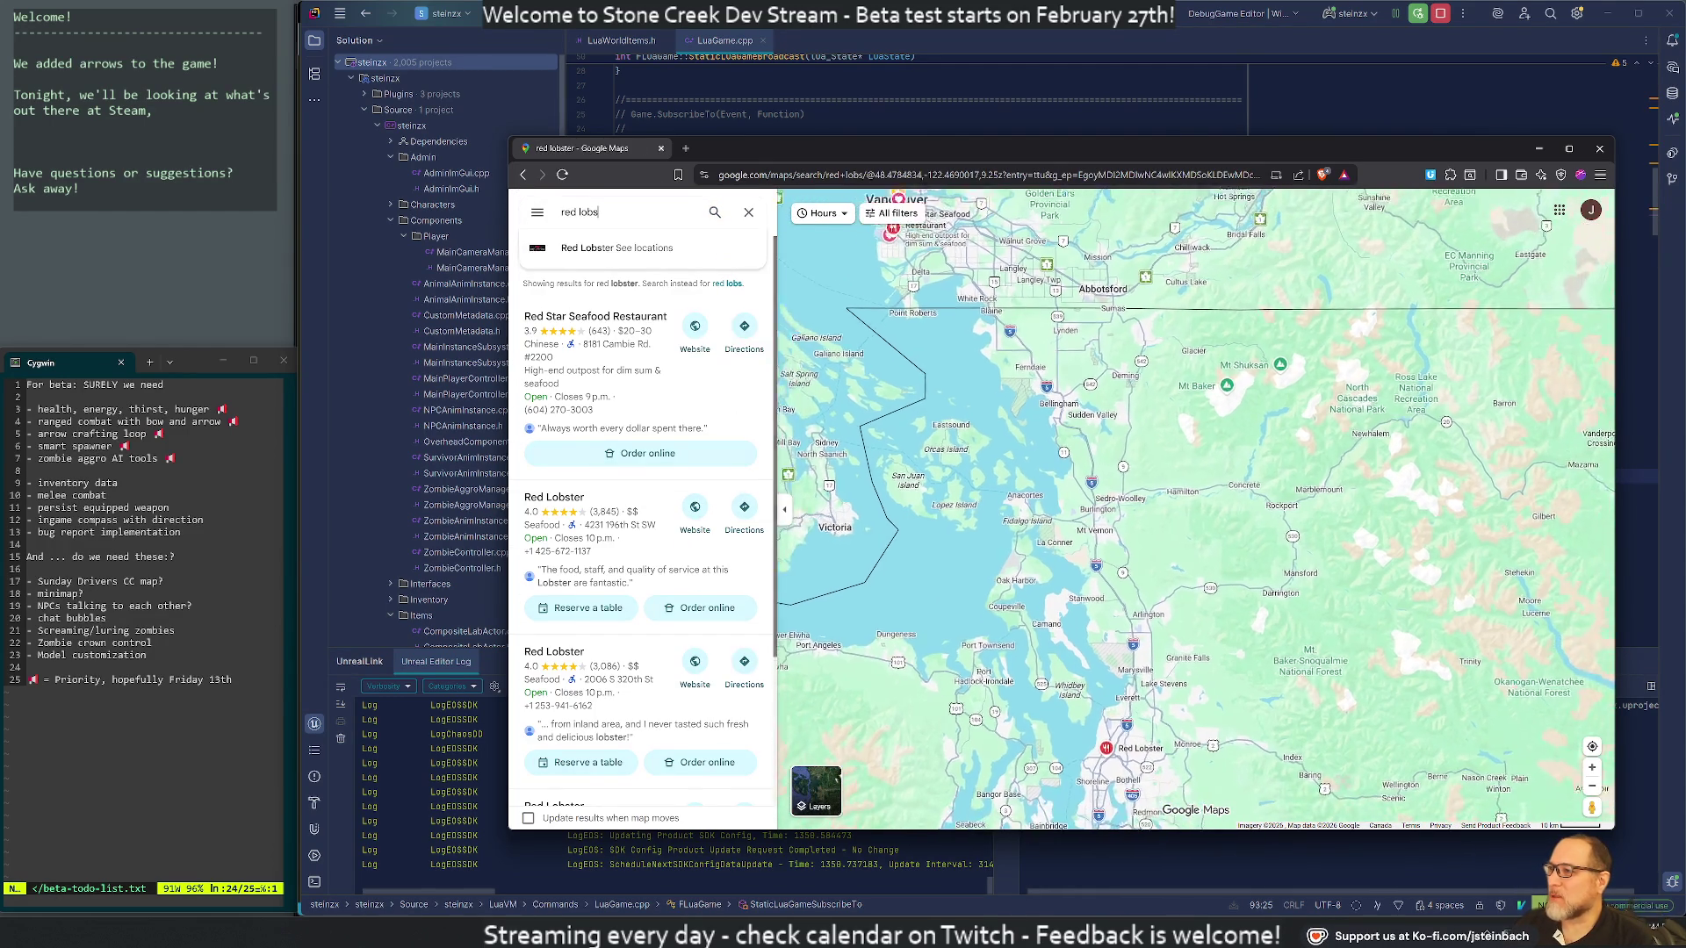
{"action": "type", "text": "ter"}
{"action": "key", "text": "Return"}
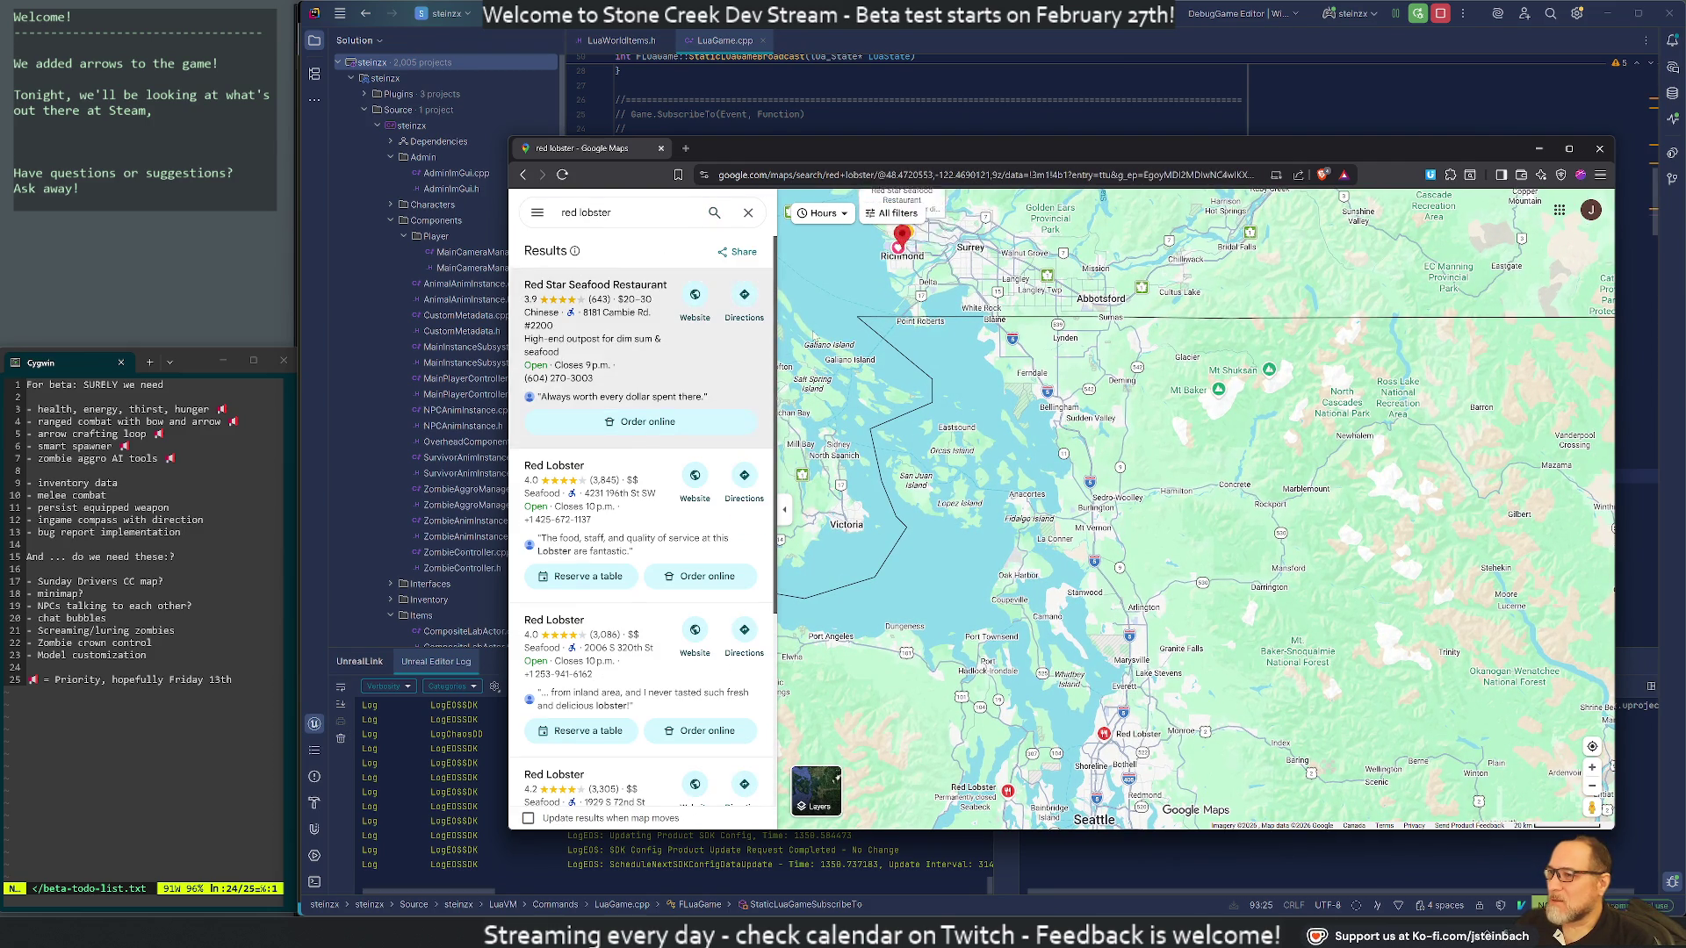
Pan the results map toward Peaceful Valley and Lake Whatcom, then rerun the search to refit pins
{"action": "scroll", "coordinate": [1012, 484], "scroll_direction": "up", "scroll_amount": 2}
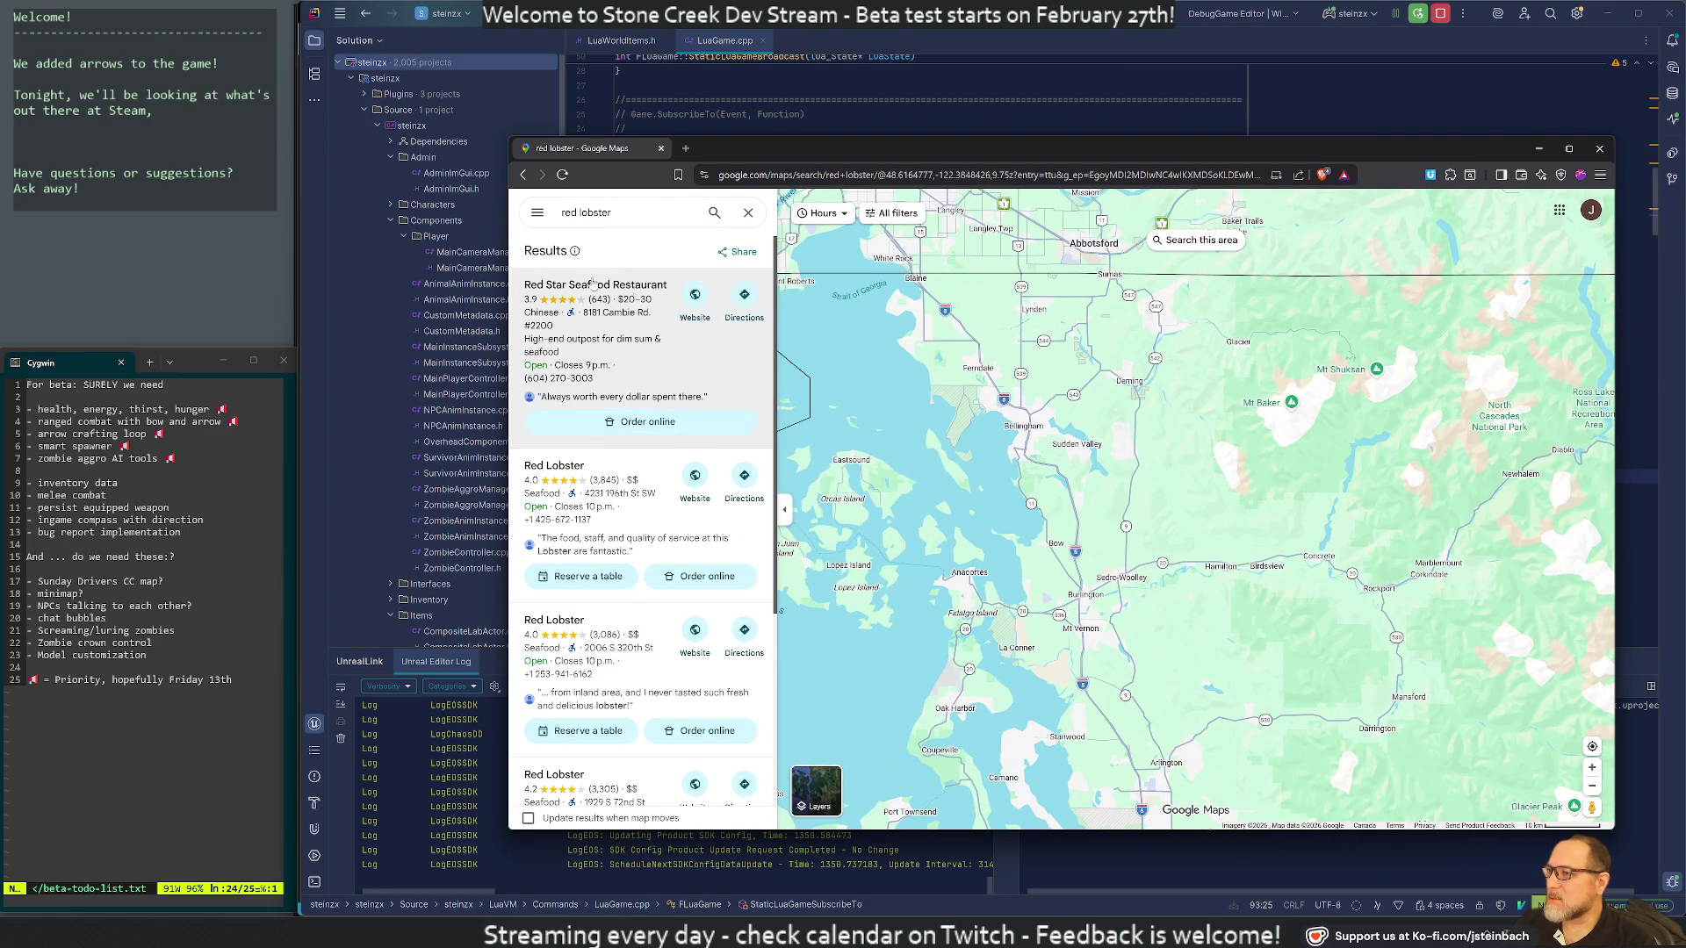
{"action": "mouse_move", "coordinate": [1155, 319]}
{"action": "left_mouse_down"}
{"action": "mouse_move", "coordinate": [1194, 449]}
{"action": "mouse_move", "coordinate": [1309, 318]}
{"action": "left_mouse_up"}
{"action": "scroll", "coordinate": [1194, 450], "scroll_direction": "up", "scroll_amount": 1}
{"action": "scroll", "coordinate": [1140, 483], "scroll_direction": "up", "scroll_amount": 2}
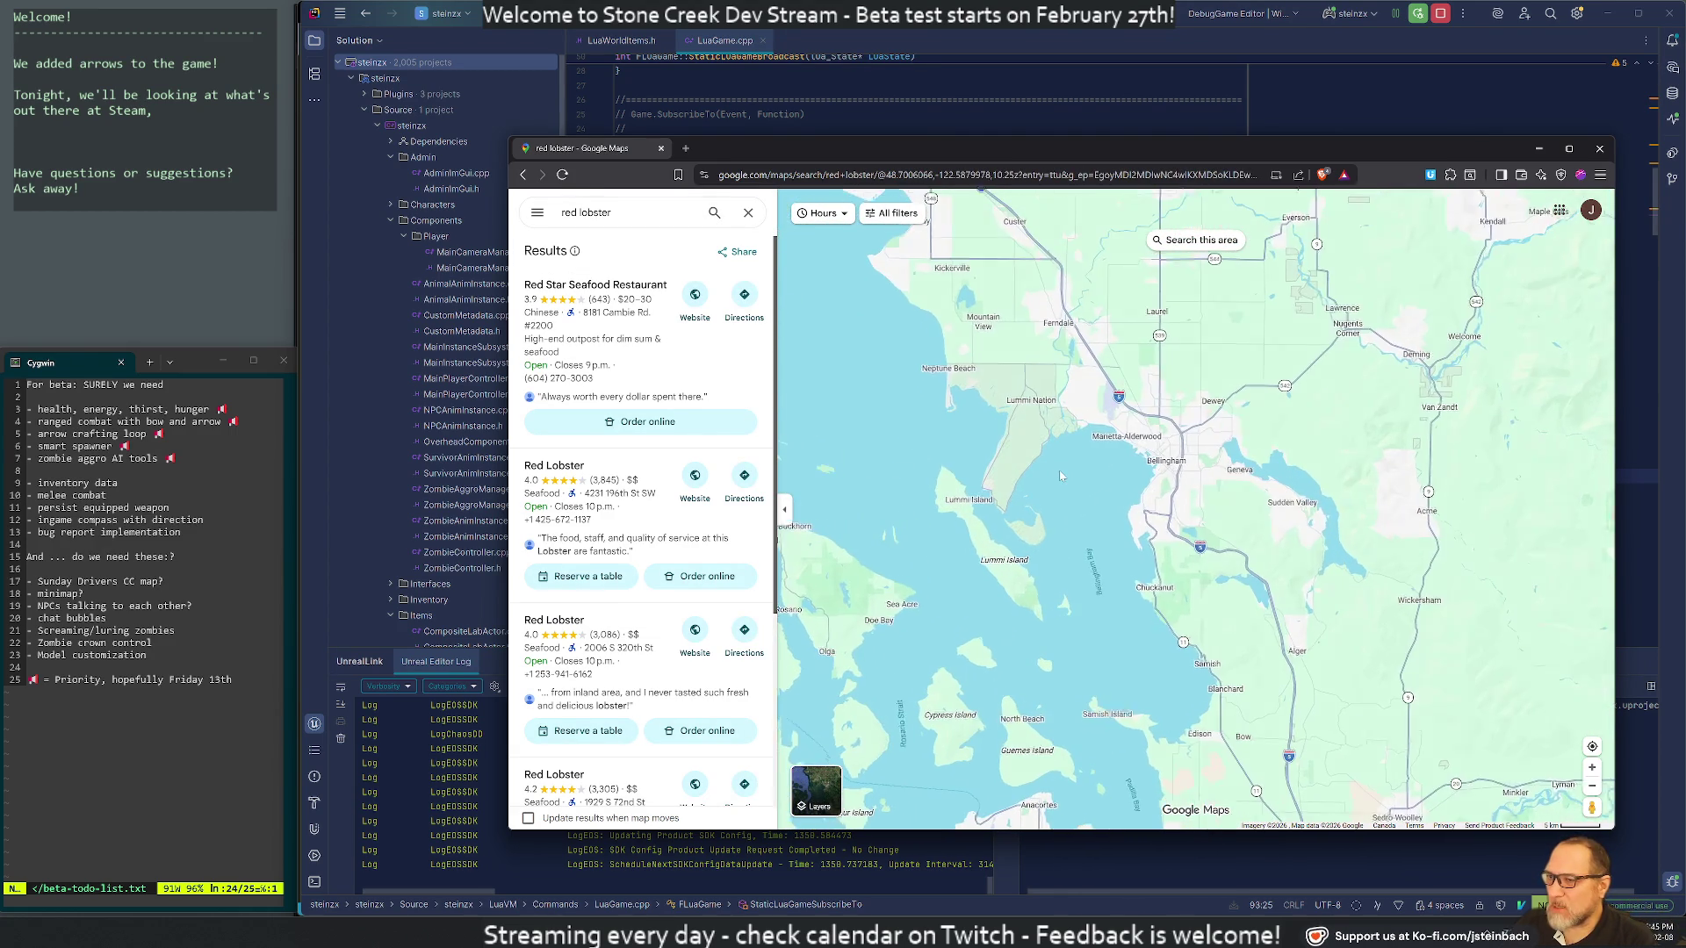
{"action": "scroll", "coordinate": [1087, 400], "scroll_direction": "up", "scroll_amount": 1}
{"action": "left_click_drag", "start_coordinate": [1087, 399], "coordinate": [878, 359]}
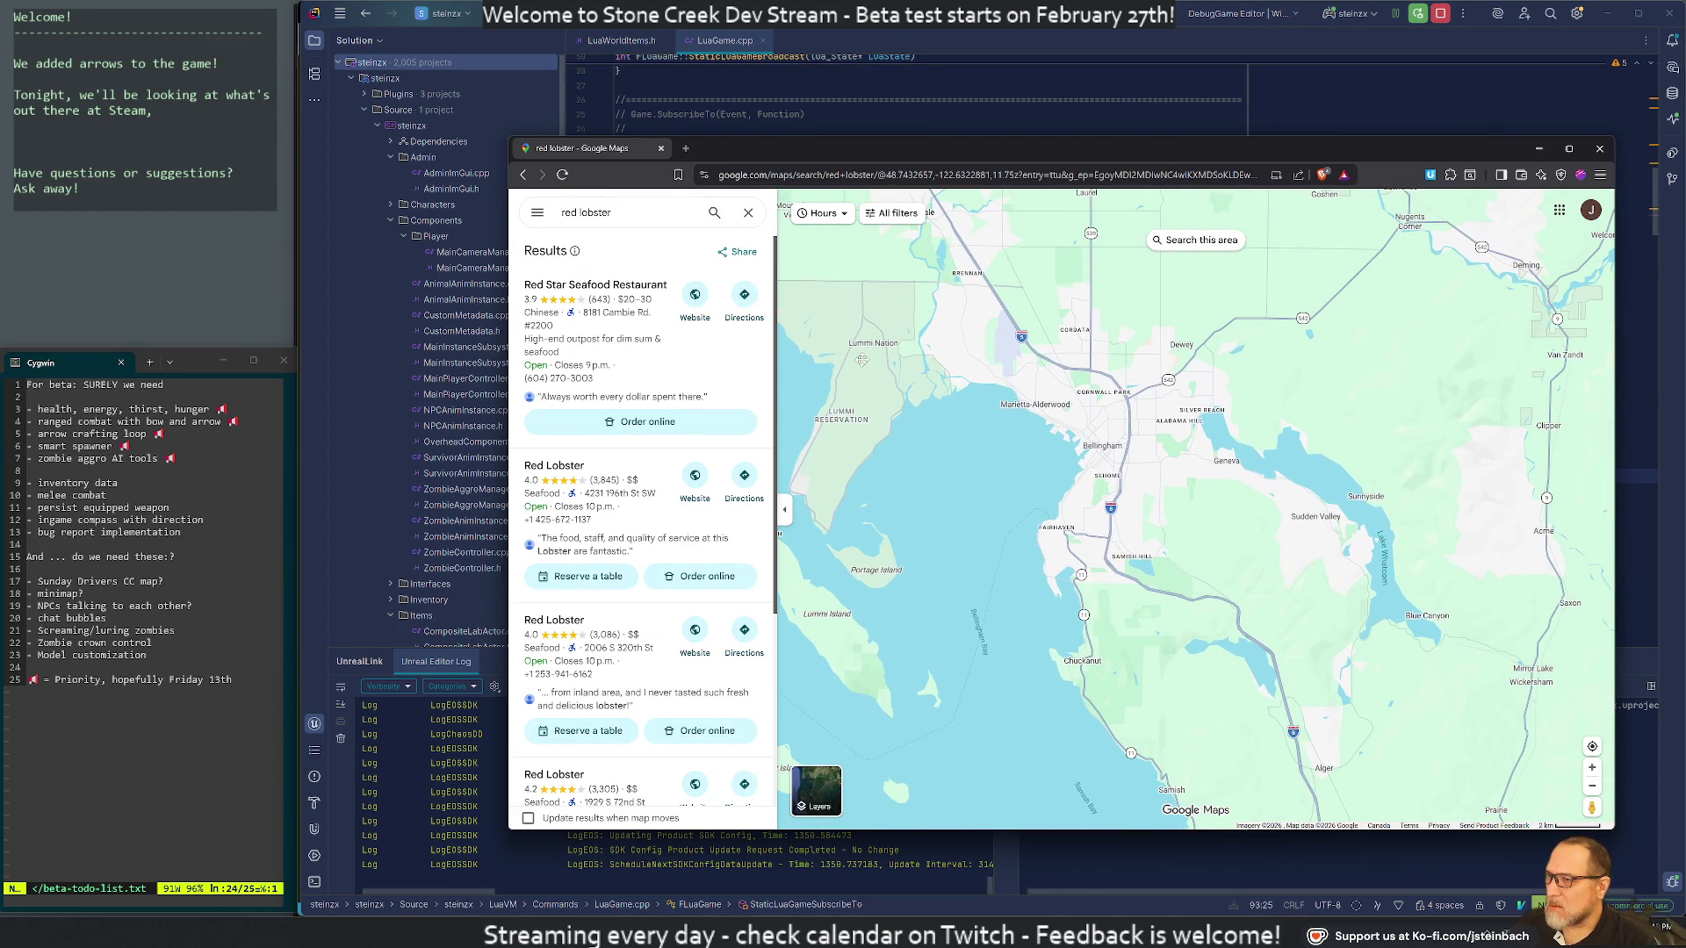
{"action": "left_click", "coordinate": [585, 213]}
{"action": "key", "text": "Return"}
{"action": "scroll", "coordinate": [1228, 498], "scroll_direction": "up", "scroll_amount": 5}
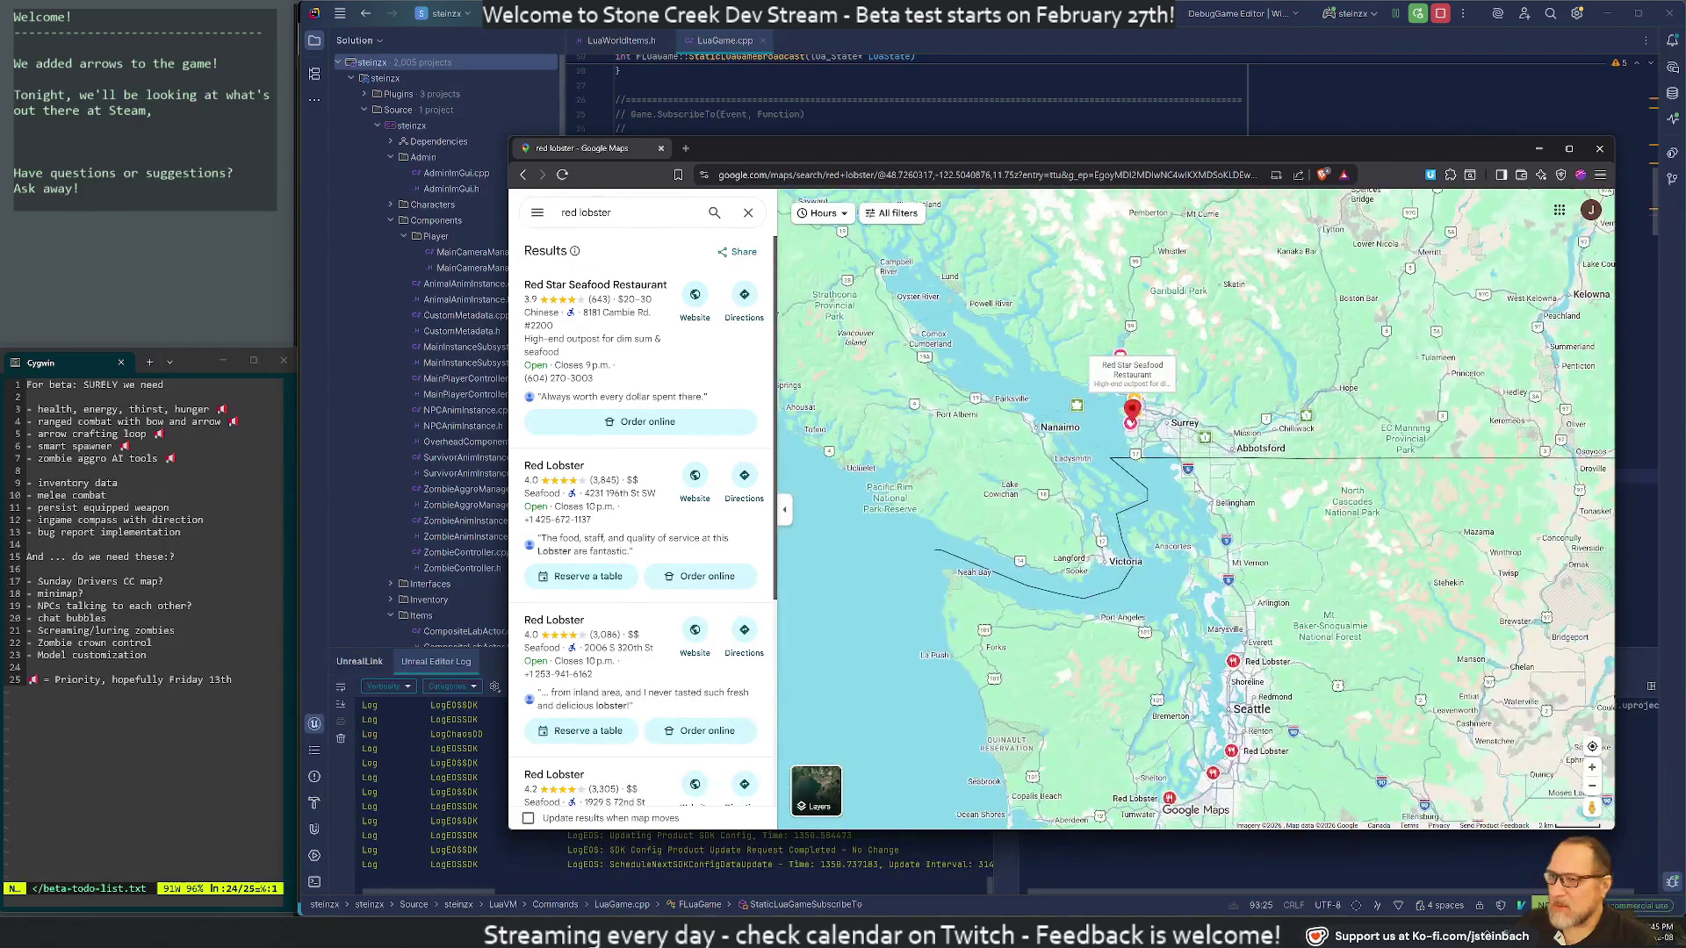
{"action": "scroll", "coordinate": [1227, 497], "scroll_direction": "down", "scroll_amount": 4}
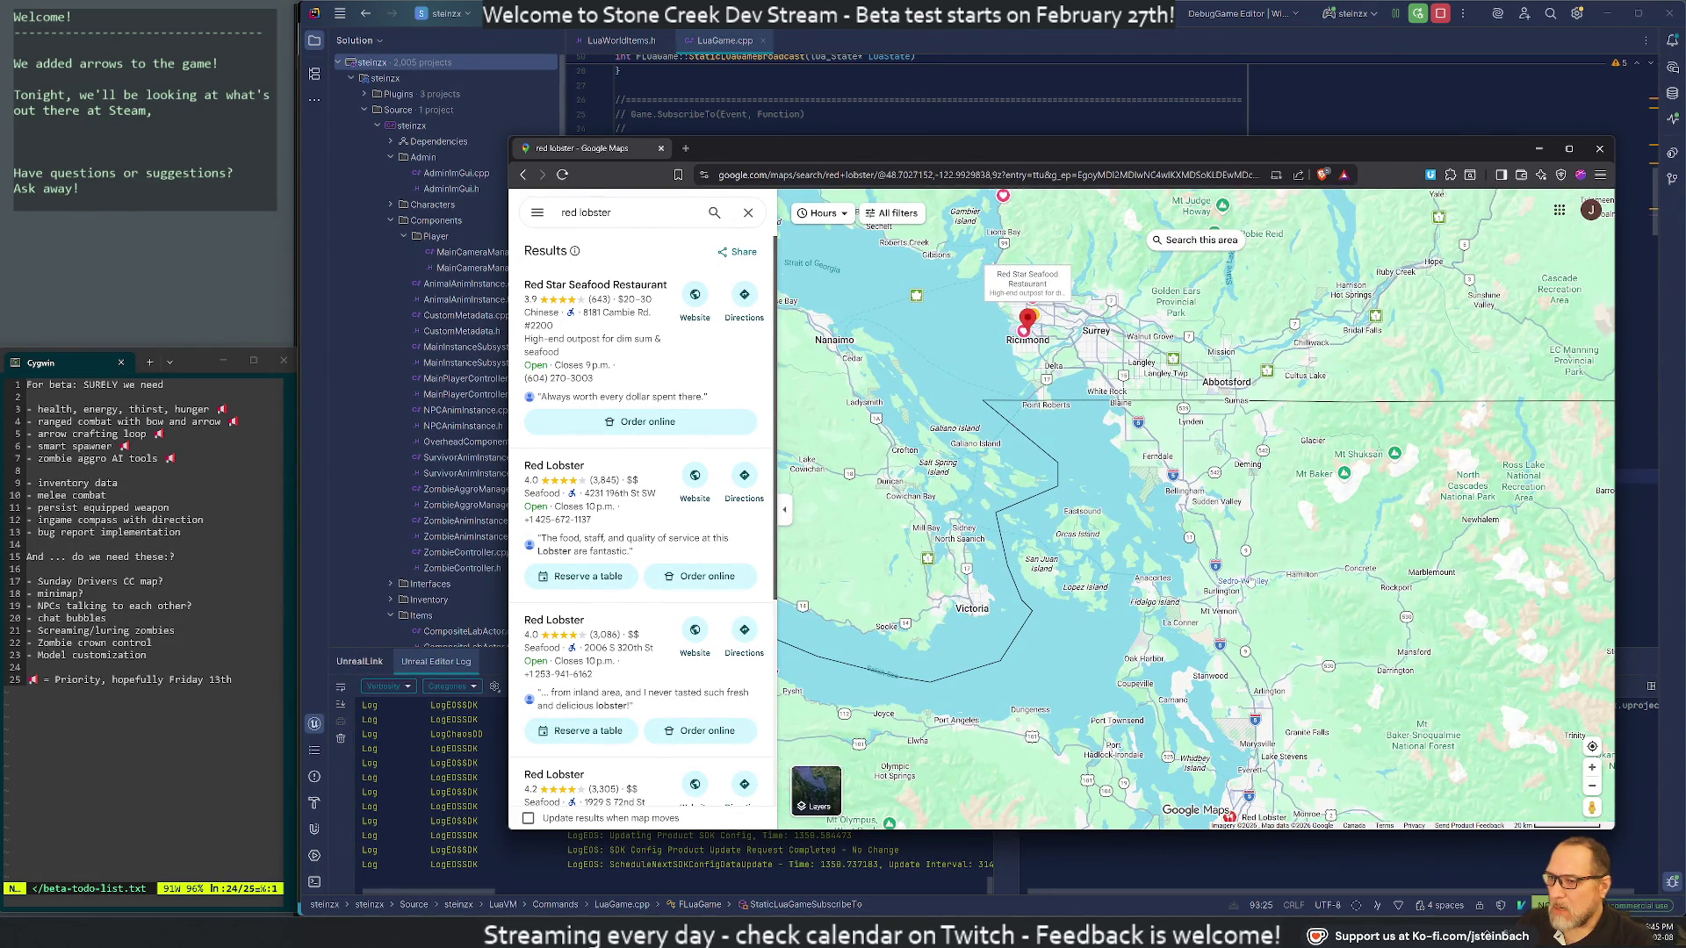
Browse the Red Lobster pins from Seattle–Everett north to Vancouver
{"action": "left_click_drag", "start_coordinate": [1224, 549], "coordinate": [1092, 323]}
{"action": "scroll", "coordinate": [1115, 465], "scroll_direction": "up", "scroll_amount": 2}
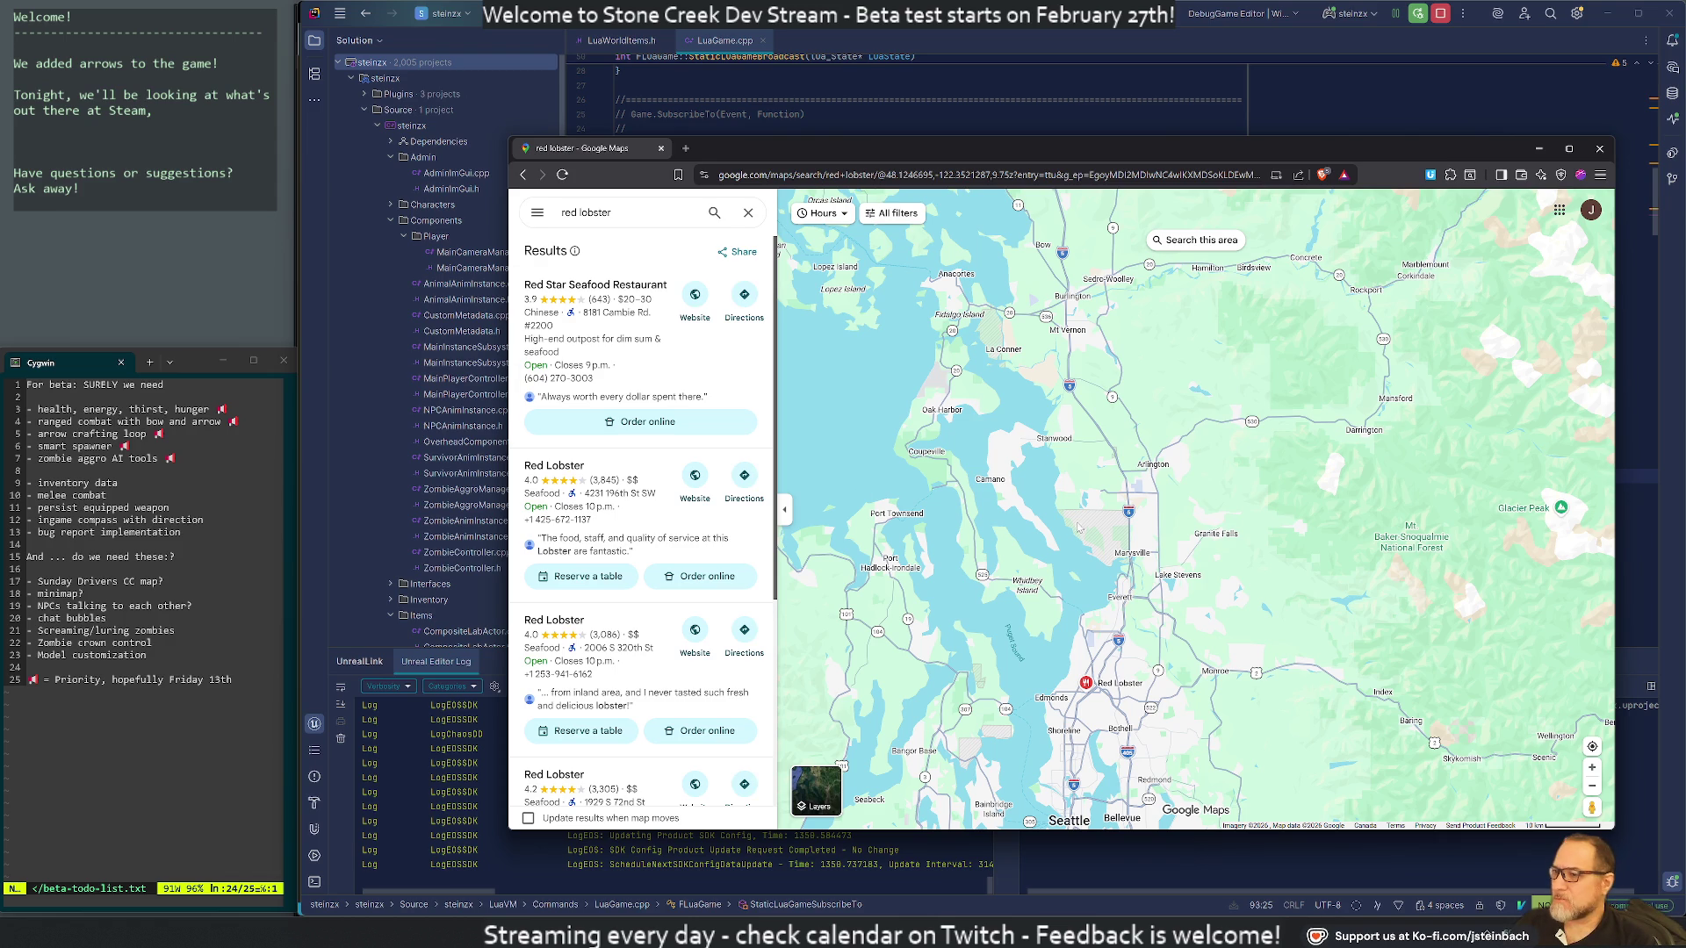
{"action": "scroll", "coordinate": [1006, 395], "scroll_direction": "down", "scroll_amount": 3}
{"action": "left_click_drag", "start_coordinate": [938, 303], "coordinate": [937, 757]}
{"action": "scroll", "coordinate": [913, 513], "scroll_direction": "up", "scroll_amount": 2}
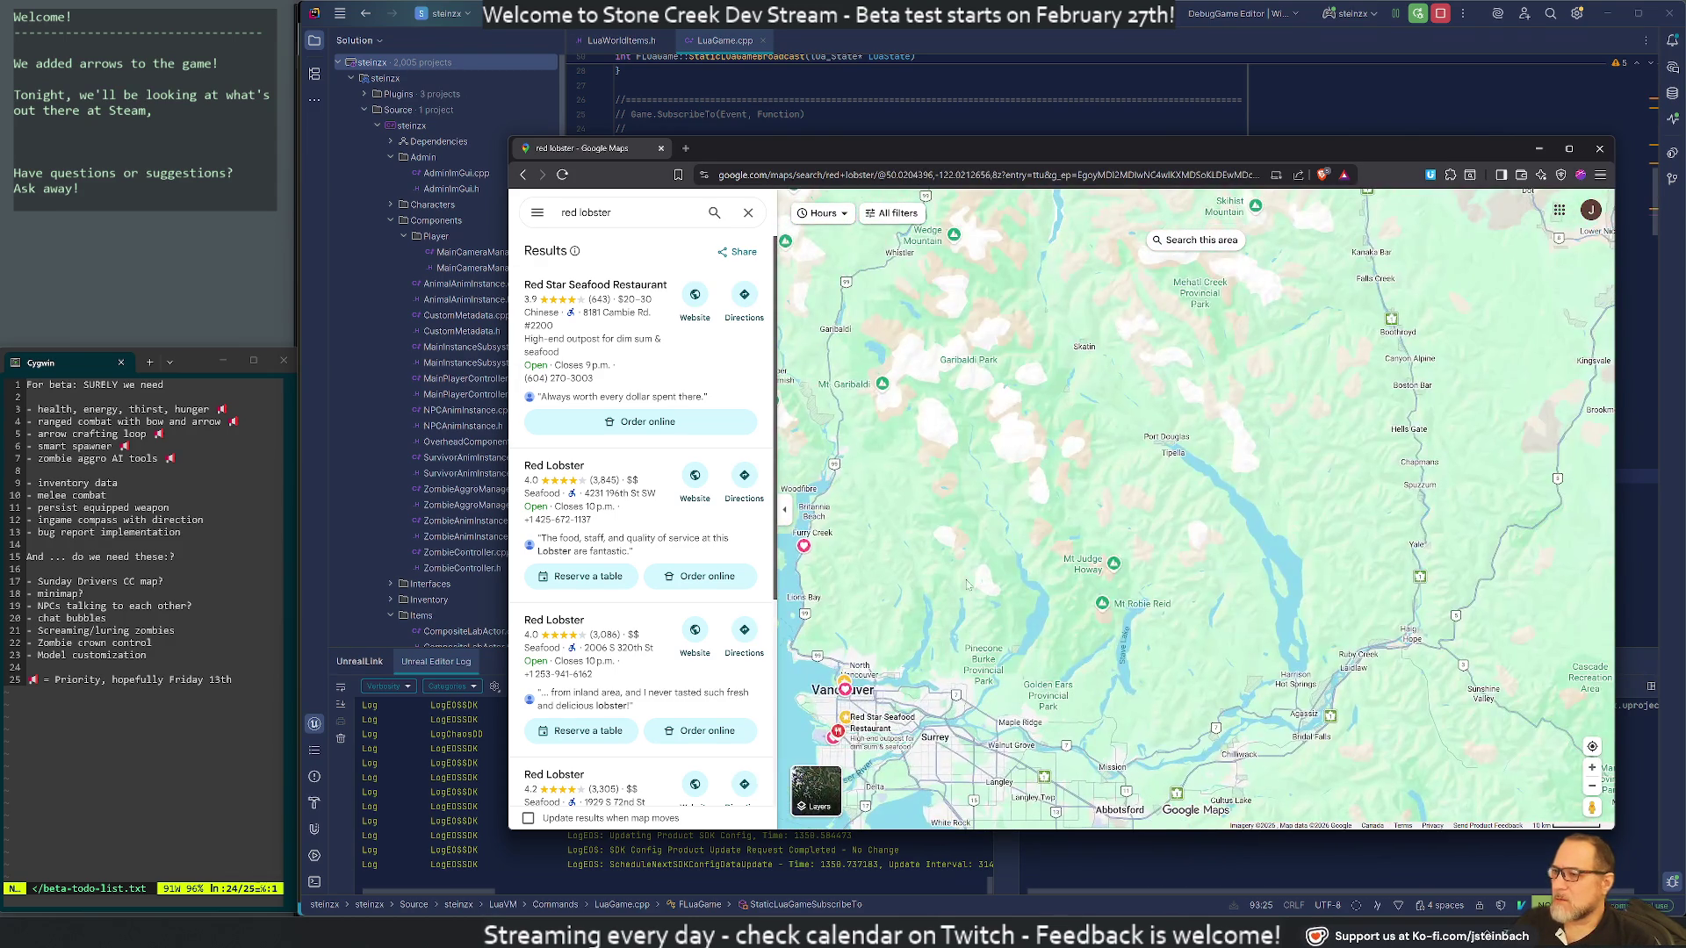
{"action": "left_click", "coordinate": [615, 213]}
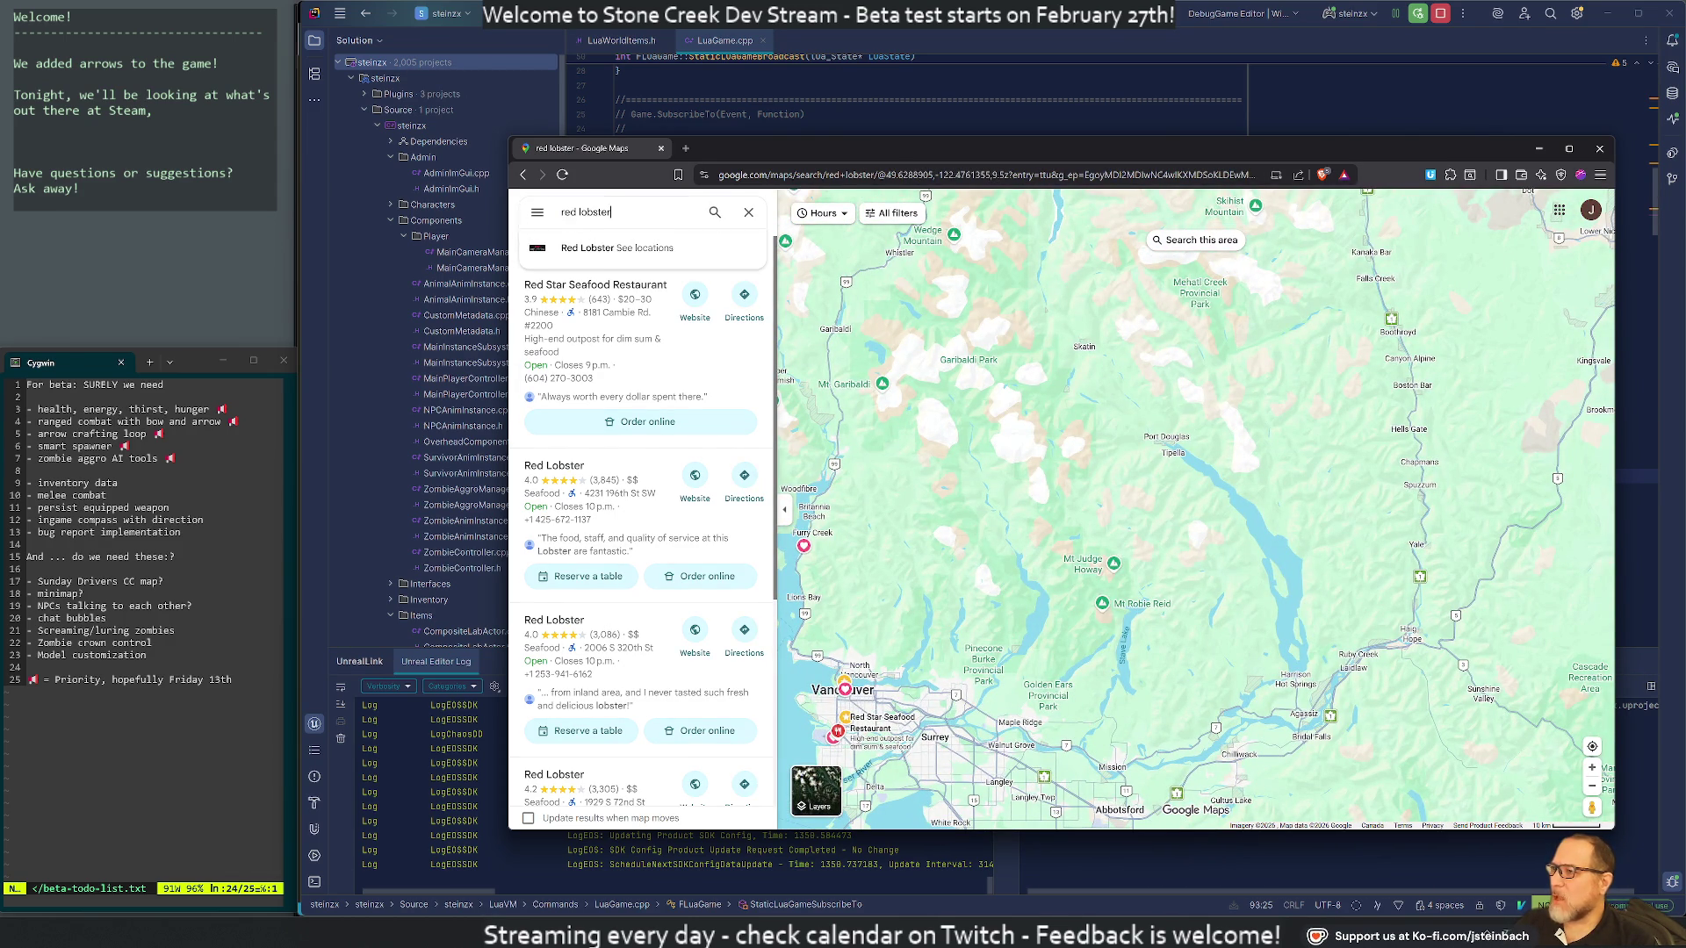
Reopen the Red Star Seafood Restaurant details and zoom out around Richmond and Sea Island
{"action": "key", "text": "Return"}
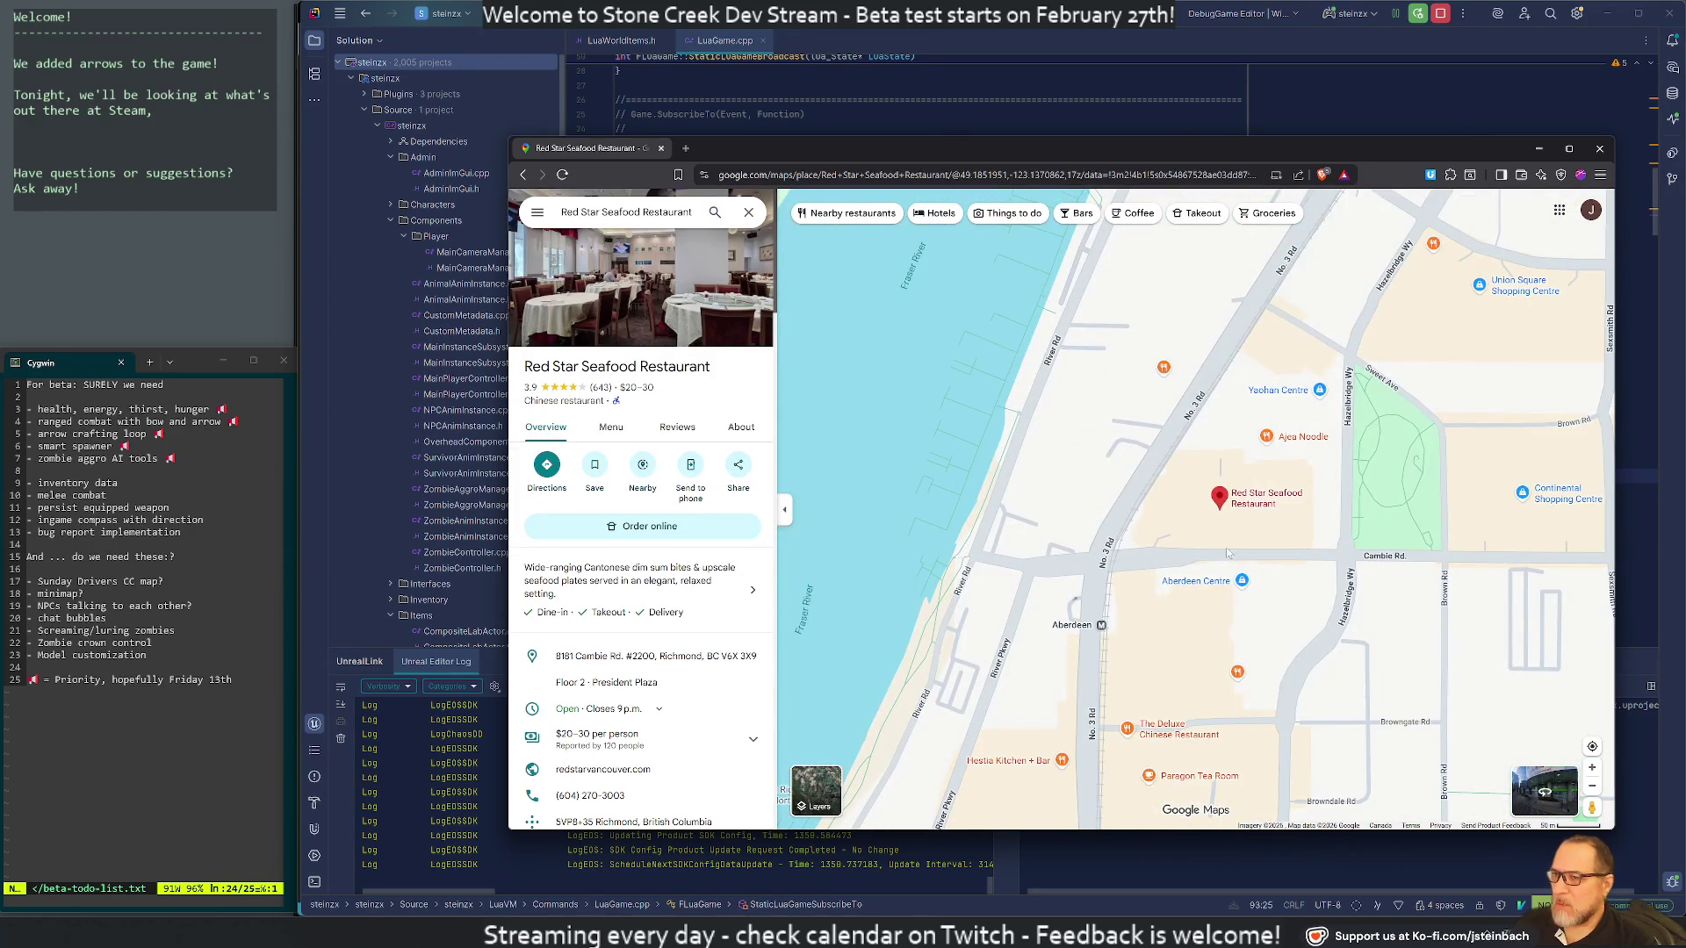
{"action": "scroll", "coordinate": [1251, 518], "scroll_direction": "down", "scroll_amount": 5}
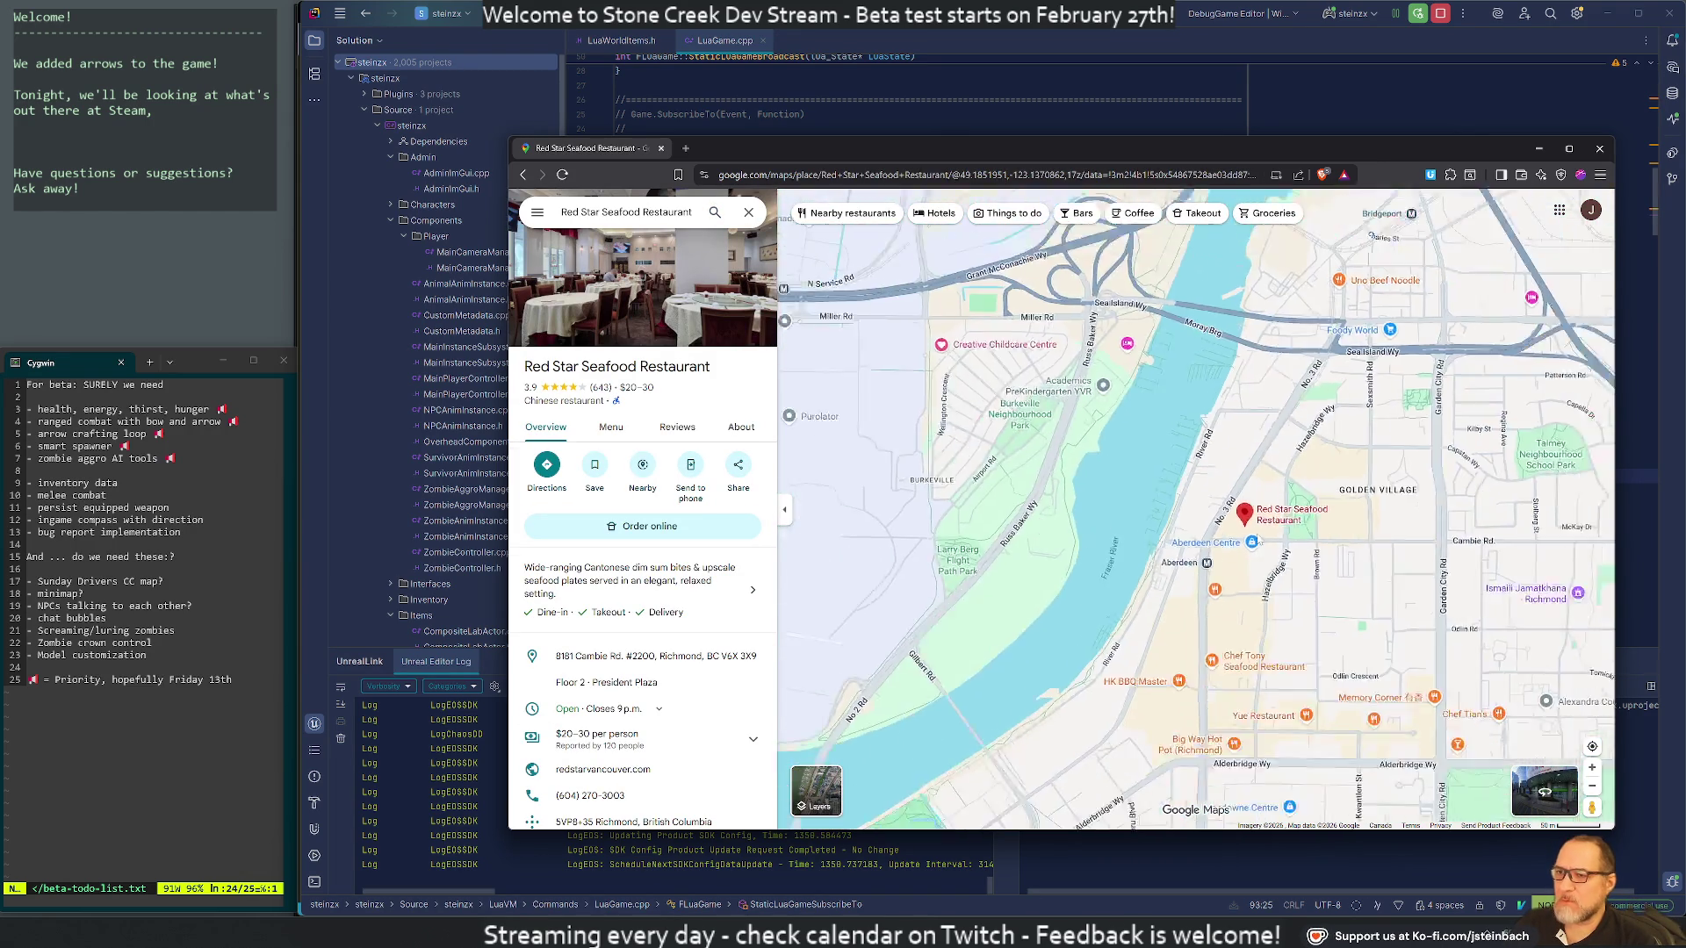
{"action": "scroll", "coordinate": [1253, 533], "scroll_direction": "down", "scroll_amount": 3}
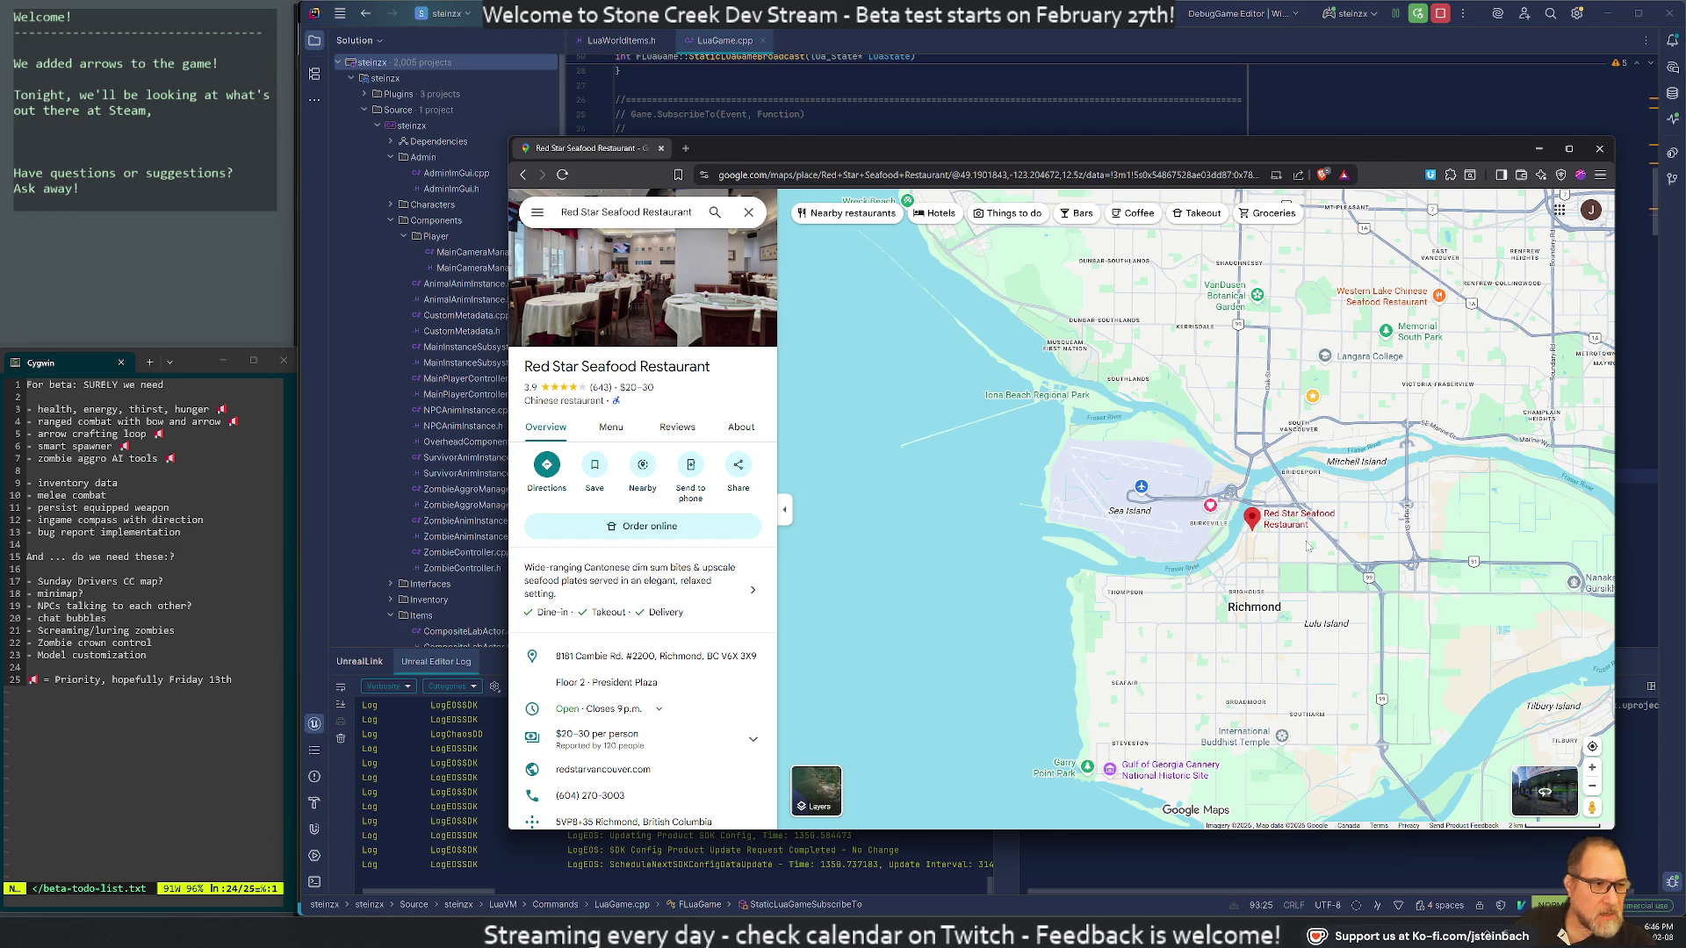
{"action": "triple_click", "coordinate": [626, 212]}
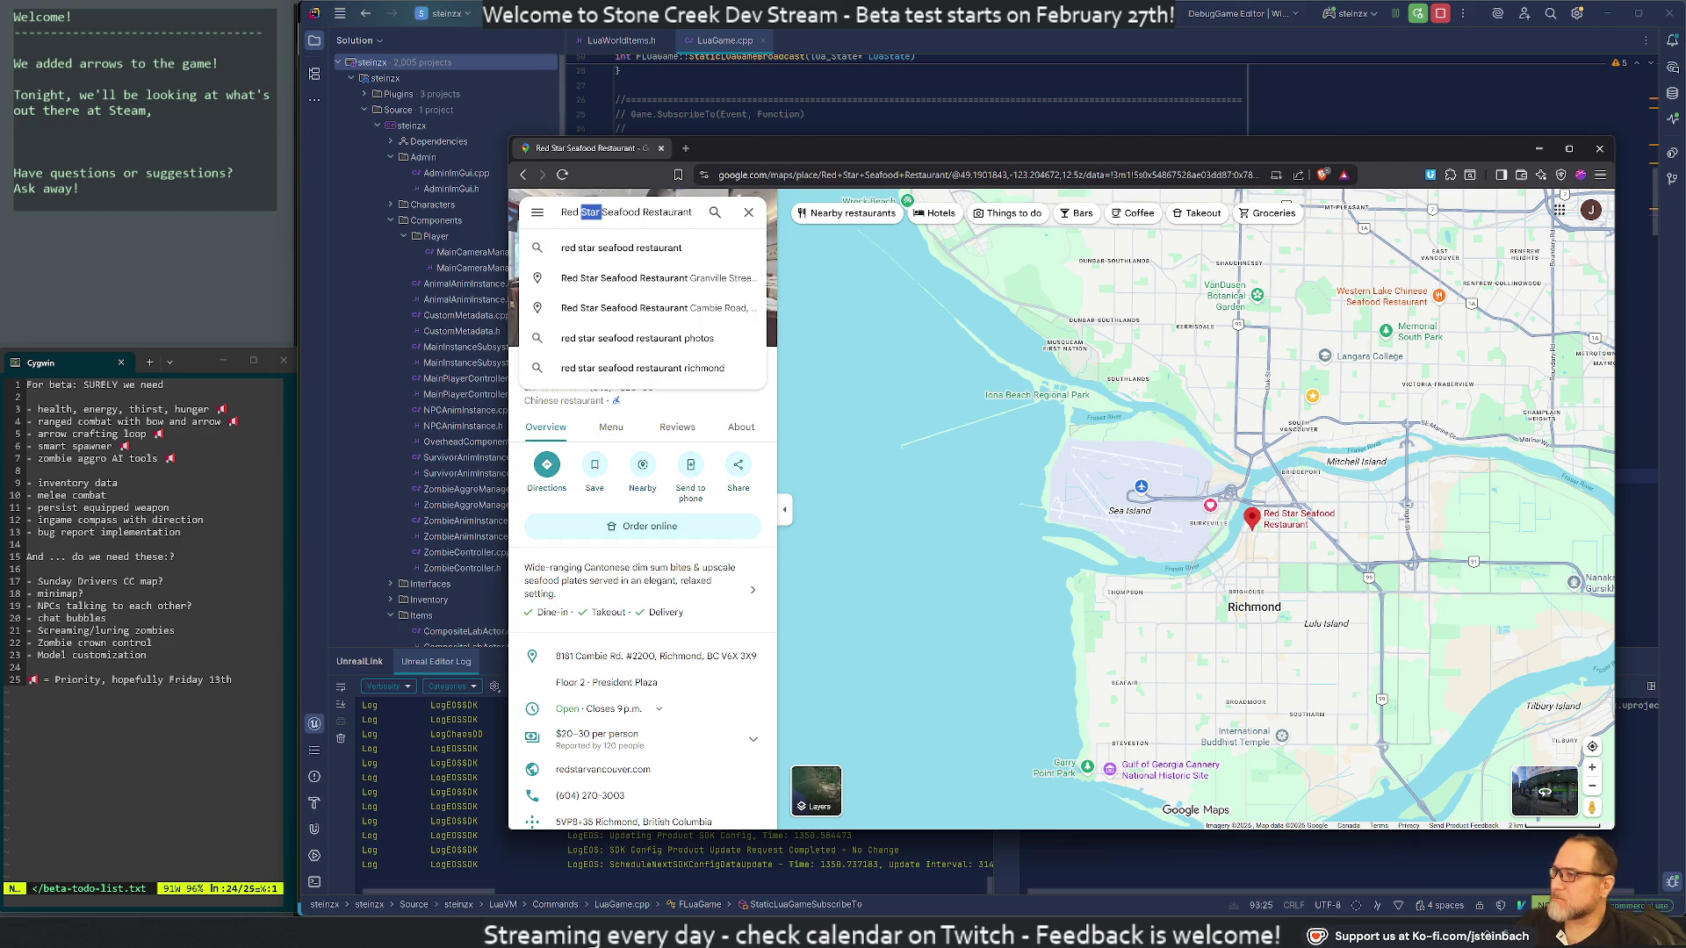
Search Maps for 'waffle house' and open the Waffle House Restaurant in New Westminster
{"action": "type", "text": "waffle house"}
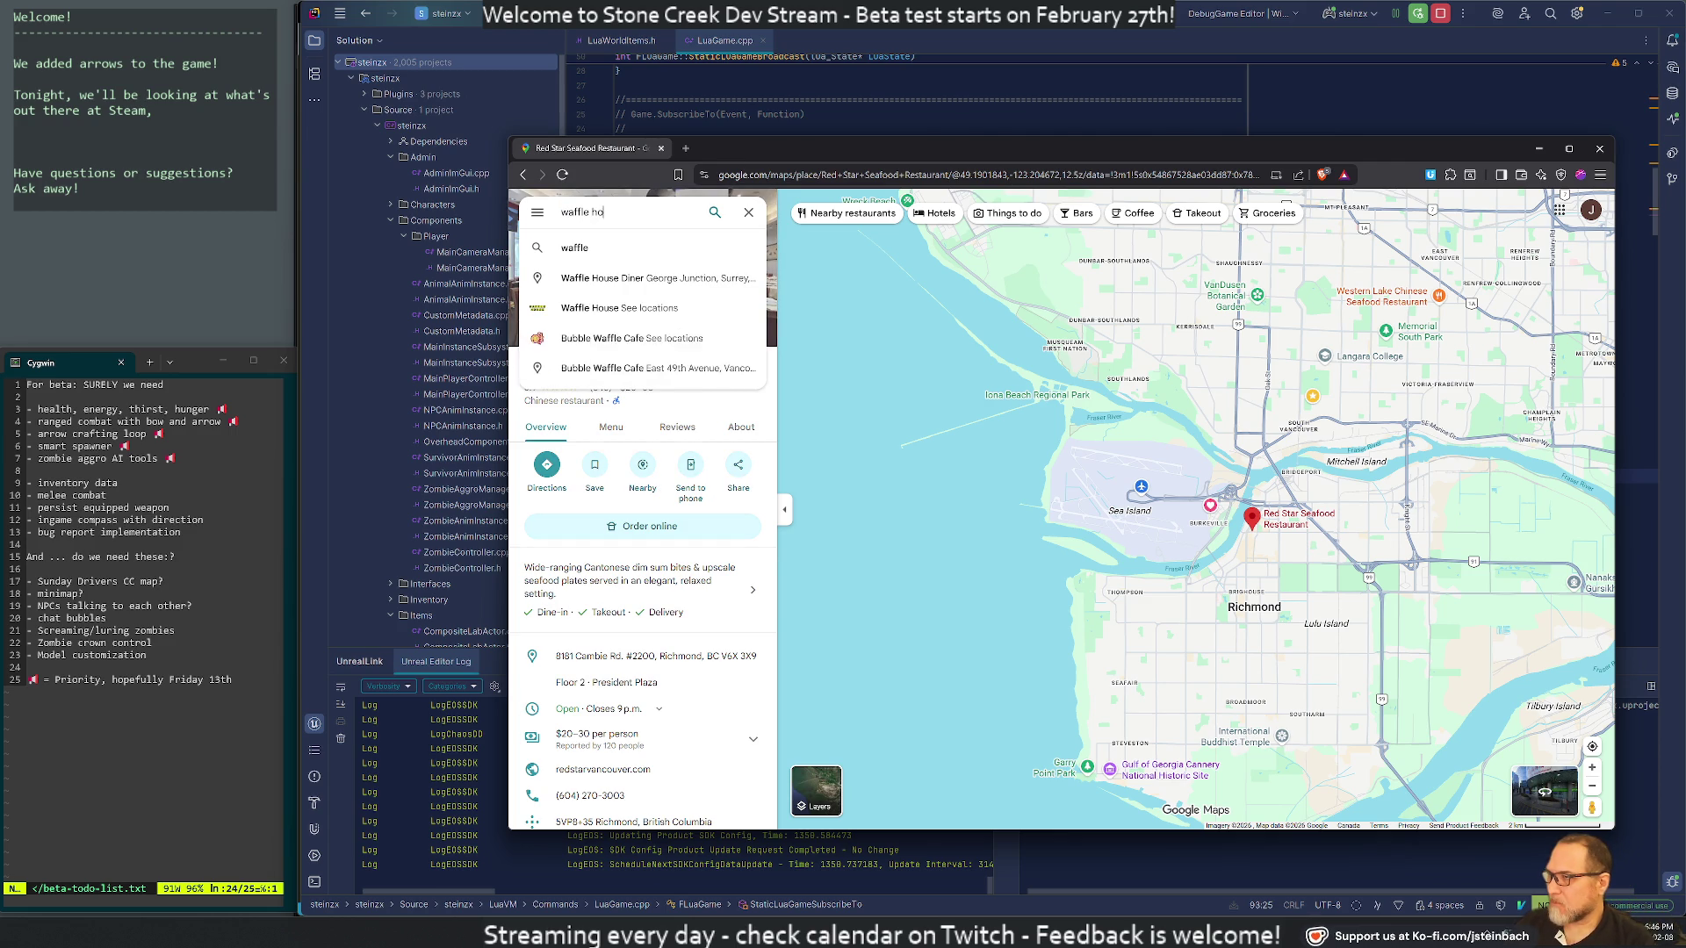
{"action": "key", "text": "Return"}
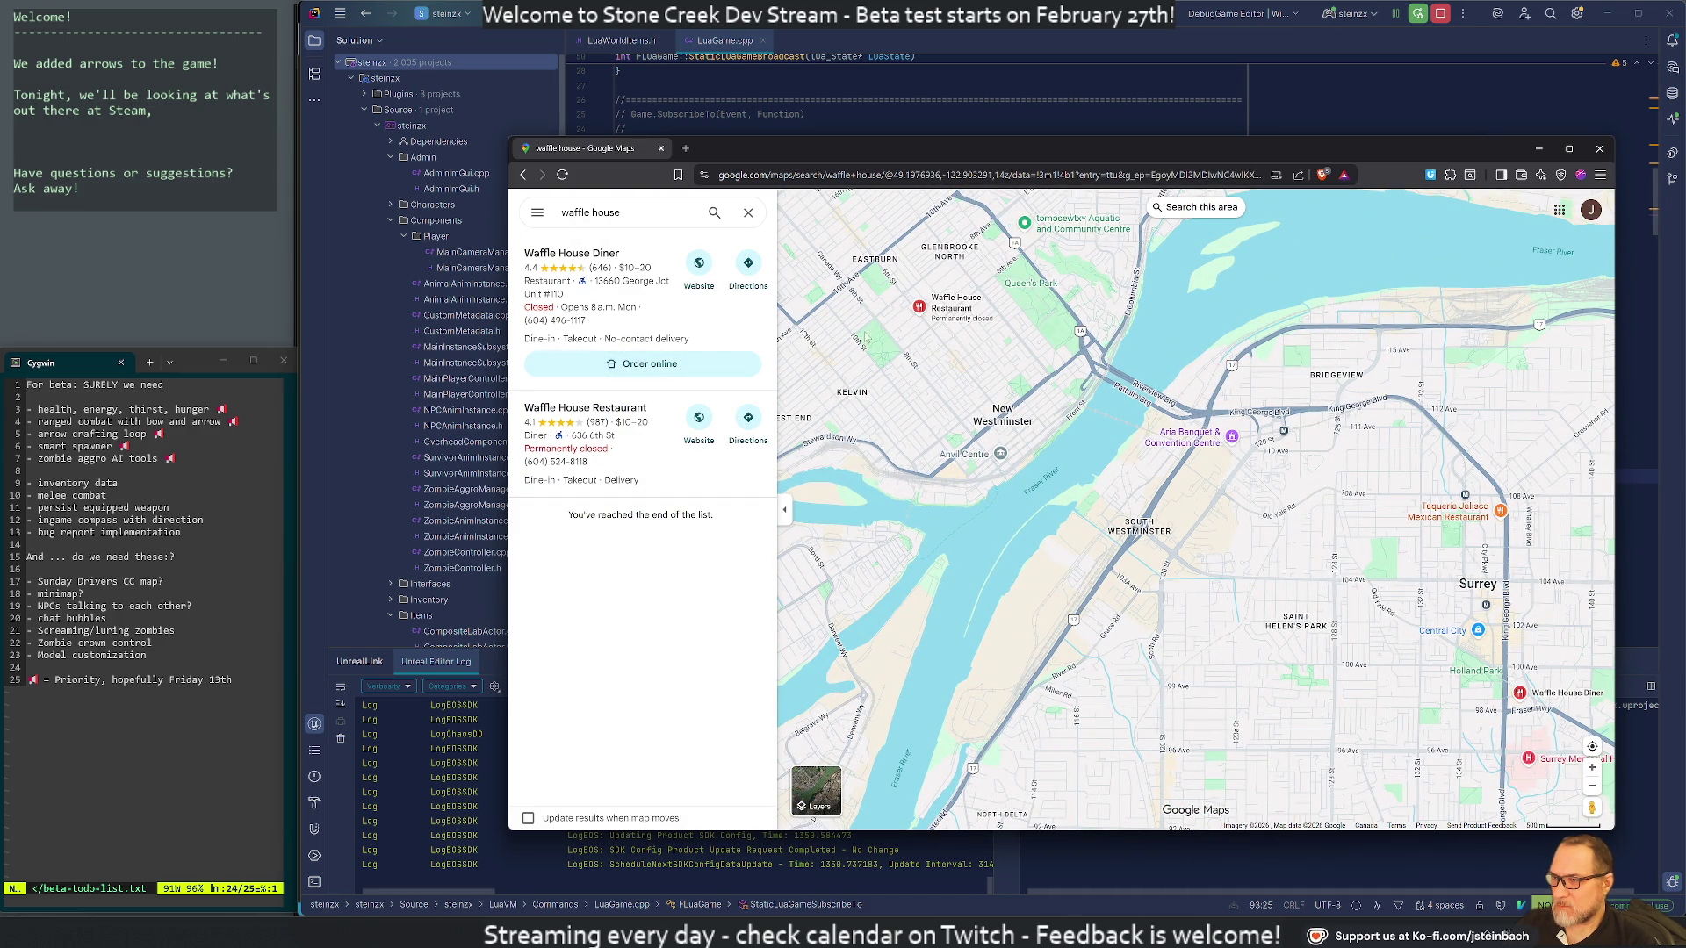
{"action": "scroll", "coordinate": [913, 290], "scroll_direction": "up", "scroll_amount": 5}
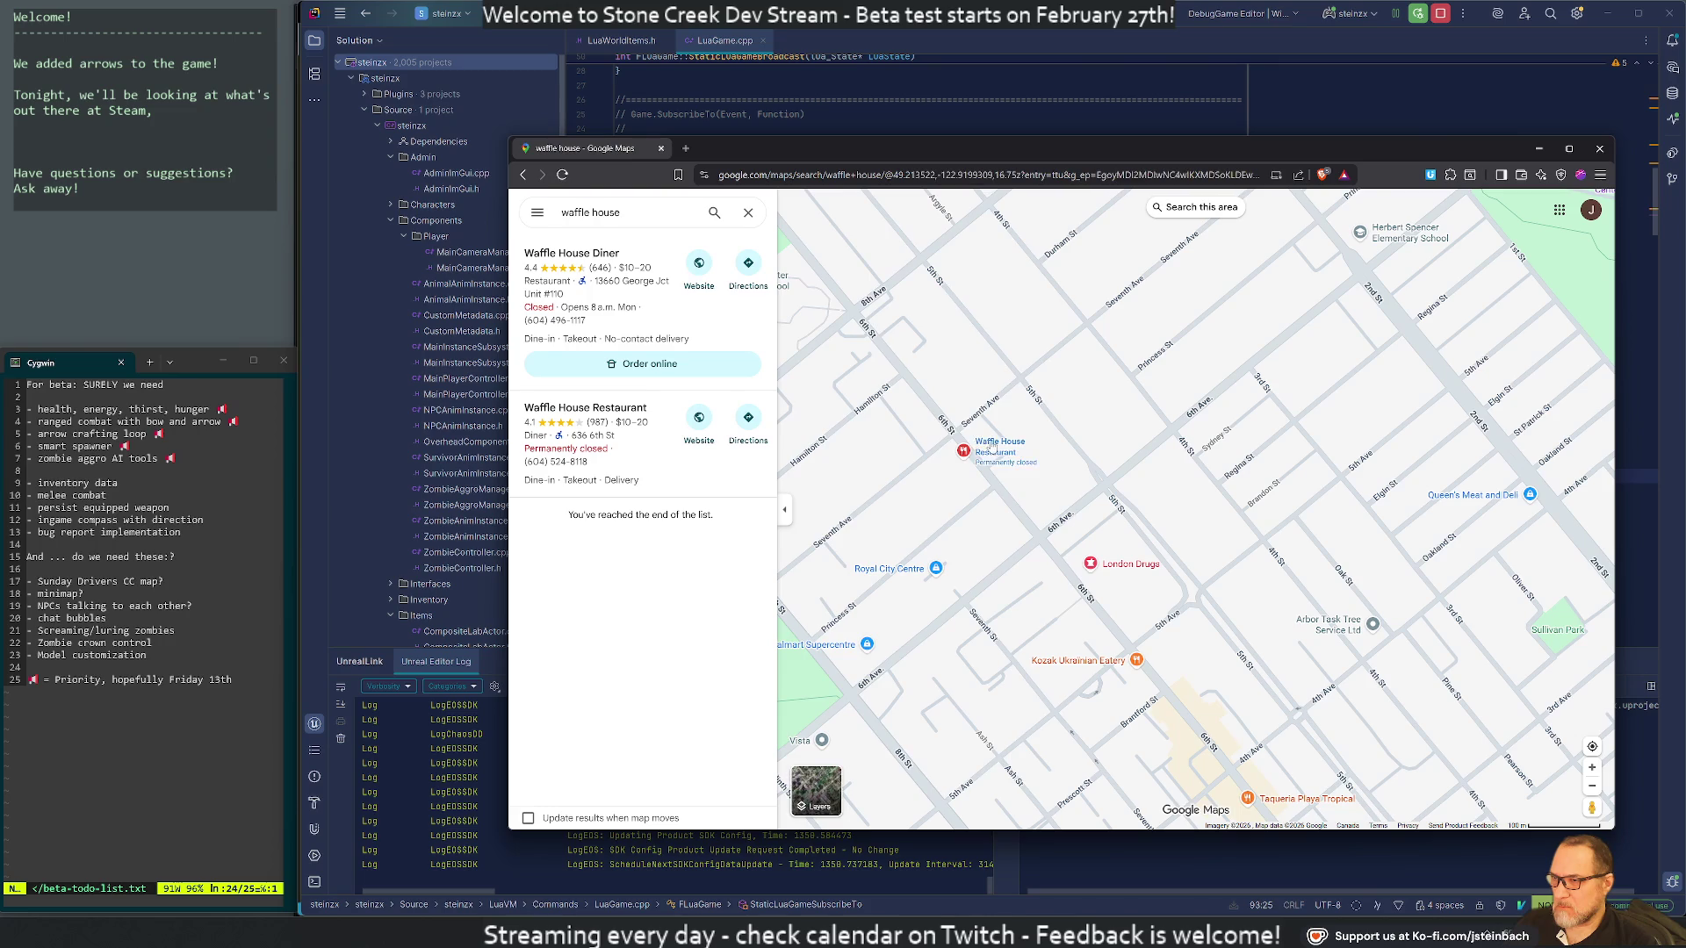
{"action": "left_click", "coordinate": [990, 445]}
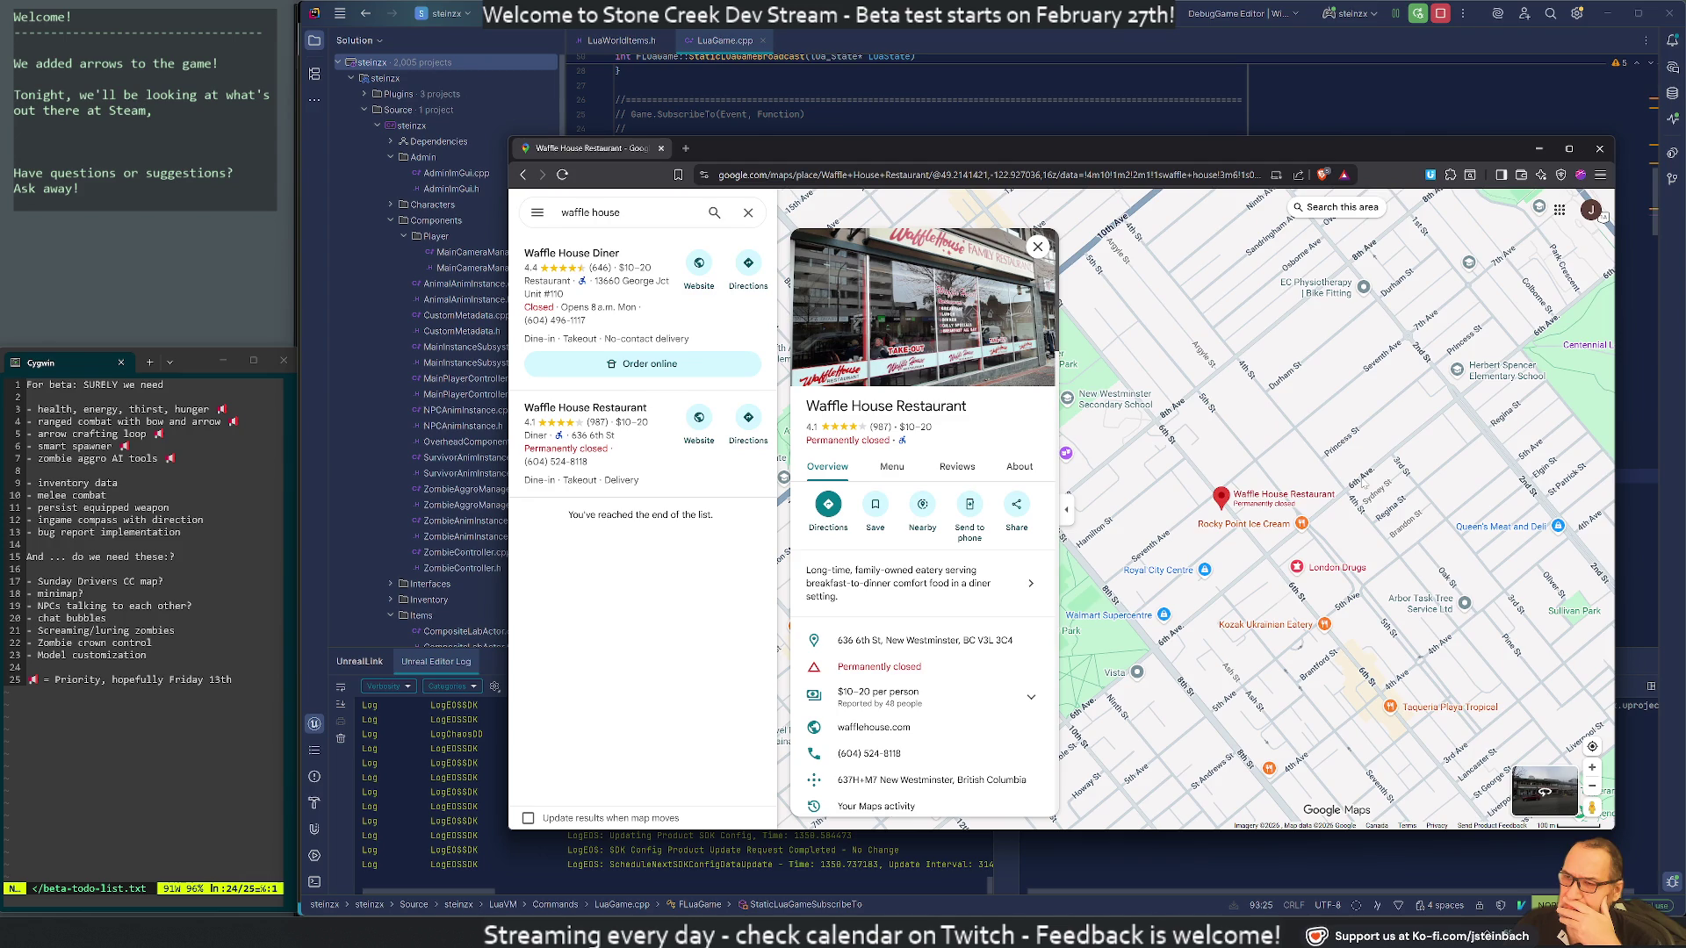
{"action": "scroll", "coordinate": [1361, 482], "scroll_direction": "down", "scroll_amount": 3}
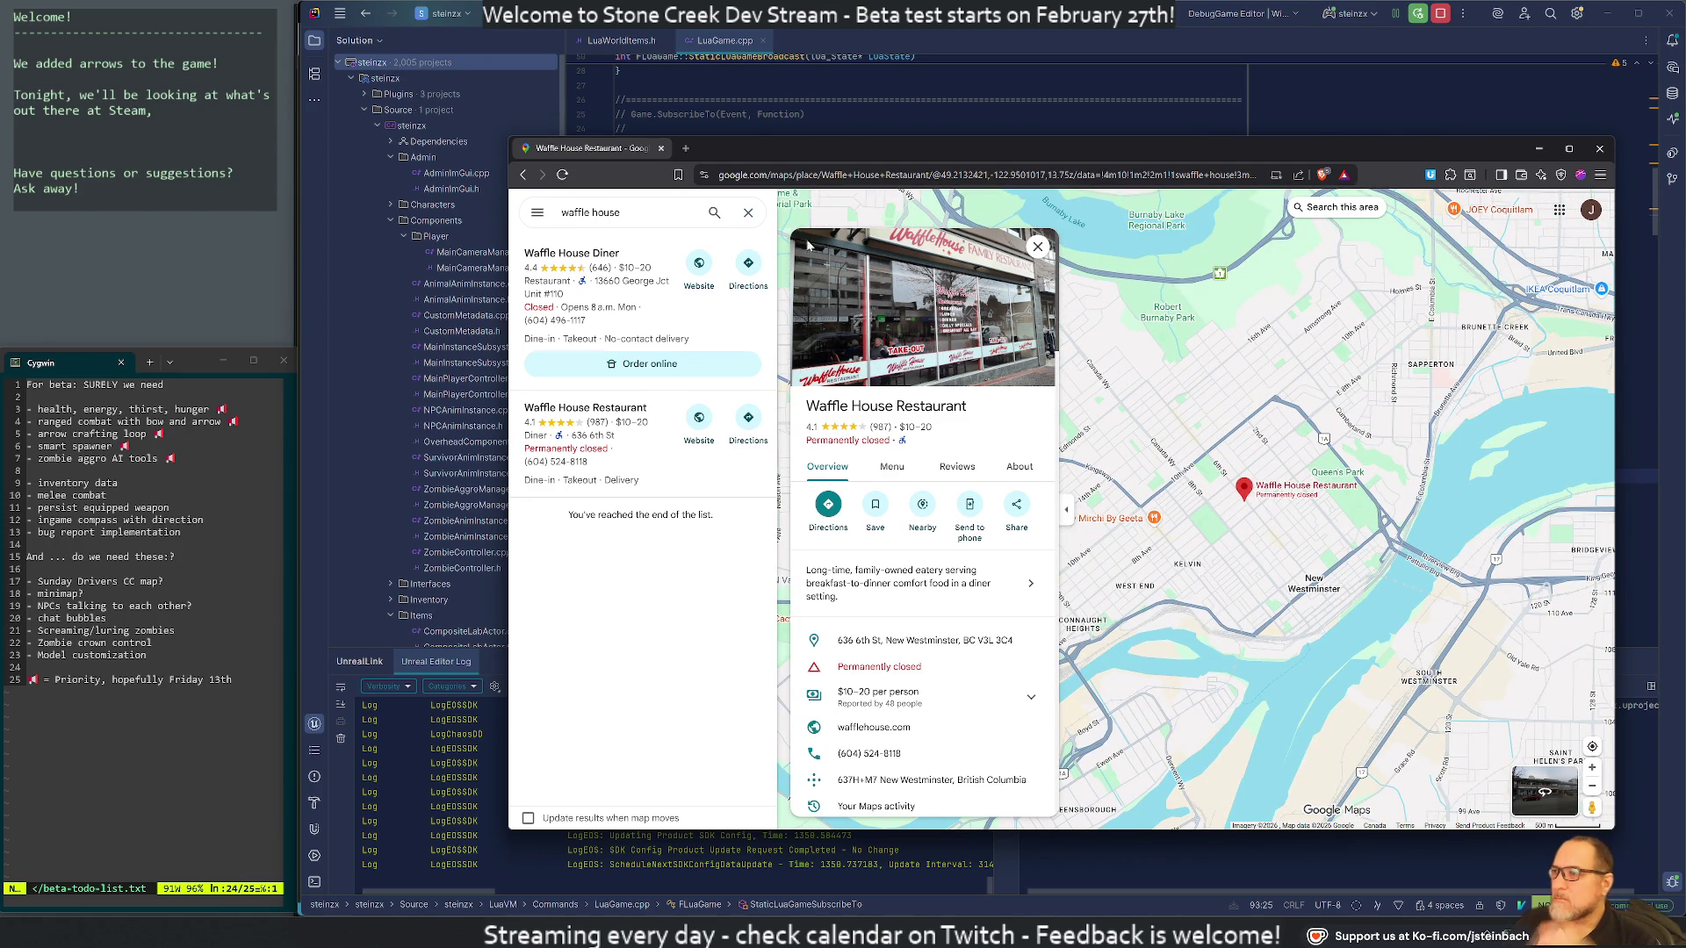
Run a Google web search for 'waffle house' in a new browser tab
{"action": "left_click", "coordinate": [686, 149]}
{"action": "type", "text": "waffle hou"}
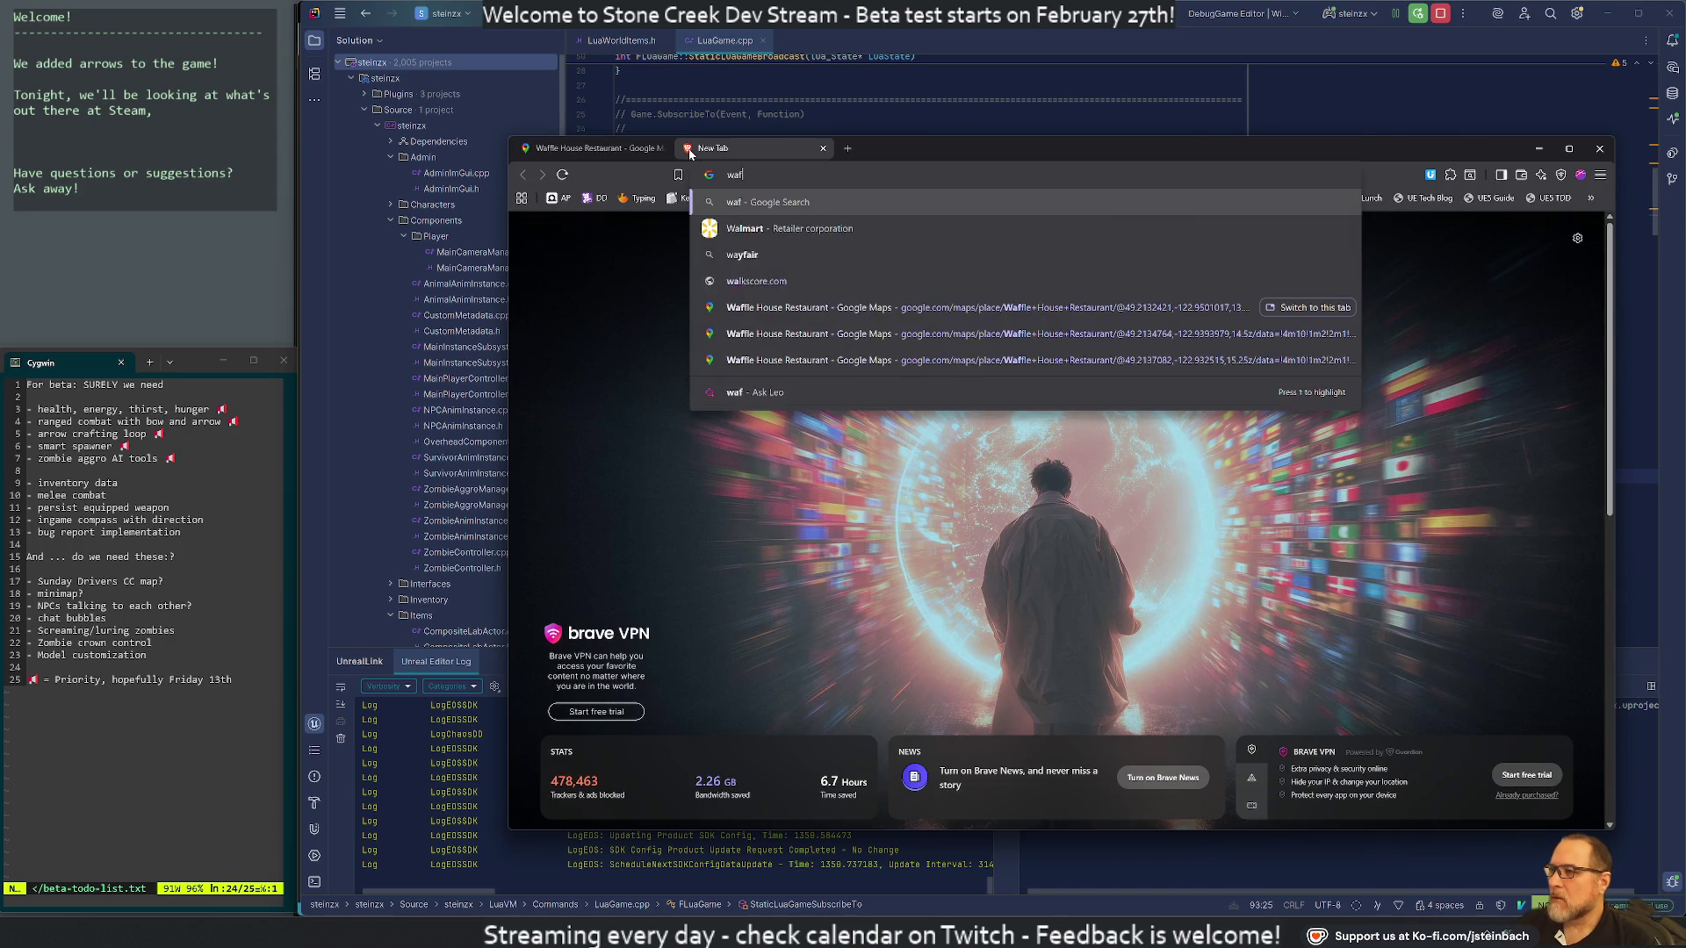
{"action": "key", "text": "Return"}
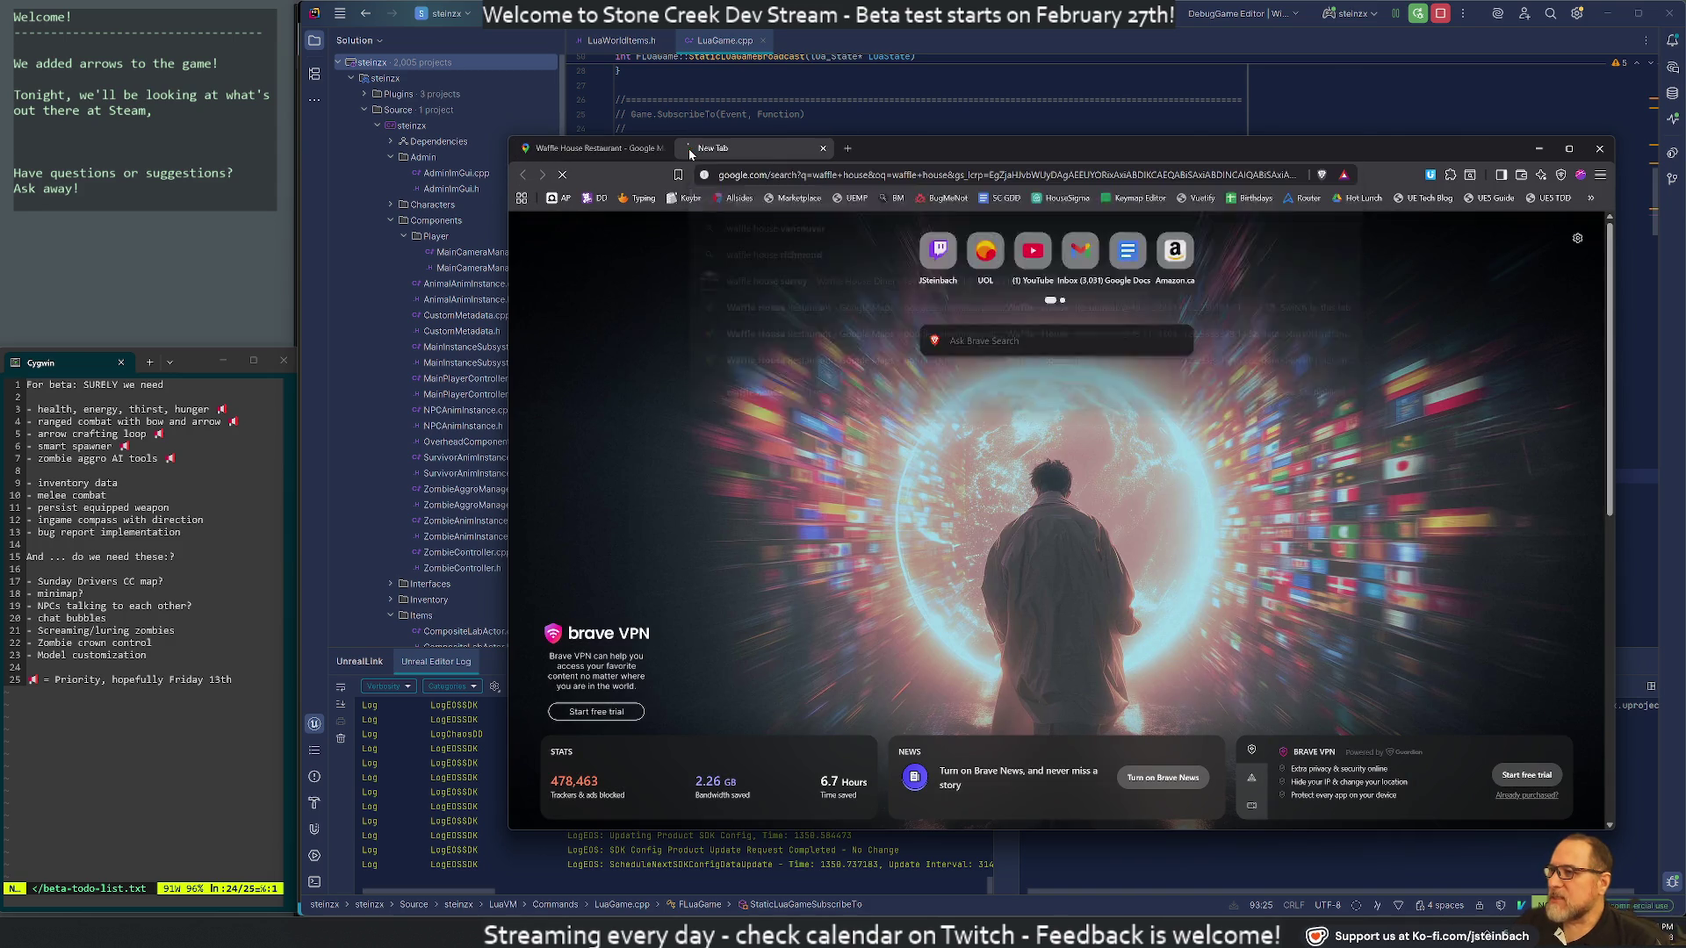
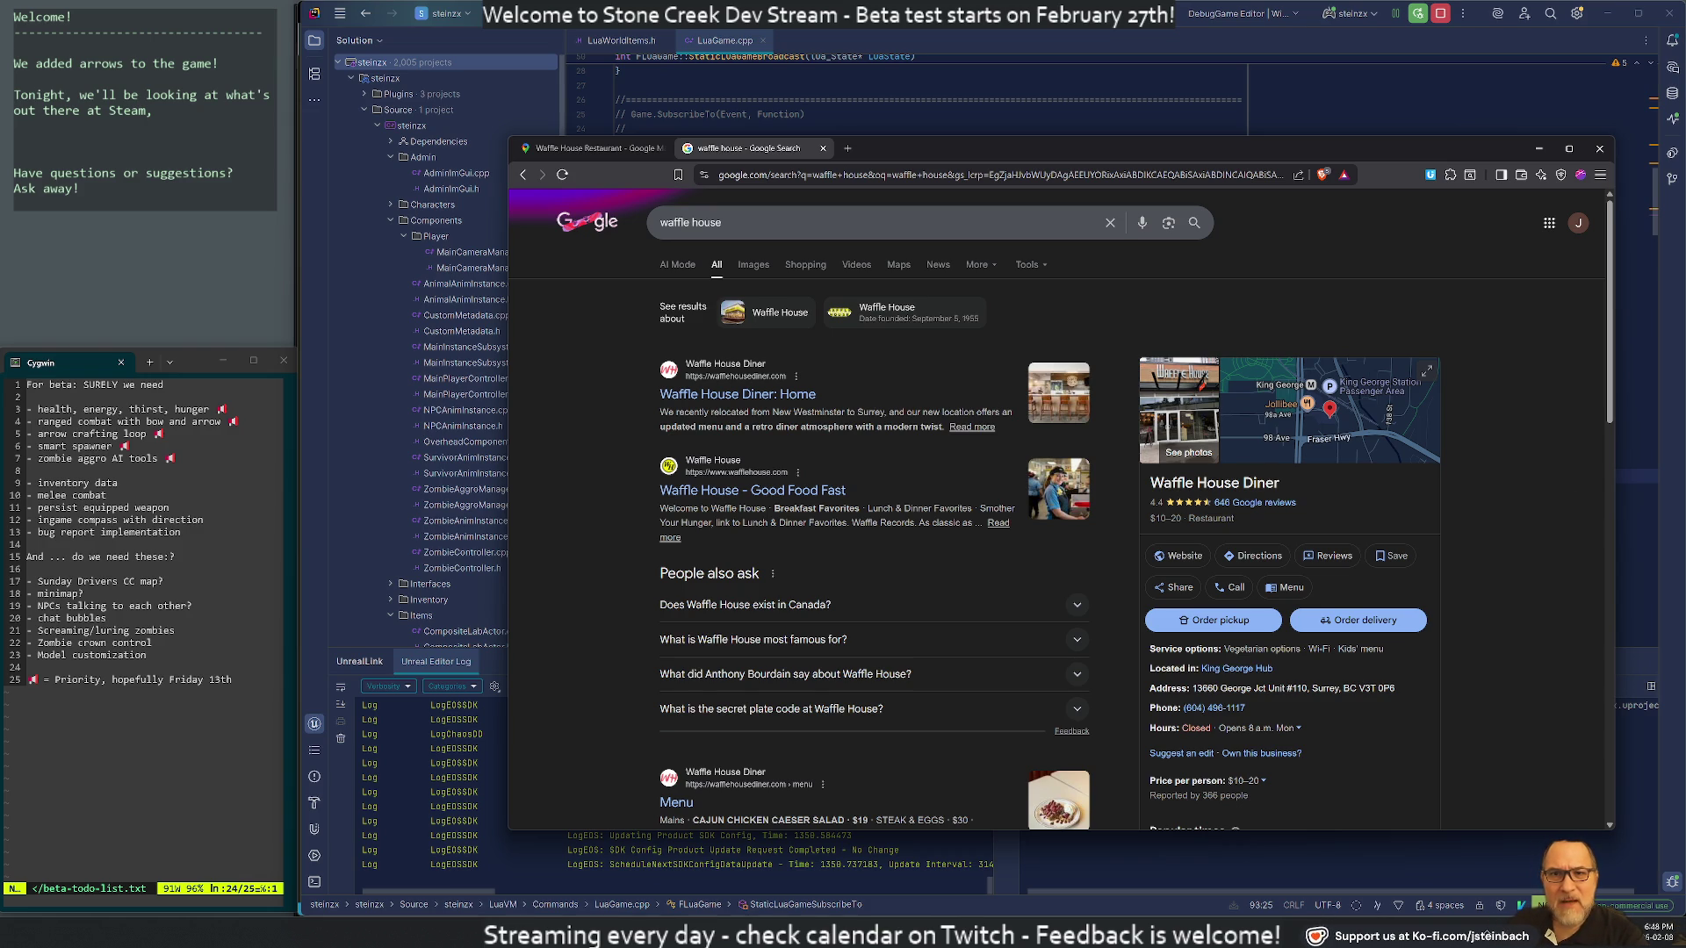
Open the official Waffle House website from the 'waffle house' results, skim it, then close its tab
{"action": "left_click", "coordinate": [1549, 935]}
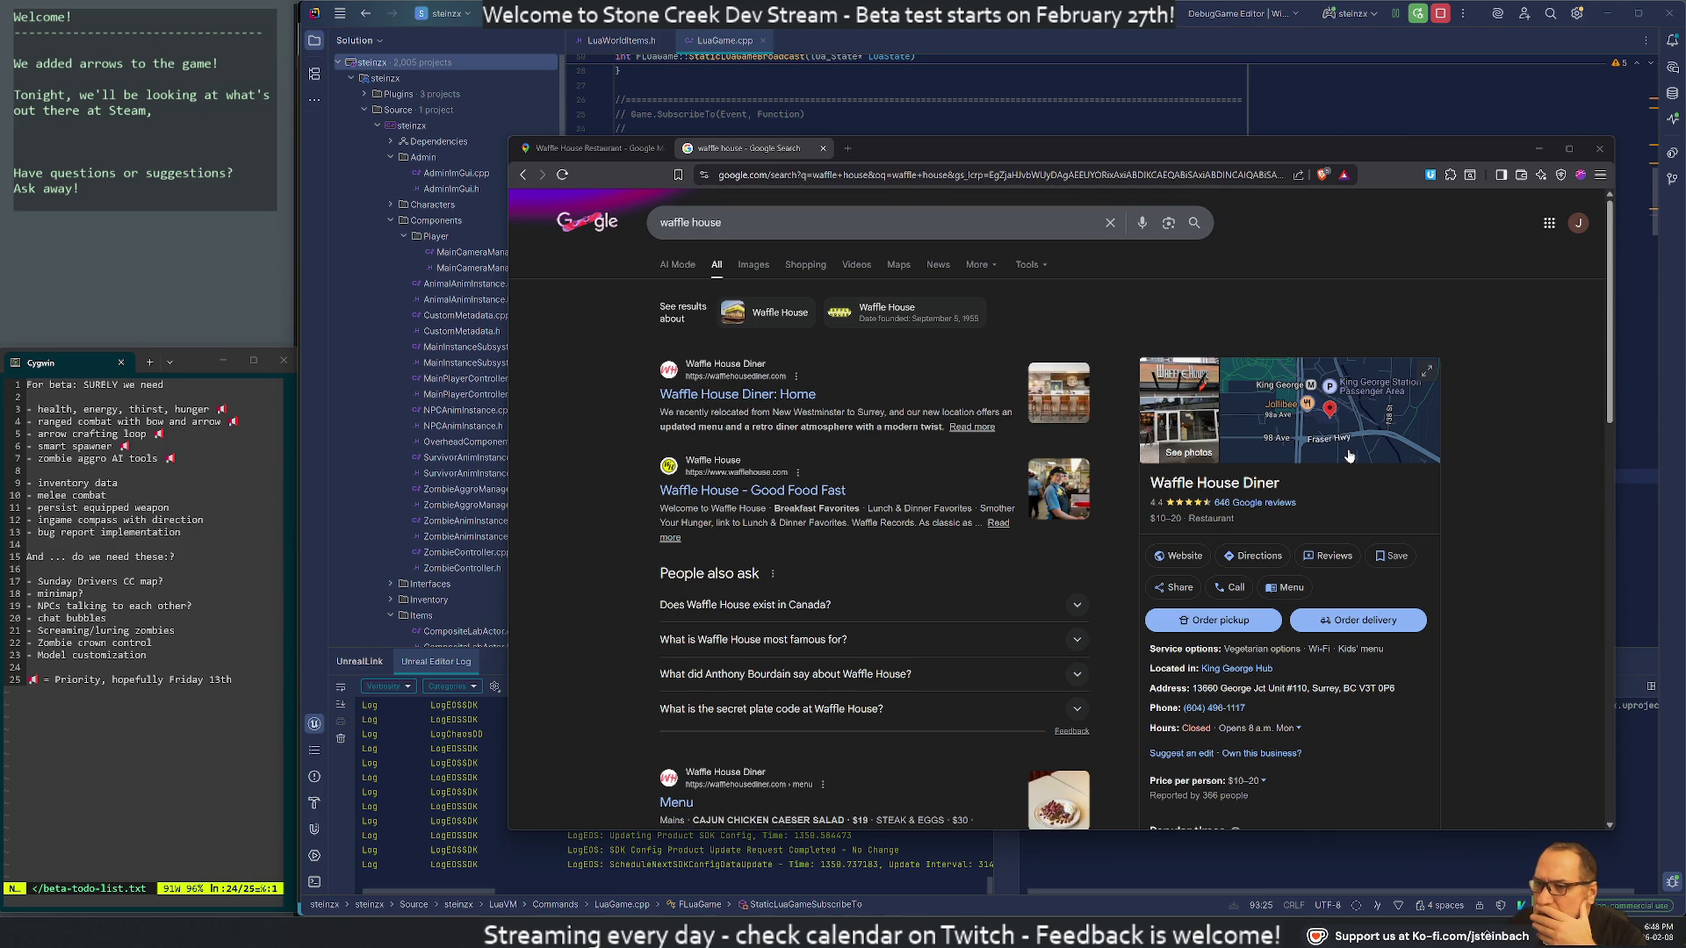
{"action": "scroll", "coordinate": [1290, 461], "scroll_direction": "down", "scroll_amount": 2}
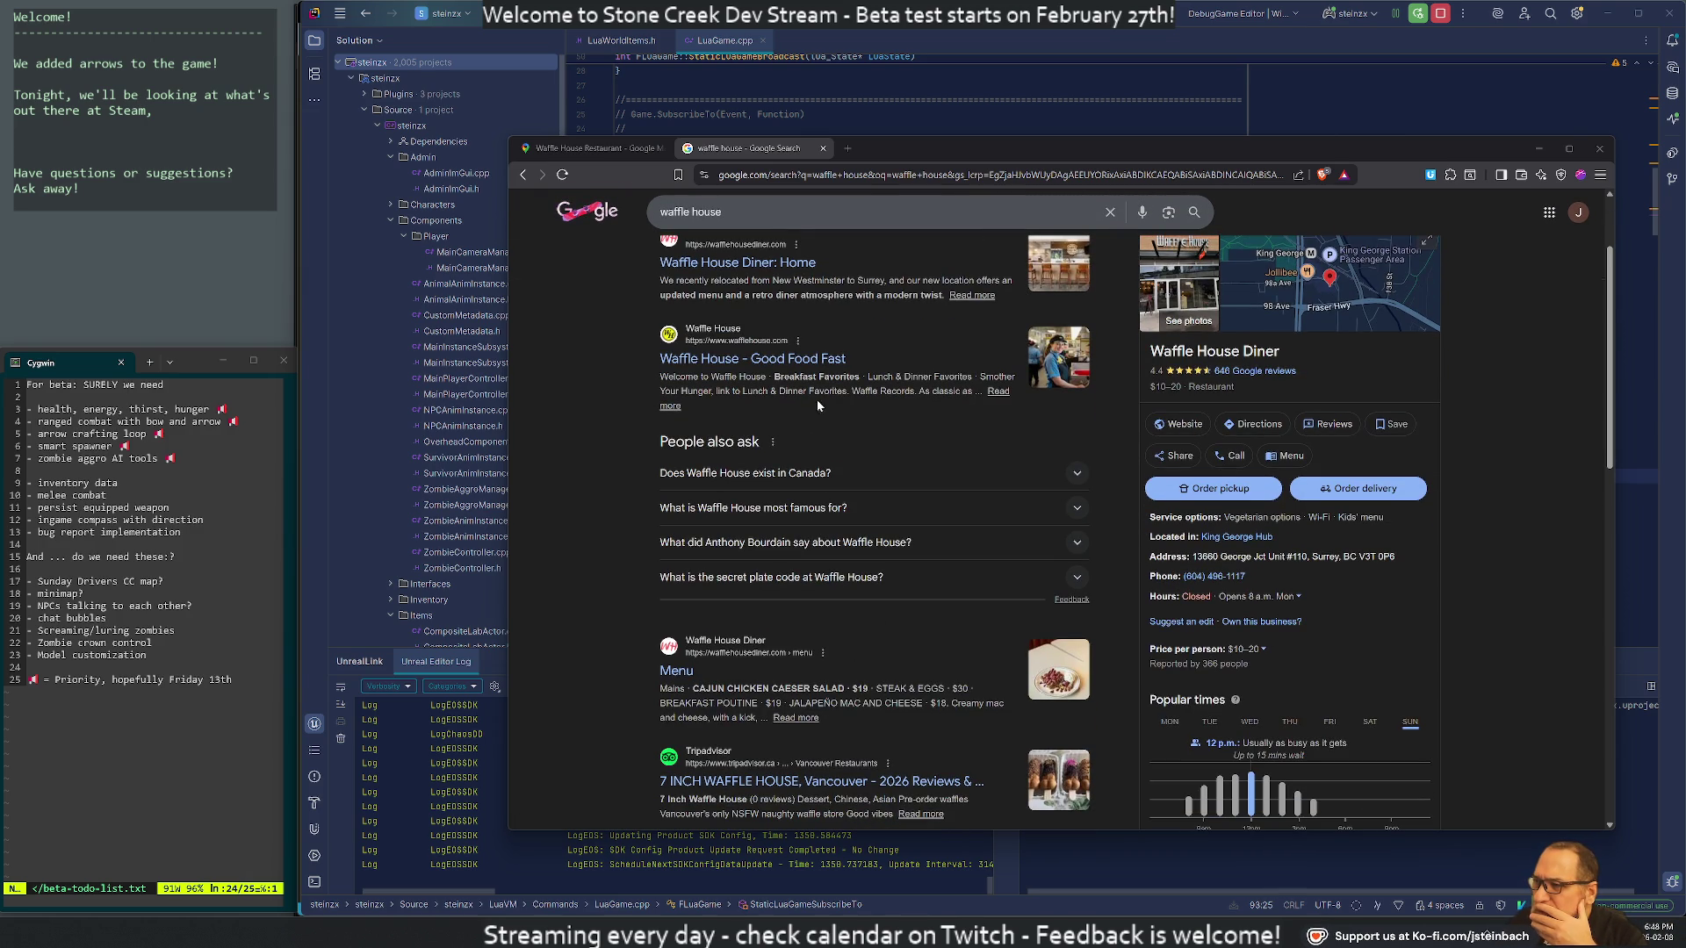
{"action": "left_click", "coordinate": [773, 359]}
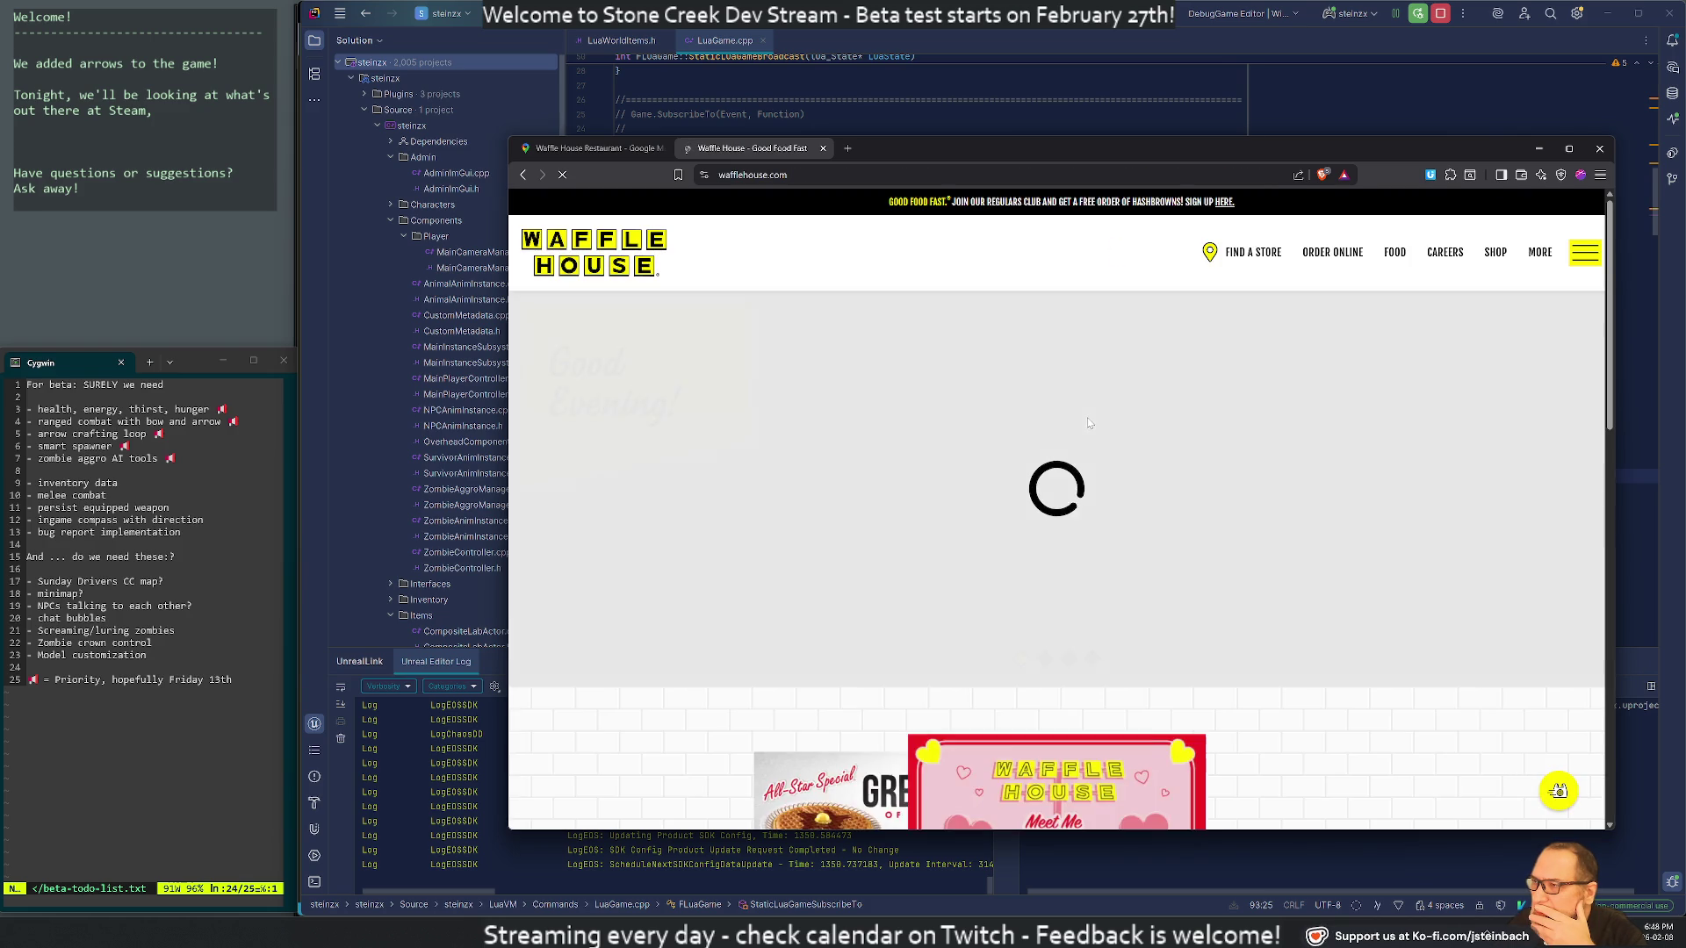
{"action": "scroll", "coordinate": [1133, 465], "scroll_direction": "down", "scroll_amount": 5}
{"action": "scroll", "coordinate": [1175, 509], "scroll_direction": "up", "scroll_amount": 5}
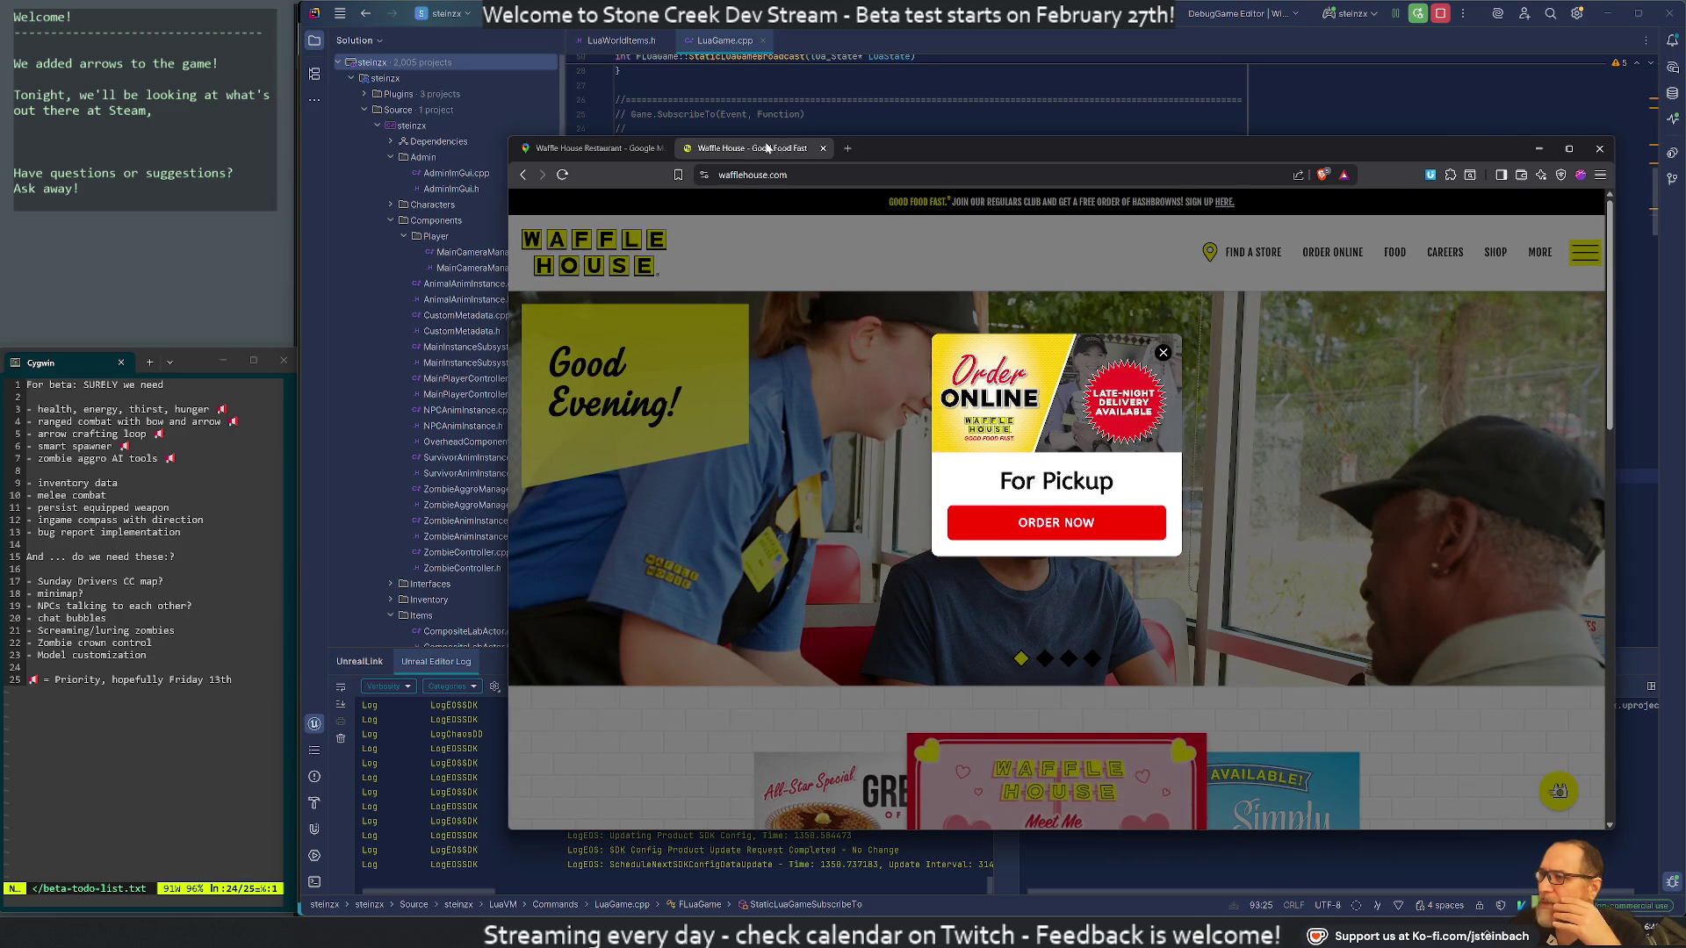
{"action": "middle_click", "coordinate": [766, 148]}
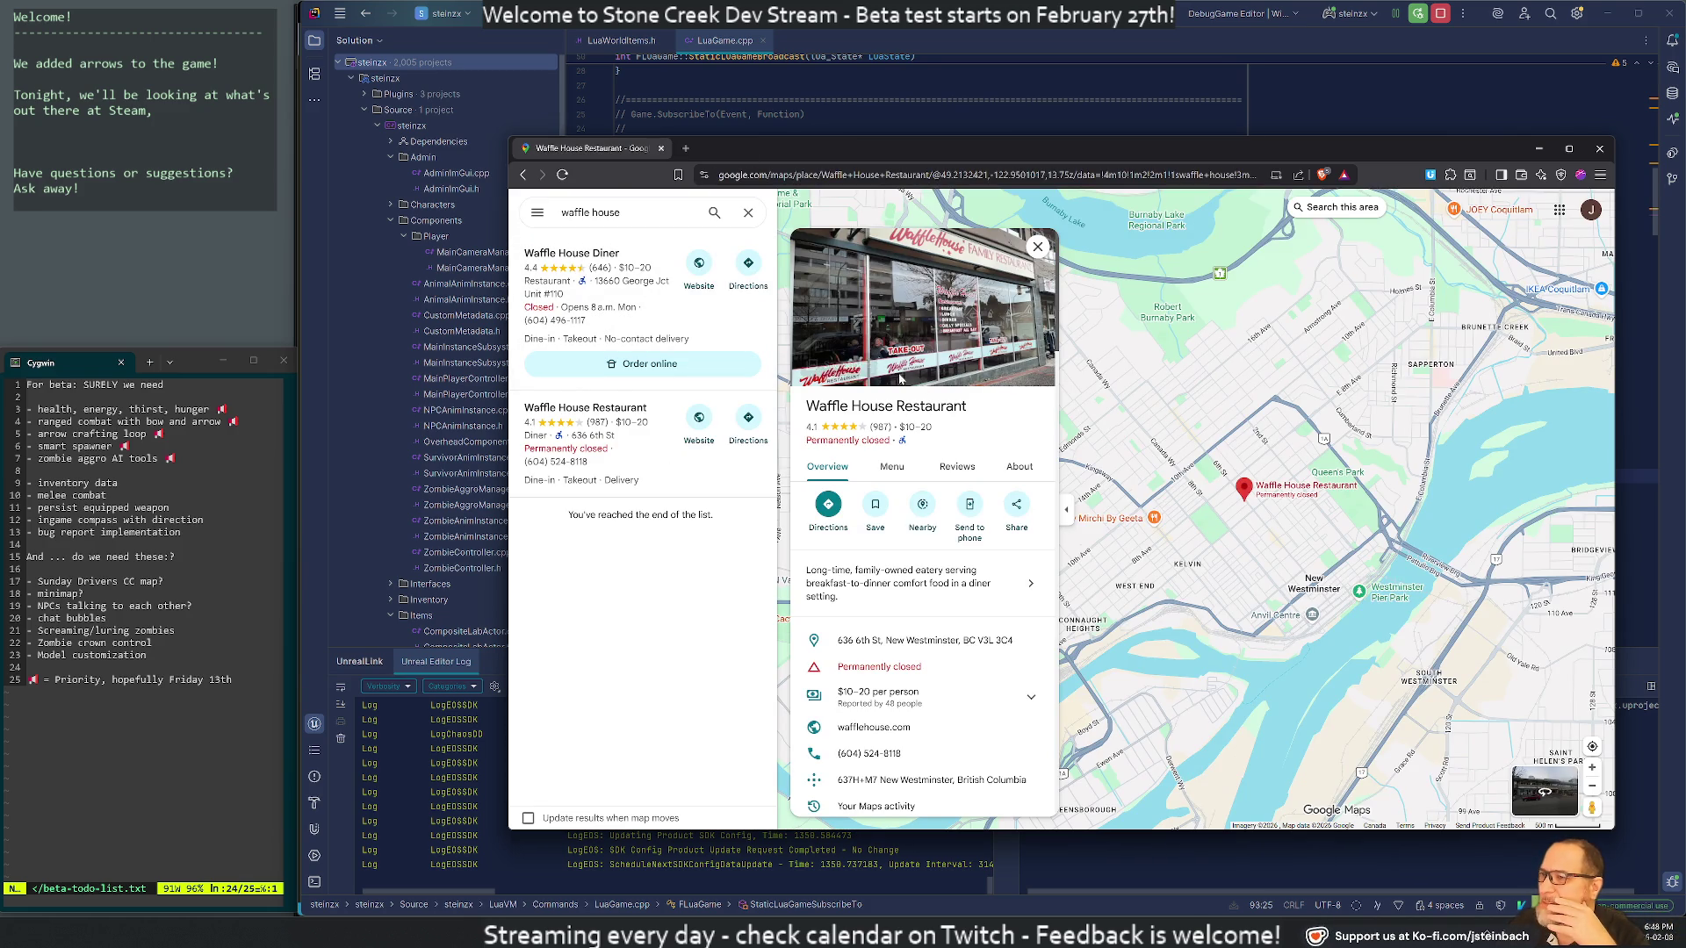
Show Waffle House Restaurant's Menu photos in the Maps gallery and bring the browser back in front
{"action": "left_click", "coordinate": [937, 290]}
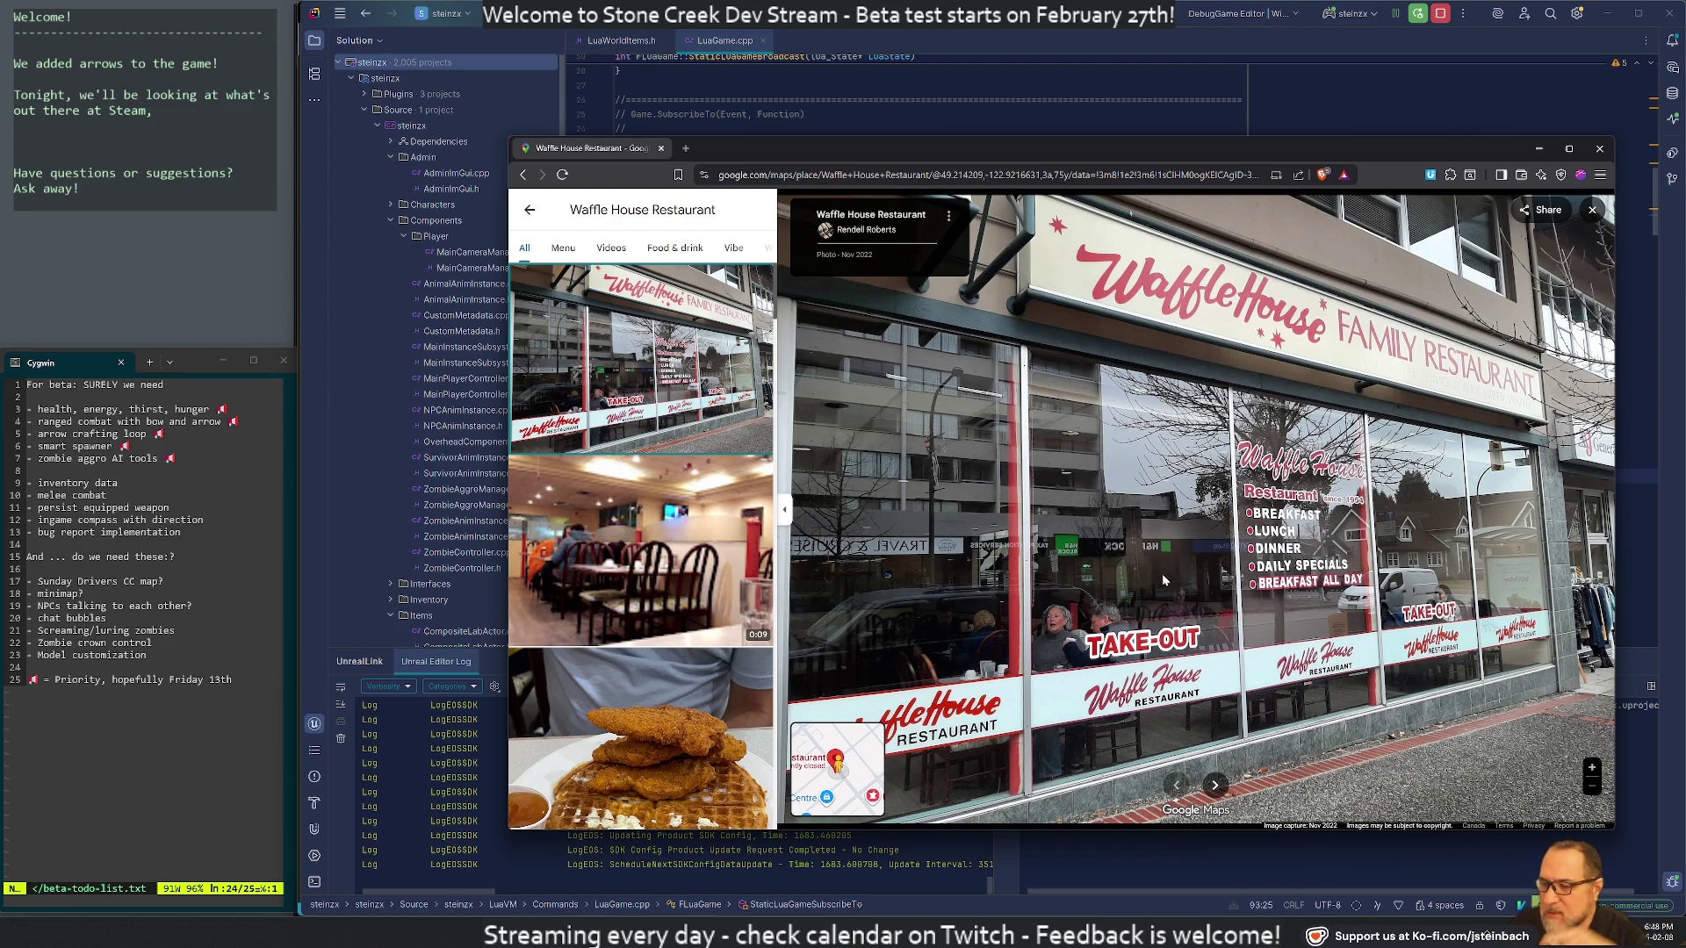
{"action": "left_click", "coordinate": [562, 247]}
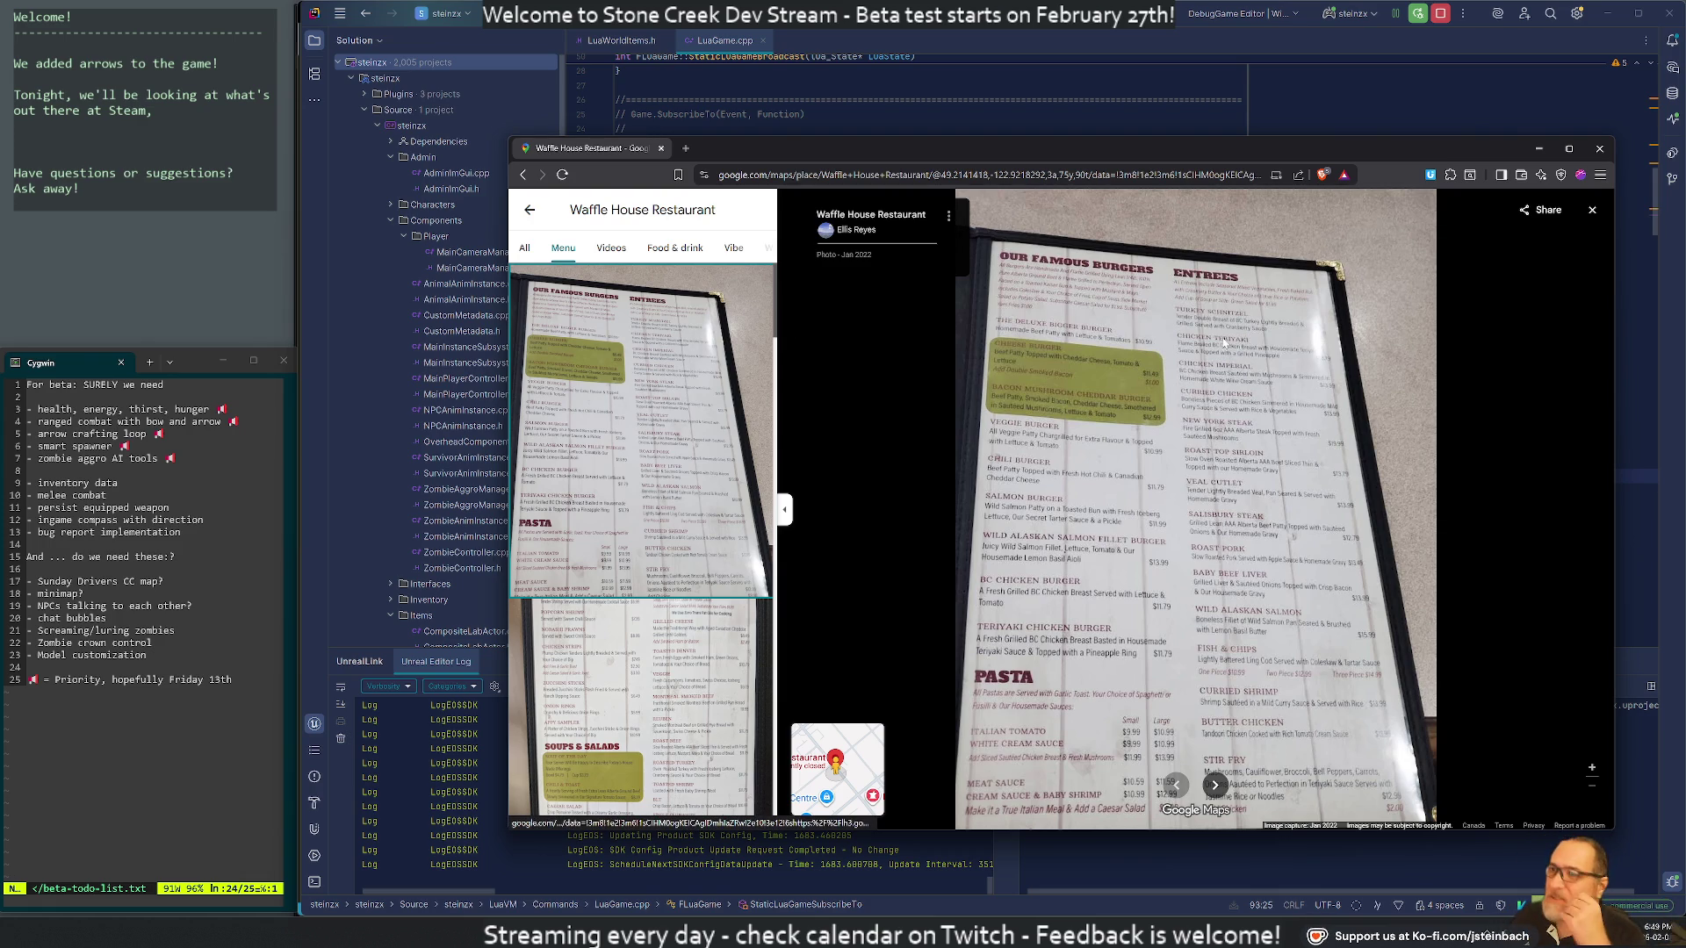
{"action": "left_click", "coordinate": [660, 148]}
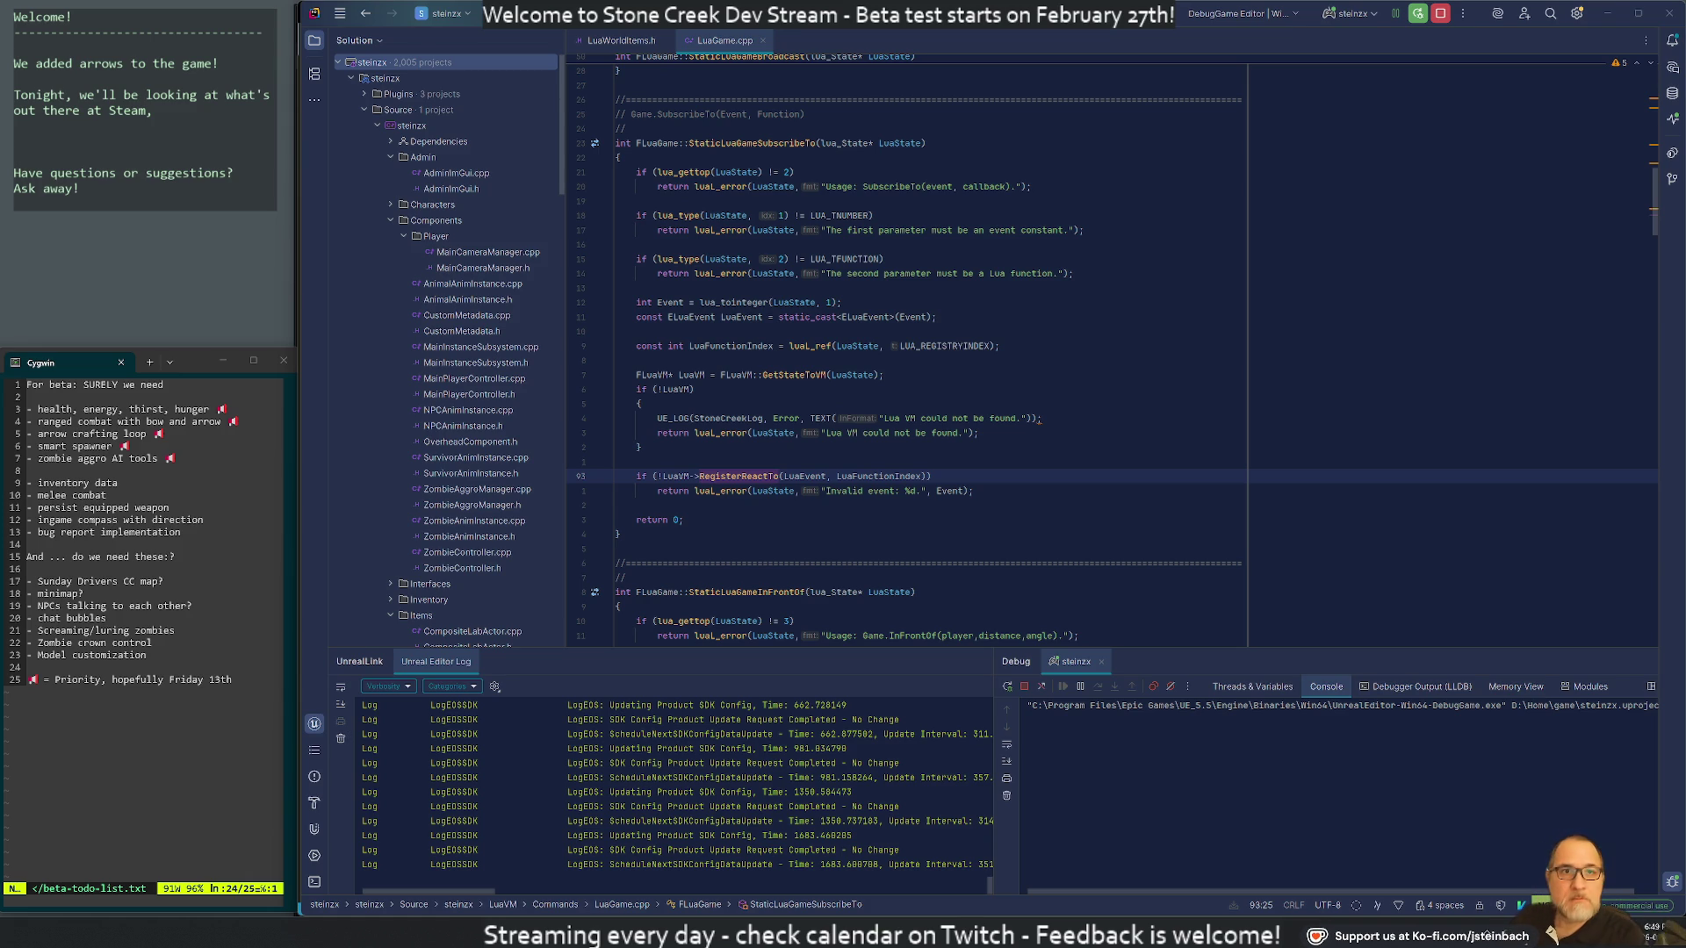
{"action": "key", "text": "alt+Tab"}
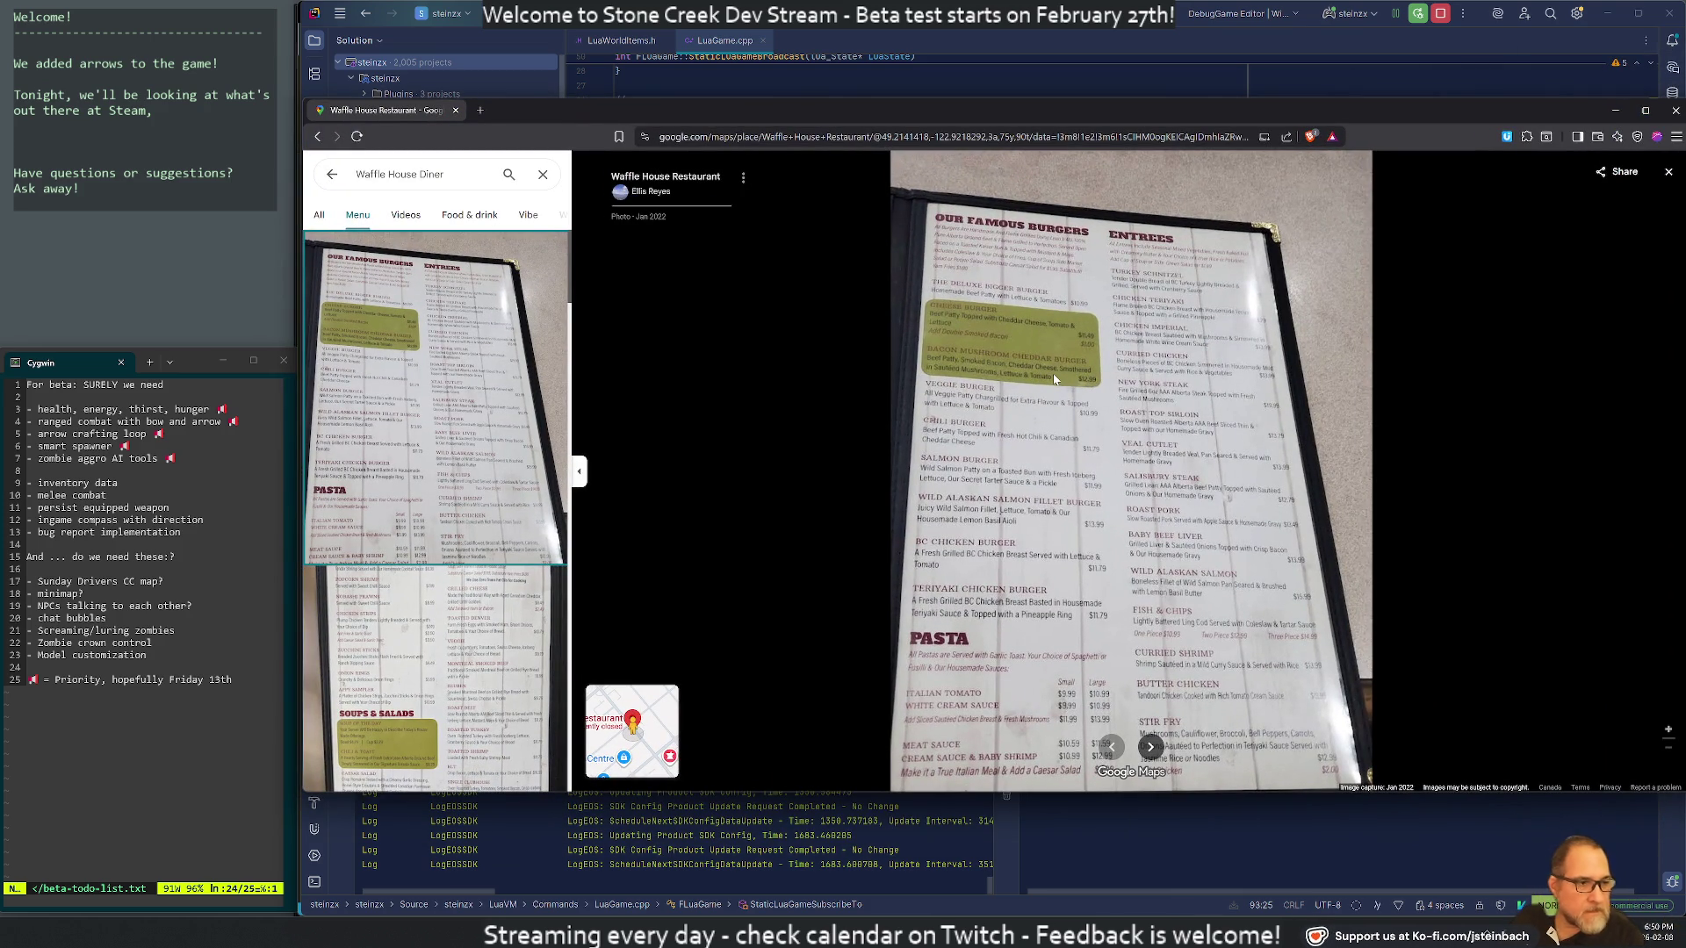
Zoom around the menu photo and view the Lunch & Dinner and third menu pages
{"action": "scroll", "coordinate": [1053, 376], "scroll_direction": "up", "scroll_amount": 3}
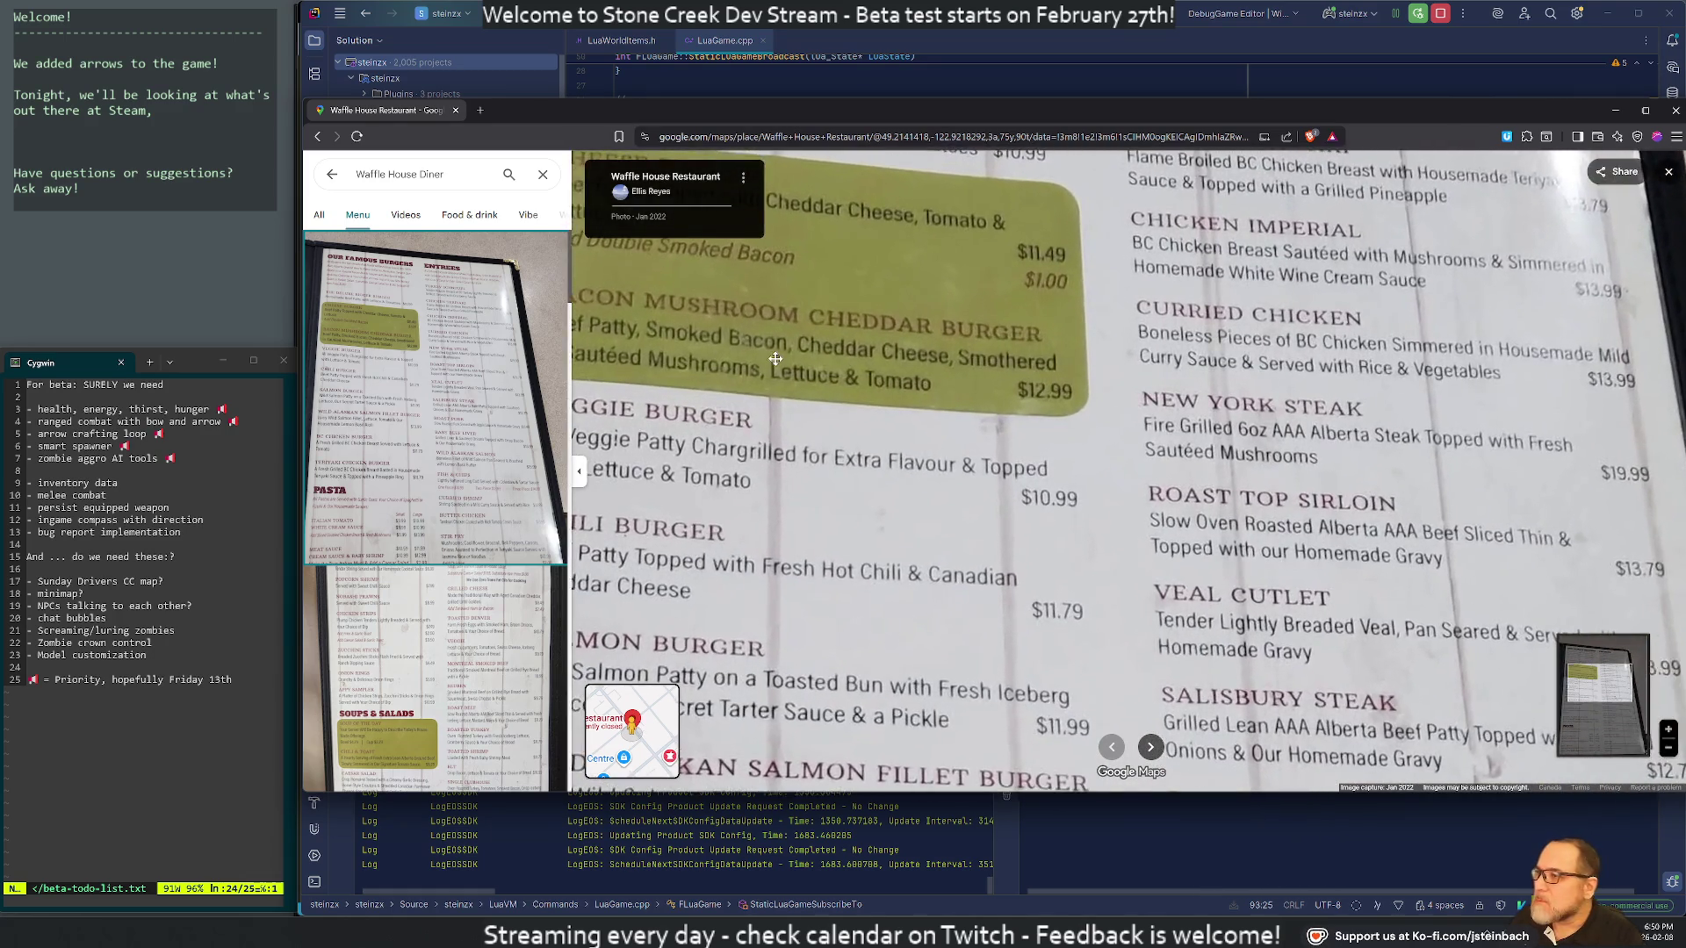
{"action": "scroll", "coordinate": [1022, 342], "scroll_direction": "down", "scroll_amount": 3}
{"action": "scroll", "coordinate": [948, 289], "scroll_direction": "up", "scroll_amount": 2}
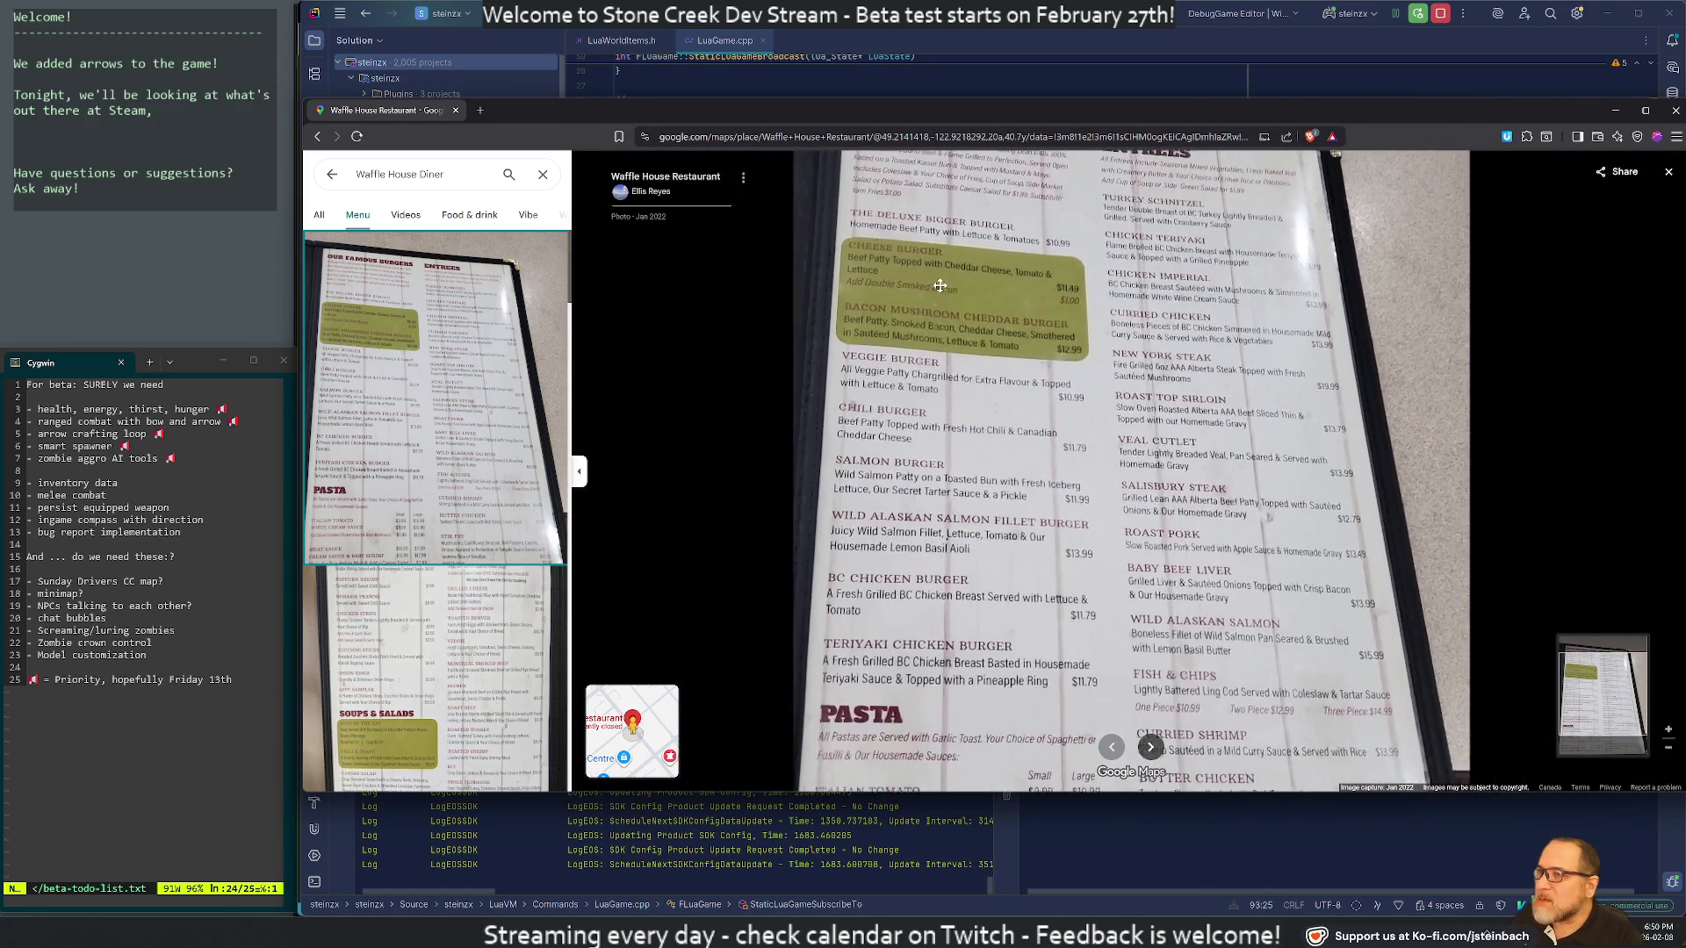
{"action": "scroll", "coordinate": [948, 351], "scroll_direction": "down", "scroll_amount": 1}
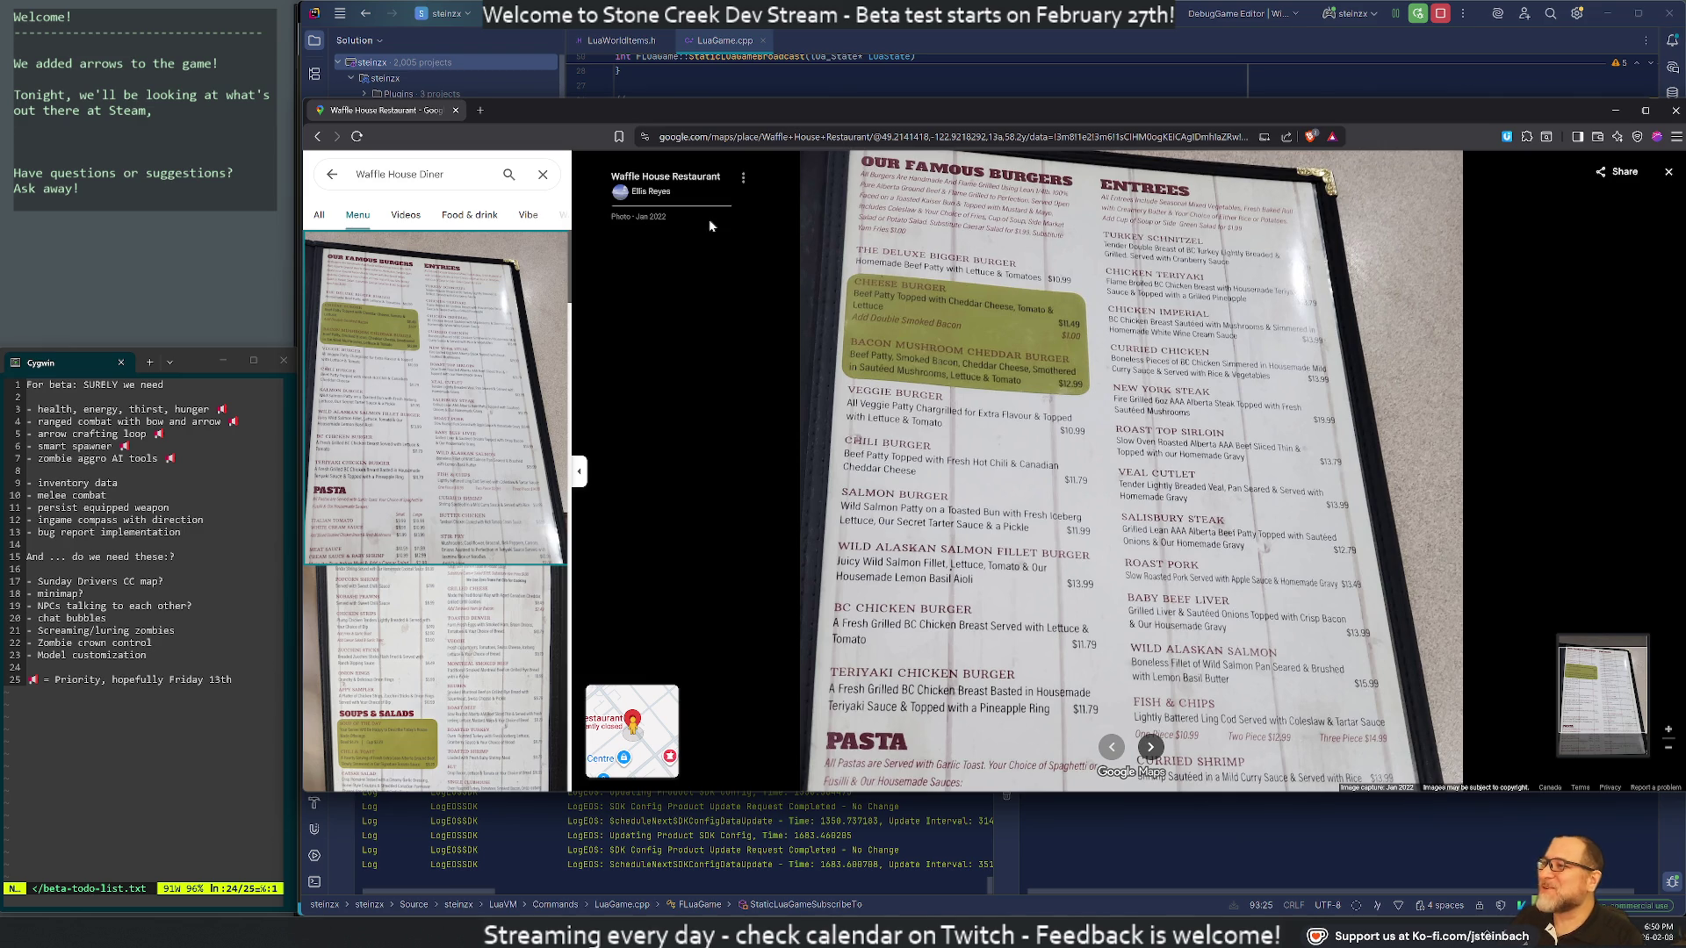
{"action": "scroll", "coordinate": [1075, 339], "scroll_direction": "up", "scroll_amount": 1}
{"action": "scroll", "coordinate": [1075, 339], "scroll_direction": "up", "scroll_amount": 1}
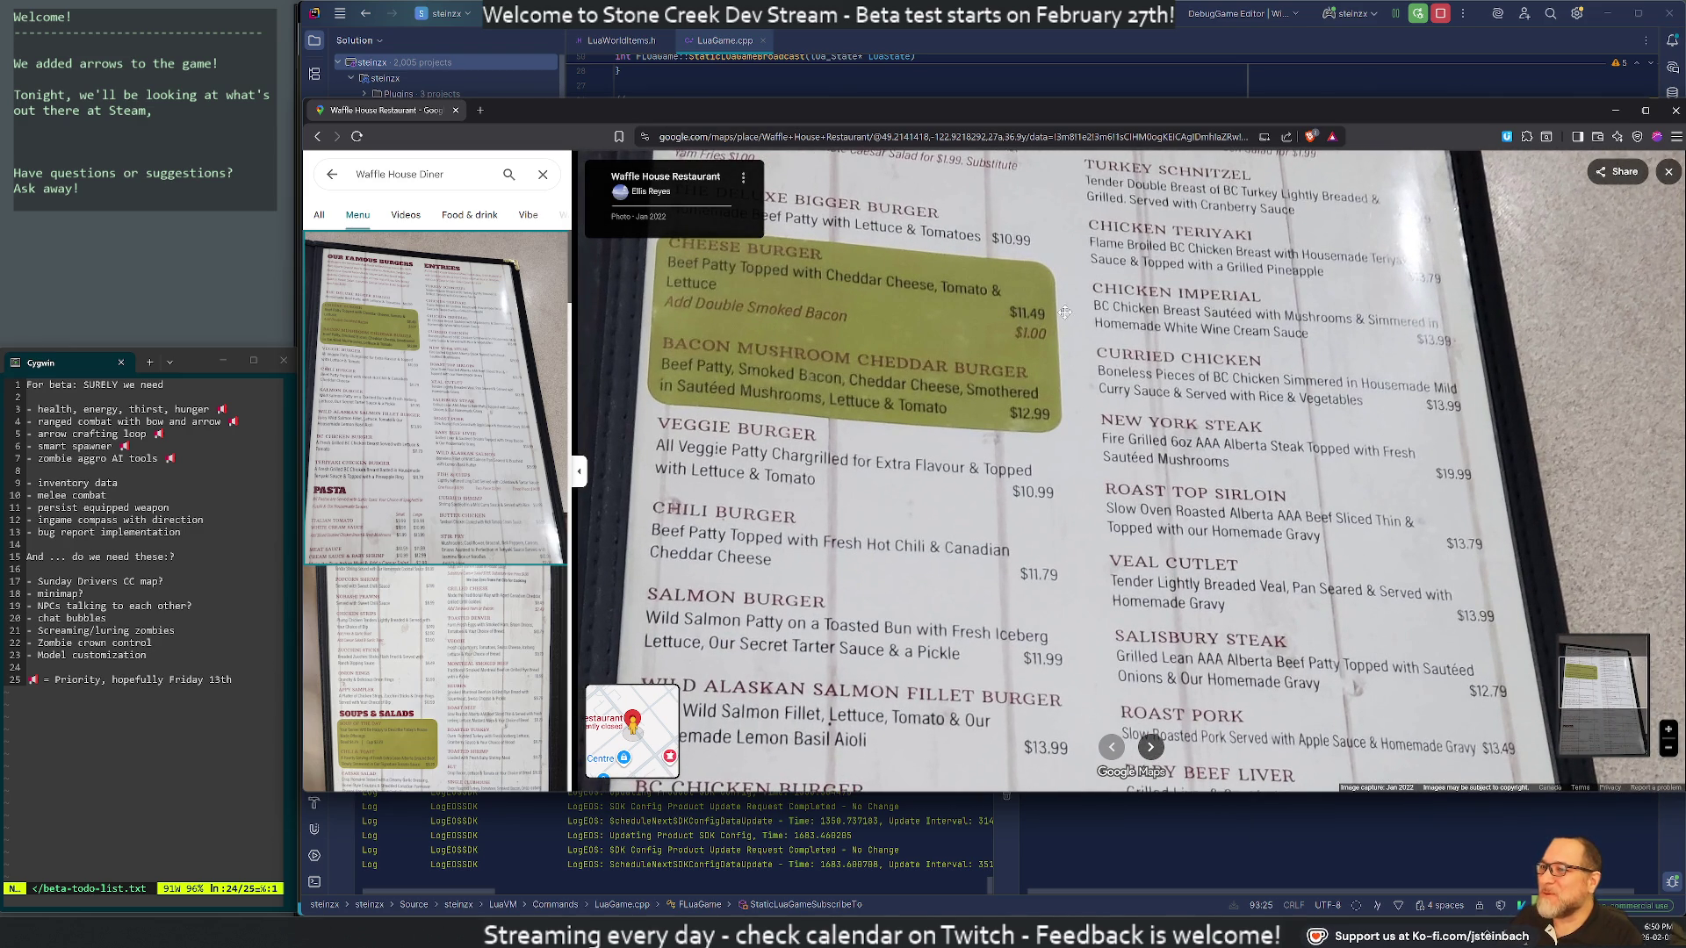
{"action": "scroll", "coordinate": [1008, 369], "scroll_direction": "down", "scroll_amount": 2}
{"action": "scroll", "coordinate": [1000, 371], "scroll_direction": "down", "scroll_amount": 2}
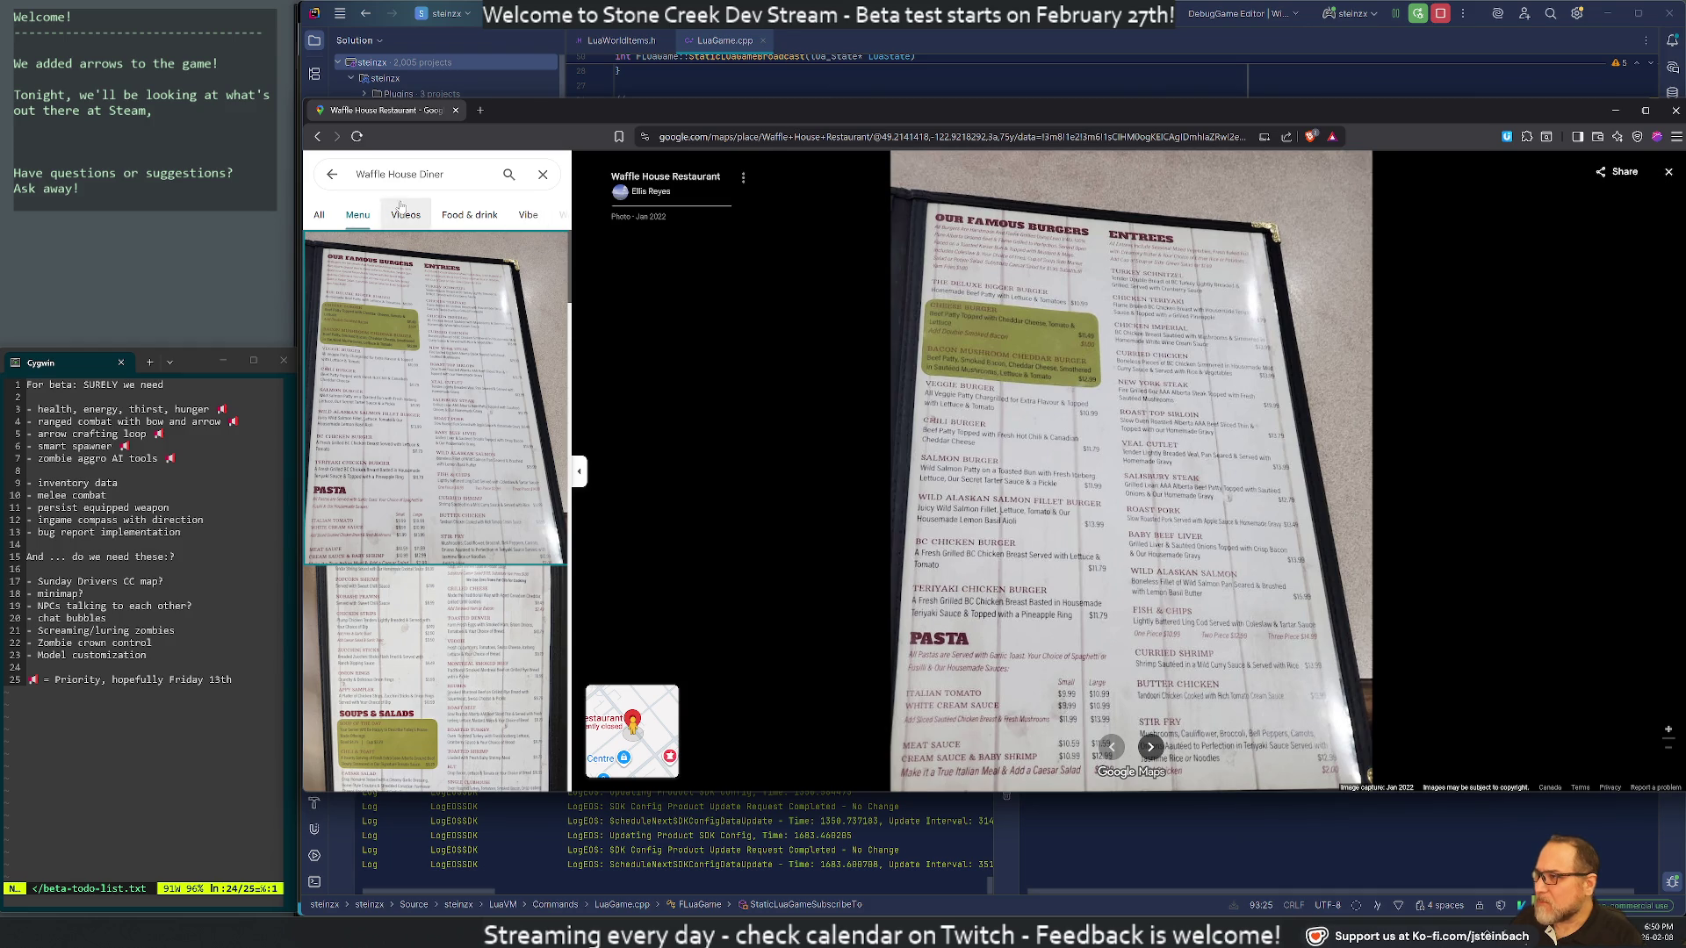
{"action": "scroll", "coordinate": [425, 425], "scroll_direction": "down", "scroll_amount": 3}
{"action": "left_click", "coordinate": [426, 426]}
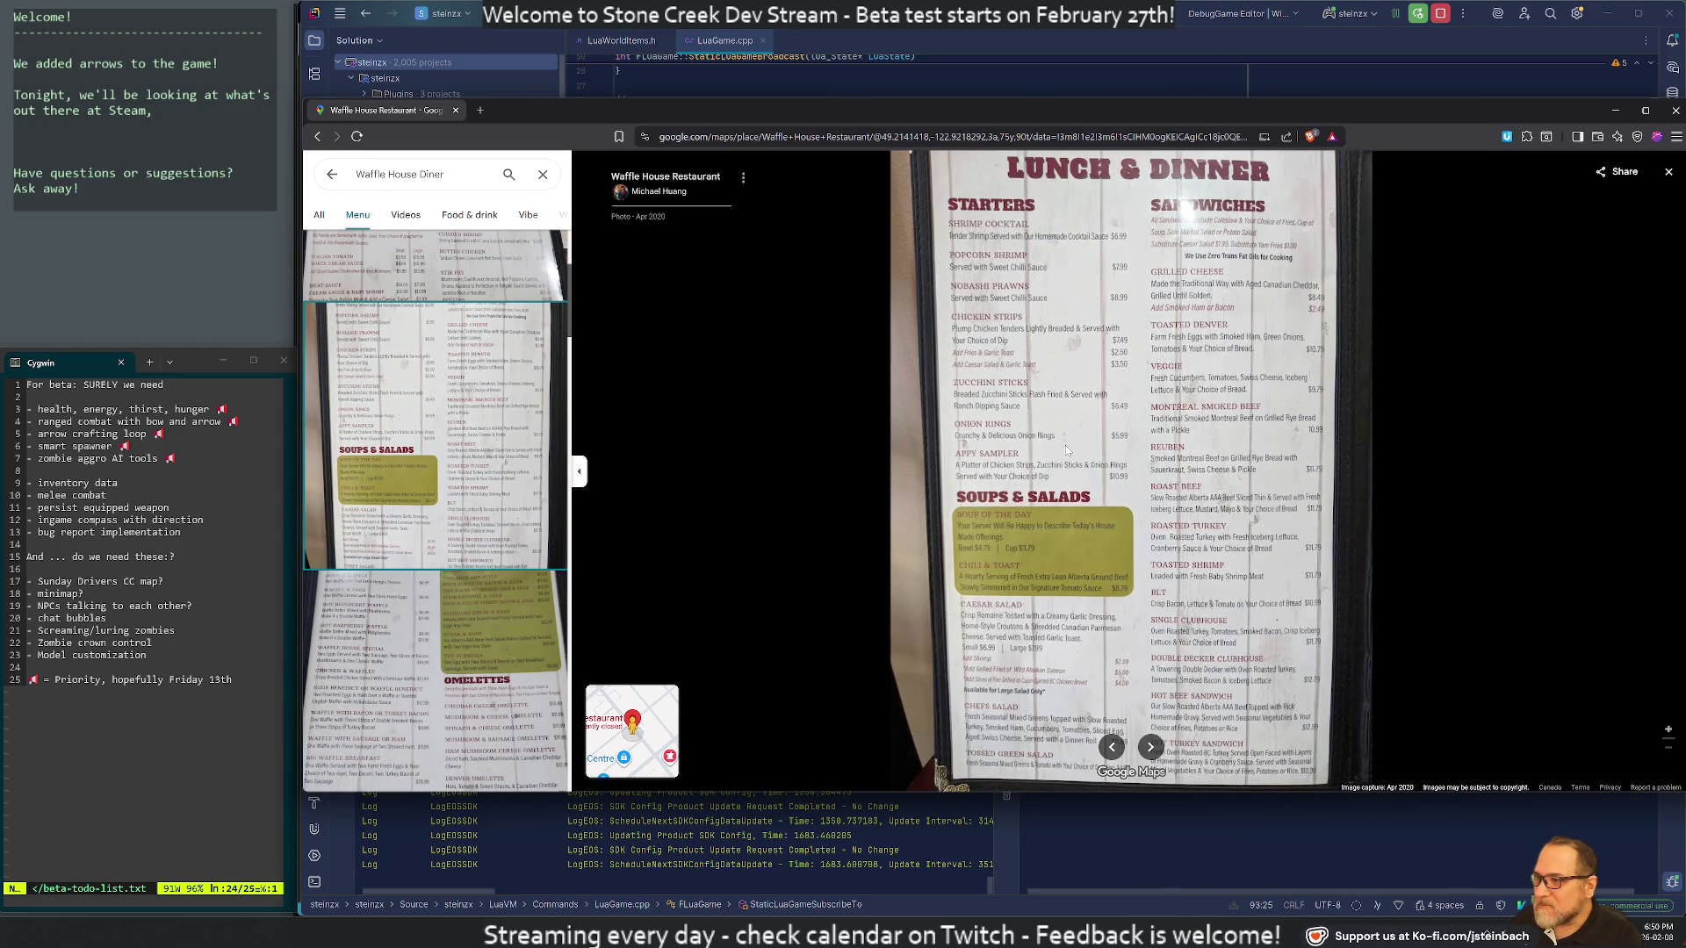
{"action": "left_click", "coordinate": [491, 643]}
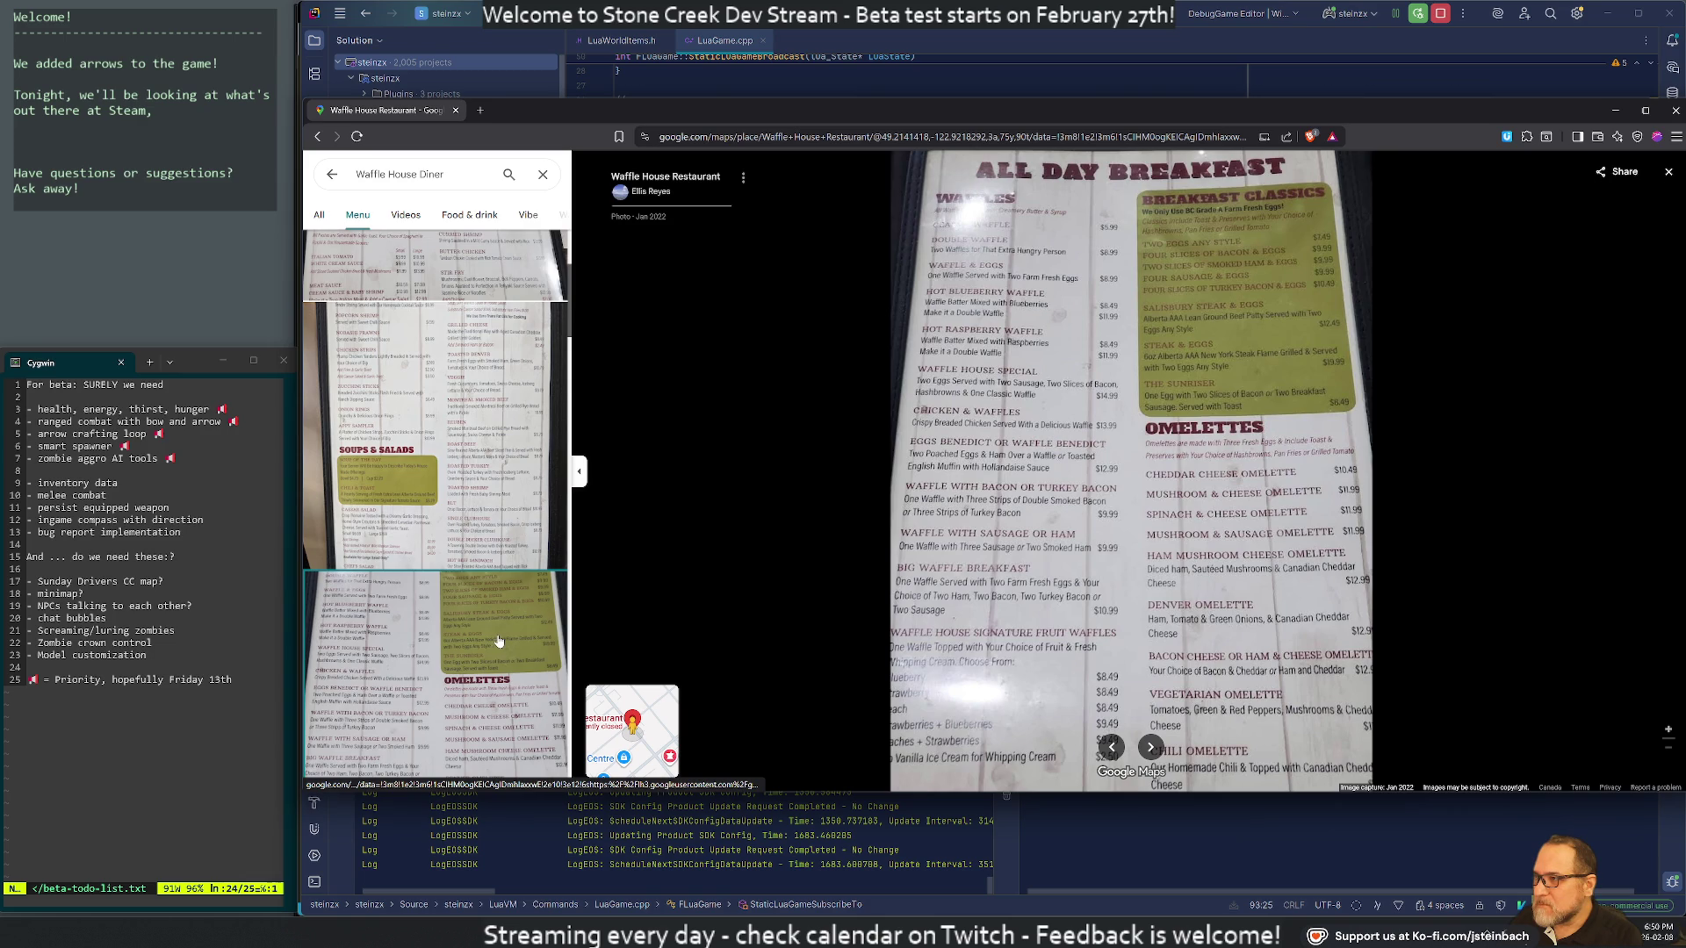
View the All Day Breakfast and the Kids, Seniors and Earlybird menu photos
{"action": "scroll", "coordinate": [498, 642], "scroll_direction": "down", "scroll_amount": 5}
{"action": "left_click", "coordinate": [471, 554]}
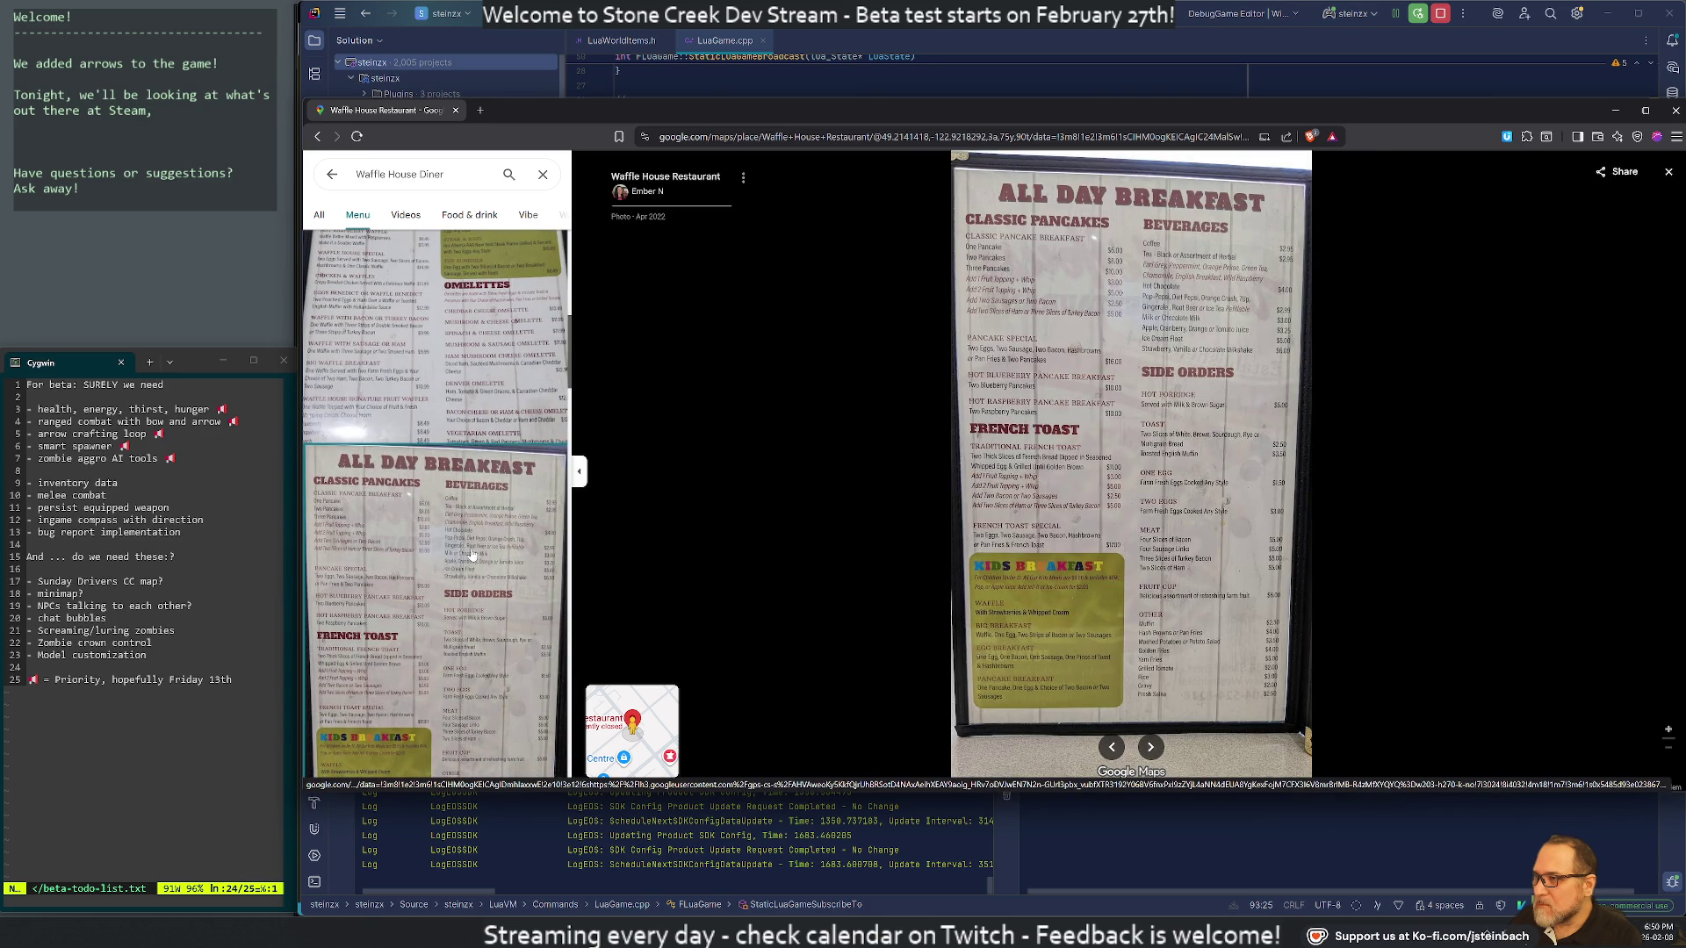
{"action": "scroll", "coordinate": [472, 554], "scroll_direction": "down", "scroll_amount": 4}
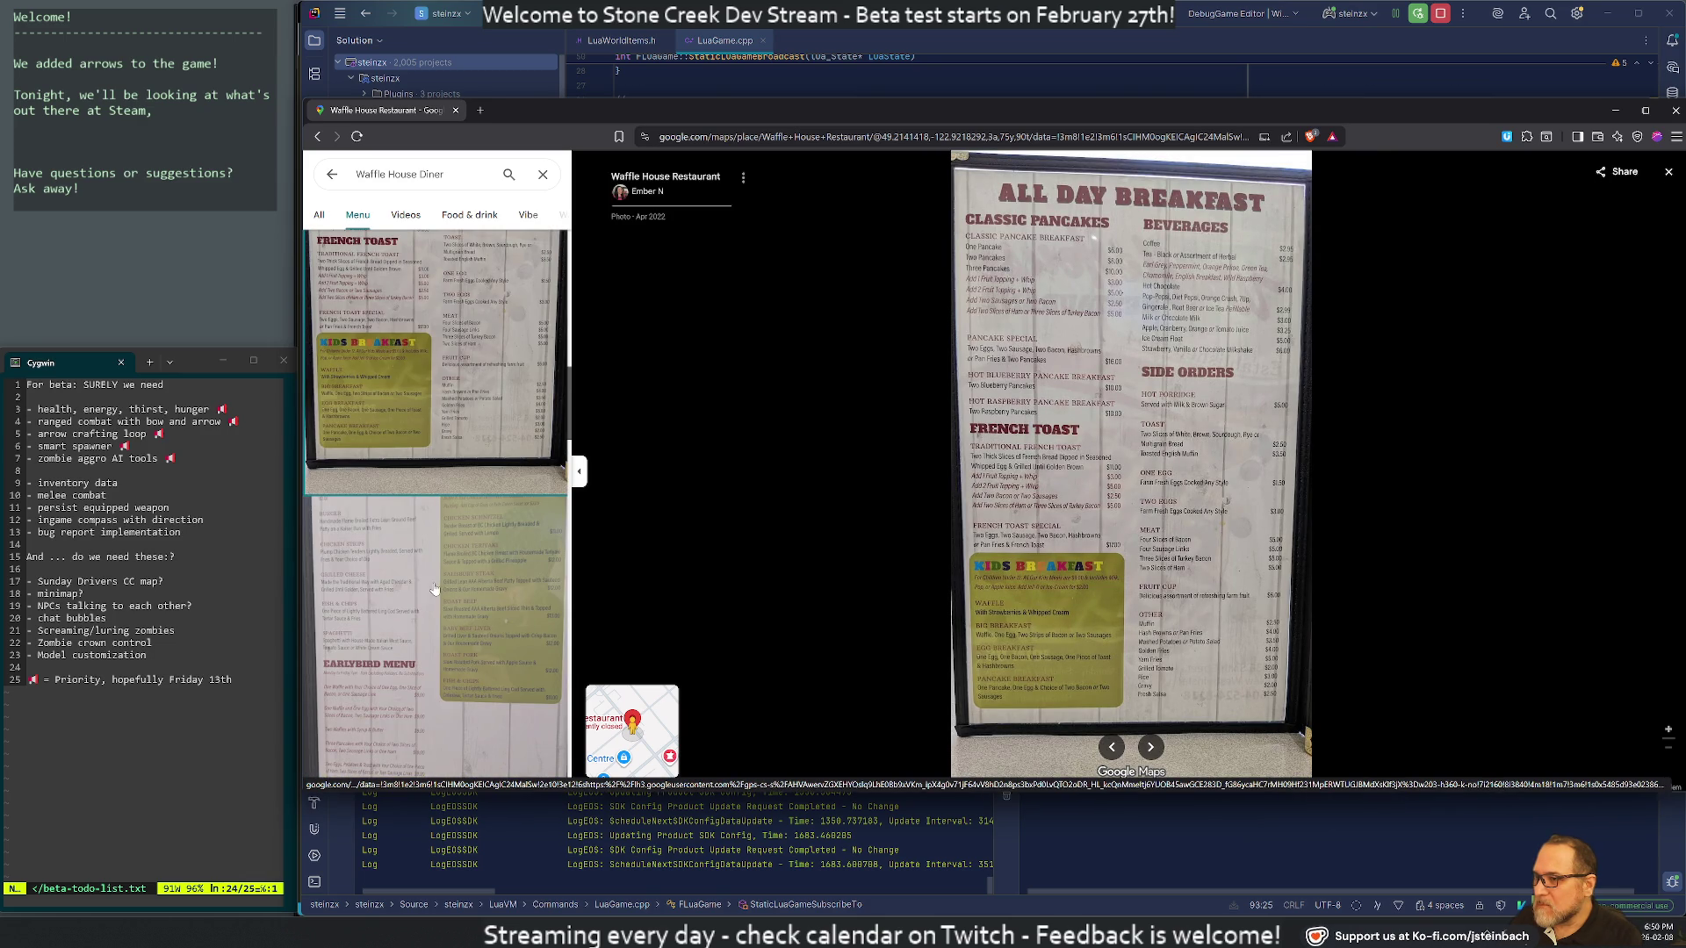
{"action": "left_click", "coordinate": [435, 589]}
{"action": "scroll", "coordinate": [439, 588], "scroll_direction": "down", "scroll_amount": 3}
{"action": "scroll", "coordinate": [443, 587], "scroll_direction": "down", "scroll_amount": 3}
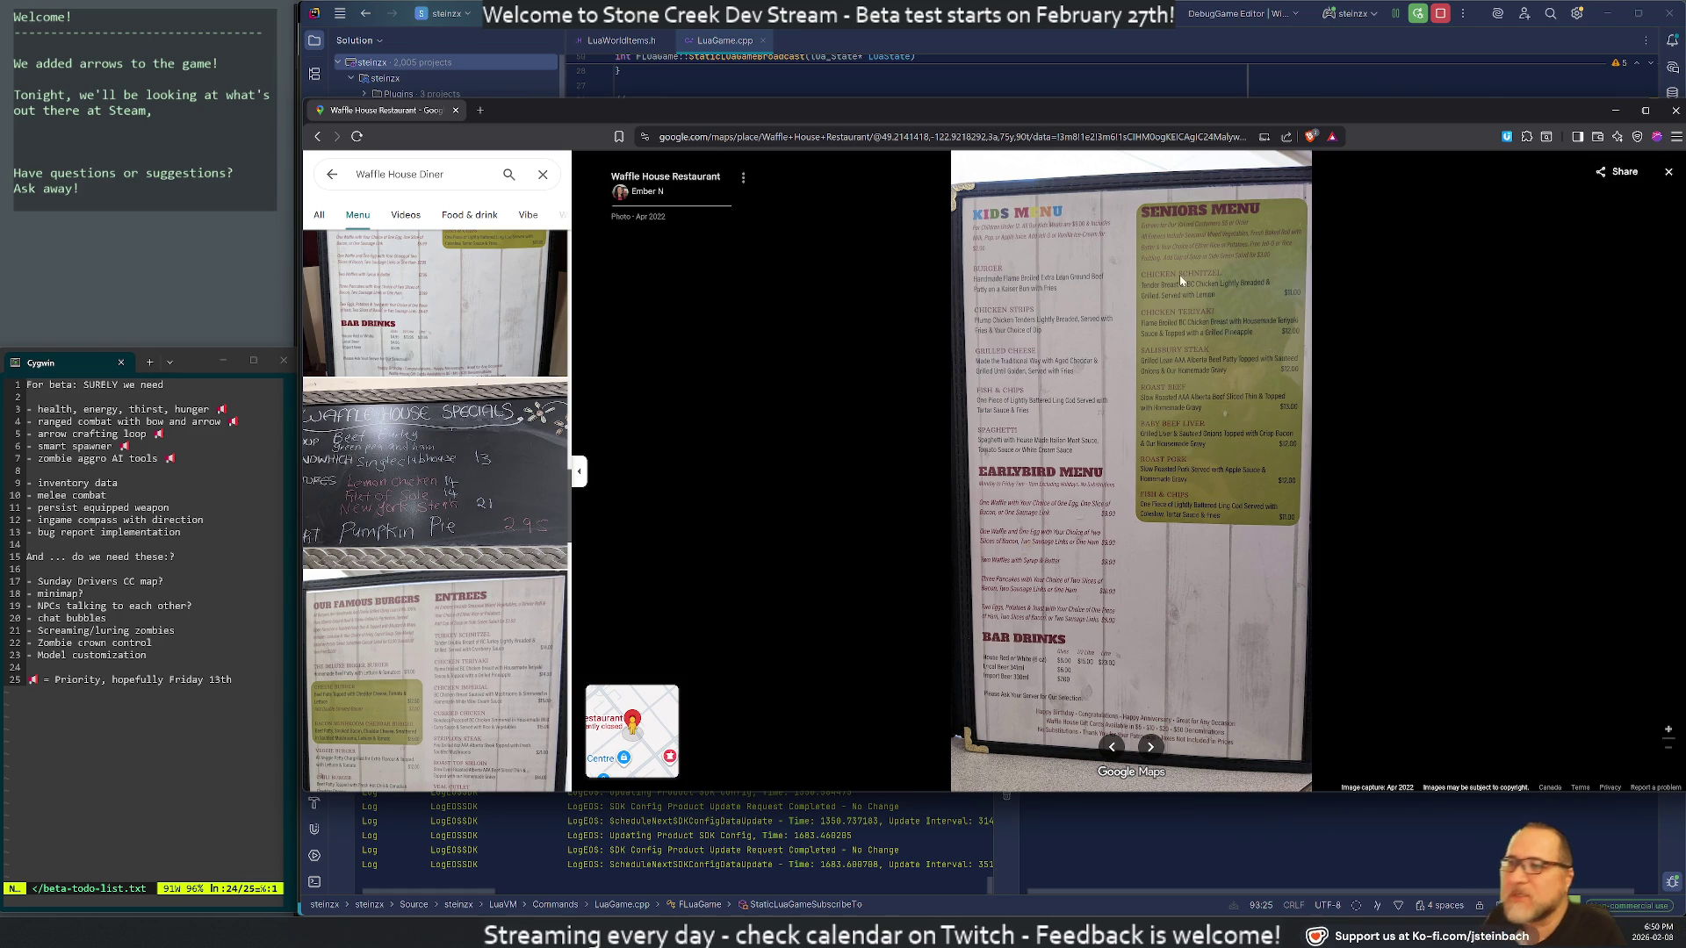
Maximize the browser window, then close it to return to LuaGame.cpp in Rider
{"action": "double_click", "coordinate": [1083, 114]}
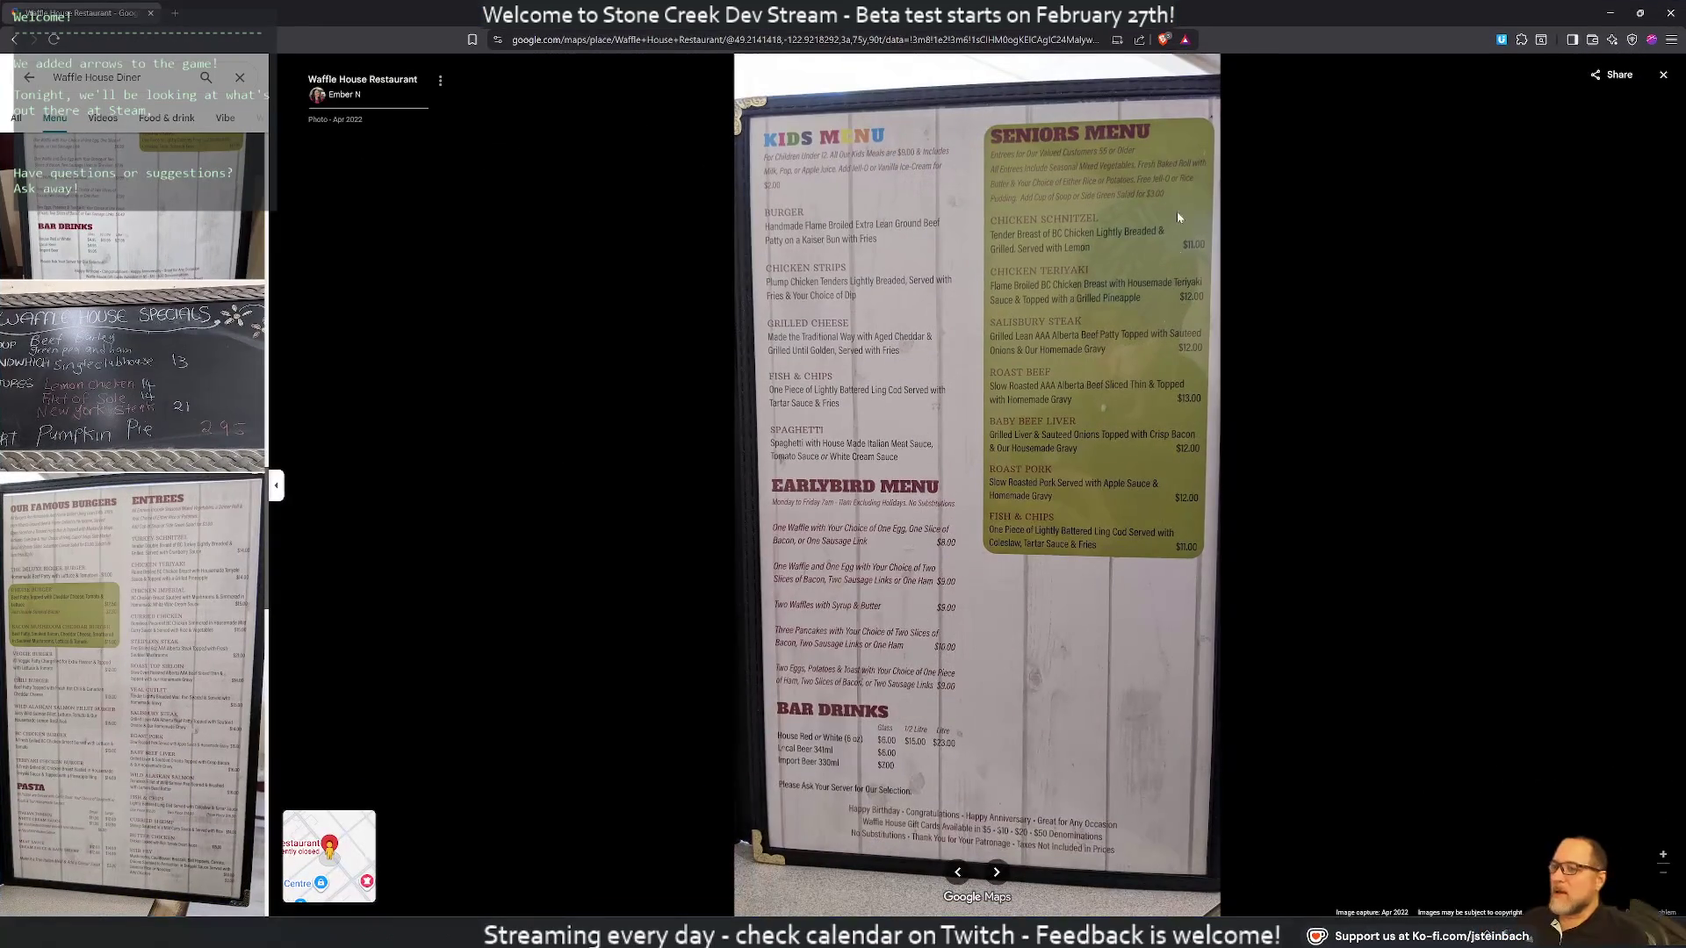
{"action": "scroll", "coordinate": [1066, 320], "scroll_direction": "up", "scroll_amount": 3}
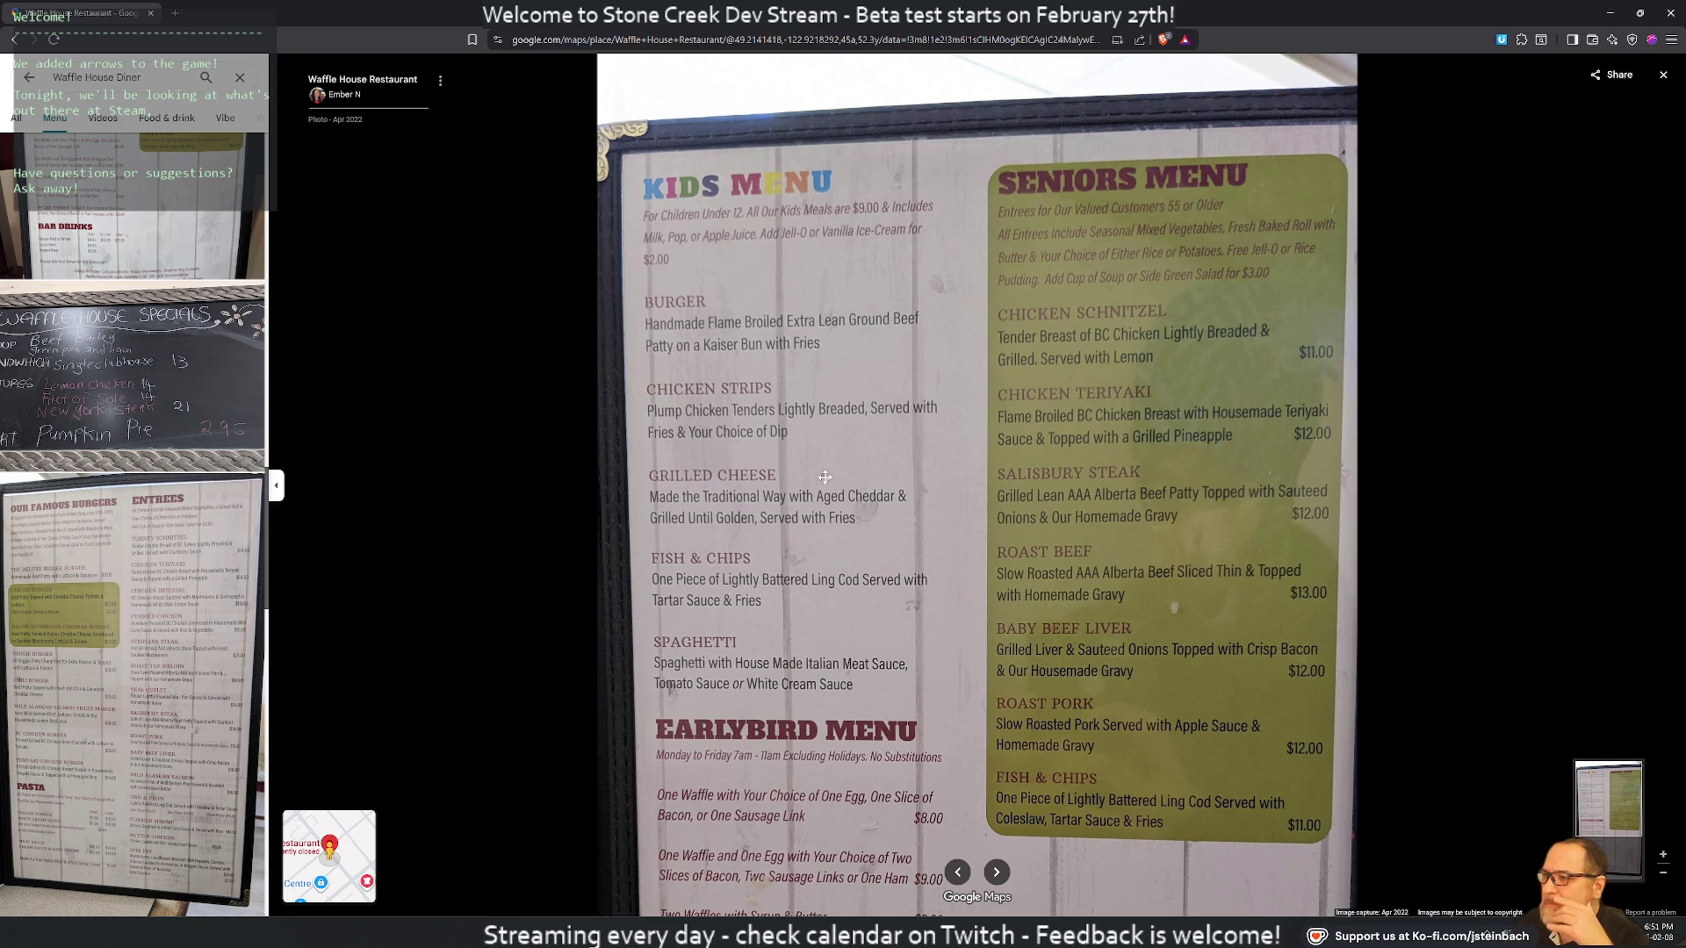
{"action": "left_click", "coordinate": [152, 14]}
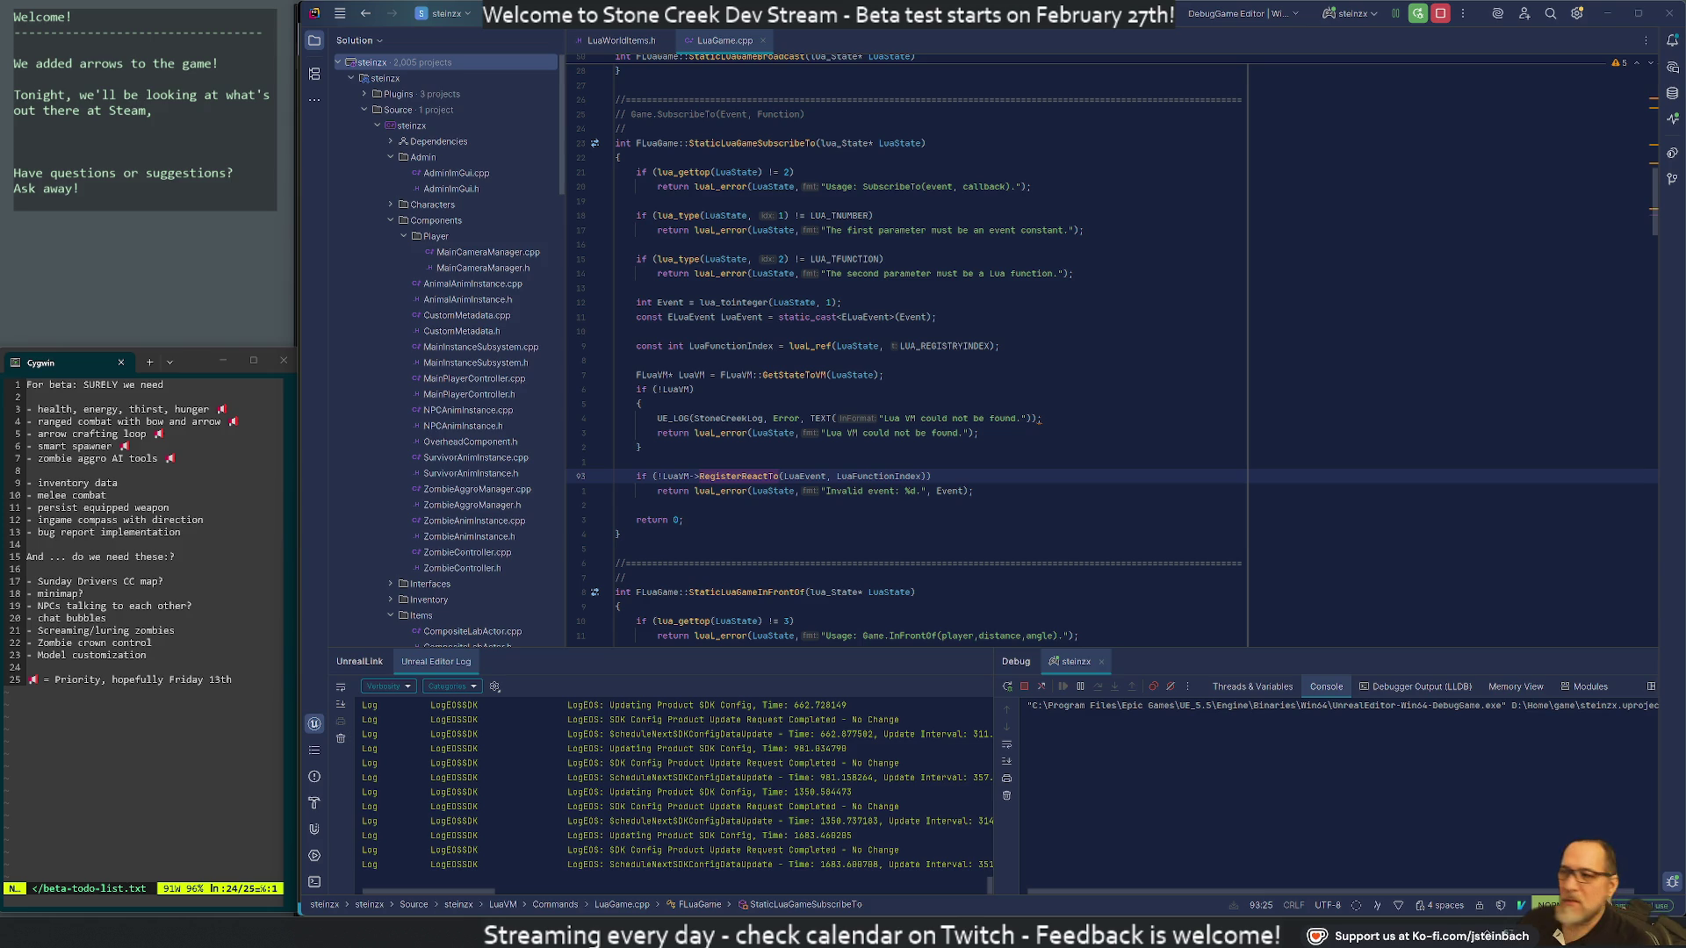
Step through StaticLuaGameSubscribeTo from the LUA_TFUNCTION check to the RegisterReactTo call on line 93
{"action": "left_click", "coordinate": [882, 259]}
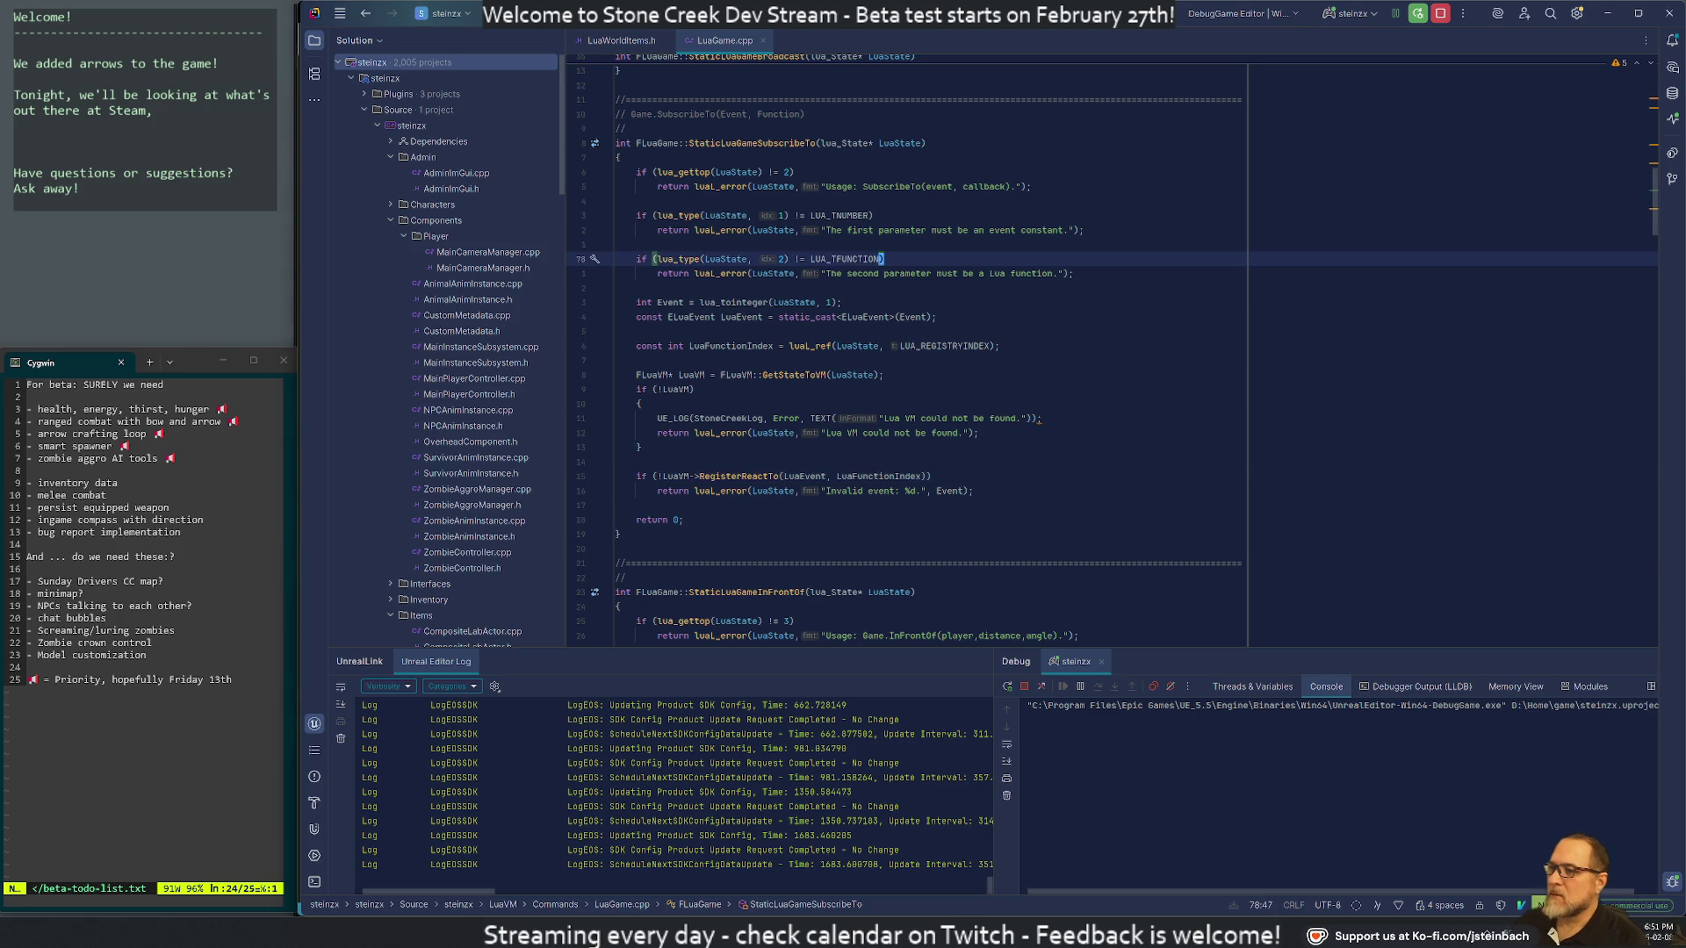
{"action": "left_click", "coordinate": [618, 288]}
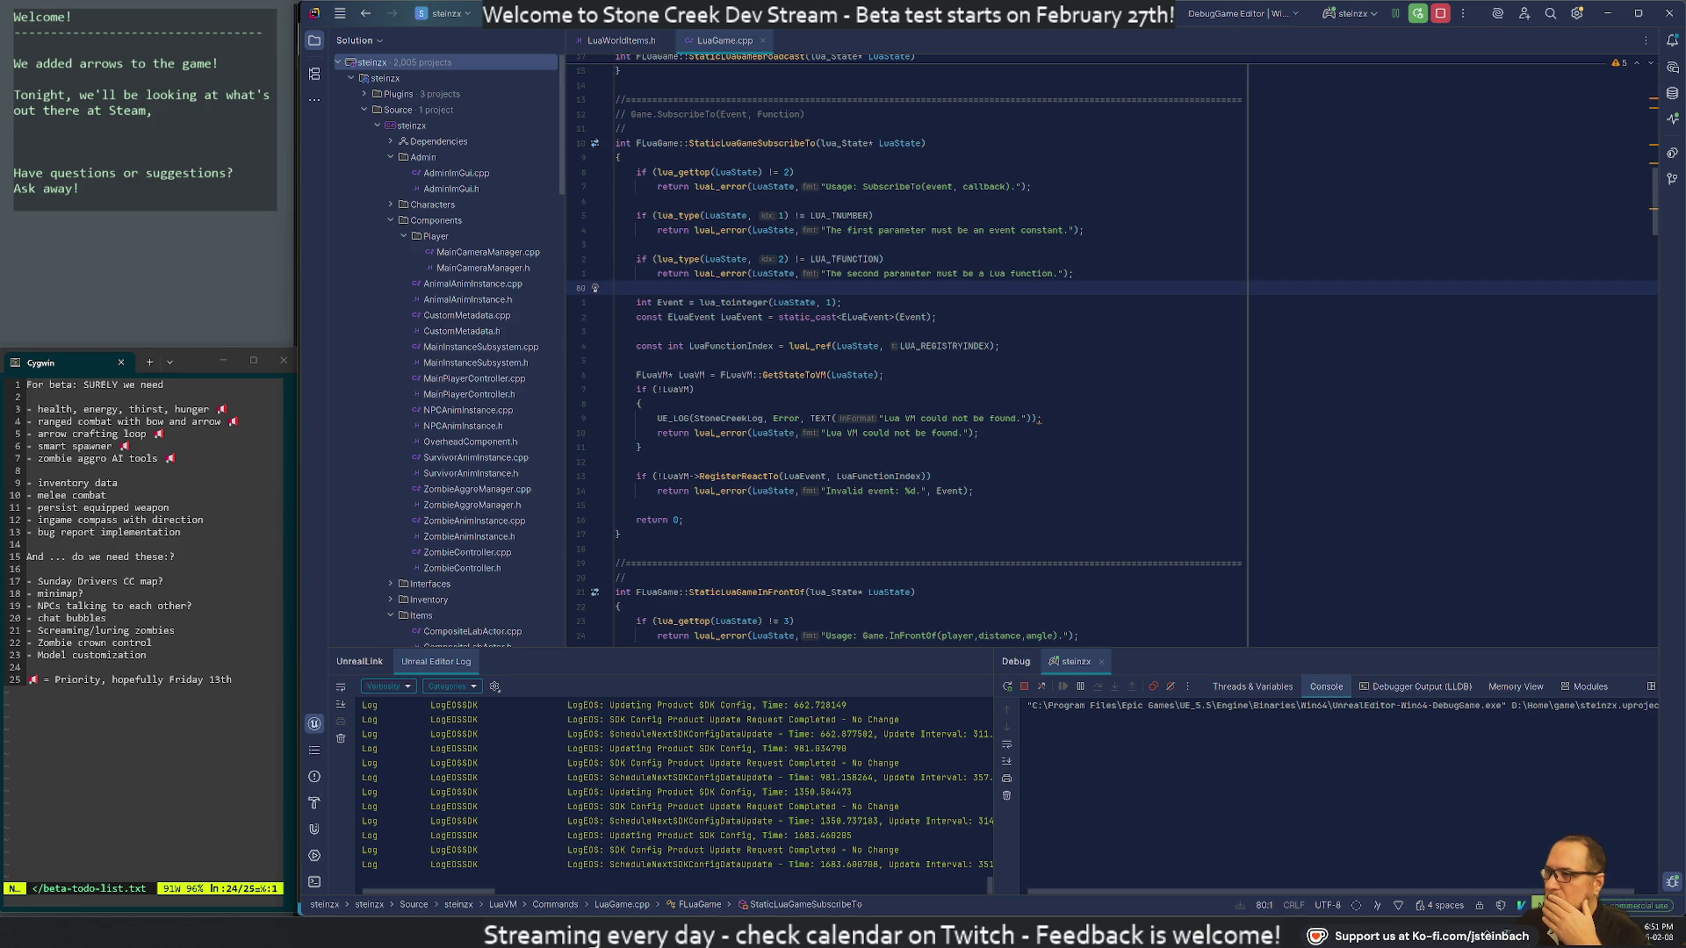
{"action": "left_click", "coordinate": [998, 346]}
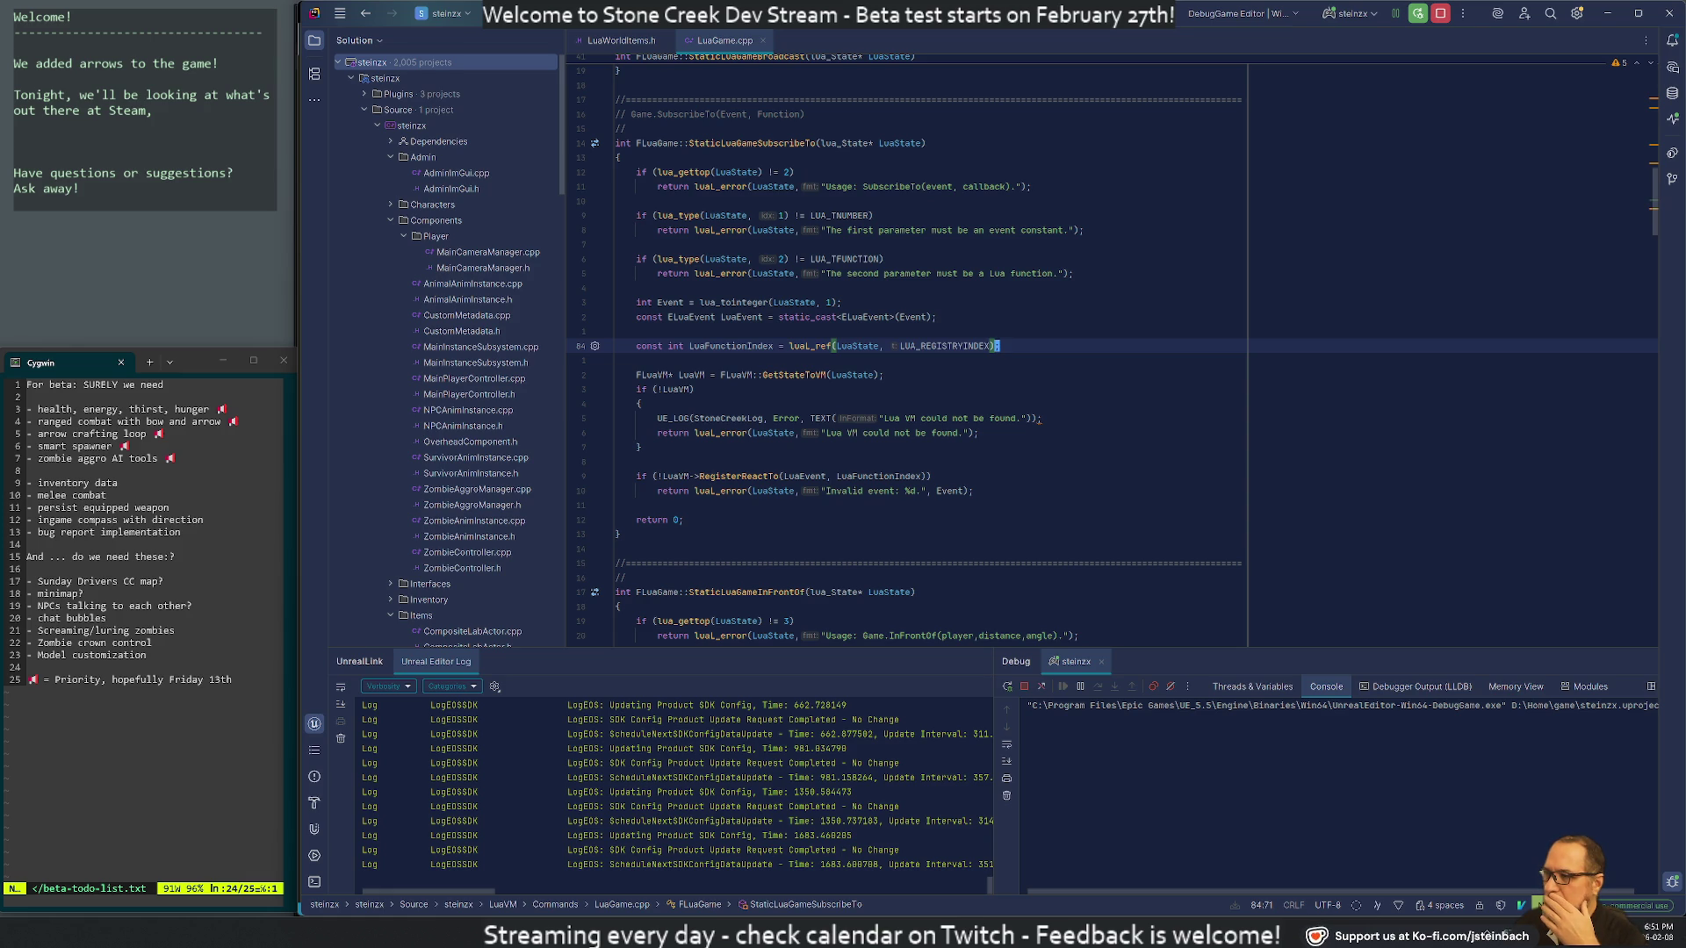
{"action": "key", "text": "Down"}
{"action": "key", "text": "Down"}
Go to the RegisterReactTo definitions in LuaVM.cpp (lines 571, 577) and find 'RegisterReactTo' in all files
{"action": "key", "text": "Down"}
{"action": "key", "text": "Down"}
{"action": "key", "text": "Down"}
{"action": "key", "text": "Home"}
{"action": "key", "text": "Right"}
{"action": "key", "text": "Right"}
{"action": "key", "text": "Right"}
{"action": "key", "text": "ctrl+Right"}
{"action": "key", "text": "ctrl+Right"}
{"action": "key", "text": "ctrl+b"}
{"action": "key", "text": "Down"}
{"action": "key", "text": "alt+Down"}
{"action": "key", "text": "ctrl+shift+f"}
{"action": "type", "text": "Register"}
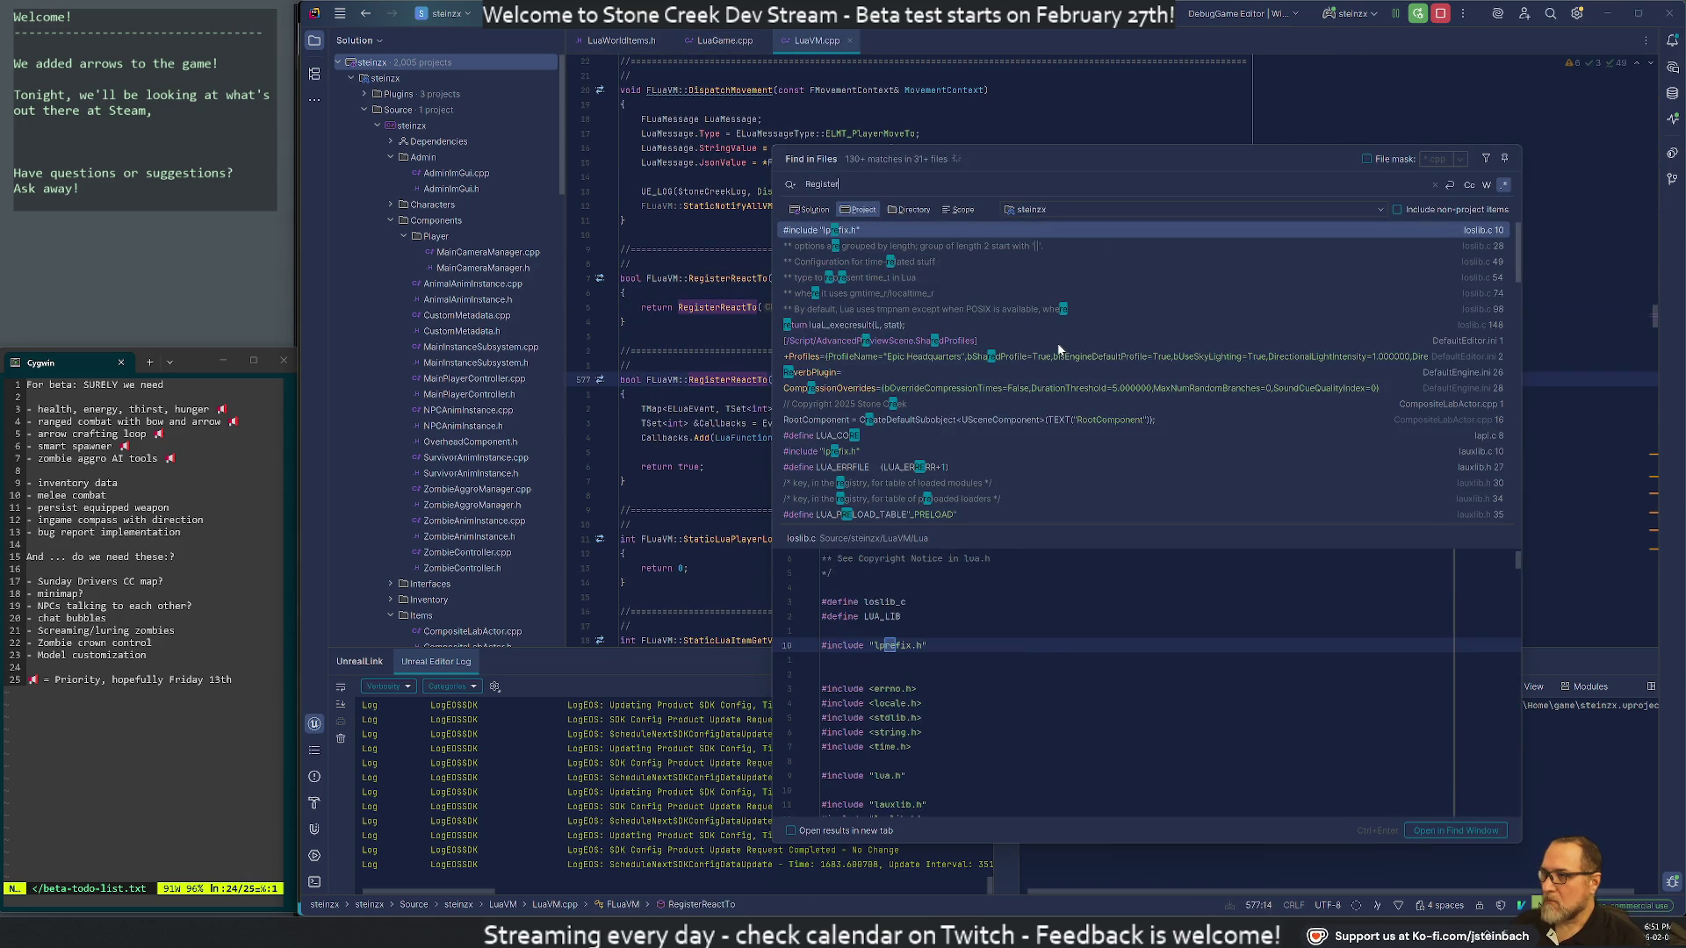
{"action": "type", "text": "ReactTo"}
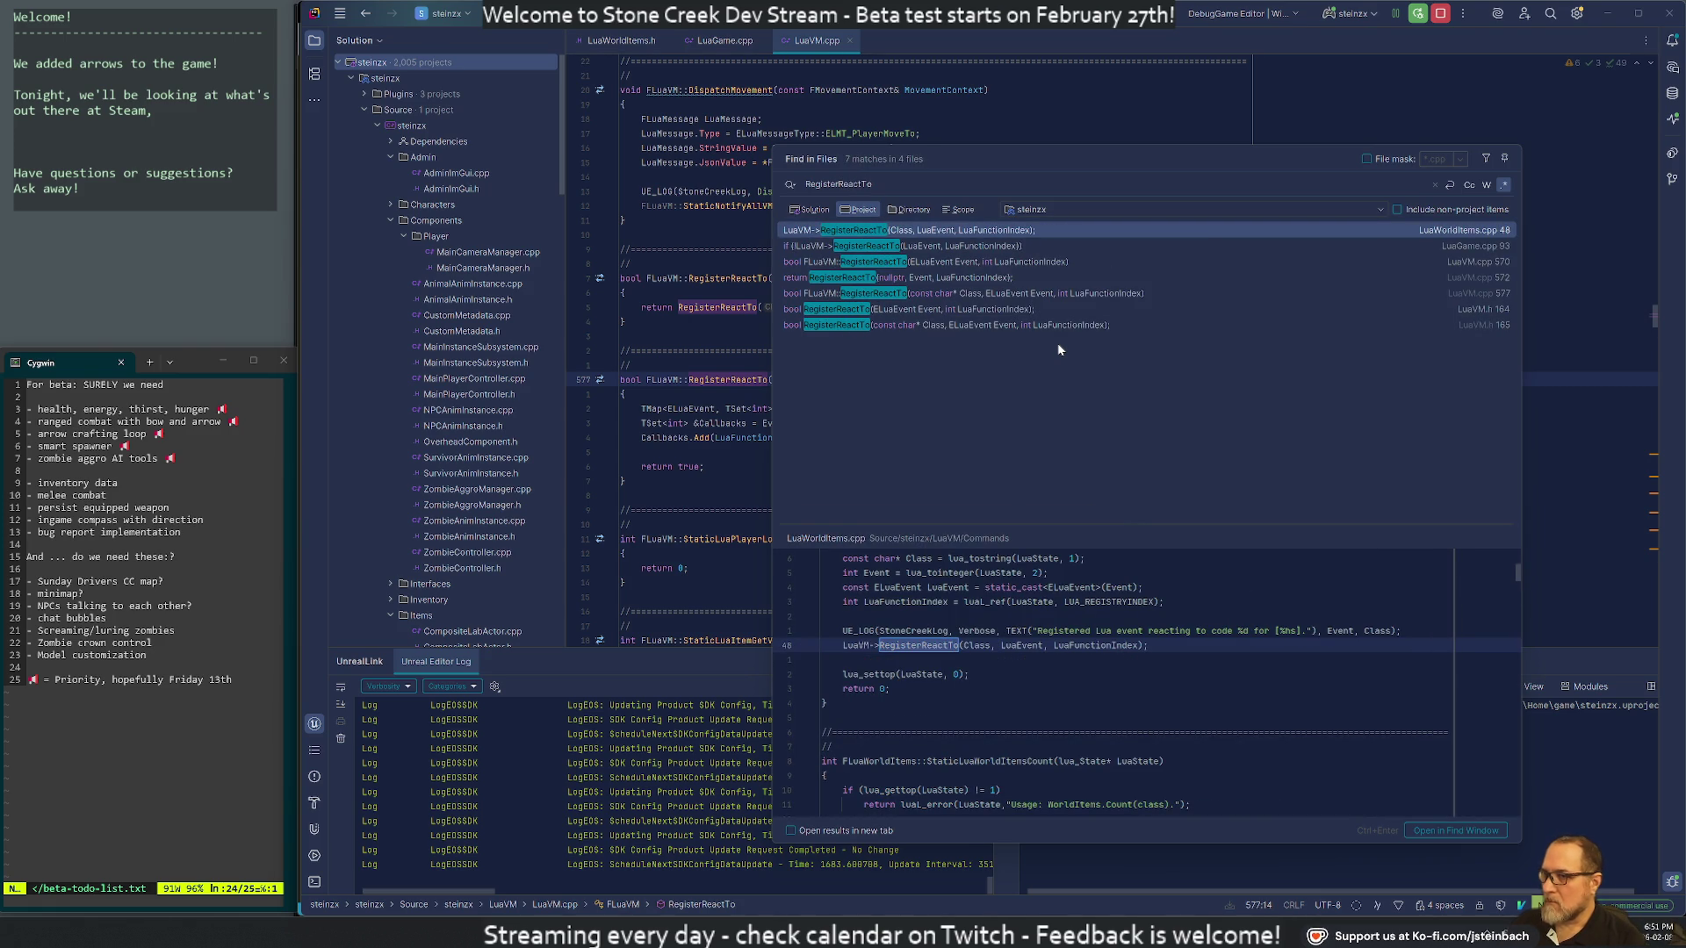
Dismiss the find-in-files results and navigate back from RegisterReactTo to SubscribeTo in LuaGame.cpp
{"action": "key", "text": "Escape"}
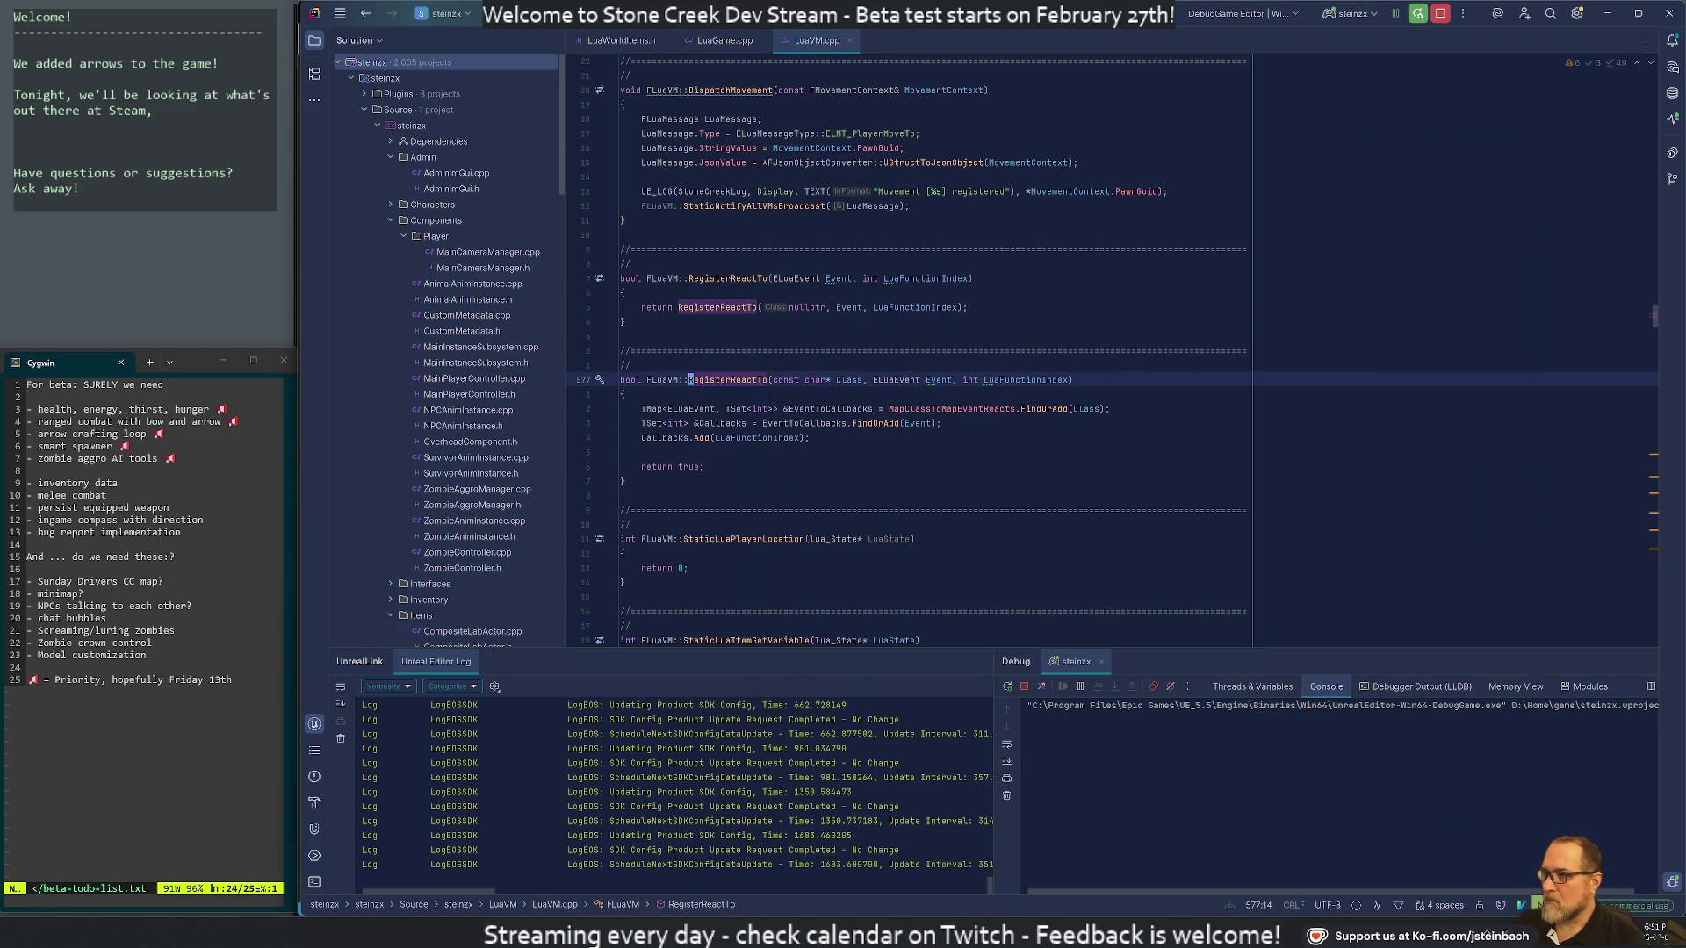
{"action": "left_click", "coordinate": [796, 307]}
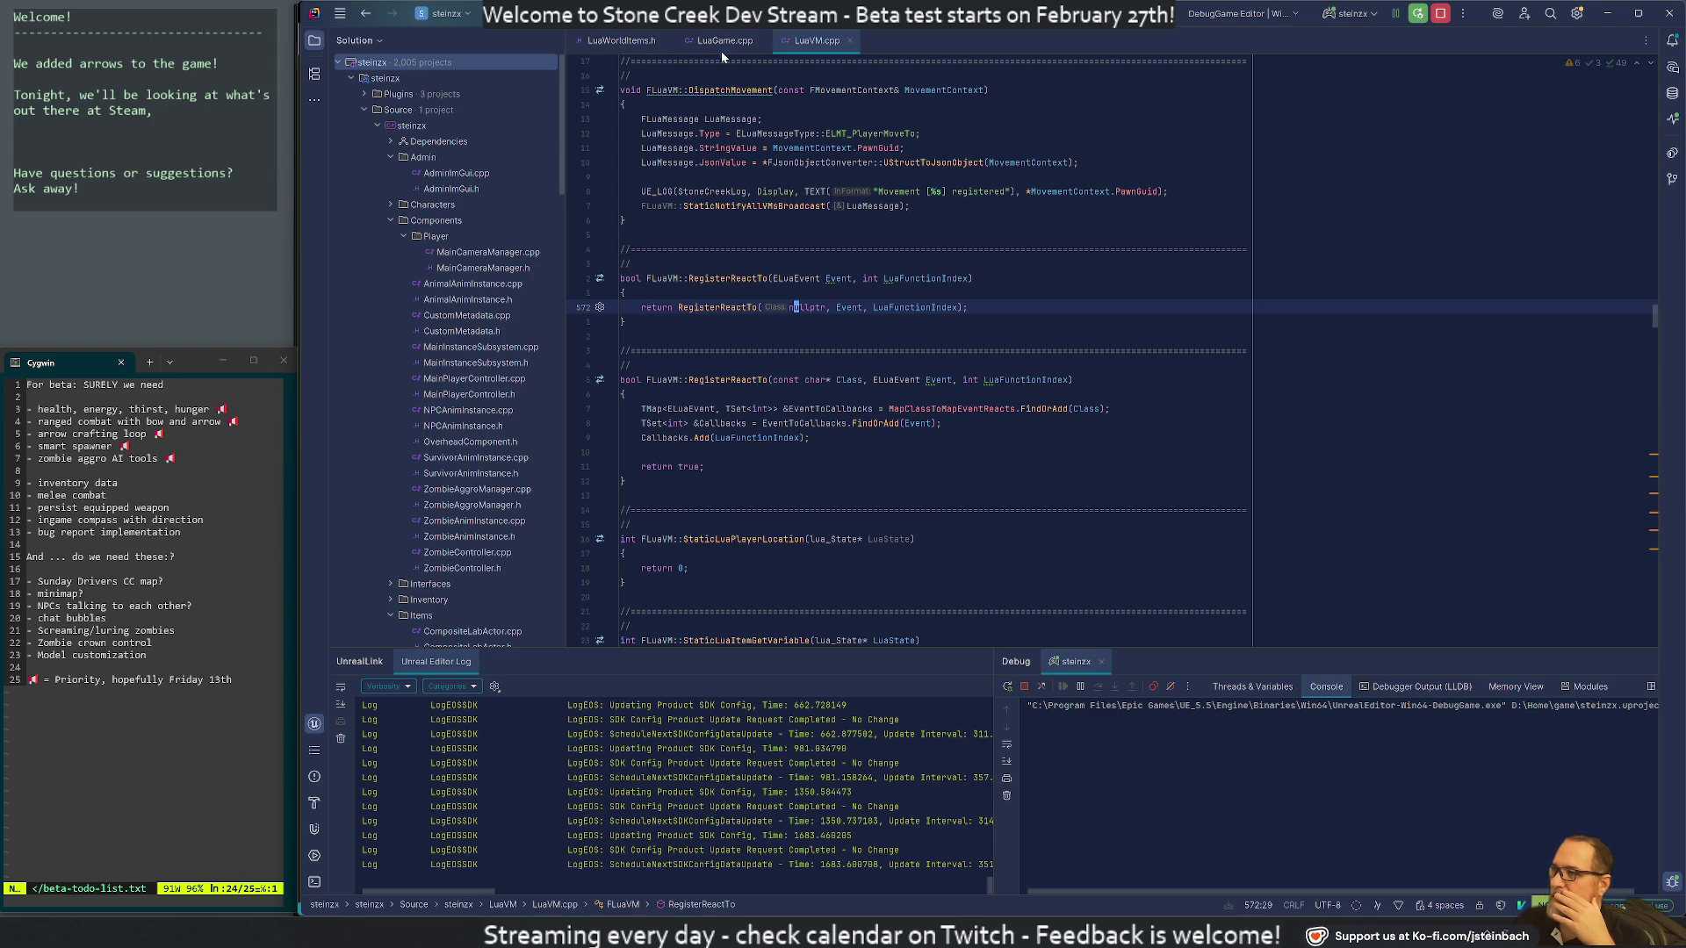
{"action": "key", "text": "ctrl+minus"}
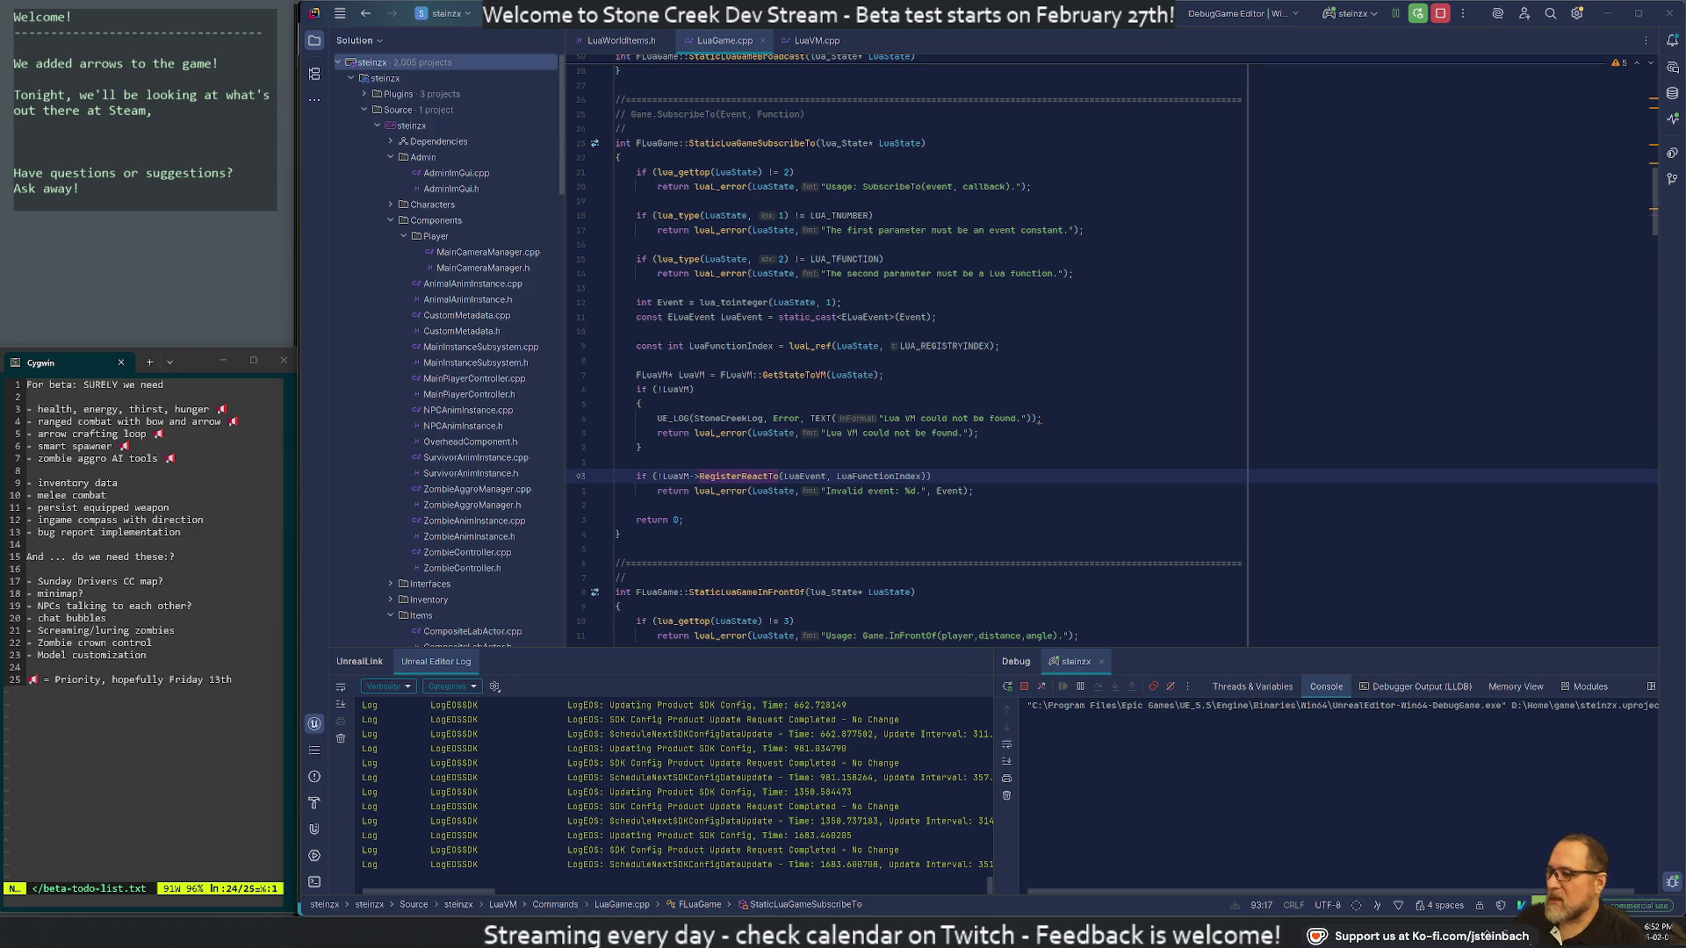
{"action": "key", "text": "alt+Tab"}
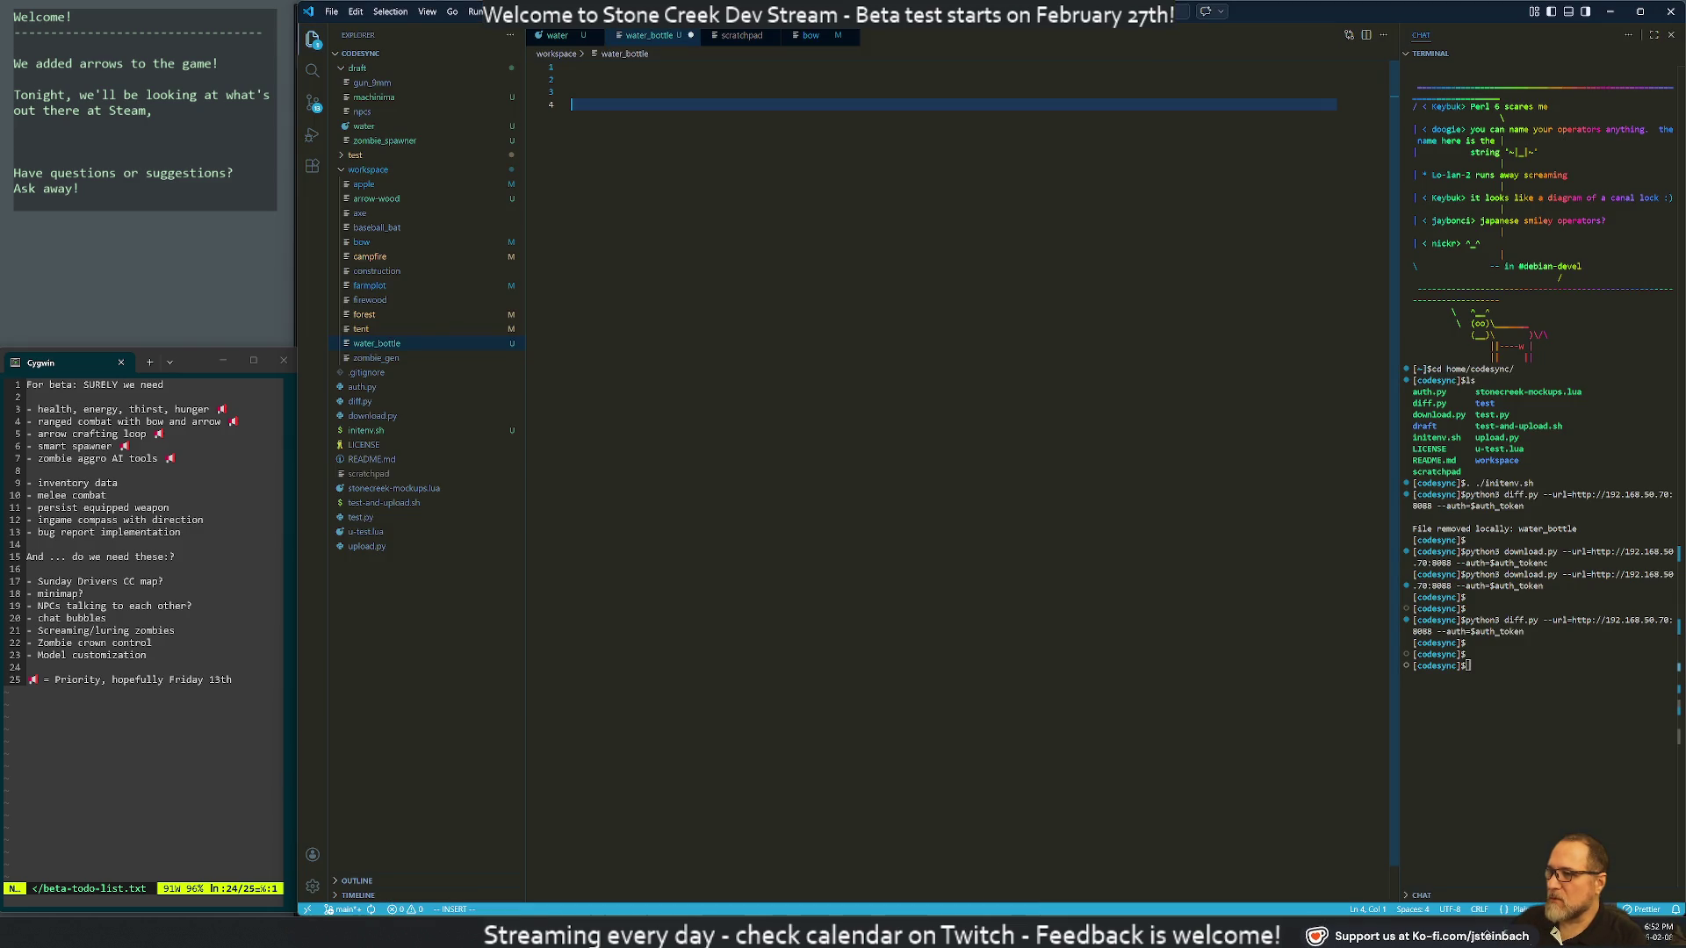
Search the VS Code workspace for 'Subscribe', then shorten the query to 'Subs' and clear it
{"action": "key", "text": "ctrl+shift+f"}
{"action": "type", "text": "Sbus"}
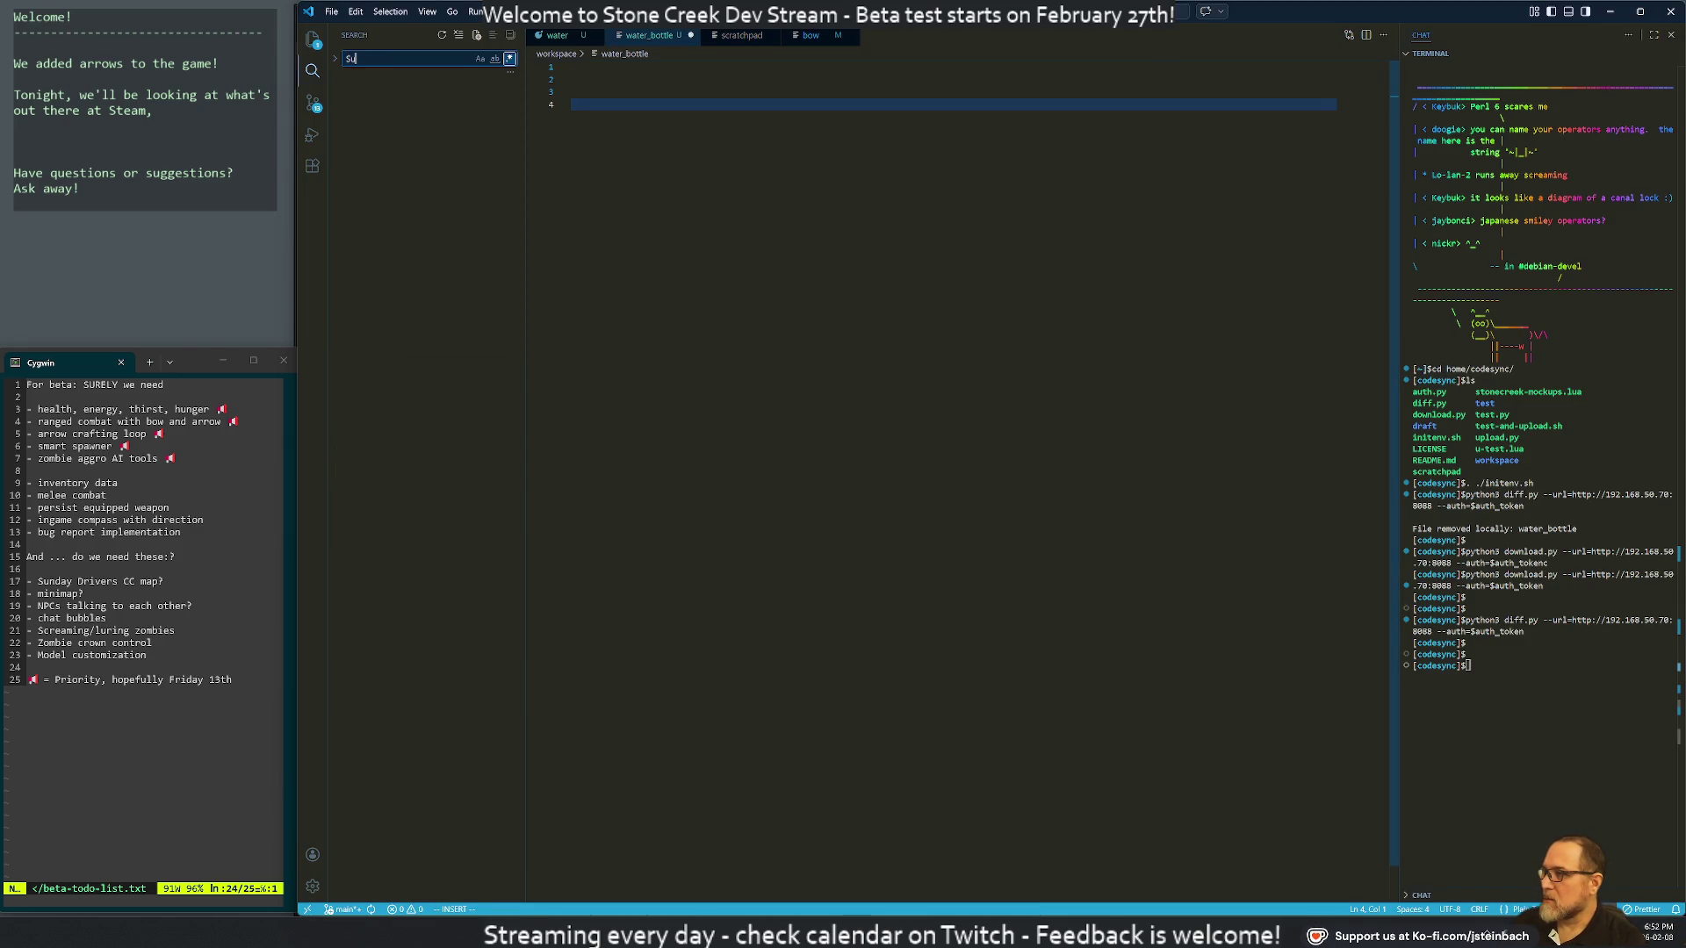
{"action": "key", "text": "BackSpace"}
{"action": "type", "text": "bscribe"}
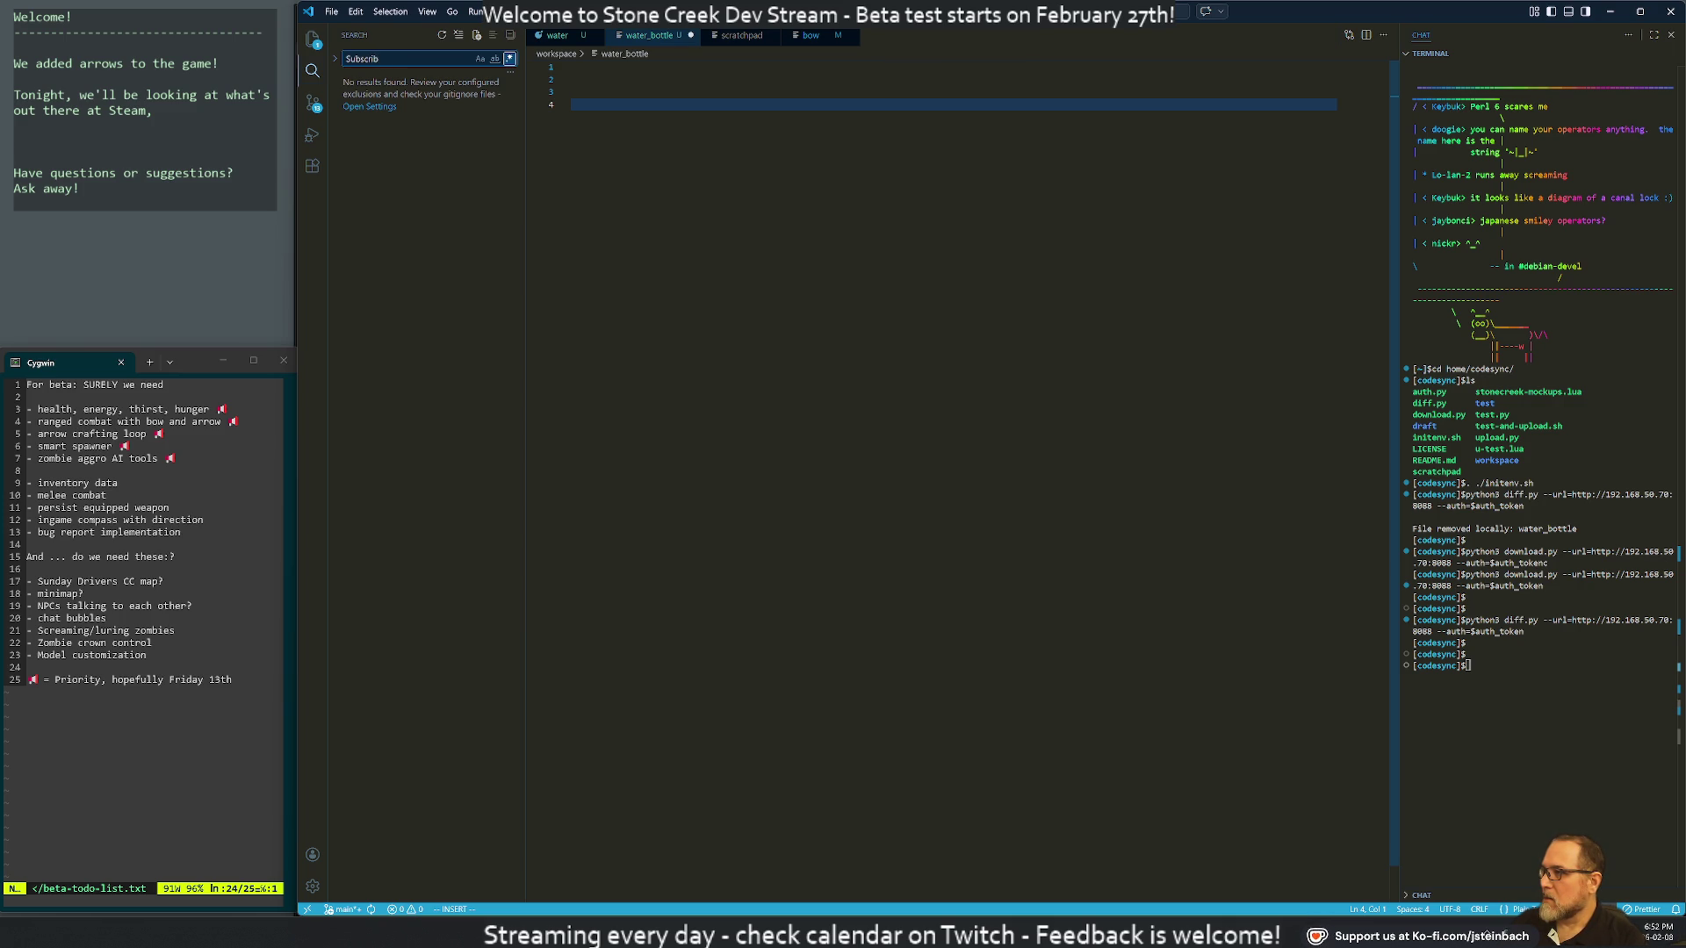
{"action": "key", "text": "BackSpace"}
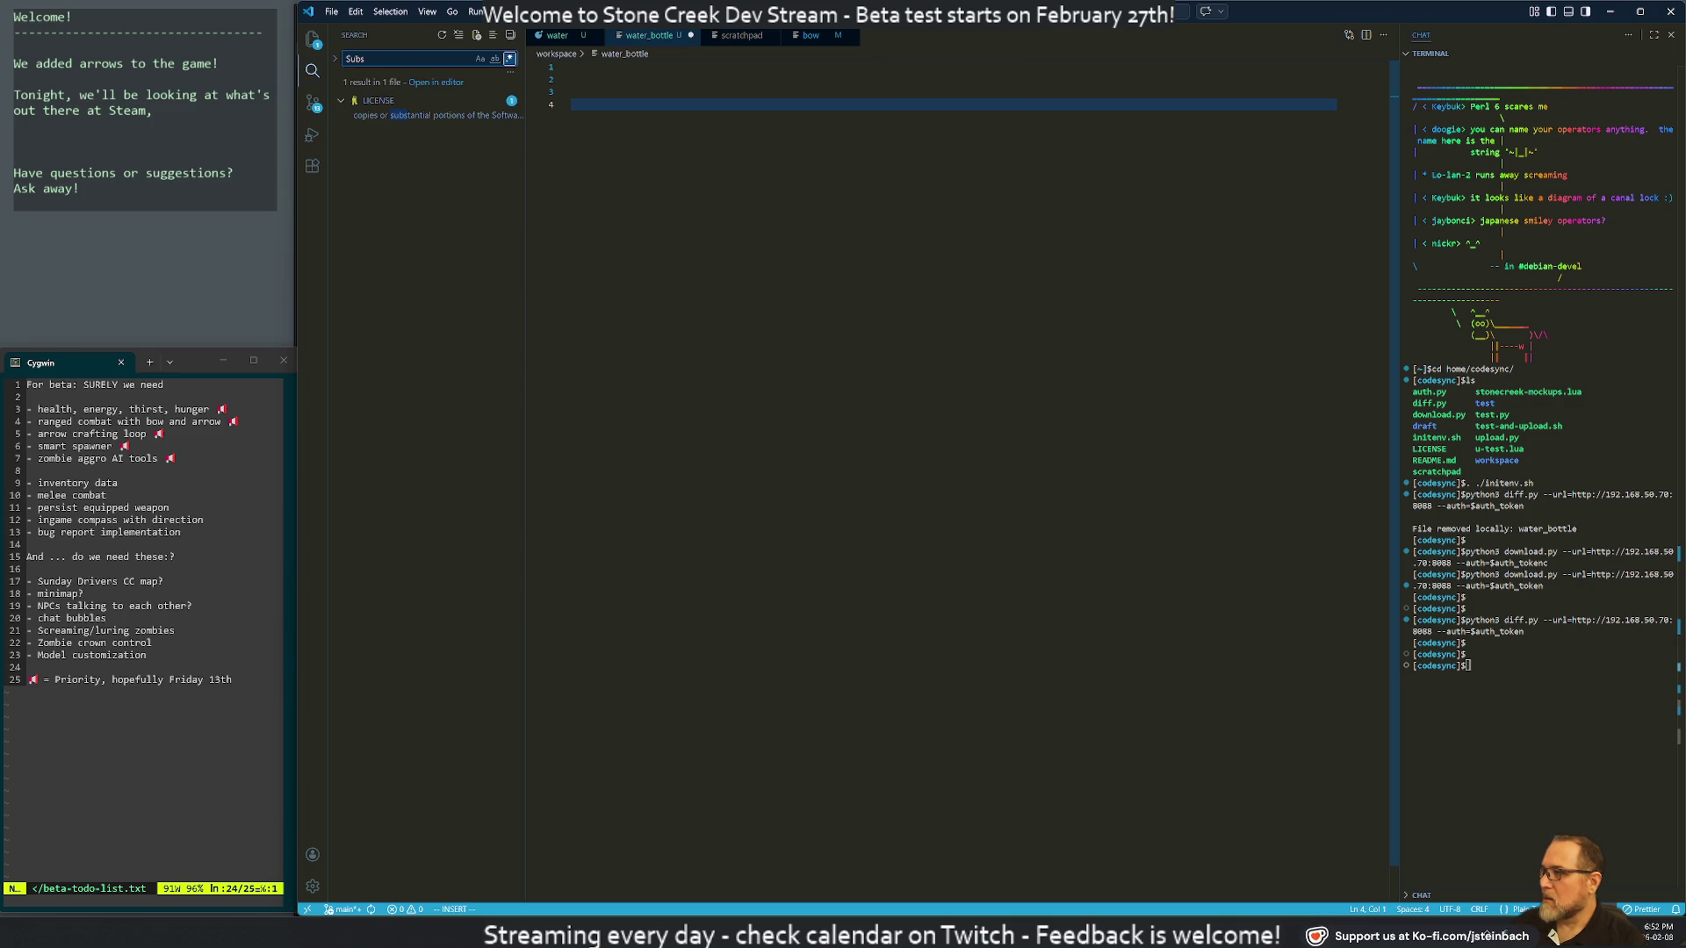
{"action": "key", "text": "BackSpace"}
{"action": "key", "text": "BackSpace"}
{"action": "key", "text": "BackSpace"}
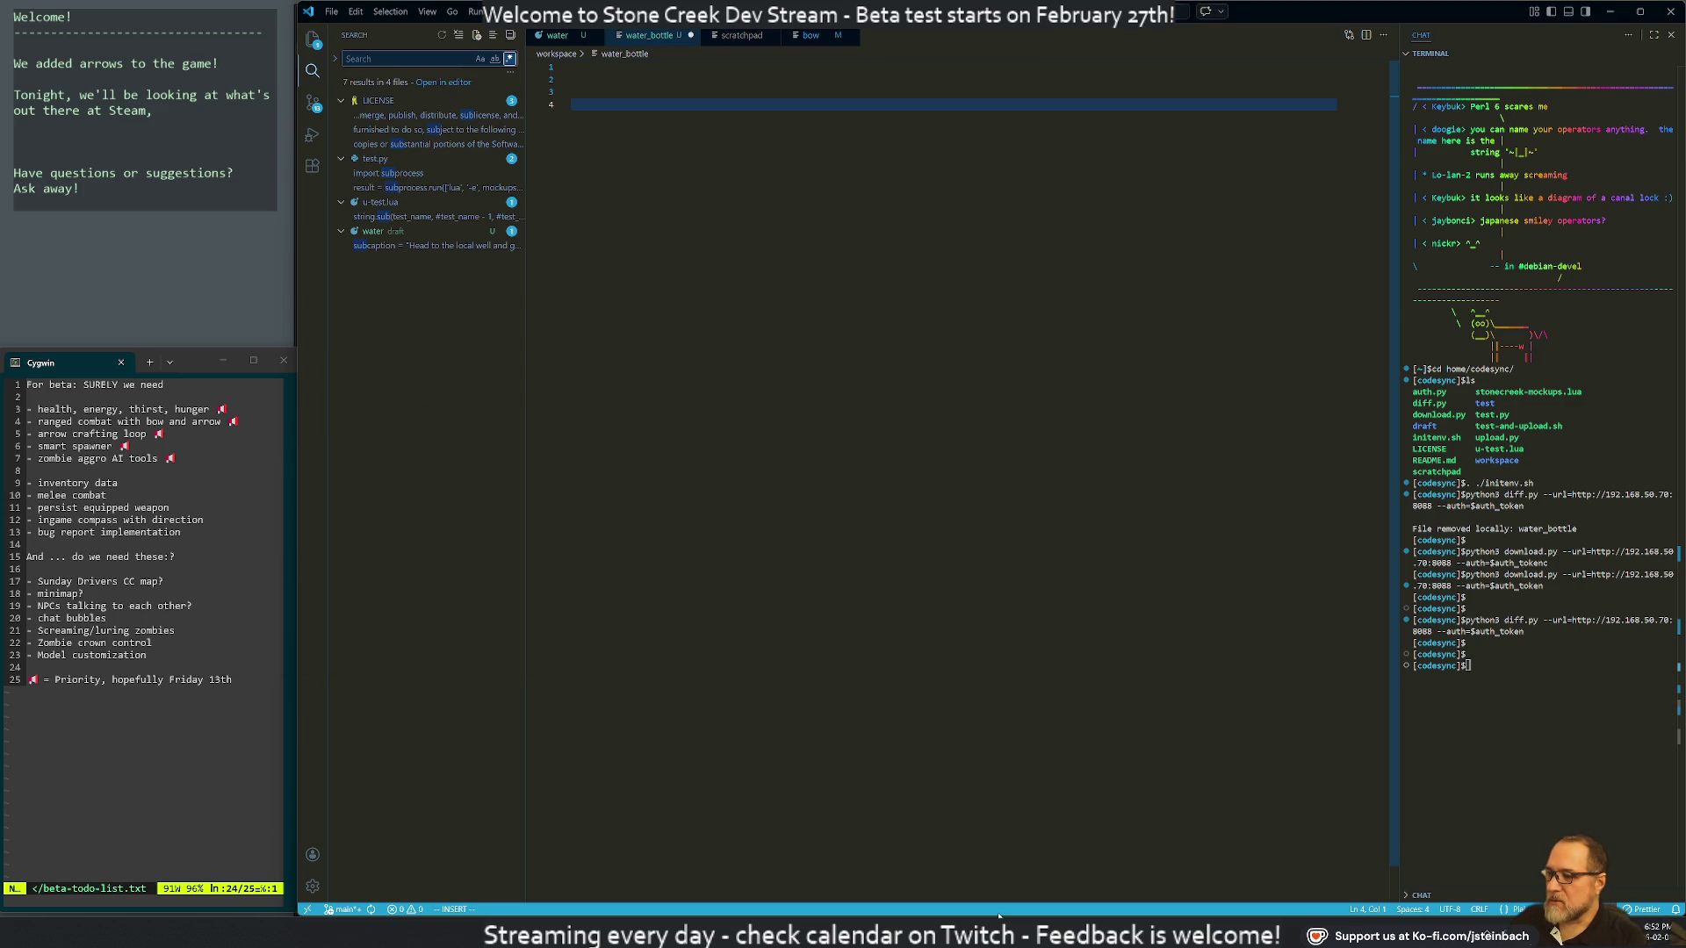
{"action": "key", "text": "alt+Tab"}
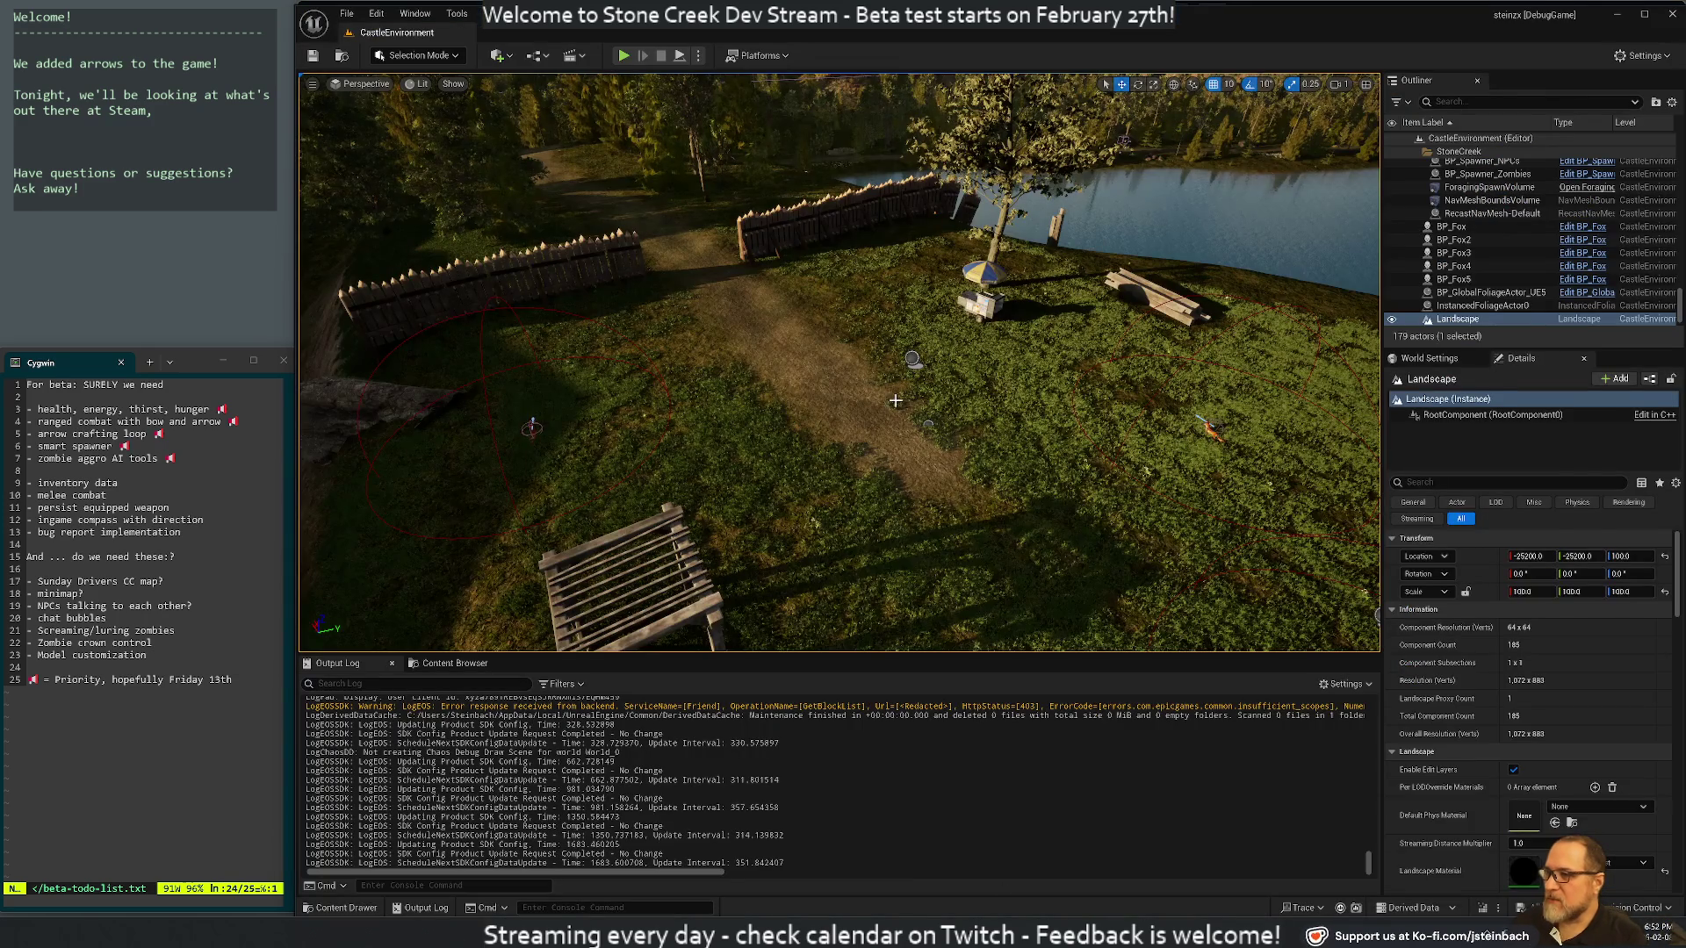
Click into the Unreal level viewport and press Shift+T
{"action": "left_click", "coordinate": [891, 400]}
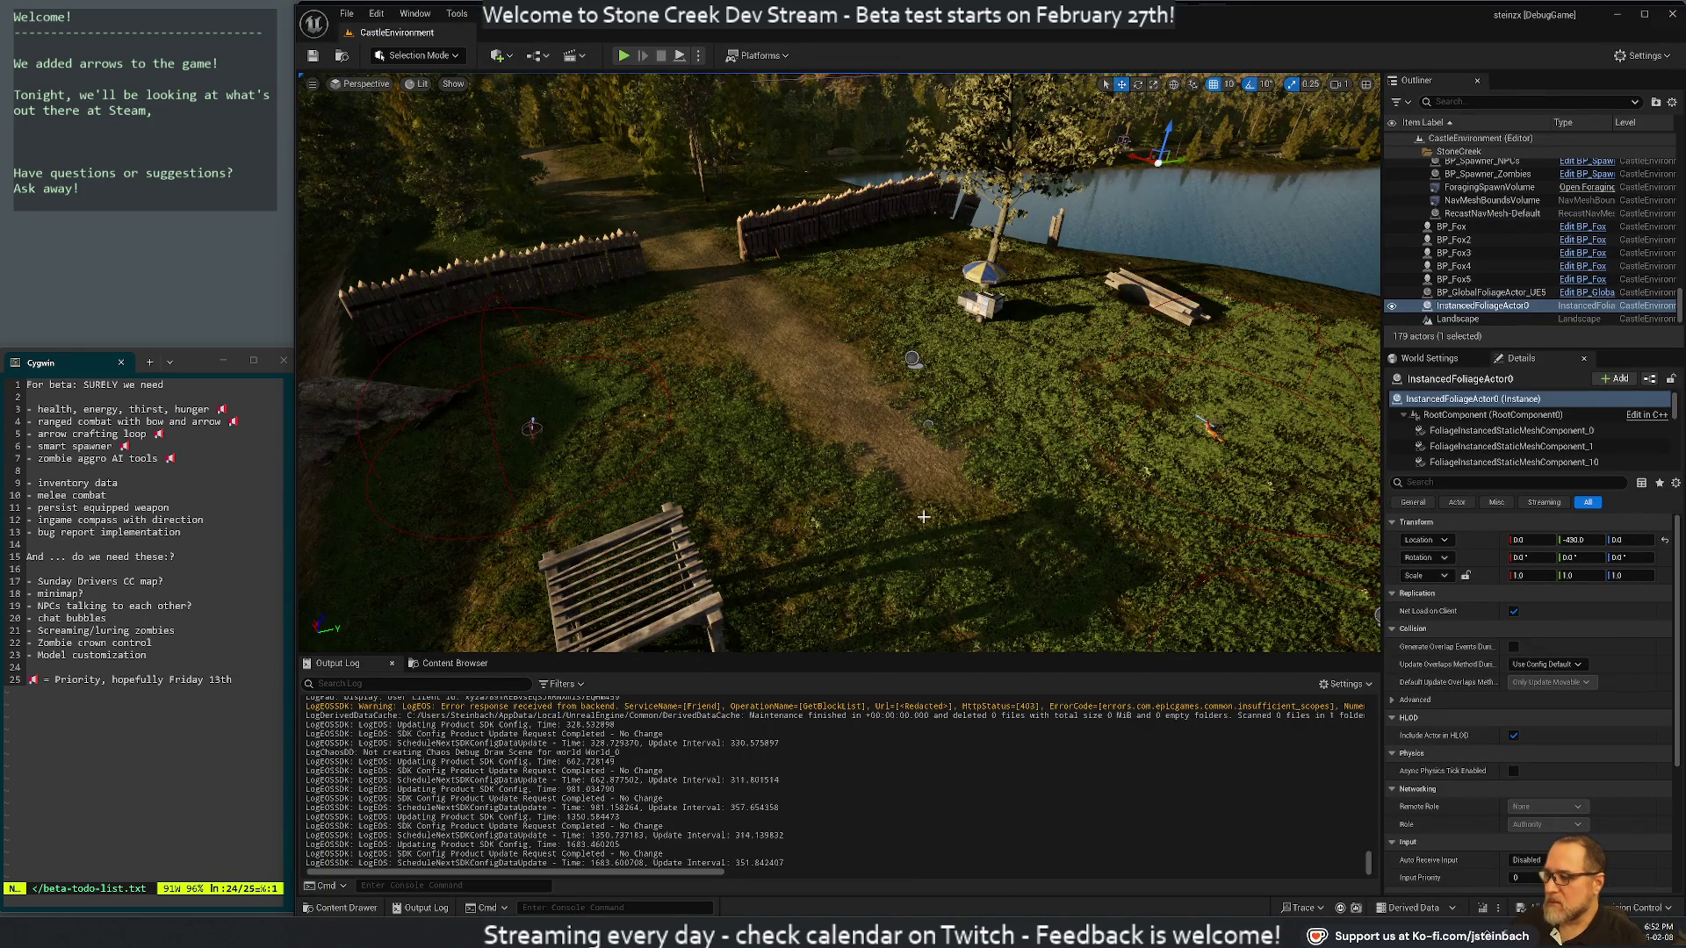
{"action": "key", "text": "shift+t"}
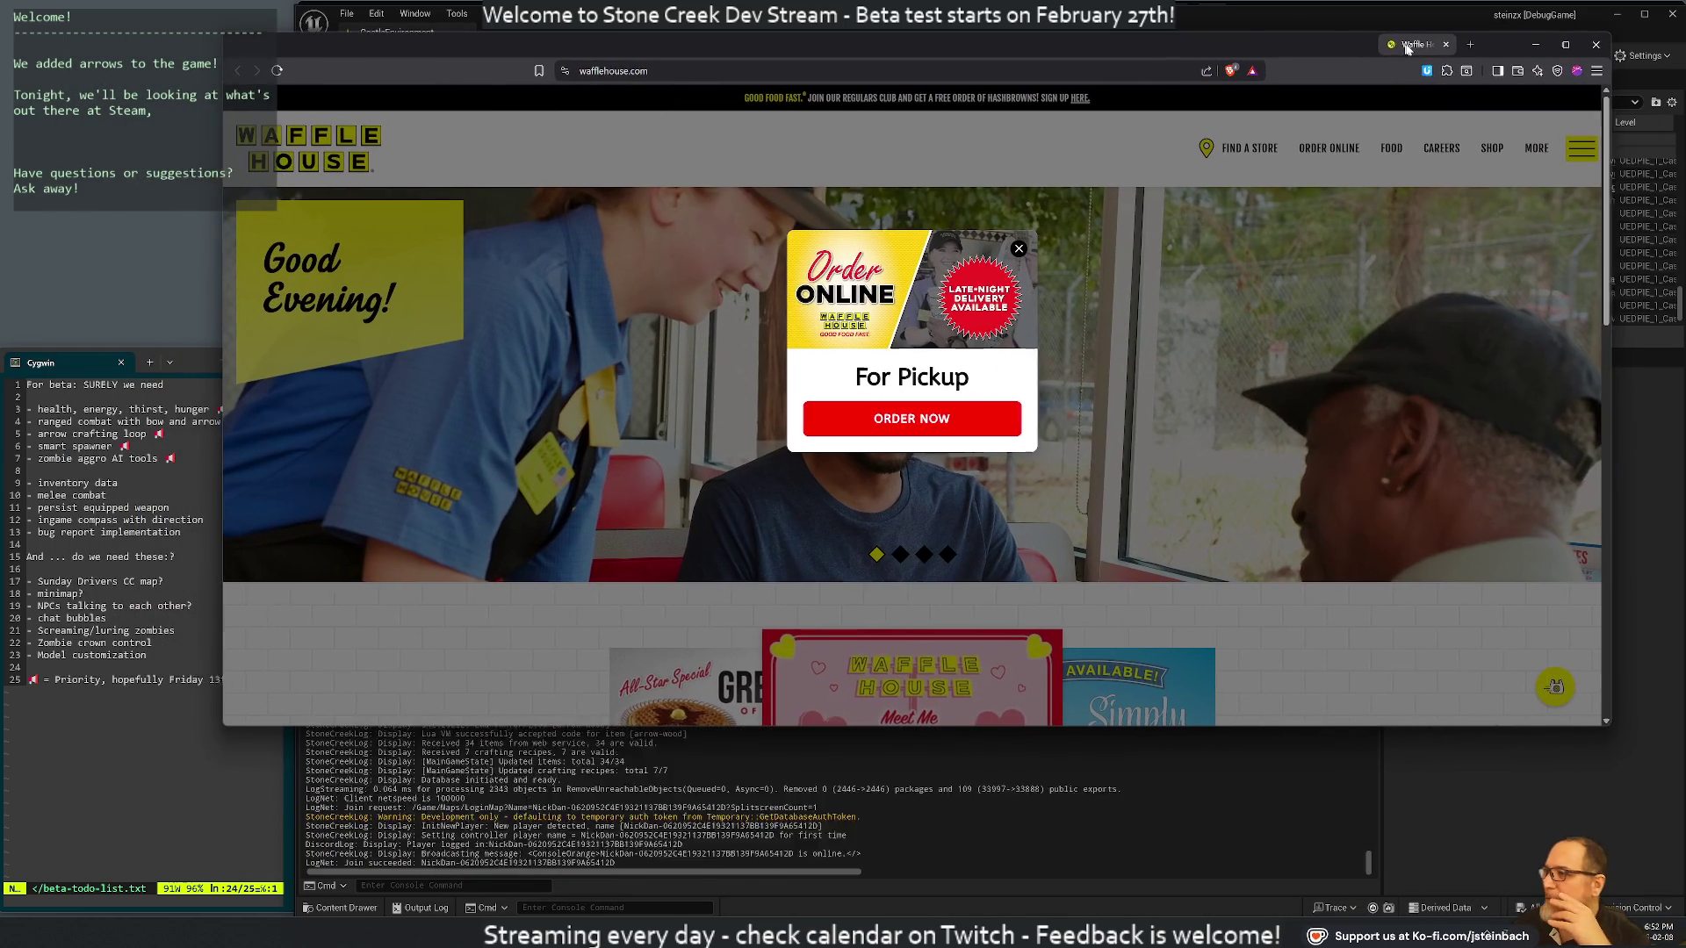
Dismiss the Order Online promotion and allow the Waffle House store locator to use your location
{"action": "left_click", "coordinate": [1212, 172]}
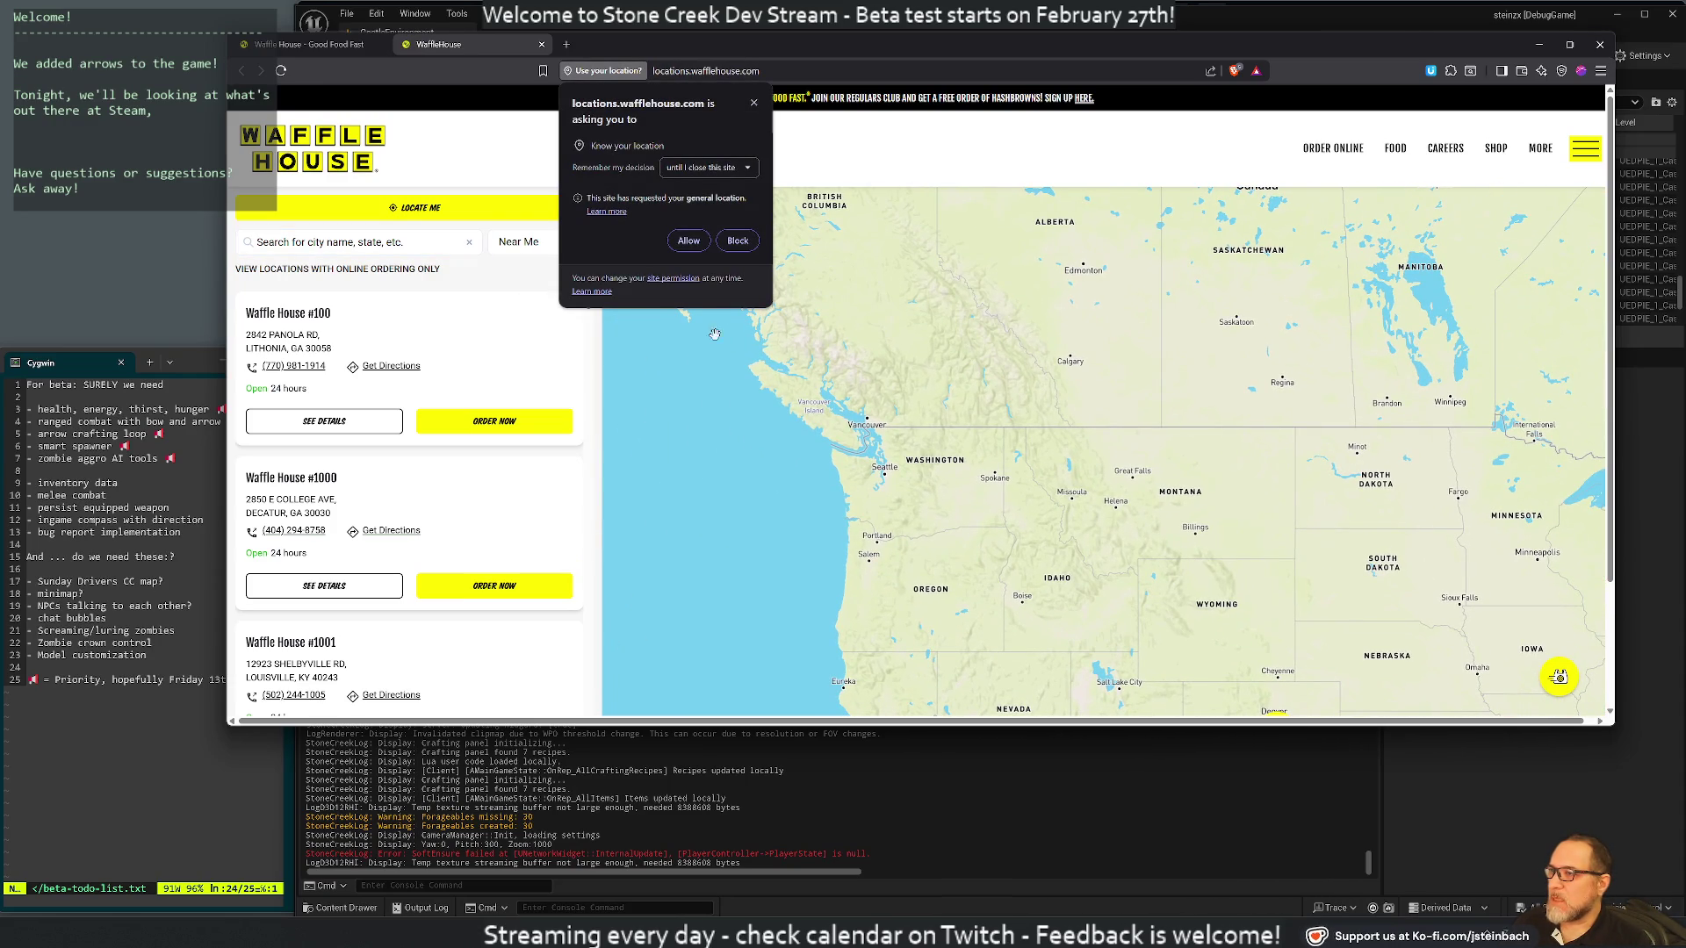
{"action": "left_click", "coordinate": [688, 241]}
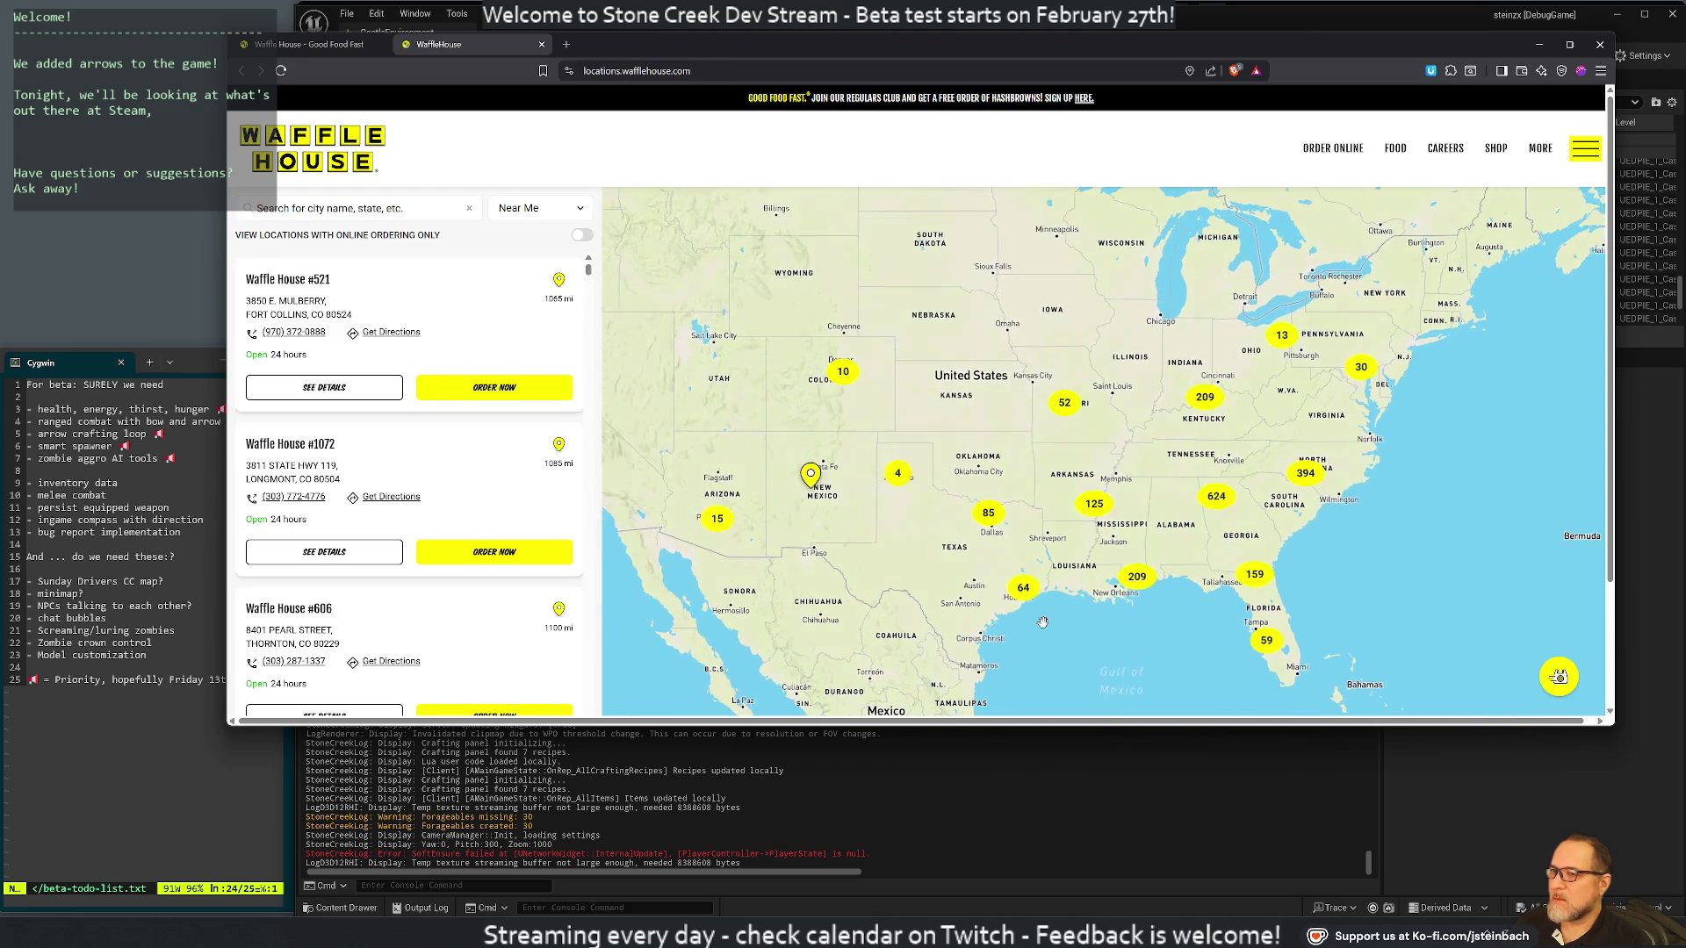
Pan and zoom the locations map across the western US to Washington, Oregon and Idaho
{"action": "scroll", "coordinate": [1084, 446], "scroll_direction": "up", "scroll_amount": 4}
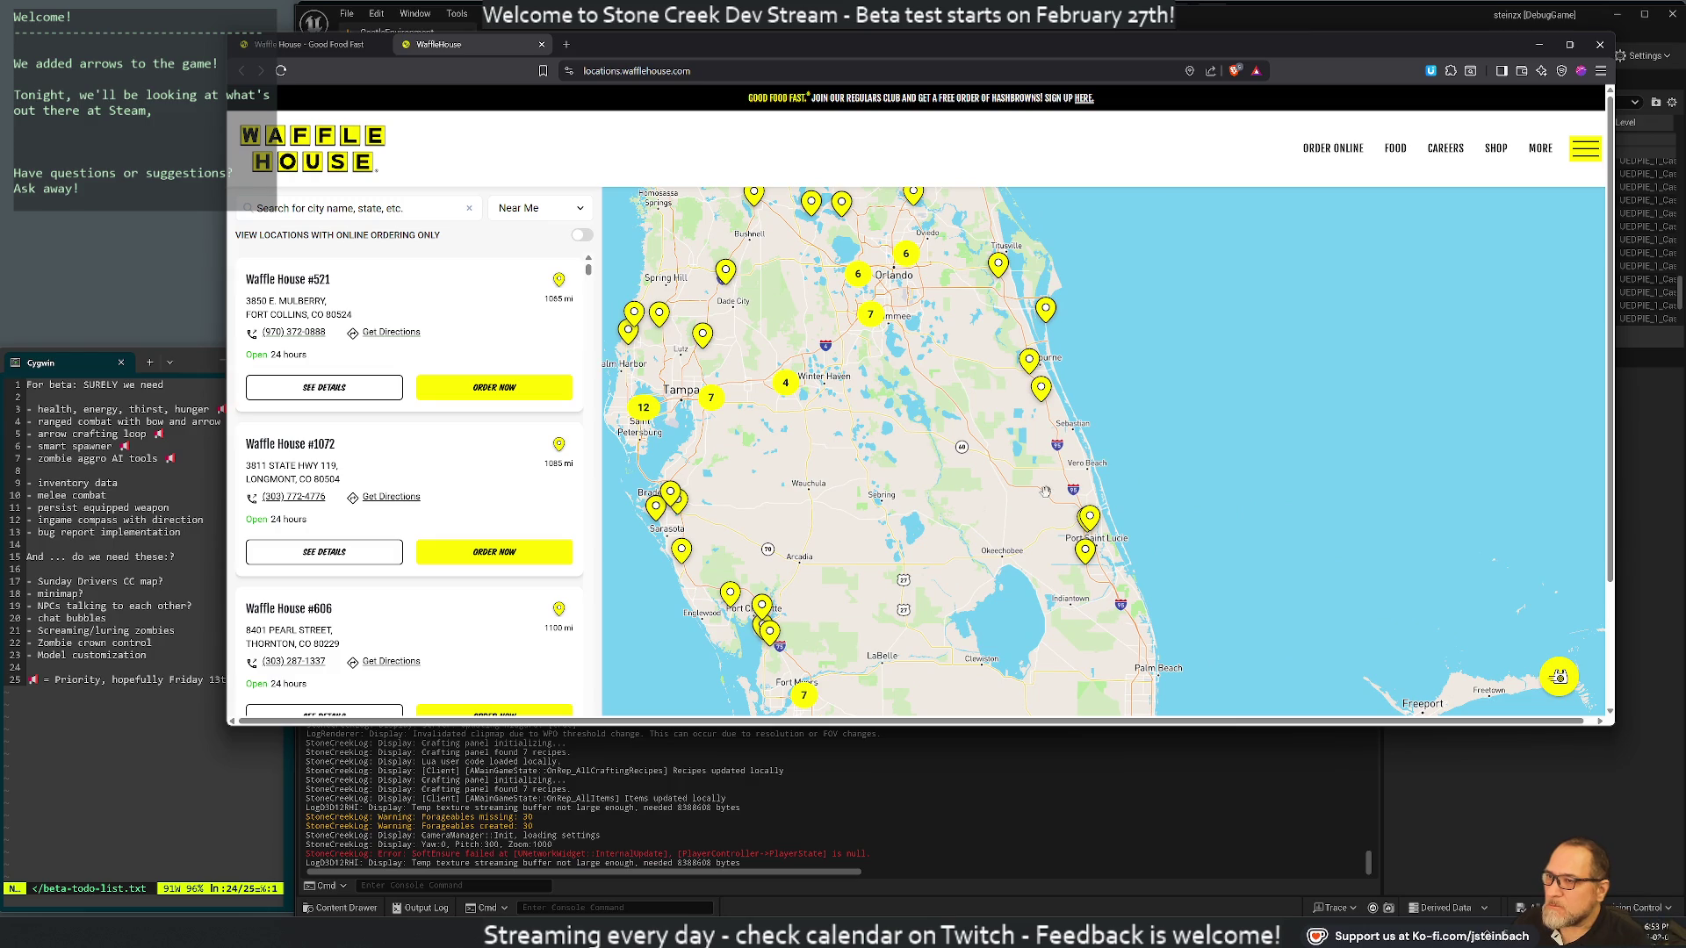
{"action": "scroll", "coordinate": [899, 333], "scroll_direction": "down", "scroll_amount": 3}
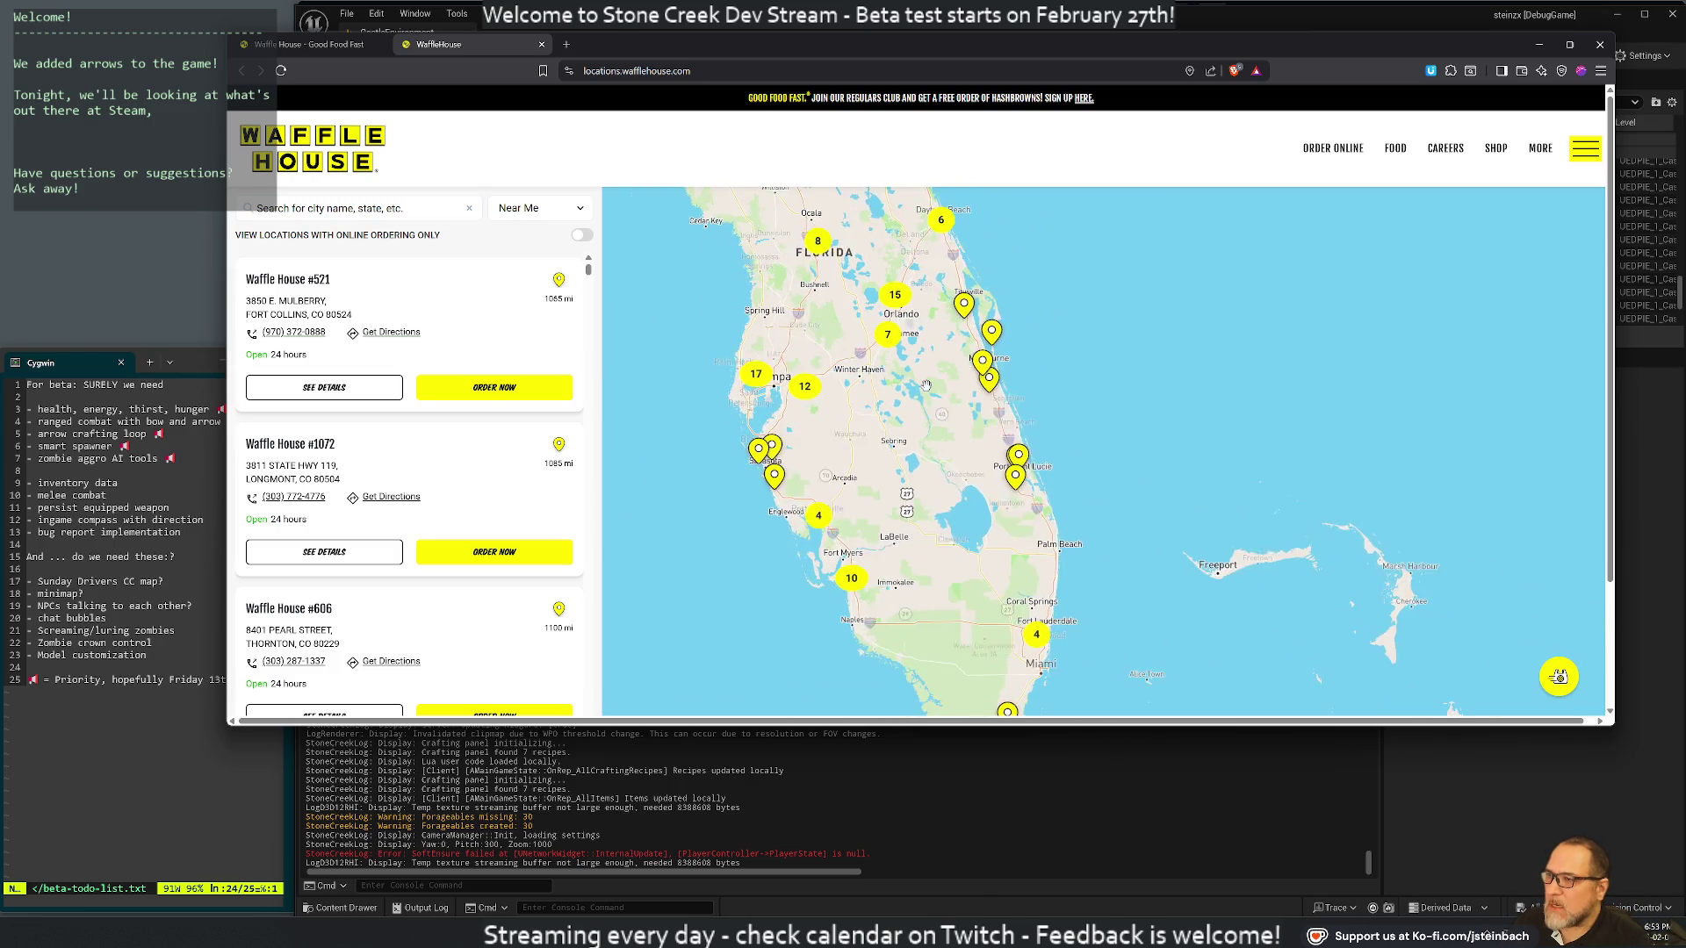
{"action": "scroll", "coordinate": [795, 331], "scroll_direction": "down", "scroll_amount": 2}
{"action": "mouse_move", "coordinate": [795, 331]}
{"action": "left_mouse_down"}
{"action": "mouse_move", "coordinate": [871, 435]}
{"action": "mouse_move", "coordinate": [1075, 439]}
{"action": "mouse_move", "coordinate": [975, 615]}
{"action": "left_mouse_up"}
{"action": "scroll", "coordinate": [870, 435], "scroll_direction": "up", "scroll_amount": 2}
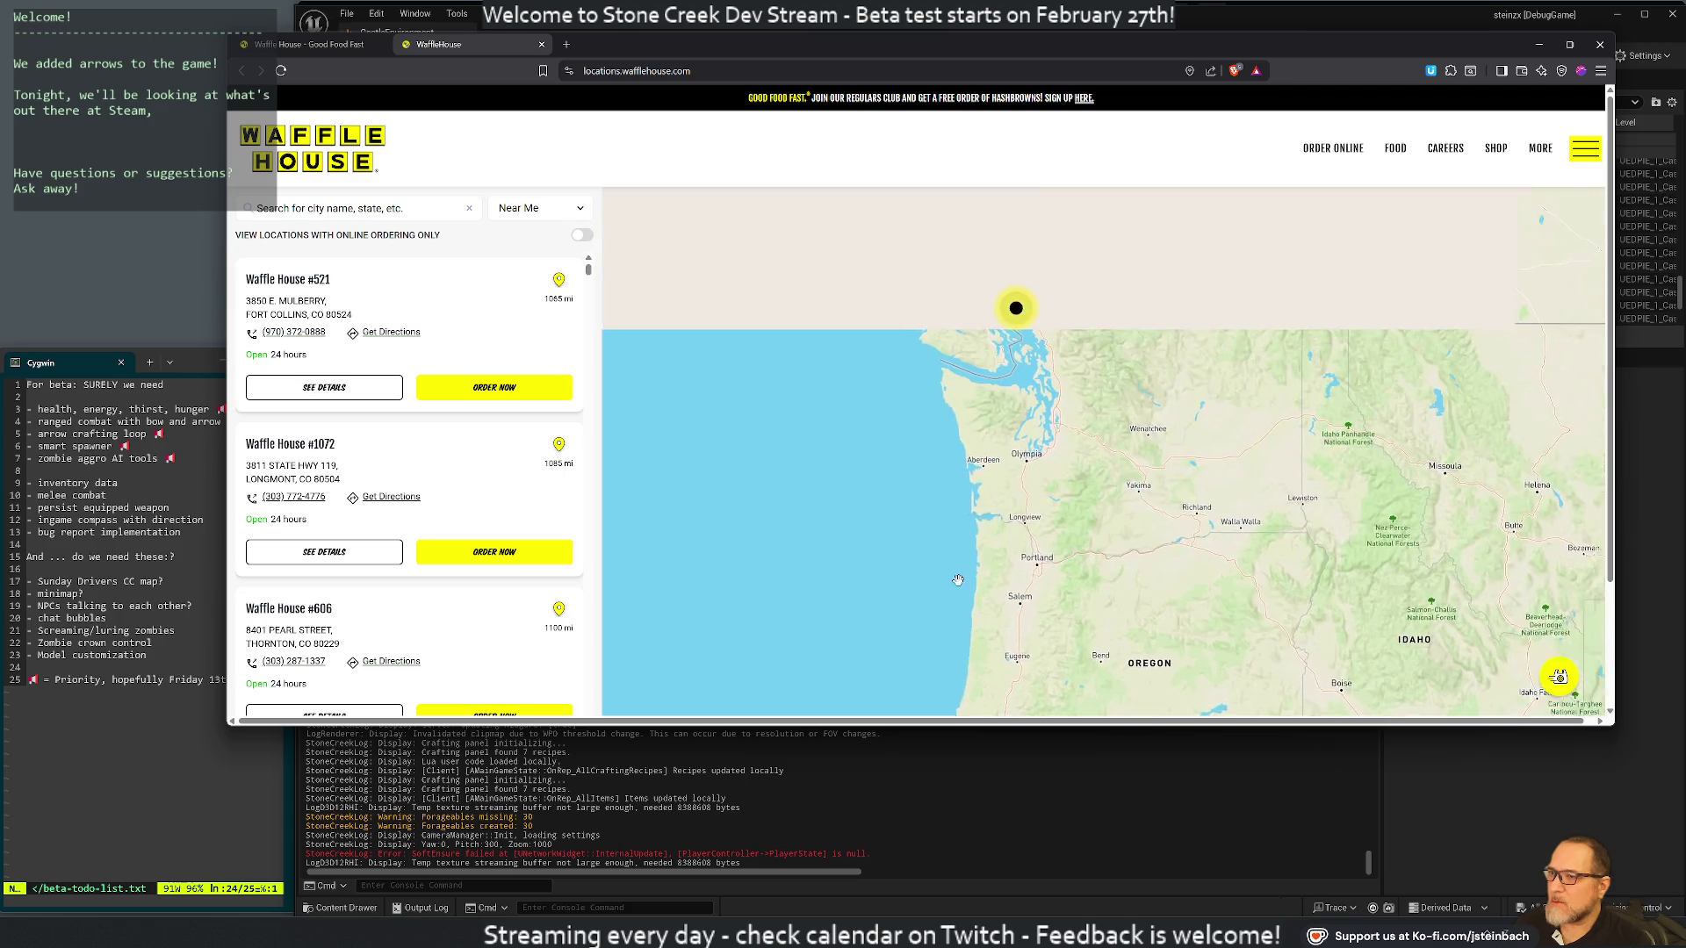
{"action": "scroll", "coordinate": [974, 614], "scroll_direction": "up", "scroll_amount": 2}
{"action": "scroll", "coordinate": [878, 263], "scroll_direction": "down", "scroll_amount": 2}
{"action": "left_click_drag", "start_coordinate": [878, 264], "coordinate": [853, 207]}
{"action": "scroll", "coordinate": [853, 207], "scroll_direction": "down", "scroll_amount": 2}
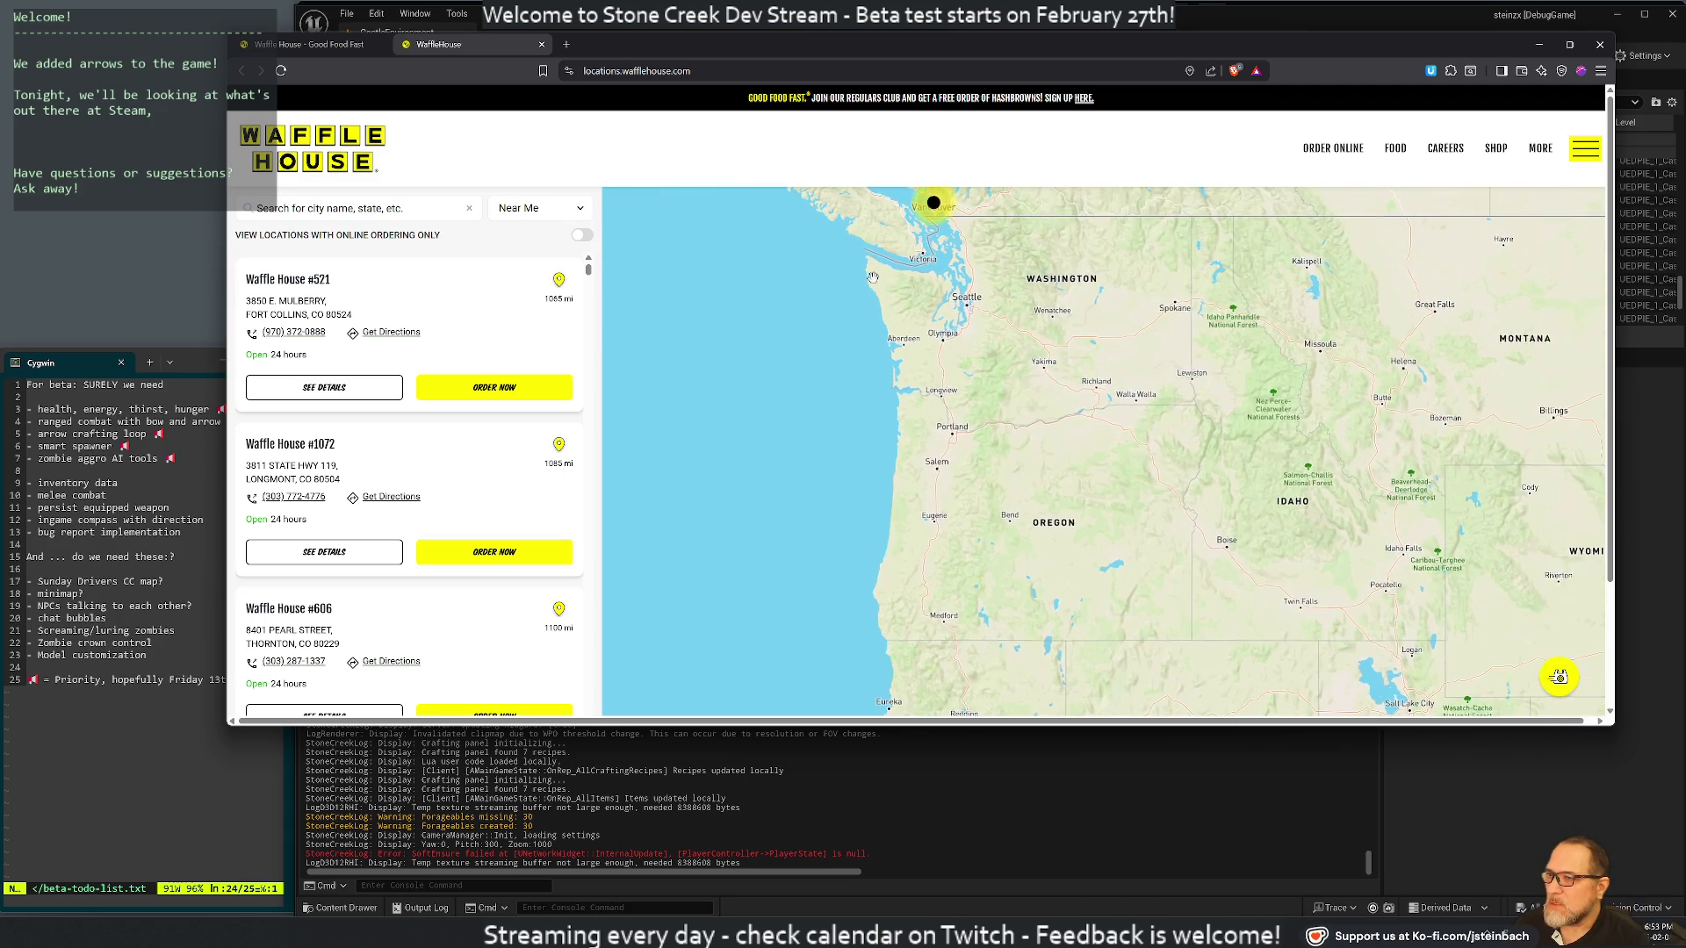
{"action": "left_click_drag", "start_coordinate": [768, 403], "coordinate": [734, 408]}
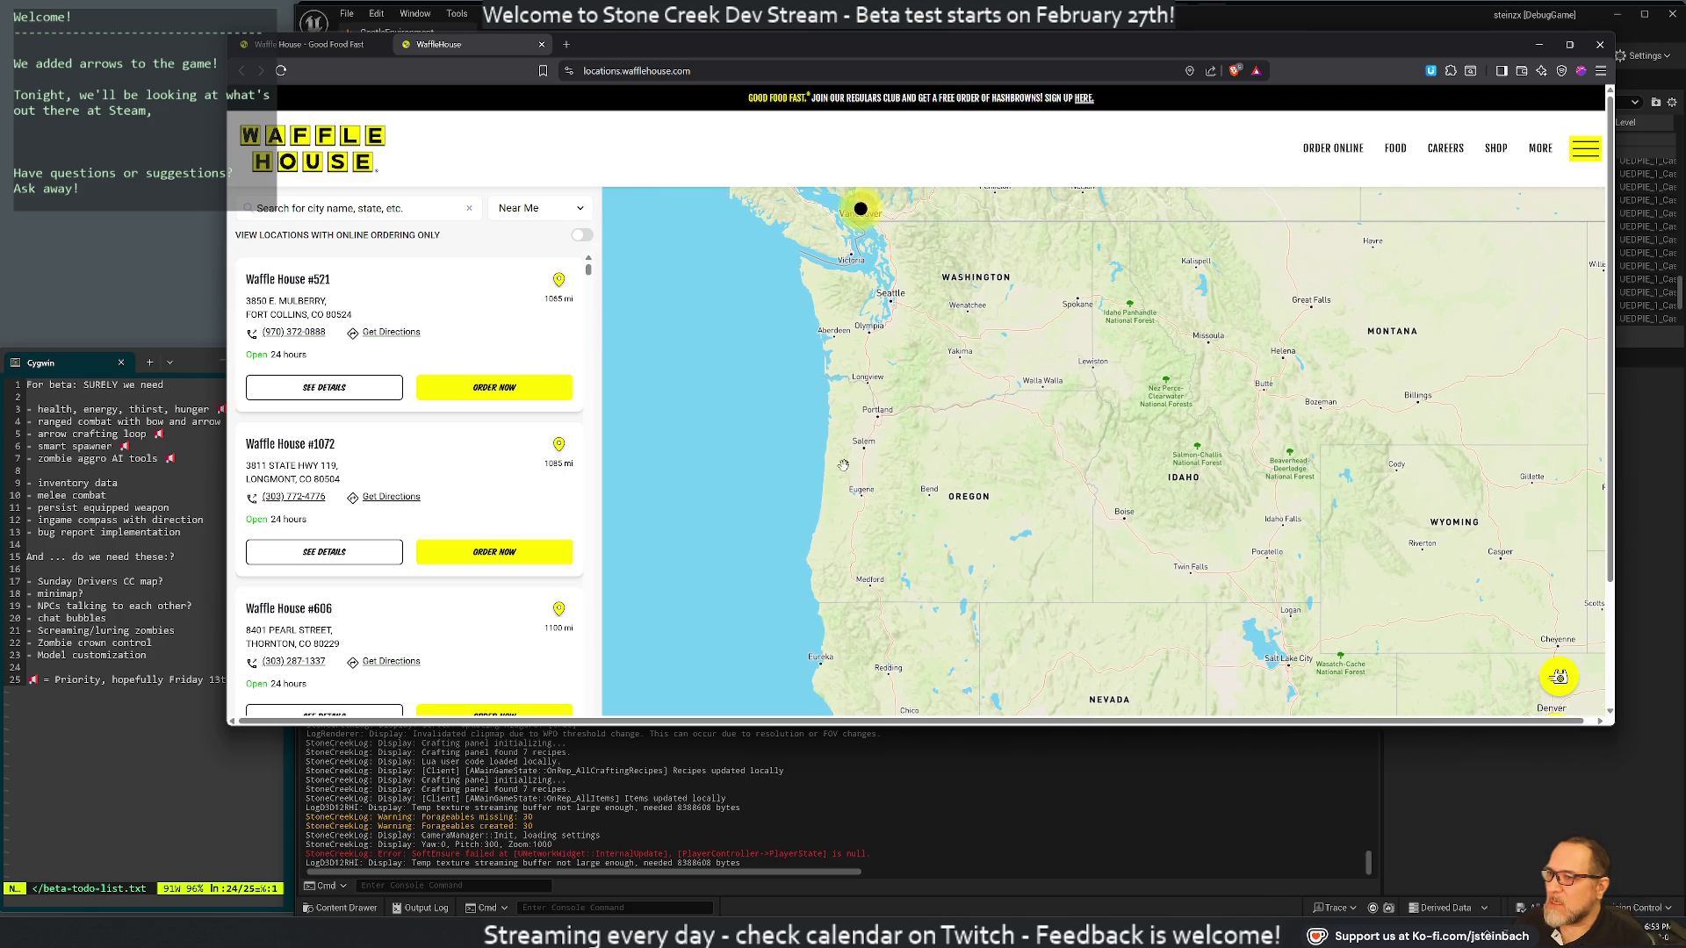
{"action": "left_click_drag", "start_coordinate": [739, 477], "coordinate": [734, 475]}
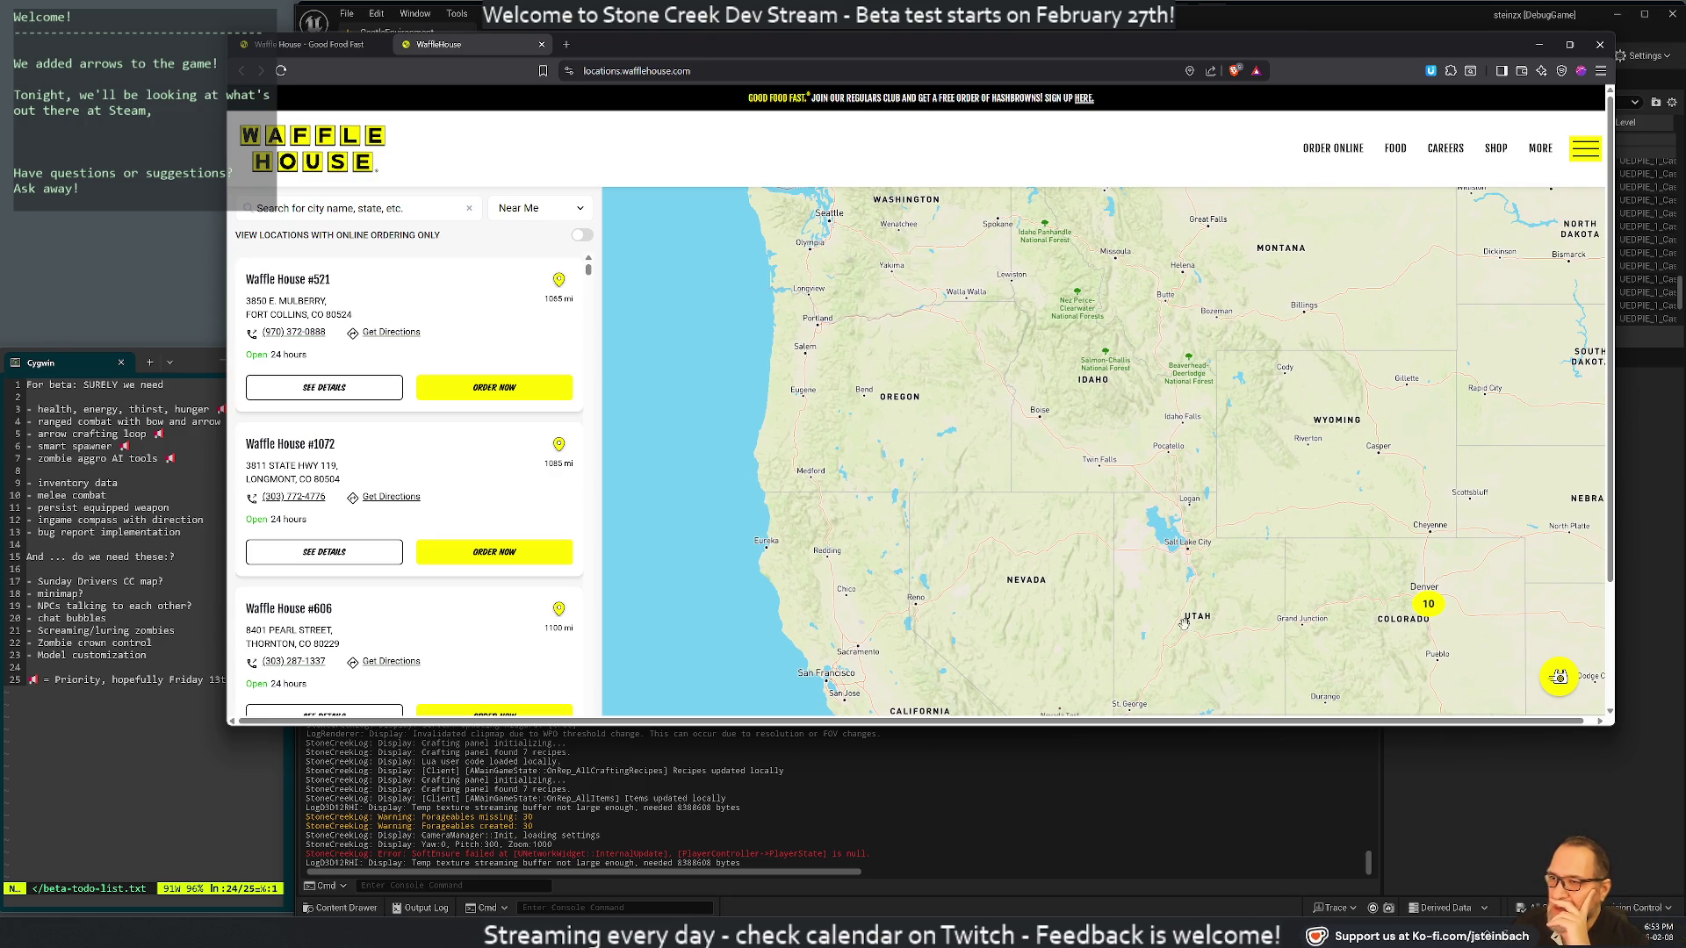
{"action": "scroll", "coordinate": [1142, 606], "scroll_direction": "up", "scroll_amount": 2}
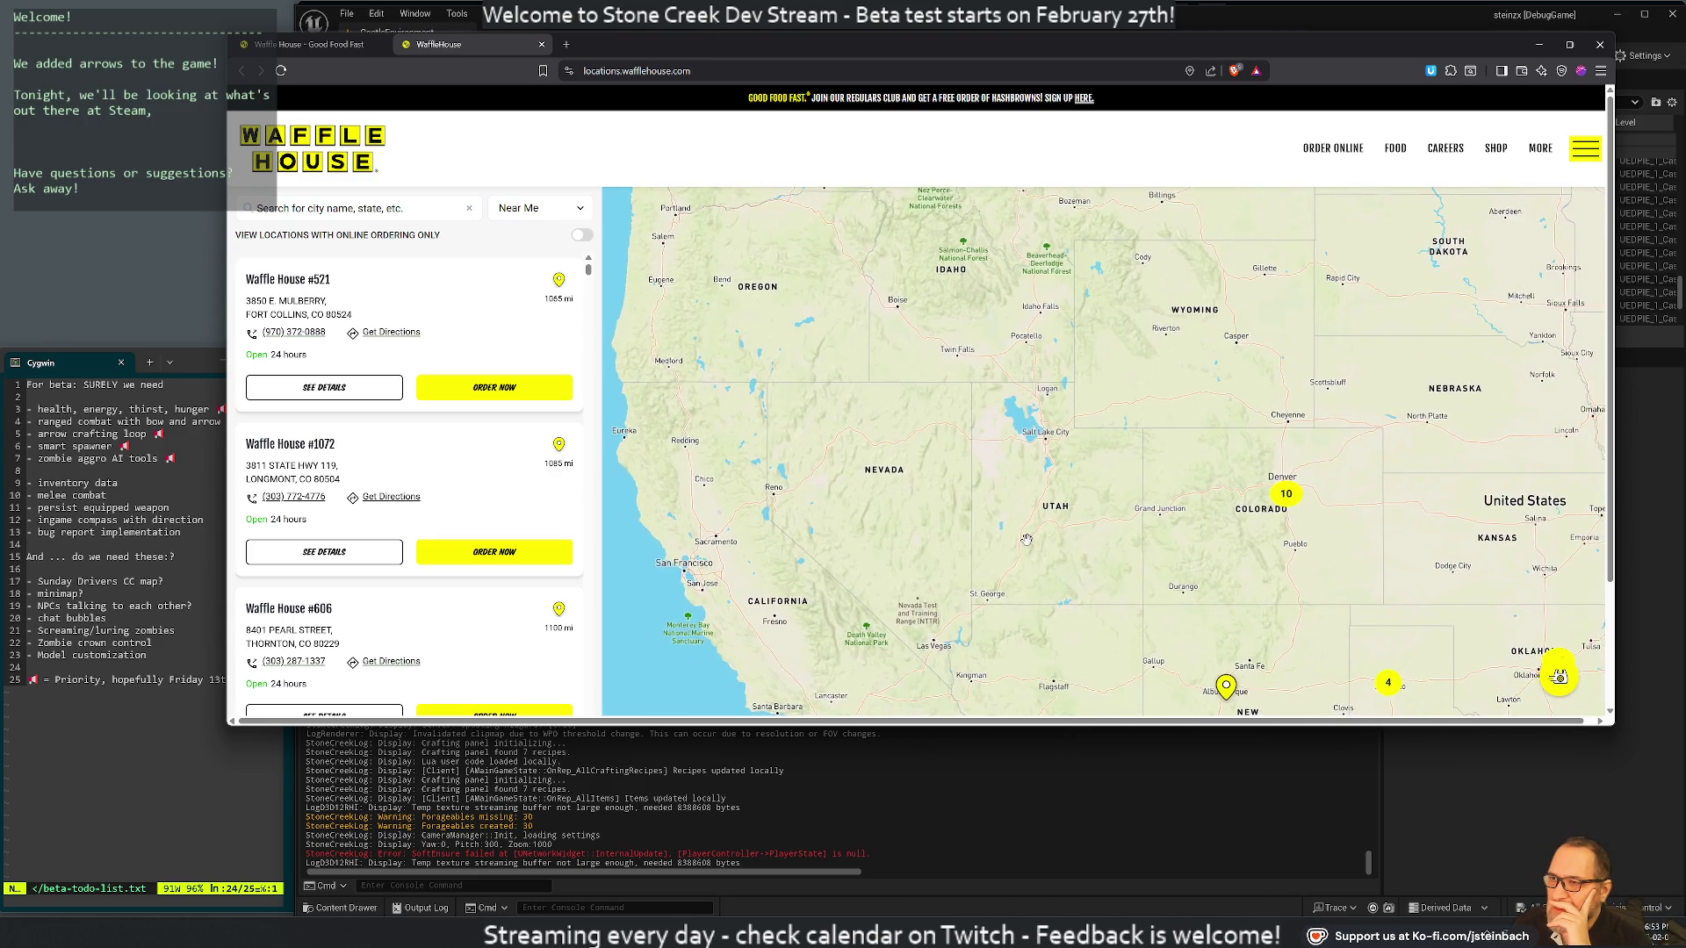
{"action": "scroll", "coordinate": [1026, 540], "scroll_direction": "up", "scroll_amount": 3}
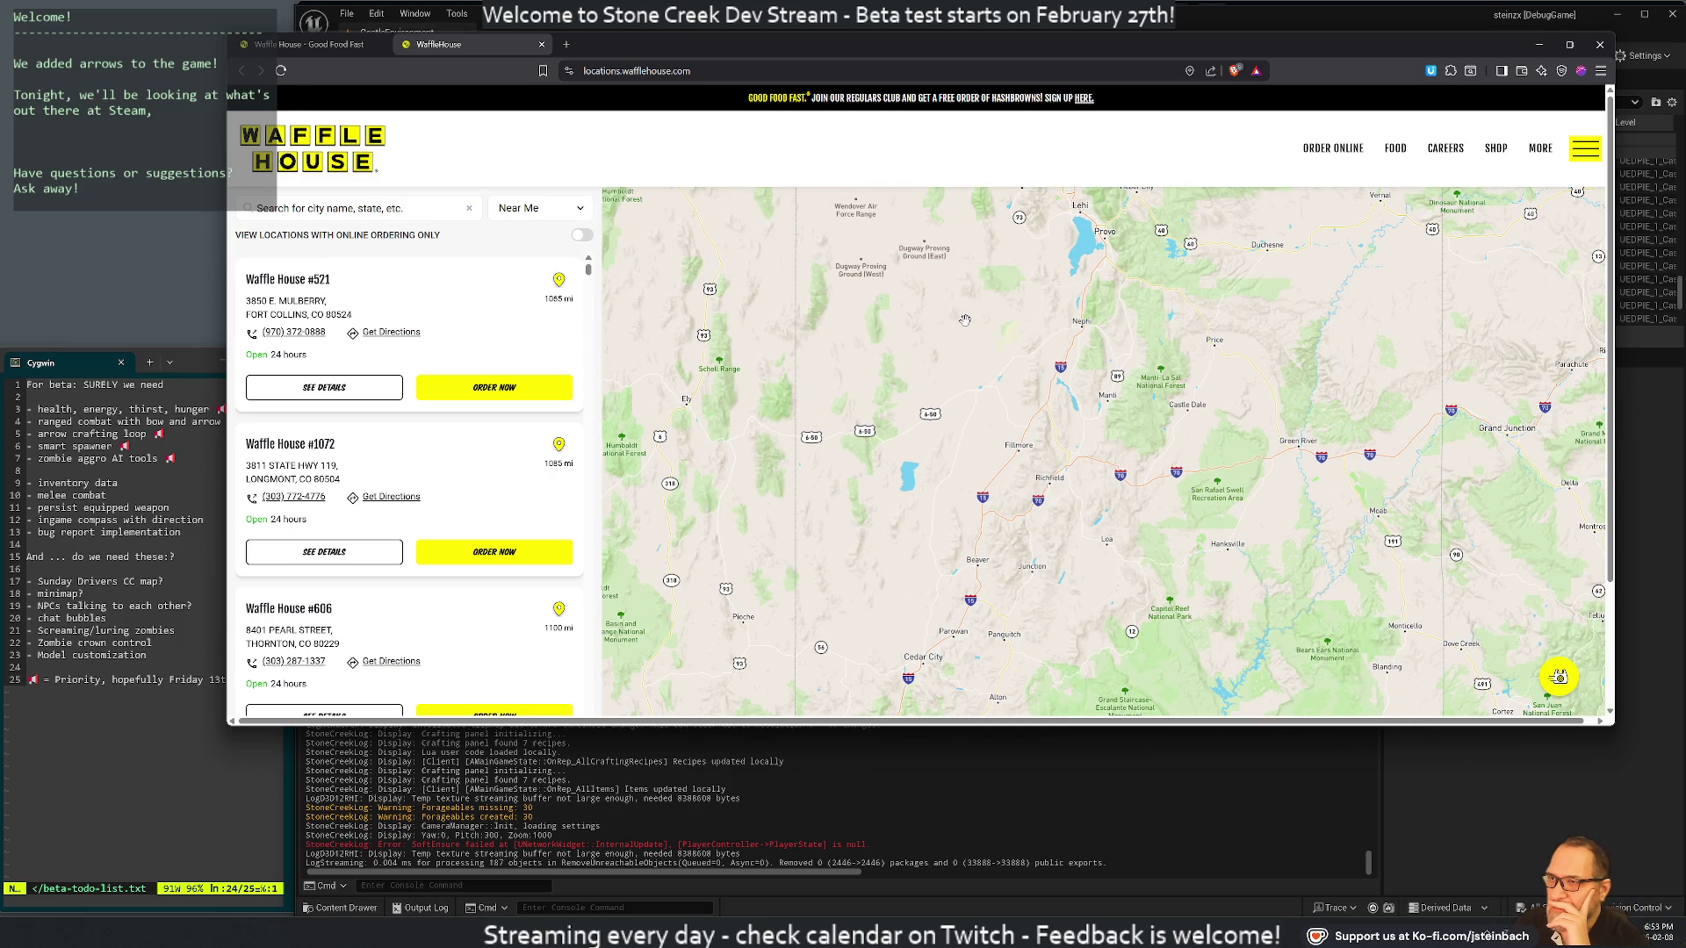
{"action": "left_click_drag", "start_coordinate": [965, 320], "coordinate": [980, 617]}
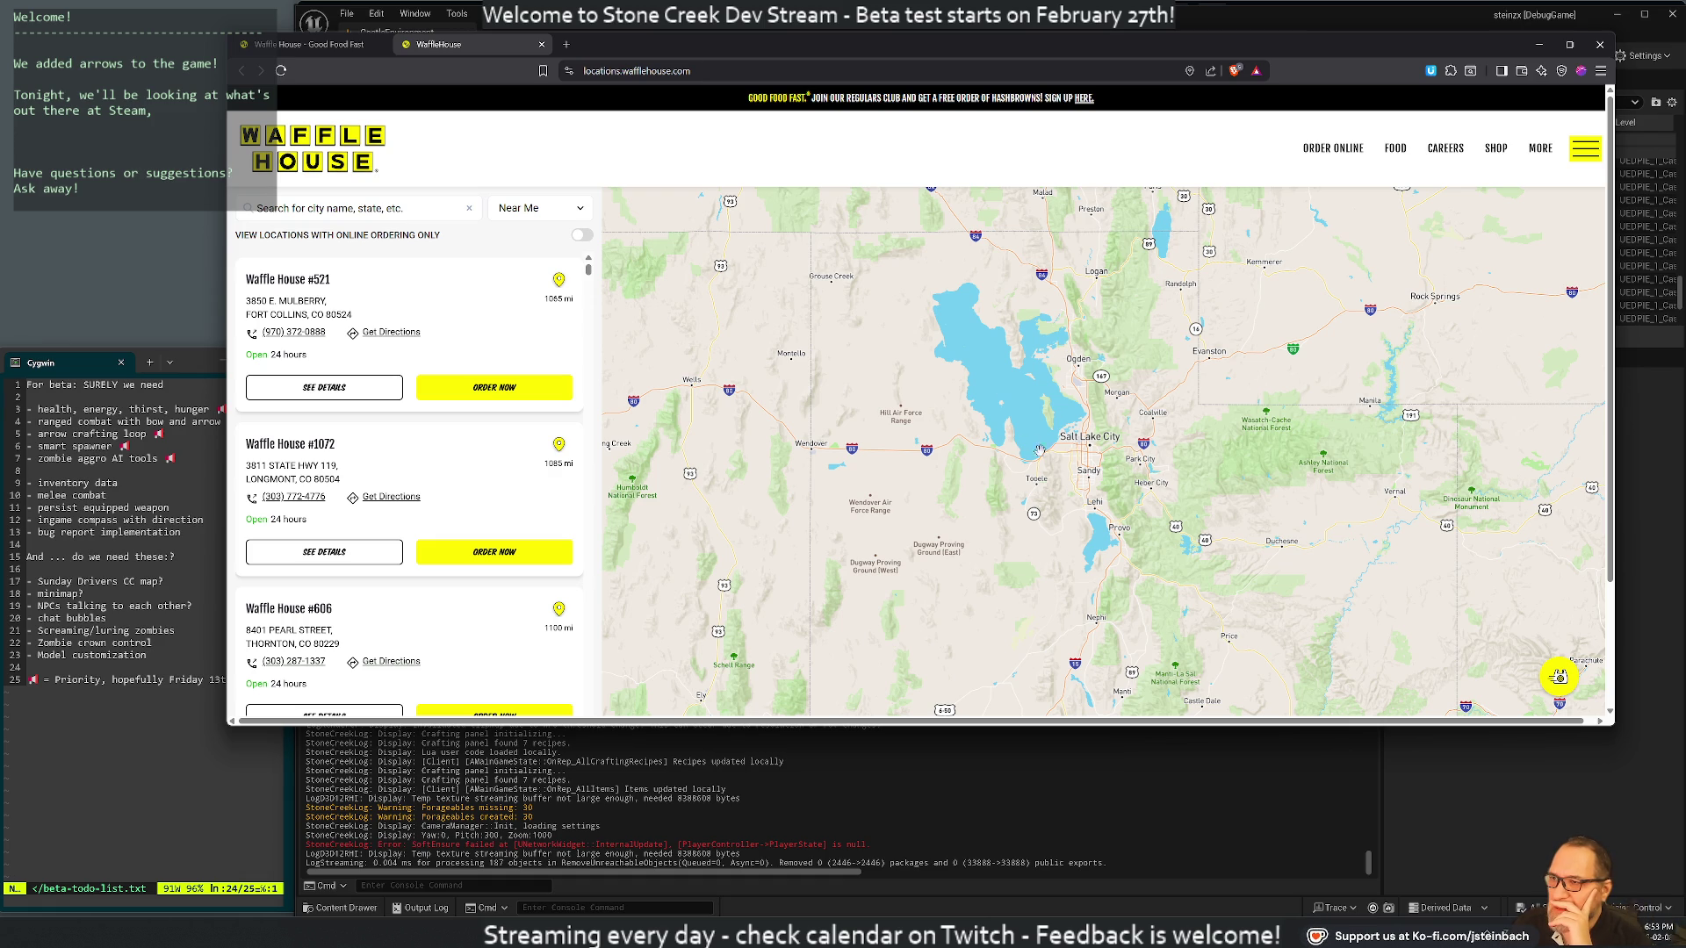
{"action": "scroll", "coordinate": [927, 378], "scroll_direction": "down", "scroll_amount": 5}
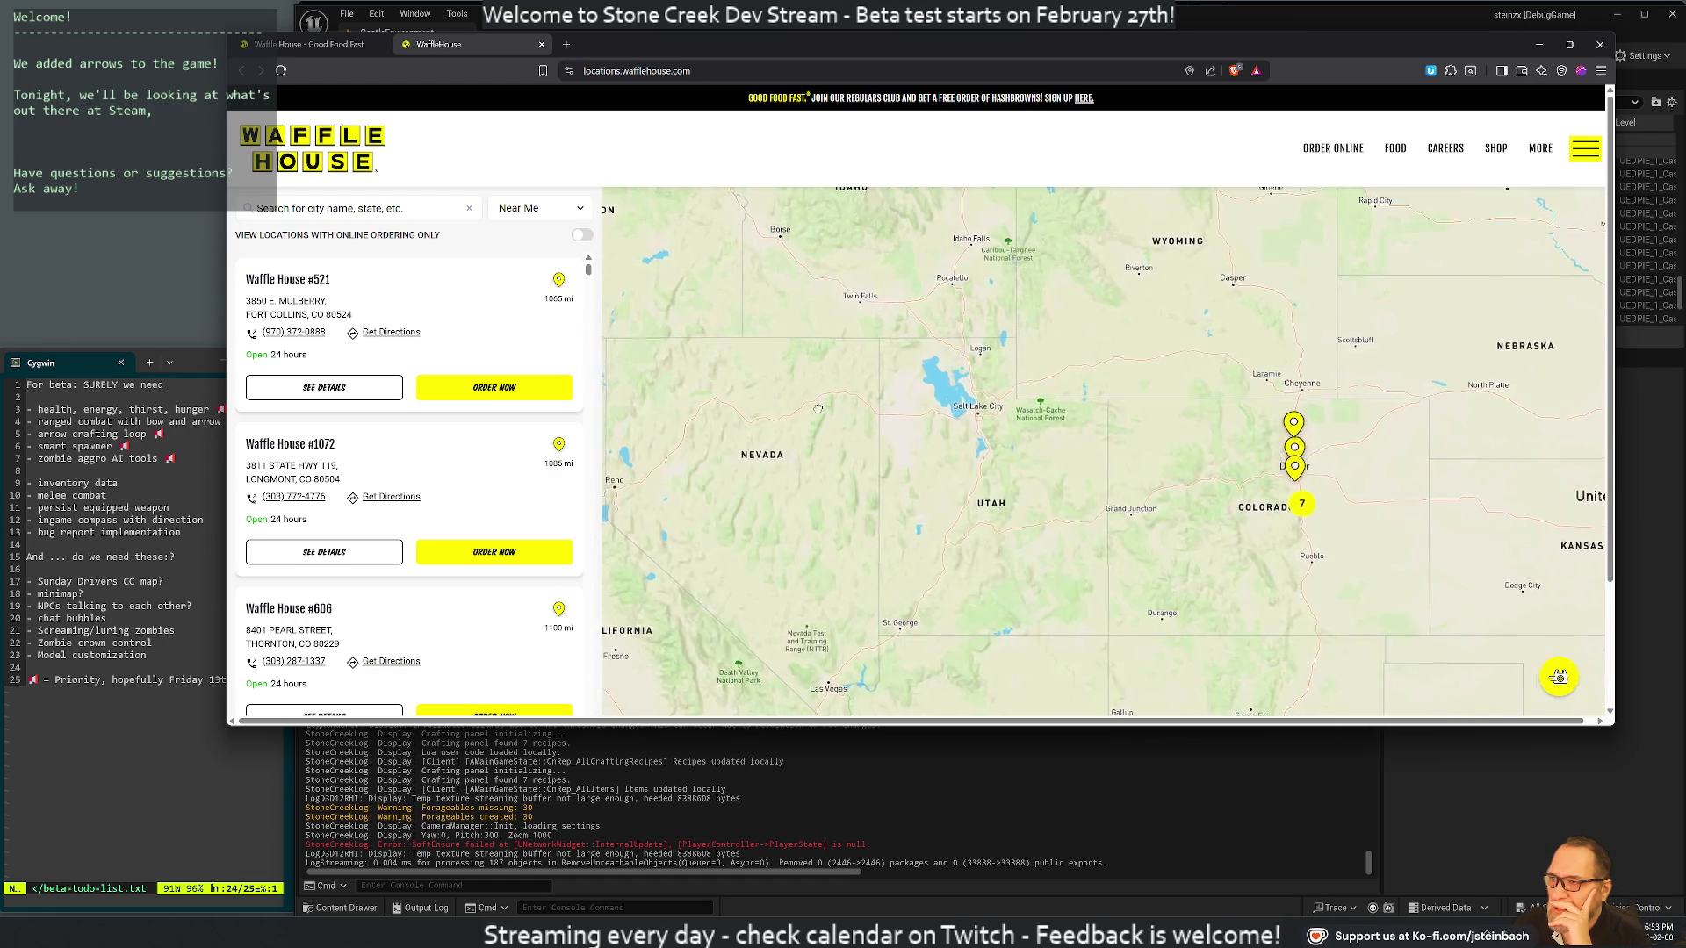
{"action": "left_click_drag", "start_coordinate": [927, 377], "coordinate": [1191, 441]}
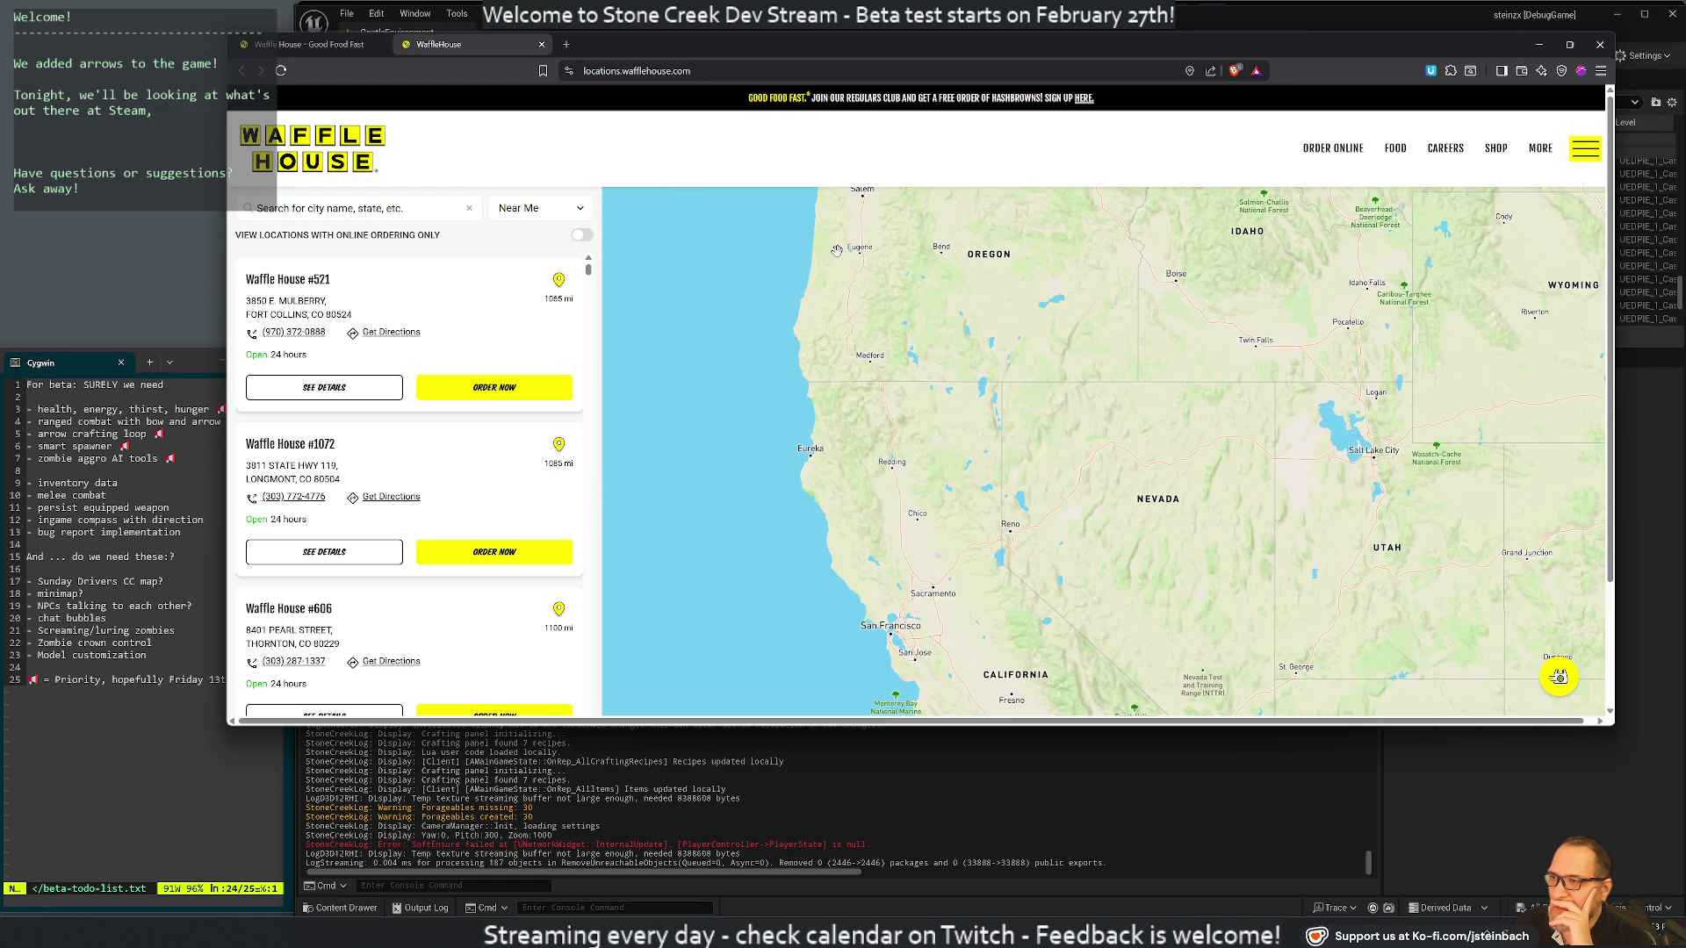
{"action": "left_click_drag", "start_coordinate": [844, 237], "coordinate": [803, 271]}
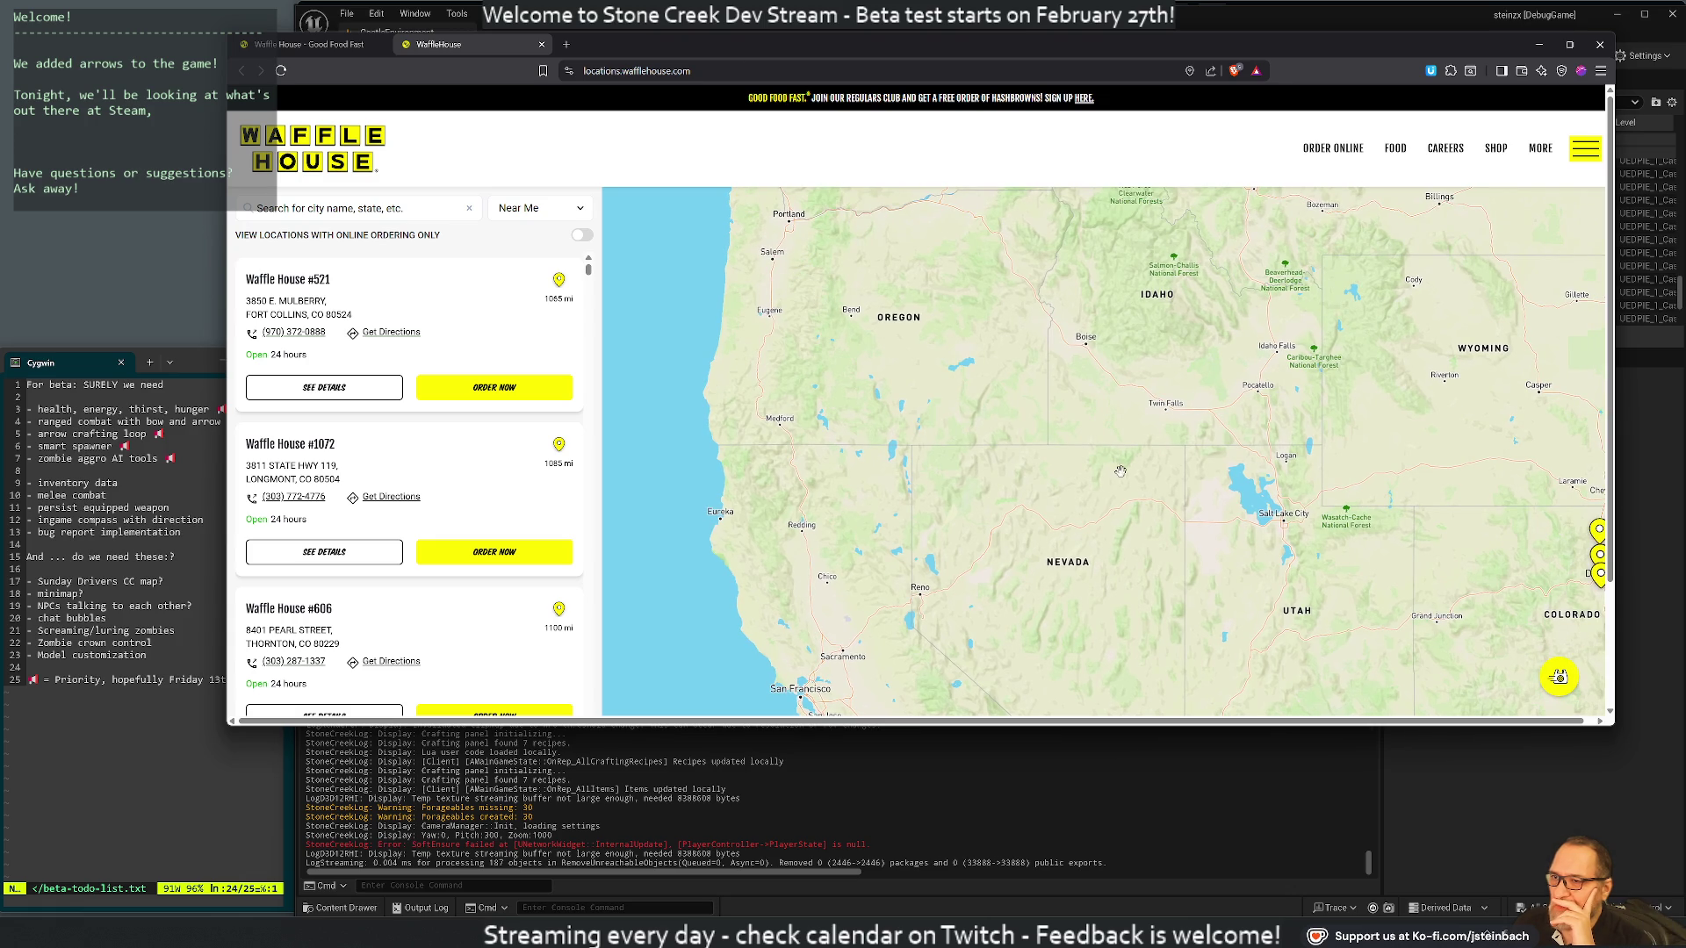
{"action": "scroll", "coordinate": [1287, 503], "scroll_direction": "up", "scroll_amount": 2}
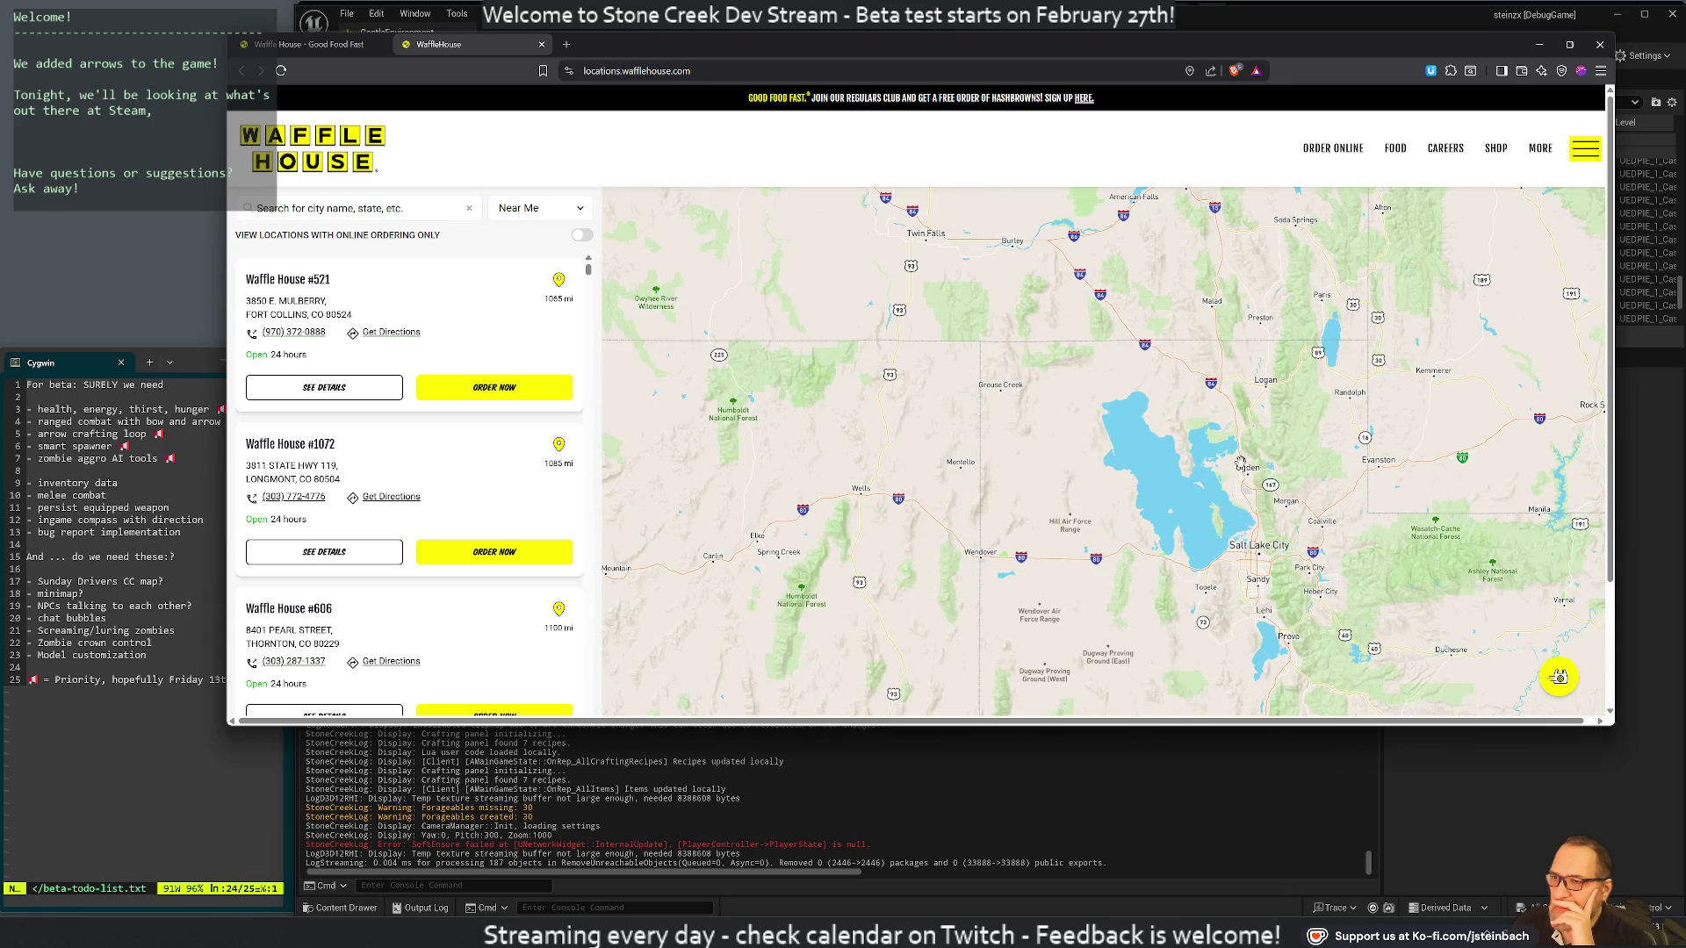
{"action": "scroll", "coordinate": [1274, 479], "scroll_direction": "down", "scroll_amount": 2}
{"action": "left_click_drag", "start_coordinate": [1274, 479], "coordinate": [1312, 625]}
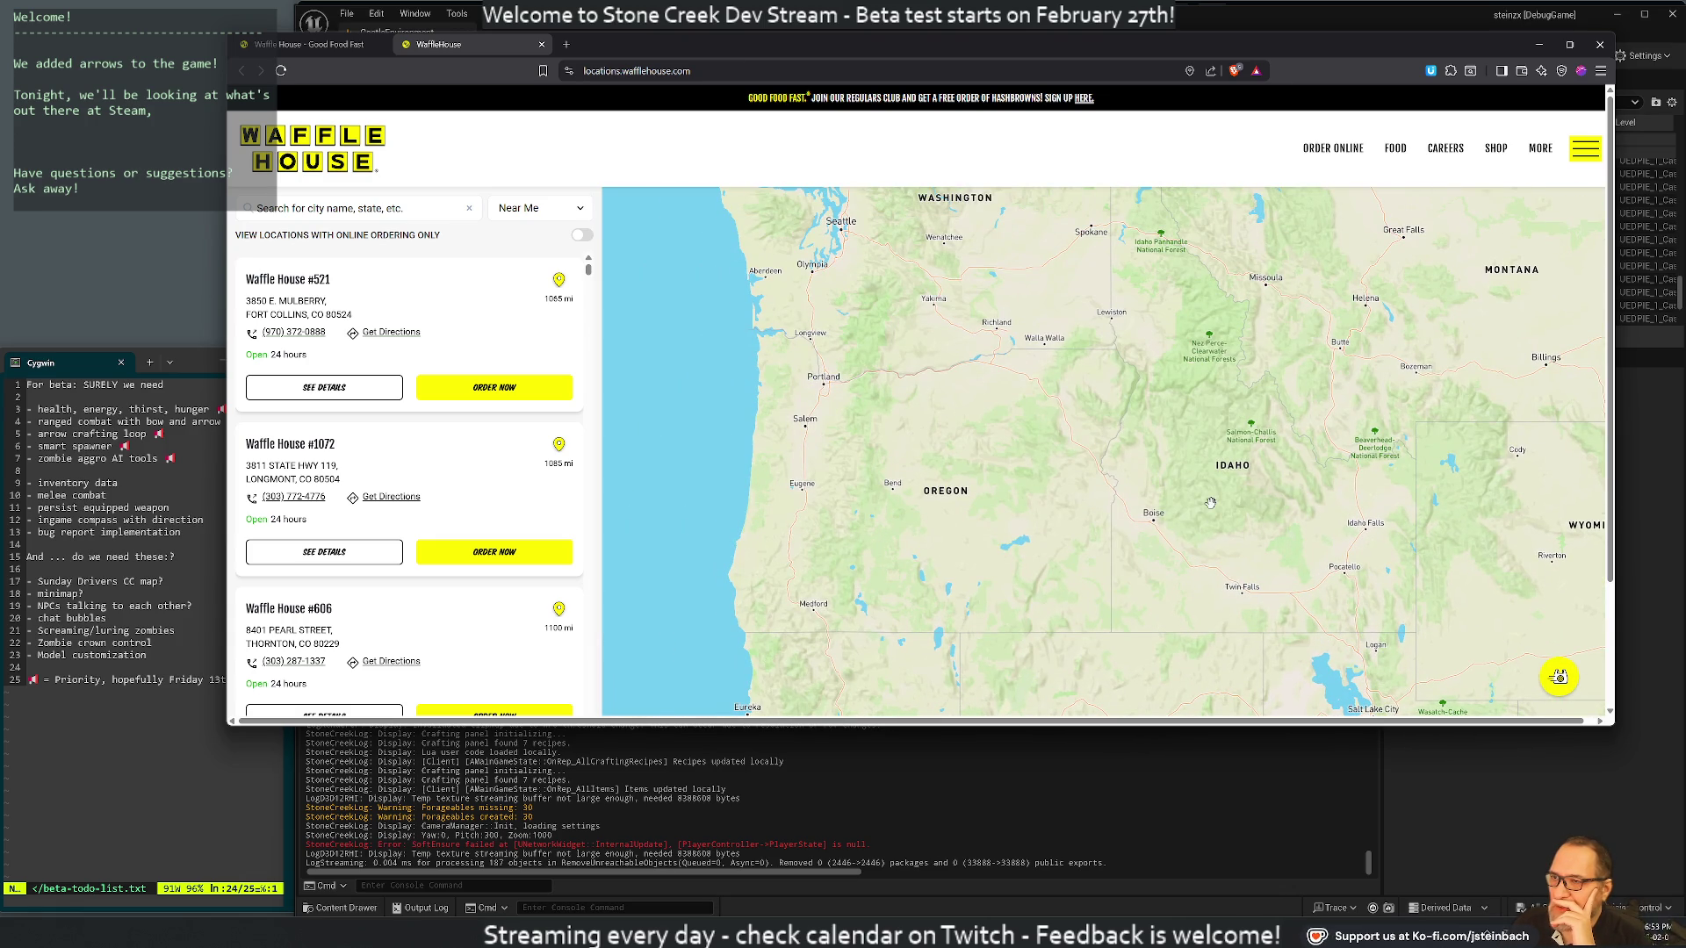
{"action": "scroll", "coordinate": [1210, 503], "scroll_direction": "down", "scroll_amount": 1}
{"action": "left_click_drag", "start_coordinate": [1274, 500], "coordinate": [845, 453]}
Drag and zoom the locations map until Texas, northern Mexico and Gulf Coast restaurant clusters show
{"action": "mouse_move", "coordinate": [1089, 534]}
{"action": "left_mouse_down"}
{"action": "mouse_move", "coordinate": [1010, 455]}
{"action": "mouse_move", "coordinate": [1010, 303]}
{"action": "left_mouse_up"}
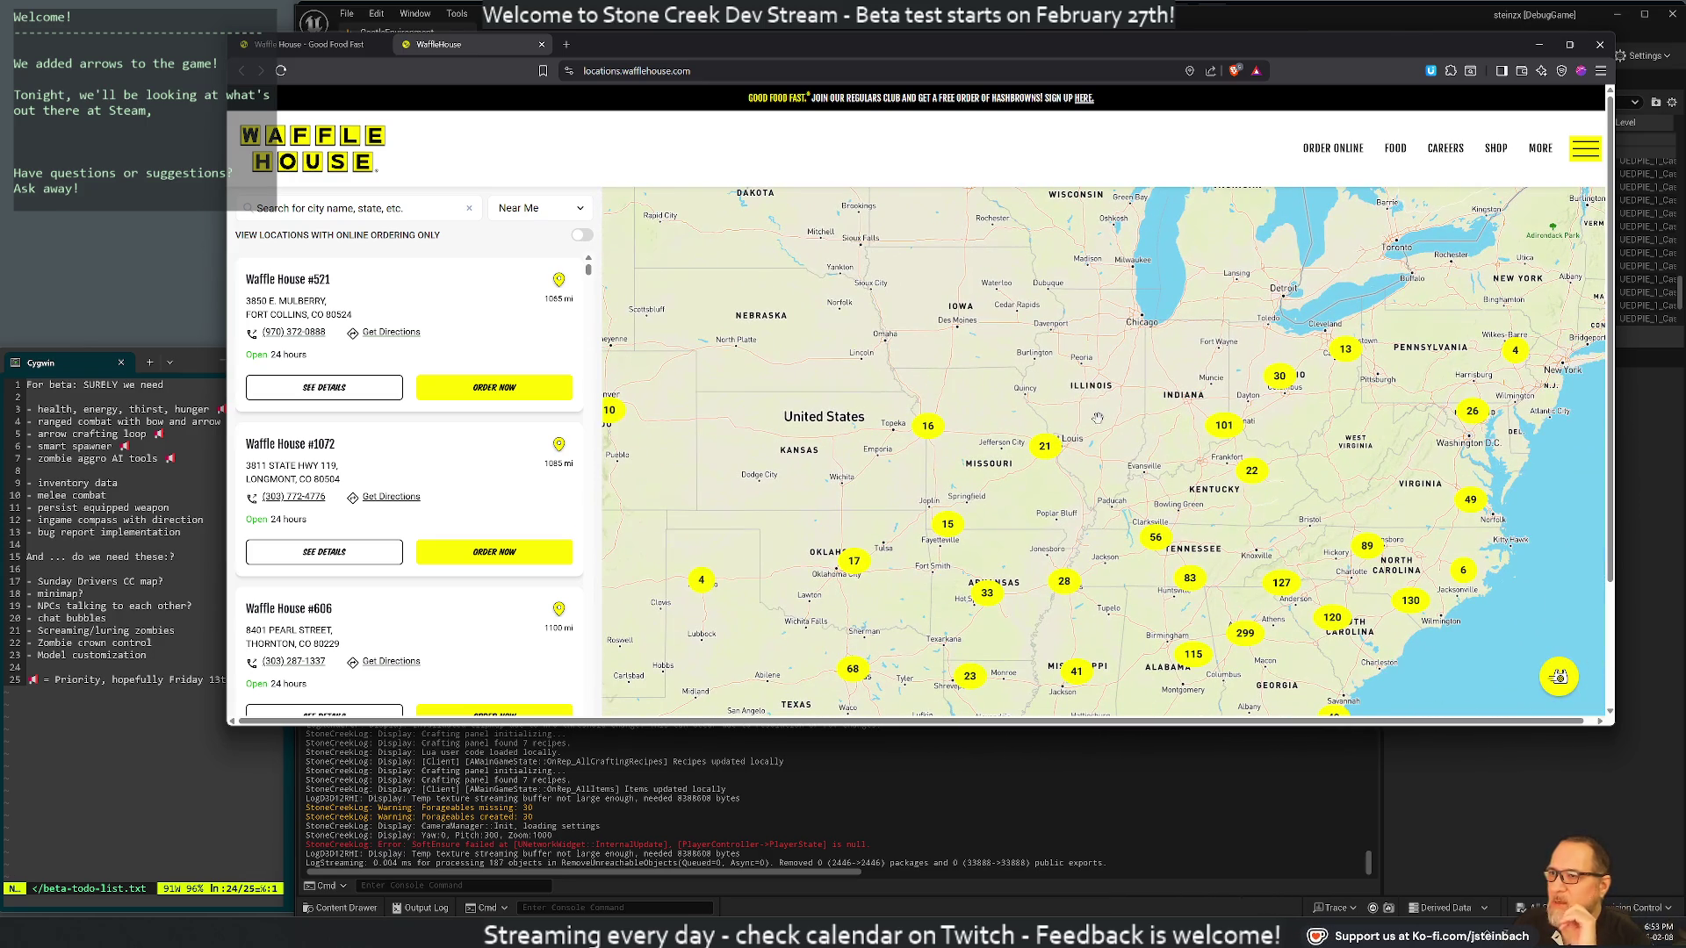
{"action": "mouse_move", "coordinate": [1182, 384]}
{"action": "left_mouse_down"}
{"action": "mouse_move", "coordinate": [969, 568]}
{"action": "mouse_move", "coordinate": [1338, 540]}
{"action": "mouse_move", "coordinate": [1262, 484]}
{"action": "mouse_move", "coordinate": [1136, 287]}
{"action": "left_mouse_up"}
{"action": "scroll", "coordinate": [1536, 342], "scroll_direction": "up", "scroll_amount": 3}
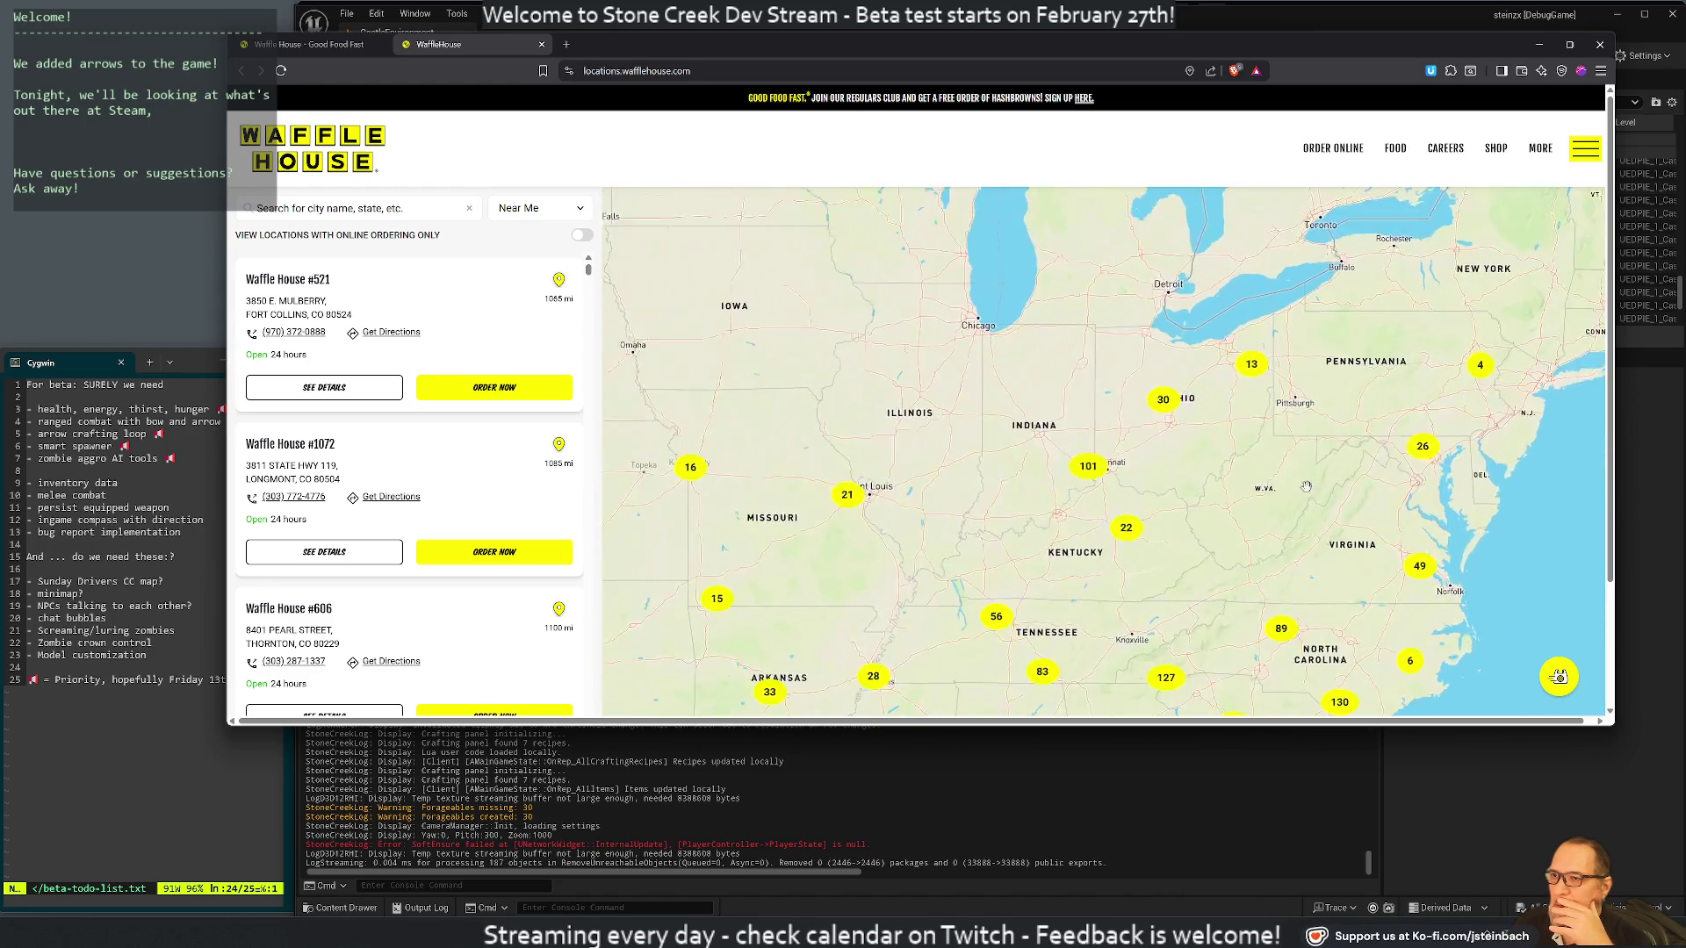
{"action": "scroll", "coordinate": [1225, 444], "scroll_direction": "down", "scroll_amount": 3}
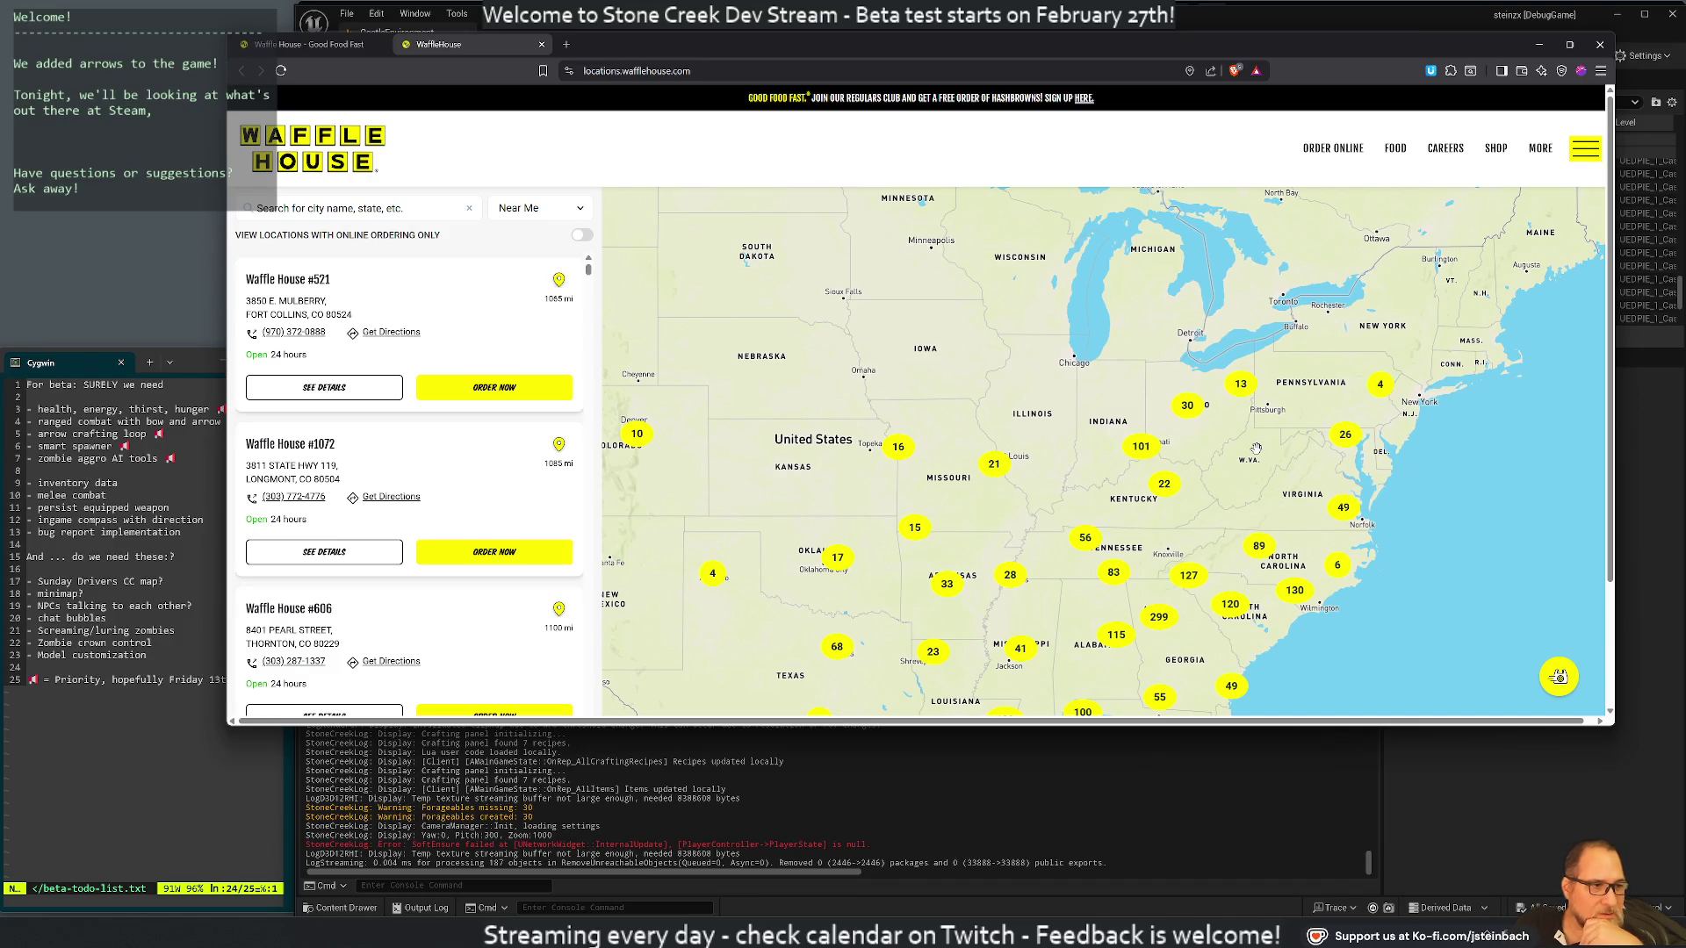
{"action": "left_click_drag", "start_coordinate": [878, 395], "coordinate": [1269, 506]}
{"action": "left_click_drag", "start_coordinate": [608, 323], "coordinate": [1052, 363]}
{"action": "scroll", "coordinate": [1052, 362], "scroll_direction": "up", "scroll_amount": 3}
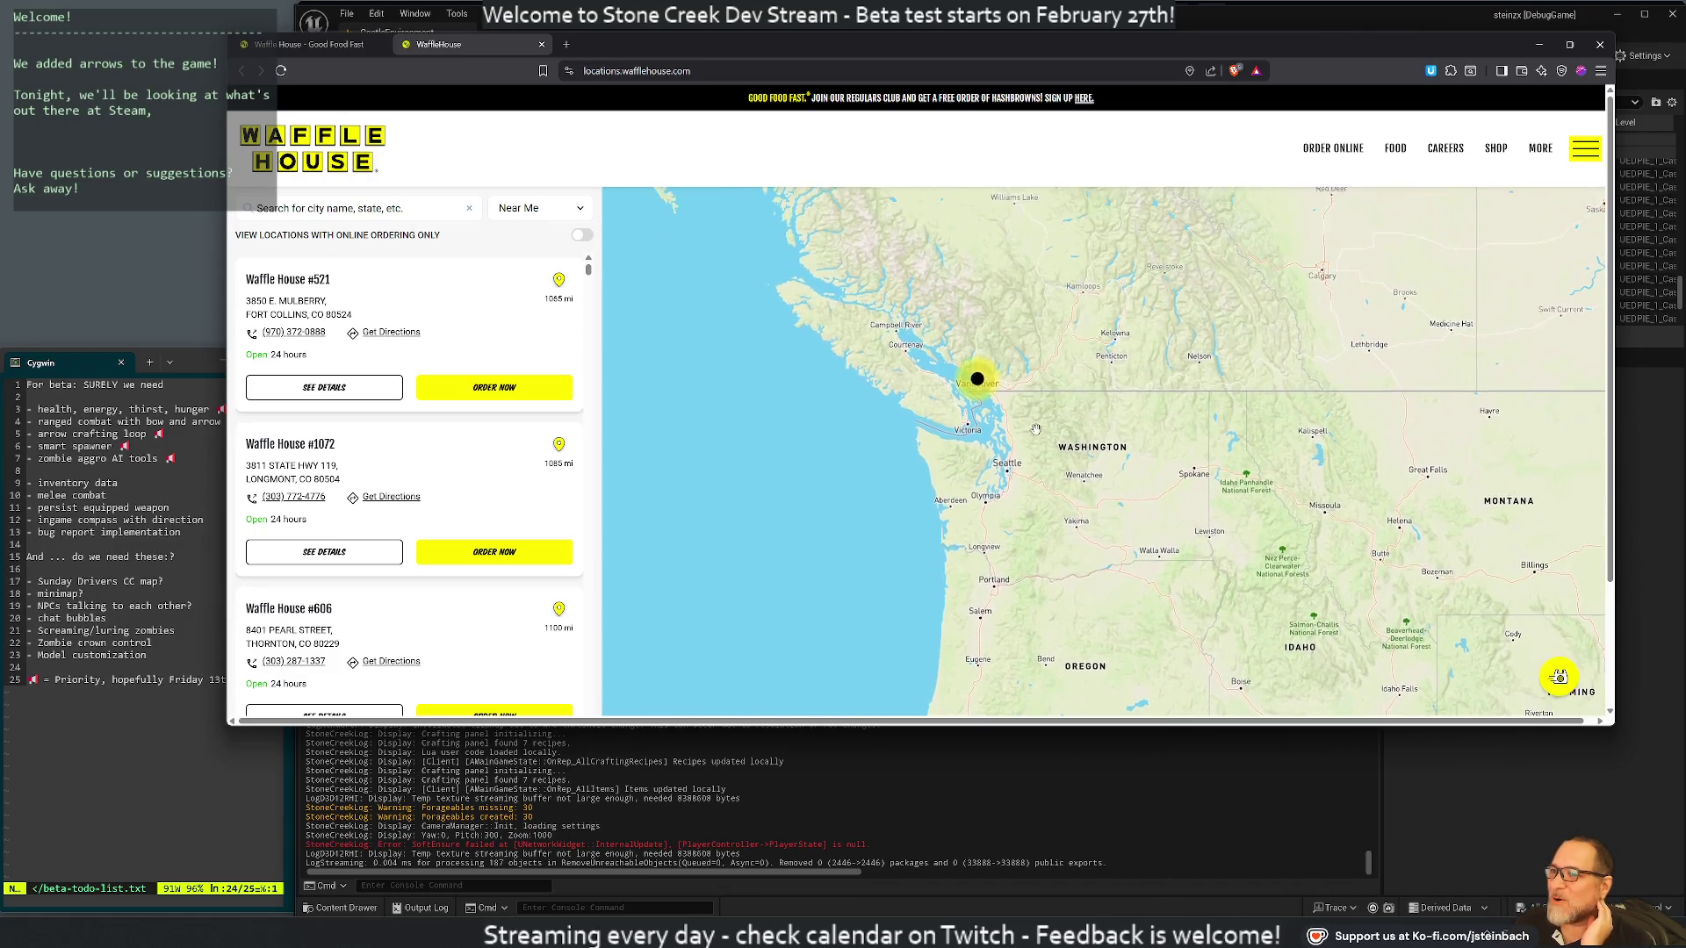
{"action": "scroll", "coordinate": [1027, 439], "scroll_direction": "up", "scroll_amount": 3}
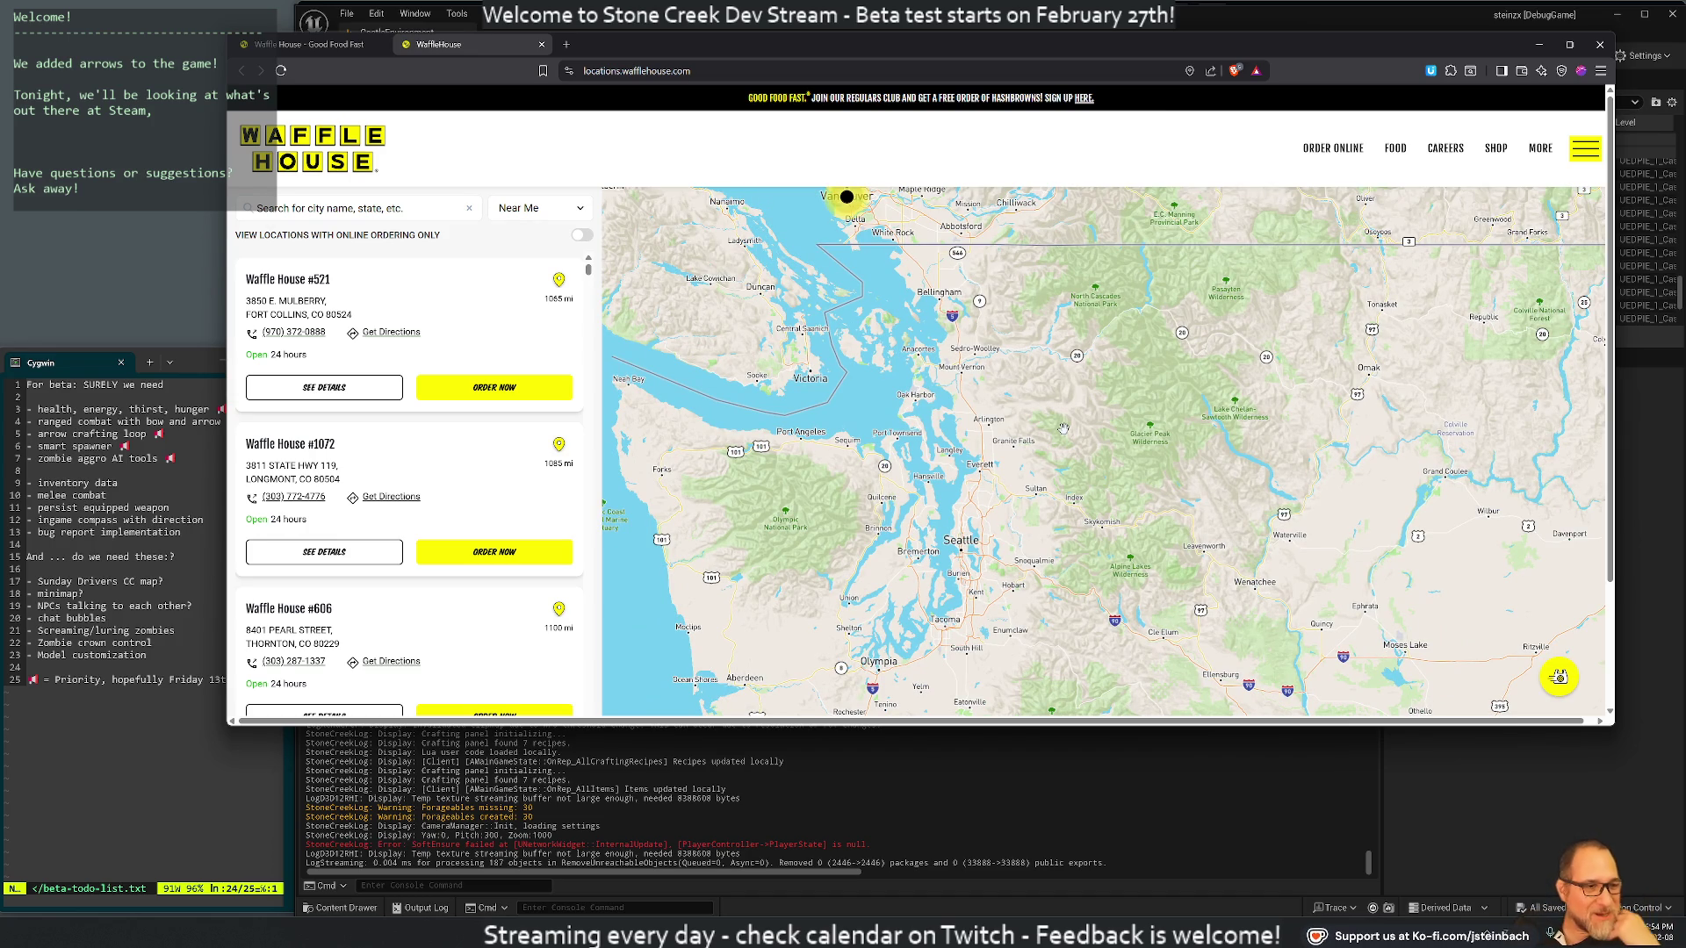
{"action": "mouse_move", "coordinate": [1219, 503]}
{"action": "left_mouse_down"}
{"action": "mouse_move", "coordinate": [1284, 568]}
{"action": "mouse_move", "coordinate": [996, 357]}
{"action": "left_mouse_up"}
{"action": "scroll", "coordinate": [1284, 568], "scroll_direction": "down", "scroll_amount": 1}
{"action": "scroll", "coordinate": [1036, 401], "scroll_direction": "down", "scroll_amount": 1}
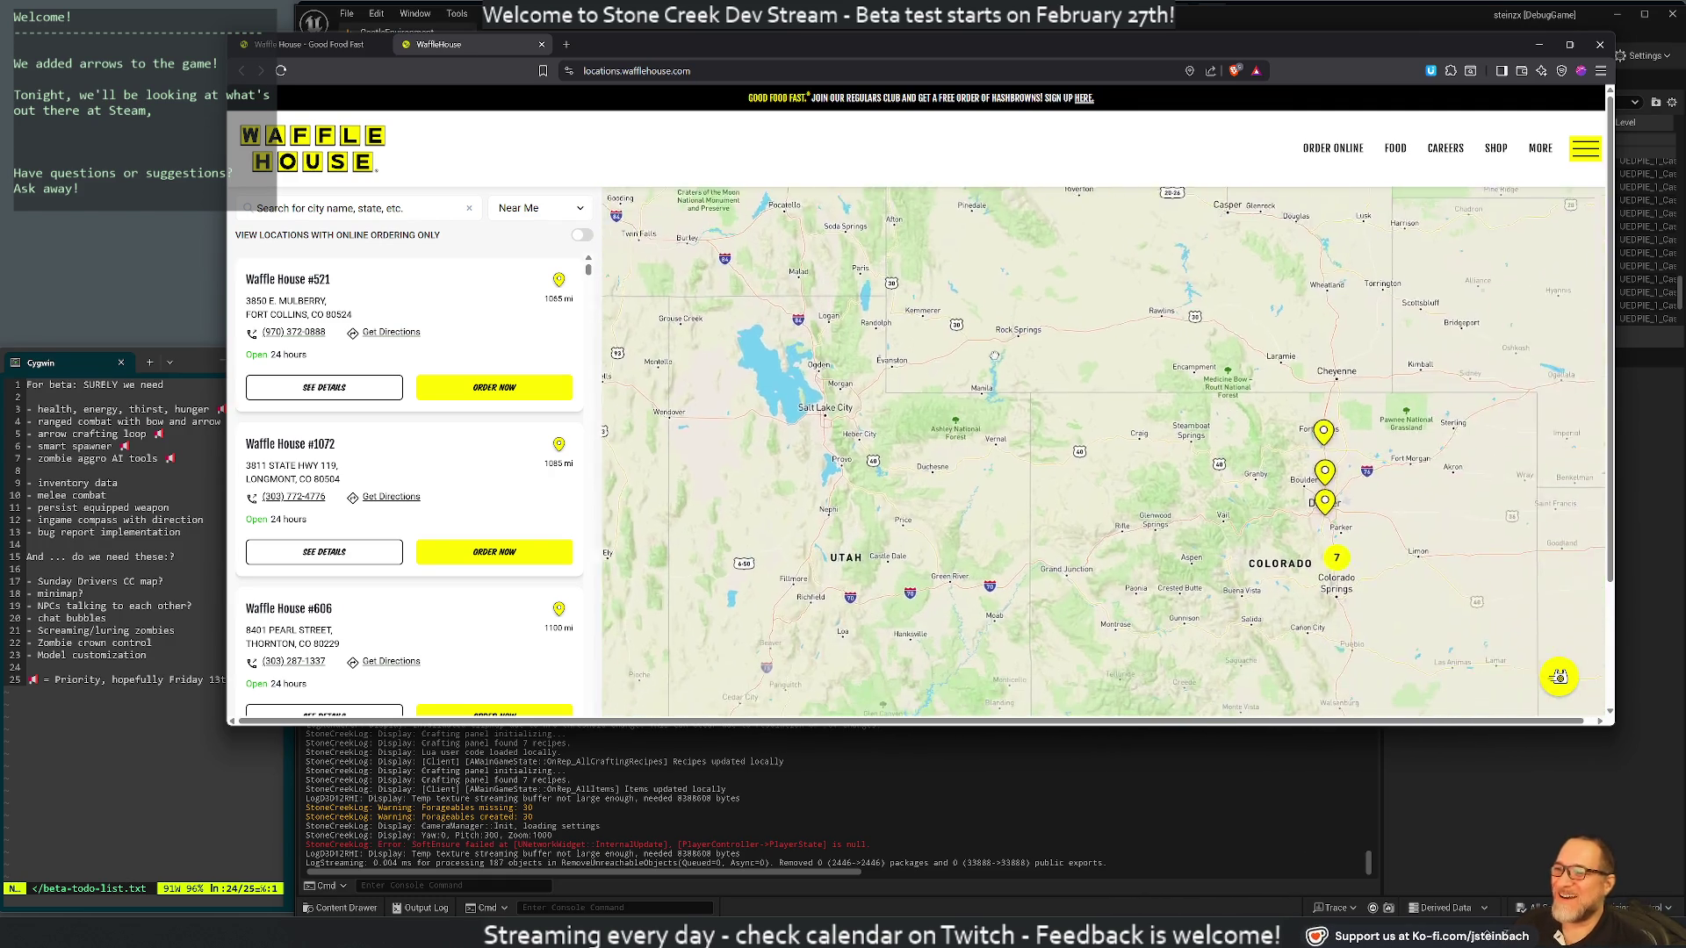
{"action": "scroll", "coordinate": [997, 357], "scroll_direction": "down", "scroll_amount": 2}
{"action": "scroll", "coordinate": [1104, 452], "scroll_direction": "up", "scroll_amount": 1}
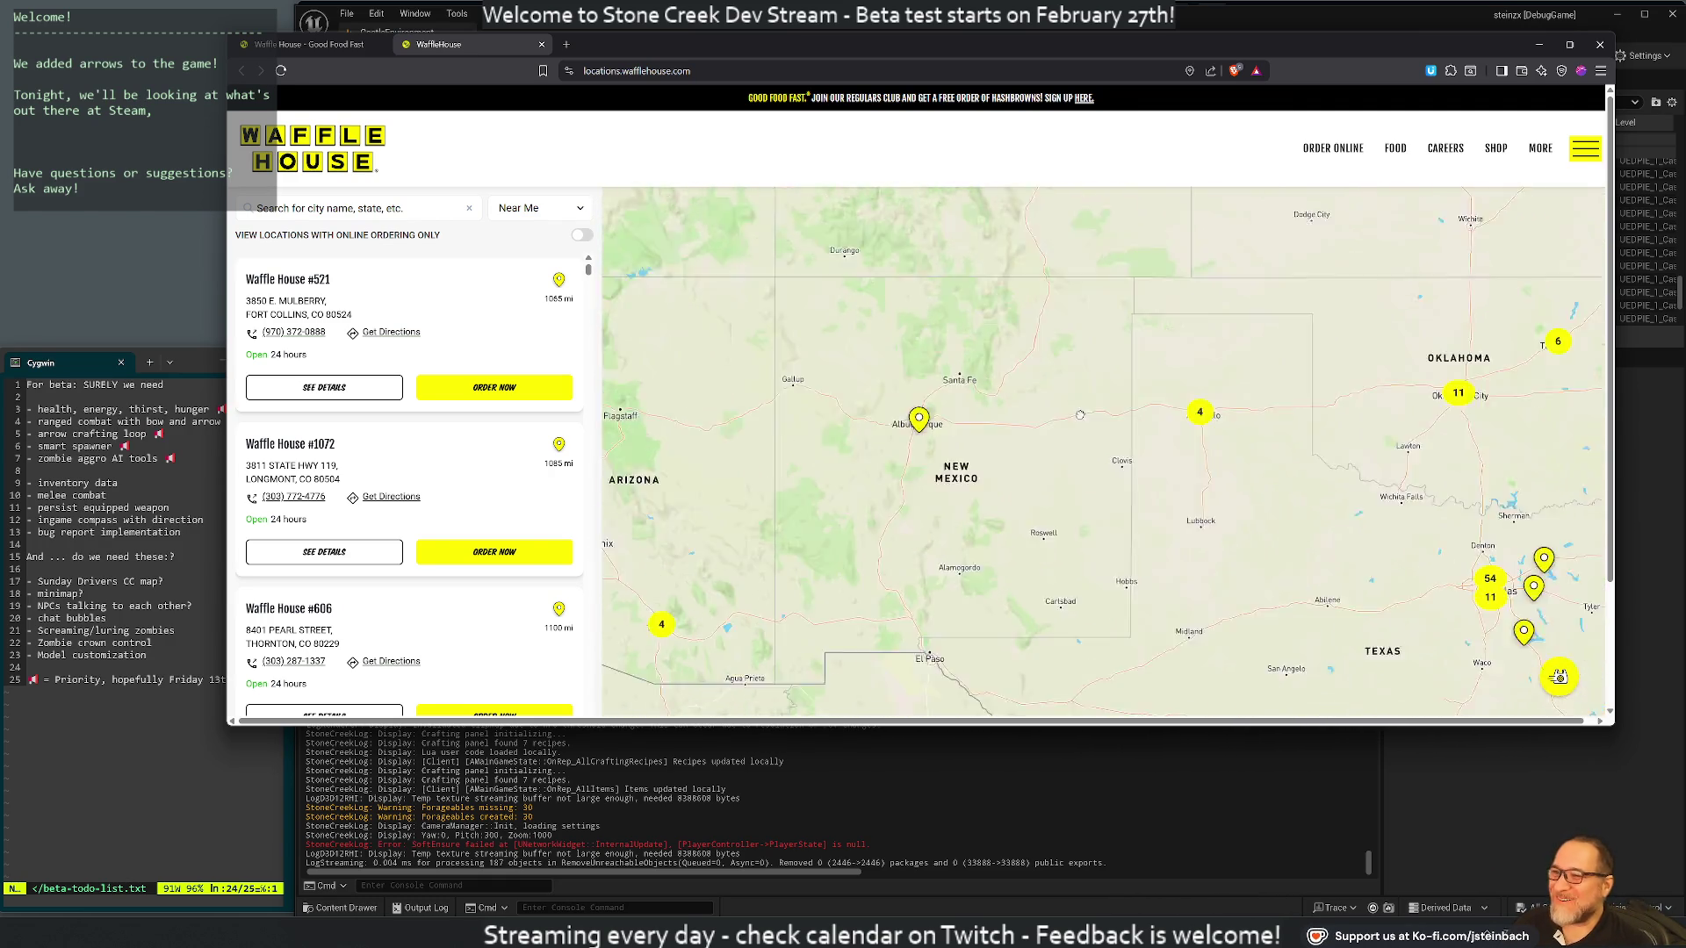
{"action": "scroll", "coordinate": [1105, 452], "scroll_direction": "down", "scroll_amount": 2}
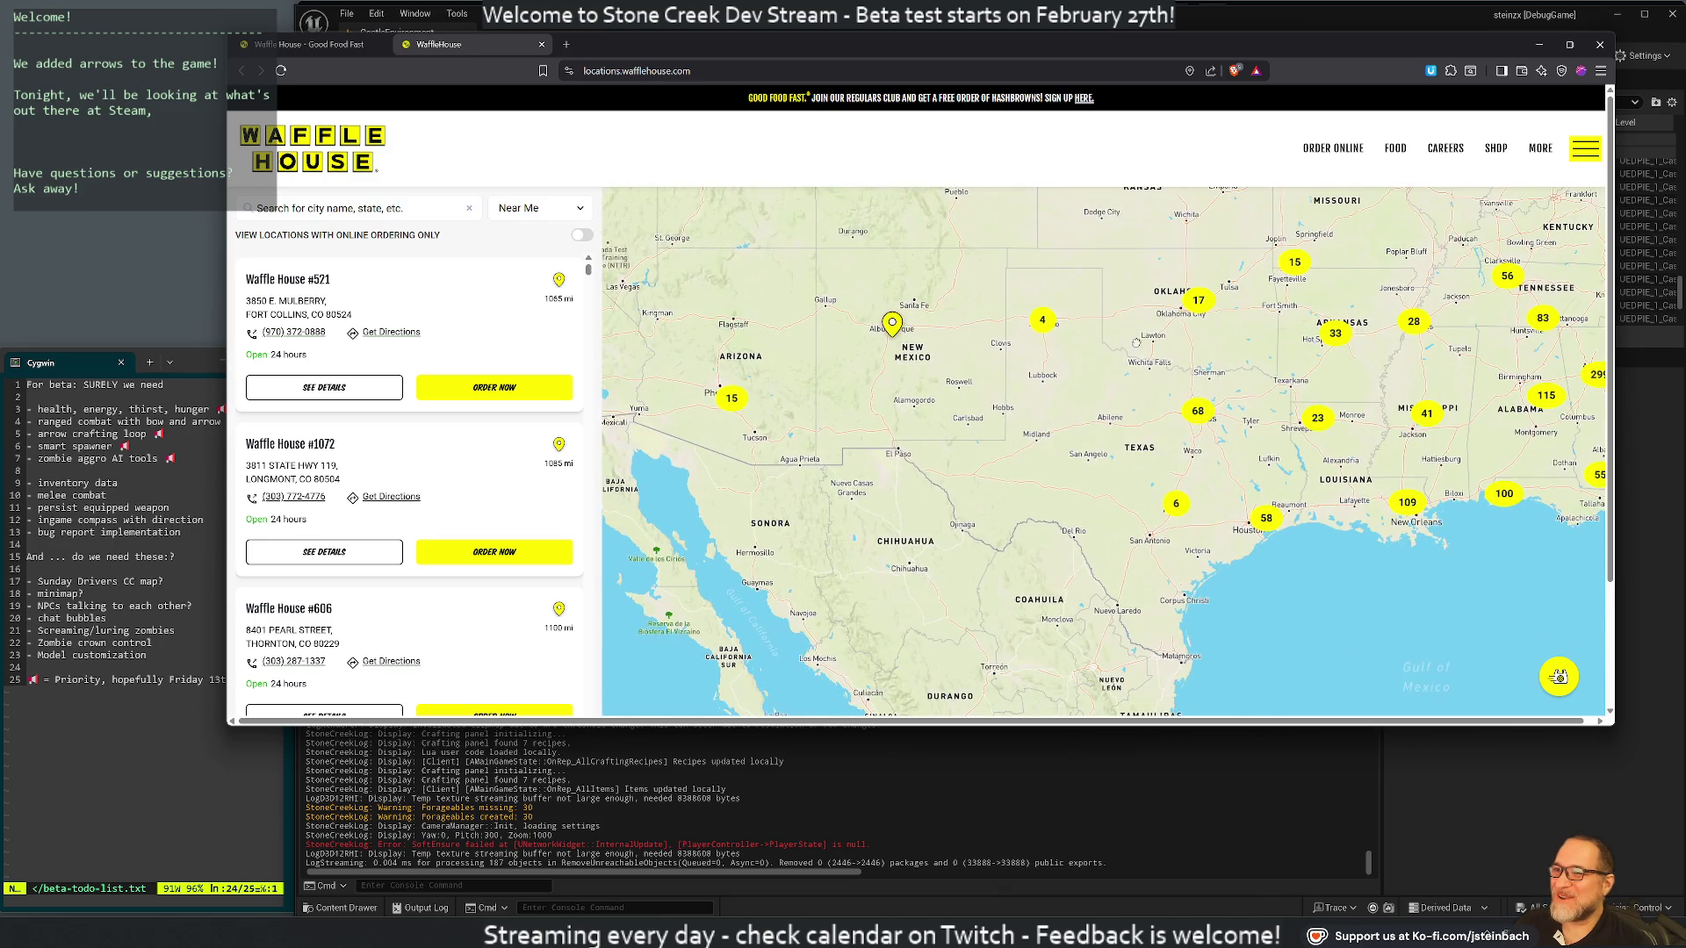
Pan and zoom the Waffle House locations map across the Southeast toward Arkansas and Memphis
{"action": "left_click_drag", "start_coordinate": [1136, 335], "coordinate": [797, 444]}
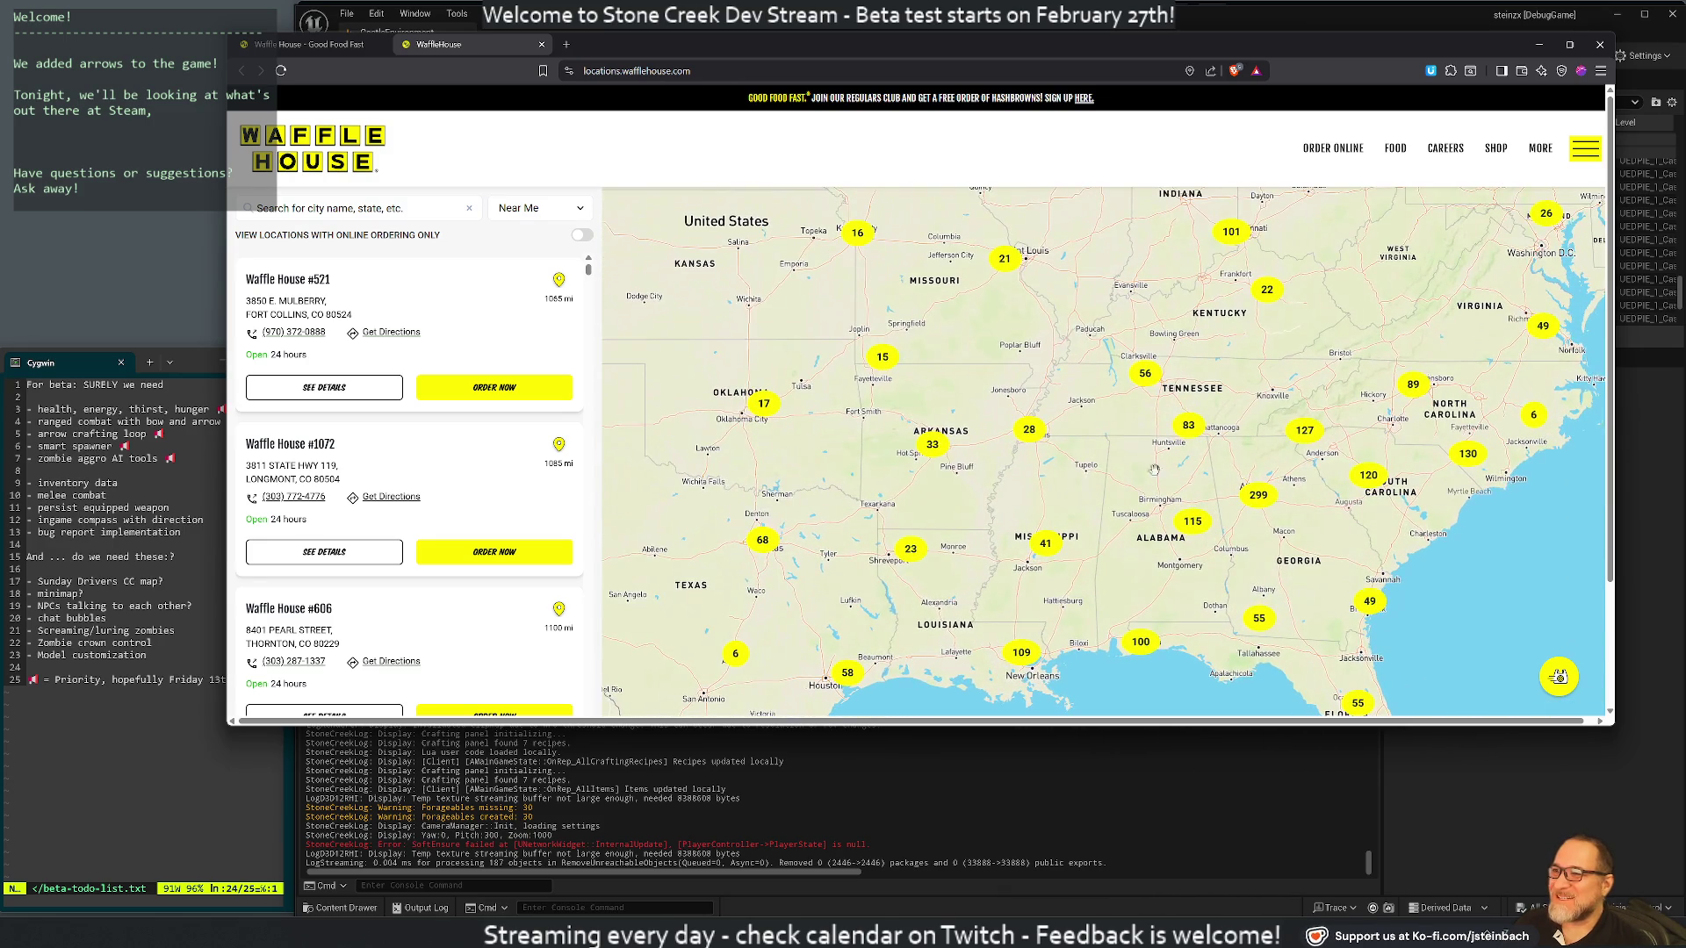
{"action": "left_click_drag", "start_coordinate": [1150, 480], "coordinate": [1048, 453]}
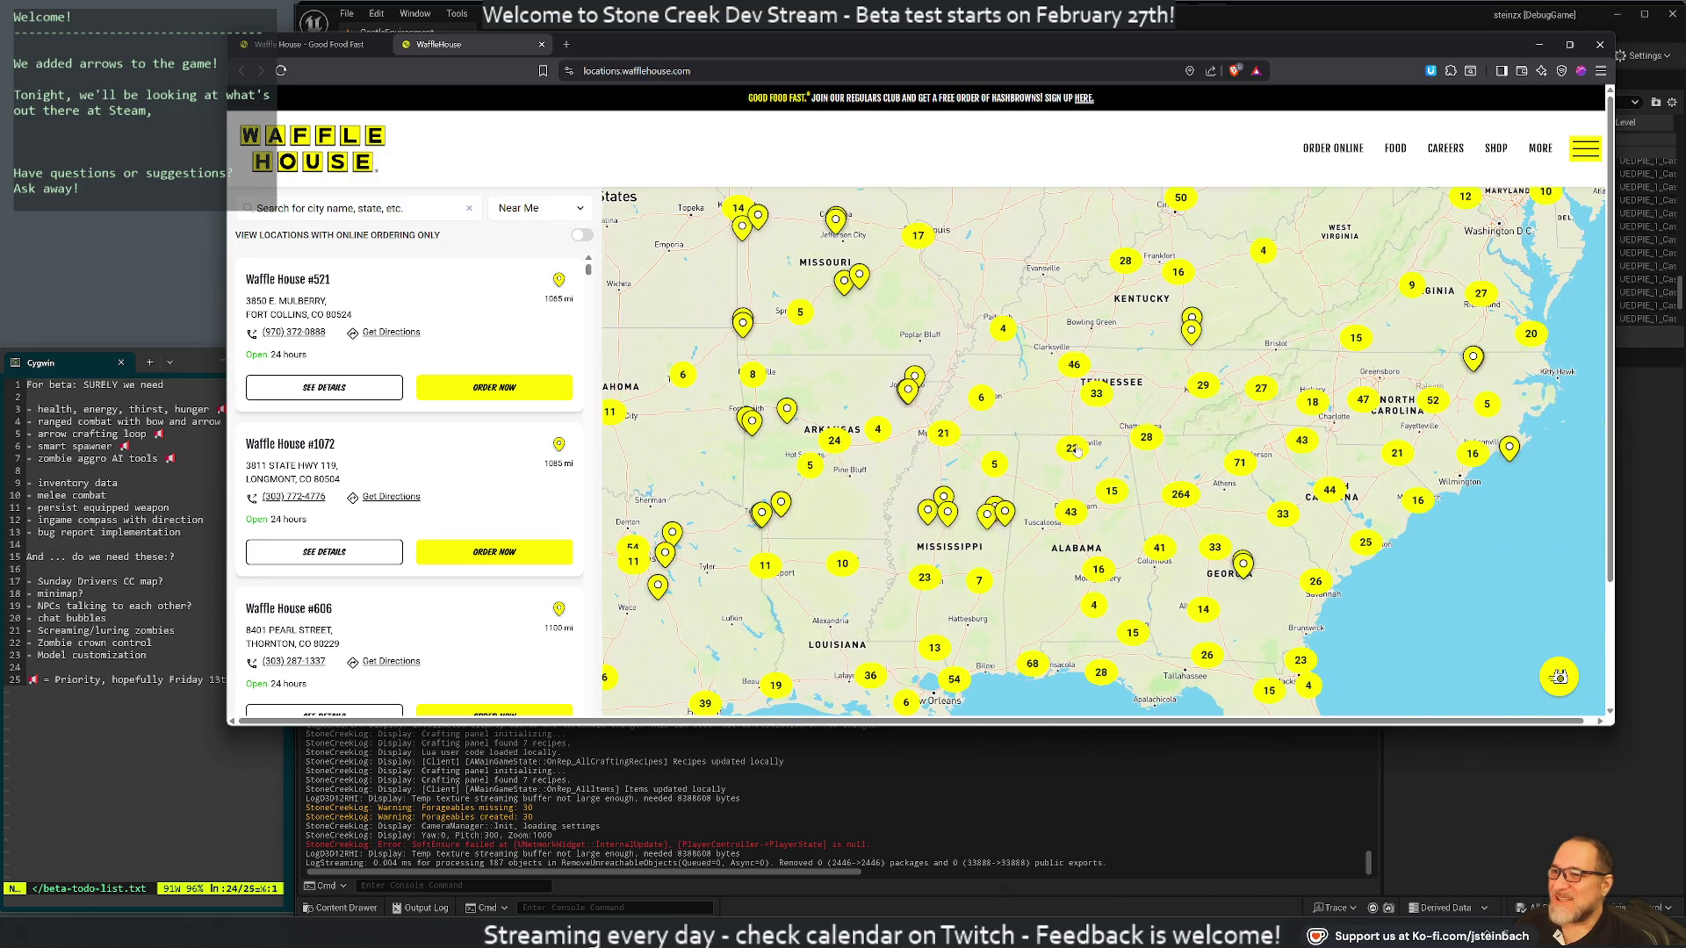
{"action": "scroll", "coordinate": [1157, 427], "scroll_direction": "up", "scroll_amount": 2}
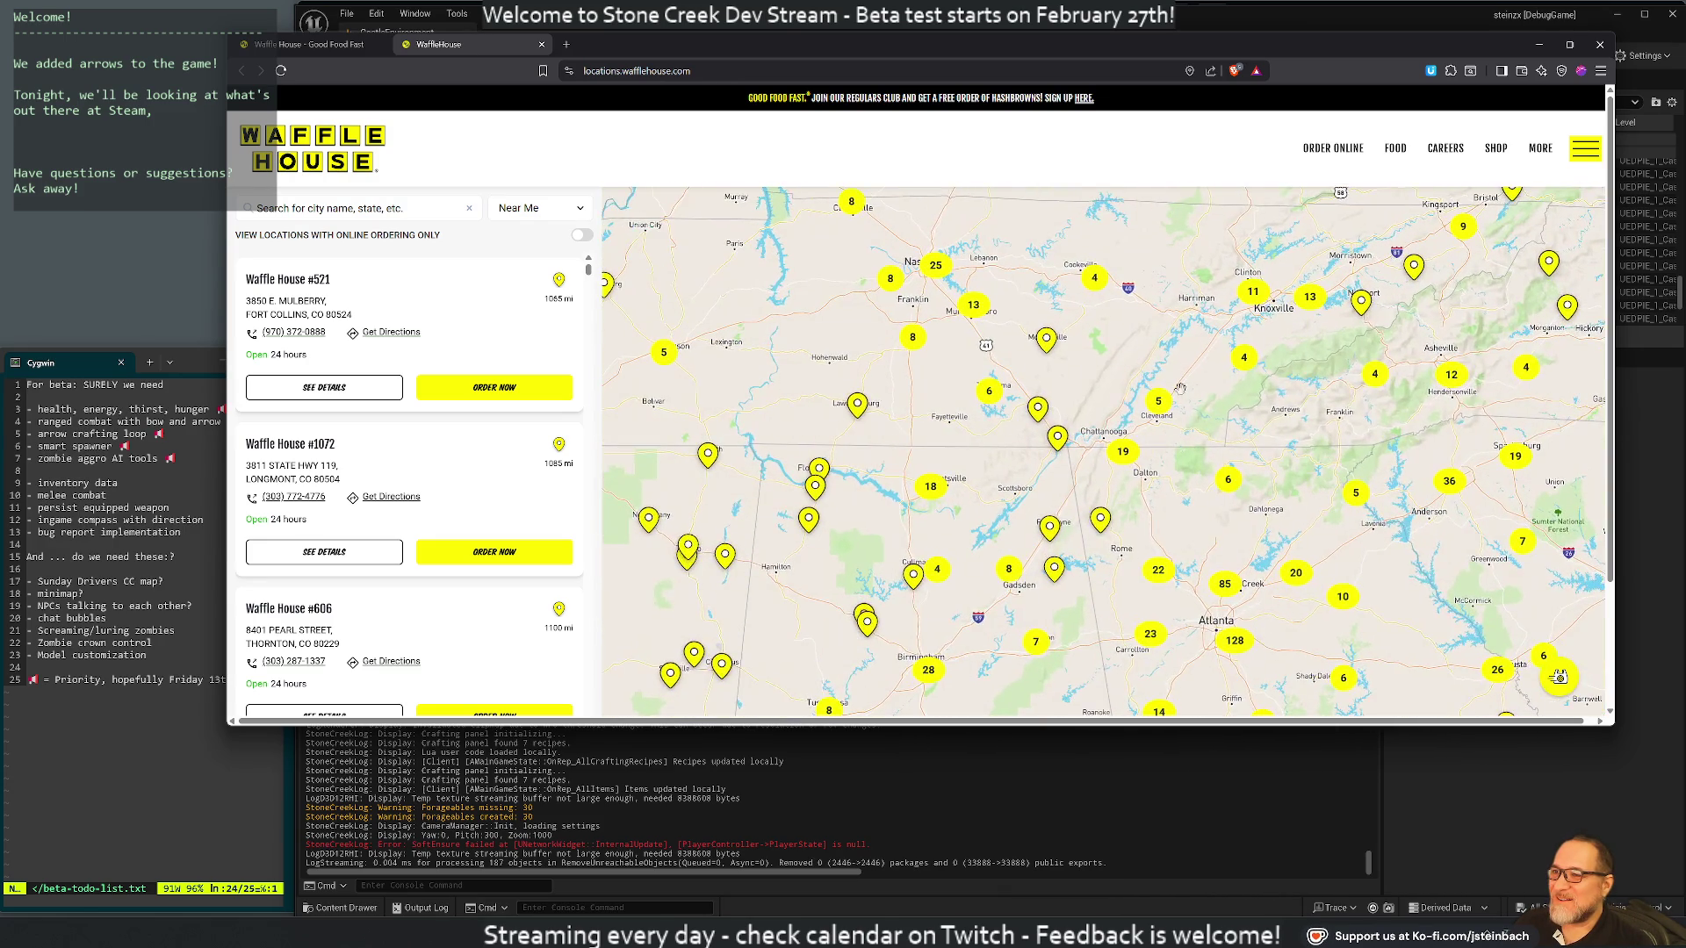
{"action": "scroll", "coordinate": [1020, 460], "scroll_direction": "up", "scroll_amount": 1}
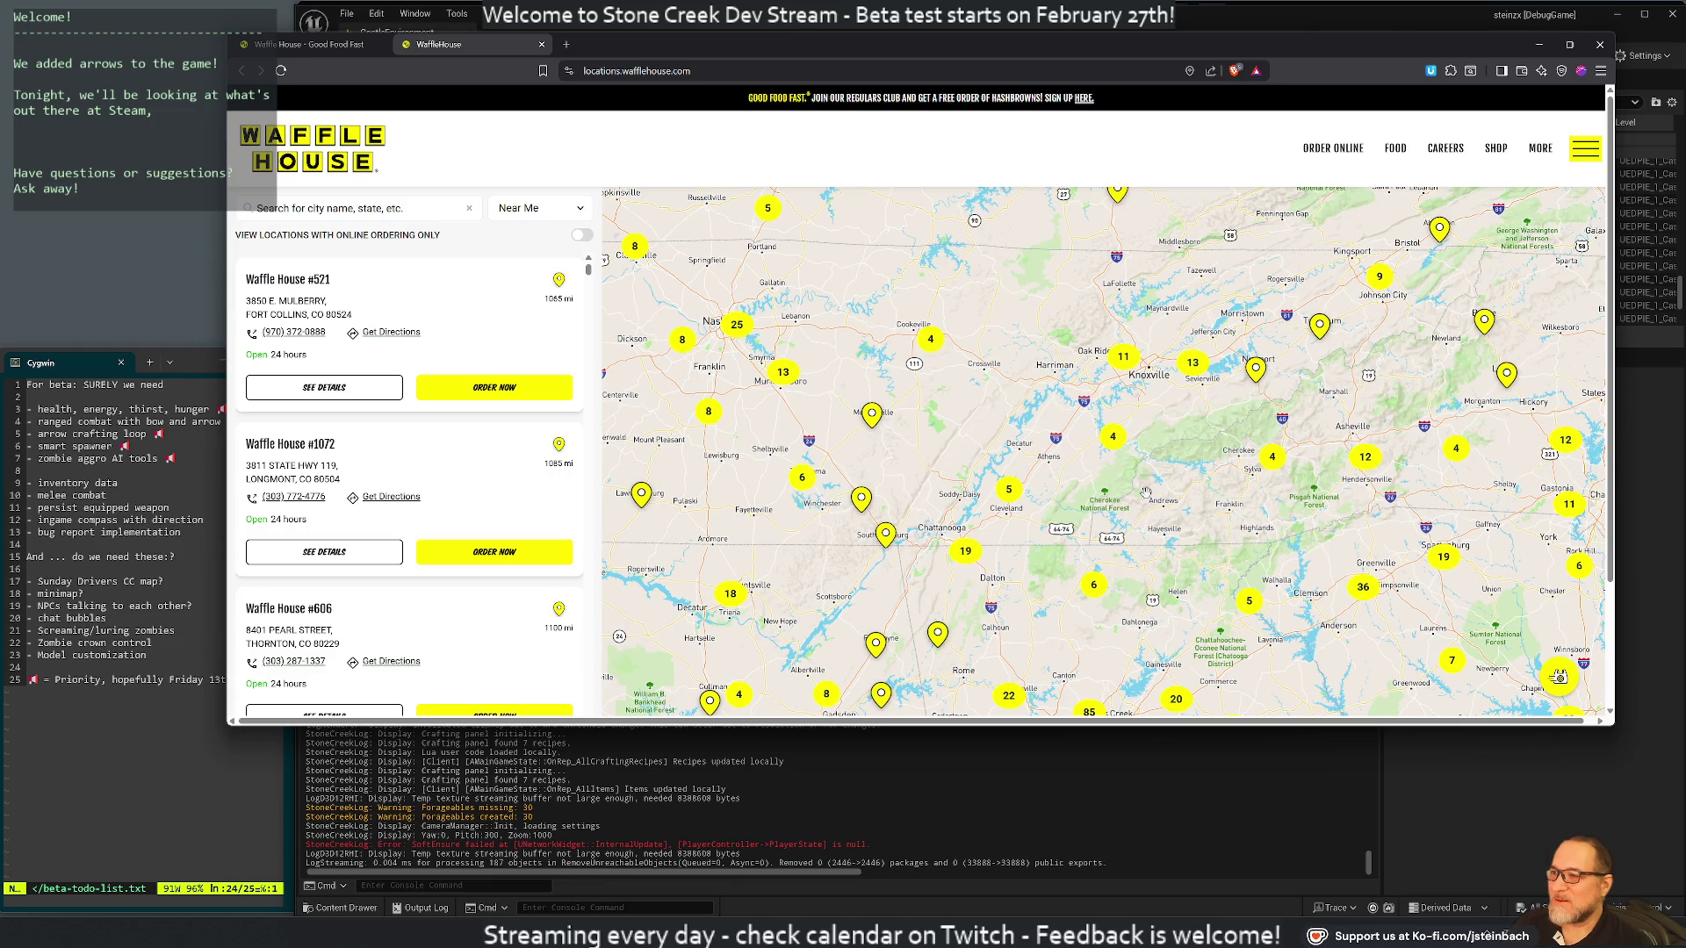
{"action": "scroll", "coordinate": [1145, 492], "scroll_direction": "down", "scroll_amount": 3}
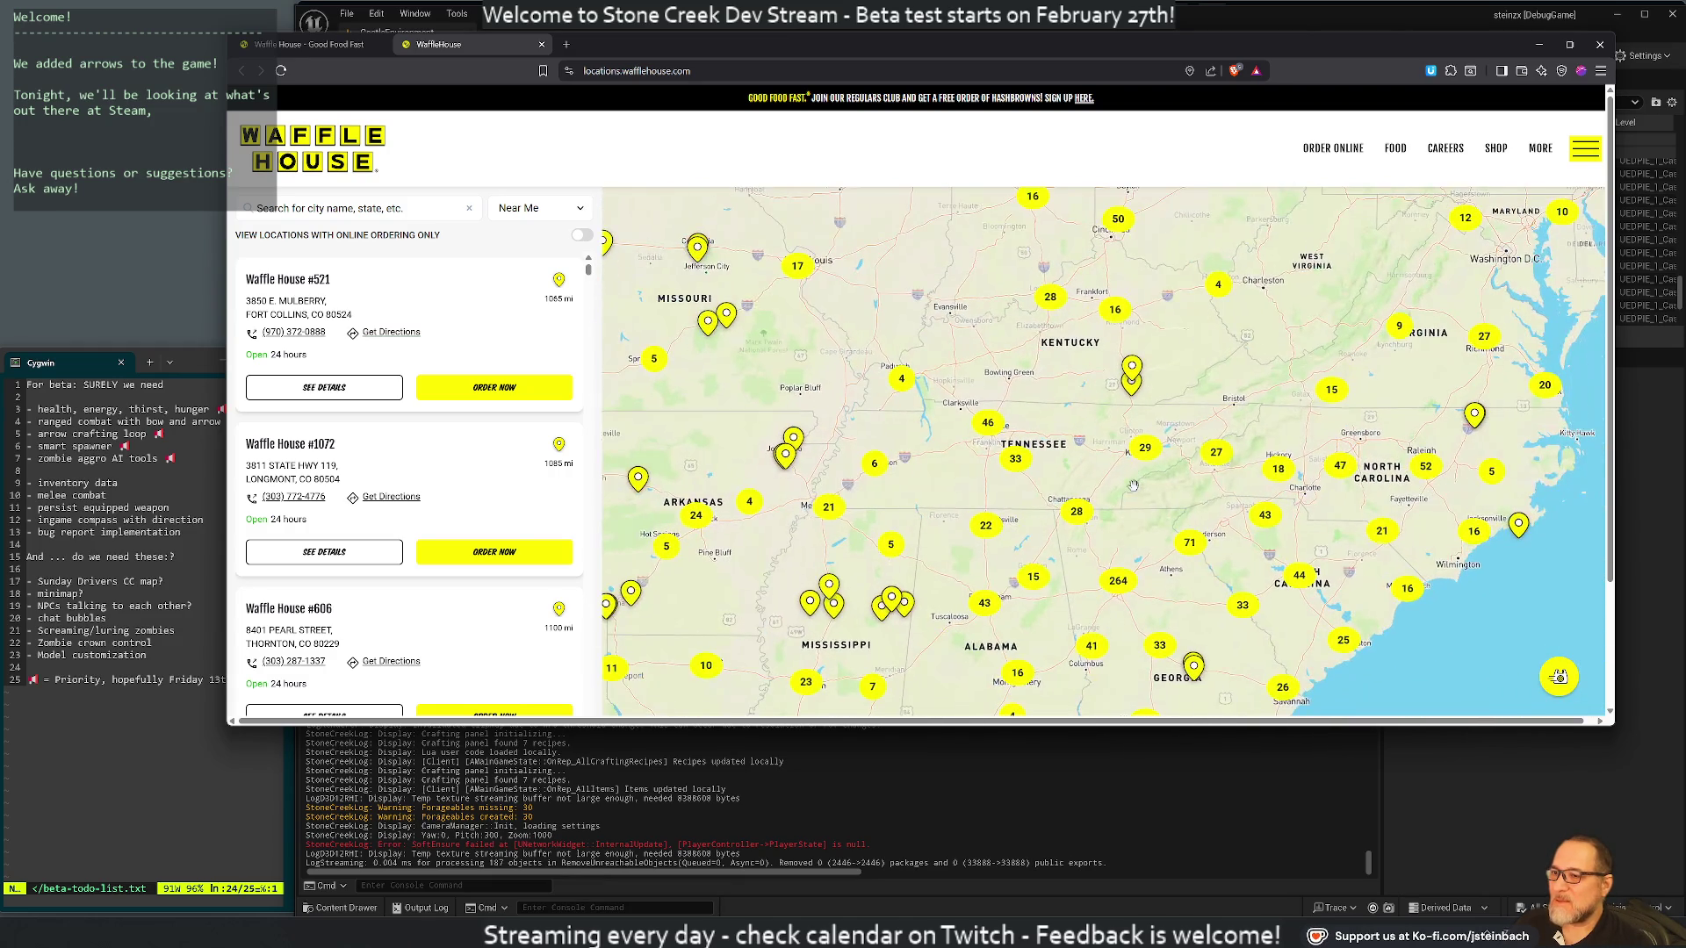
{"action": "left_click_drag", "start_coordinate": [1134, 484], "coordinate": [1178, 354]}
{"action": "left_click_drag", "start_coordinate": [1208, 441], "coordinate": [1229, 501]}
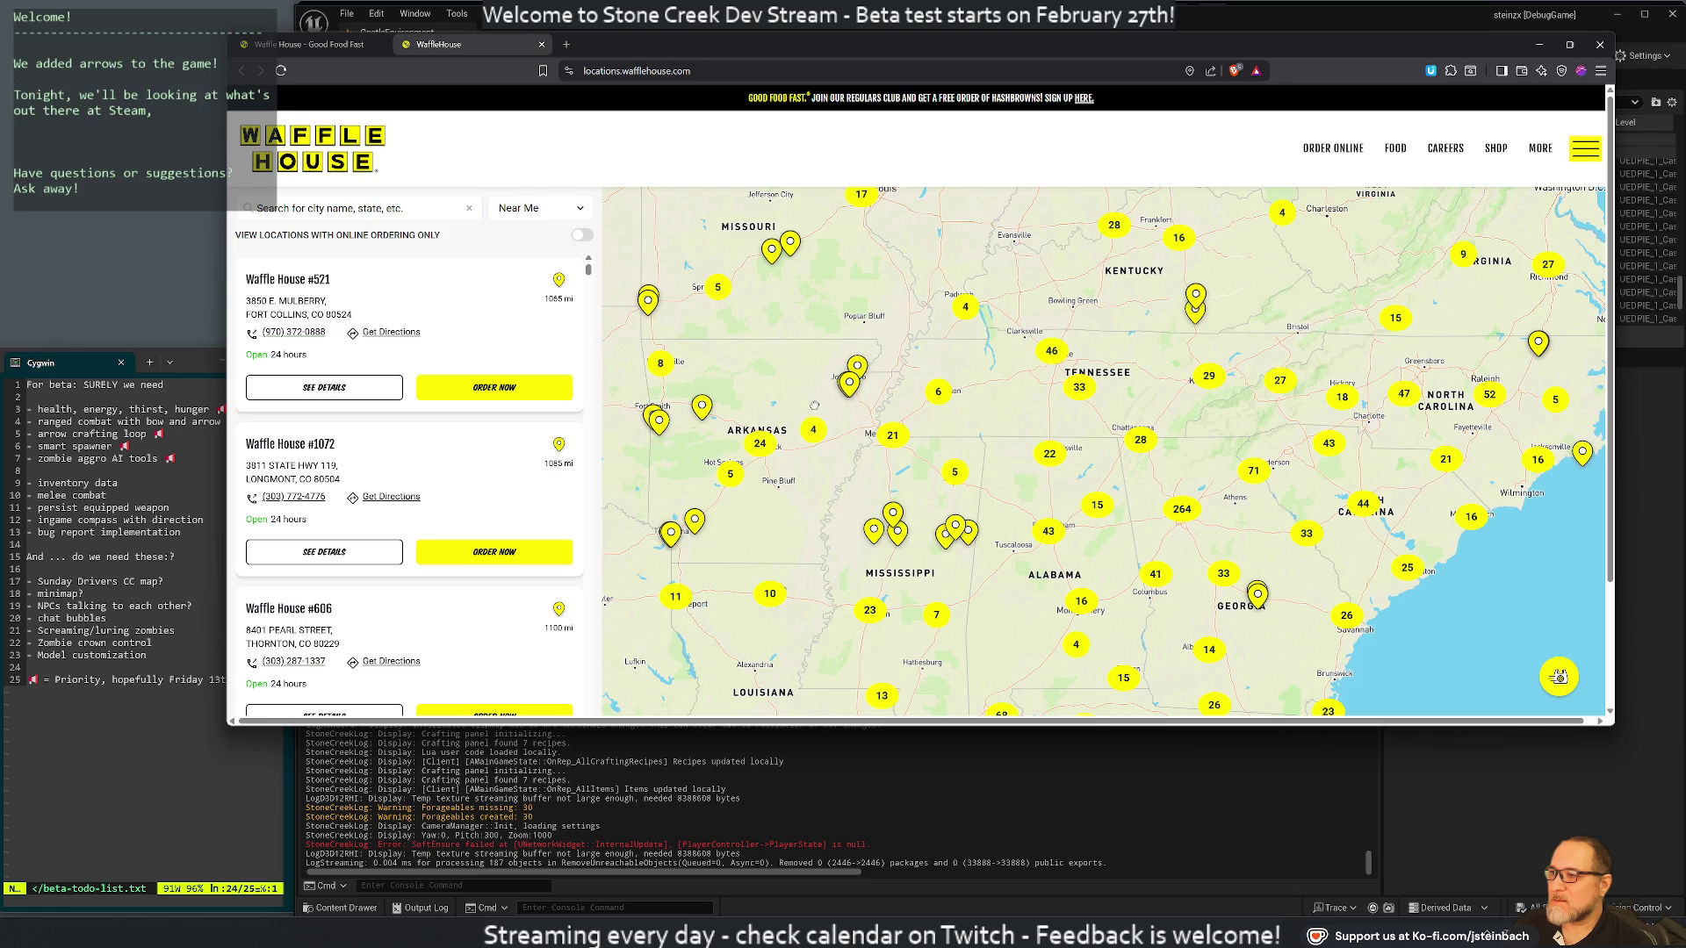
{"action": "left_click_drag", "start_coordinate": [814, 403], "coordinate": [927, 398]}
{"action": "scroll", "coordinate": [882, 409], "scroll_direction": "up", "scroll_amount": 2}
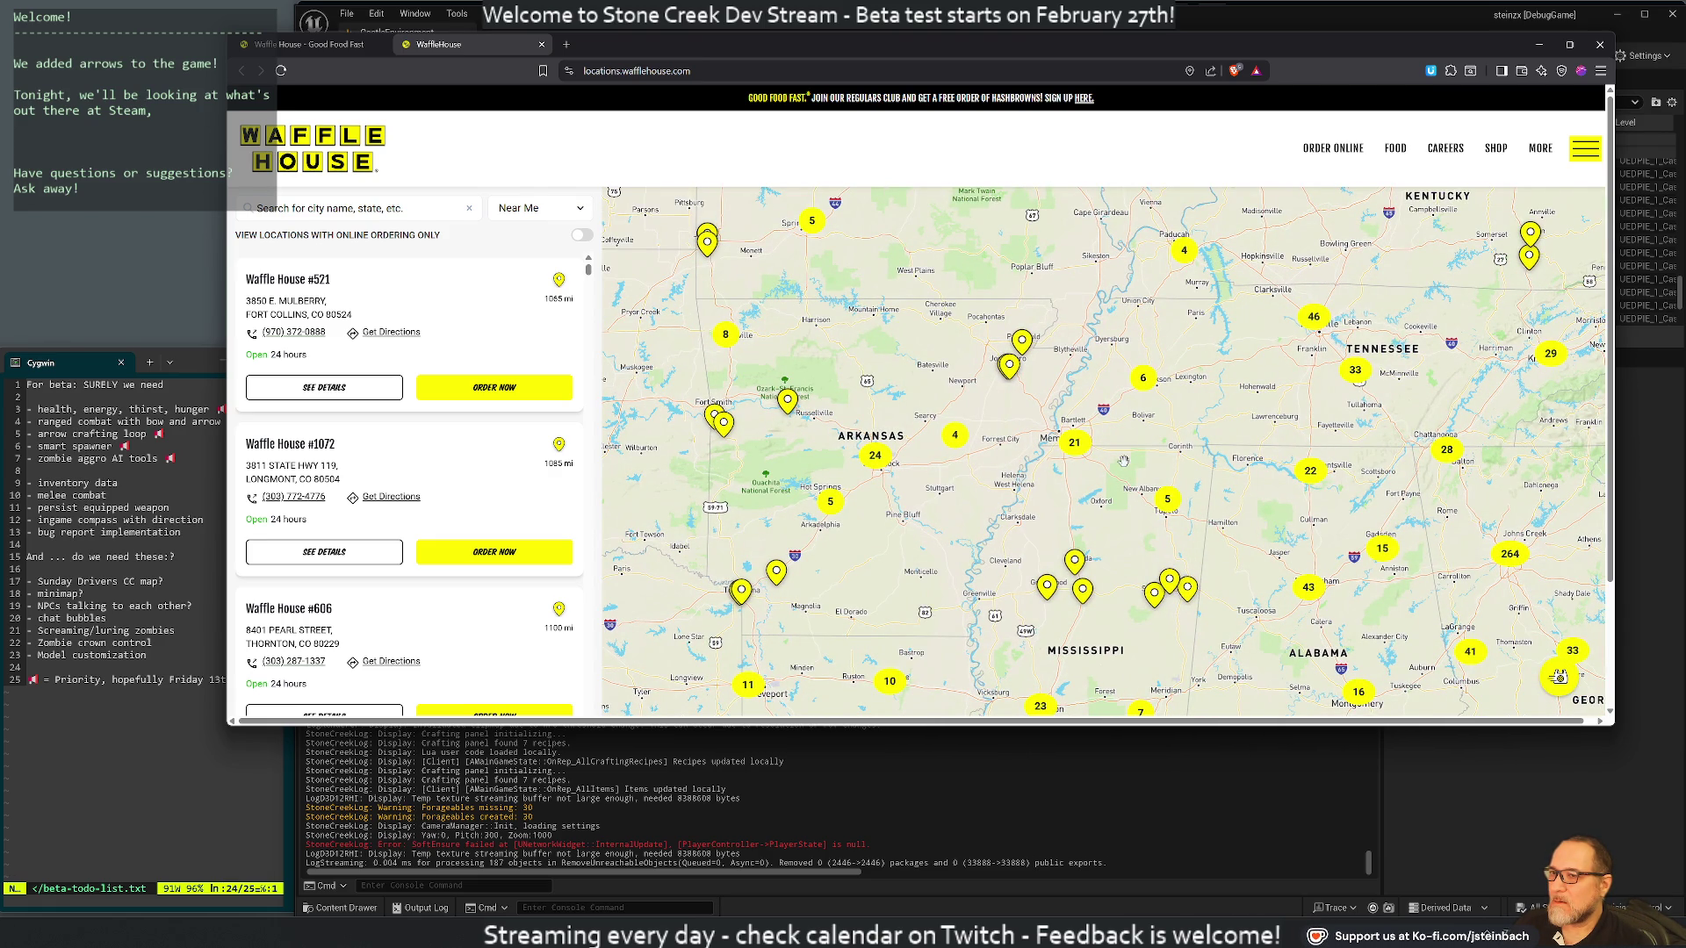
Zoom the map into Kentucky between West Virginia and Tennessee, then start a new browser tab
{"action": "left_click_drag", "start_coordinate": [1123, 460], "coordinate": [995, 288]}
{"action": "mouse_move", "coordinate": [788, 227]}
{"action": "left_mouse_down"}
{"action": "mouse_move", "coordinate": [1016, 494]}
{"action": "mouse_move", "coordinate": [1087, 420]}
{"action": "left_mouse_up"}
{"action": "scroll", "coordinate": [1016, 494], "scroll_direction": "down", "scroll_amount": 3}
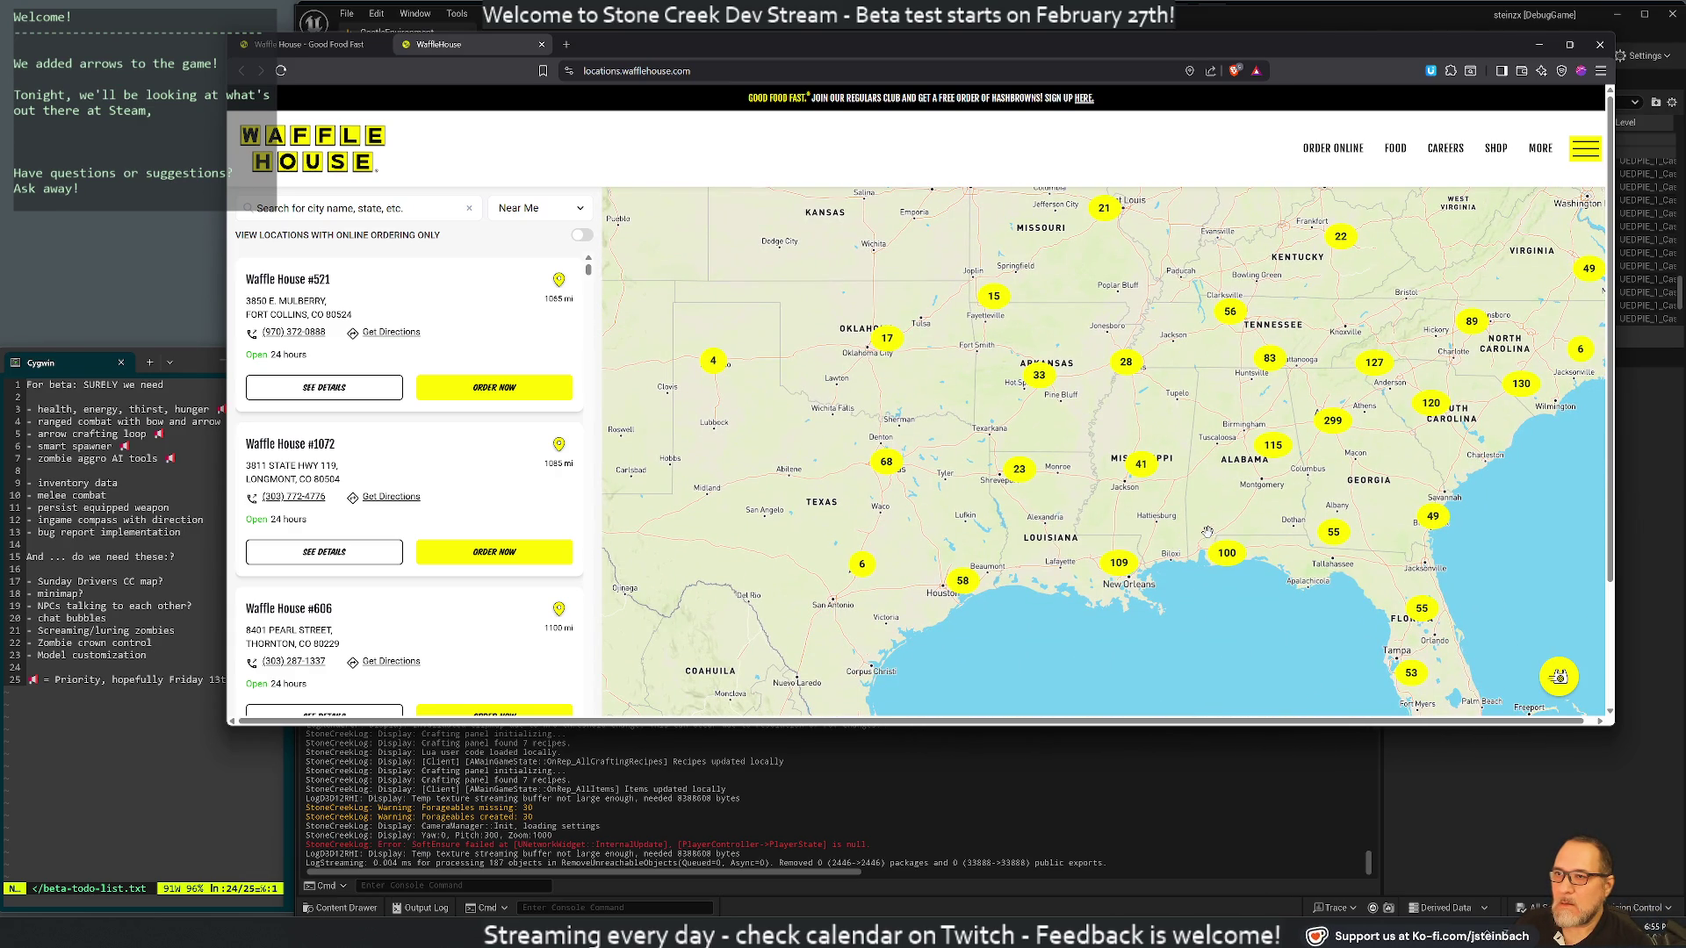
{"action": "scroll", "coordinate": [1207, 533], "scroll_direction": "down", "scroll_amount": 2}
{"action": "scroll", "coordinate": [1267, 451], "scroll_direction": "up", "scroll_amount": 3}
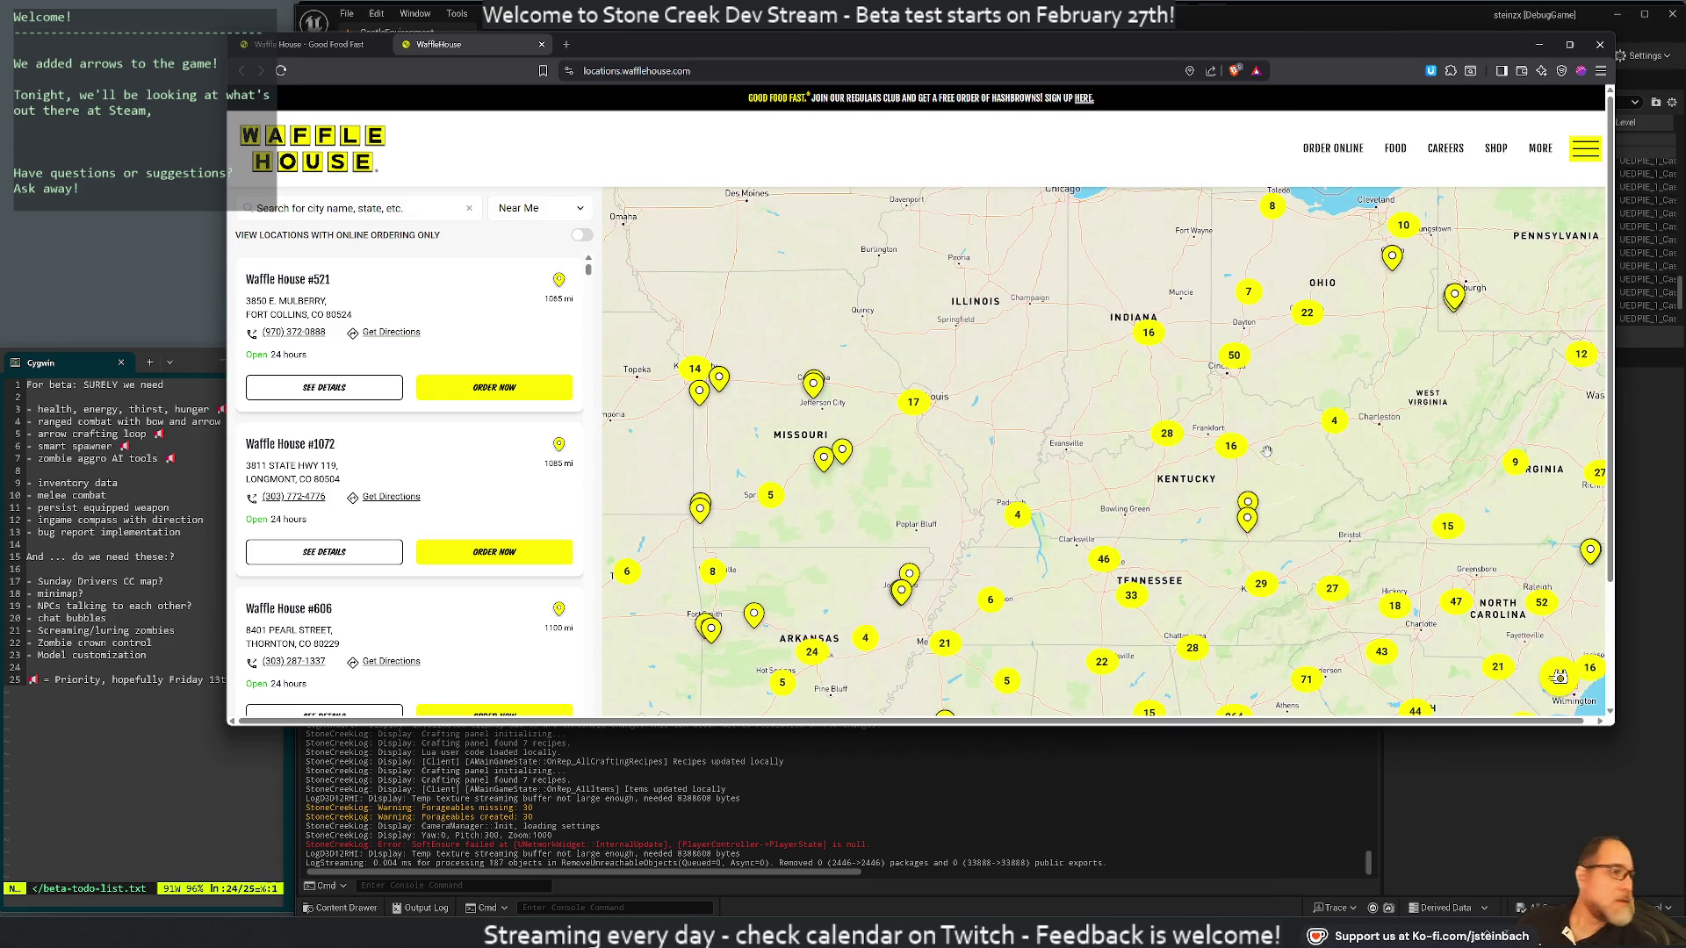
{"action": "scroll", "coordinate": [1267, 451], "scroll_direction": "up", "scroll_amount": 1}
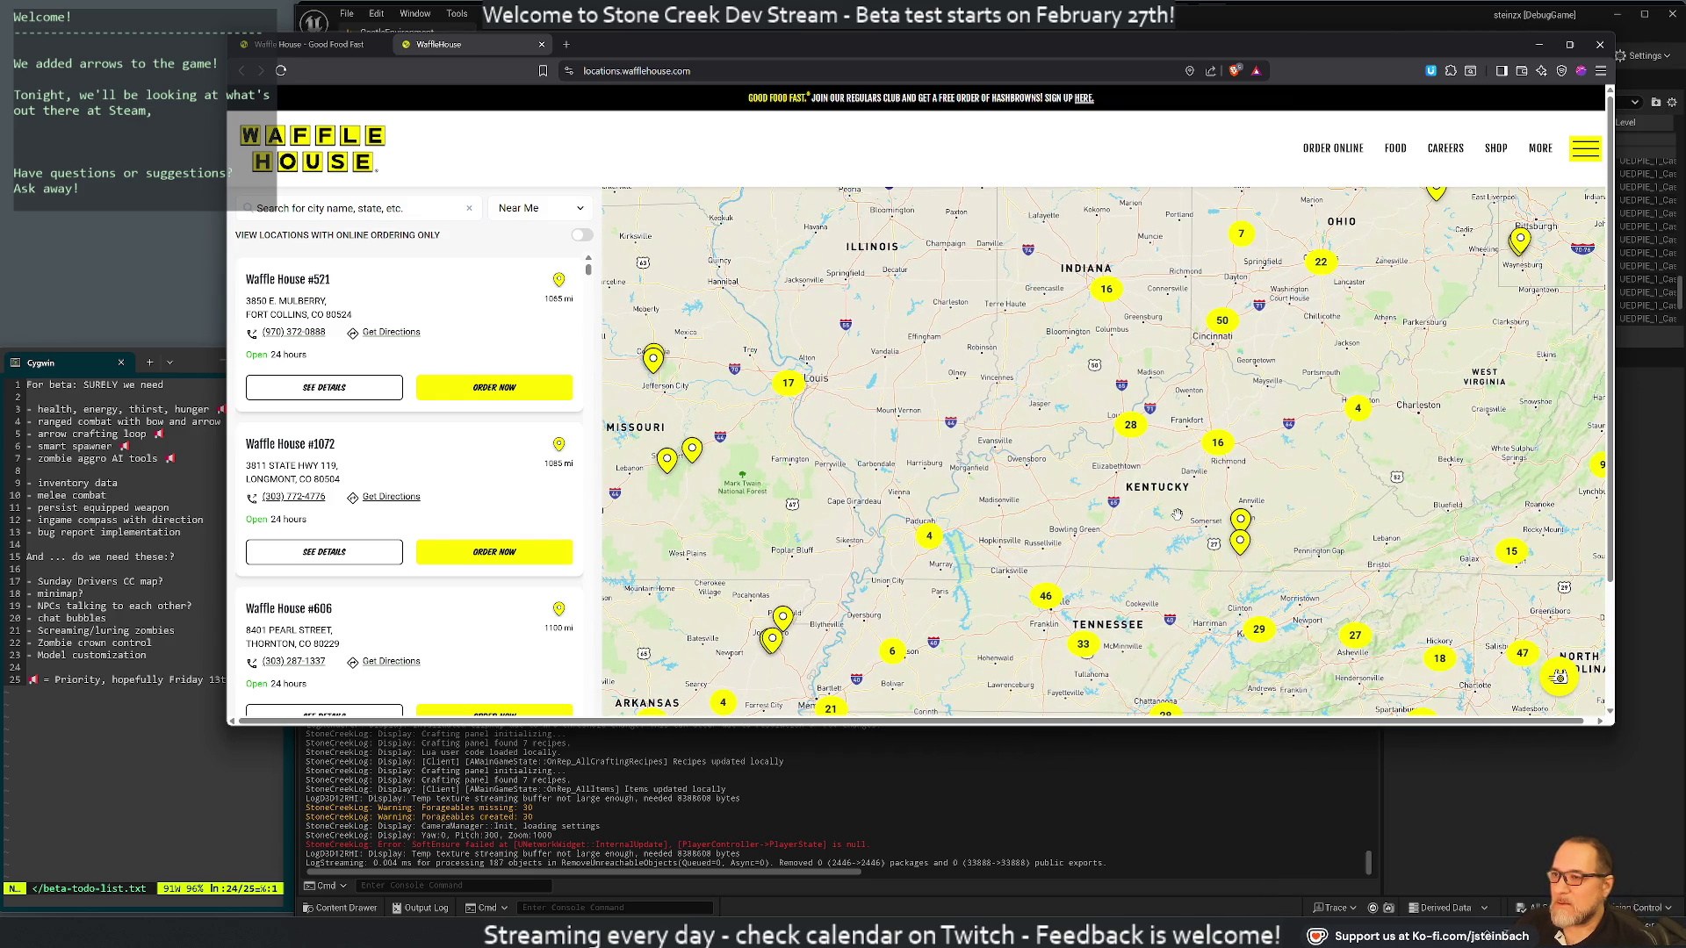
{"action": "scroll", "coordinate": [1176, 514], "scroll_direction": "up", "scroll_amount": 1}
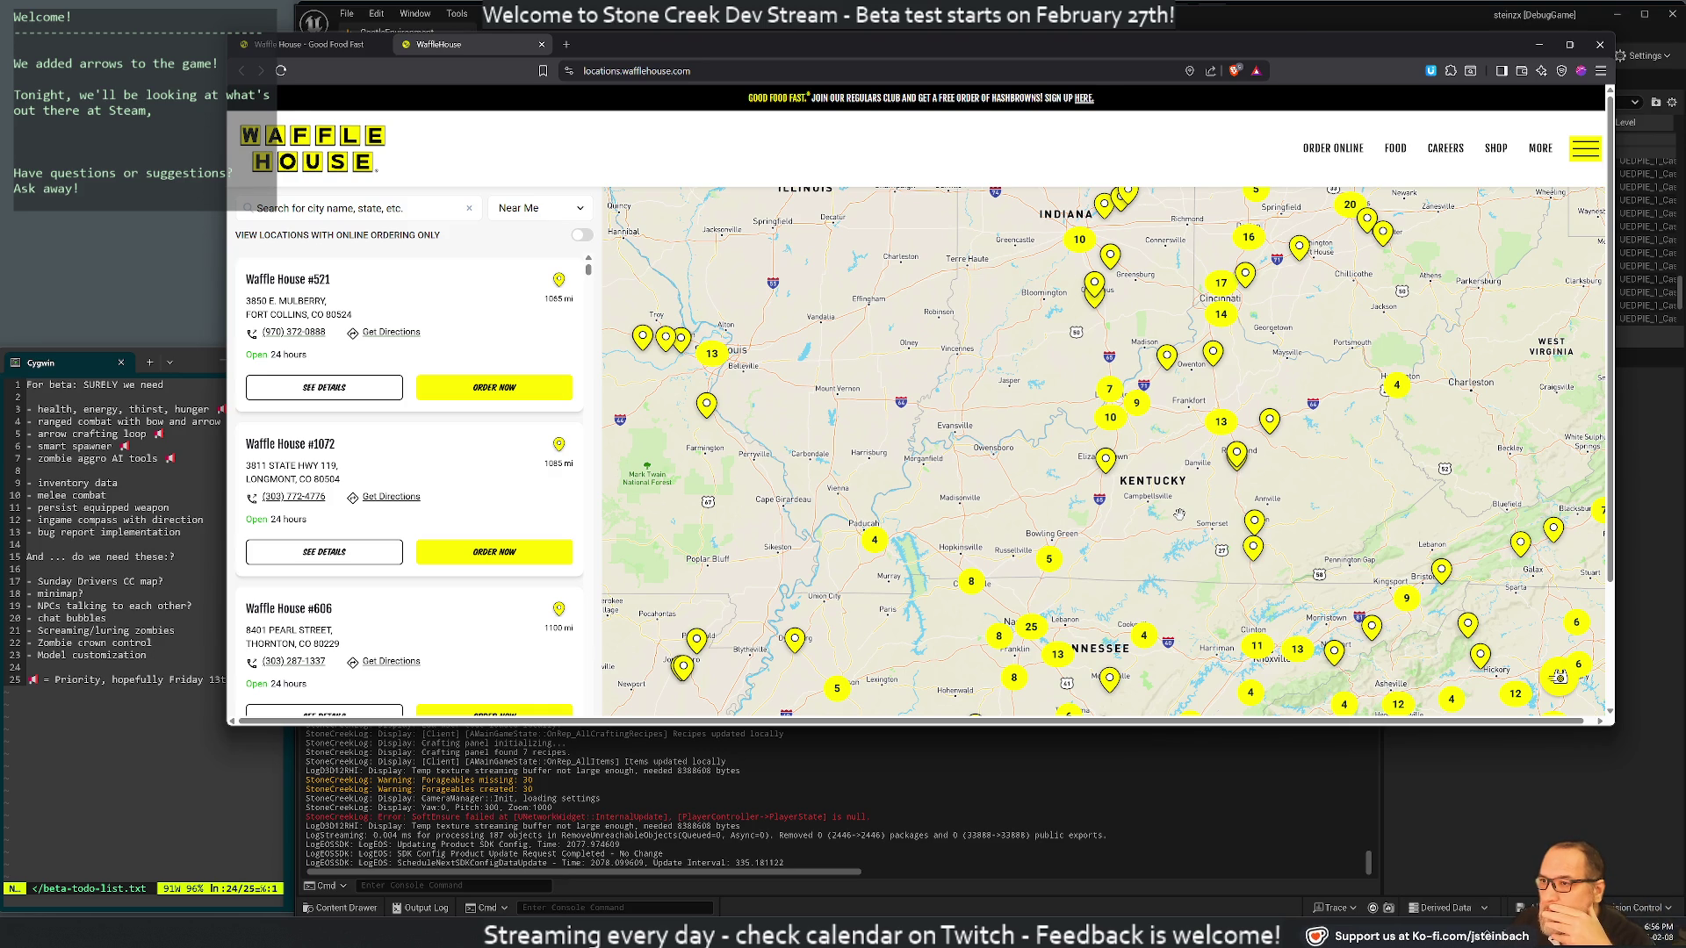
{"action": "scroll", "coordinate": [1179, 514], "scroll_direction": "up", "scroll_amount": 2}
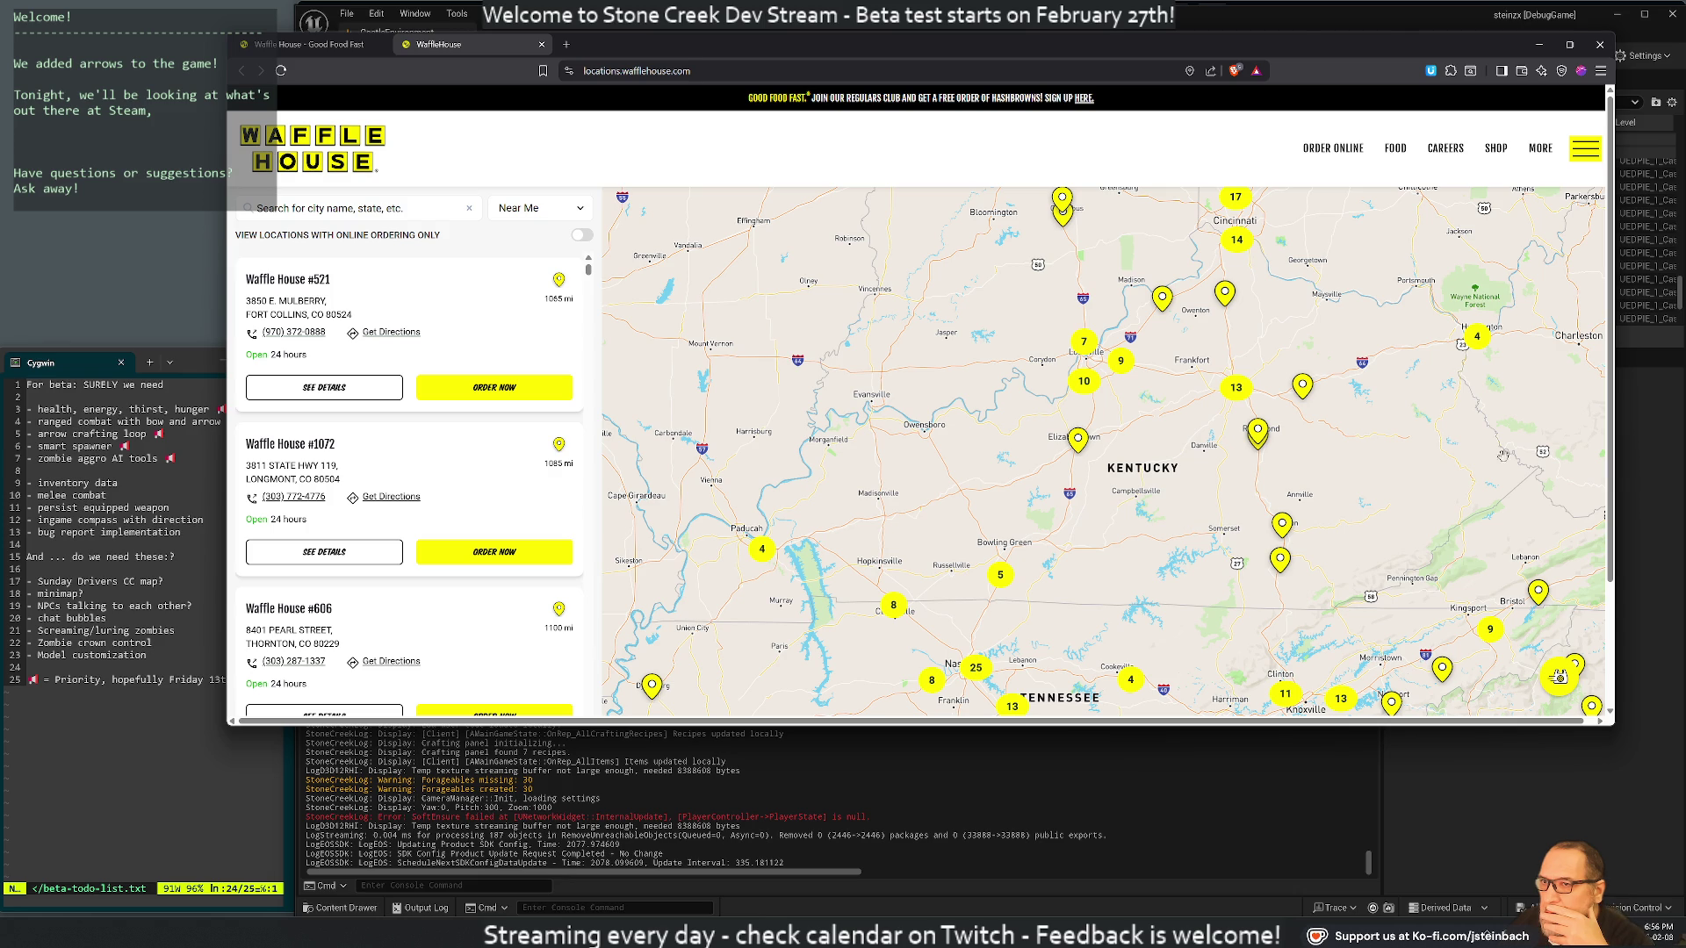
{"action": "left_click_drag", "start_coordinate": [1498, 462], "coordinate": [1230, 580]}
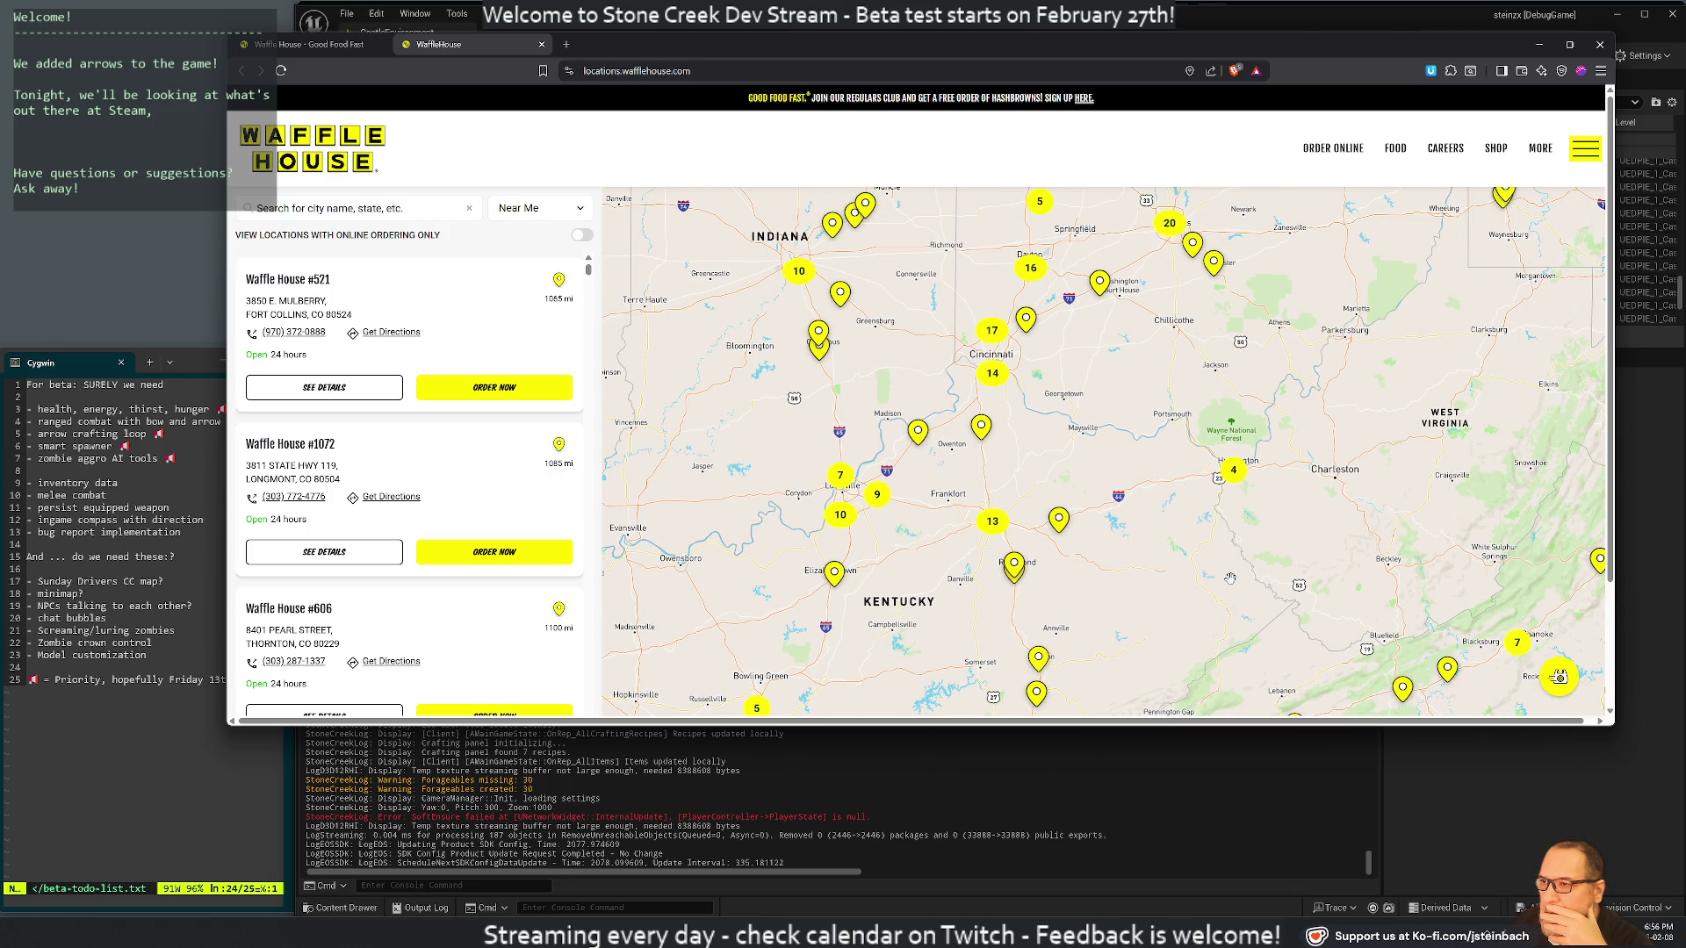
{"action": "mouse_move", "coordinate": [1186, 636]}
{"action": "left_mouse_down"}
{"action": "mouse_move", "coordinate": [1219, 497]}
{"action": "mouse_move", "coordinate": [1287, 515]}
{"action": "left_mouse_up"}
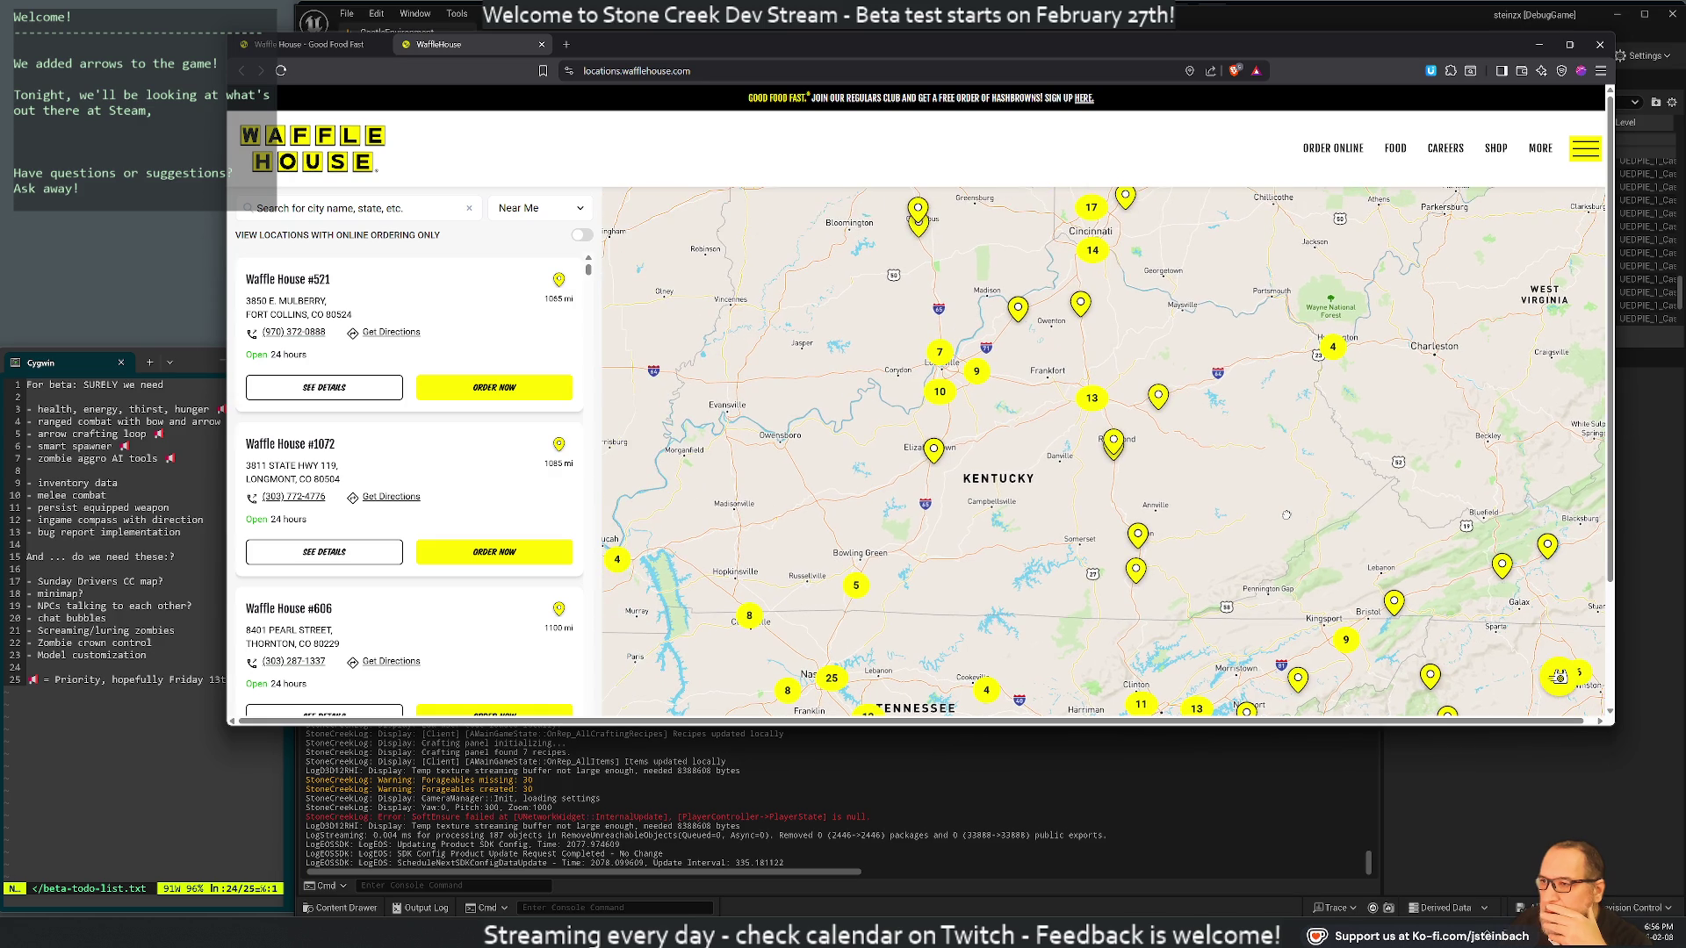
{"action": "left_click", "coordinate": [566, 44]}
Search the web for Louisville and open it in Google Maps
{"action": "type", "text": "lousville"}
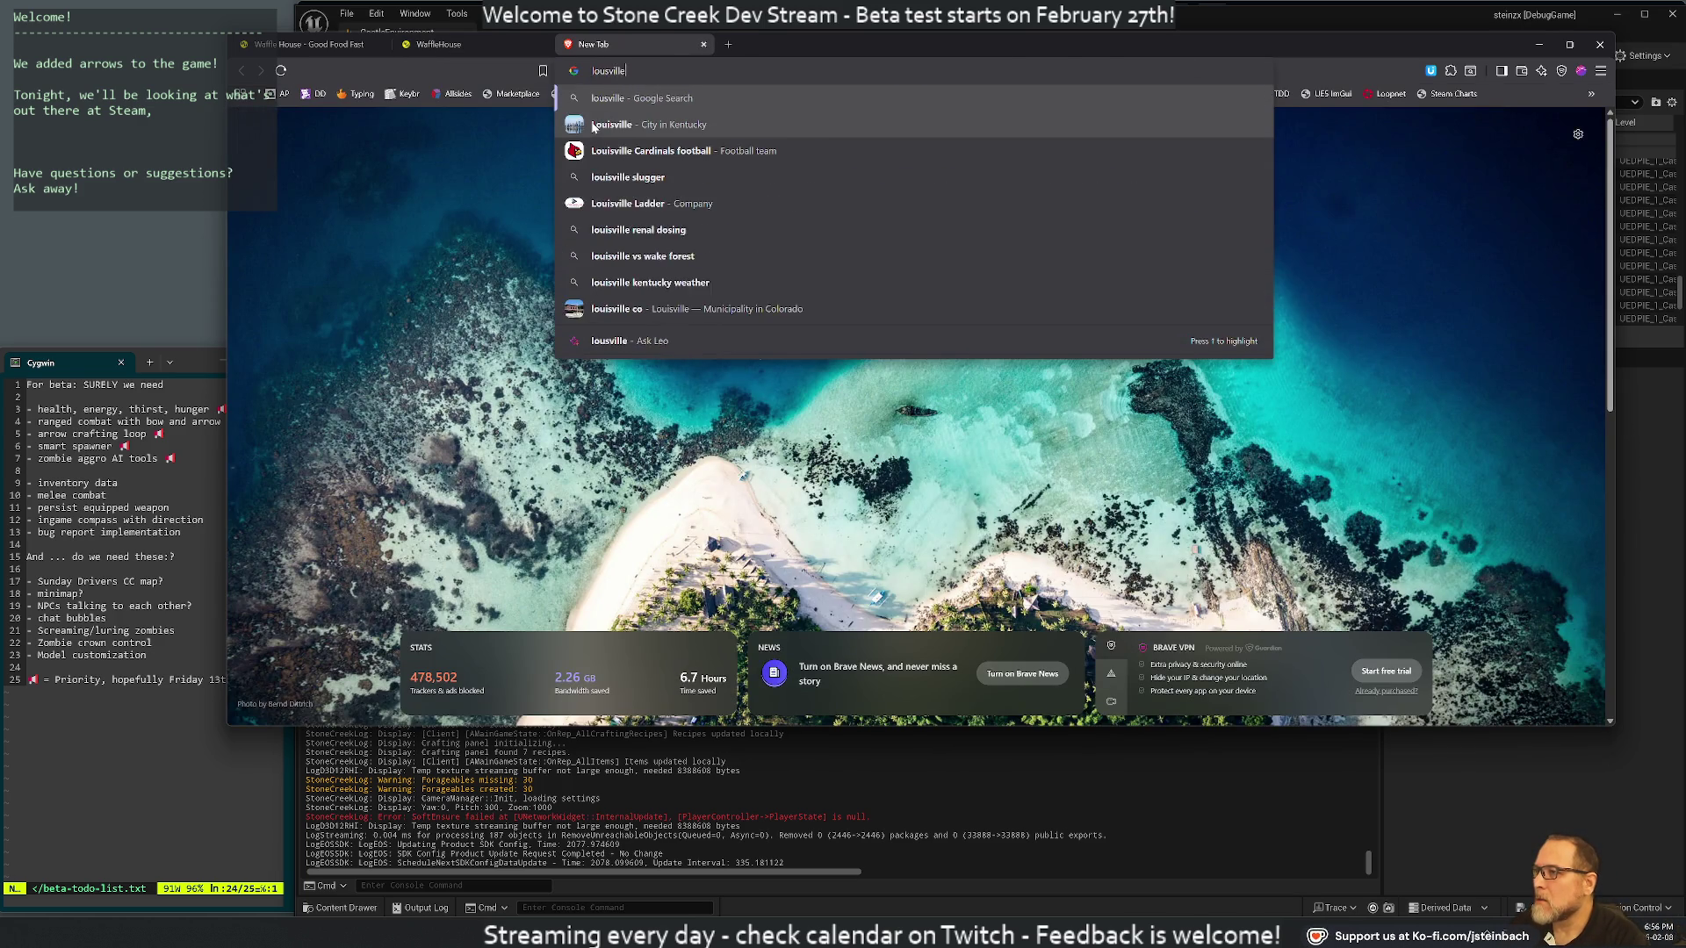
{"action": "key", "text": "Return"}
{"action": "left_click", "coordinate": [786, 354]}
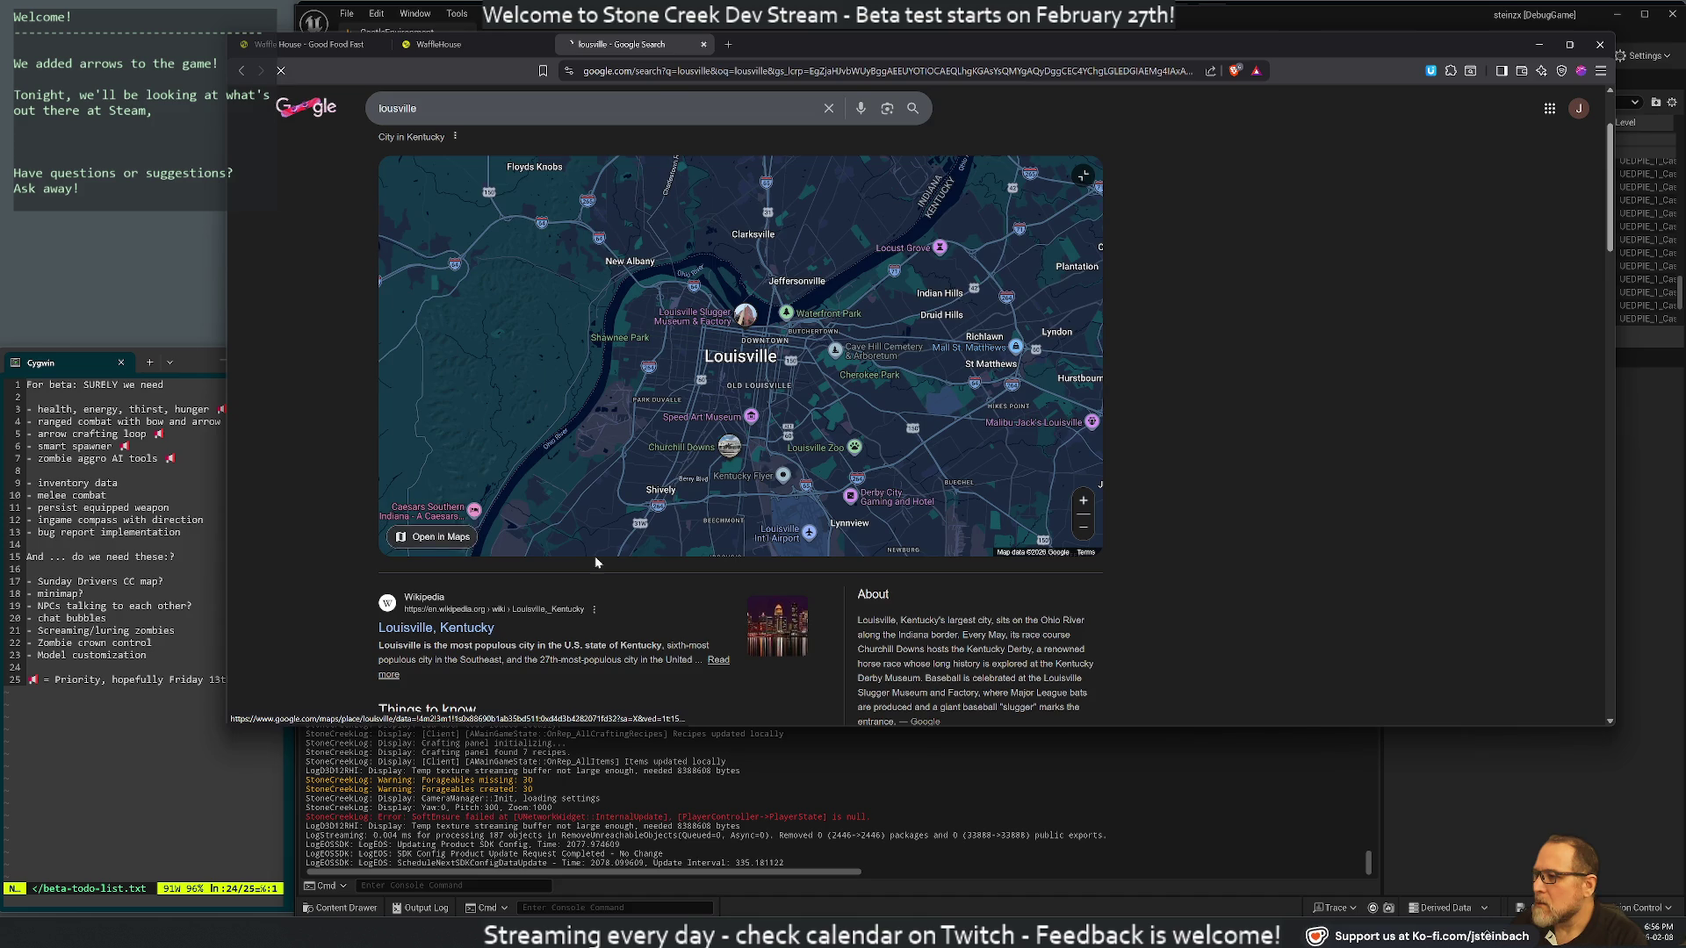
{"action": "left_click", "coordinate": [442, 536]}
Zoom the Google Maps view around Kentucky, then return to the Waffle House locations tab
{"action": "scroll", "coordinate": [984, 518], "scroll_direction": "down", "scroll_amount": 5}
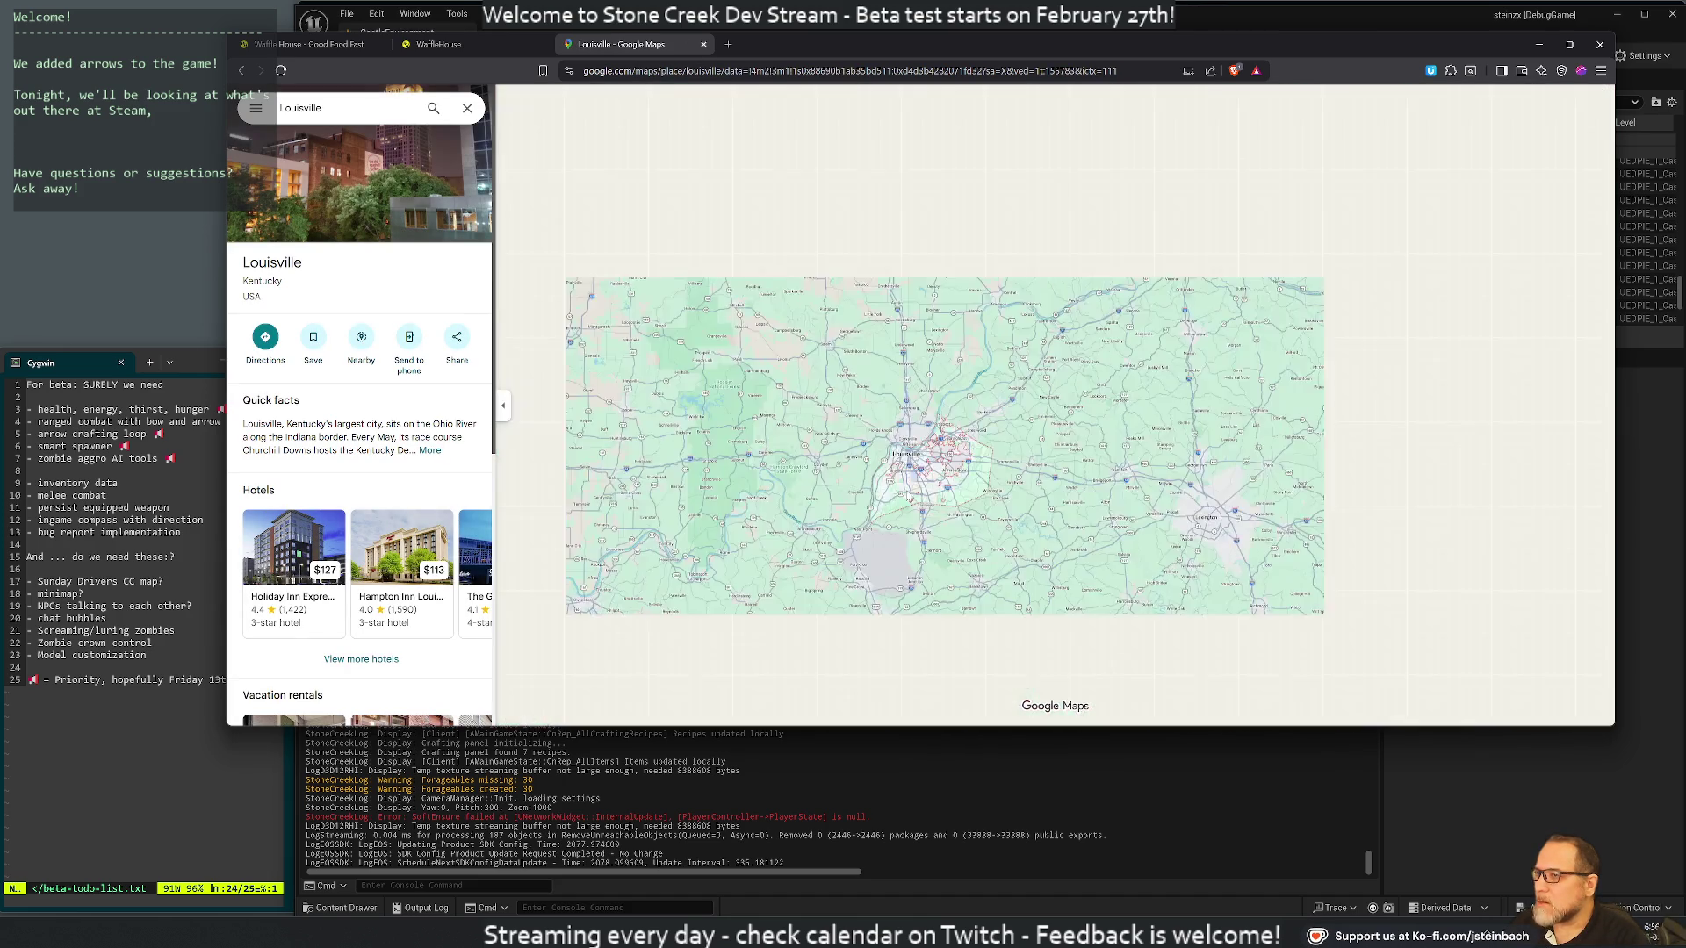
{"action": "scroll", "coordinate": [907, 519], "scroll_direction": "down", "scroll_amount": 3}
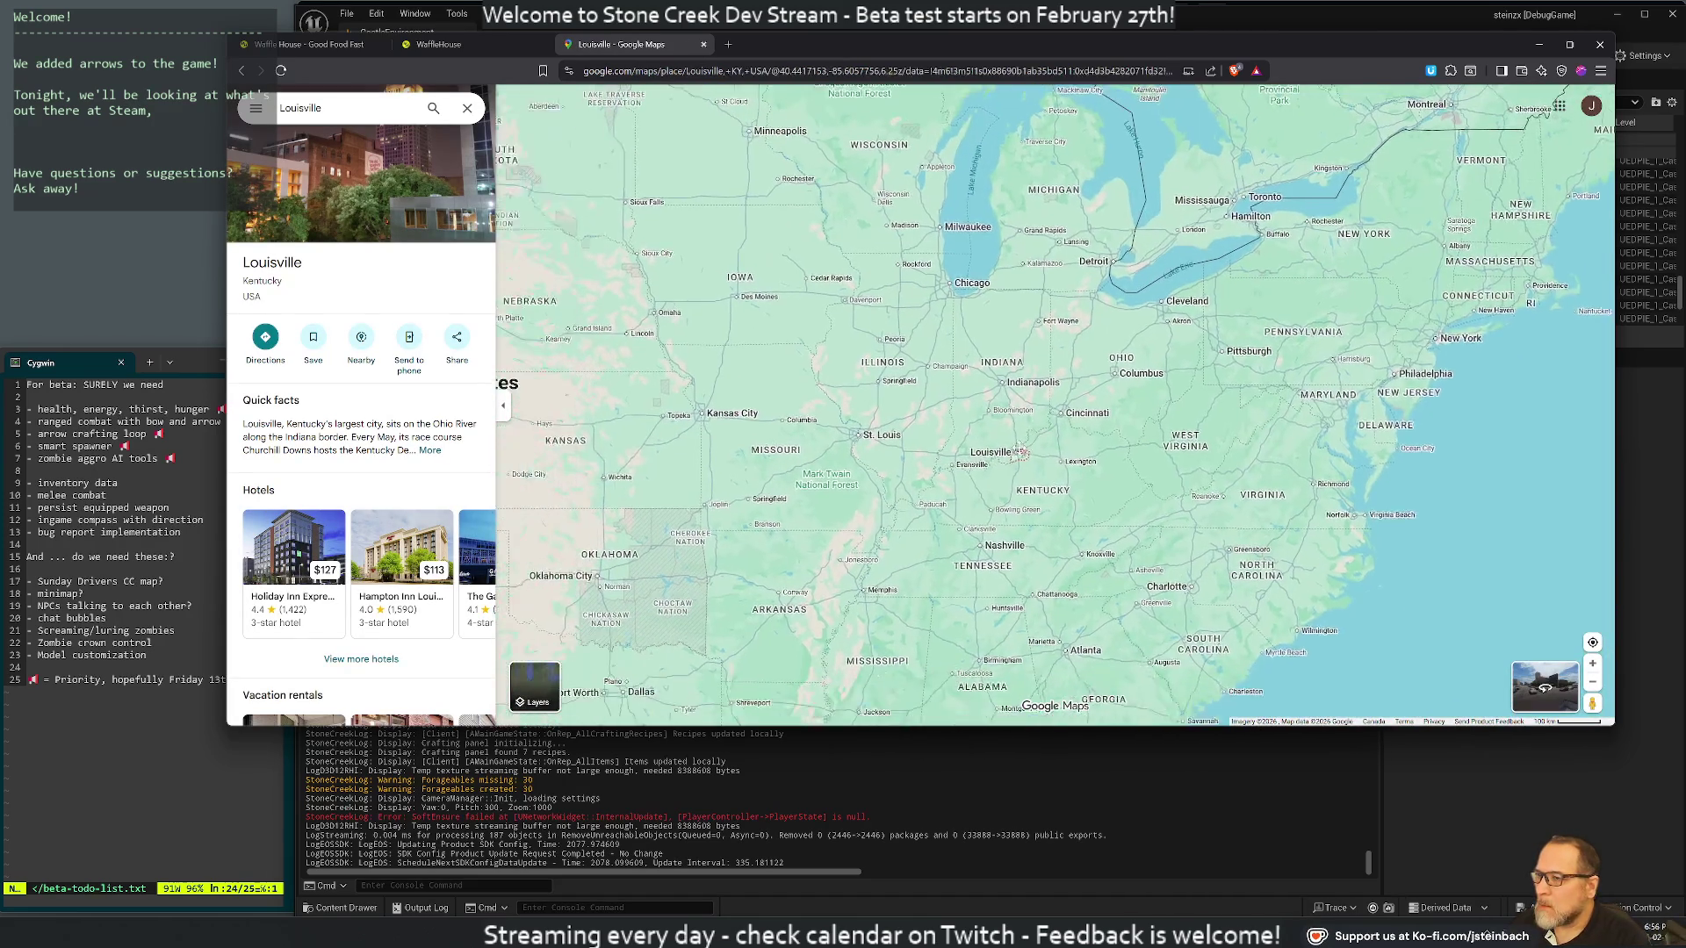
{"action": "scroll", "coordinate": [1126, 455], "scroll_direction": "up", "scroll_amount": 4}
{"action": "scroll", "coordinate": [1126, 455], "scroll_direction": "up", "scroll_amount": 2}
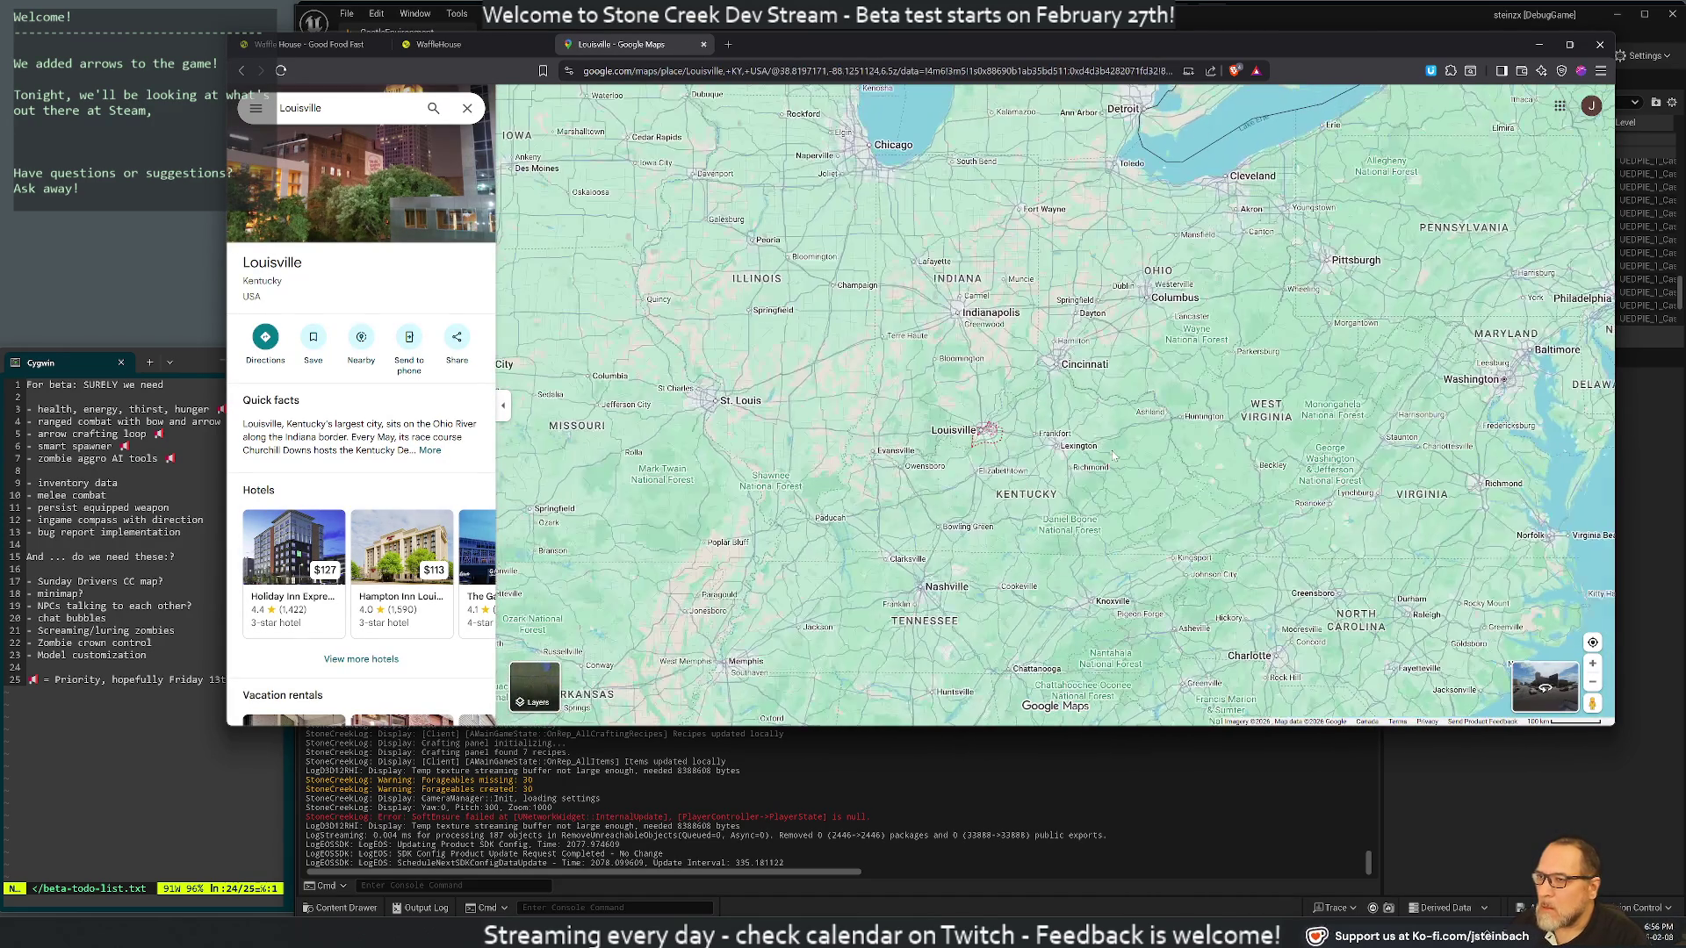
{"action": "left_click", "coordinate": [486, 43]}
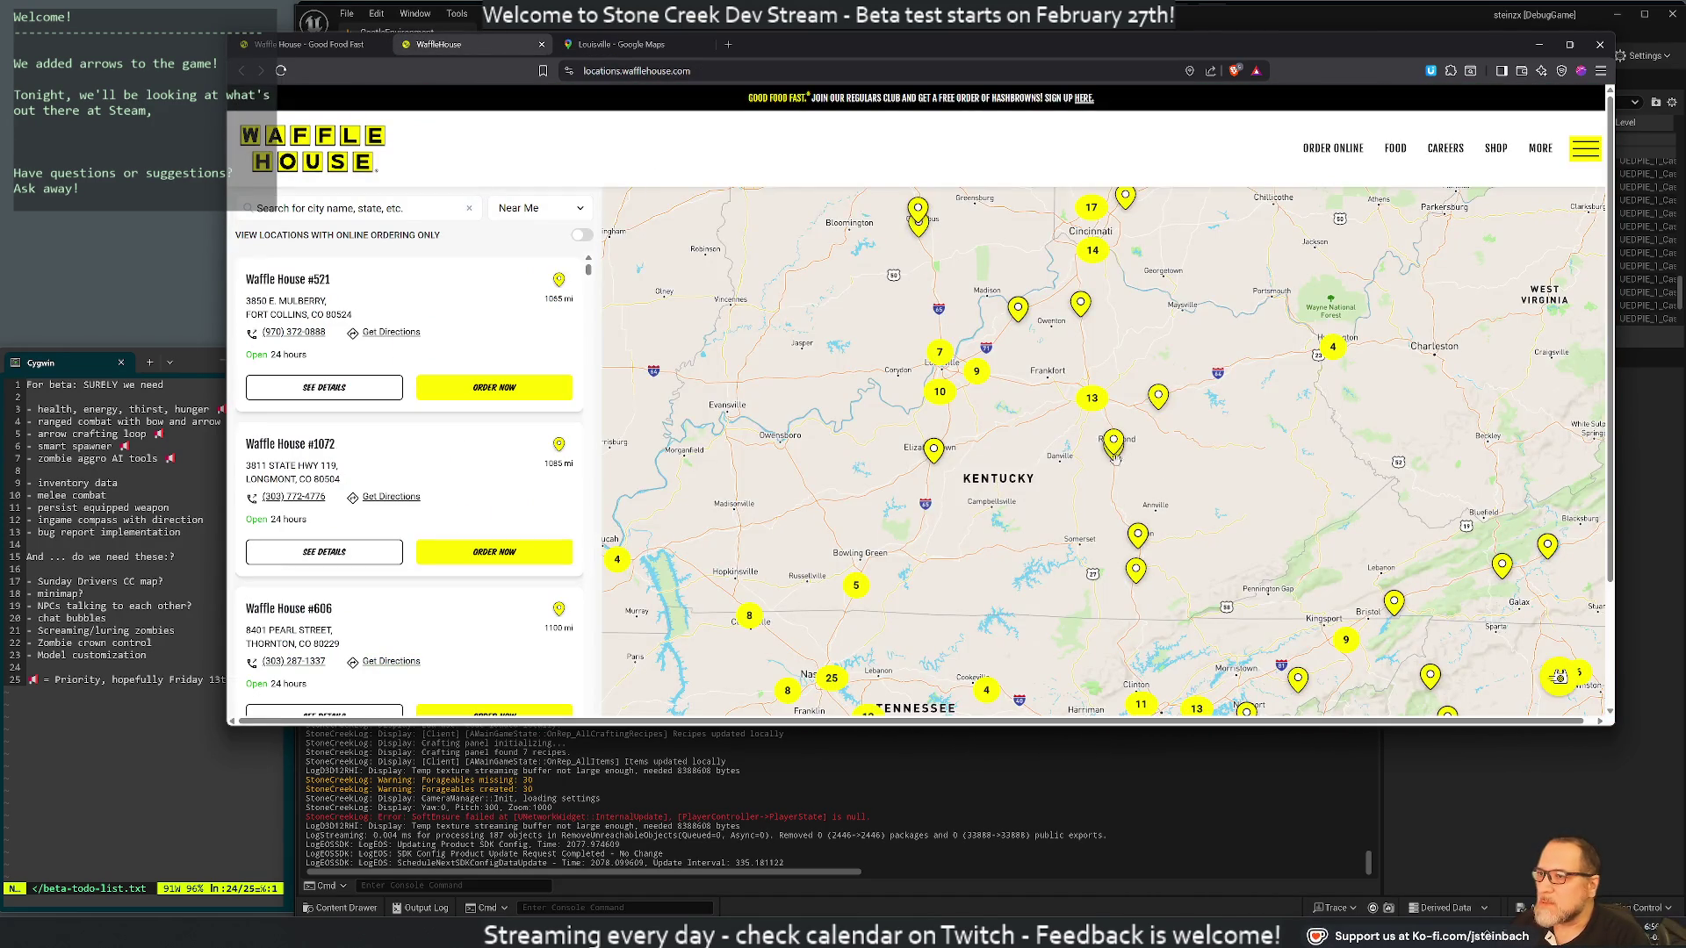
Zoom the Waffle House map in on Louisville's restaurant pins
{"action": "scroll", "coordinate": [1136, 460], "scroll_direction": "down", "scroll_amount": 3}
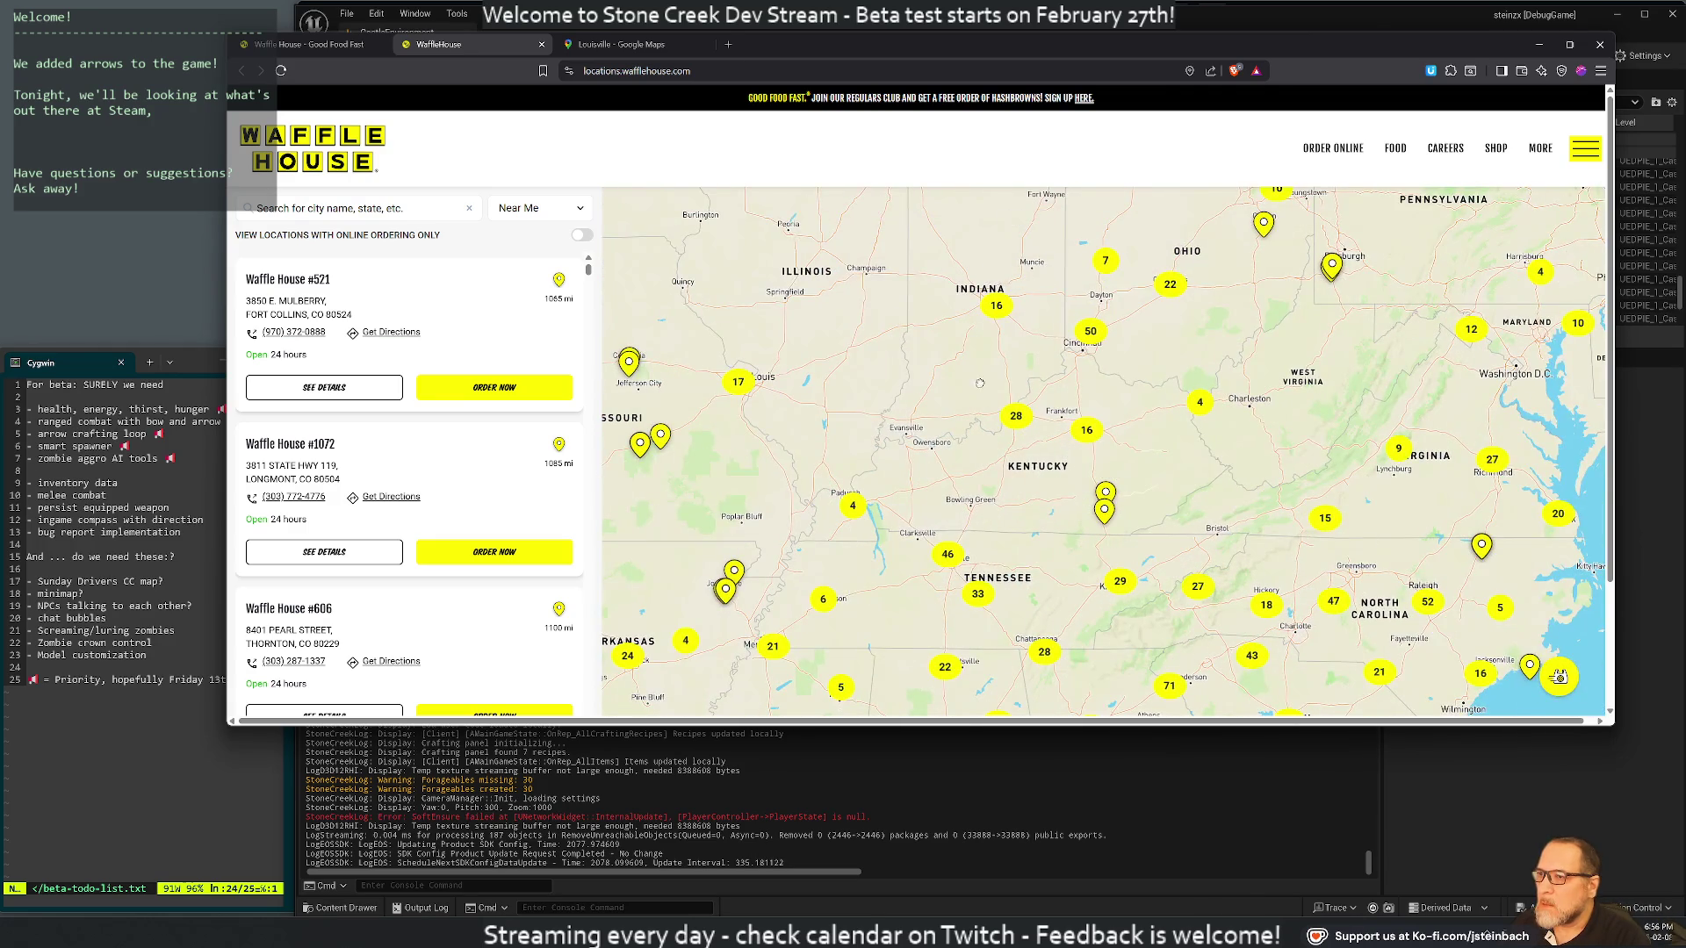
{"action": "scroll", "coordinate": [966, 382], "scroll_direction": "up", "scroll_amount": 2}
{"action": "scroll", "coordinate": [1093, 451], "scroll_direction": "up", "scroll_amount": 3}
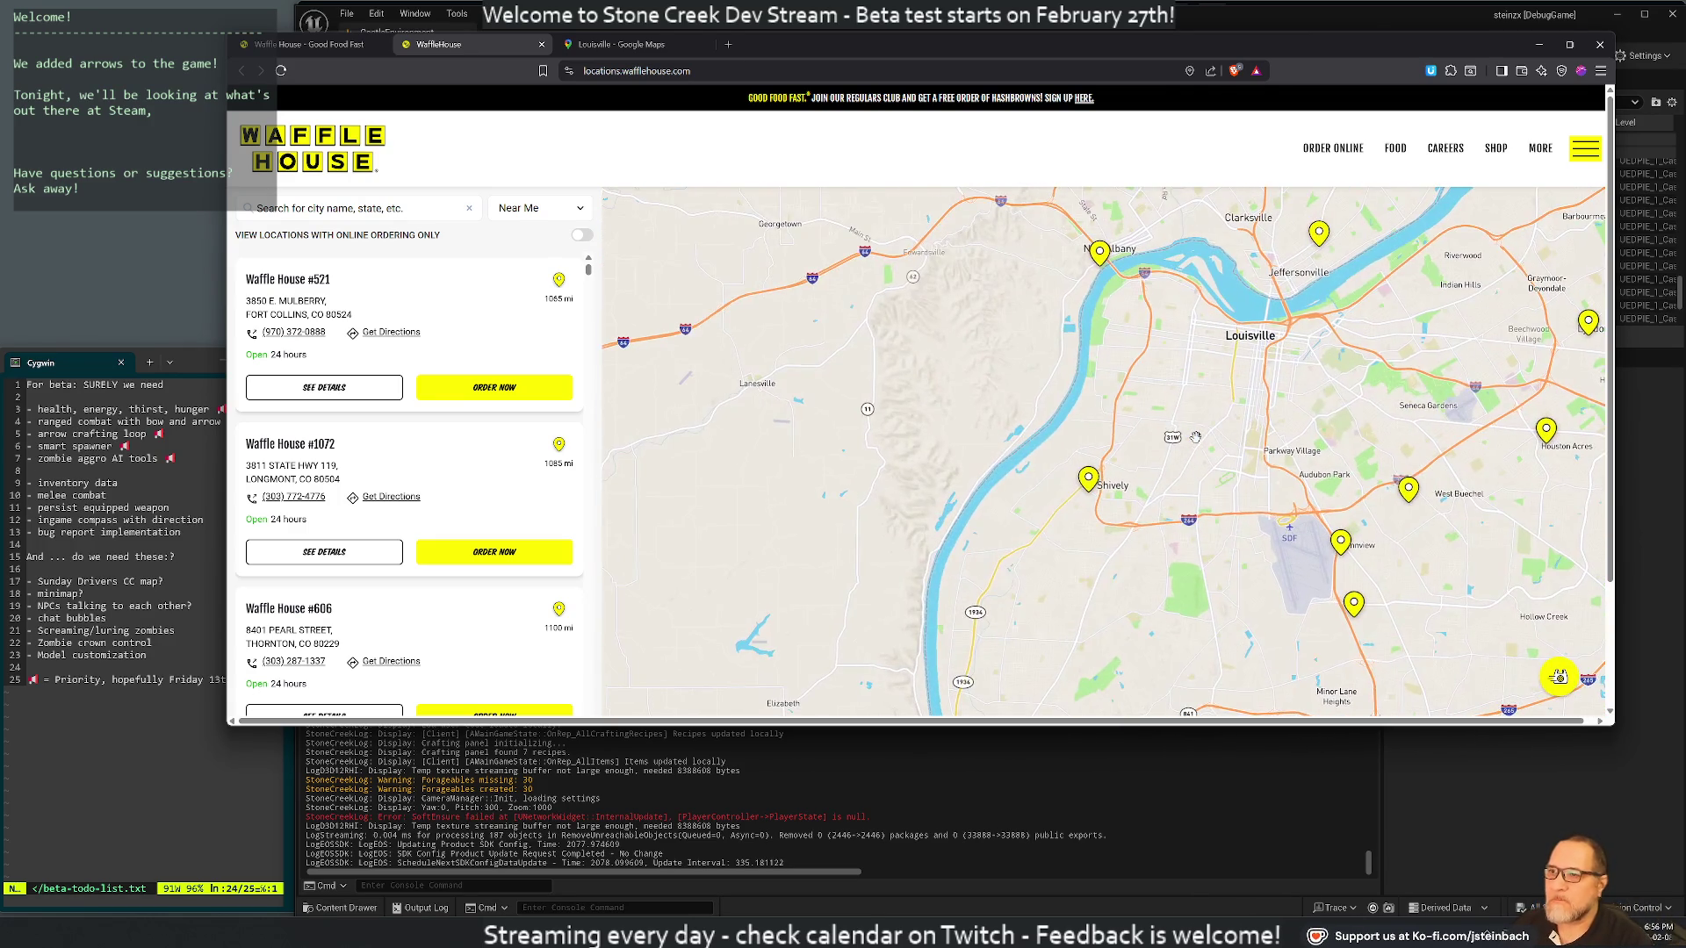
{"action": "scroll", "coordinate": [1194, 436], "scroll_direction": "up", "scroll_amount": 2}
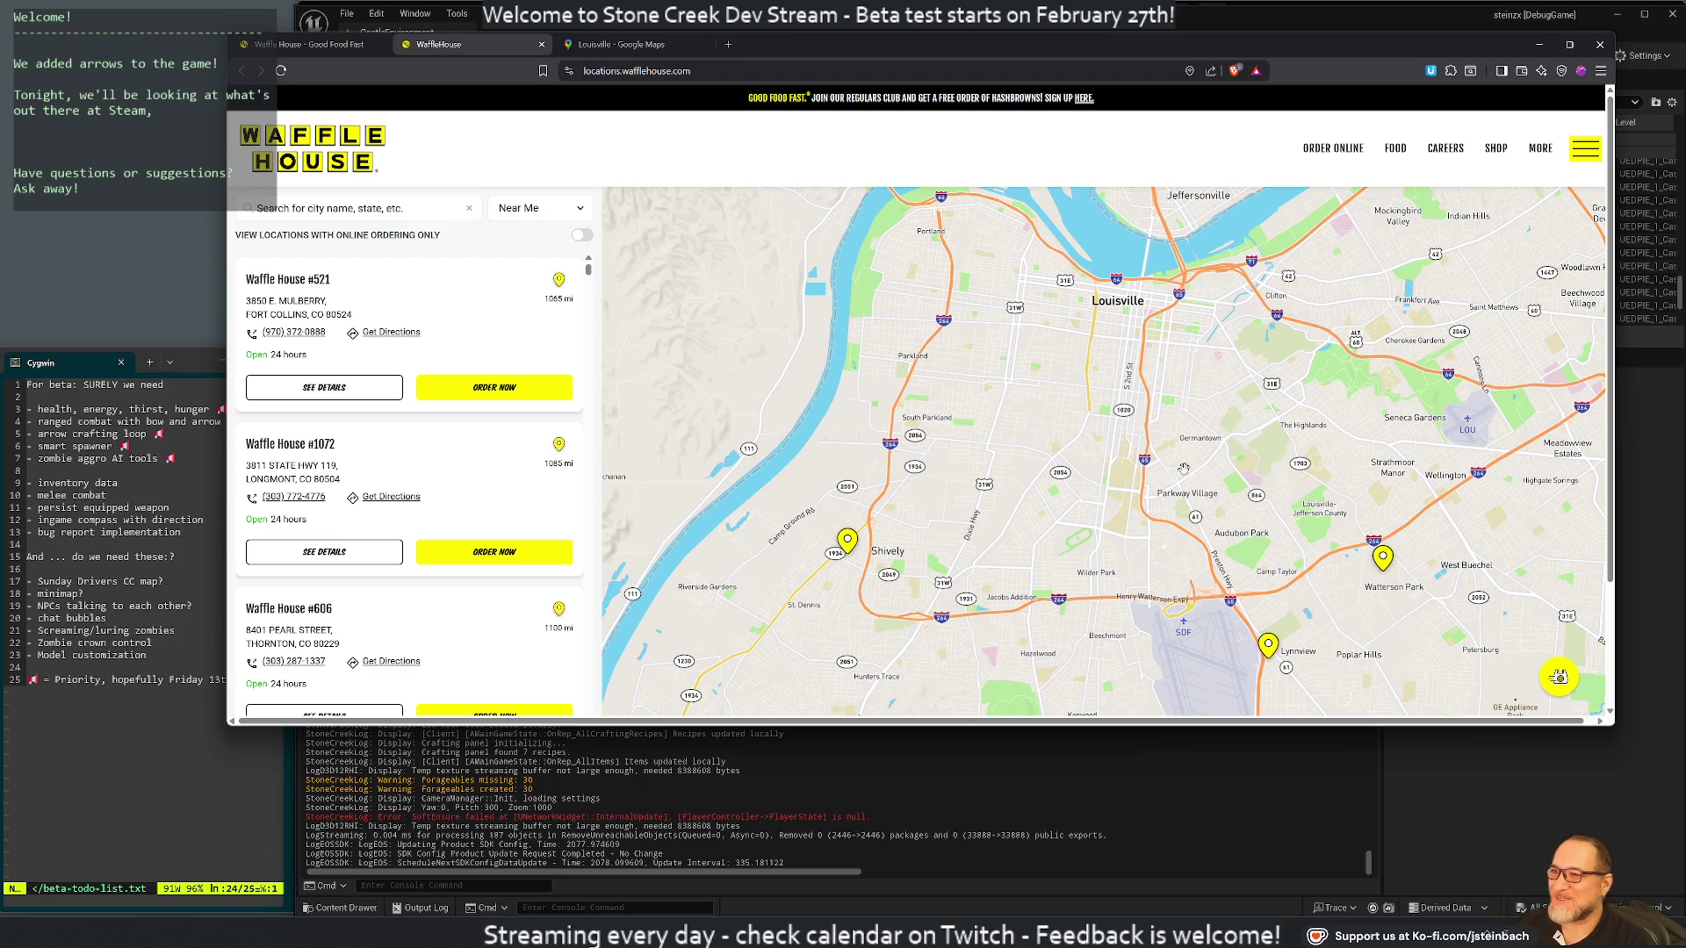
{"action": "scroll", "coordinate": [1224, 432], "scroll_direction": "down", "scroll_amount": 1}
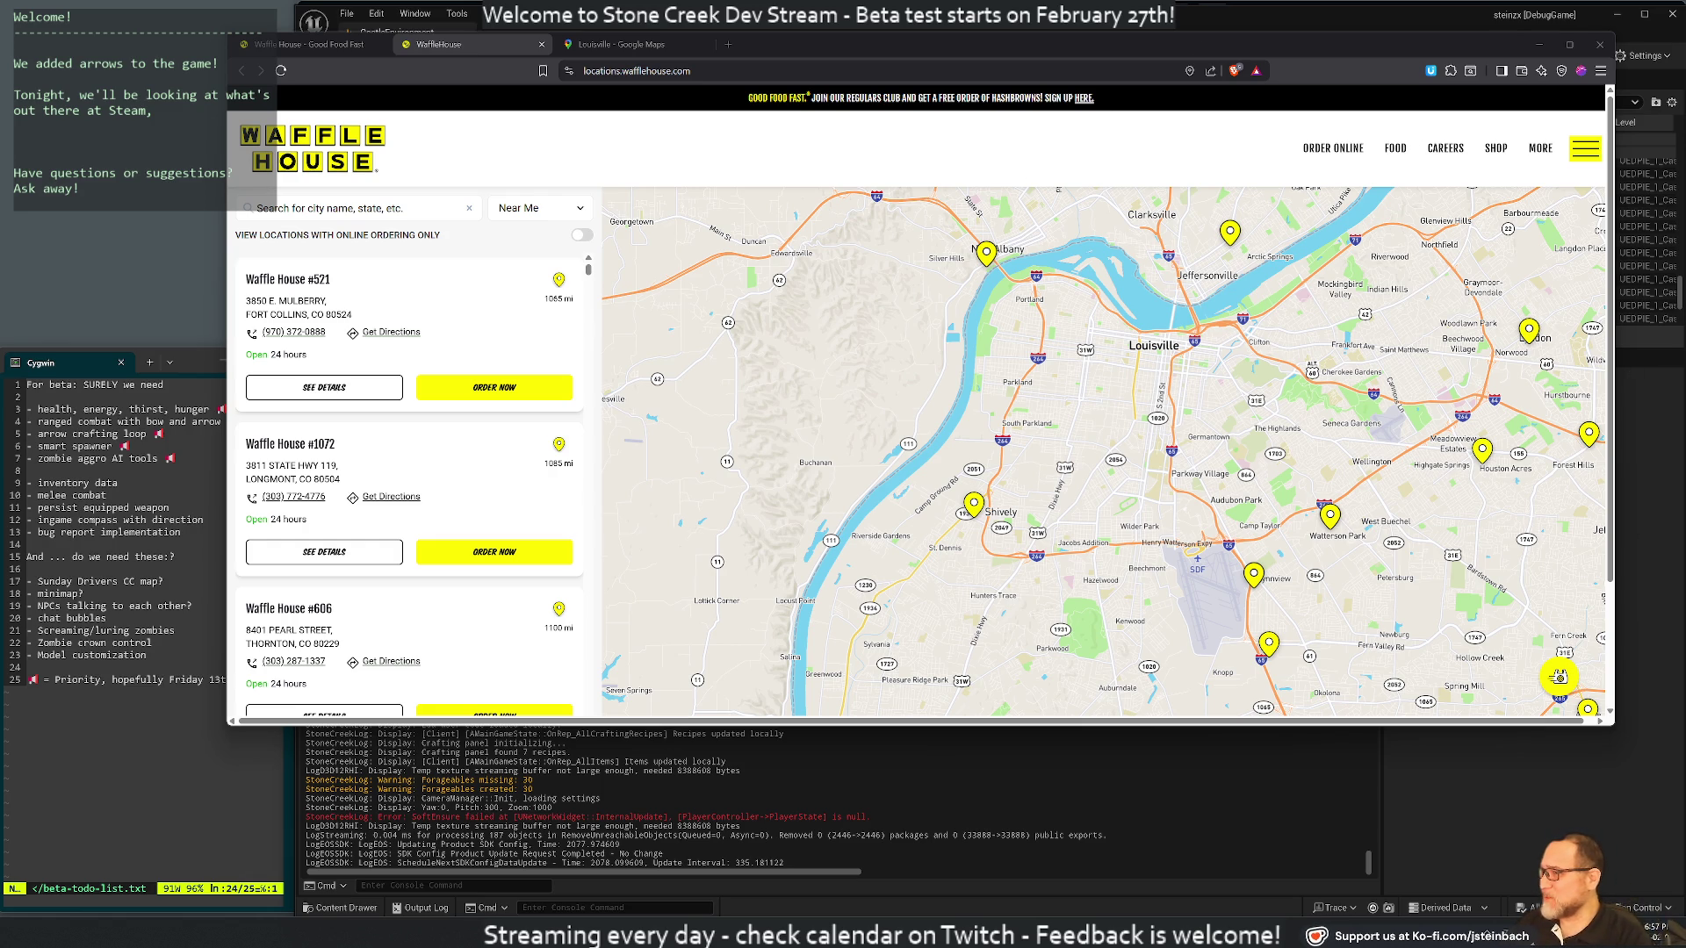
Close the Waffle House, Google Maps and remaining browser tabs
{"action": "middle_click", "coordinate": [477, 51]}
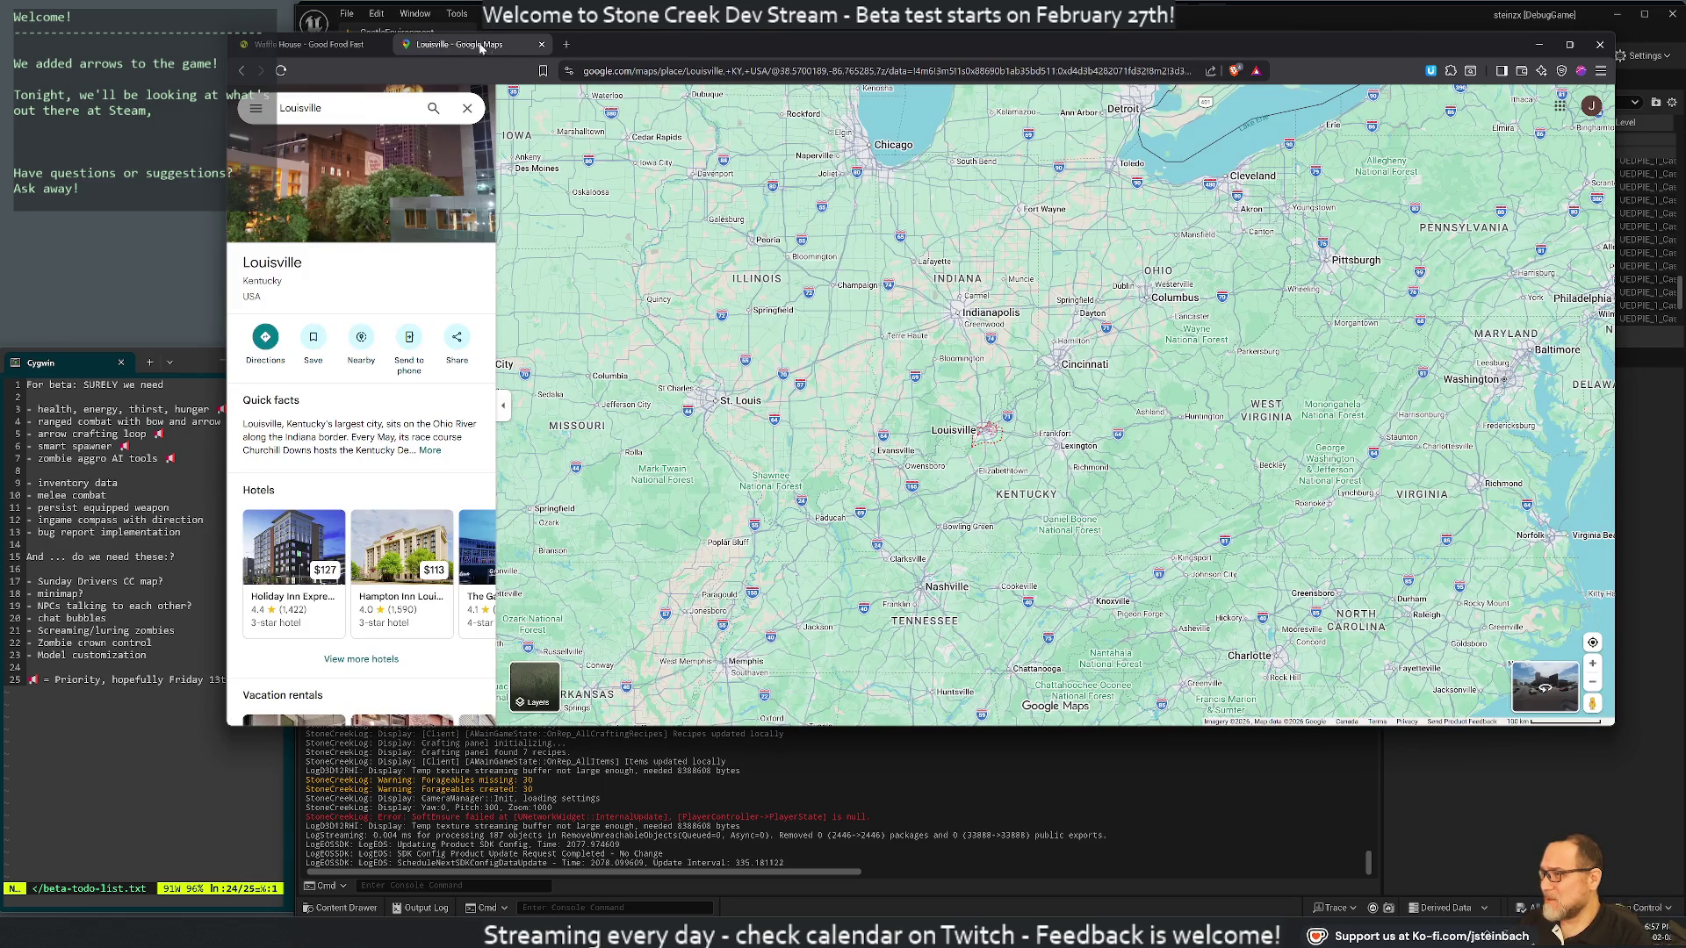
{"action": "middle_click", "coordinate": [486, 45]}
{"action": "middle_click", "coordinate": [319, 45]}
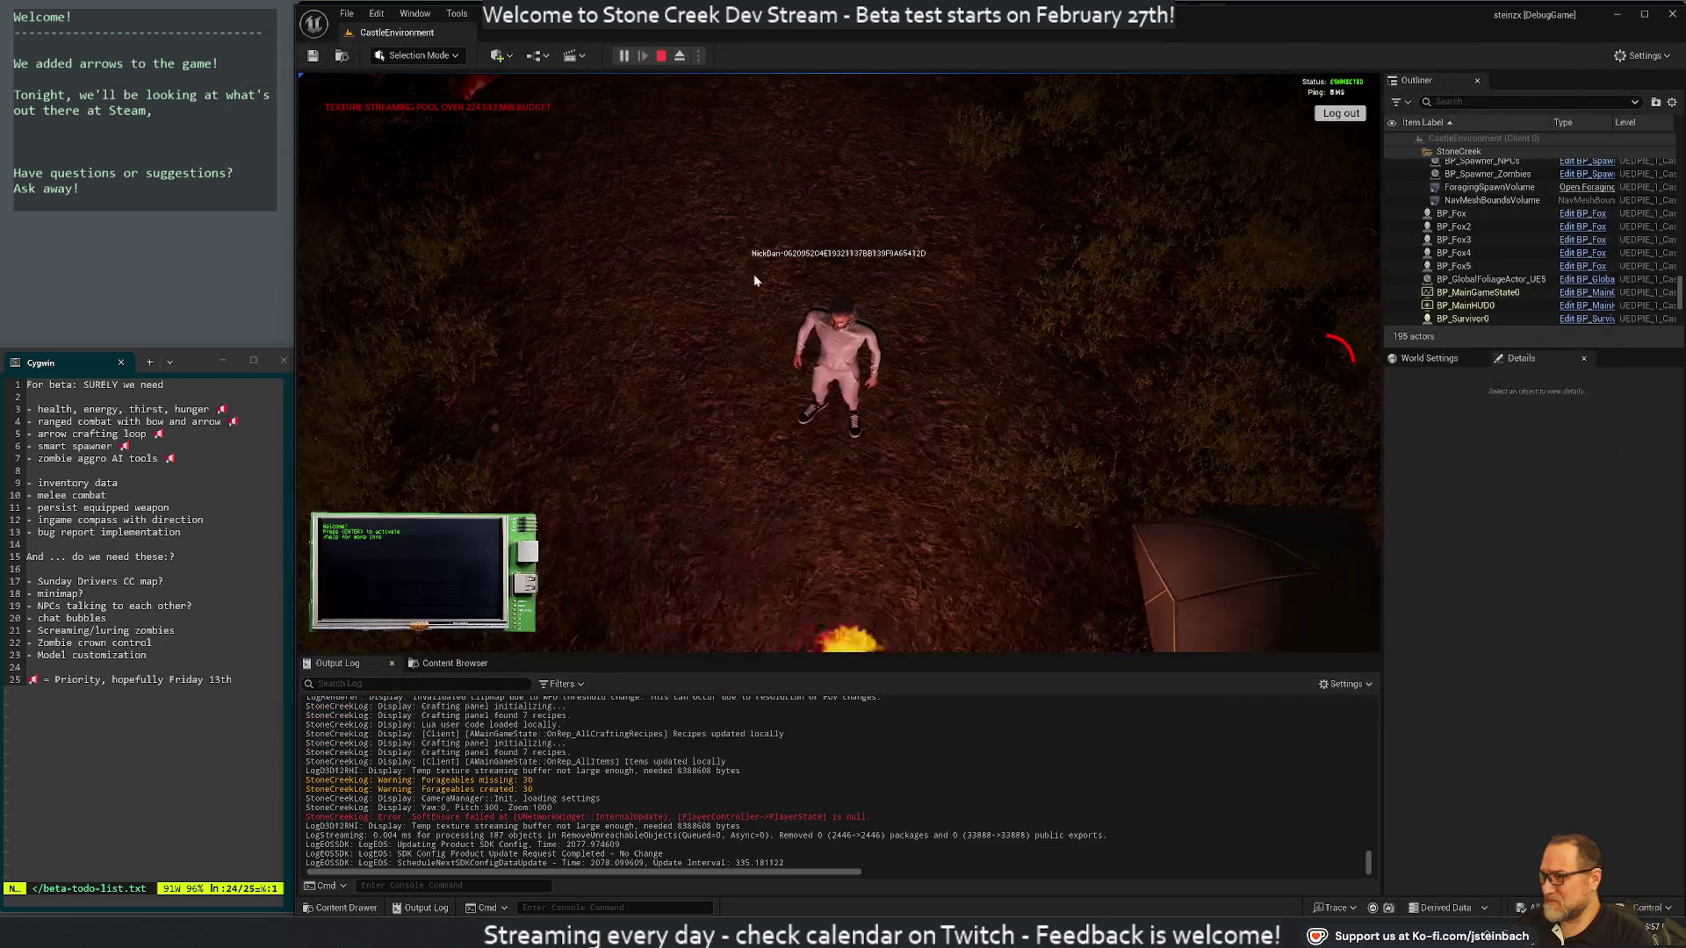
Open the in-game Lua console and comment out the GetMetadata and Game.Print(x) lines with --
{"action": "key", "text": "e"}
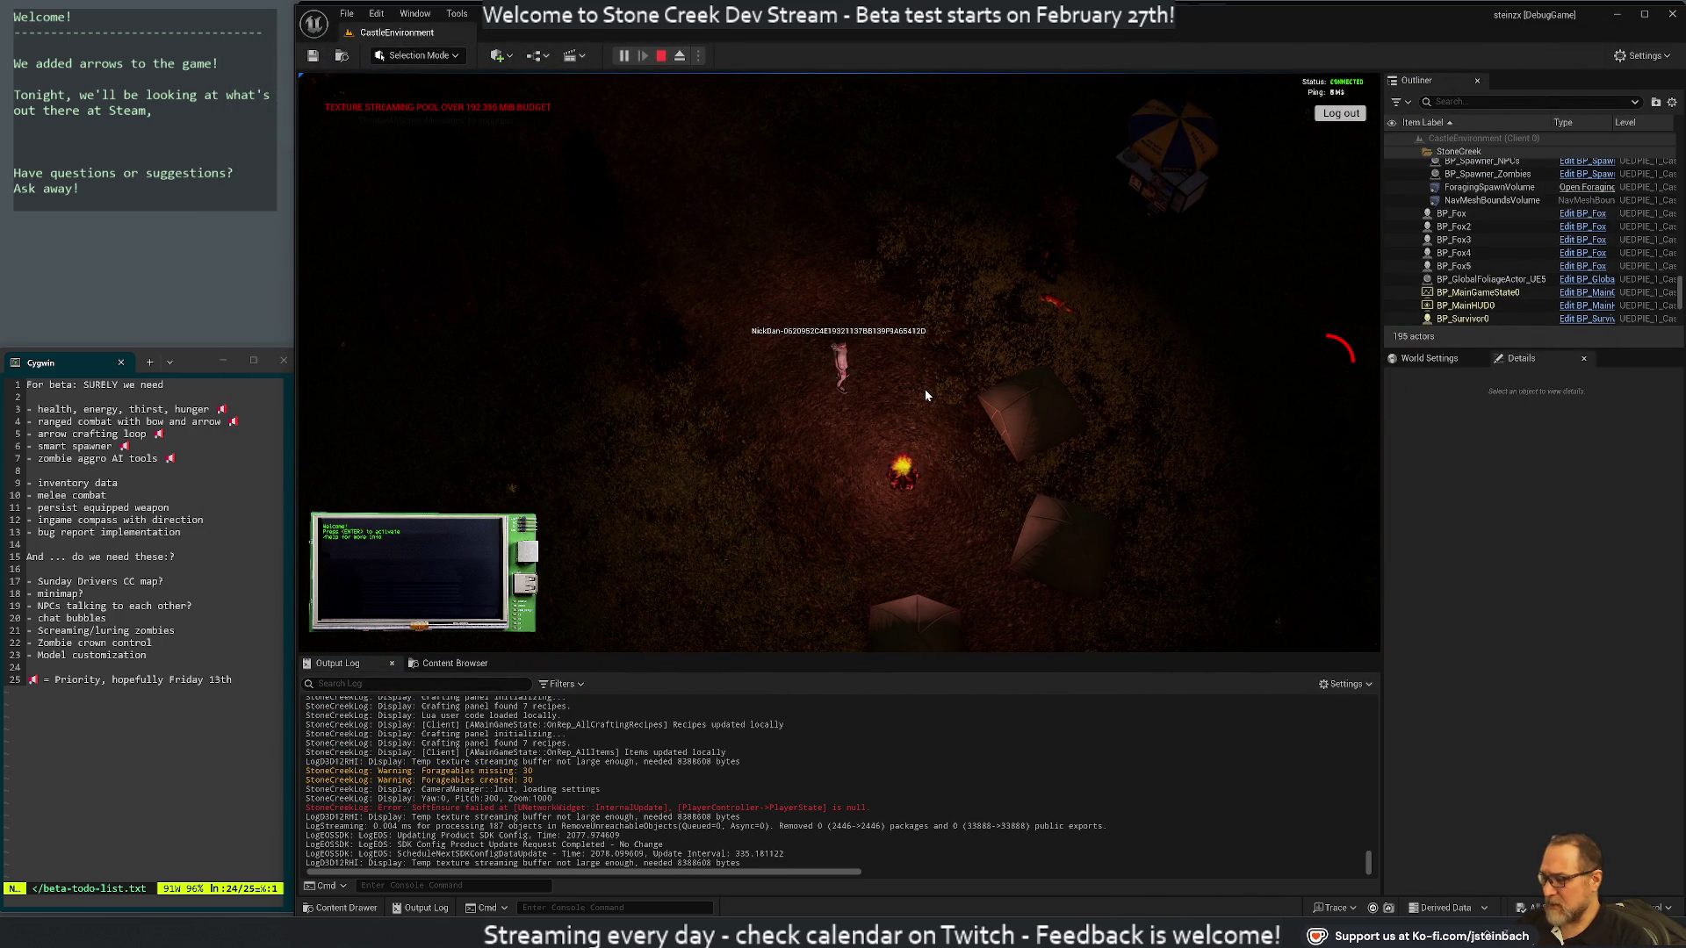
{"action": "key", "text": "F1"}
{"action": "left_click", "coordinate": [317, 189]}
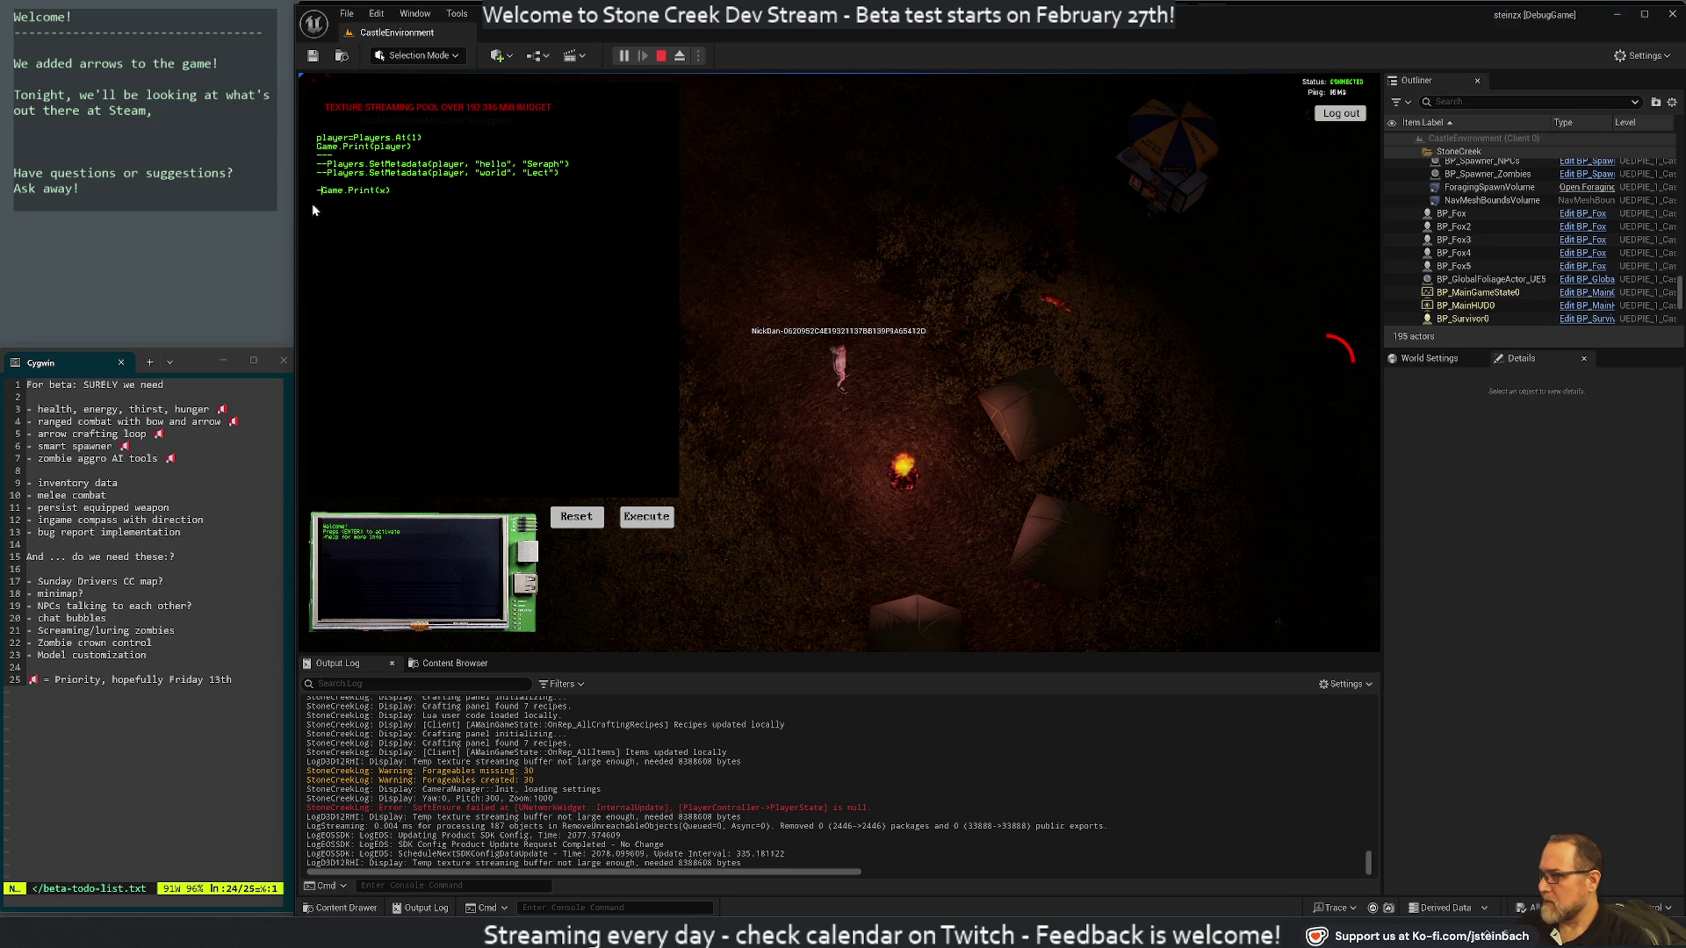
{"action": "key", "text": "shift+Down"}
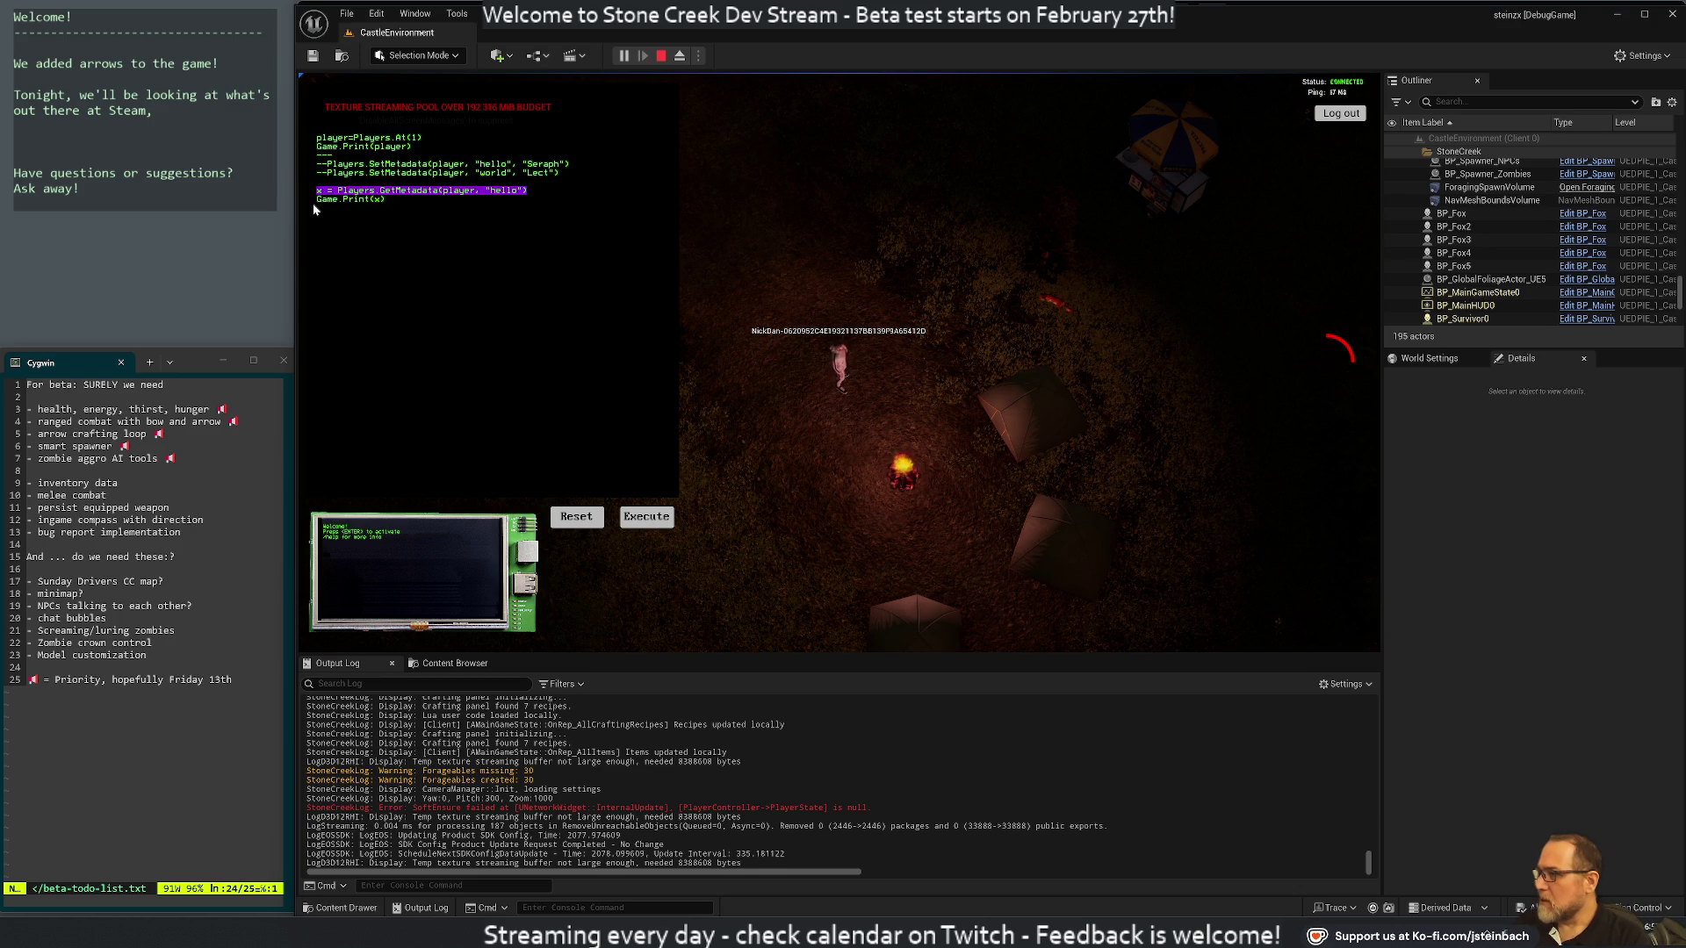
{"action": "key", "text": "Left"}
{"action": "type", "text": "--"}
{"action": "left_click", "coordinate": [316, 200]}
{"action": "type", "text": "--"}
Comment out the Game.Print(player) line, begin a Game.SubscribeTo call, and switch to VS Code
{"action": "left_click", "coordinate": [327, 173]}
{"action": "left_click", "coordinate": [327, 164]}
{"action": "left_click", "coordinate": [315, 146]}
{"action": "type", "text": "-- -- "}
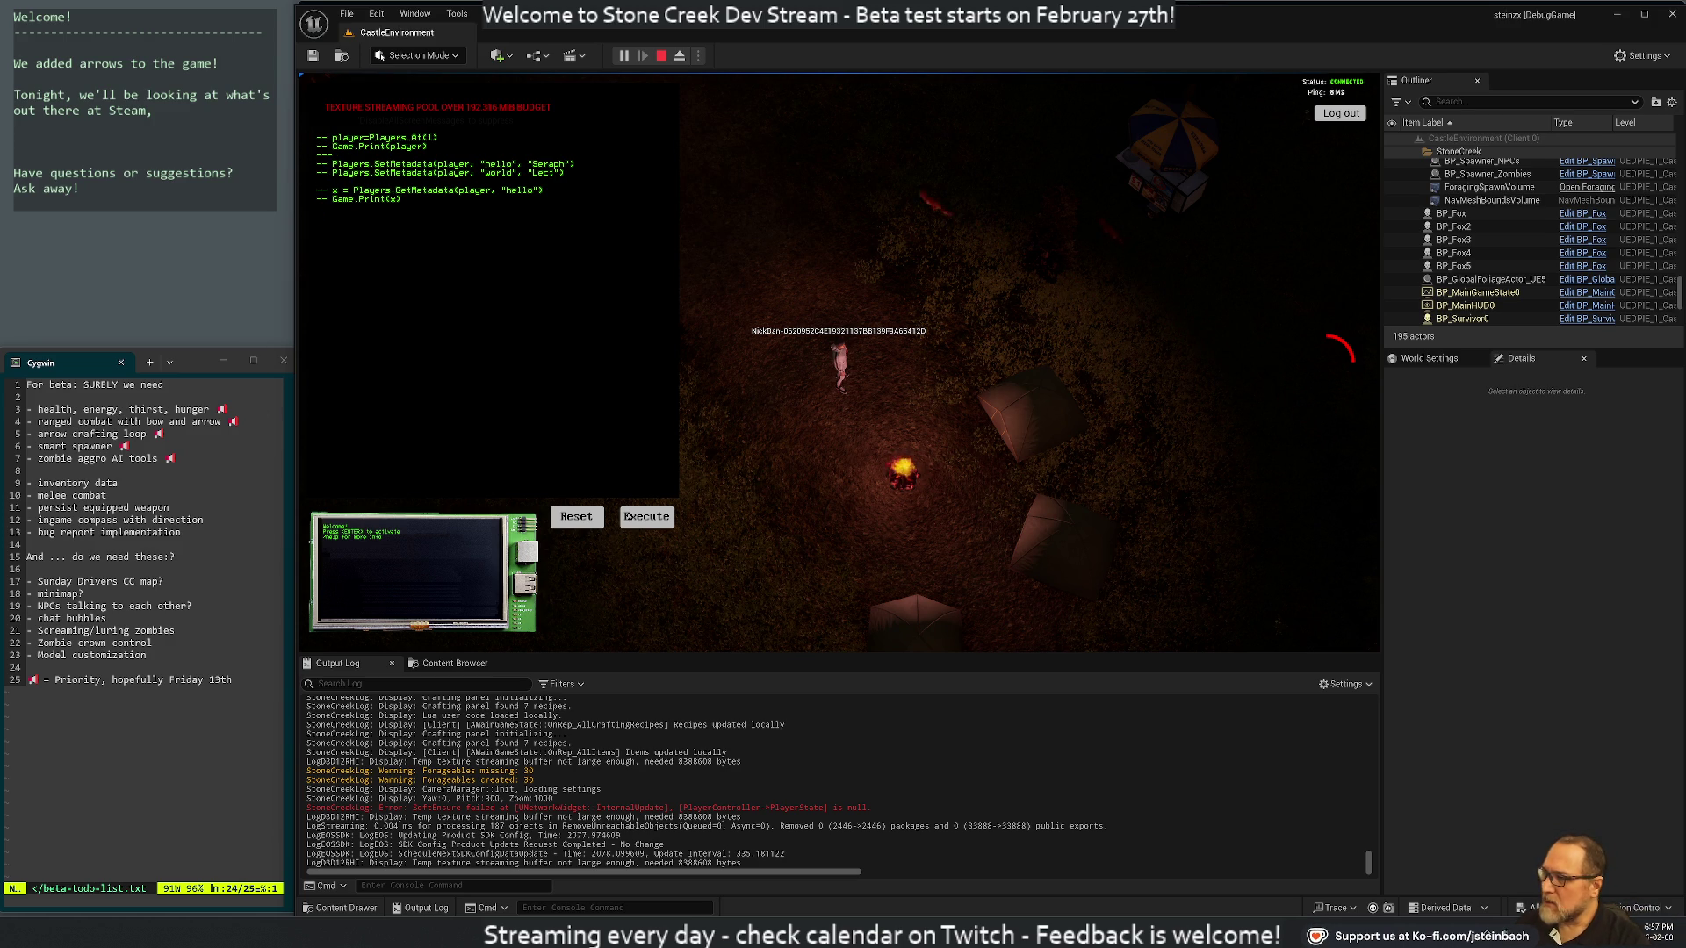
{"action": "type", "text": "Game."}
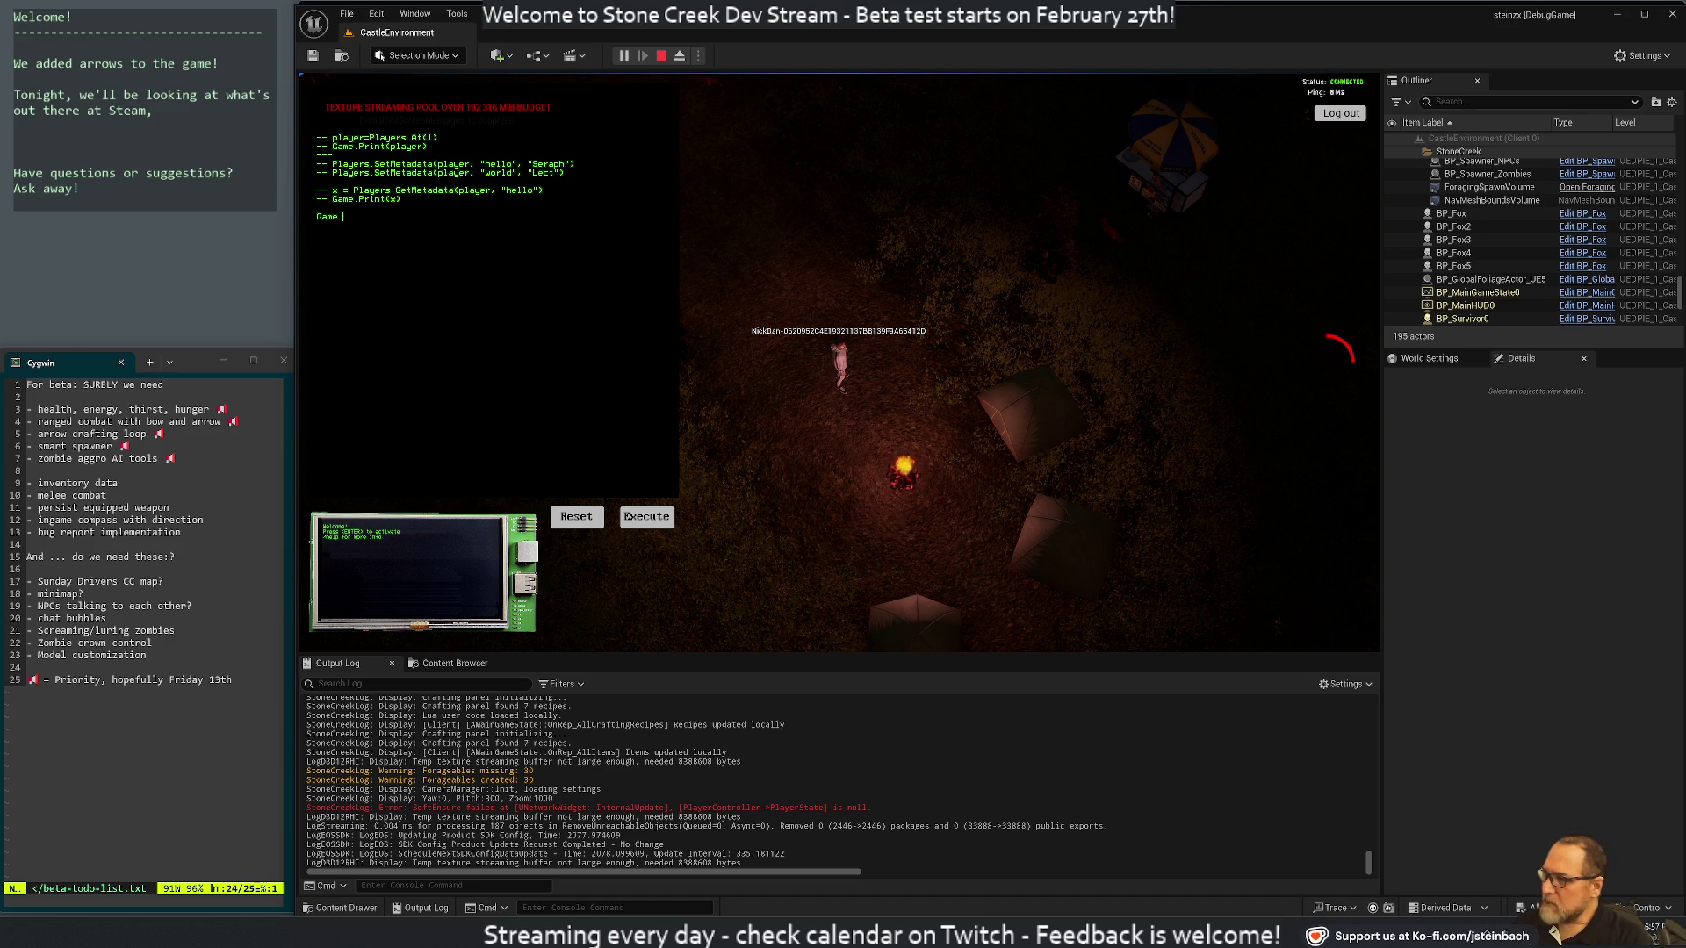
{"action": "type", "text": "SubscribeTo(E"}
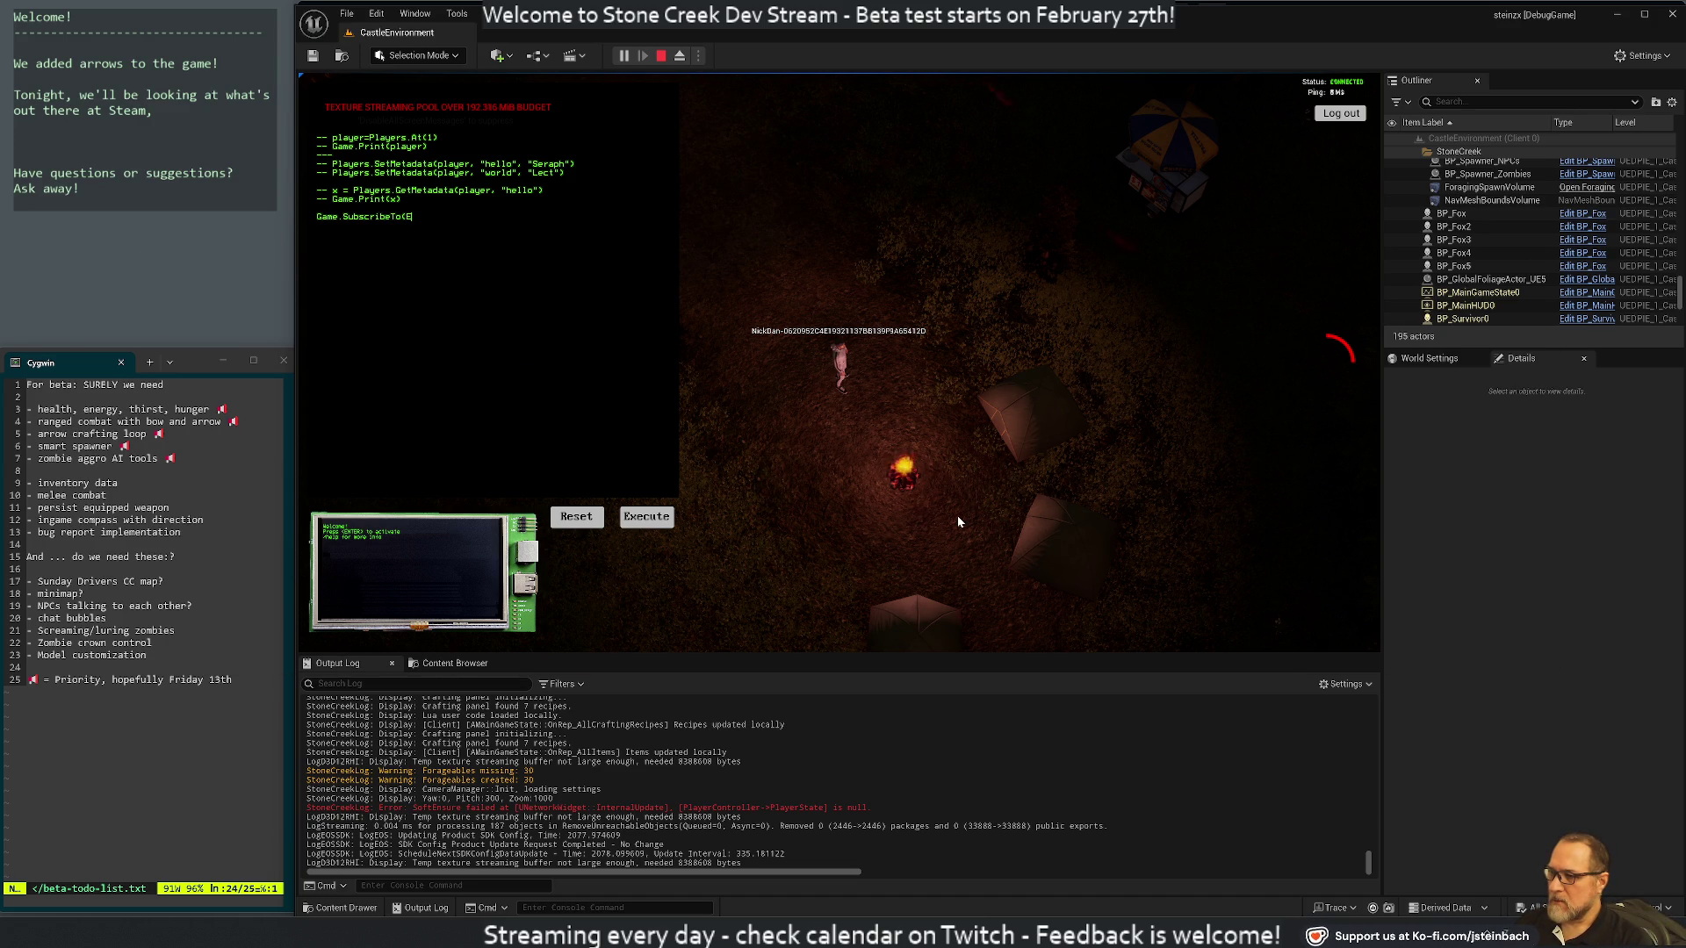
{"action": "key", "text": "alt+Tab"}
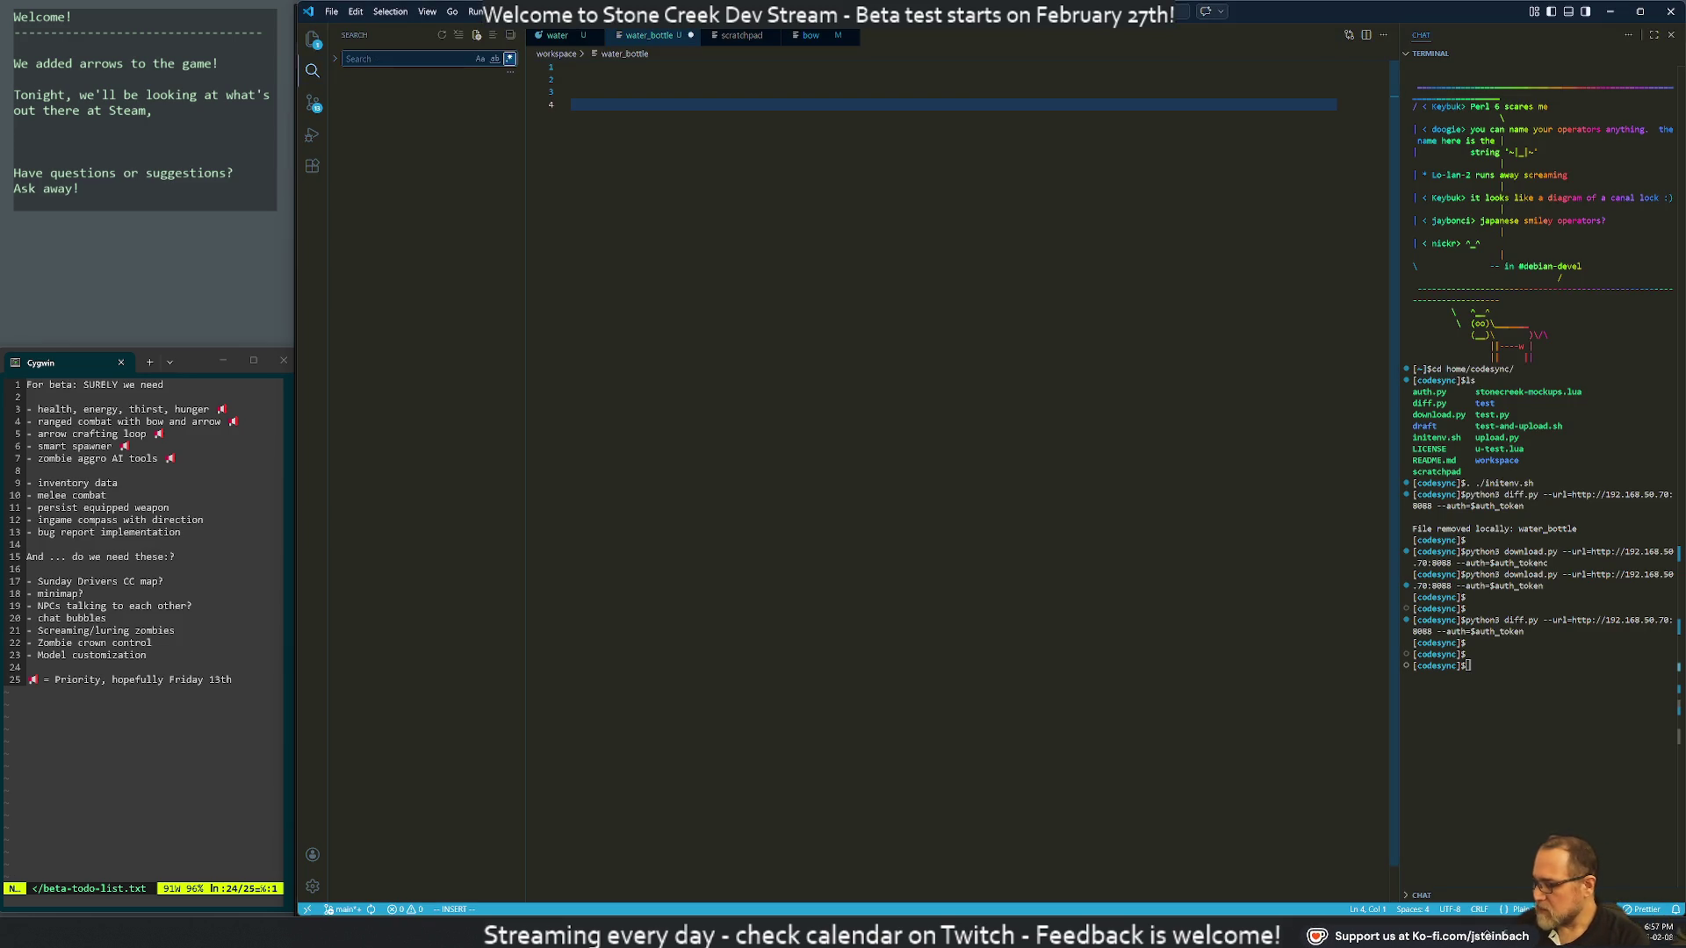
Regex-search the workspace for ReactsTo.*Second, open the campfire script's OnEverySecond handler, and return to Unreal
{"action": "key", "text": "BackSpace"}
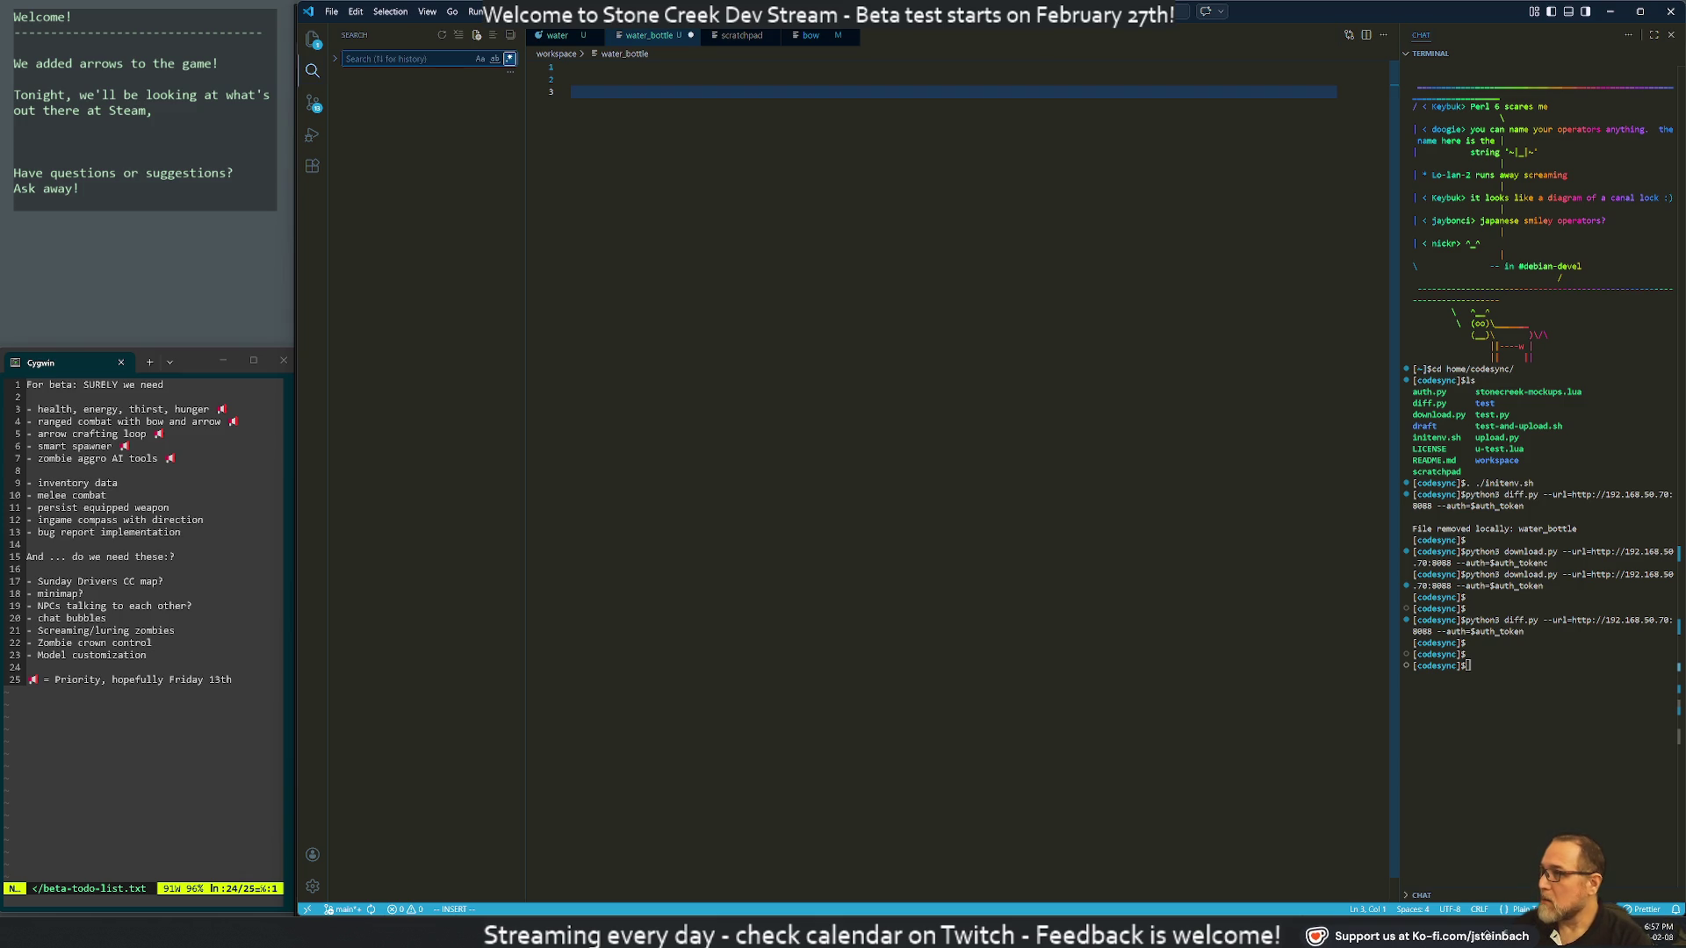
{"action": "type", "text": "React"}
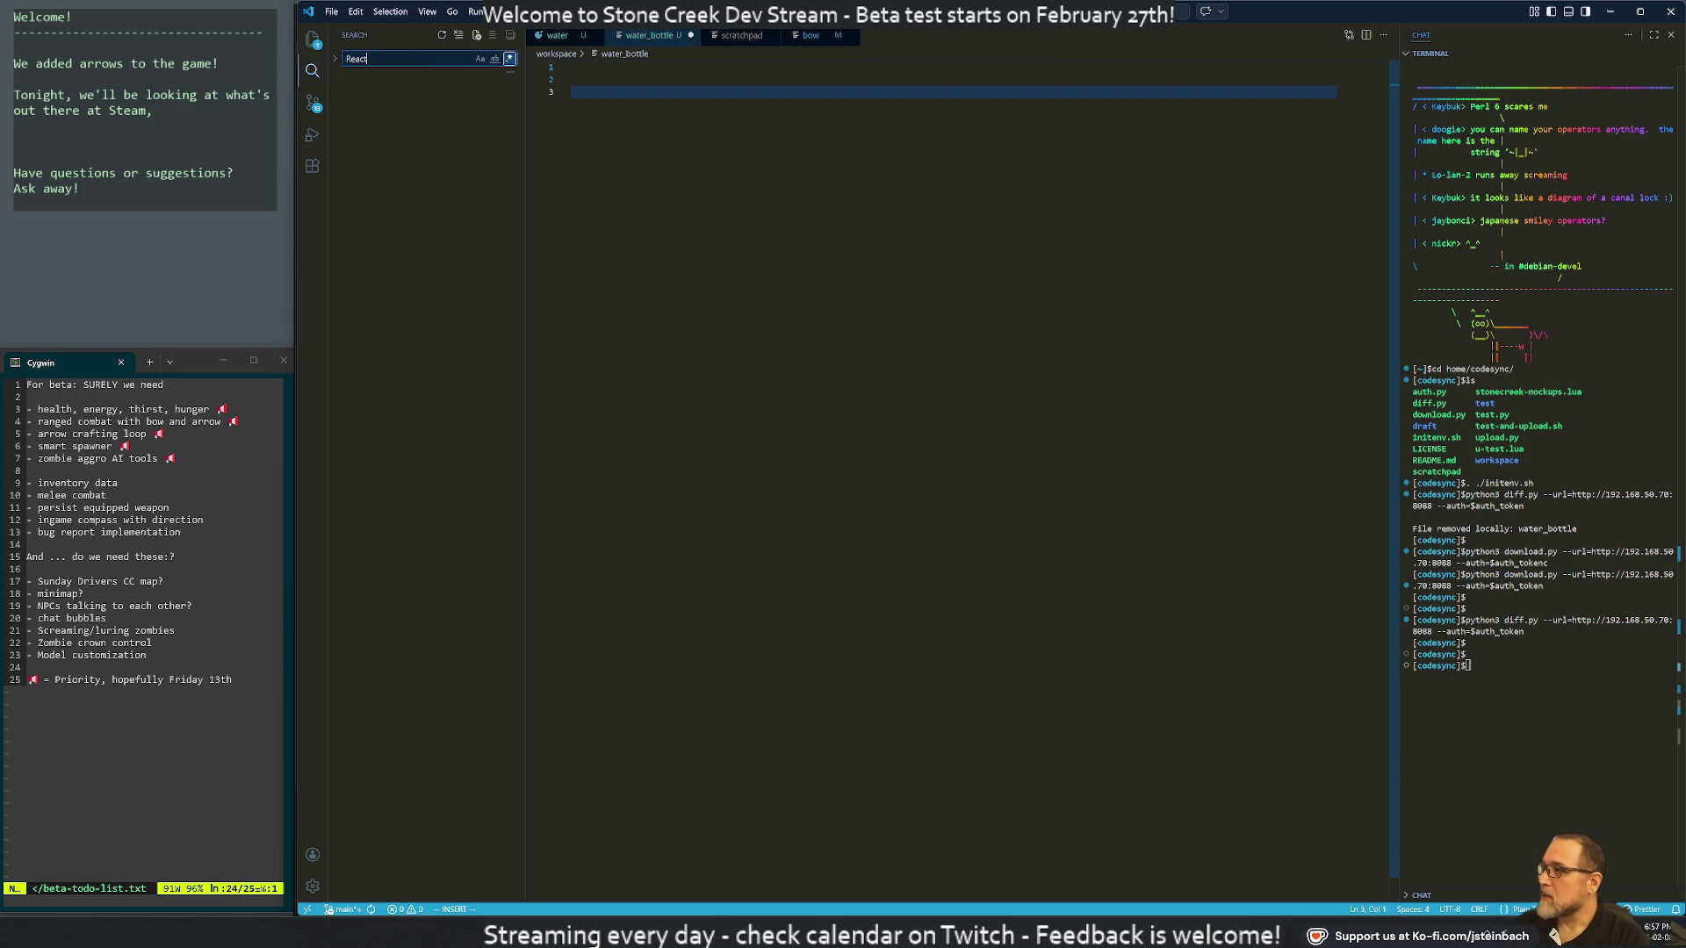
{"action": "type", "text": "sTo"}
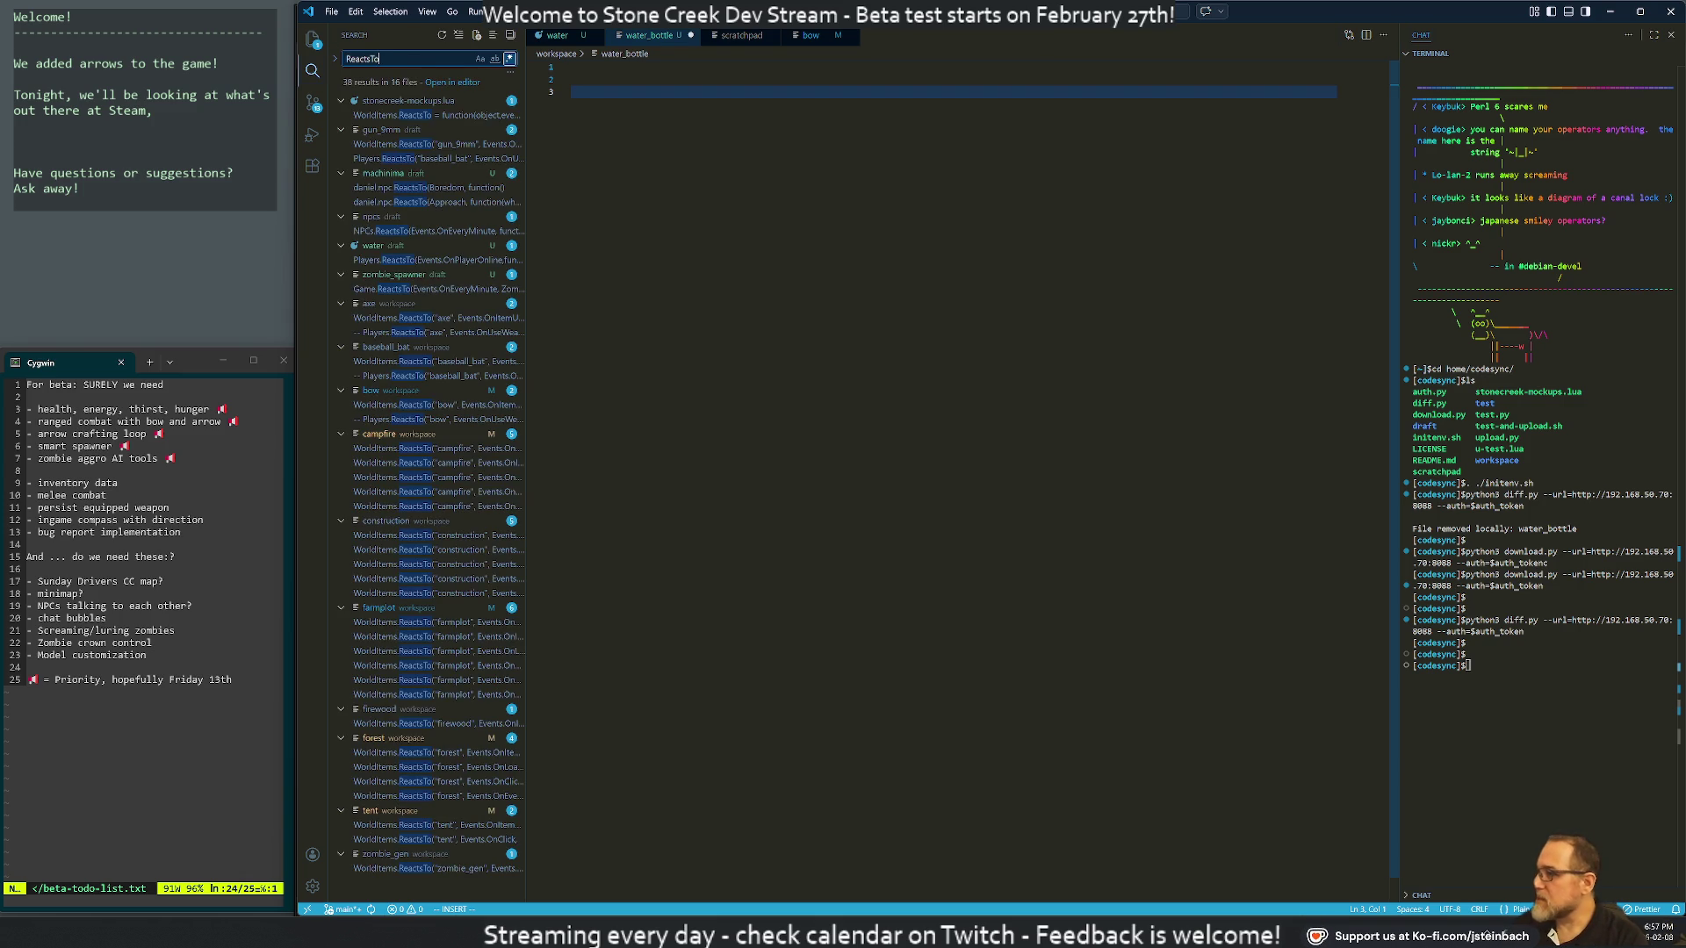
{"action": "type", "text": ".*Second"}
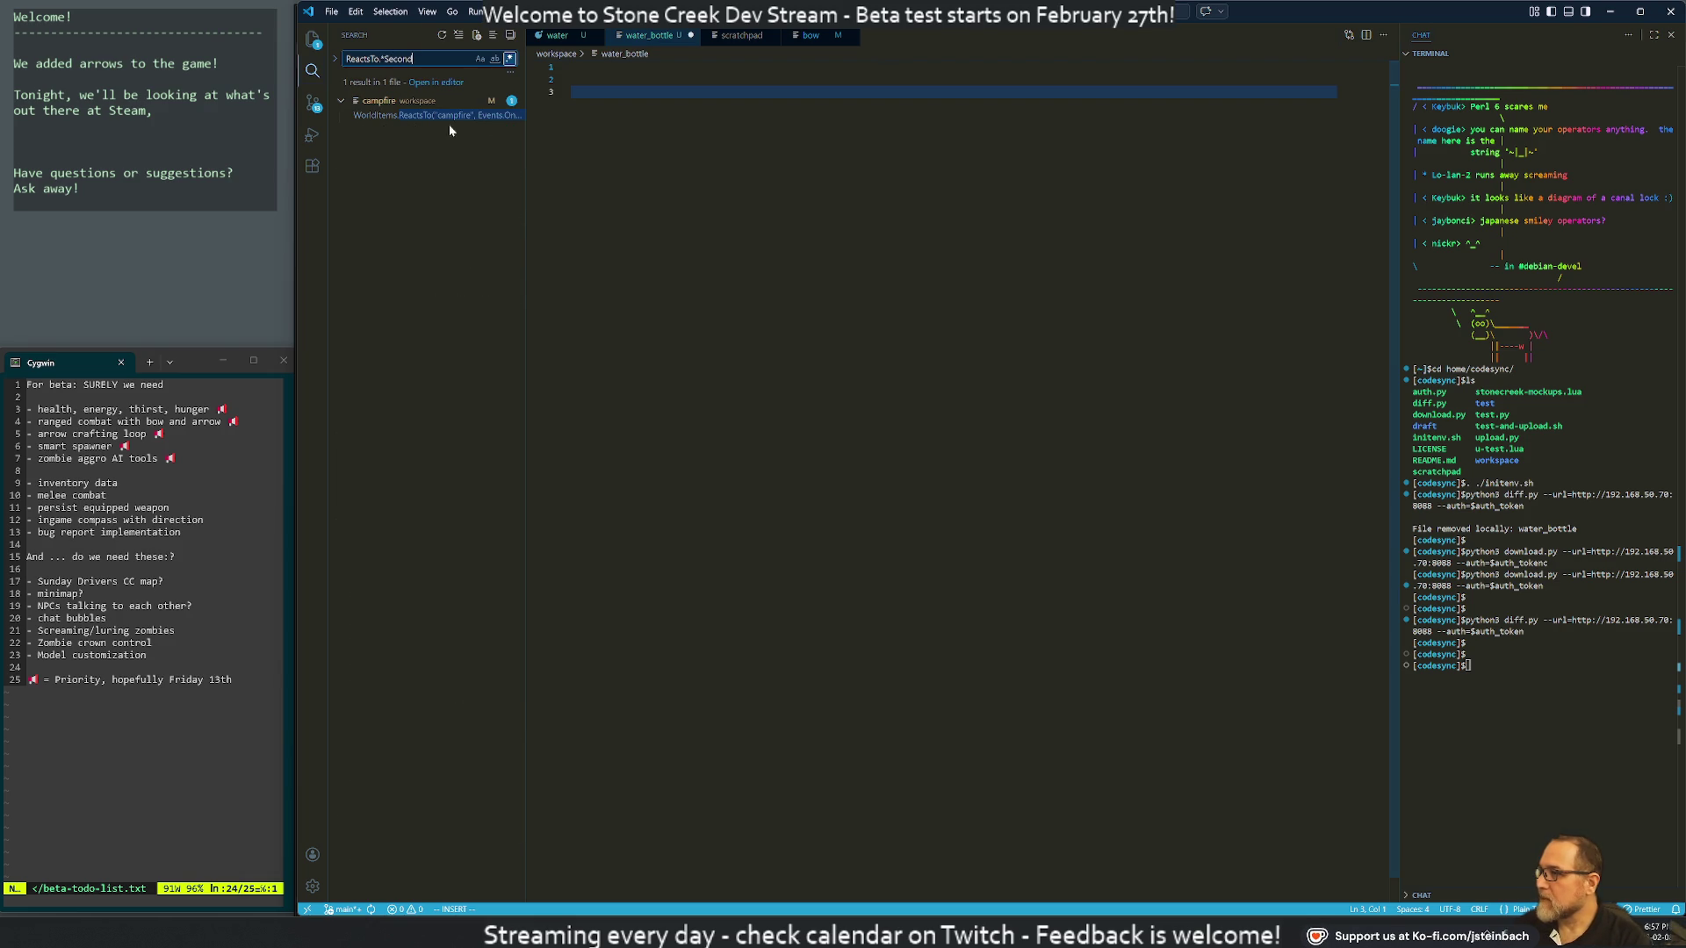
{"action": "left_click", "coordinate": [452, 115]}
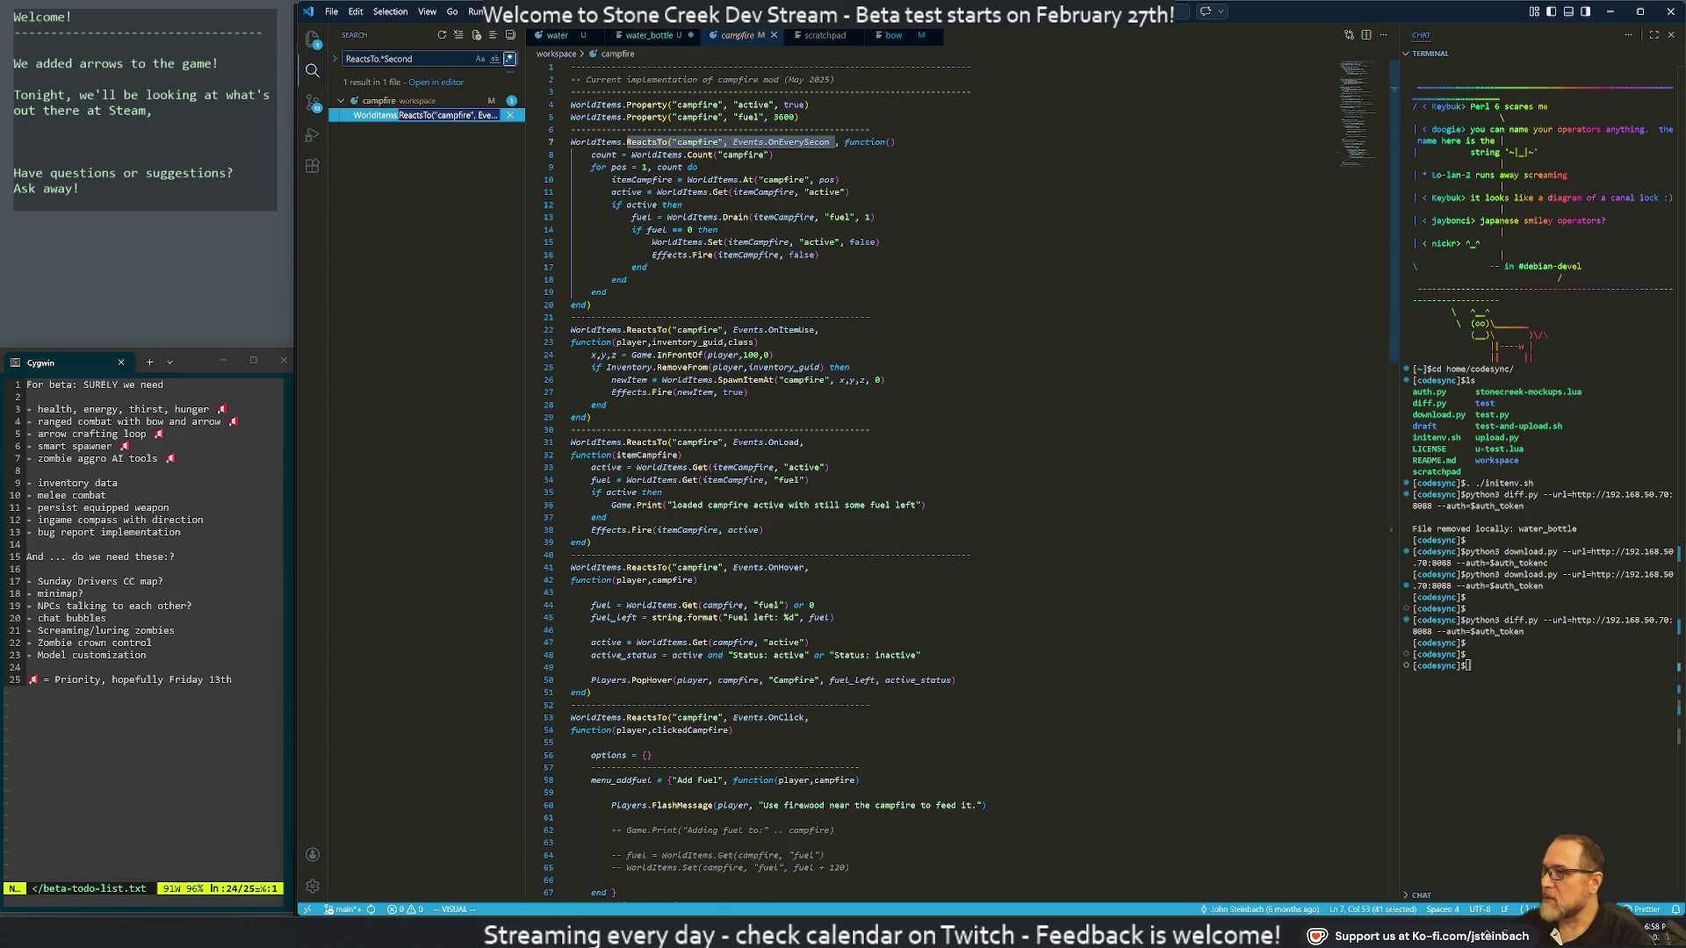
{"action": "key", "text": "alt+Tab"}
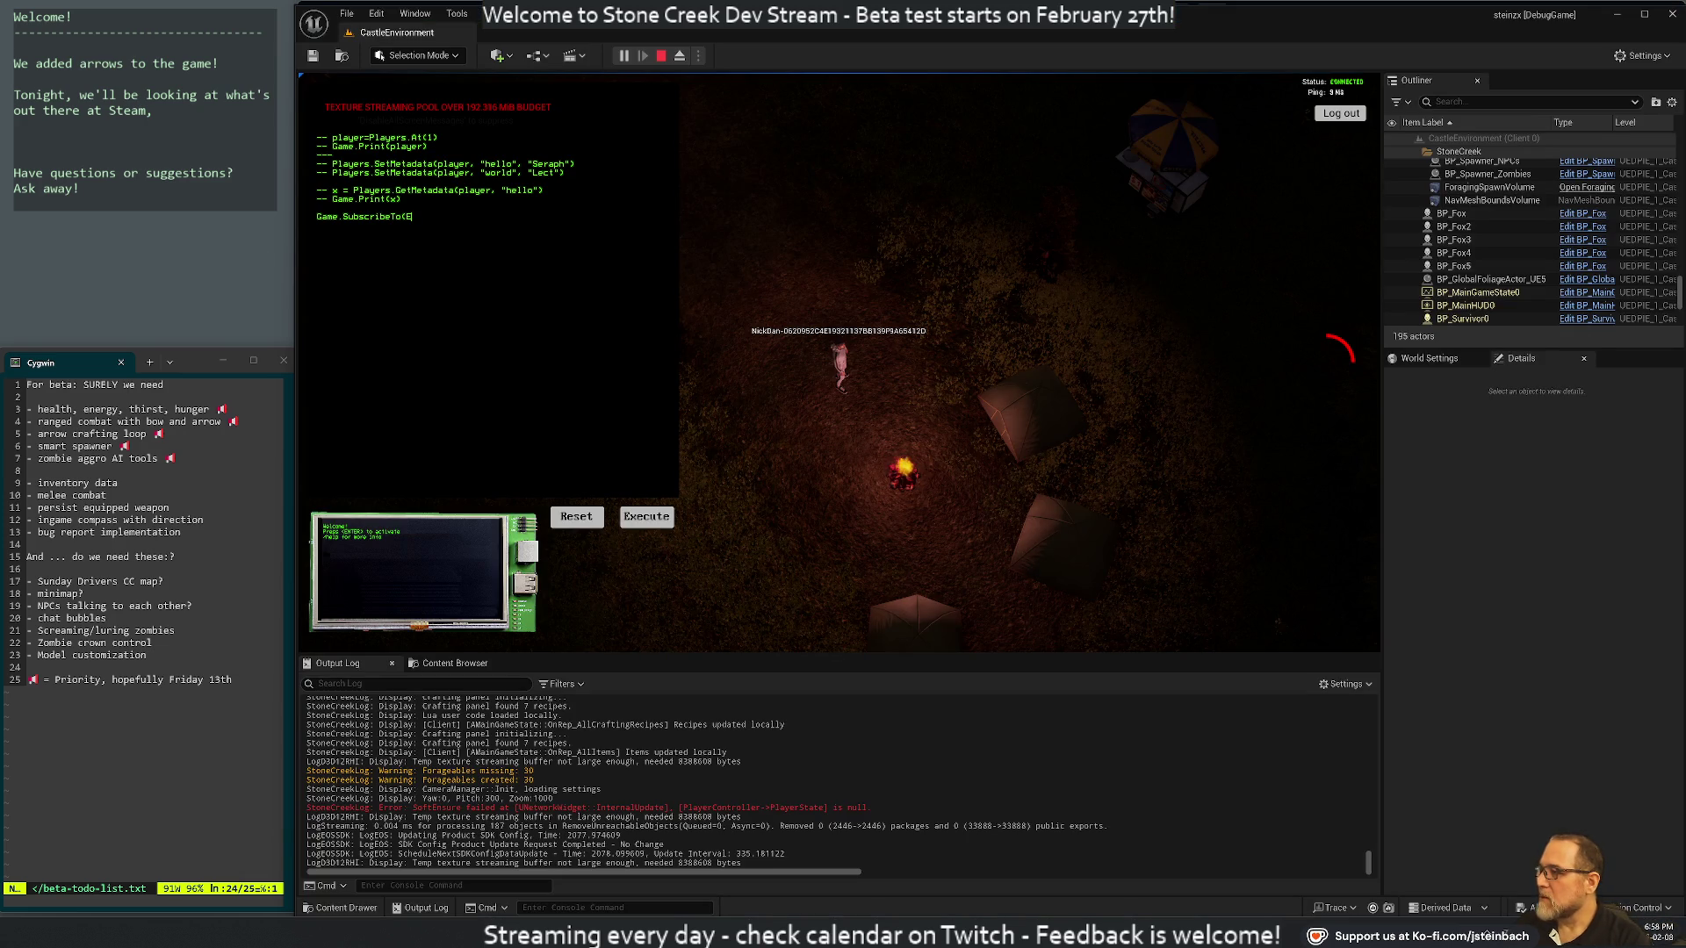
Write Game.SubscribeTo(Events.OnEverySecond, function() Game.Print("x") end) in the Lua console and execute it
{"action": "type", "text": "vents.OnEverySecond, function("}
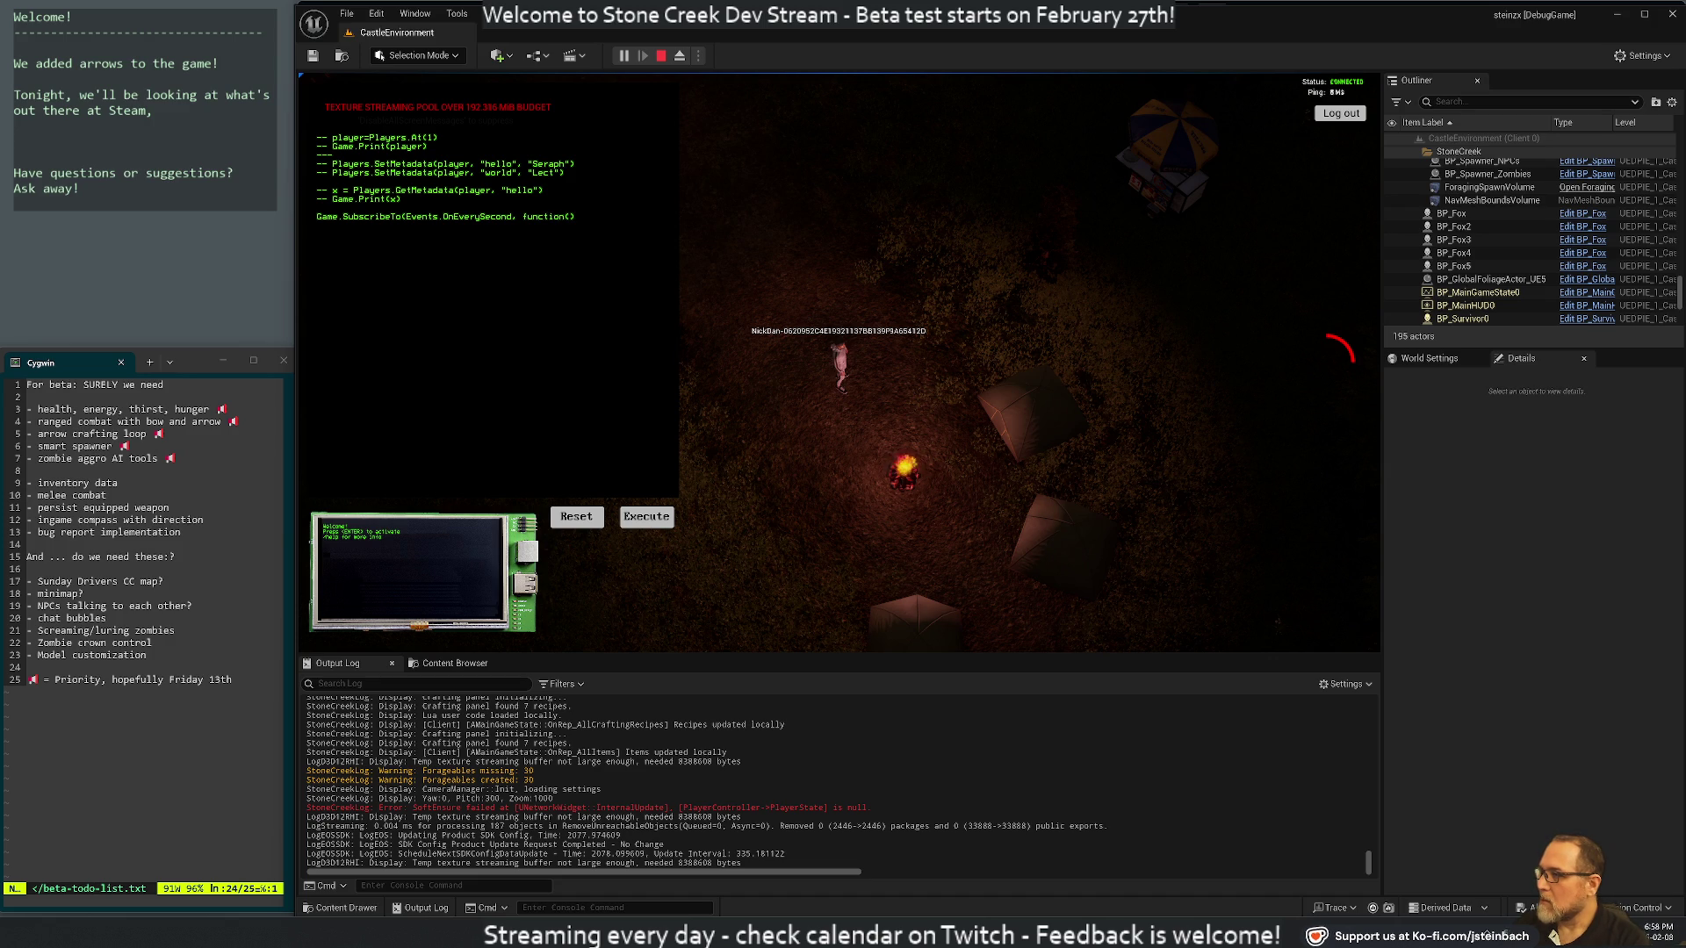
{"action": "key", "text": "Return"}
{"action": "key", "text": "Return"}
{"action": "type", "text": "end)"}
{"action": "key", "text": "Return"}
{"action": "type", "text": "g"}
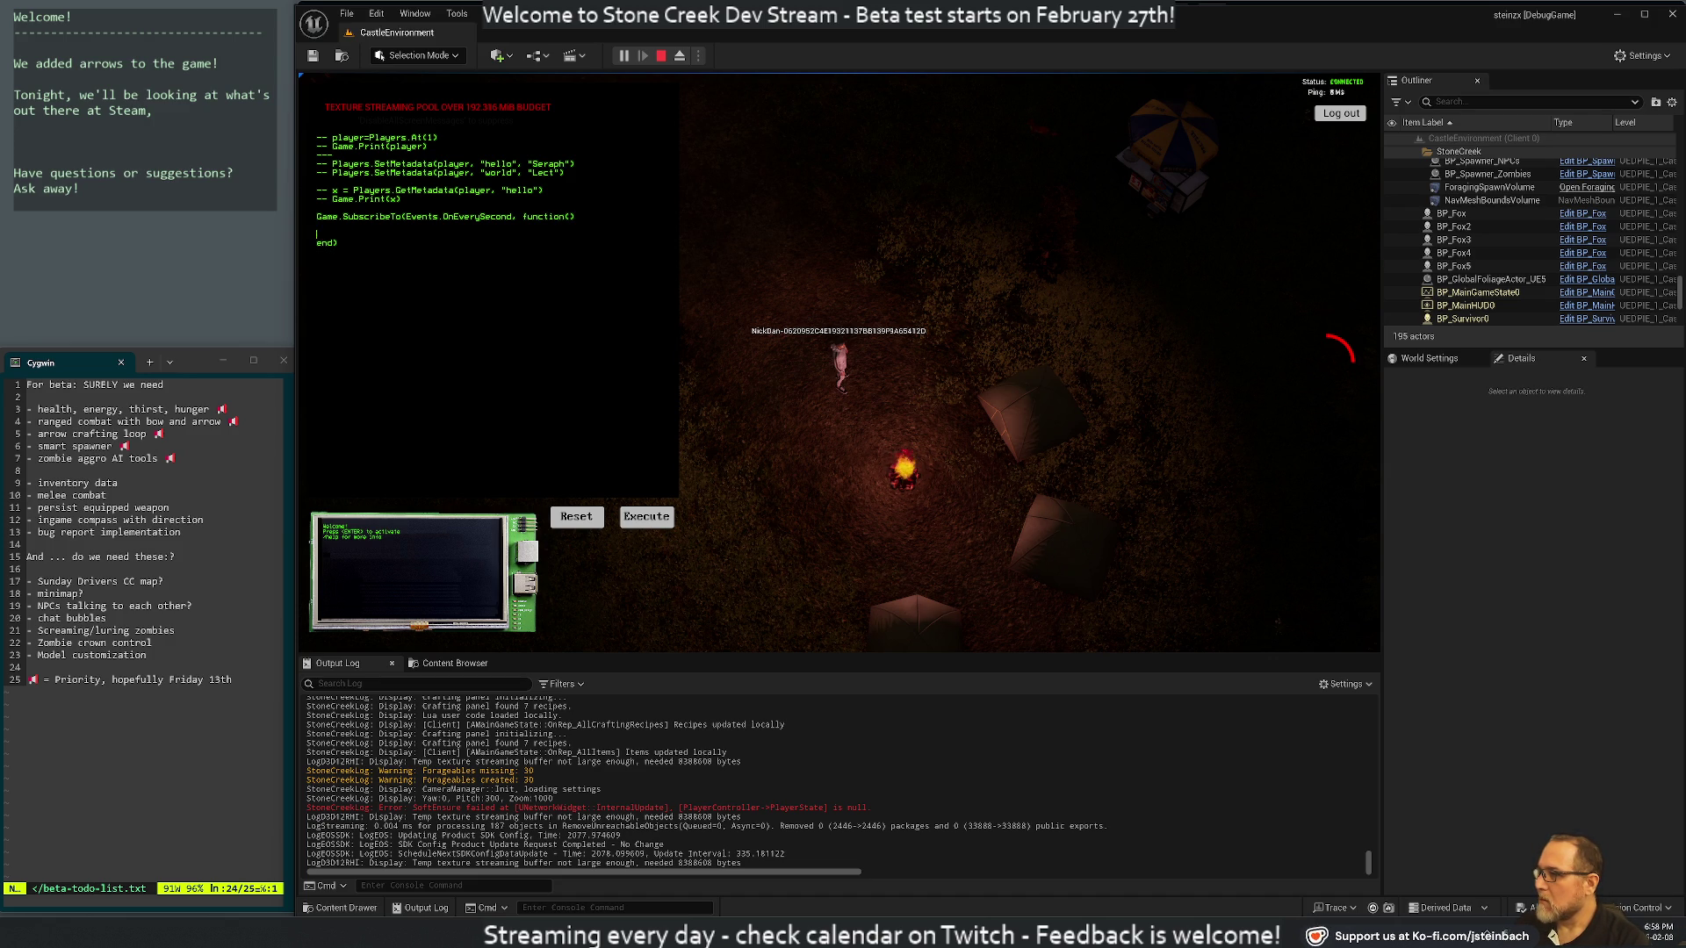
{"action": "key", "text": "BackSpace"}
{"action": "type", "text": "Game.Print(\"x"}
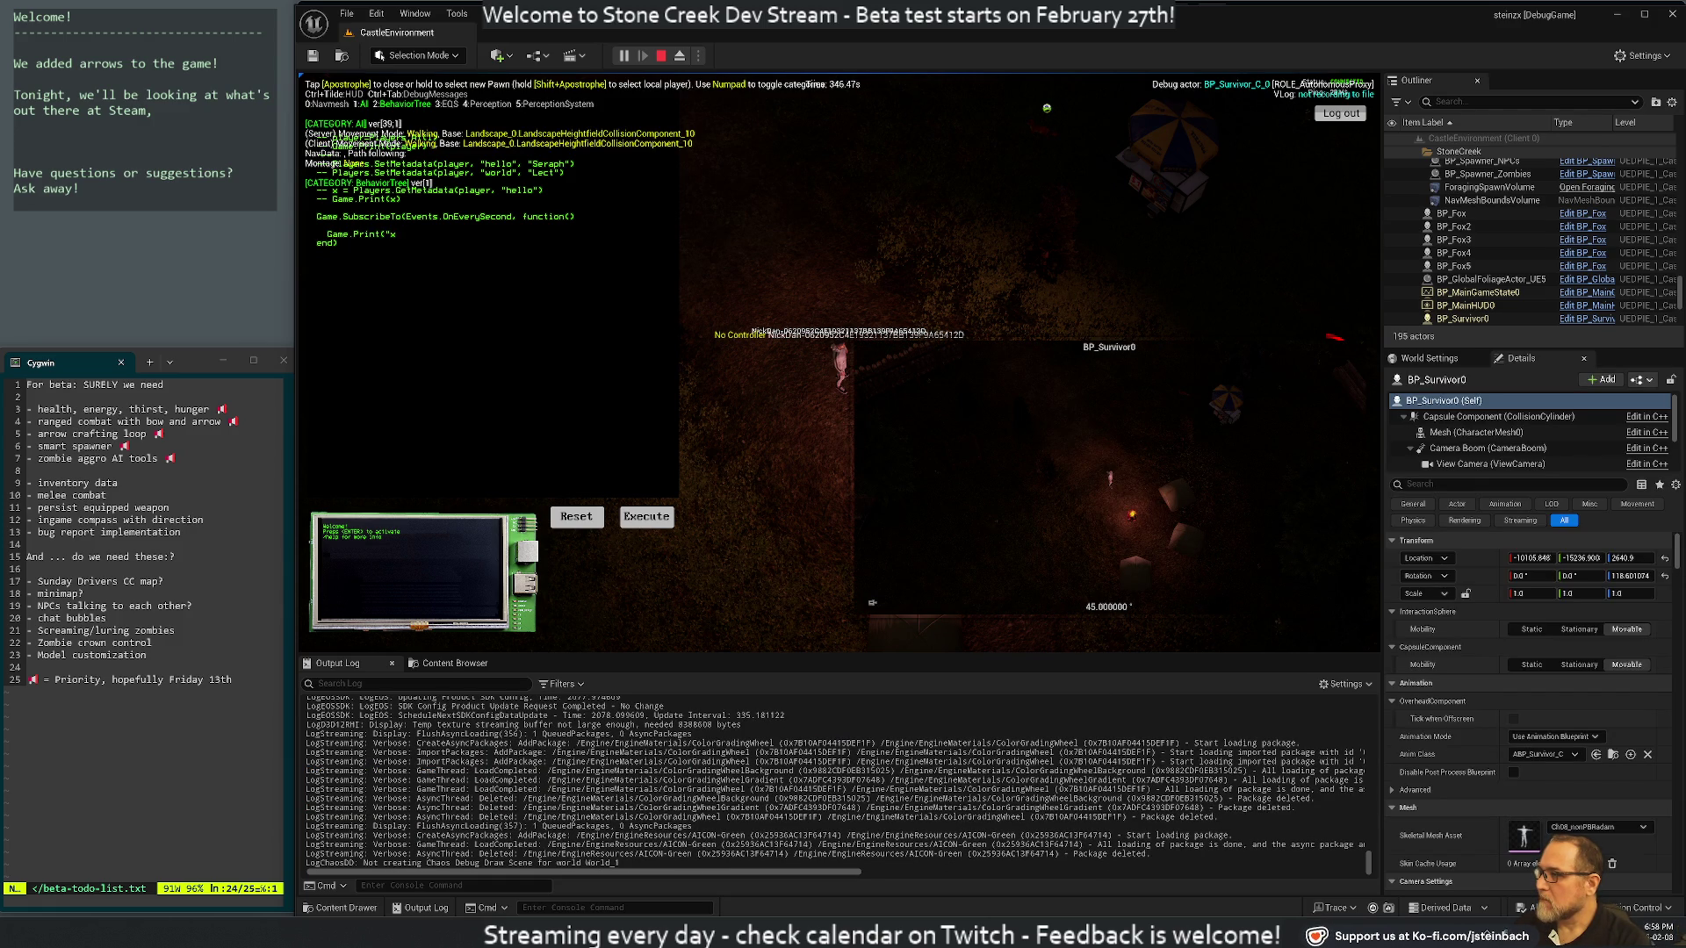
{"action": "type", "text": "\")"}
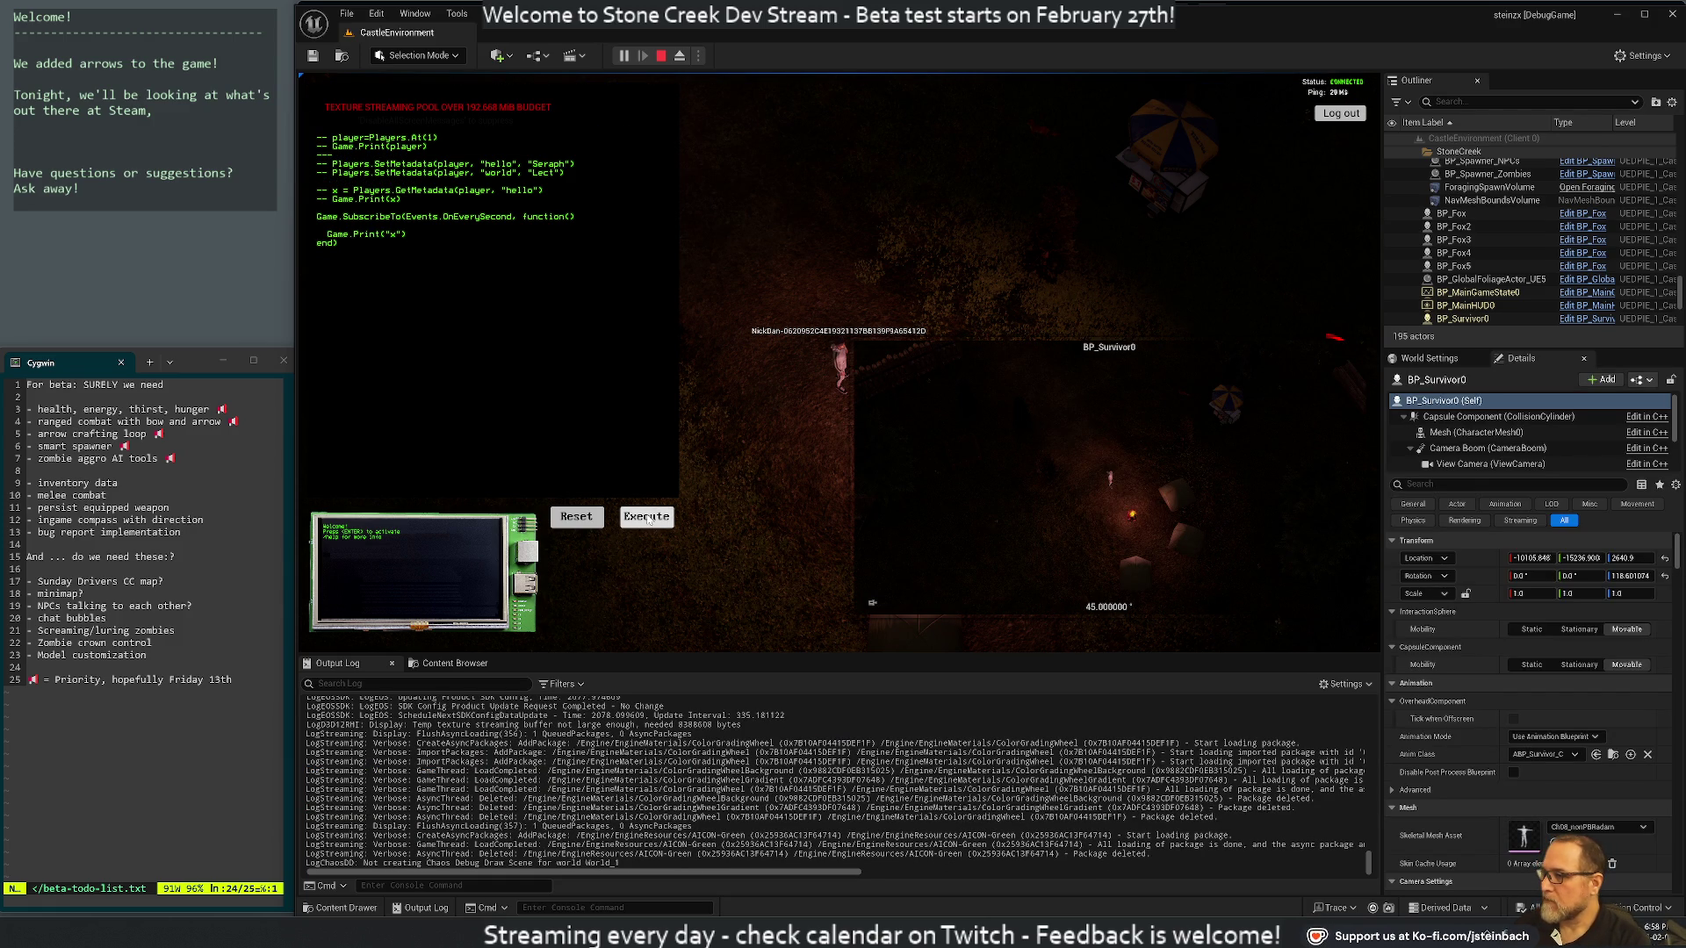
{"action": "left_click", "coordinate": [647, 518]}
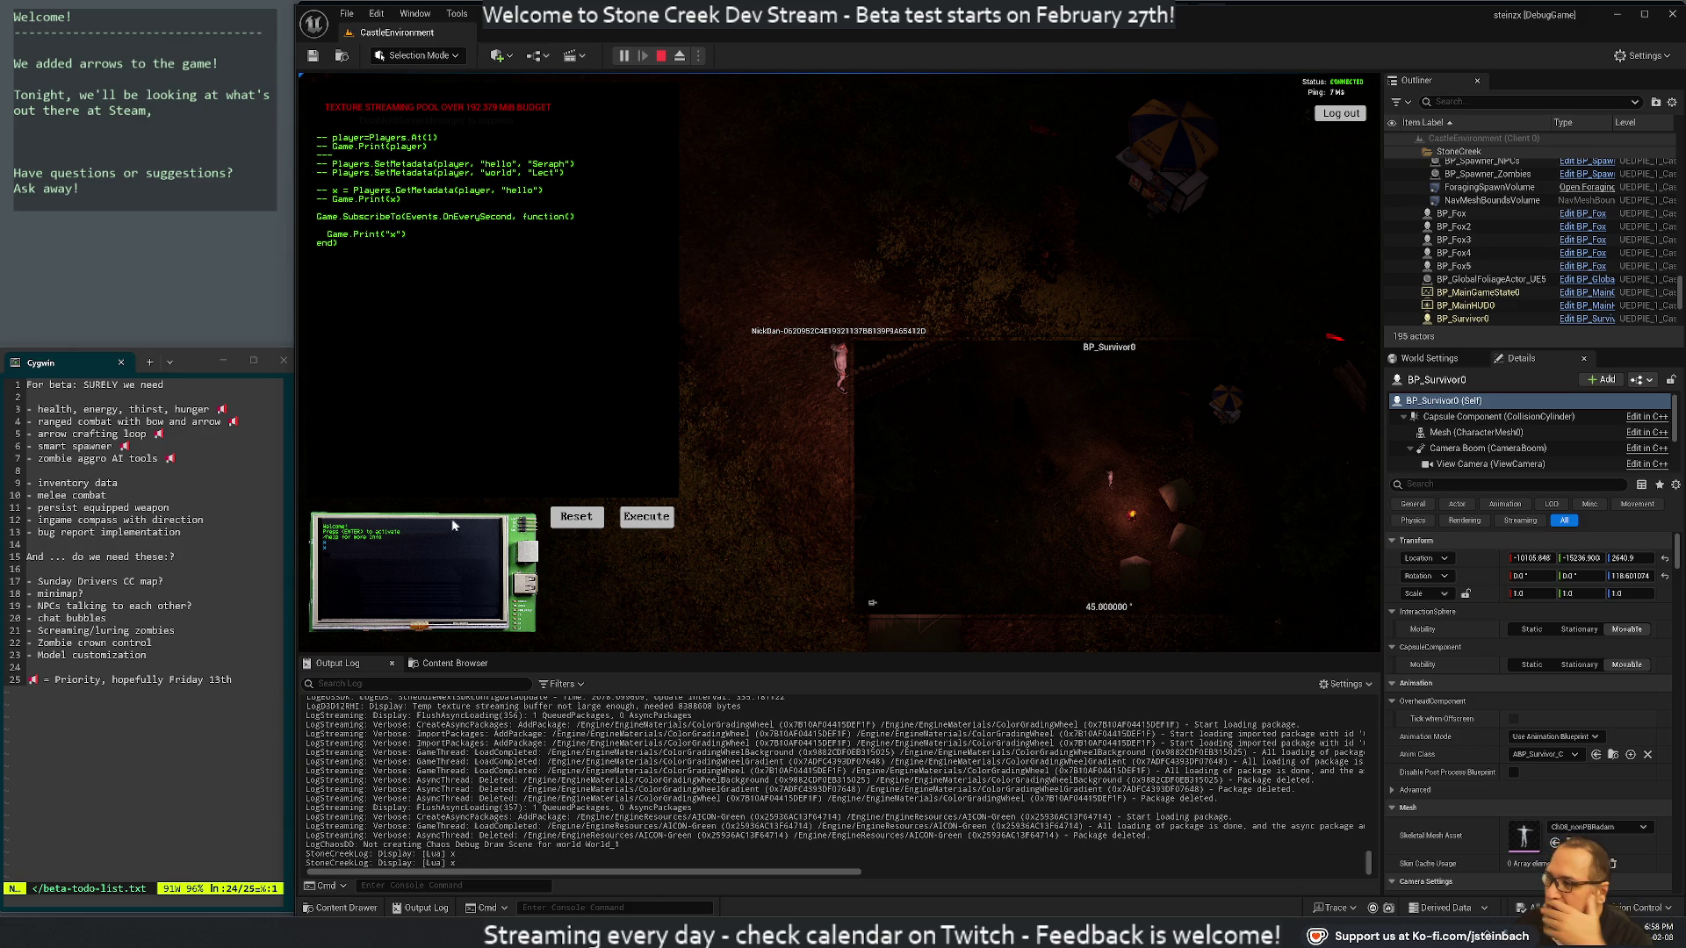